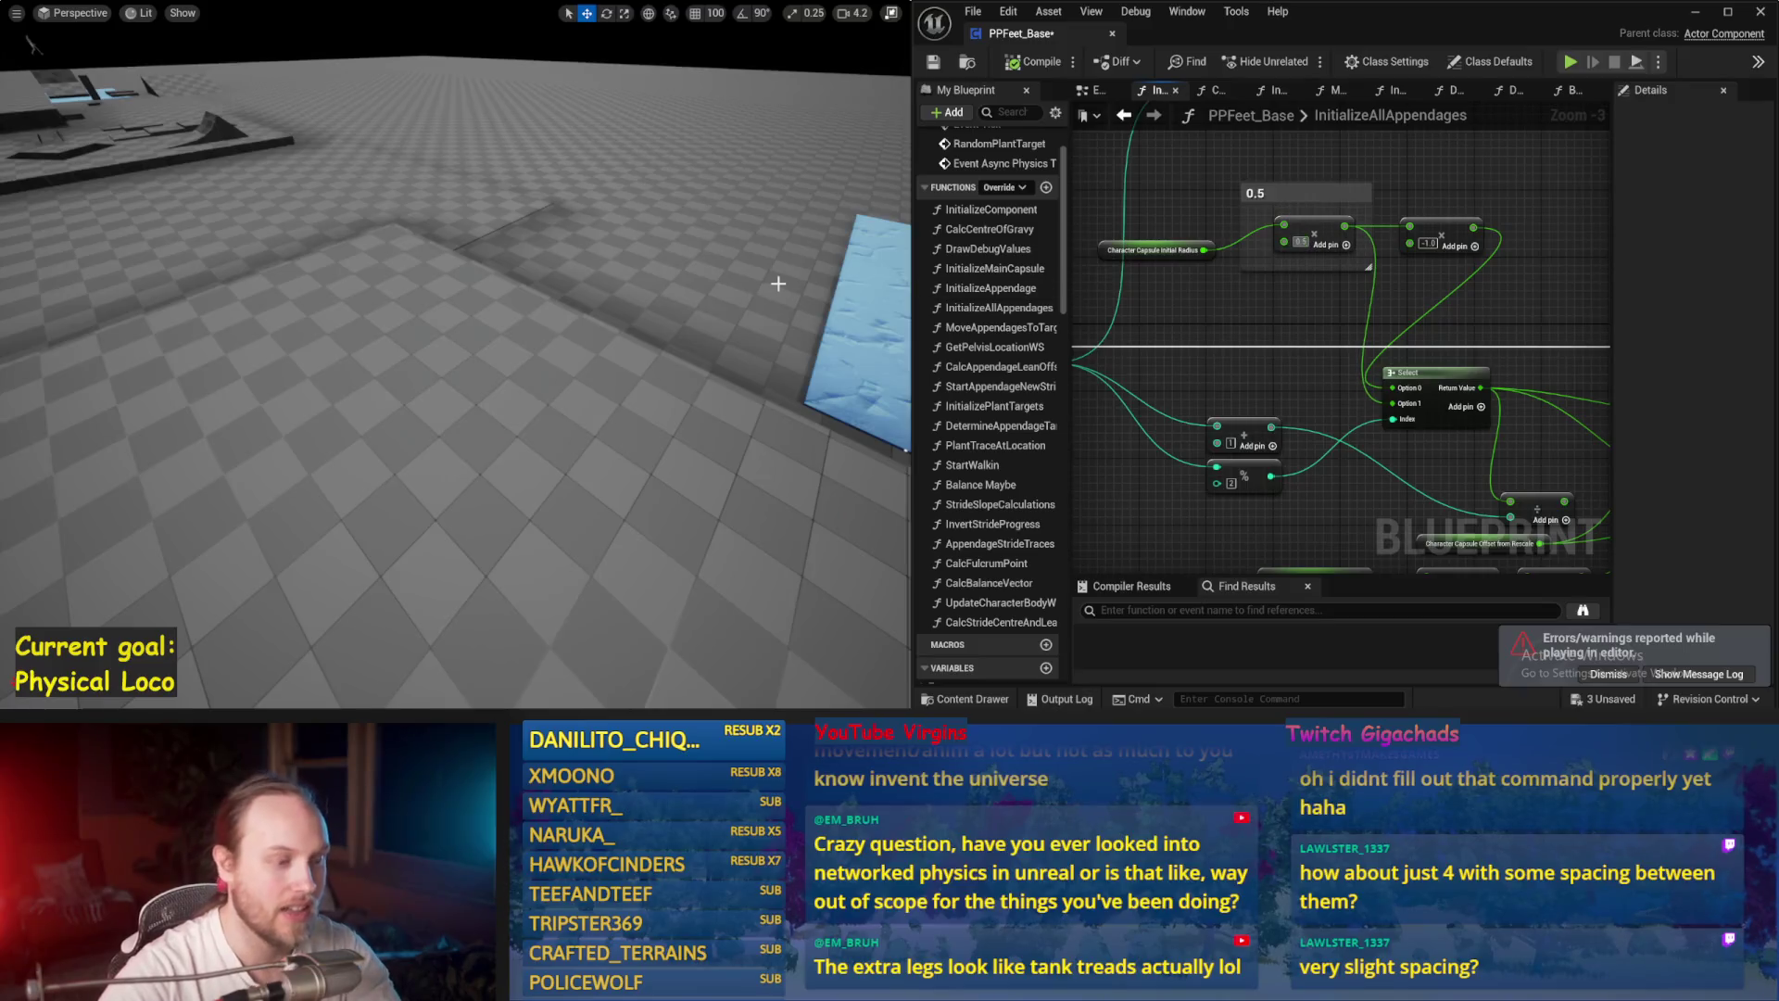
# Step: Run and stop a play-test, then pan the InitializeAllAppendages graph to the For Loop node
pyautogui.hotkey('alt', 's')
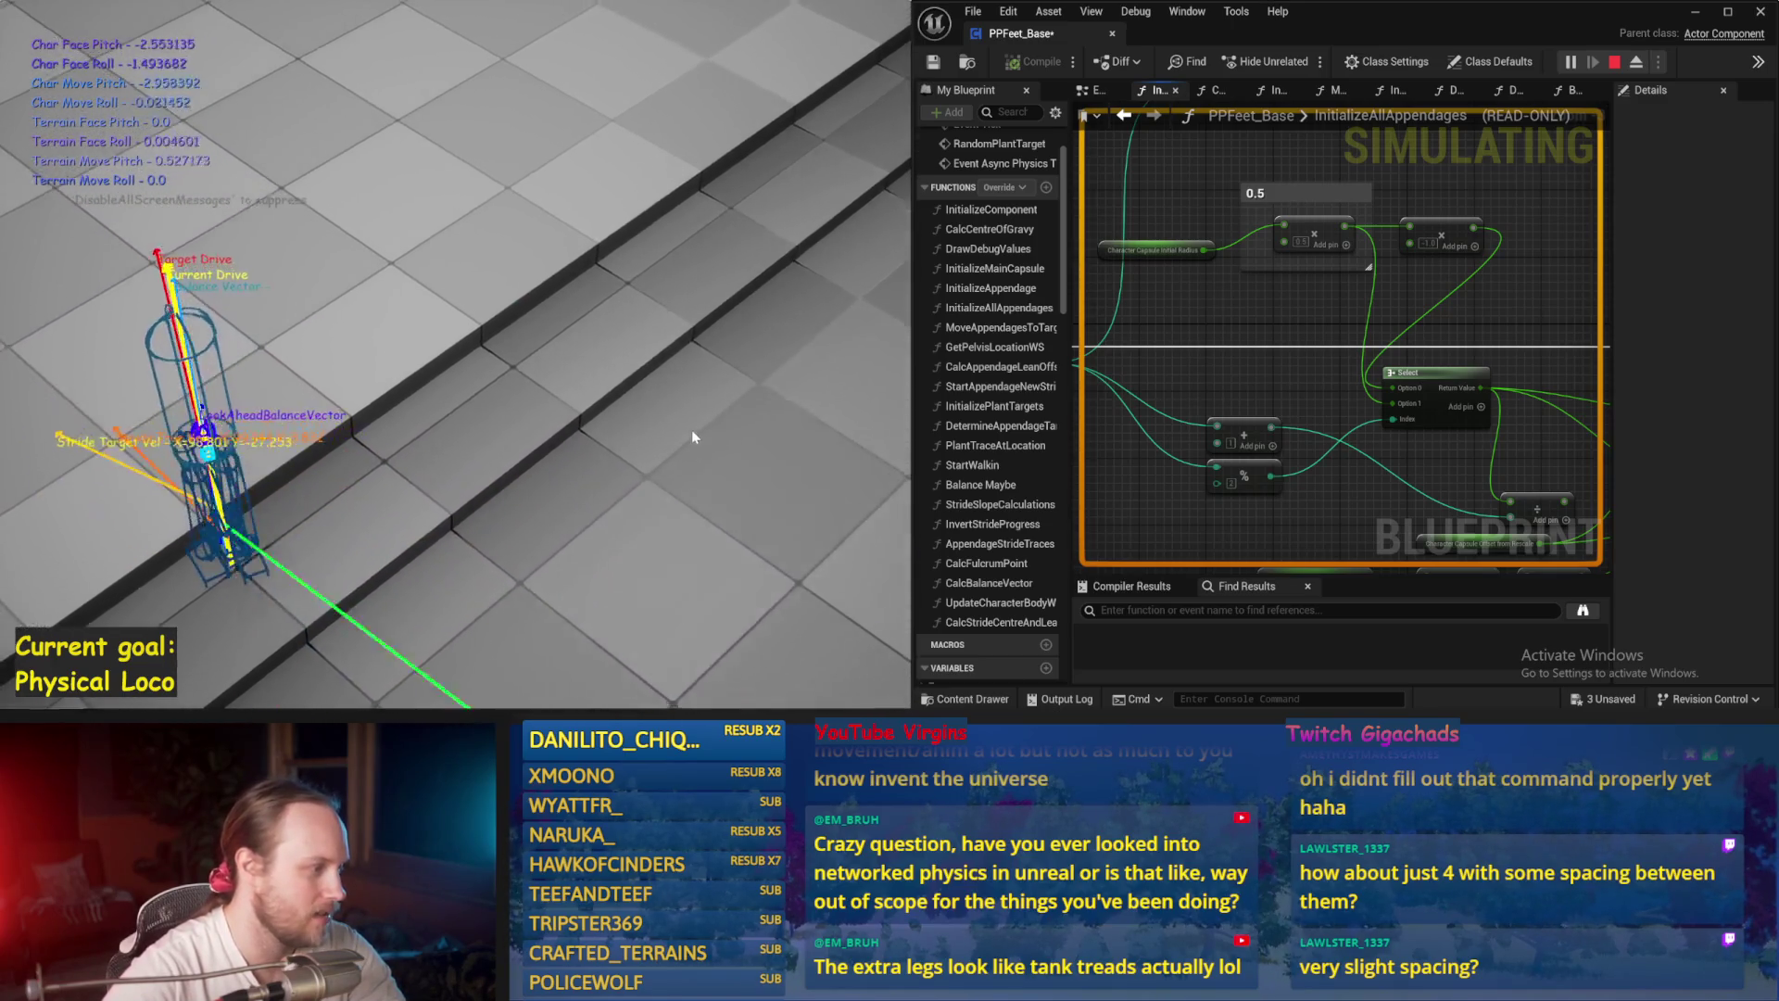
pyautogui.press('Escape')
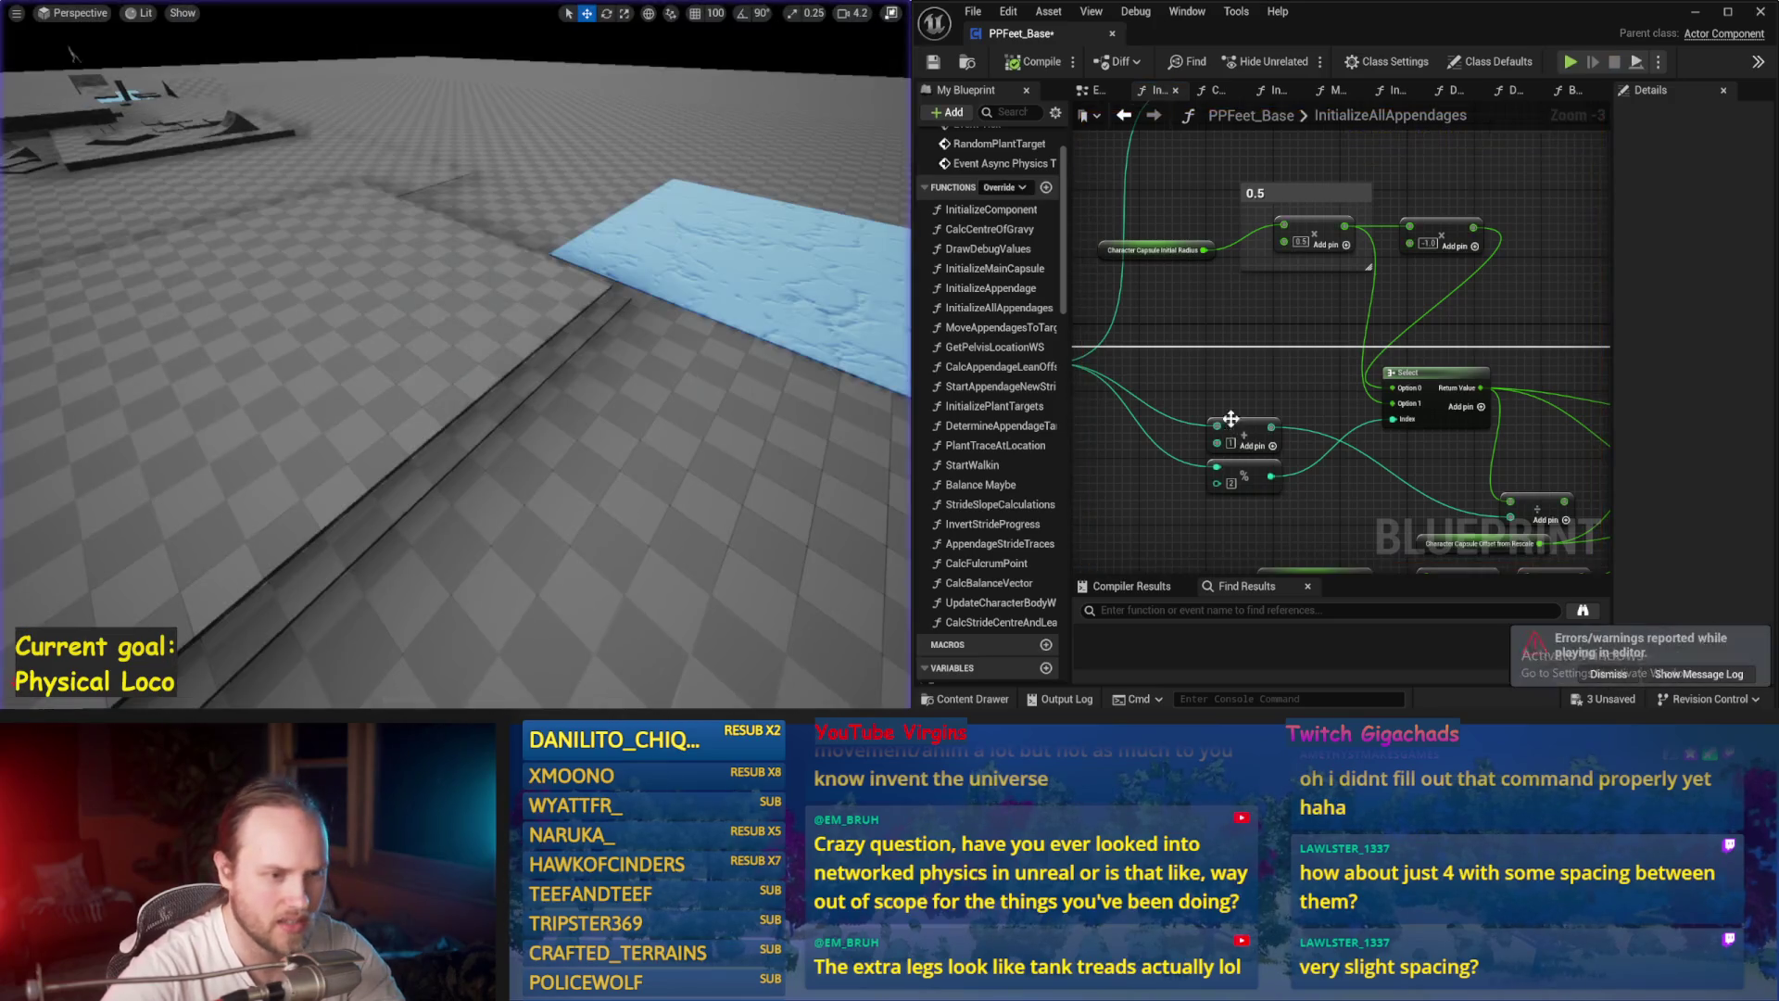
pyautogui.moveTo(1369, 392); pyautogui.dragTo(1327, 317)
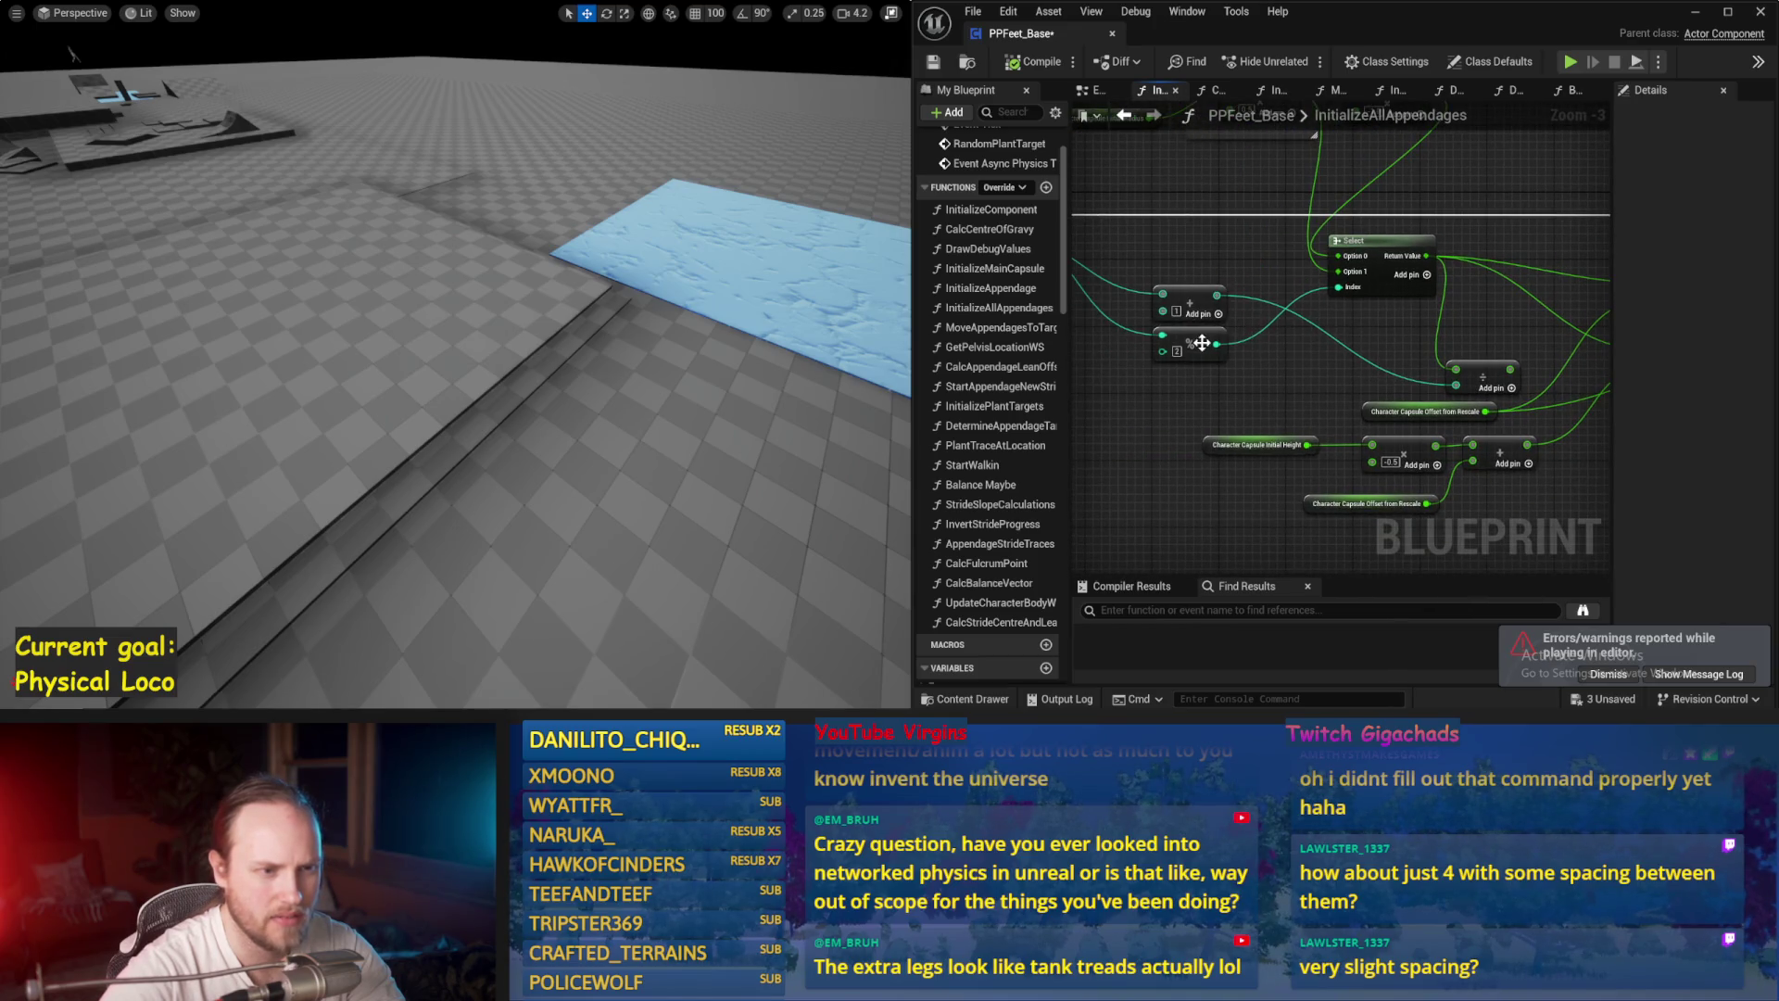
pyautogui.moveTo(1384, 246)
pyautogui.mouseDown()
pyautogui.moveTo(1310, 335)
pyautogui.moveTo(1341, 282)
pyautogui.moveTo(1518, 276)
pyautogui.moveTo(1301, 266)
pyautogui.mouseUp()
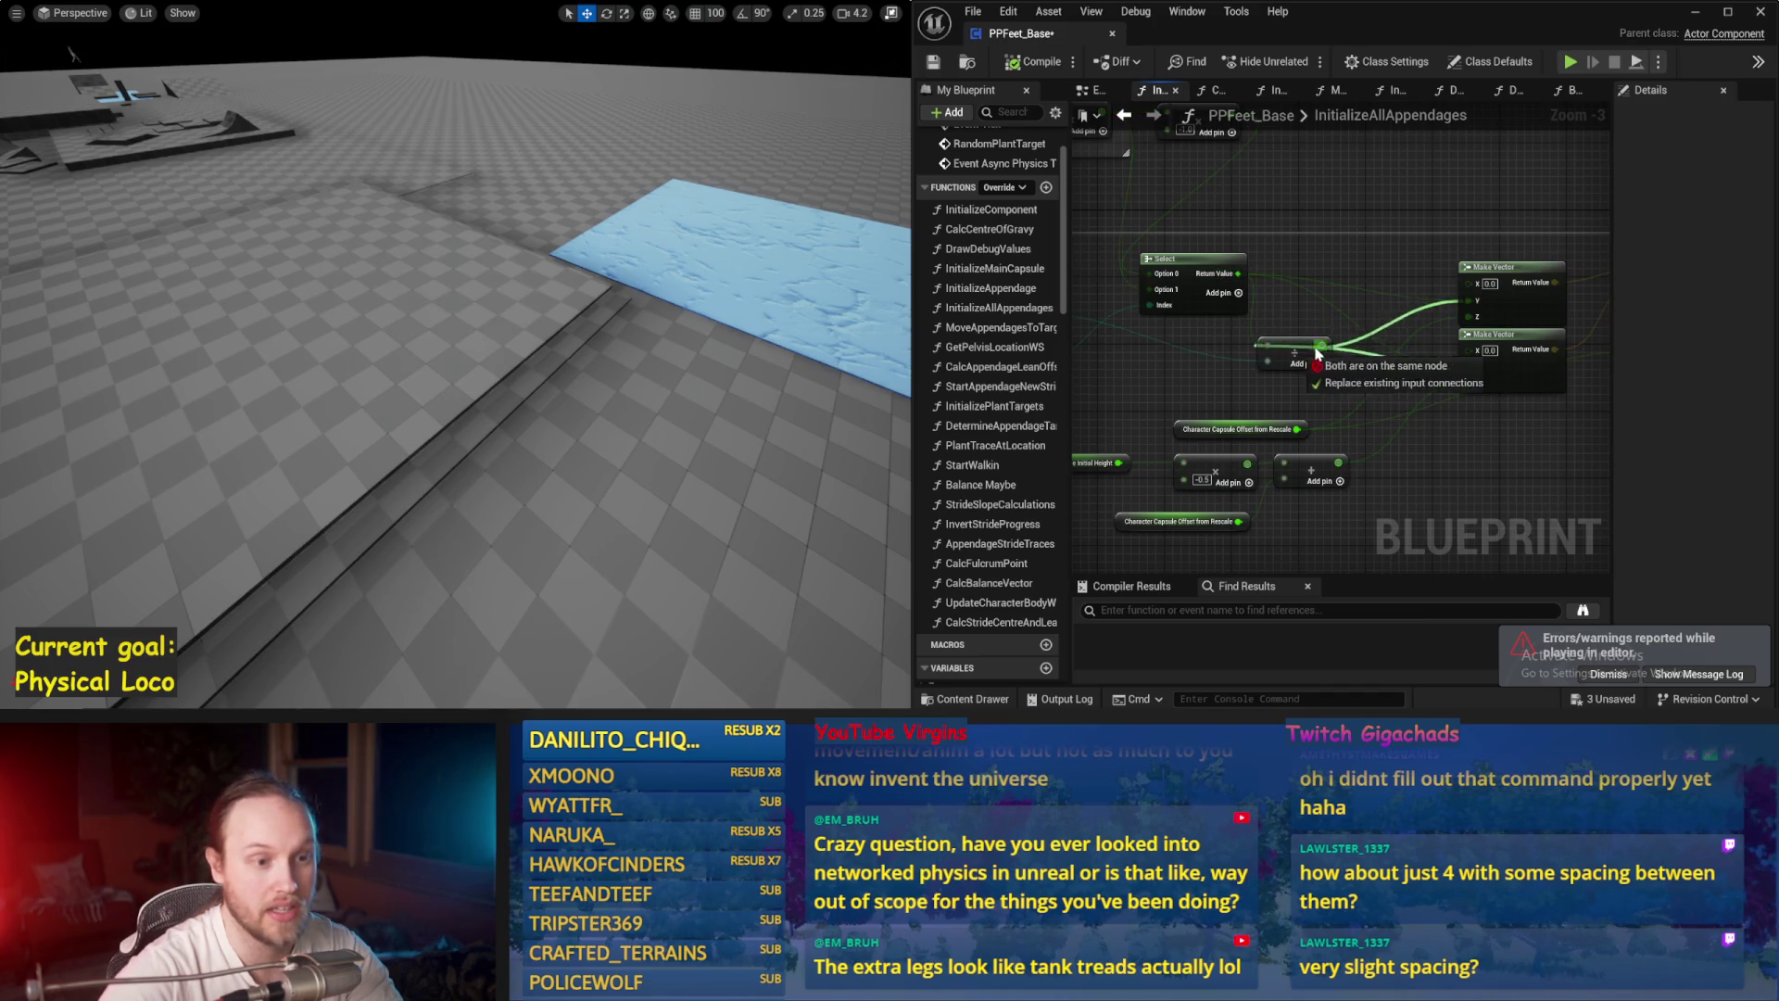
pyautogui.moveTo(1268, 345); pyautogui.dragTo(1576, 397)
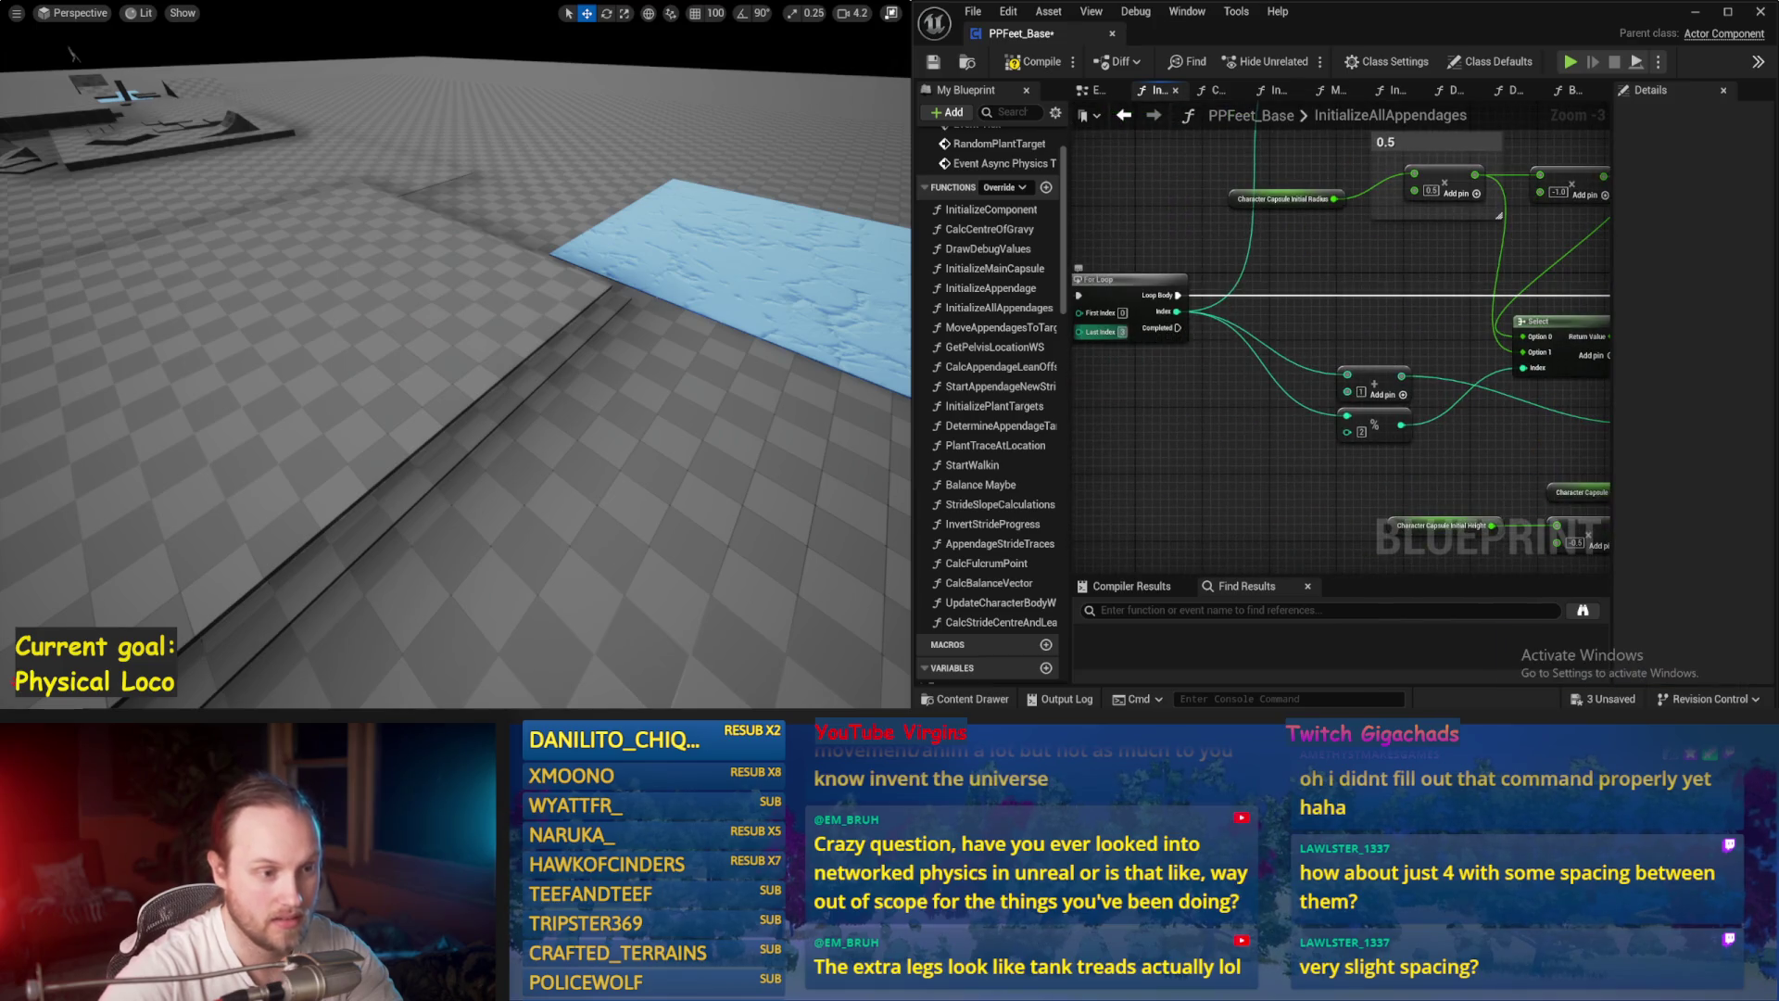
# Step: Commit a new For Loop Last Index value and re-run the multi-legged play-test
pyautogui.click(651, 316)
pyautogui.hotkey('alt', 'p')
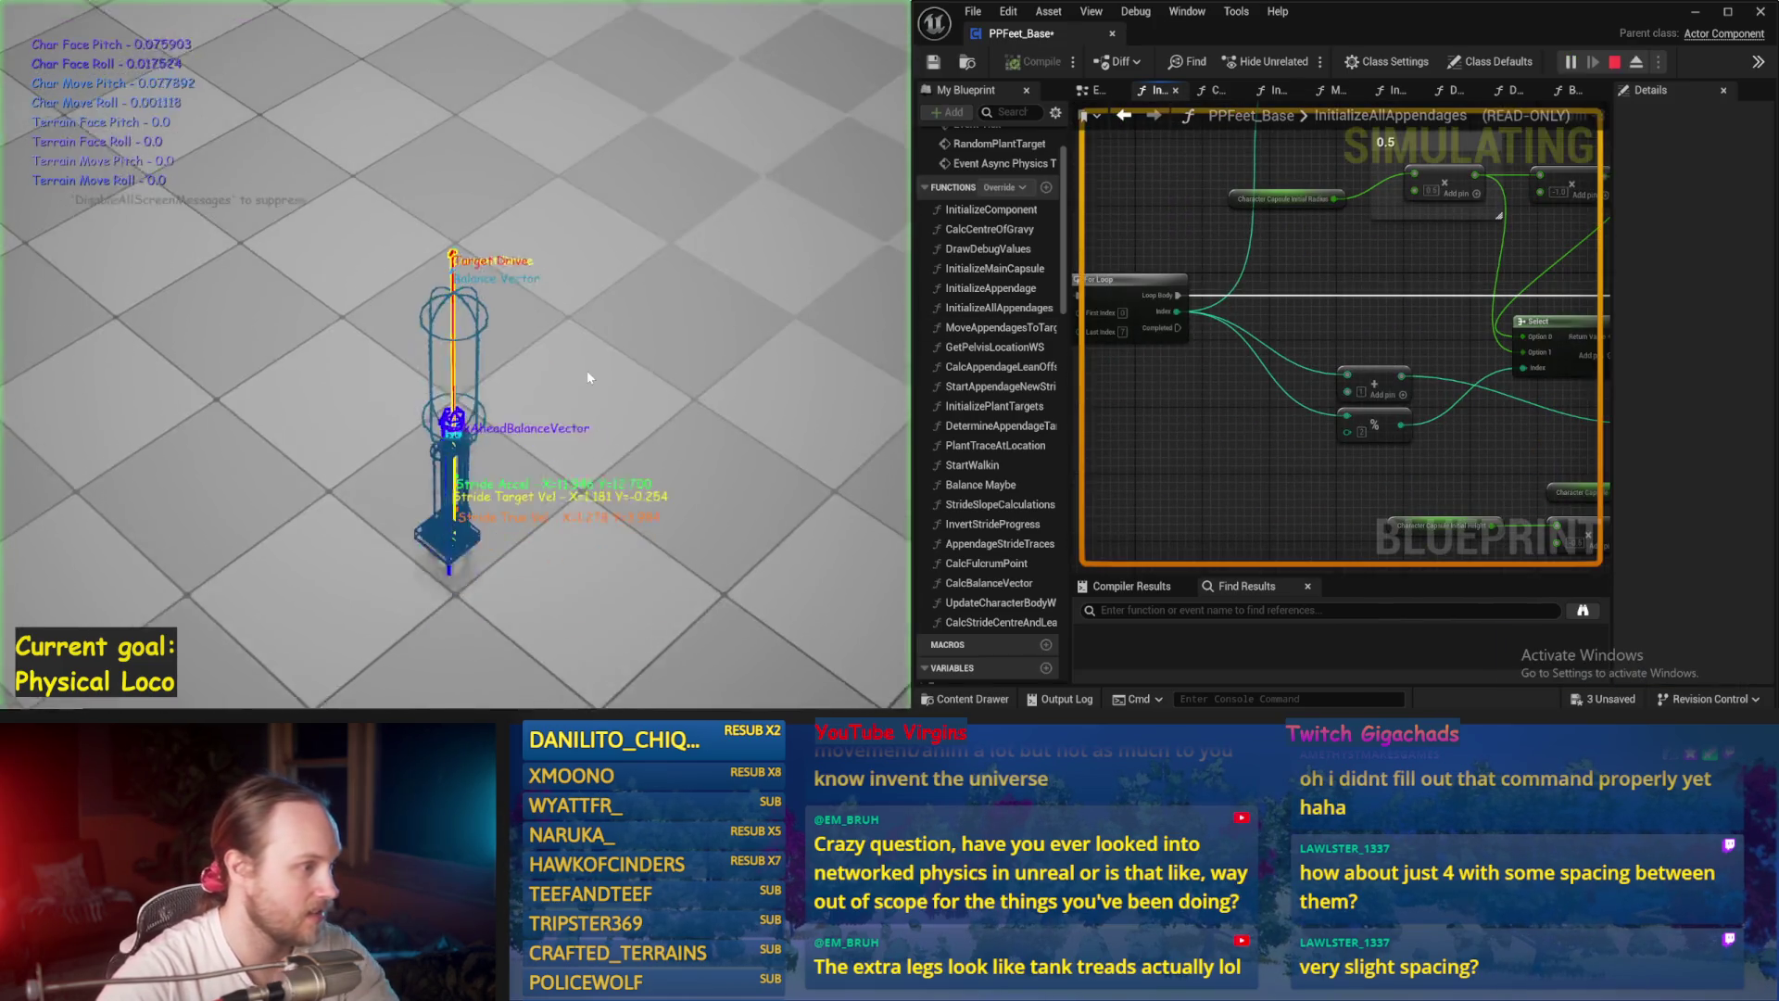
pyautogui.press('Escape')
pyautogui.moveTo(1454, 203); pyautogui.dragTo(1295, 360)
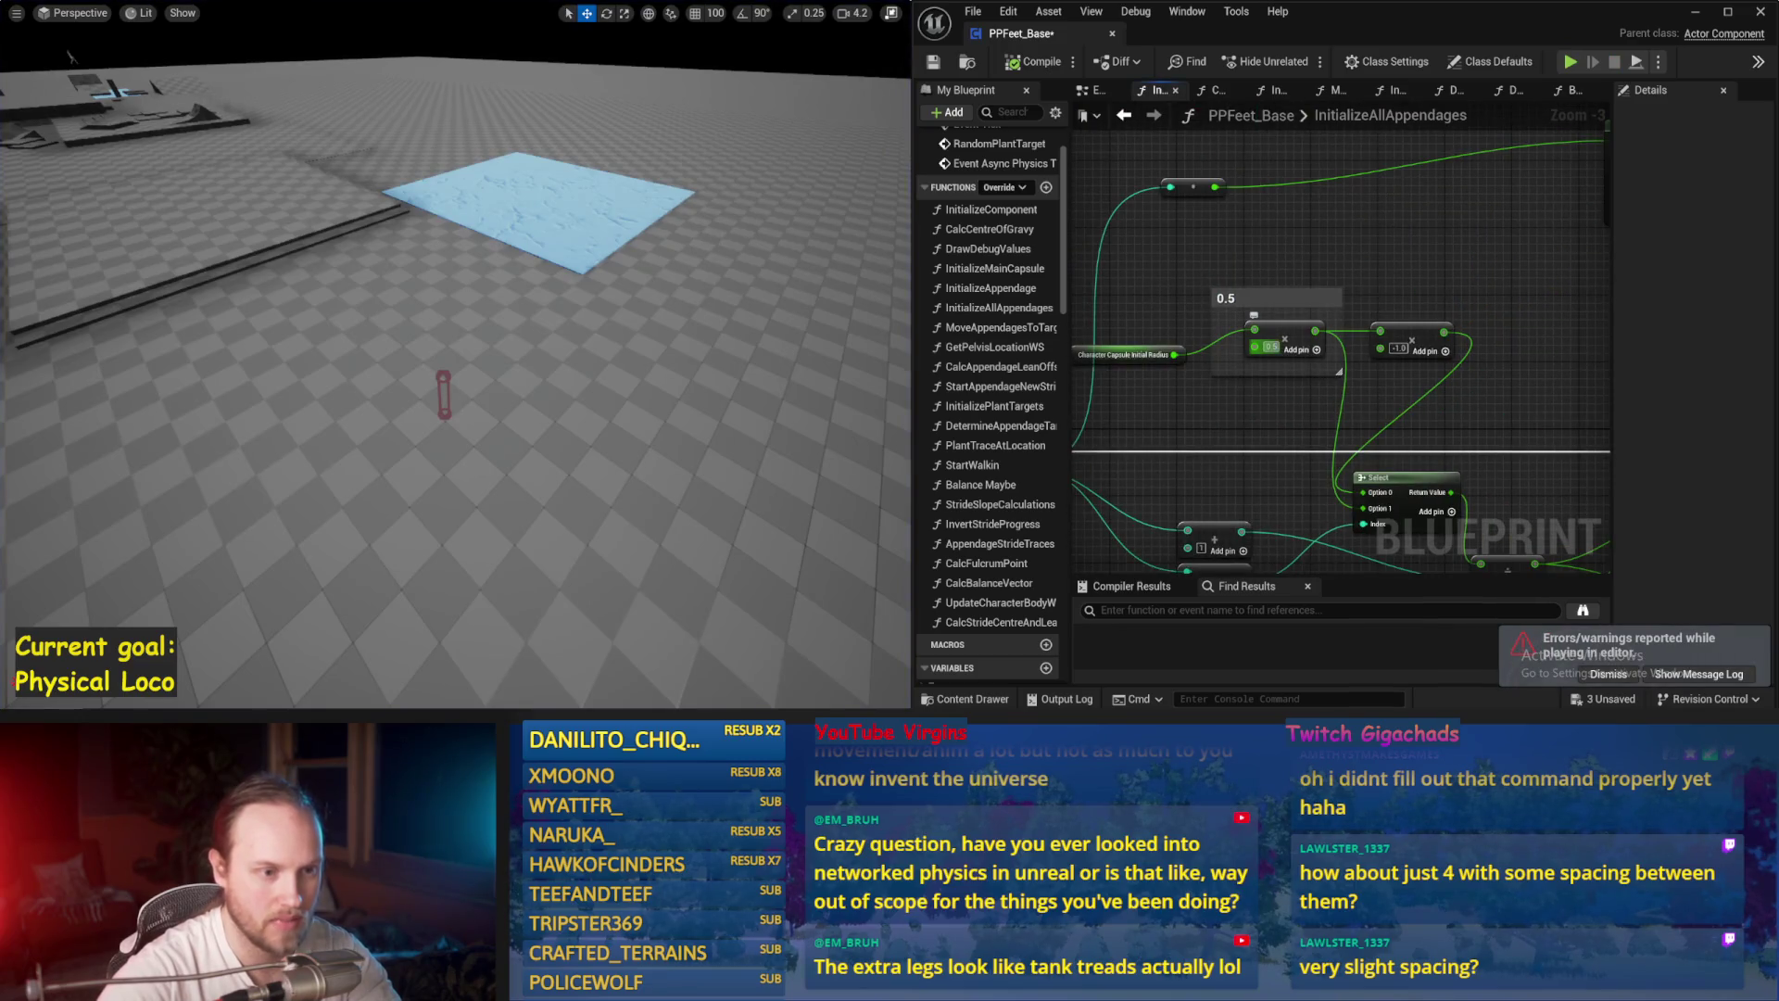
pyautogui.press('Return')
pyautogui.hotkey('alt', 'p')
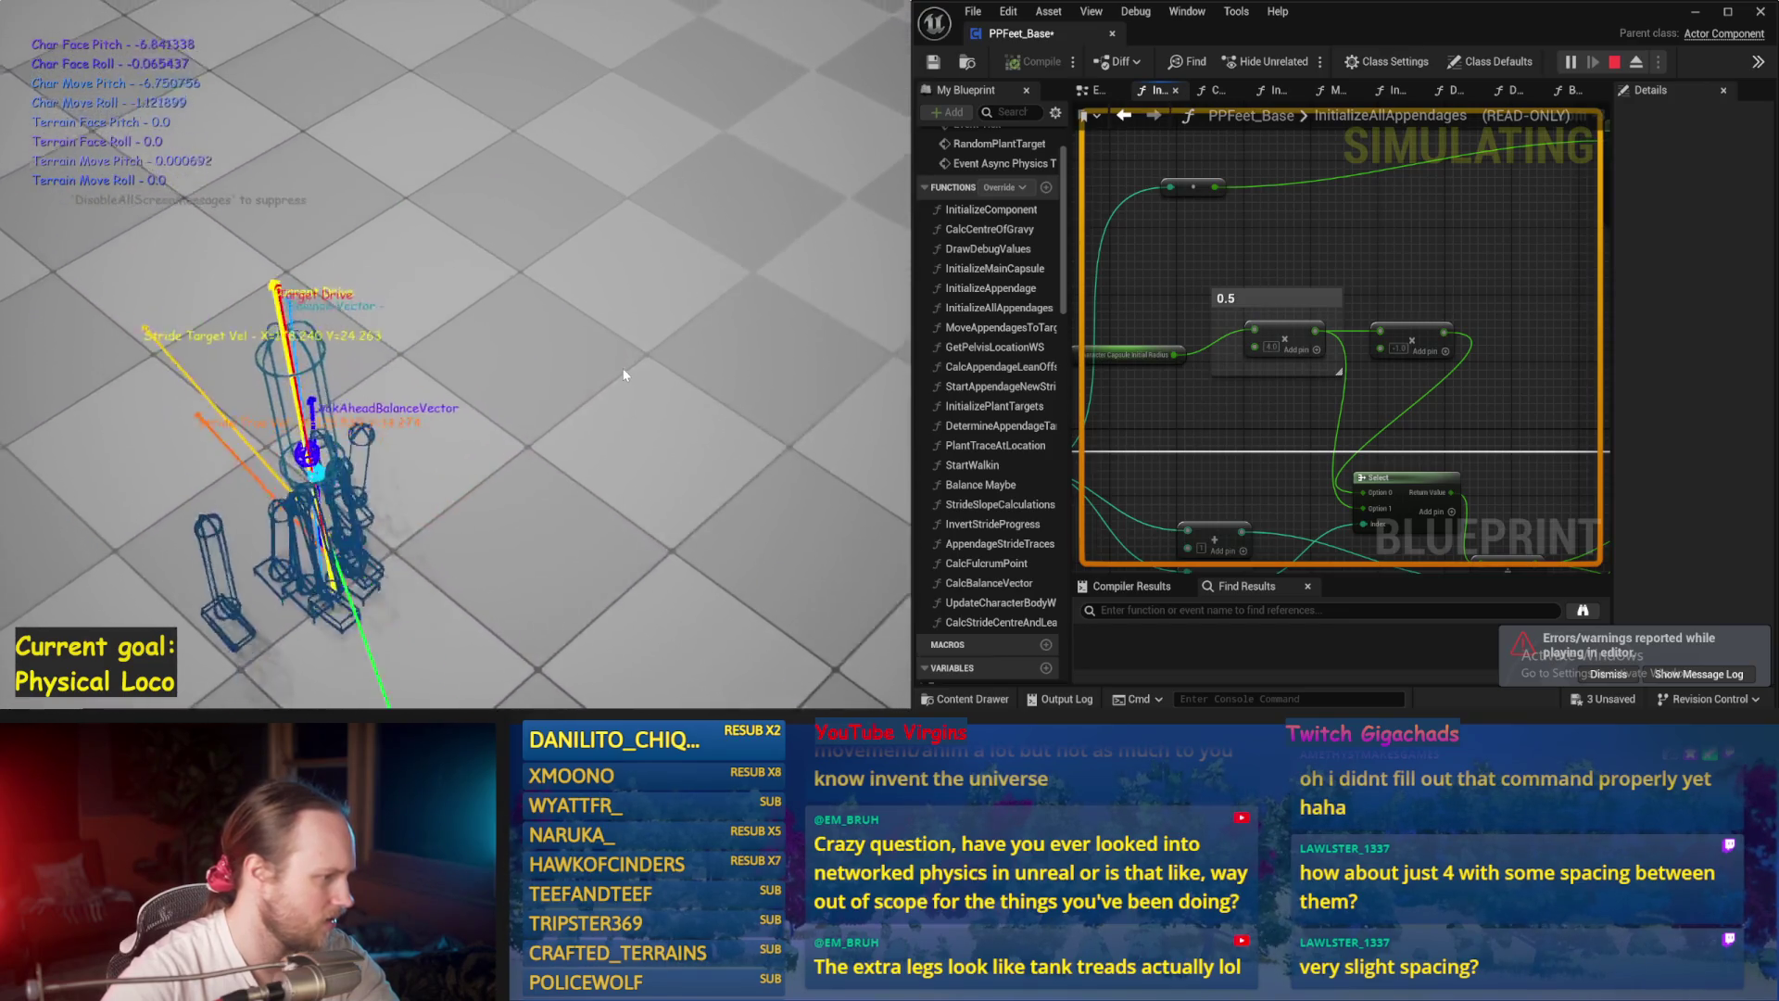
pyautogui.press('Escape')
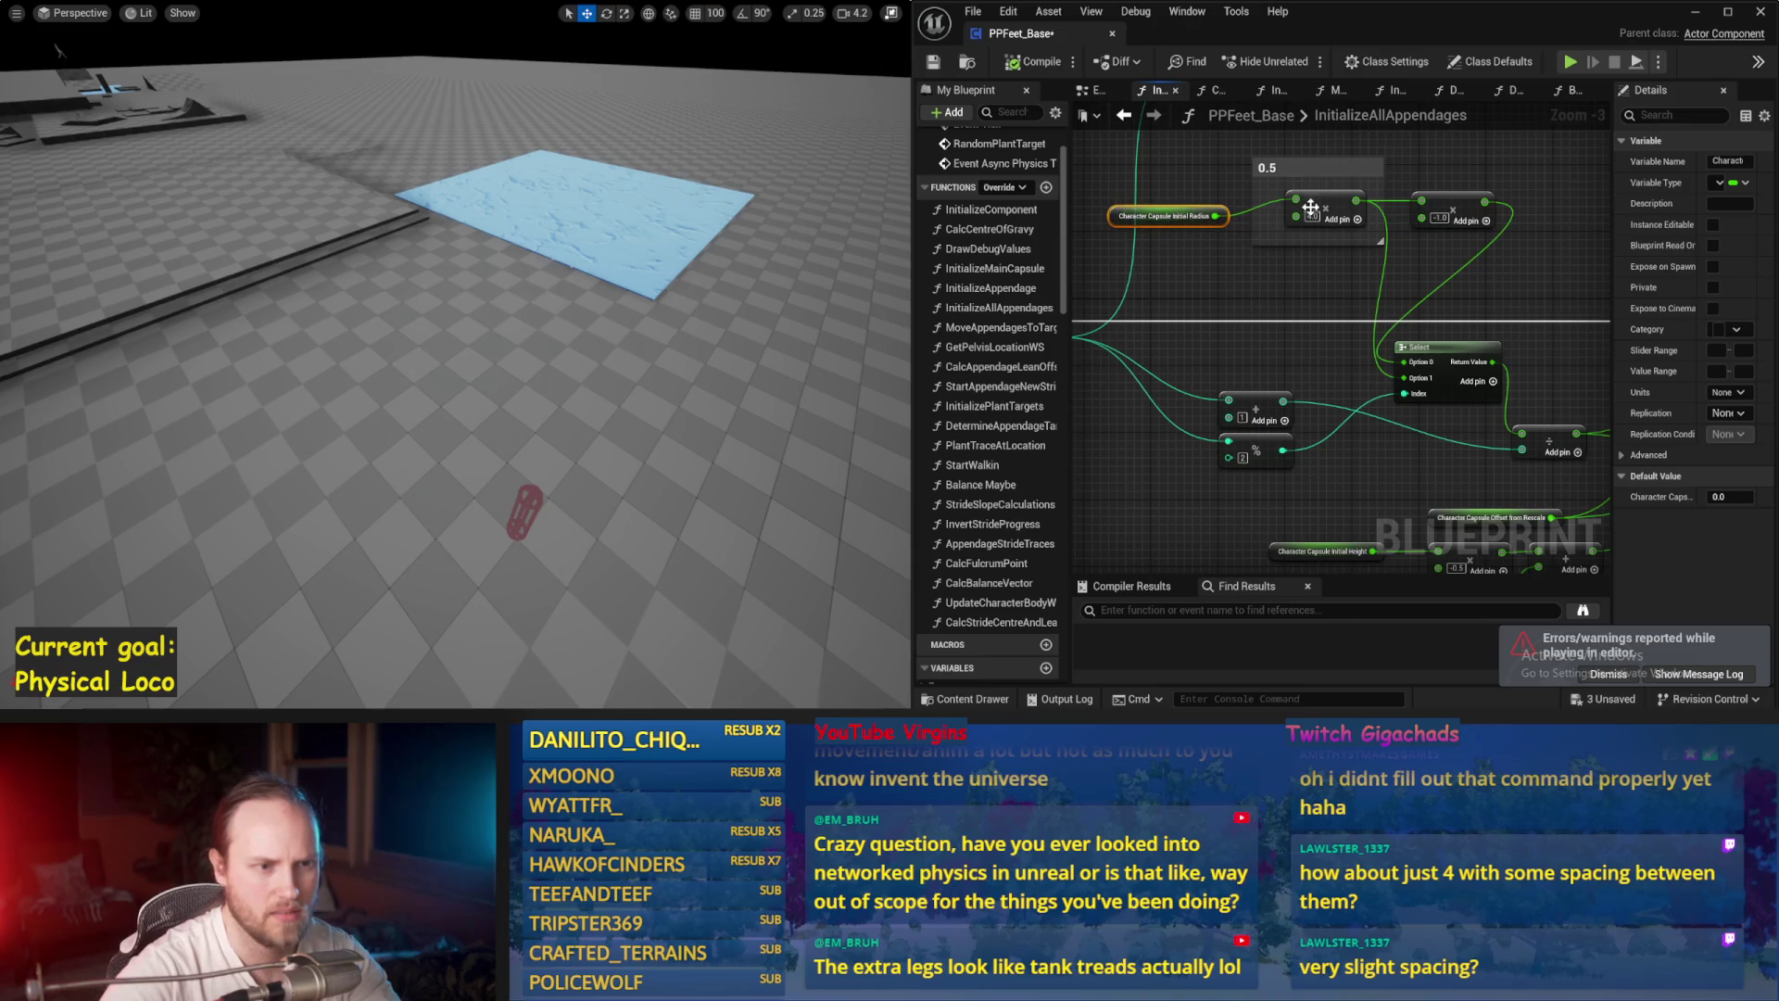
# Step: Select the Add node near Select and pan the graph down to the Make Vector nodes
pyautogui.click(1263, 348)
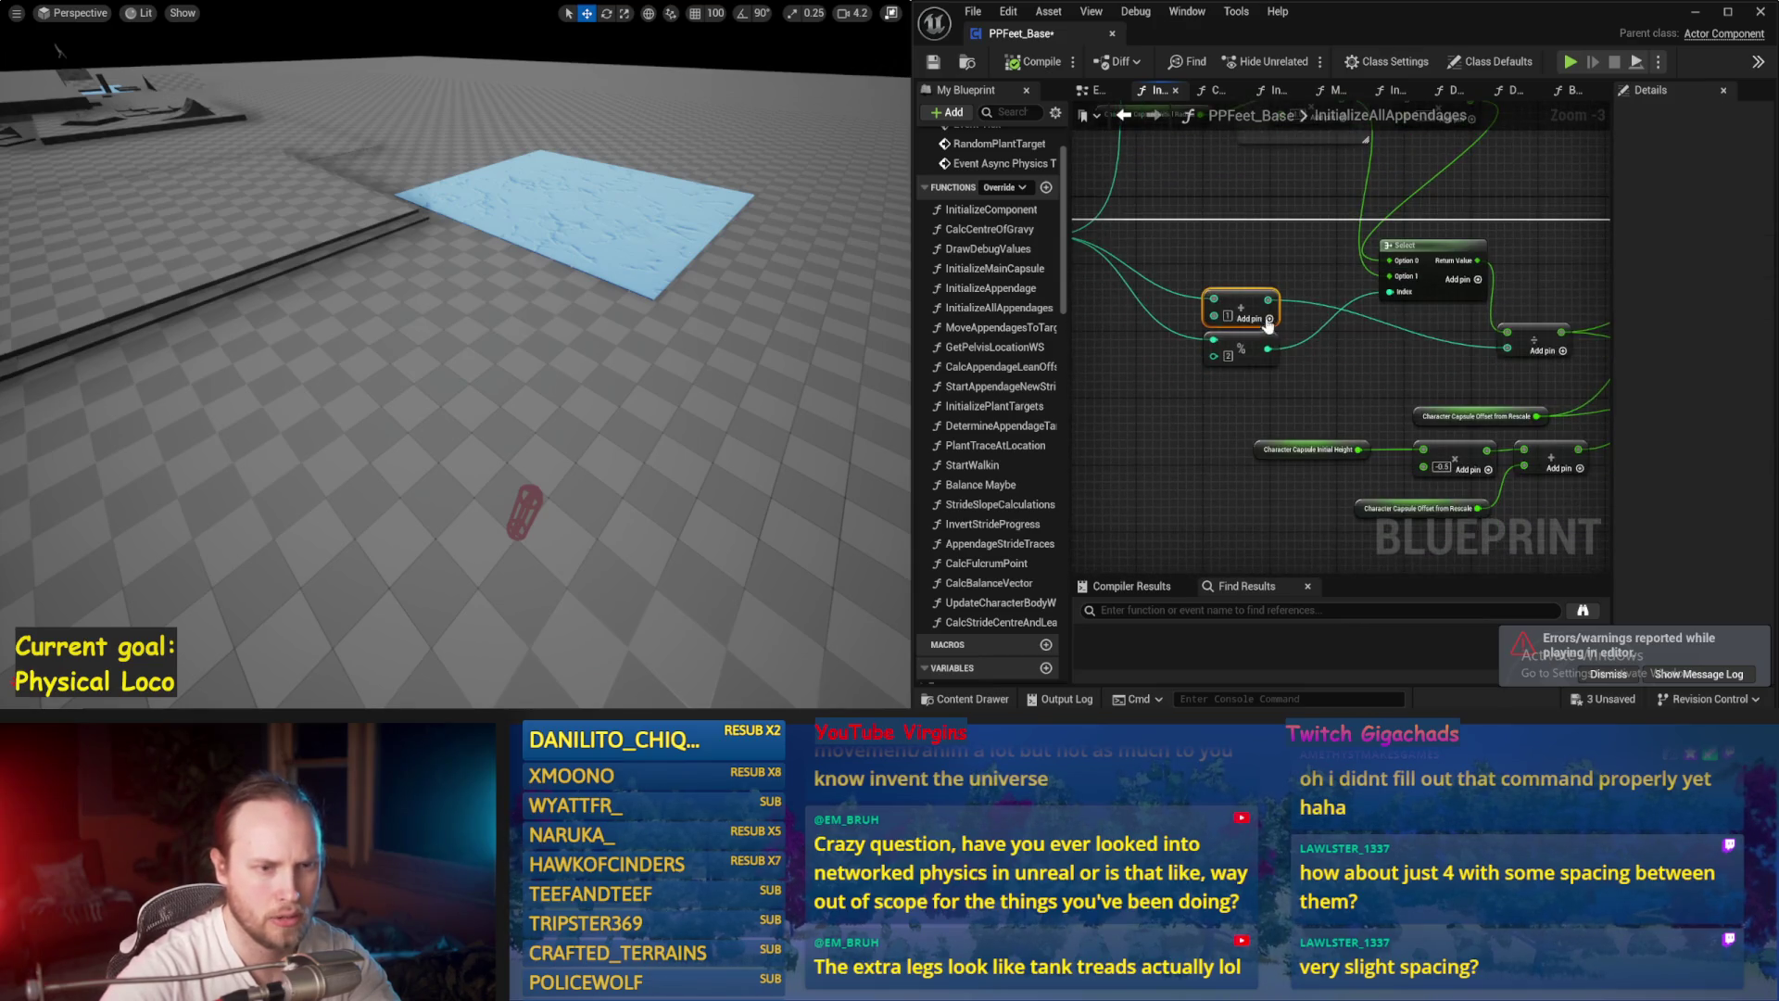
pyautogui.moveTo(1314, 339)
pyautogui.mouseDown()
pyautogui.moveTo(1569, 404)
pyautogui.moveTo(1297, 365)
pyautogui.mouseUp()
pyautogui.moveTo(1166, 267)
pyautogui.mouseDown()
pyautogui.moveTo(1226, 332)
pyautogui.moveTo(1296, 310)
pyautogui.mouseUp()
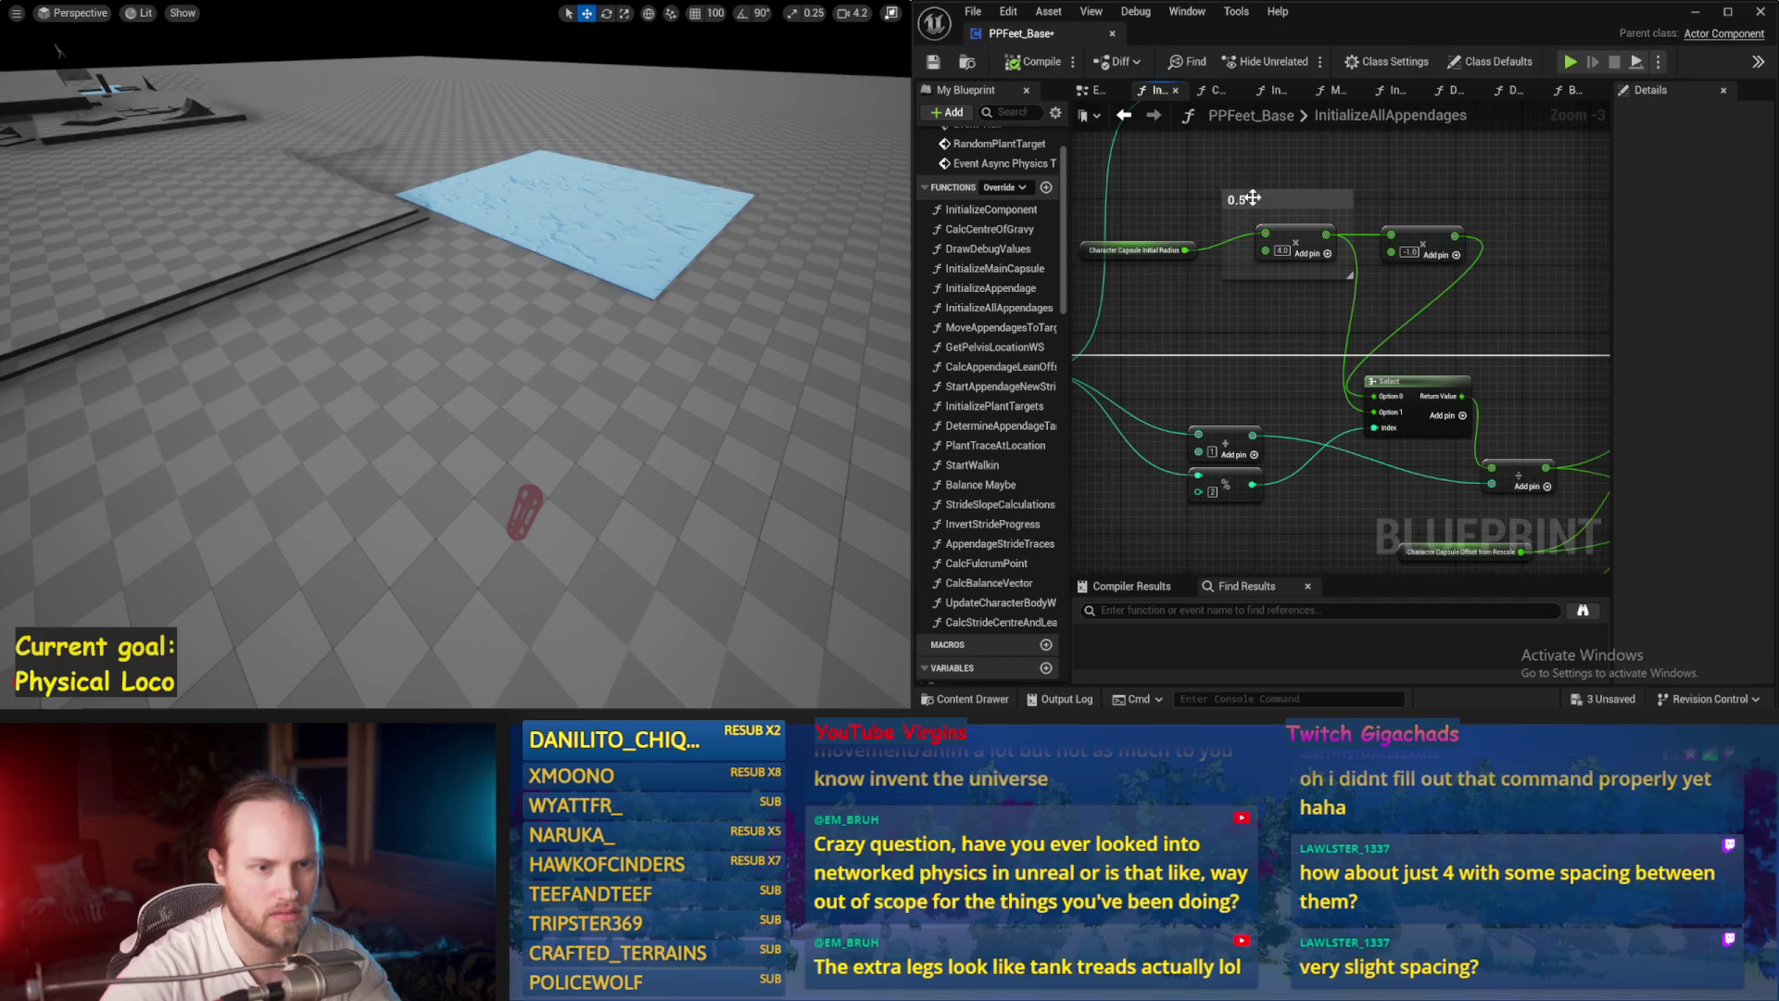
pyautogui.moveTo(1291, 376)
pyautogui.mouseDown()
pyautogui.moveTo(1303, 346)
pyautogui.moveTo(1220, 268)
pyautogui.mouseUp()
pyautogui.moveTo(1434, 351); pyautogui.dragTo(1331, 346)
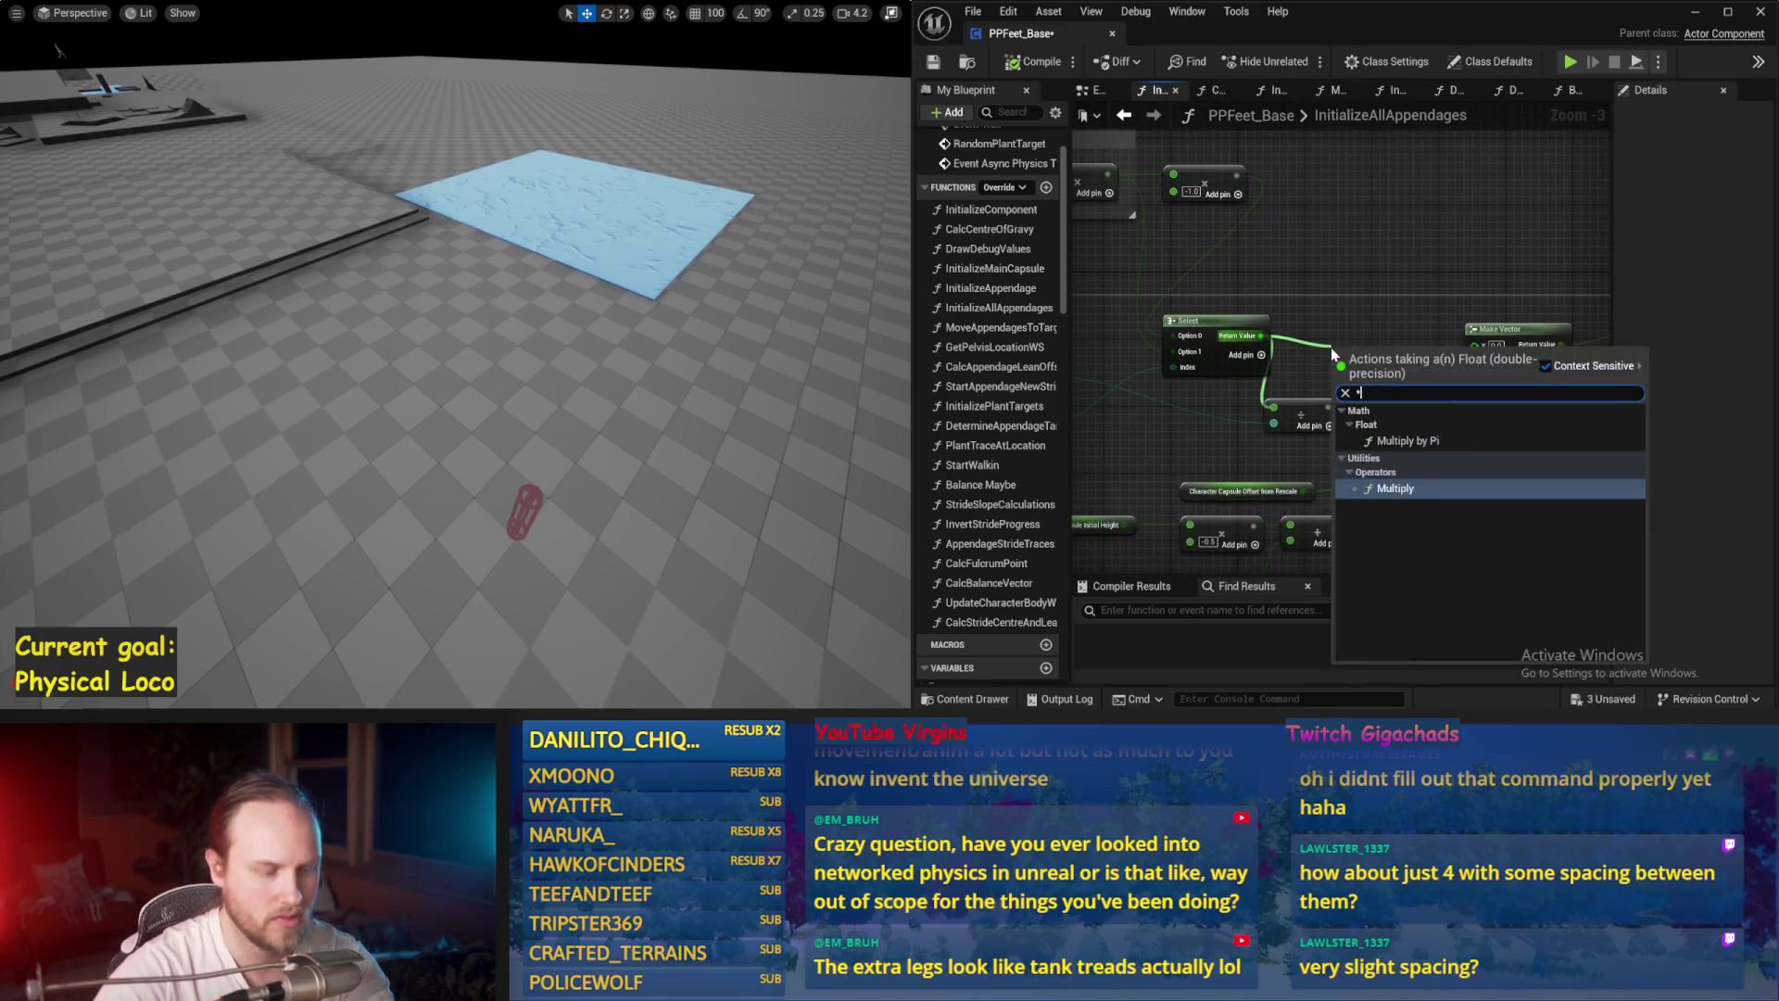
# Step: Route Select's Return Value through a new Multiply node into Make Vector, then Play
pyautogui.press('Escape')
pyautogui.moveTo(1112, 370)
pyautogui.mouseDown()
pyautogui.moveTo(1228, 365)
pyautogui.moveTo(1160, 344)
pyautogui.mouseUp()
pyautogui.moveTo(1458, 322); pyautogui.dragTo(1457, 321)
pyautogui.moveTo(1457, 320); pyautogui.dragTo(1390, 350)
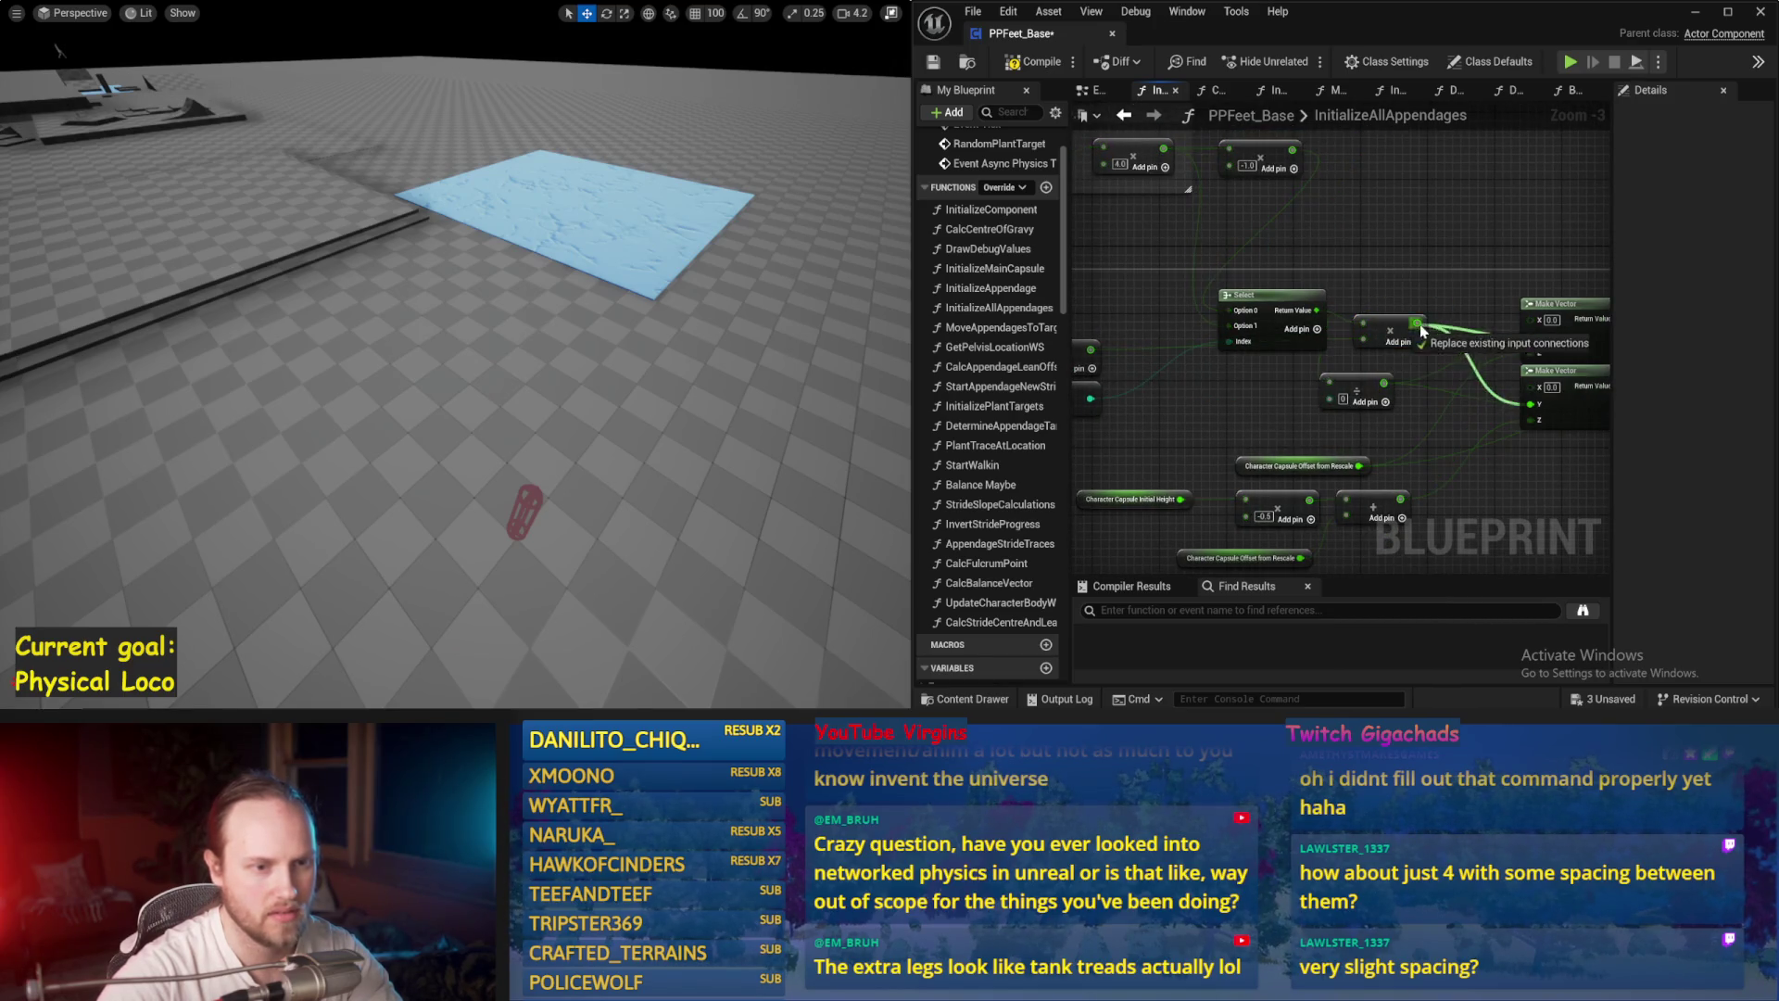
pyautogui.moveTo(761, 361); pyautogui.dragTo(762, 347)
pyautogui.hotkey('alt', 'p')
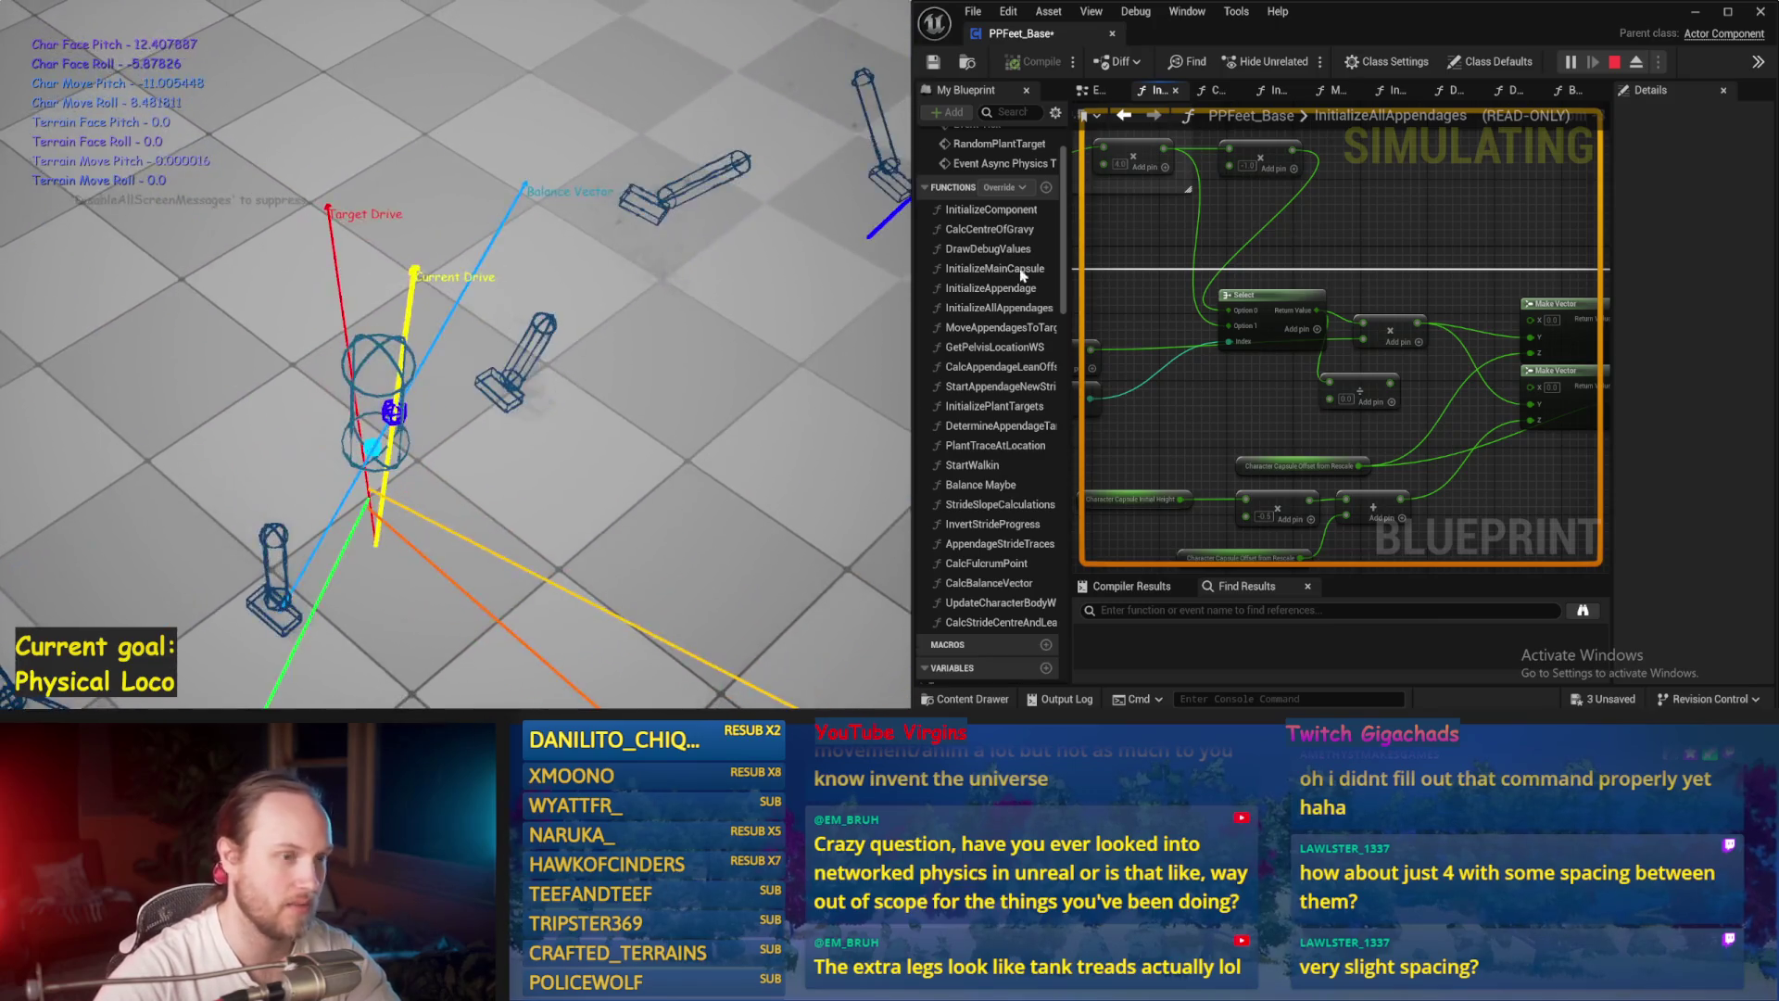
# Step: Stop and restart Play to watch the rig with its wider leg spacing
pyautogui.press('Escape')
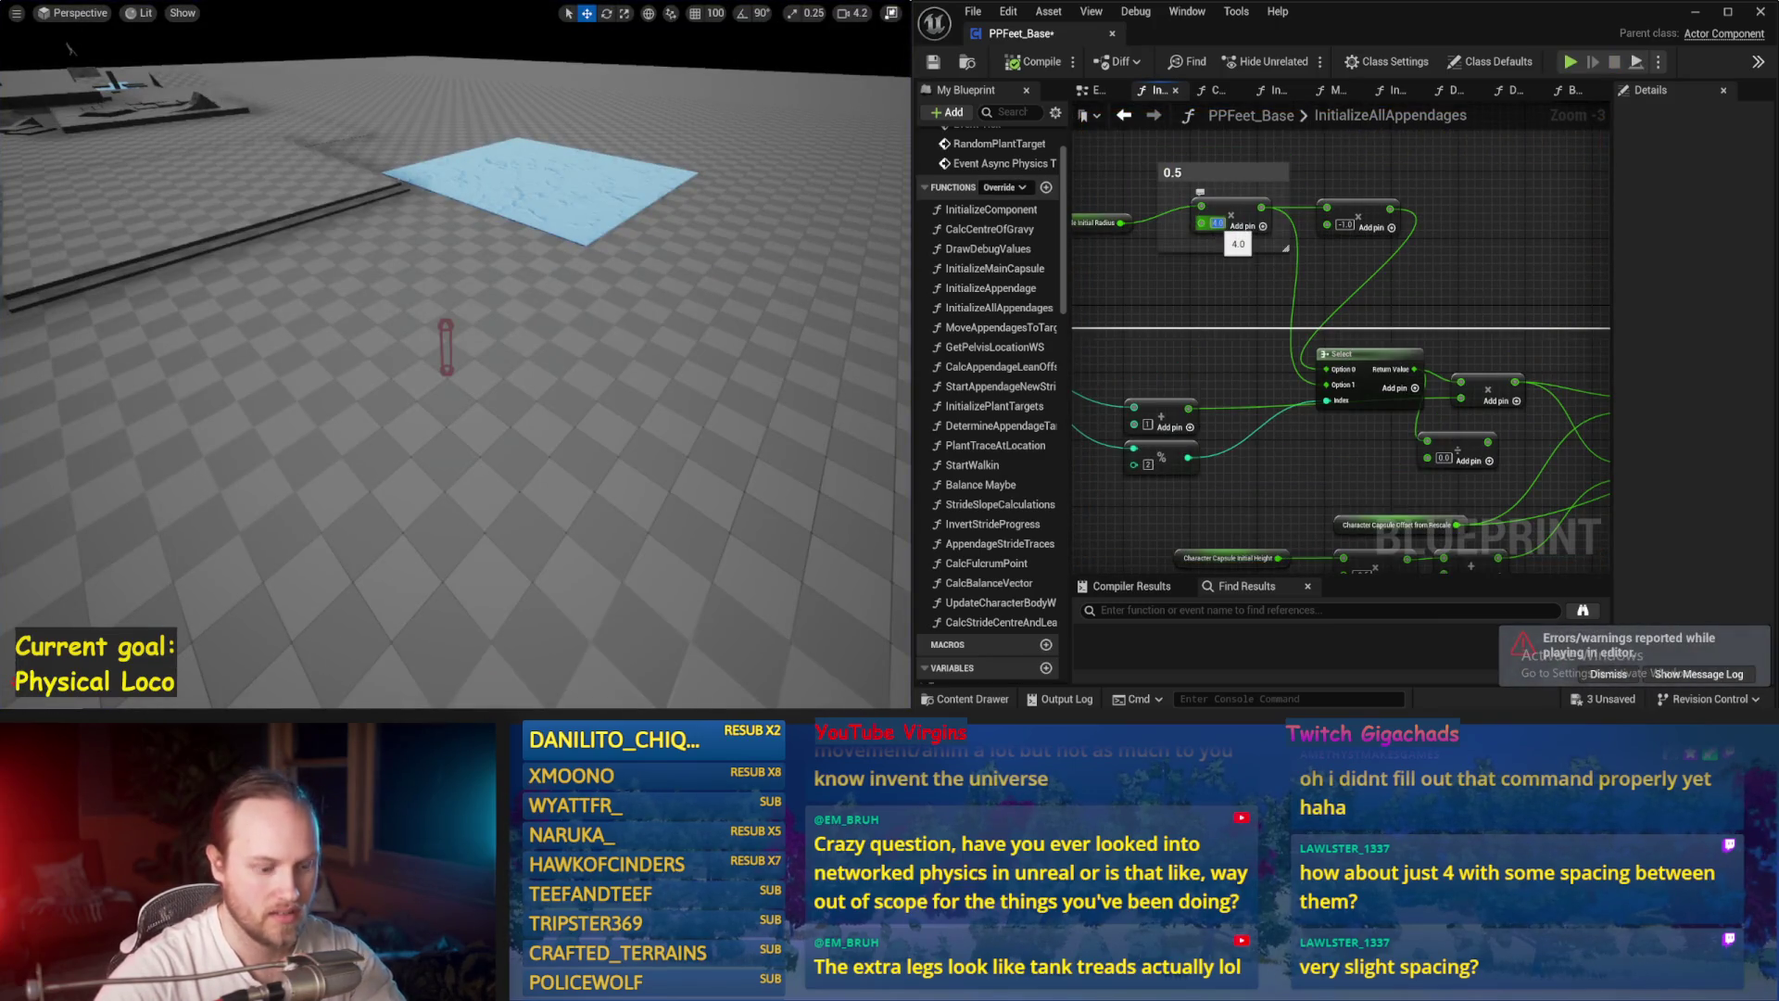
pyautogui.hotkey('alt', 'p')
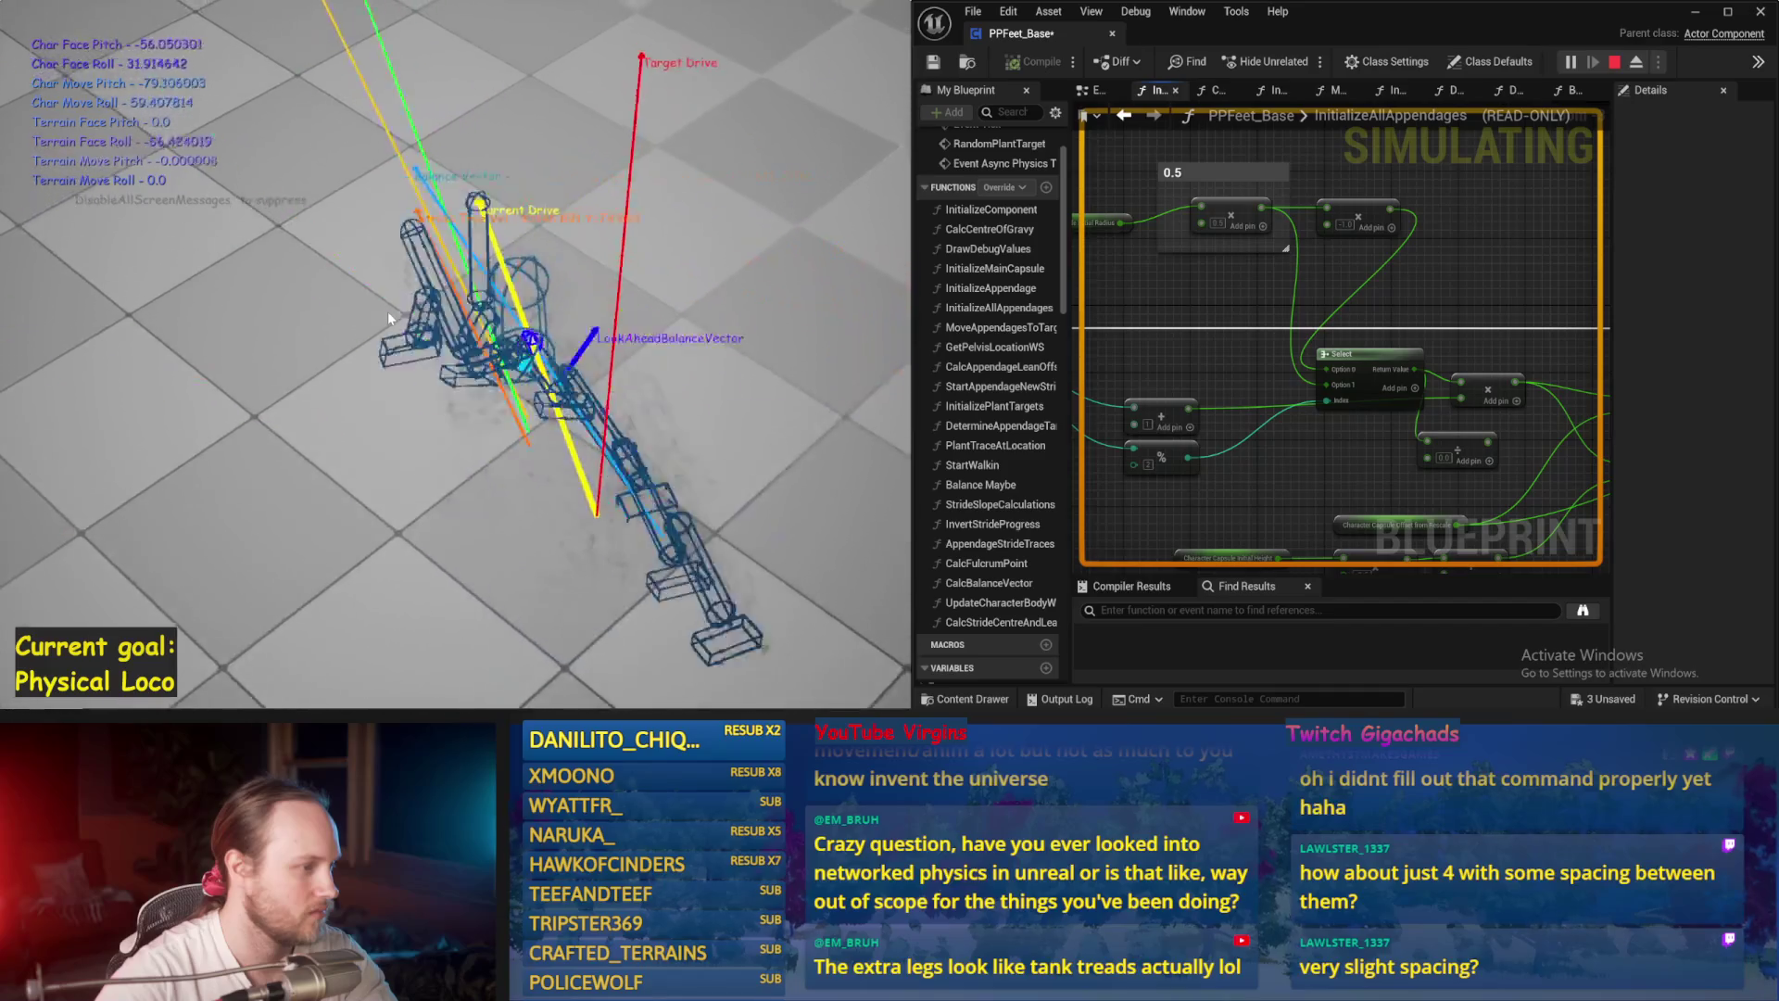
pyautogui.press('Escape')
pyautogui.hotkey('alt', 's')
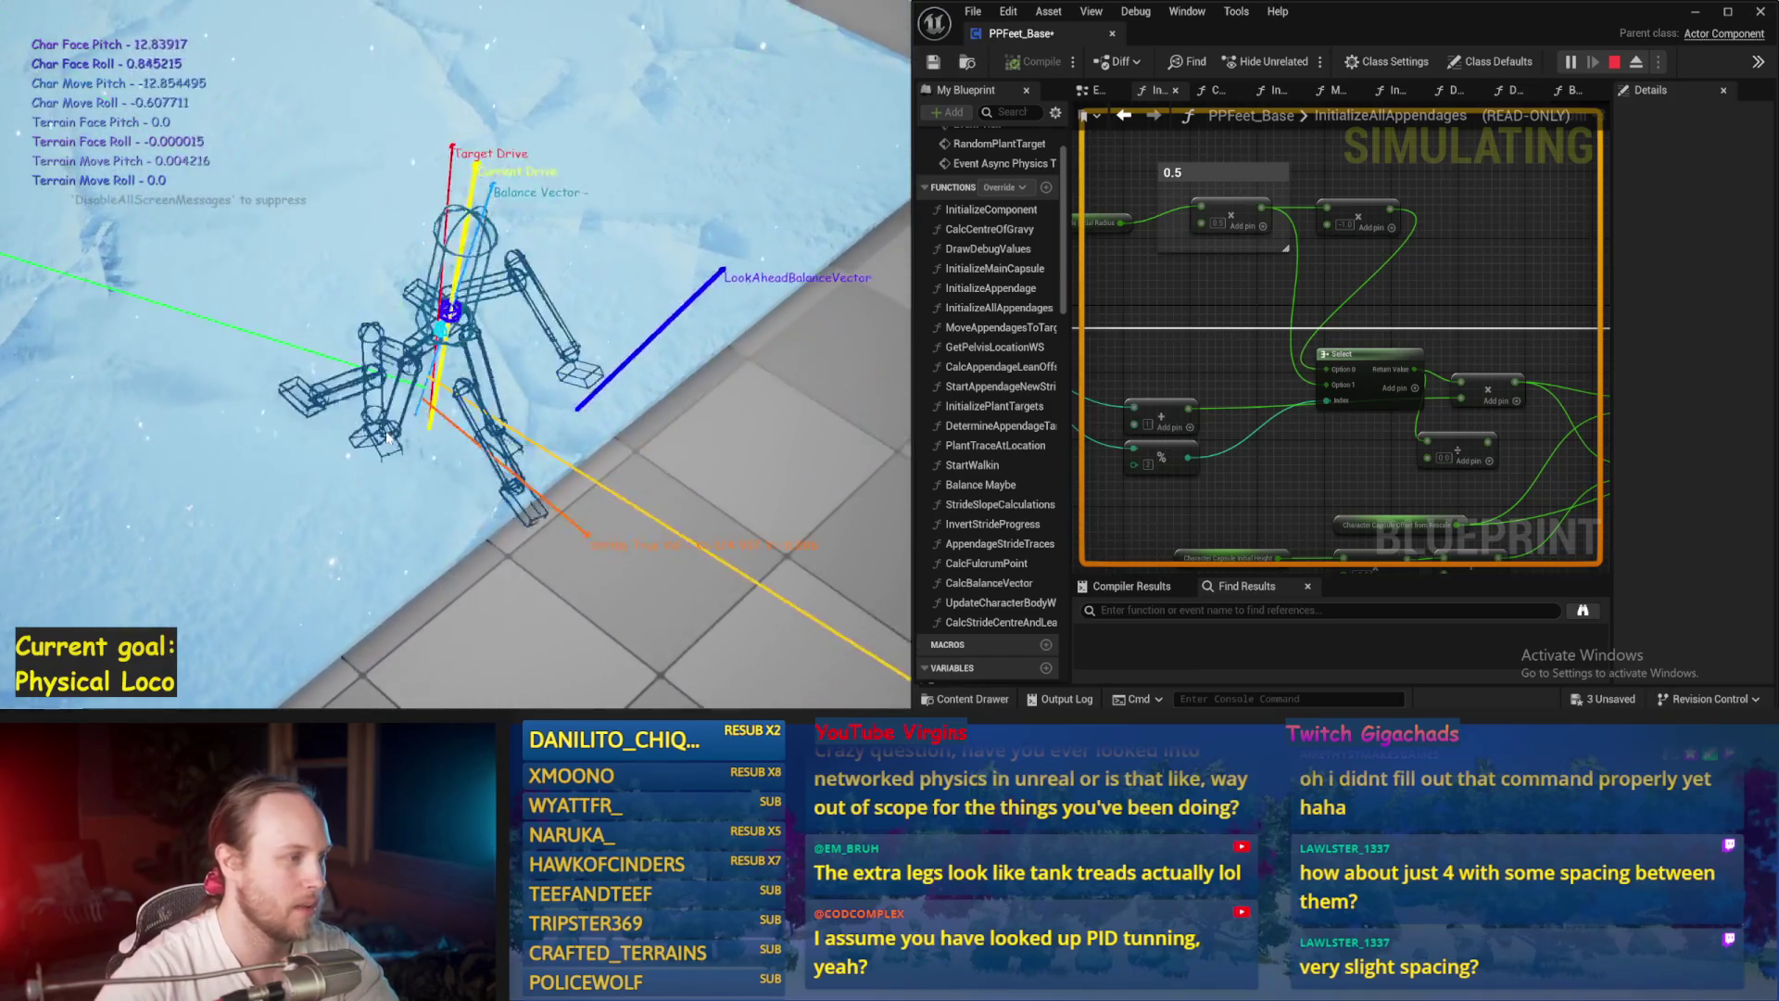
pyautogui.press('Escape')
pyautogui.hotkey('alt', 's')
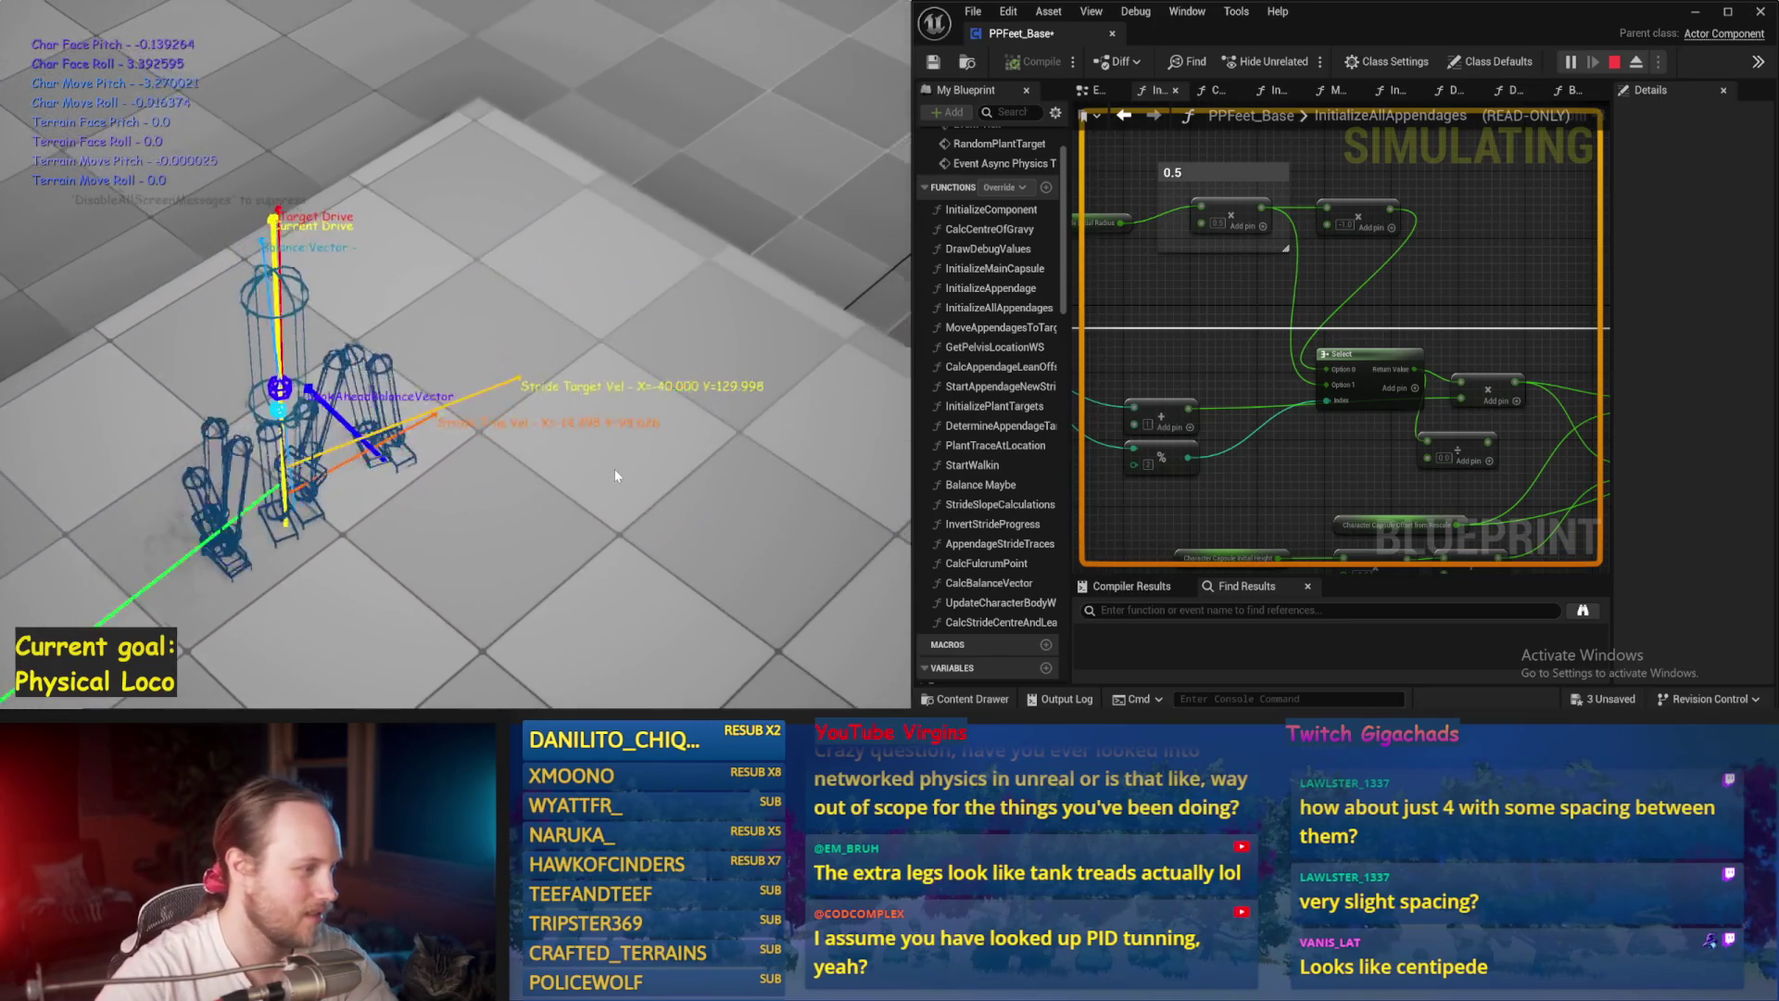
# Step: Stop the play-test and pan right to the For Loop that spawns the appendages
pyautogui.press('Escape')
pyautogui.moveTo(924, 382); pyautogui.dragTo(1155, 397)
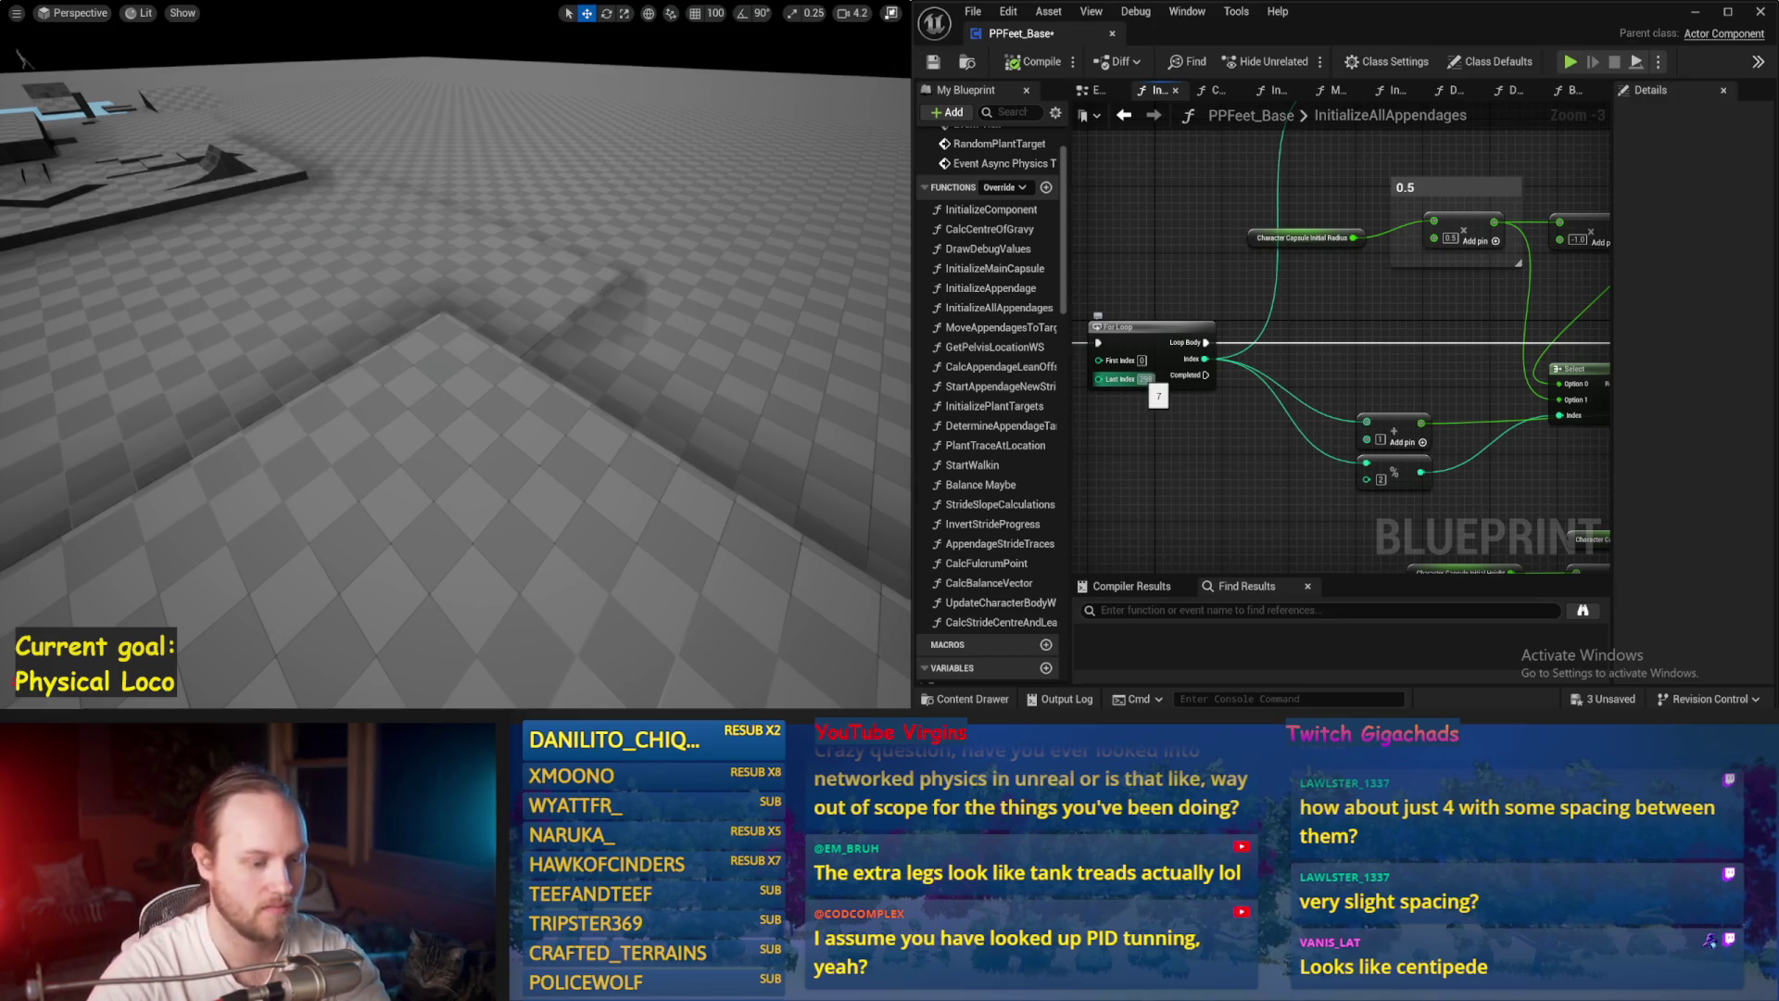
# Step: Turn the level camera, then simulate and stop the long fence-like row of legs
pyautogui.moveTo(742, 376); pyautogui.dragTo(737, 361)
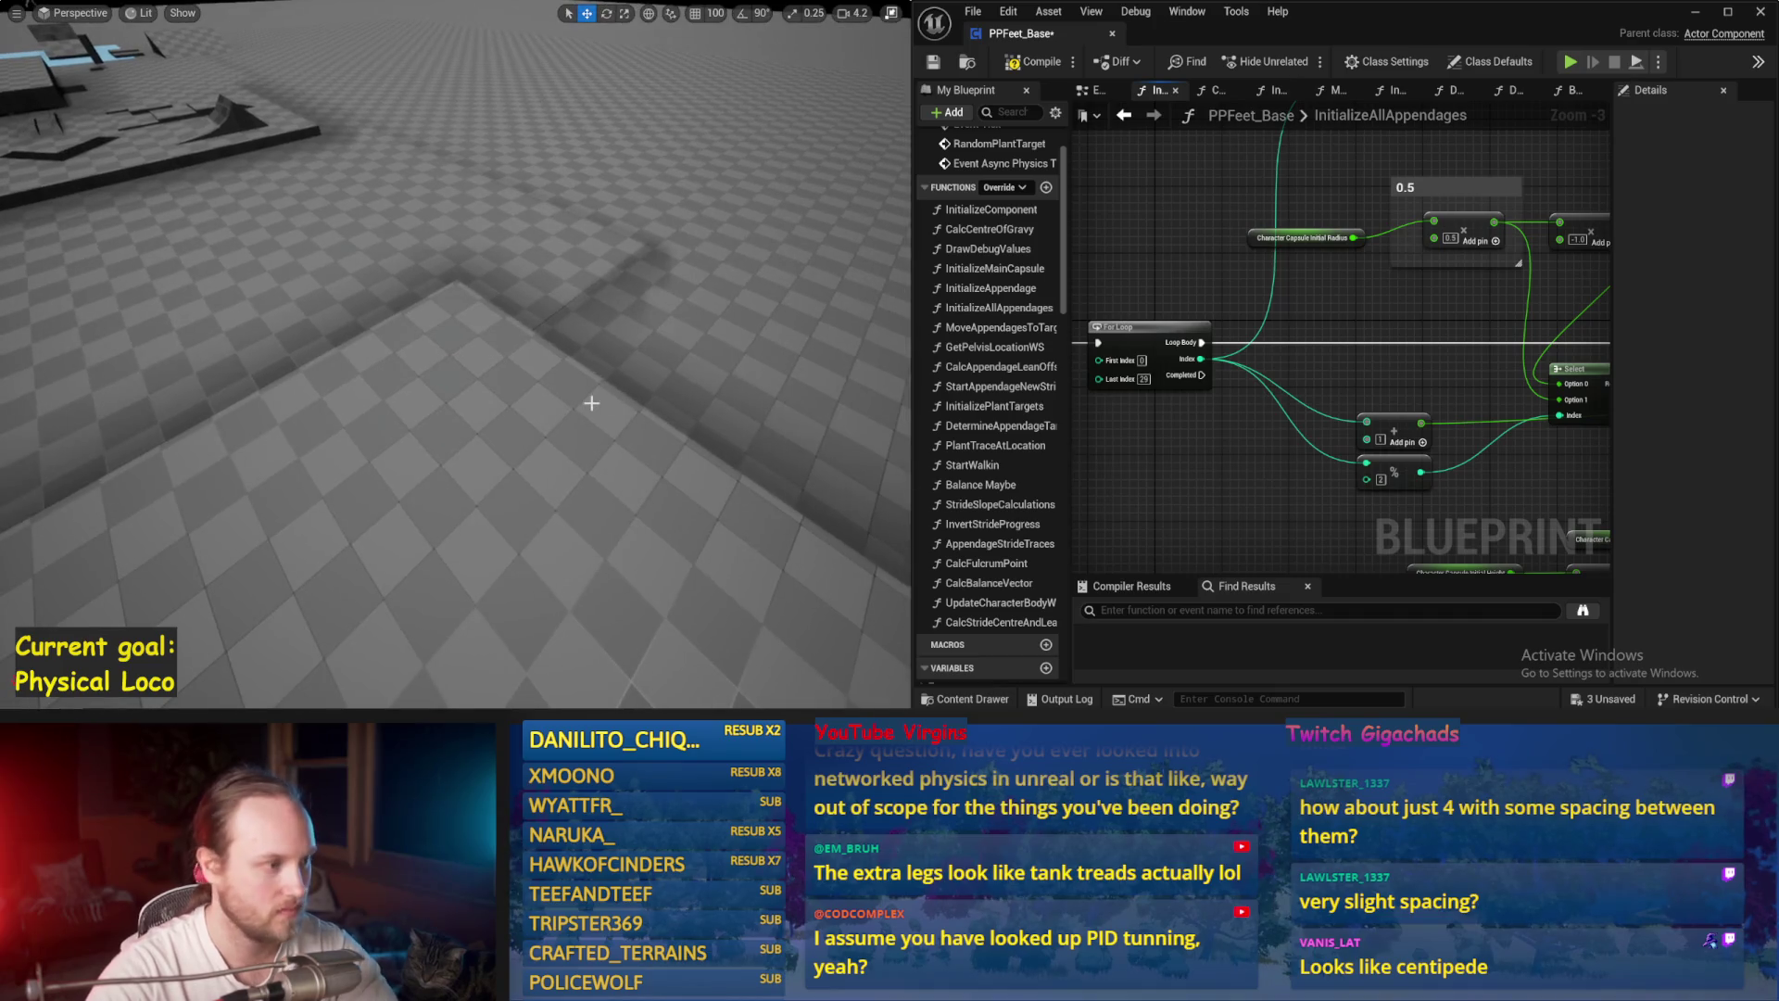
pyautogui.hotkey('alt', 's')
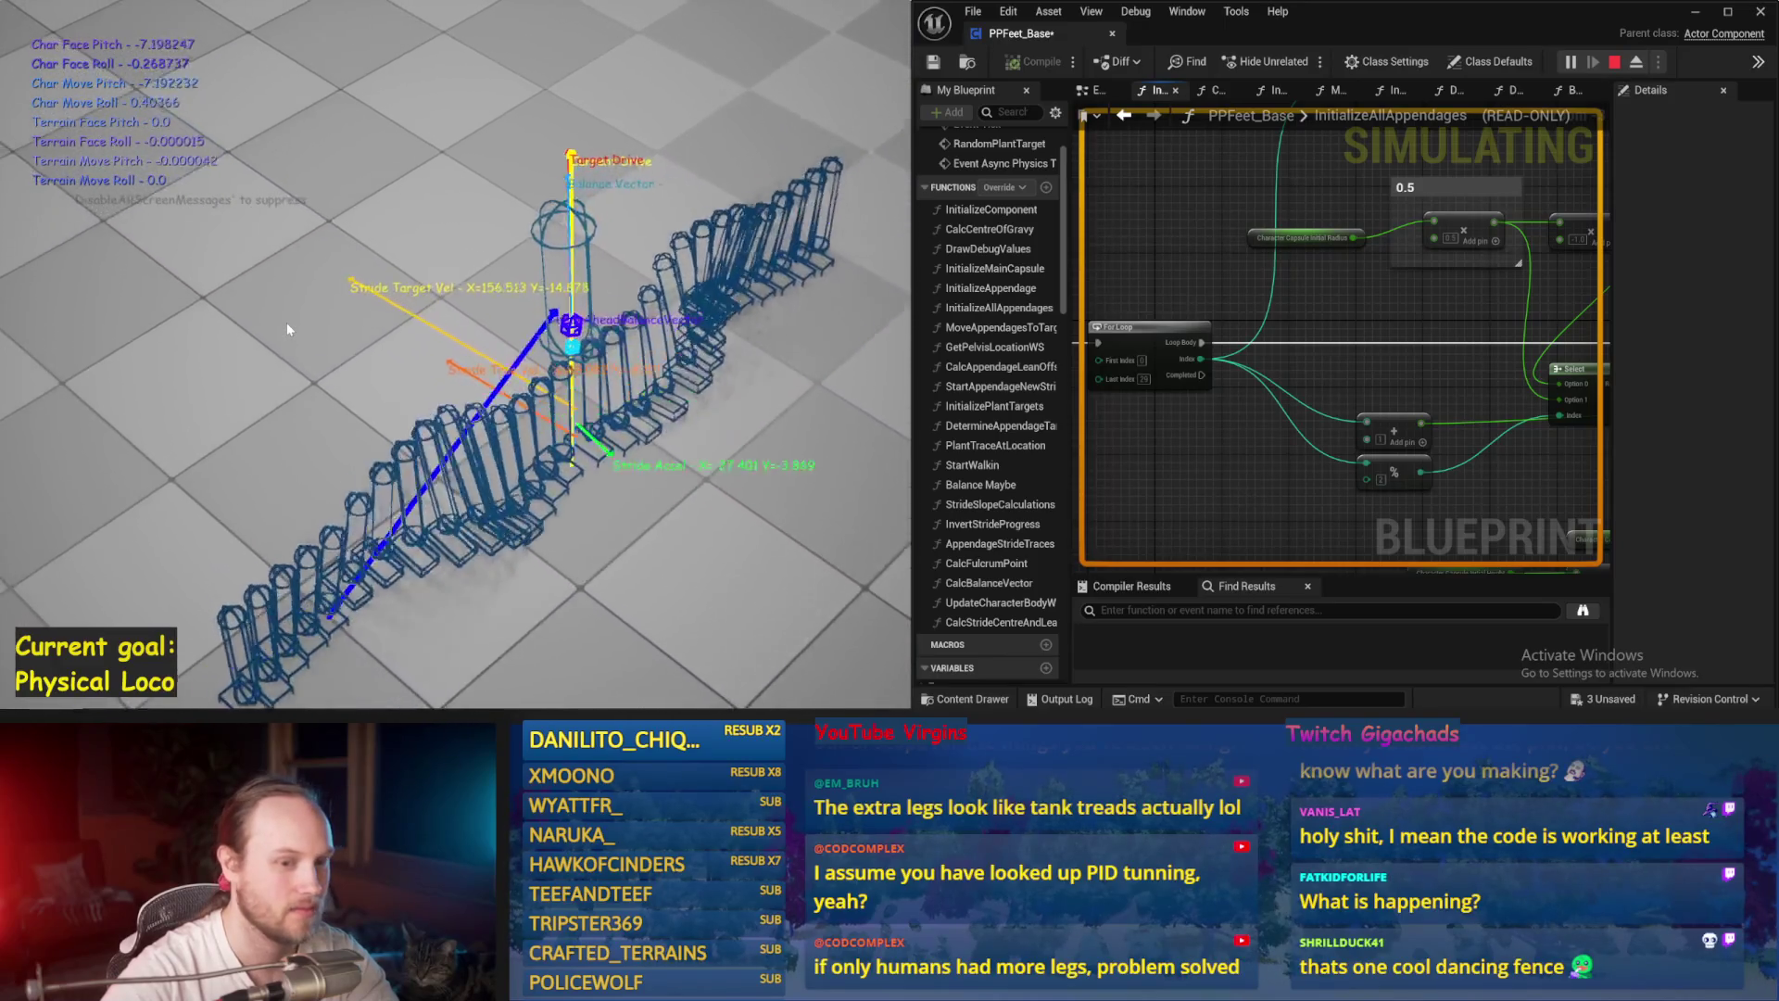
pyautogui.press('Escape')
# Step: Pan across the loop Index and Loop Body wiring, then run a short simulation
pyautogui.moveTo(1238, 443); pyautogui.dragTo(1130, 386)
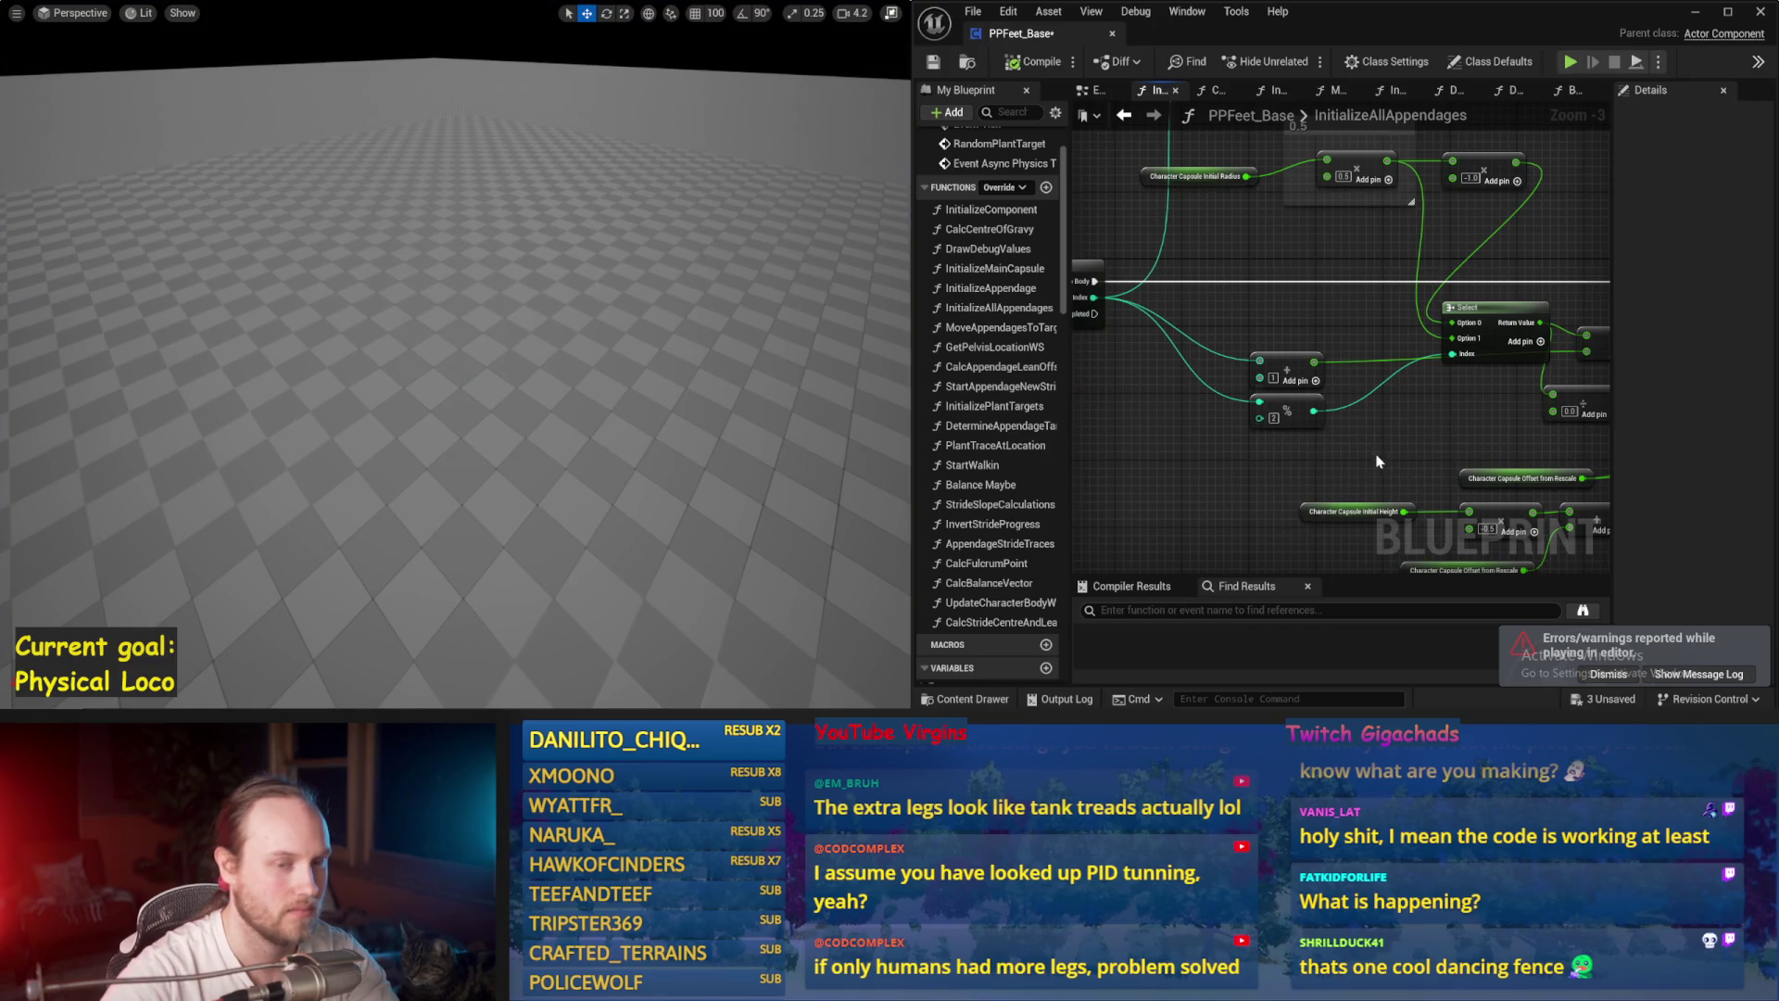
pyautogui.moveTo(1374, 465); pyautogui.dragTo(1243, 464)
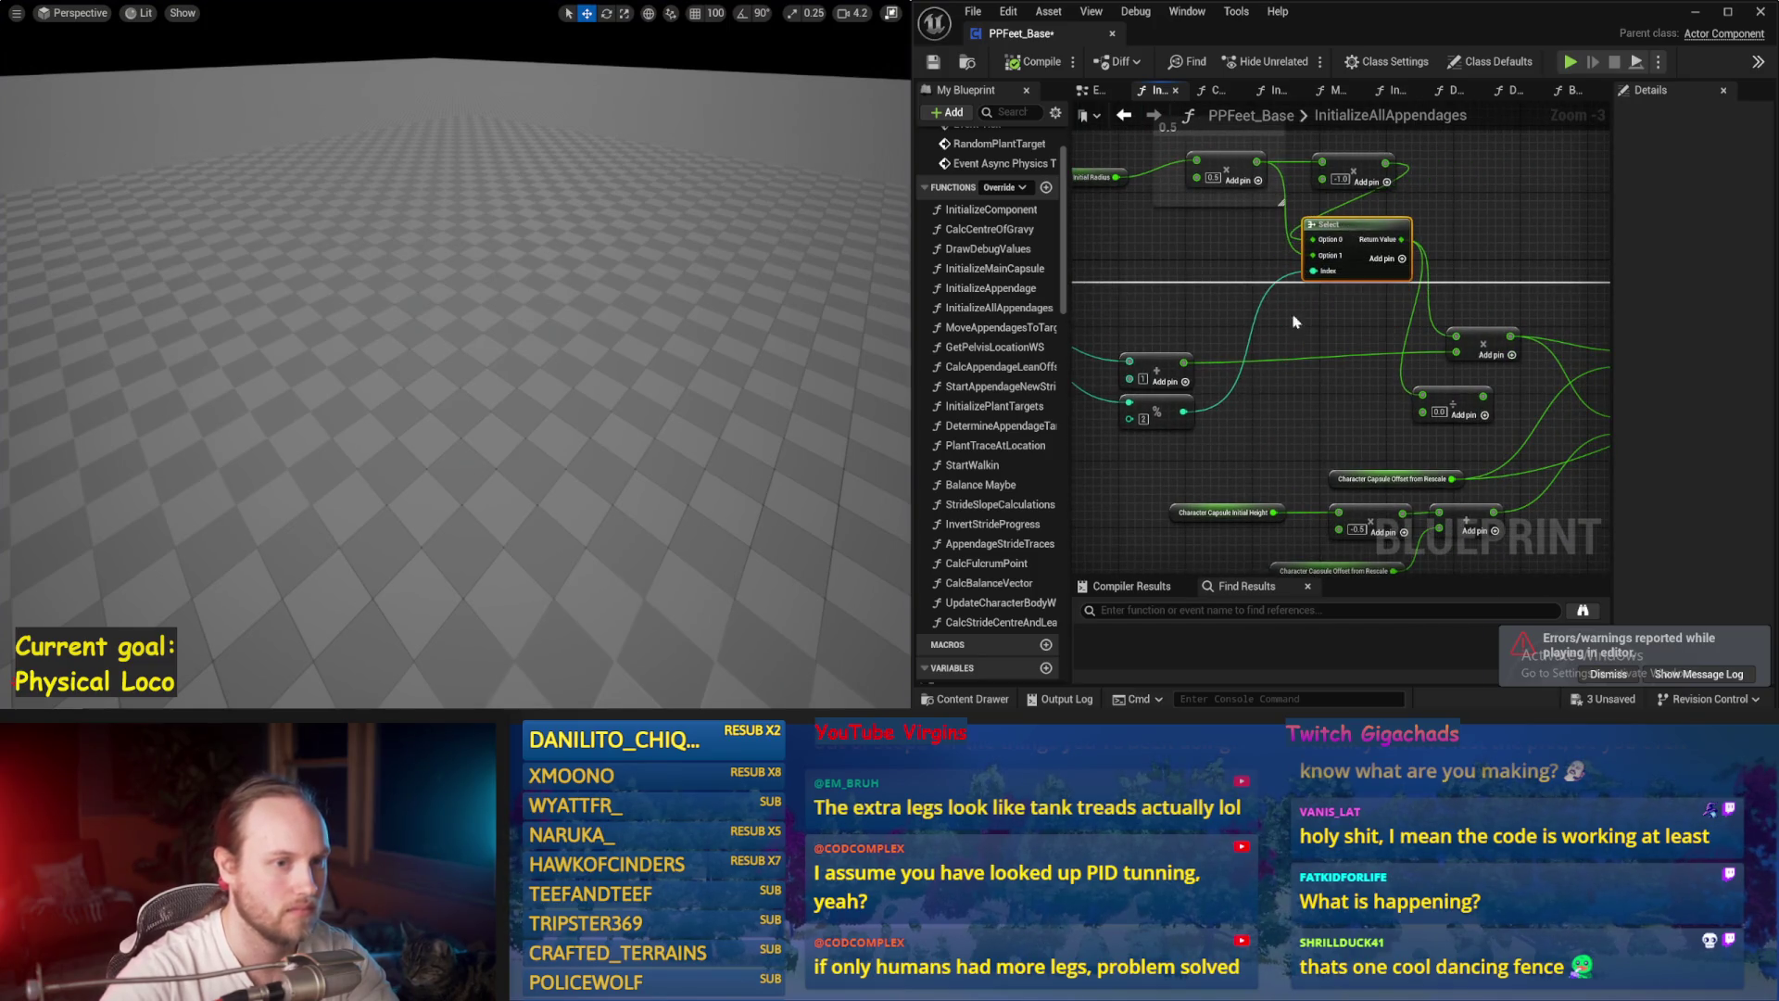
pyautogui.moveTo(1310, 297); pyautogui.dragTo(1467, 280)
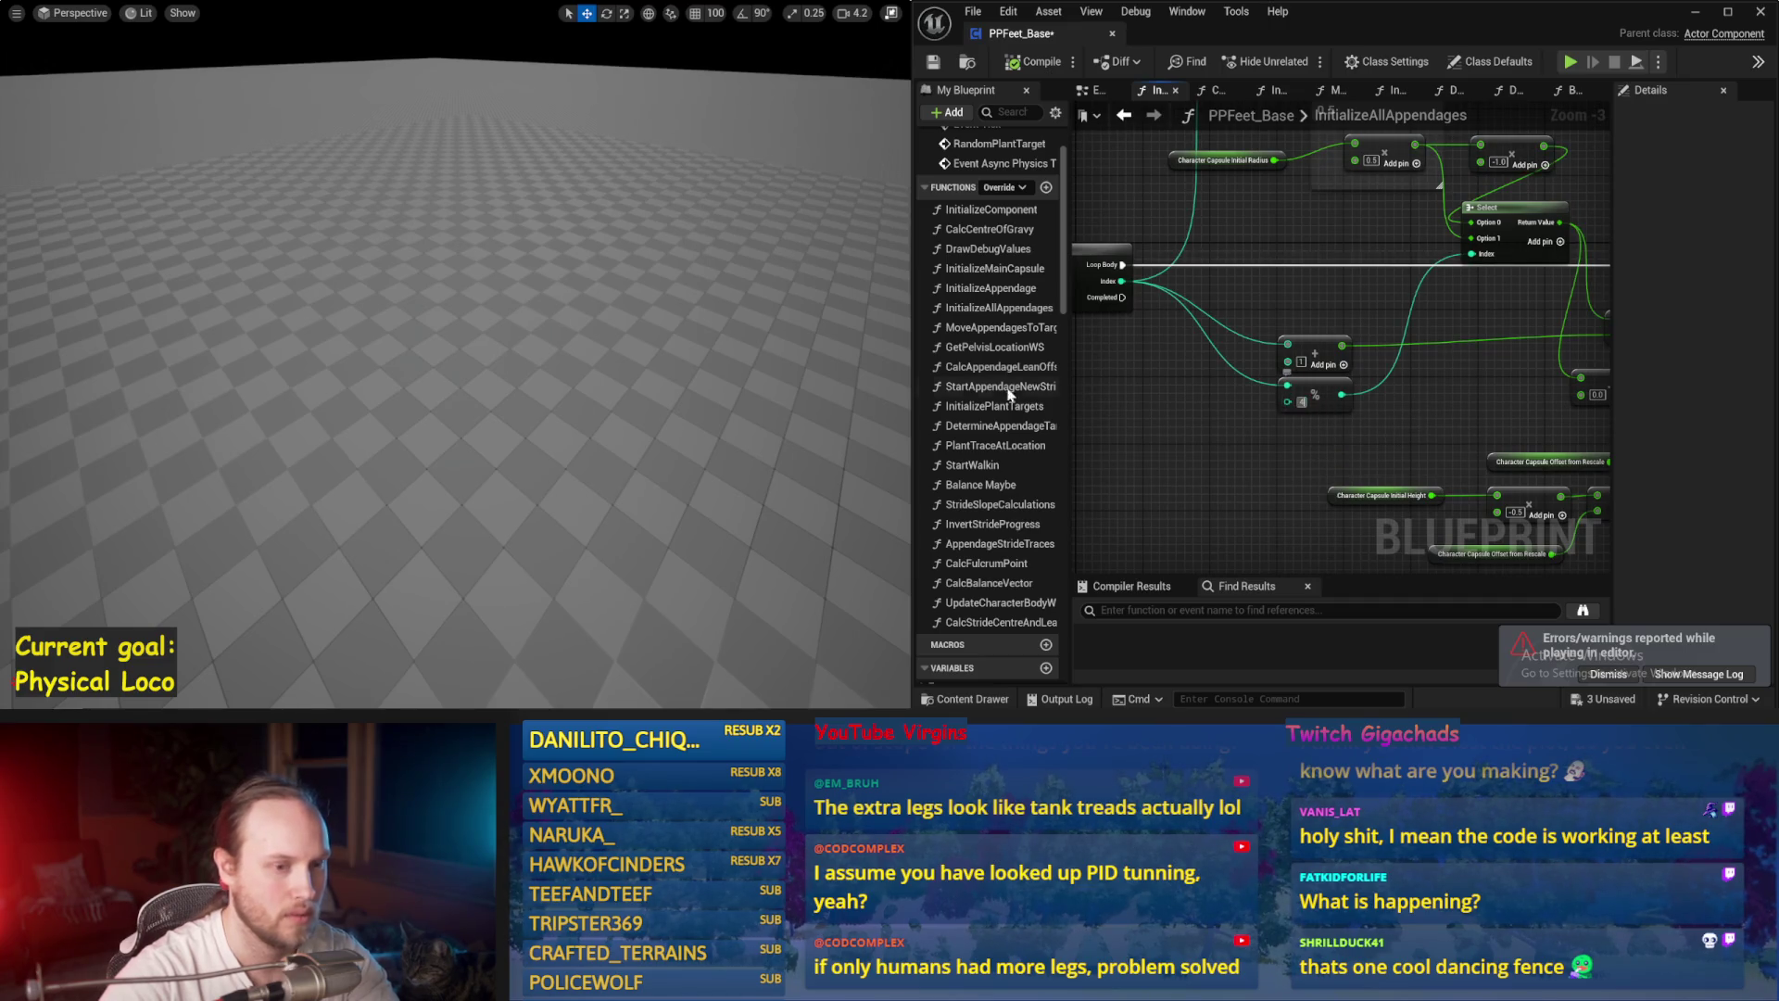
pyautogui.moveTo(665, 350); pyautogui.dragTo(612, 350)
pyautogui.hotkey('alt', 's')
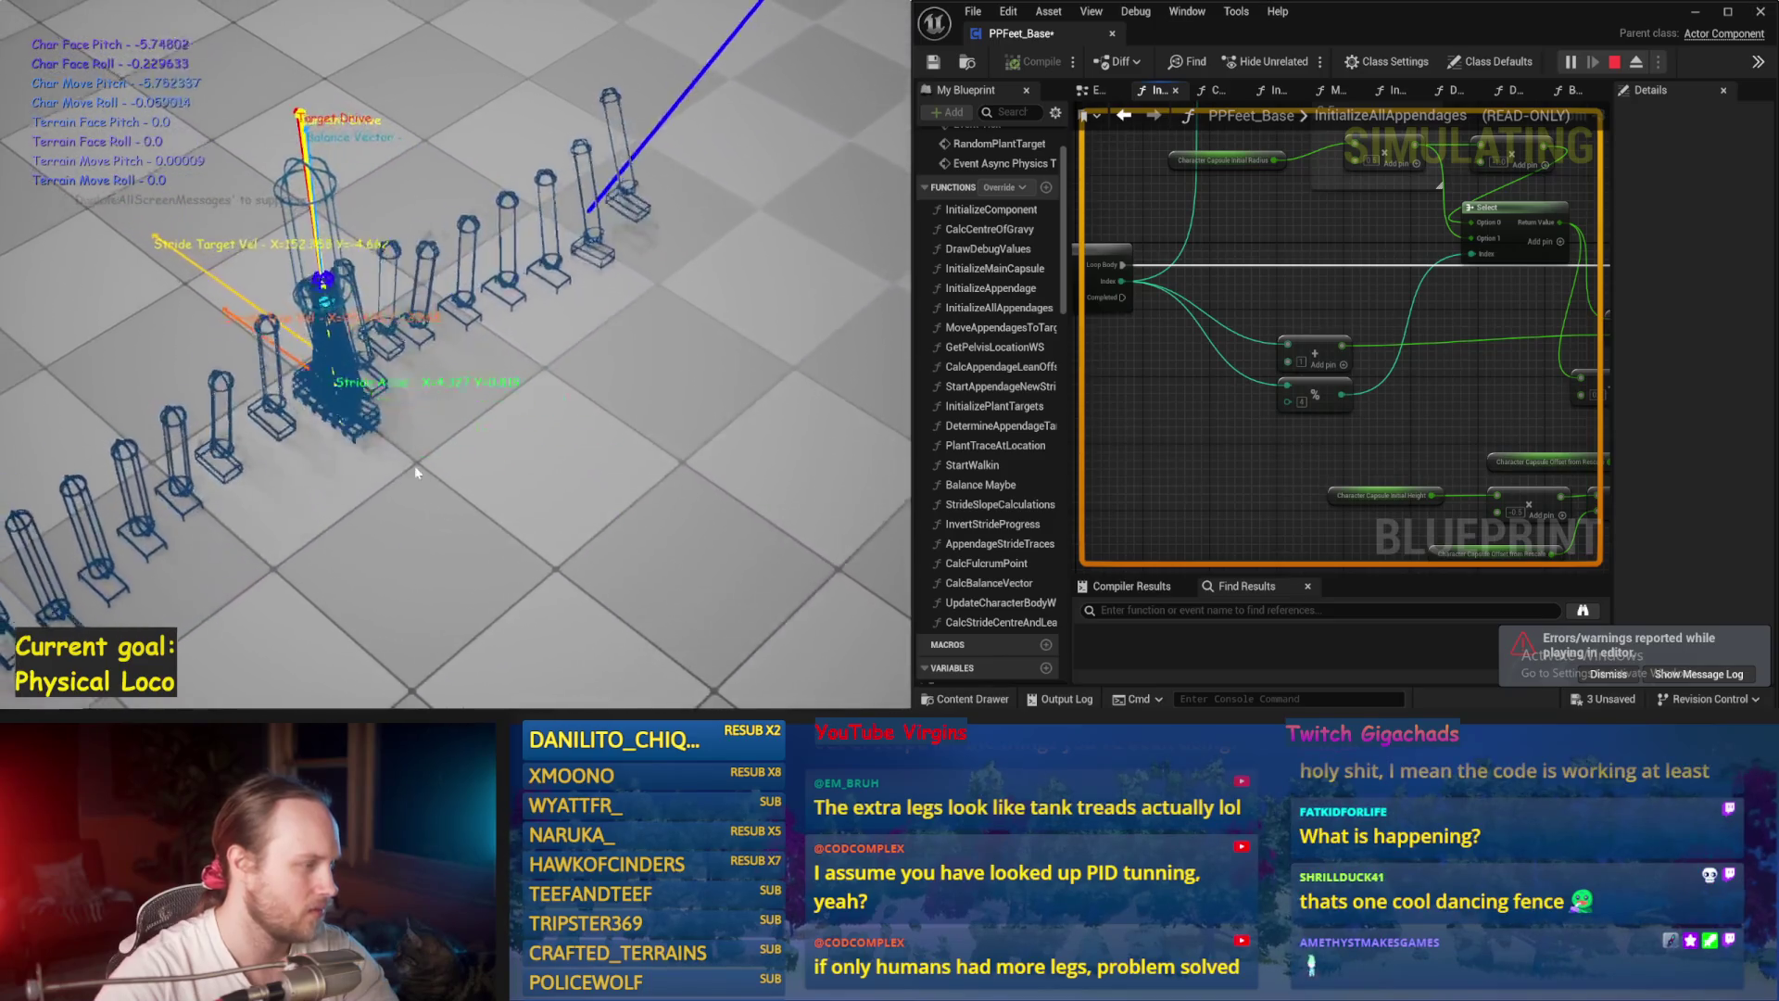
pyautogui.press('Escape')
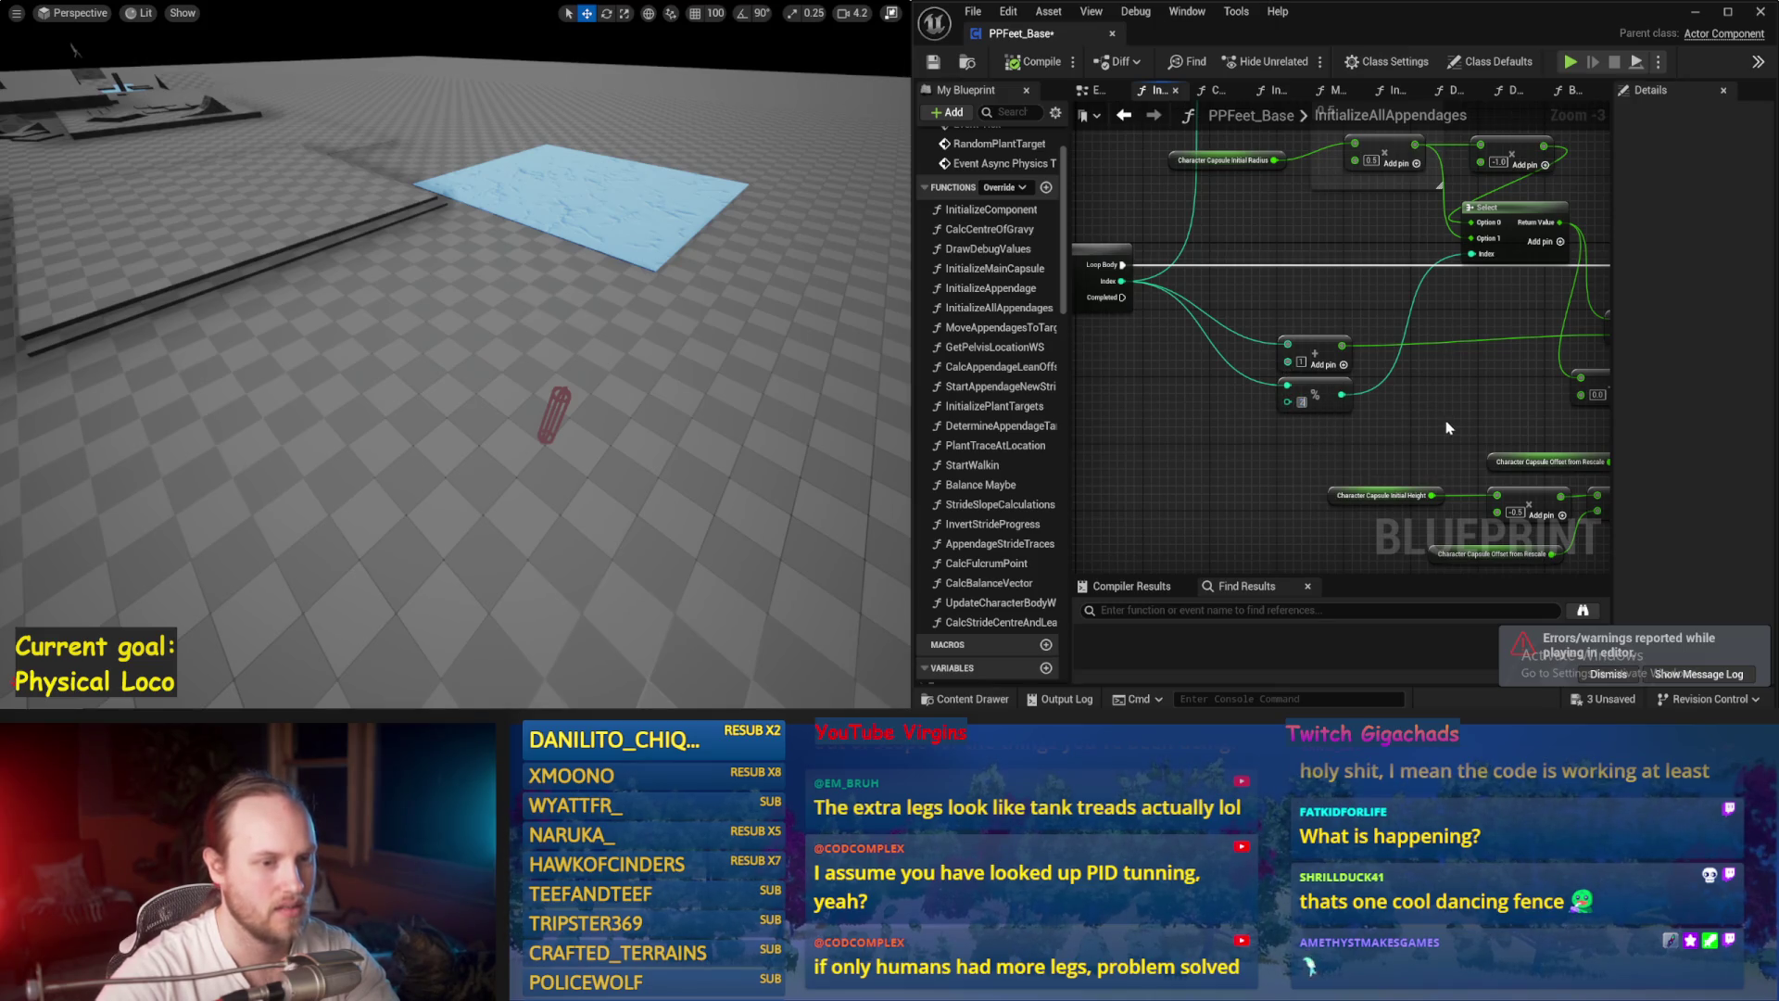
# Step: Run repeated Simulate and Play sessions of the fence-like walker, stopping each one
pyautogui.moveTo(1475, 392); pyautogui.dragTo(1385, 436)
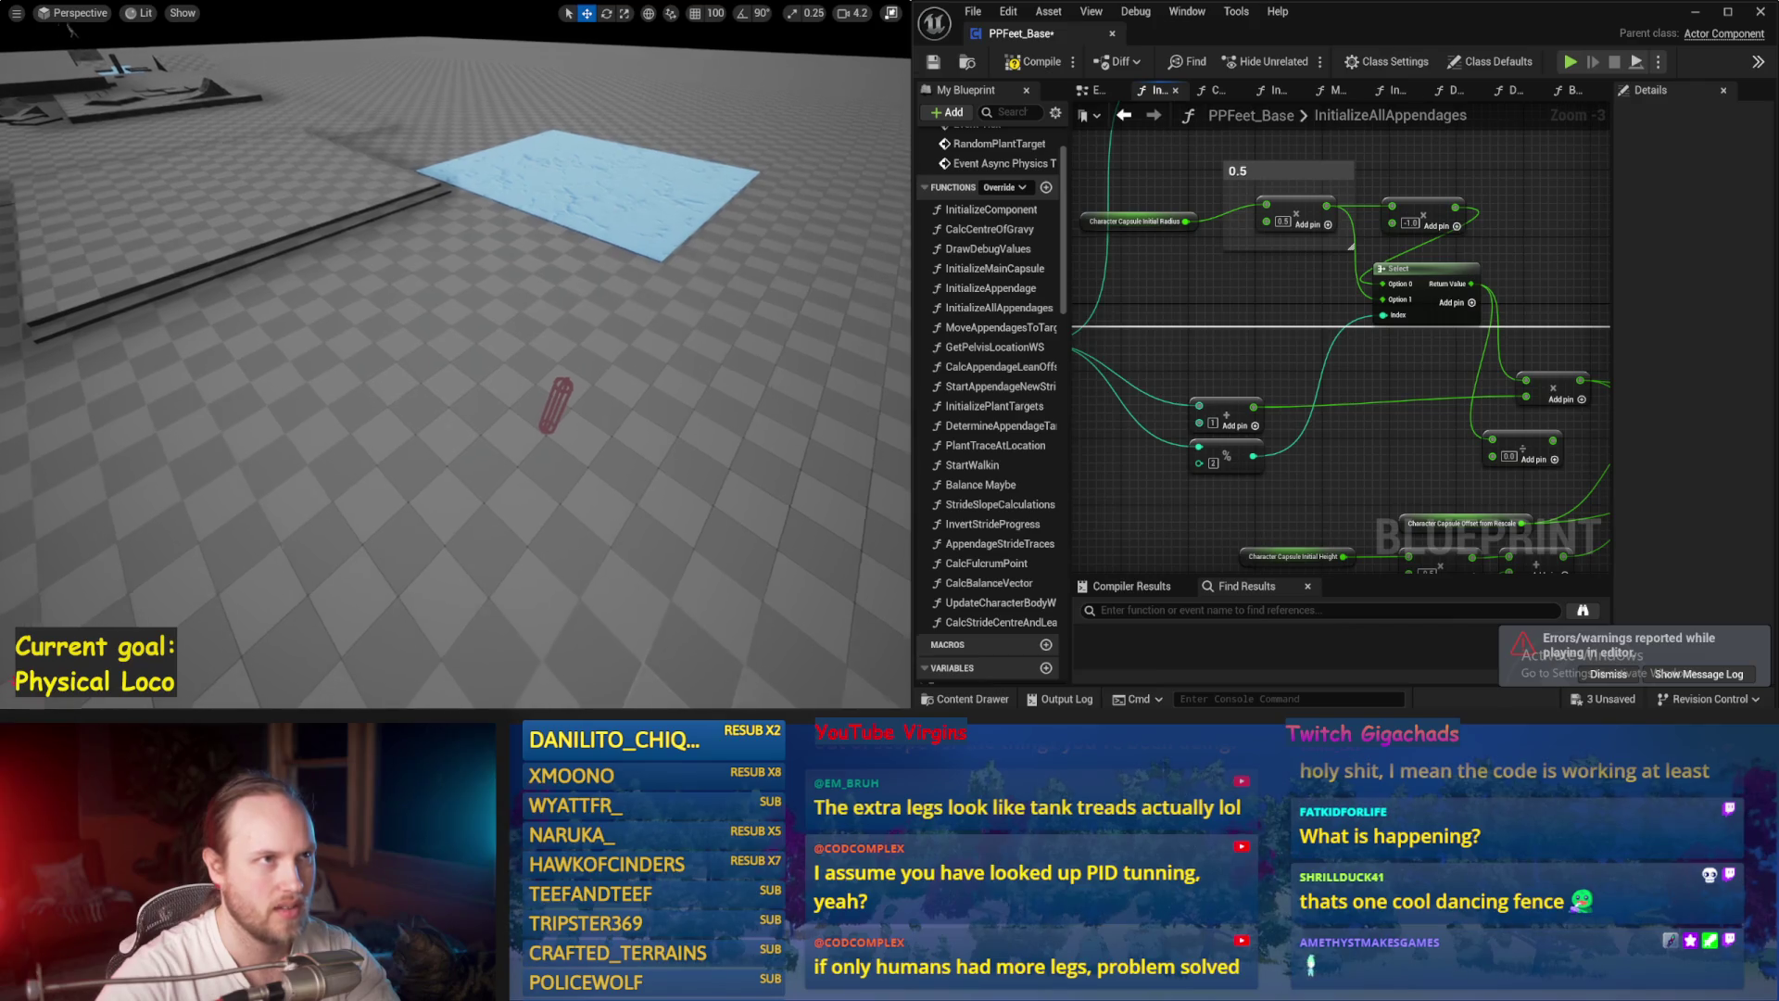
pyautogui.hotkey('alt', 's')
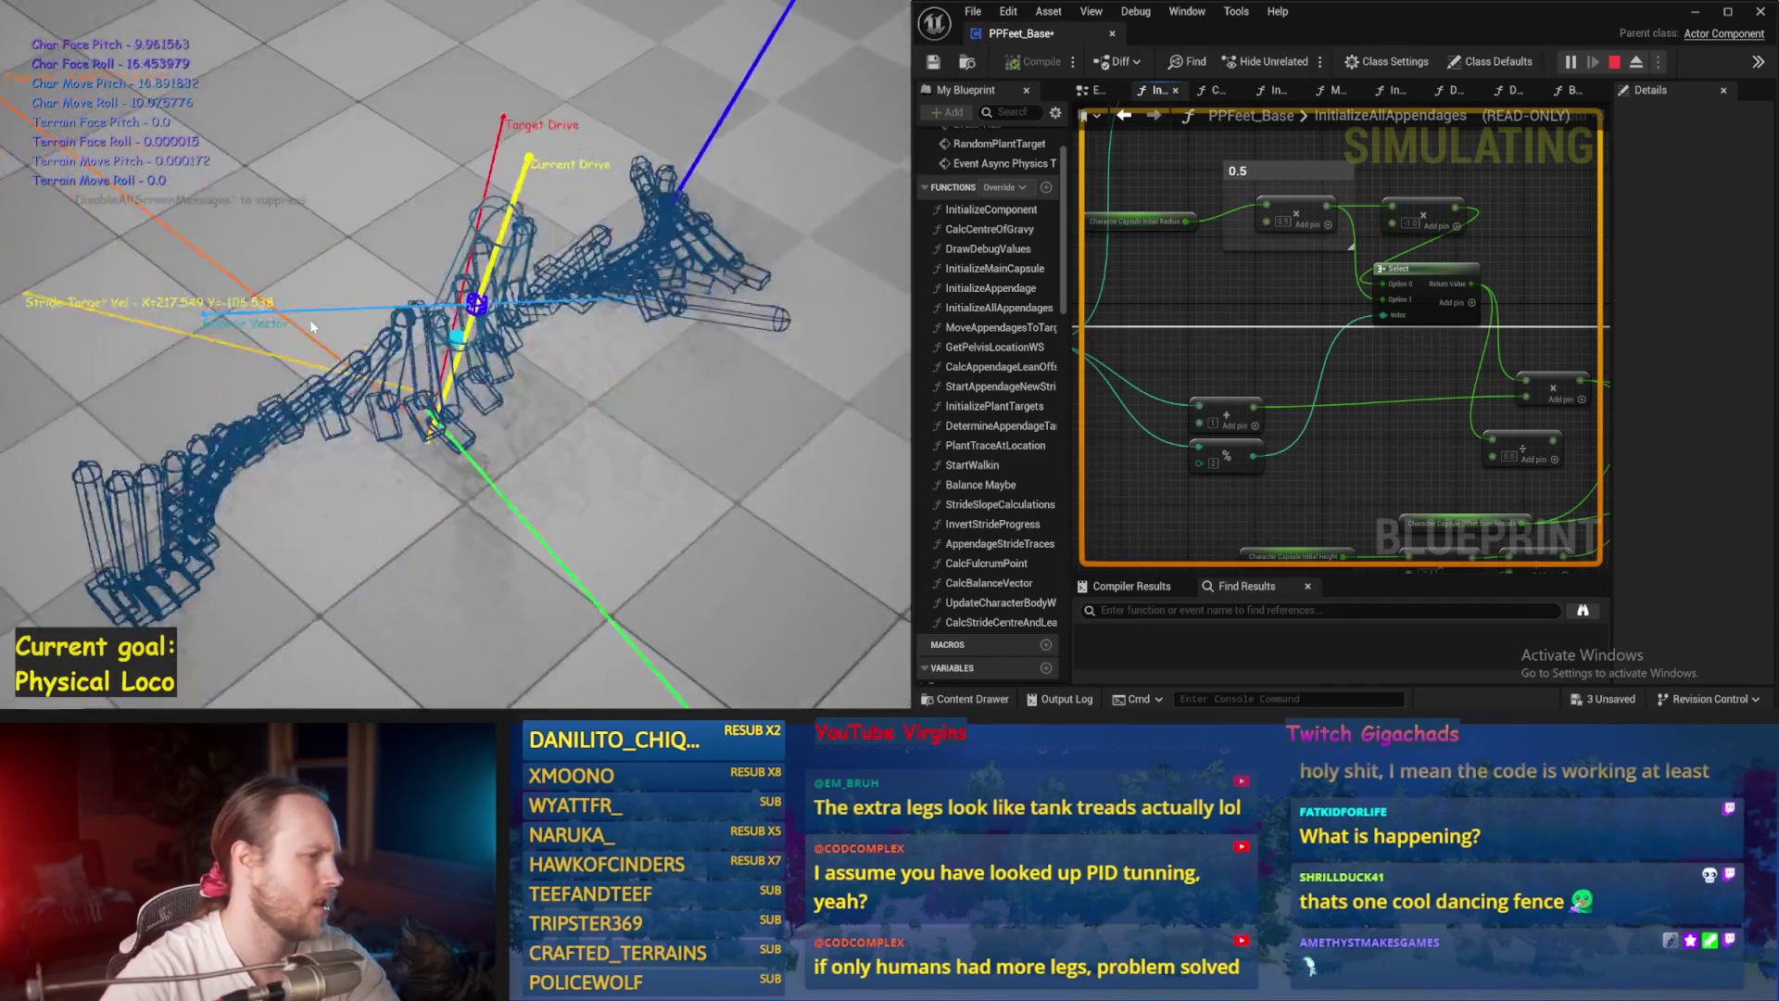
pyautogui.press('Escape')
pyautogui.hotkey('alt', 's')
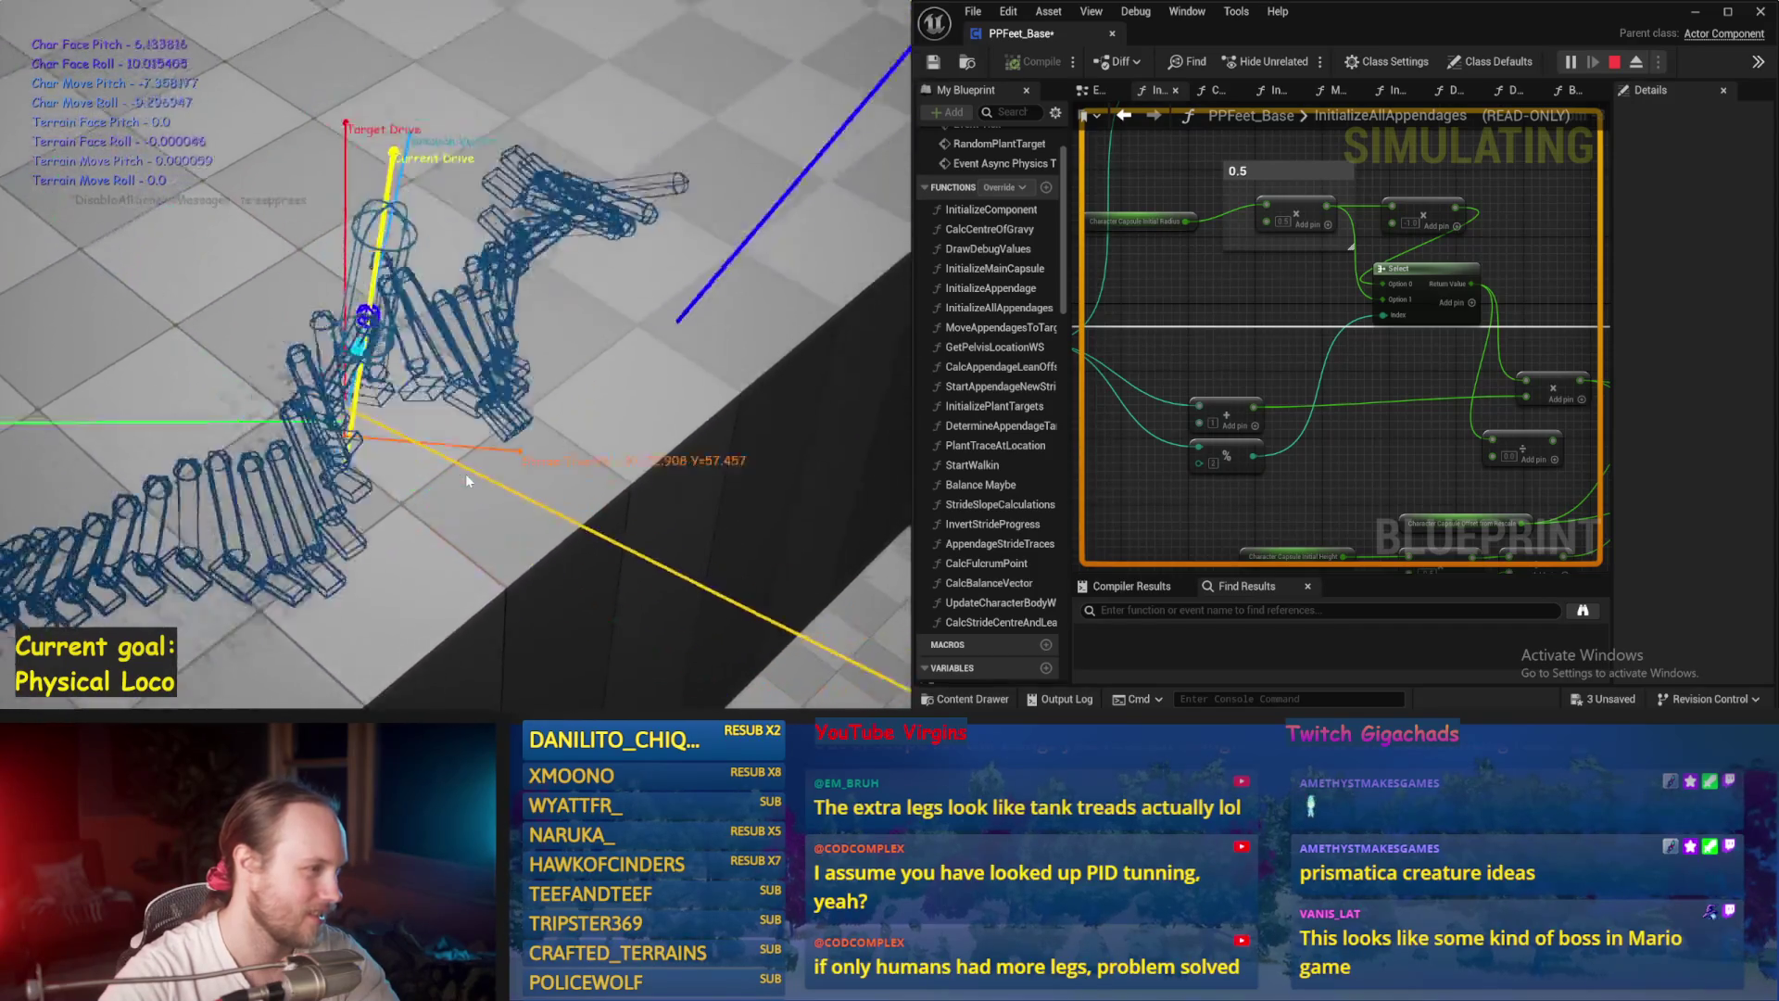
pyautogui.press('Escape')
pyautogui.hotkey('alt', 'p')
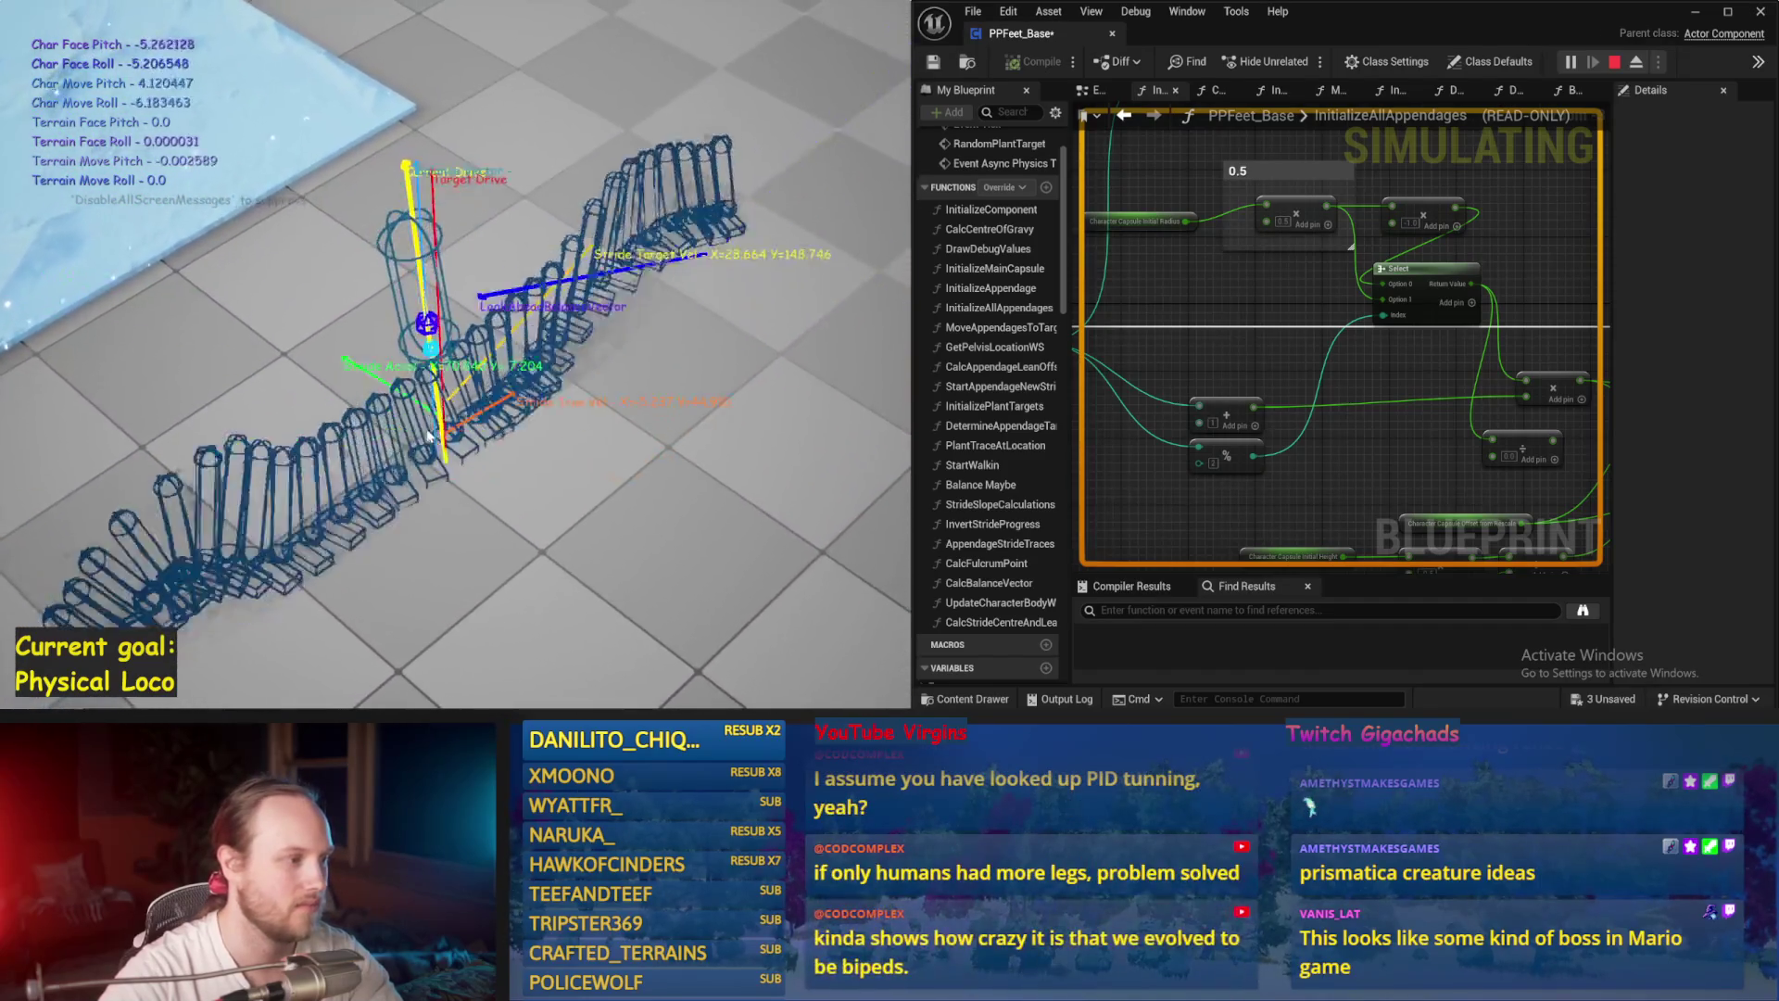
pyautogui.press('Escape')
# Step: Set the second Make Vector's X field to 50.0
pyautogui.moveTo(1176, 393); pyautogui.dragTo(1324, 312)
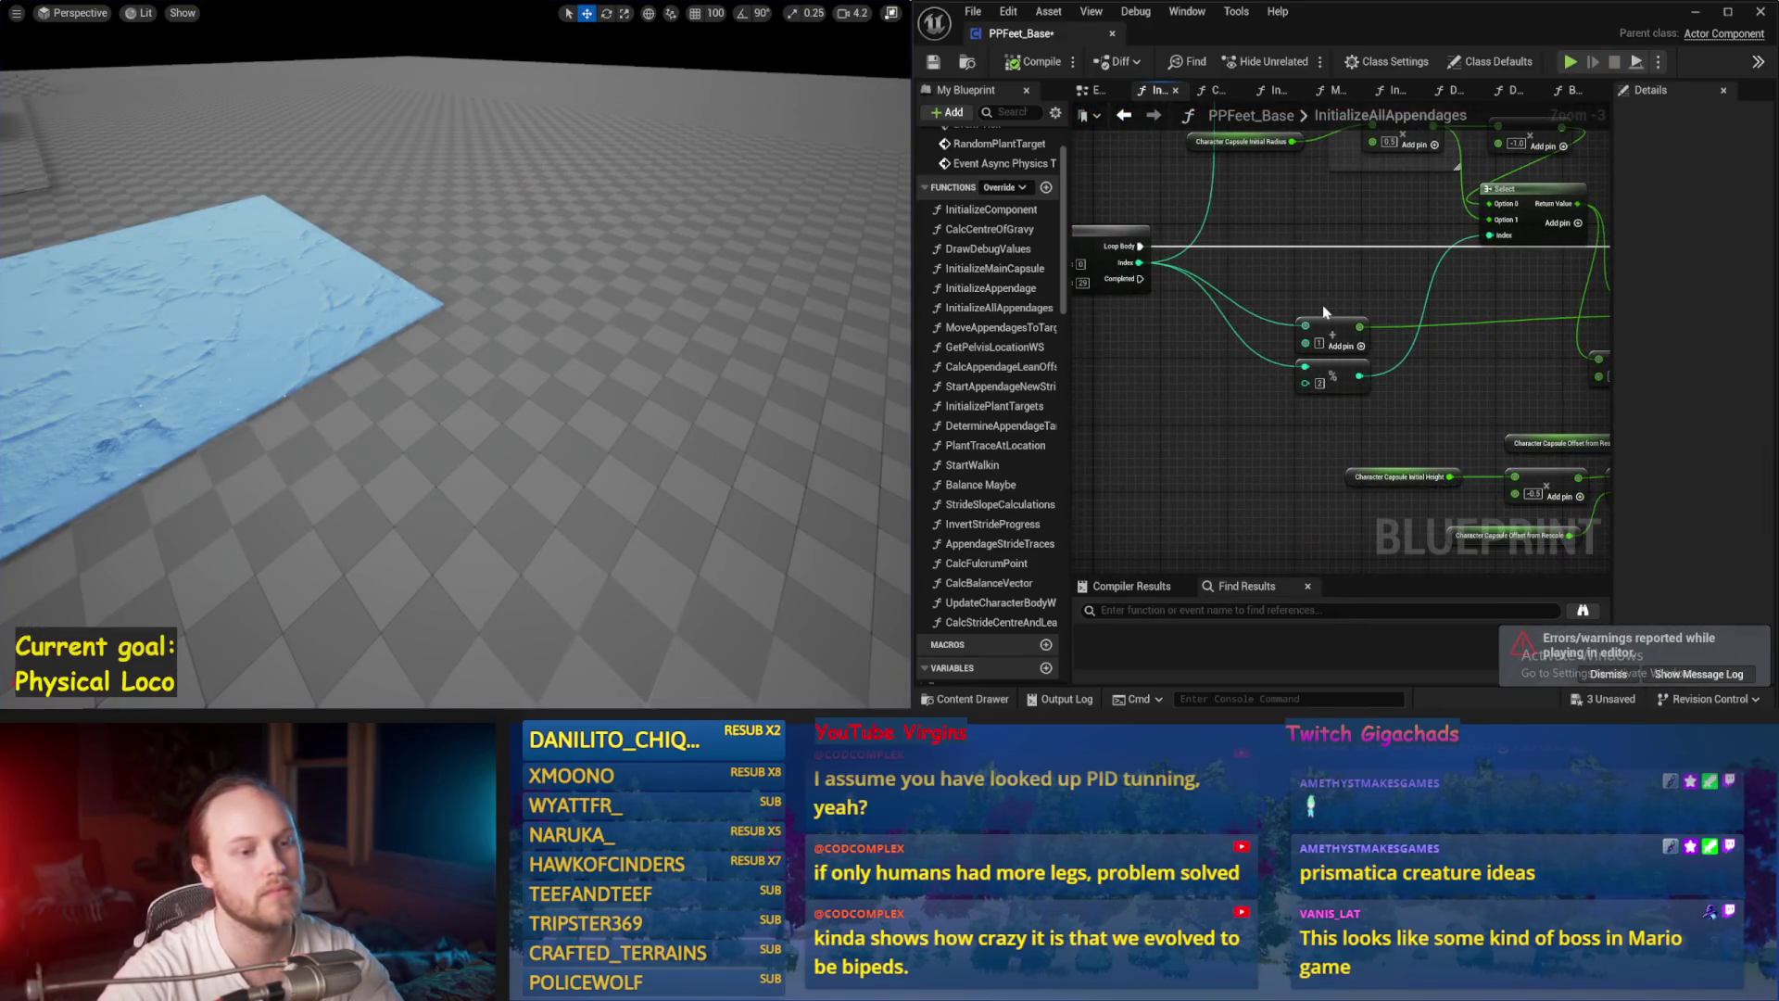
pyautogui.moveTo(1347, 381); pyautogui.dragTo(1263, 414)
pyautogui.click(1263, 414)
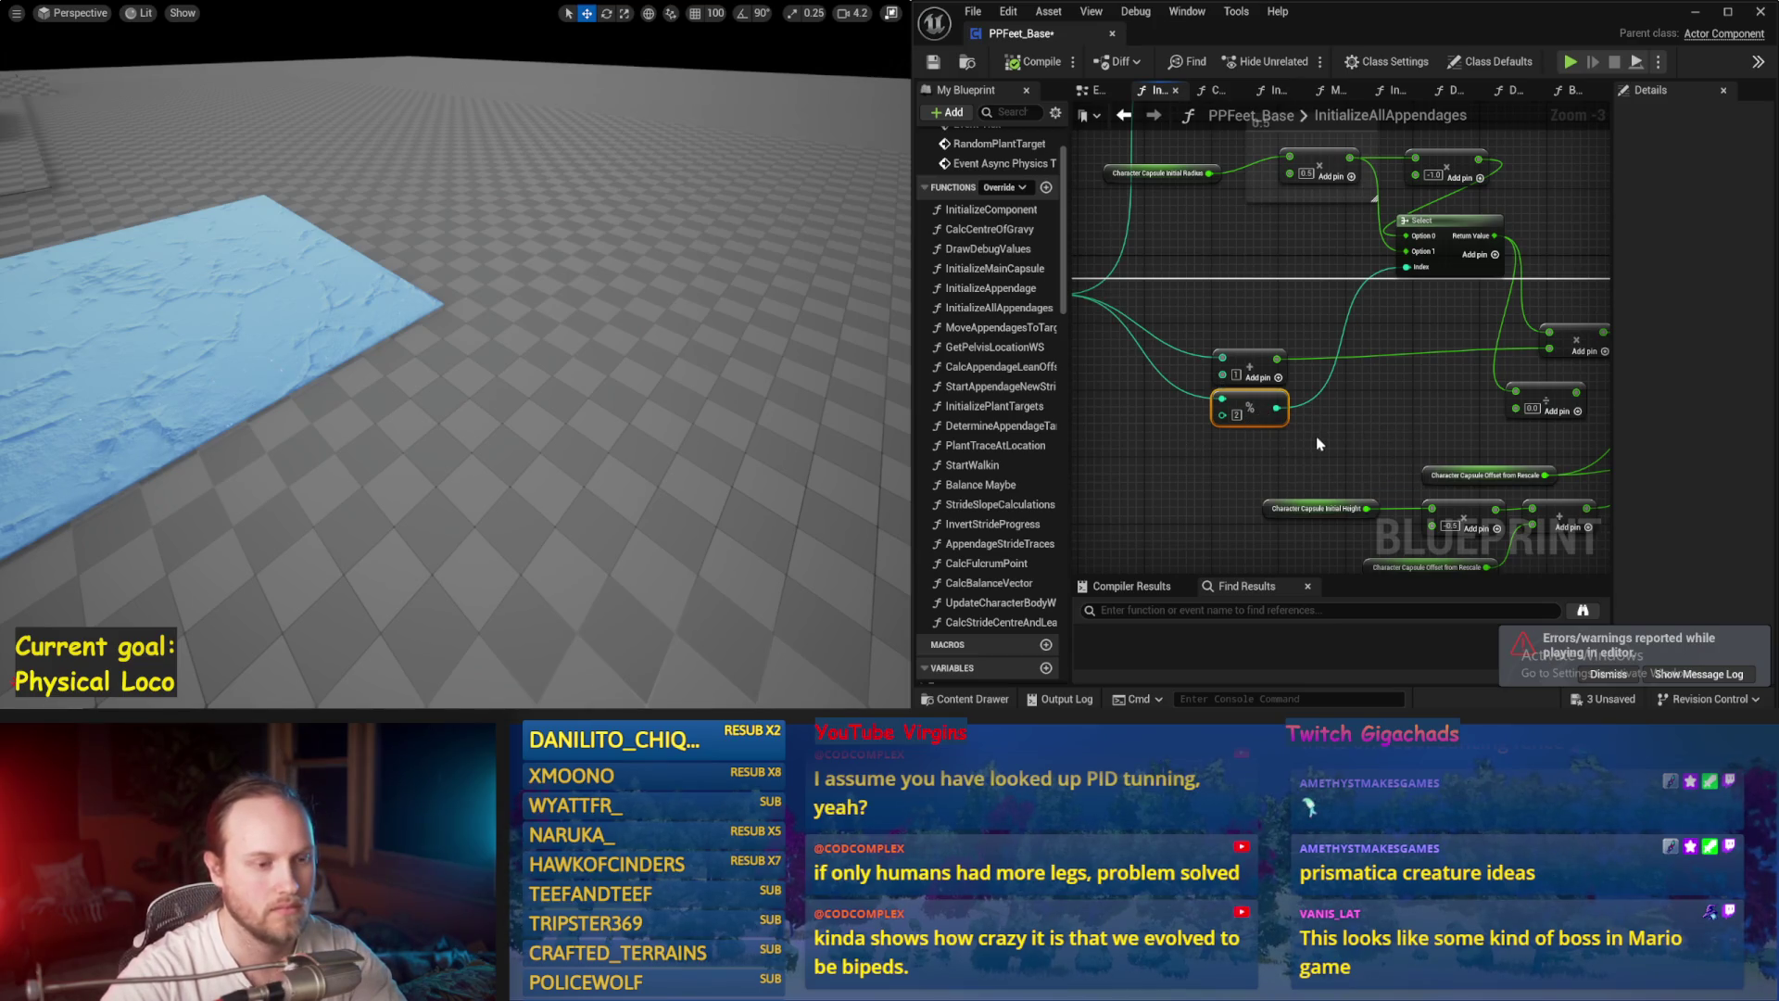
pyautogui.click(1256, 452)
pyautogui.scroll(-1, 1271, 458)
pyautogui.moveTo(1271, 458); pyautogui.dragTo(1101, 411)
pyautogui.scroll(1, 1115, 408)
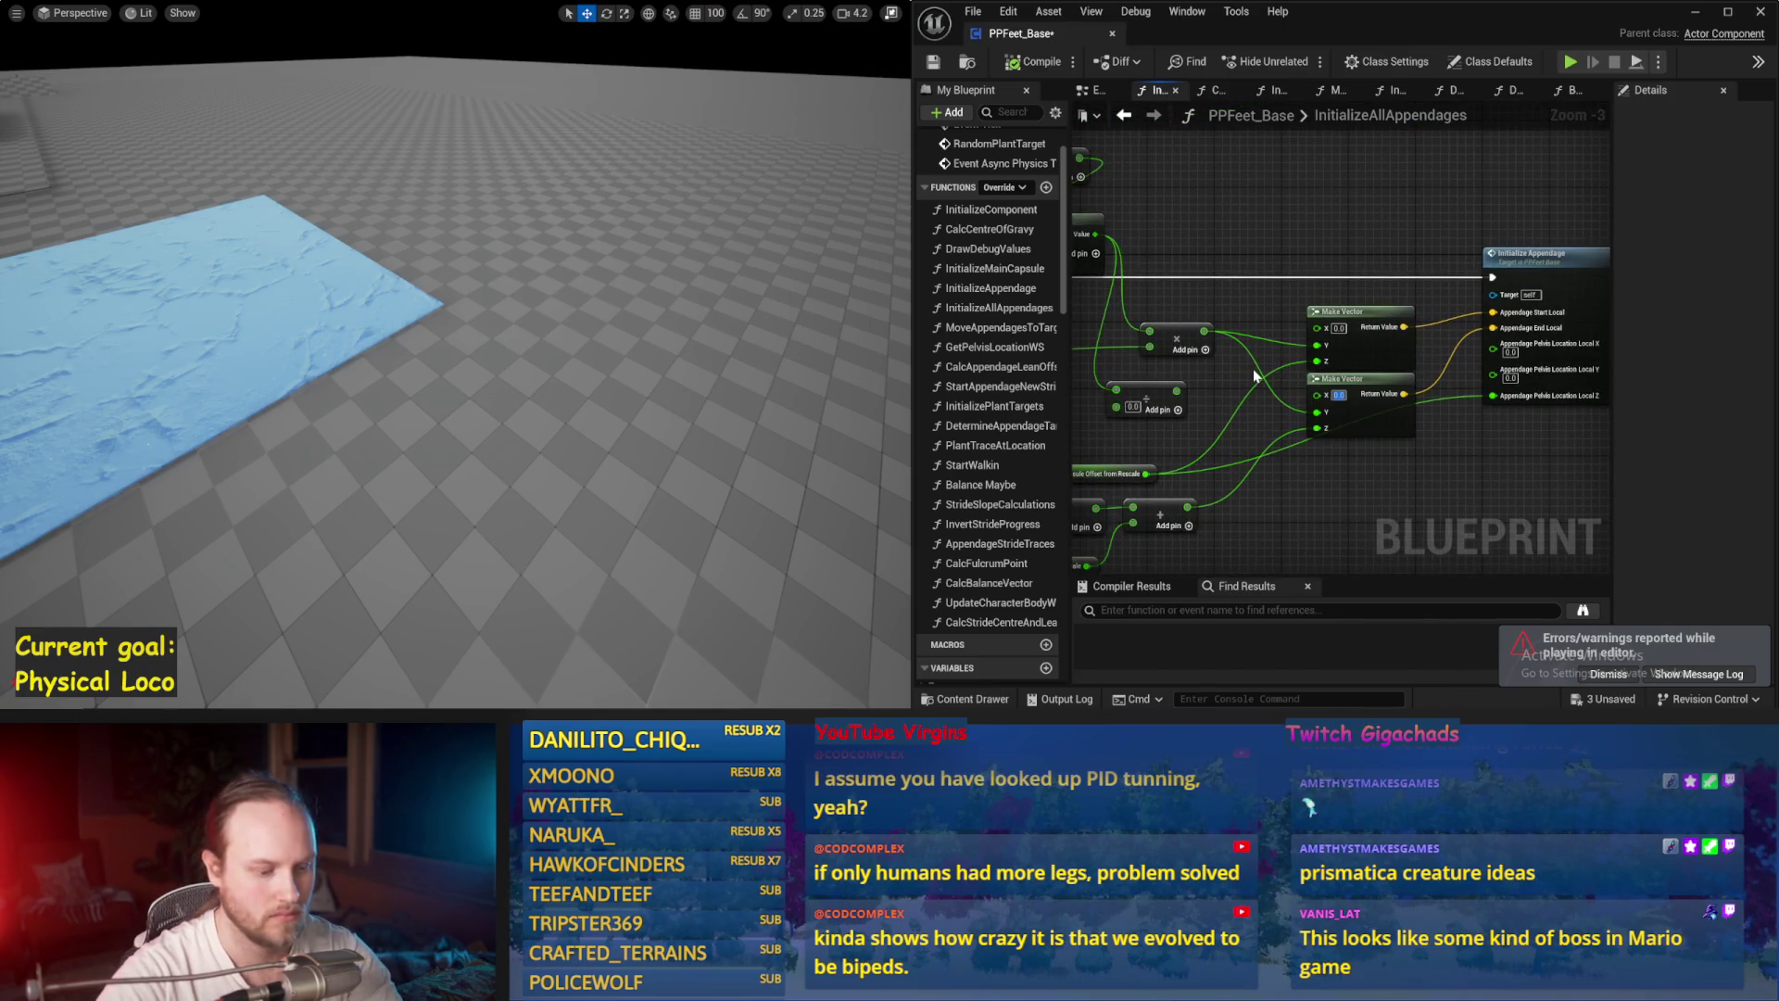
pyautogui.write('0')
pyautogui.press('Return')
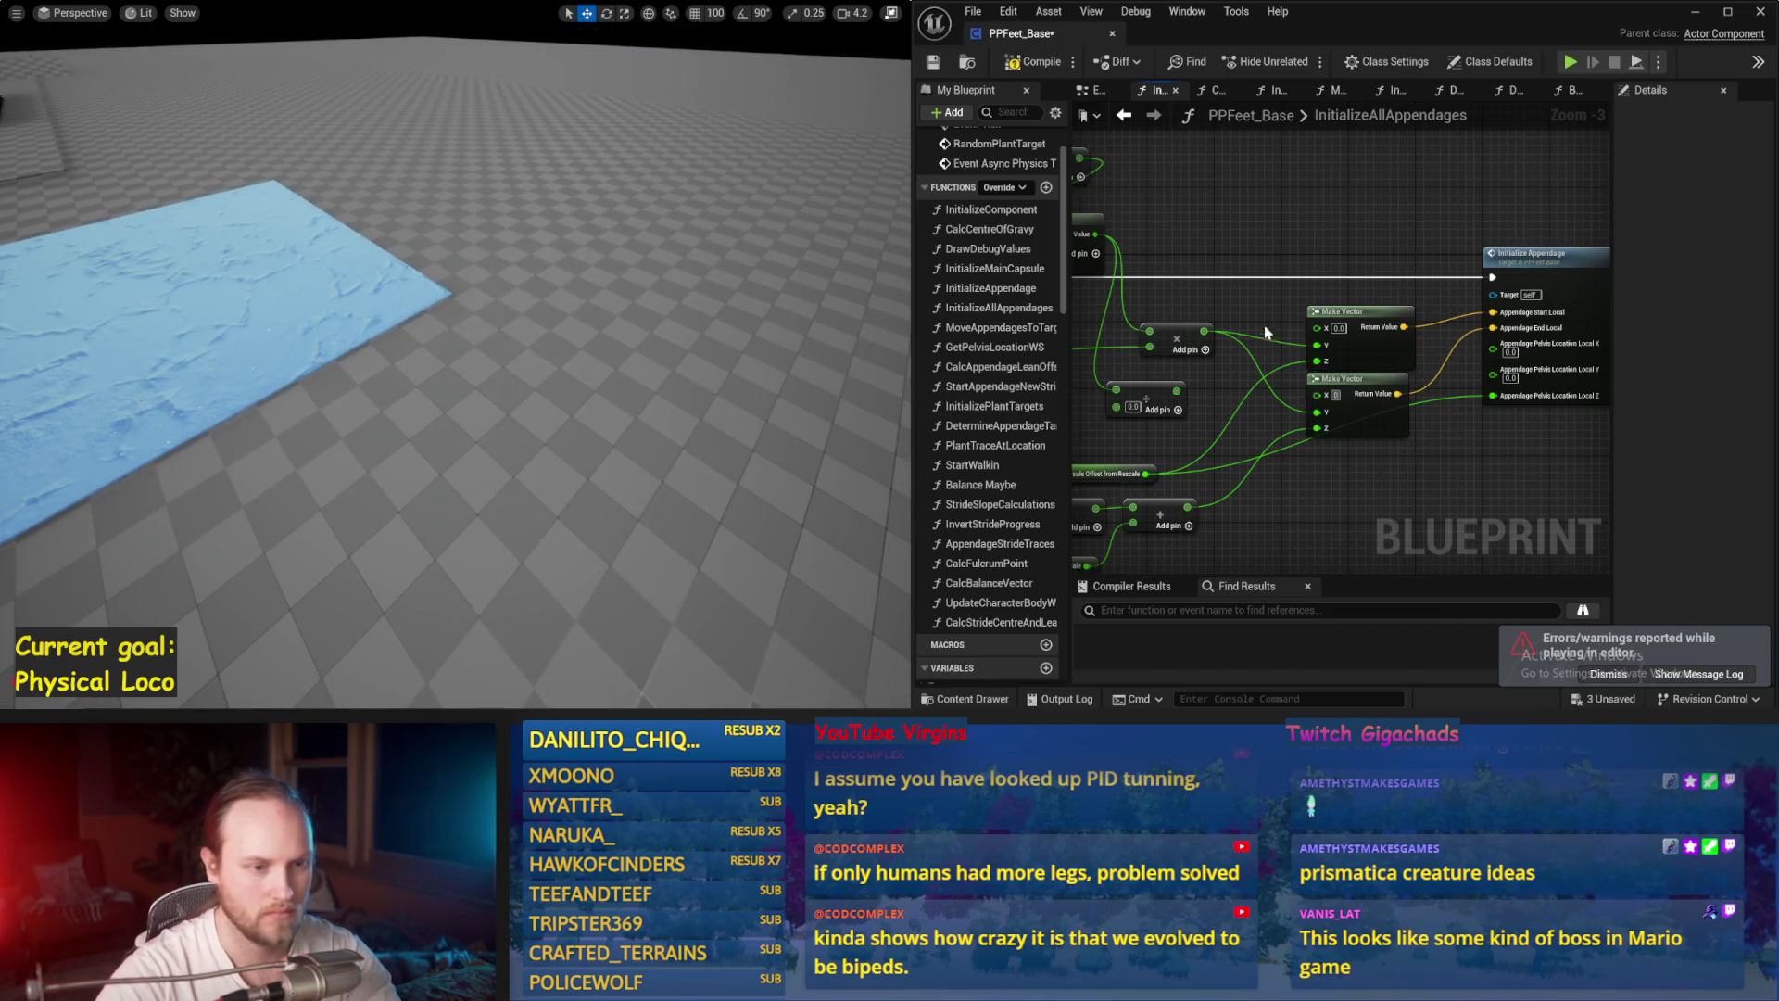
# Step: Compile PPFeet_Base and simulate the compact few-legged rig
pyautogui.moveTo(1258, 311); pyautogui.dragTo(1114, 132)
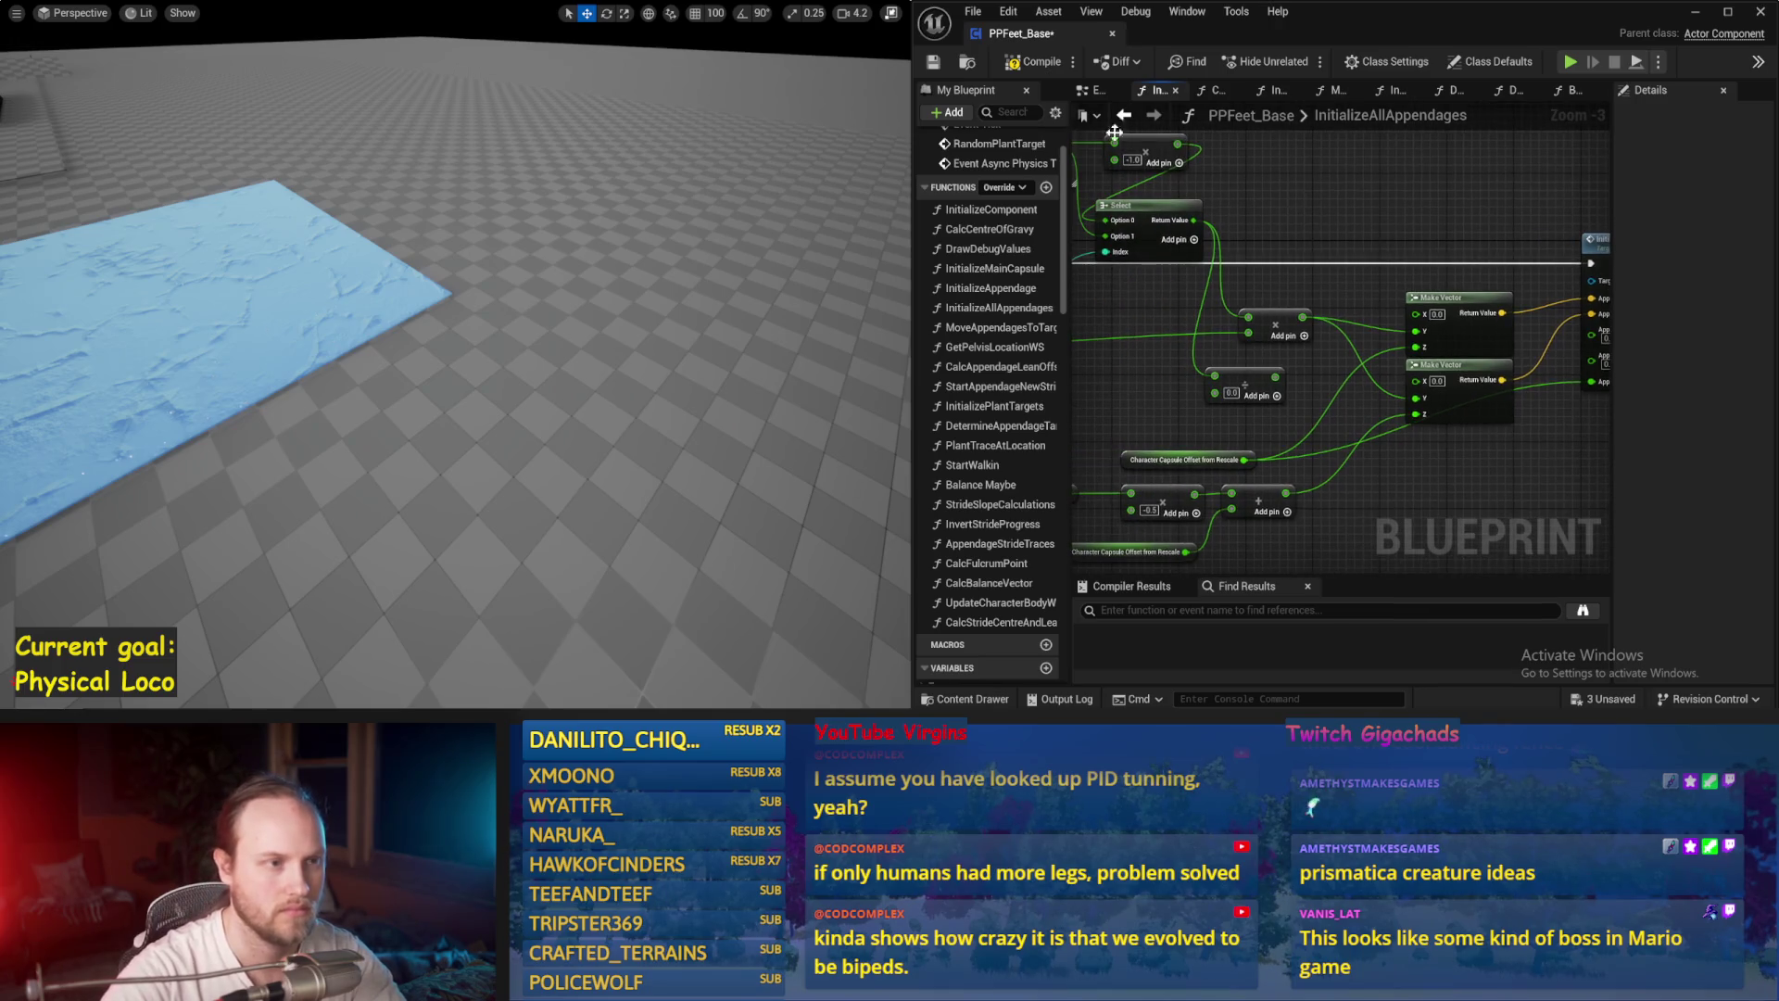
pyautogui.click(1035, 68)
pyautogui.moveTo(1080, 352); pyautogui.dragTo(1338, 361)
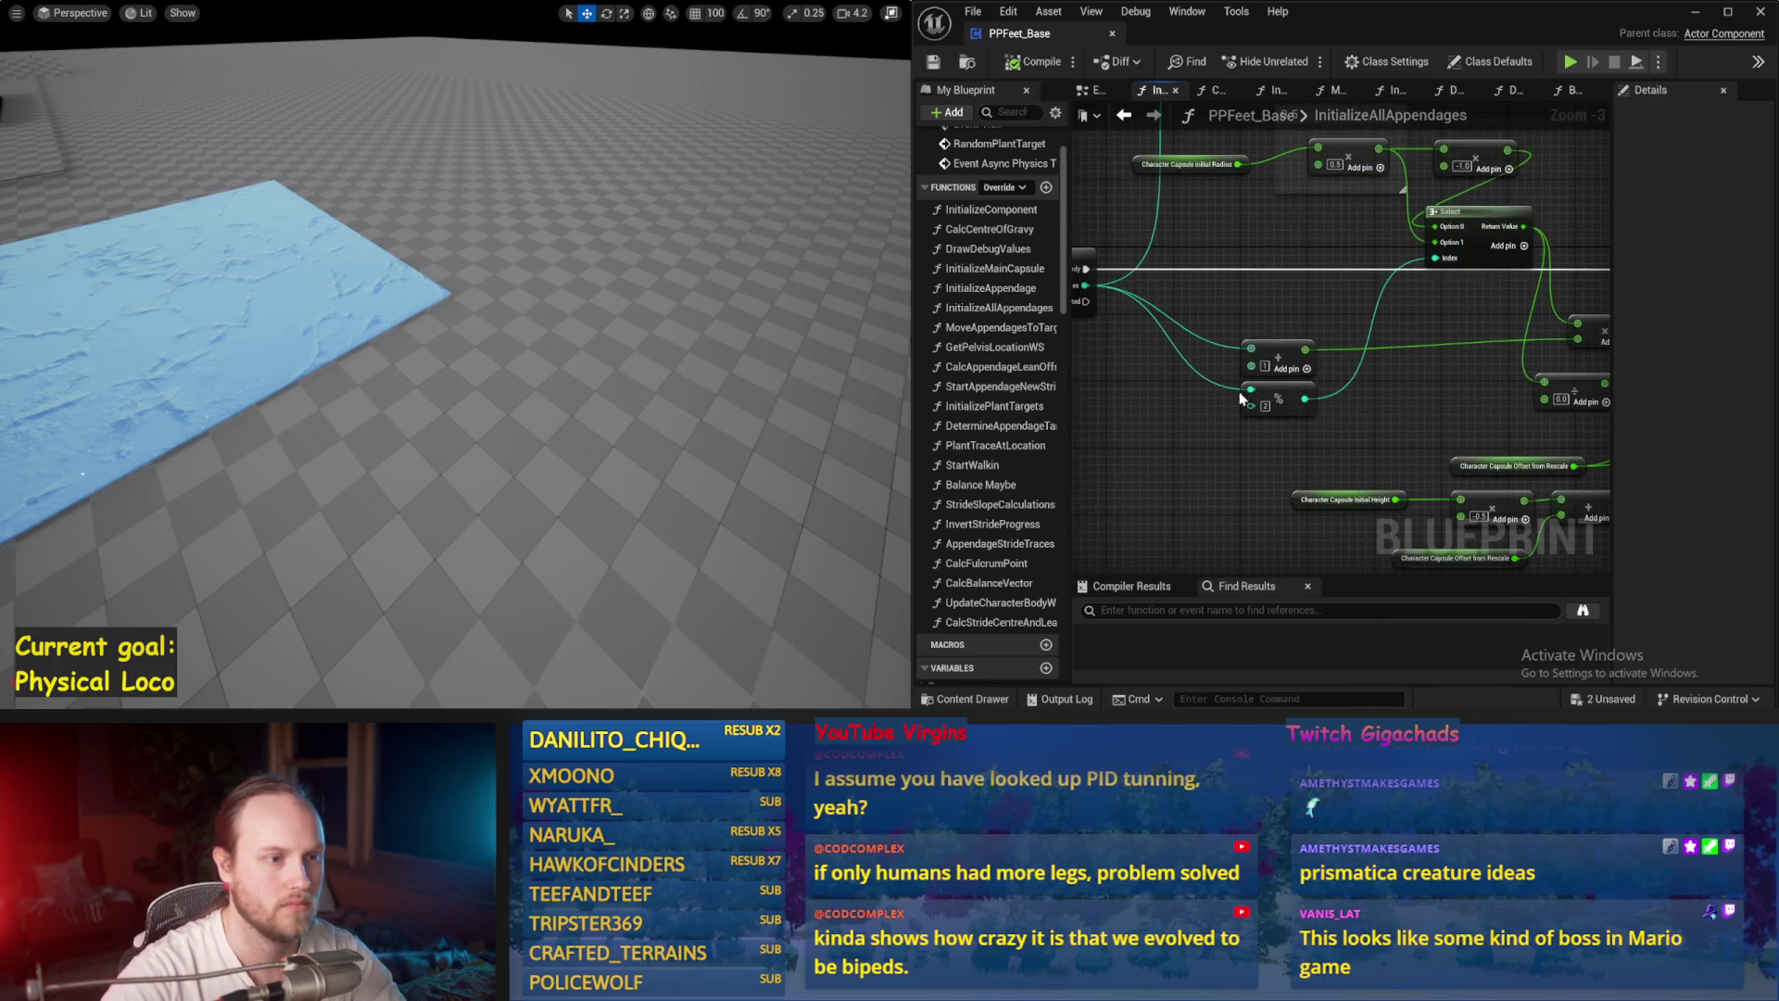
pyautogui.moveTo(1215, 355); pyautogui.dragTo(1336, 408)
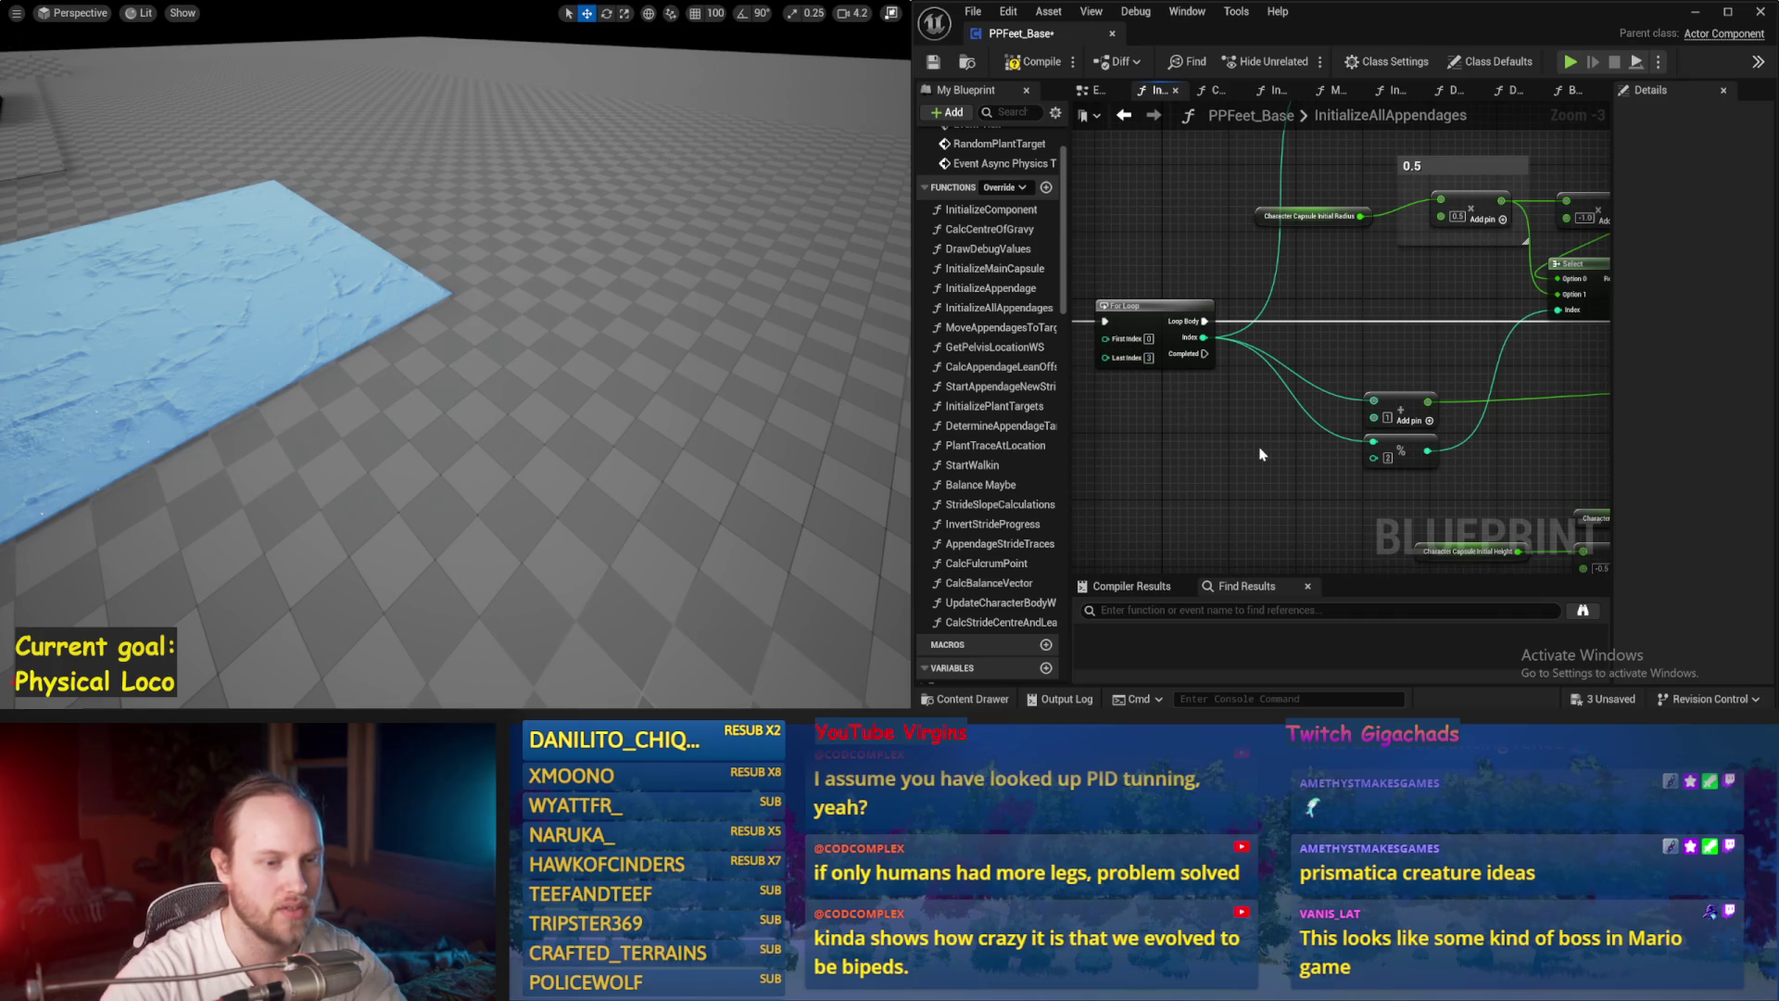
pyautogui.moveTo(1259, 449); pyautogui.dragTo(1233, 418)
pyautogui.moveTo(1357, 459); pyautogui.dragTo(1322, 460)
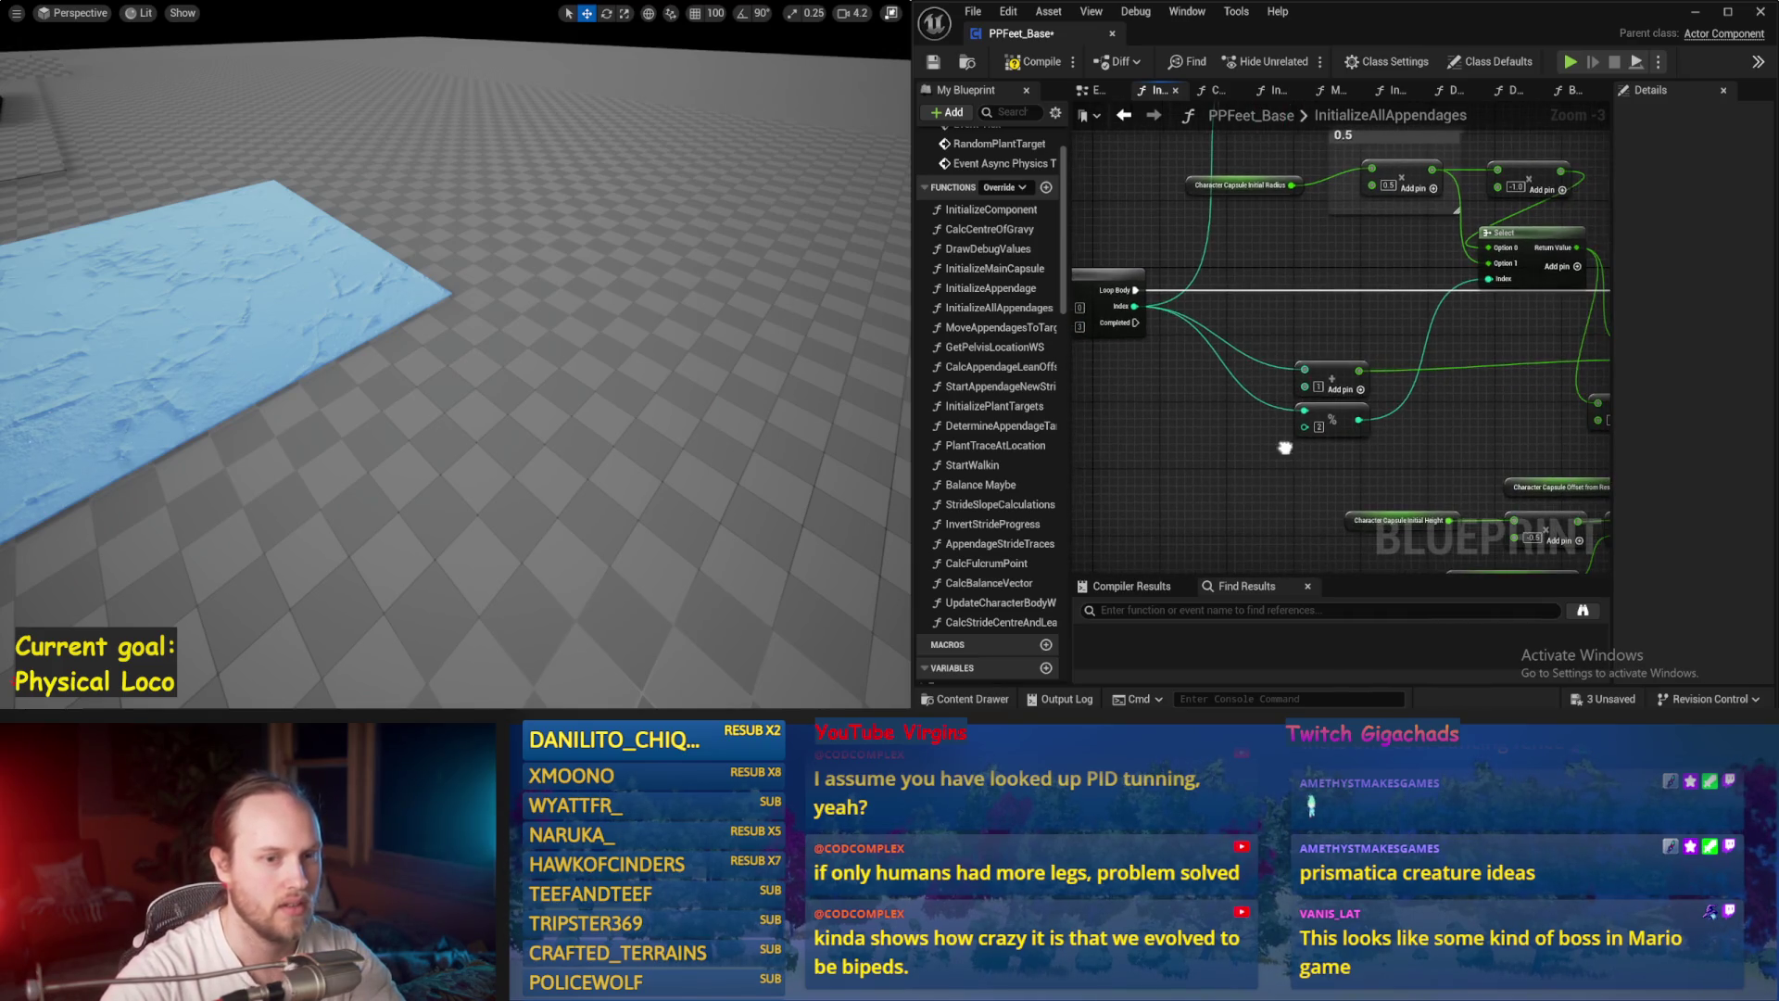
pyautogui.moveTo(437, 385); pyautogui.dragTo(471, 384)
pyautogui.hotkey('alt', 's')
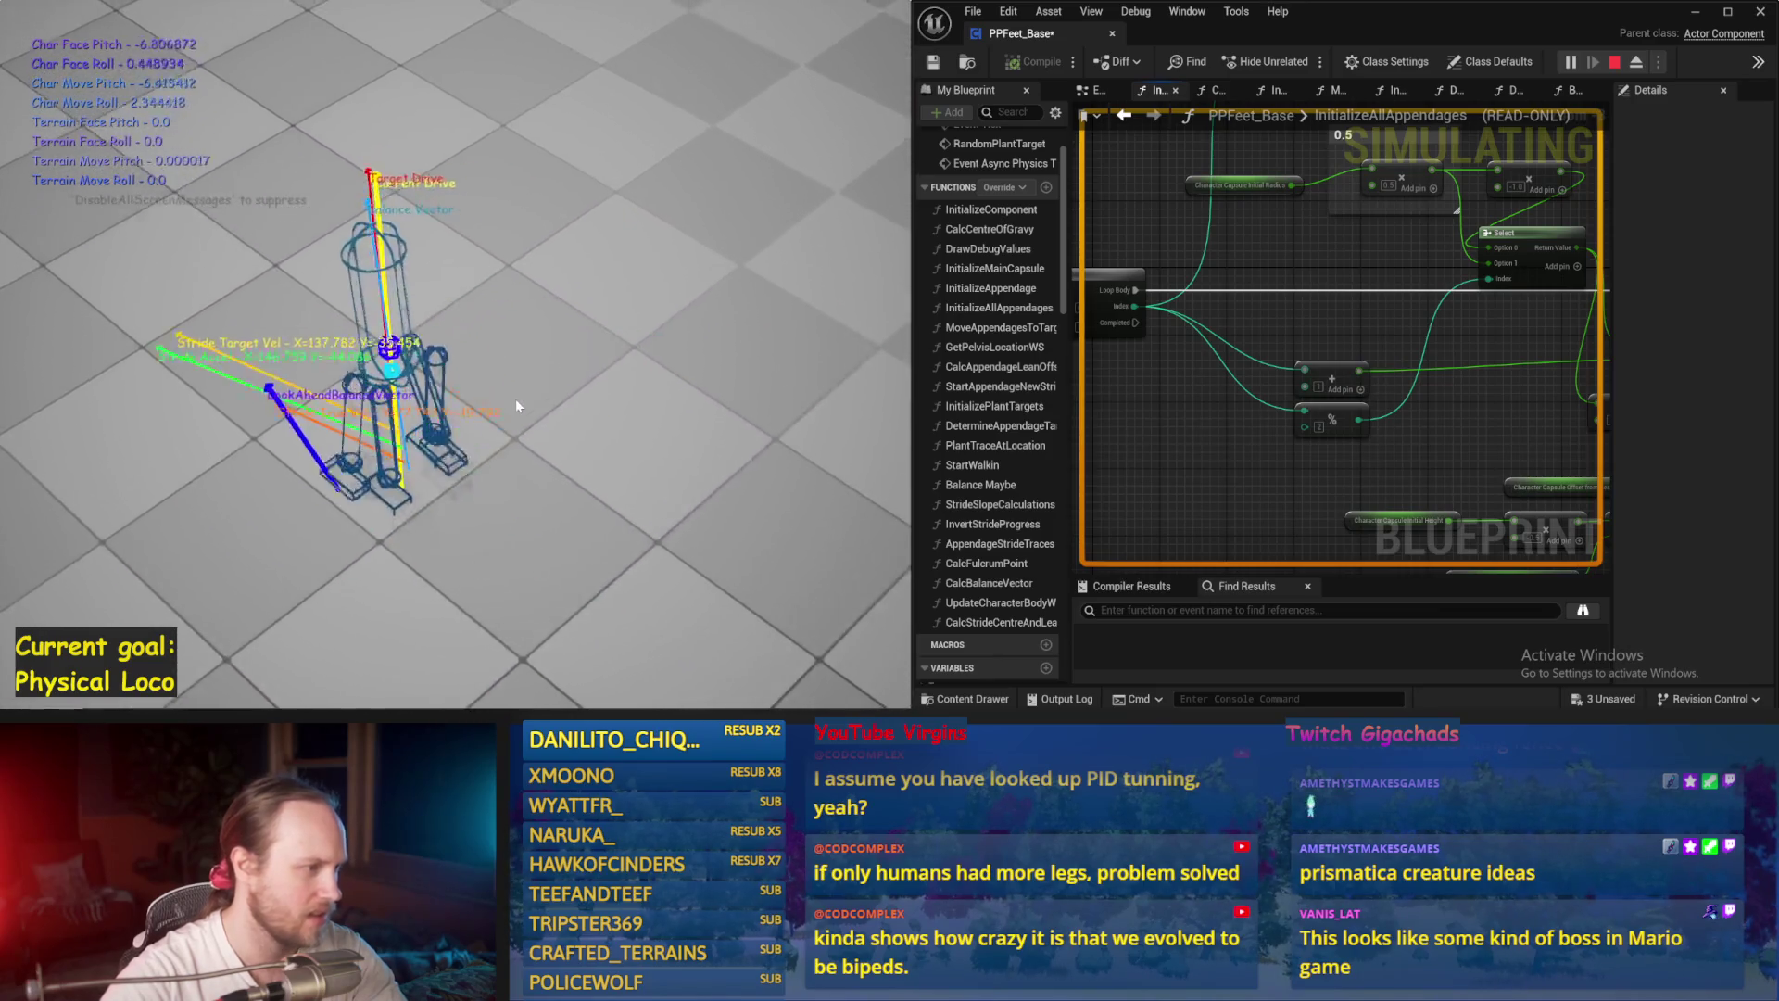
# Step: Stop the simulation, nudge the Add node upward, and save PPFeet_Base
pyautogui.press('Escape')
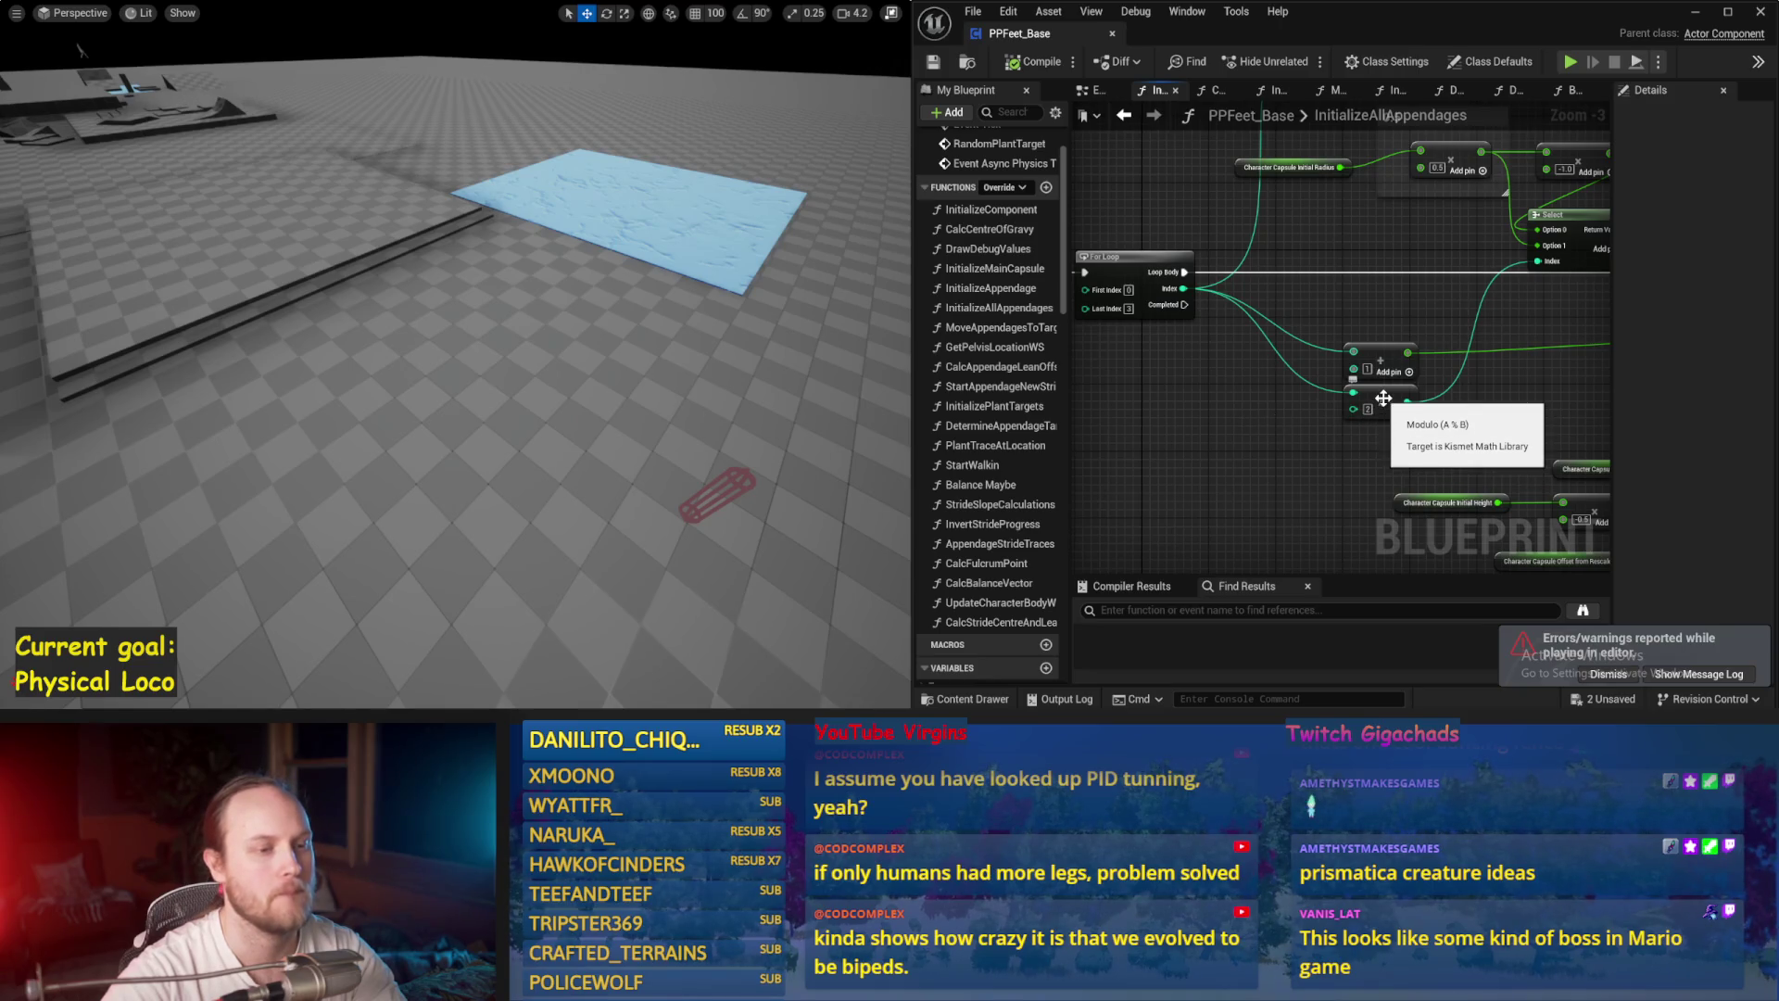
pyautogui.moveTo(1386, 375); pyautogui.dragTo(1389, 331)
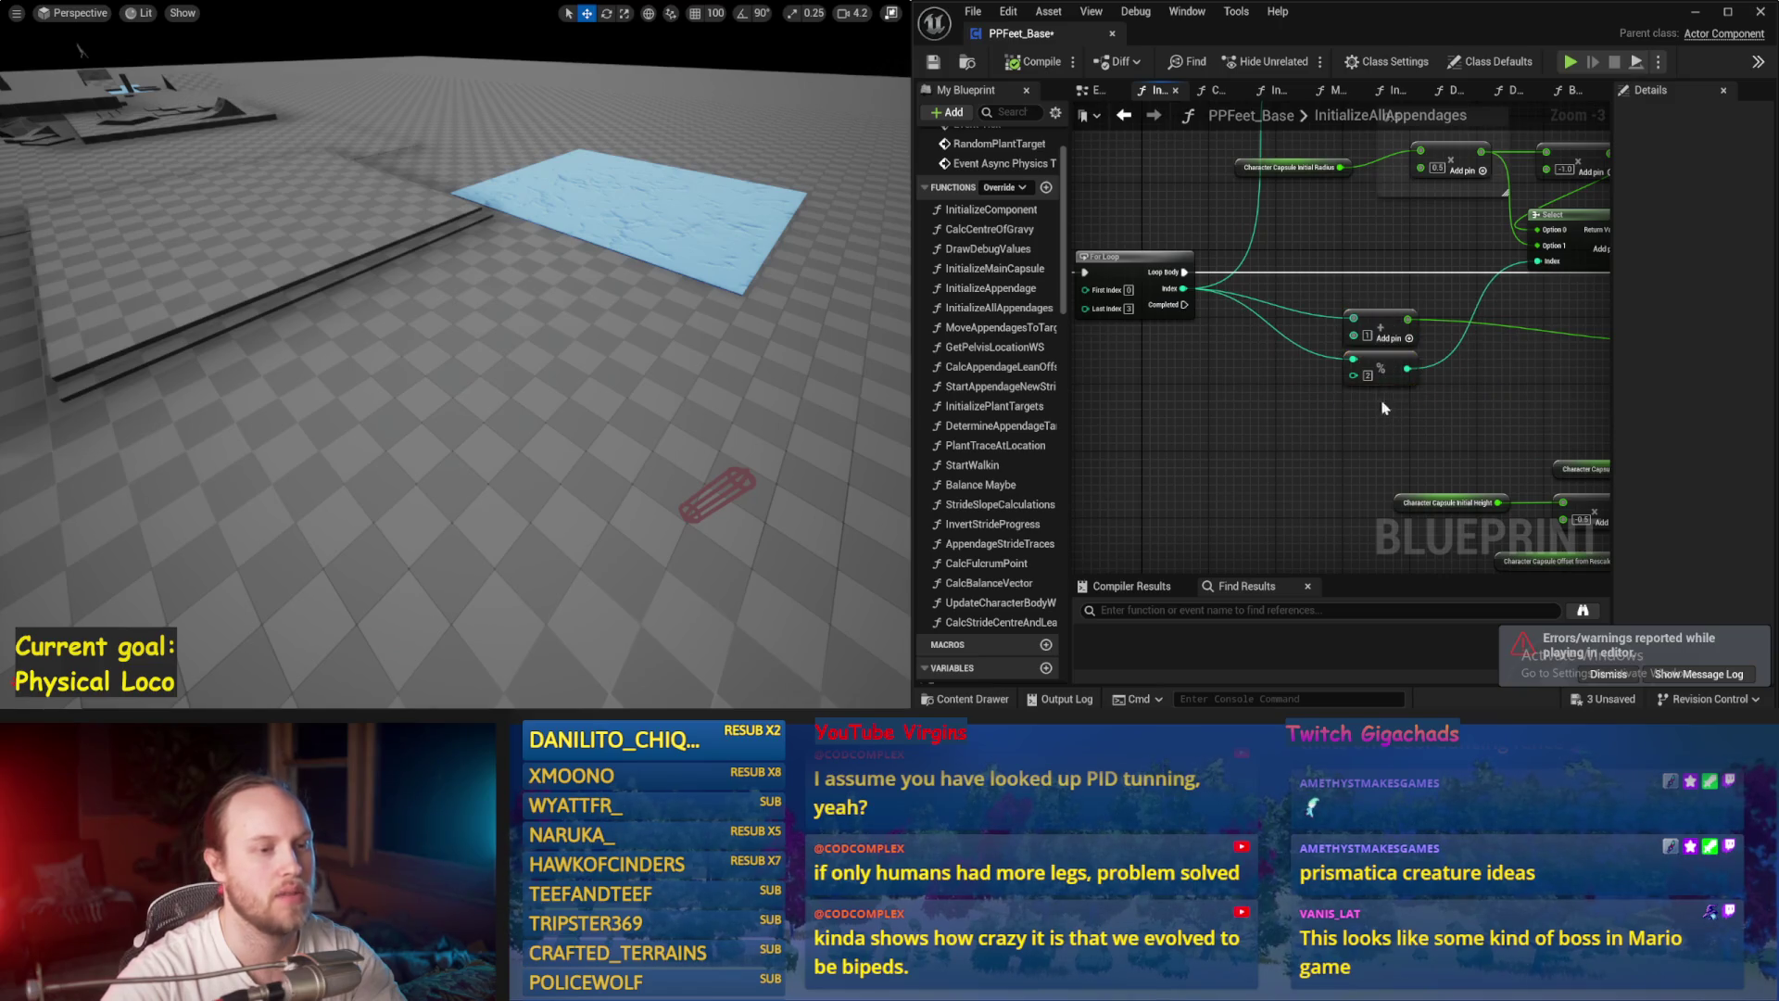
pyautogui.click(1381, 371)
pyautogui.click(1415, 419)
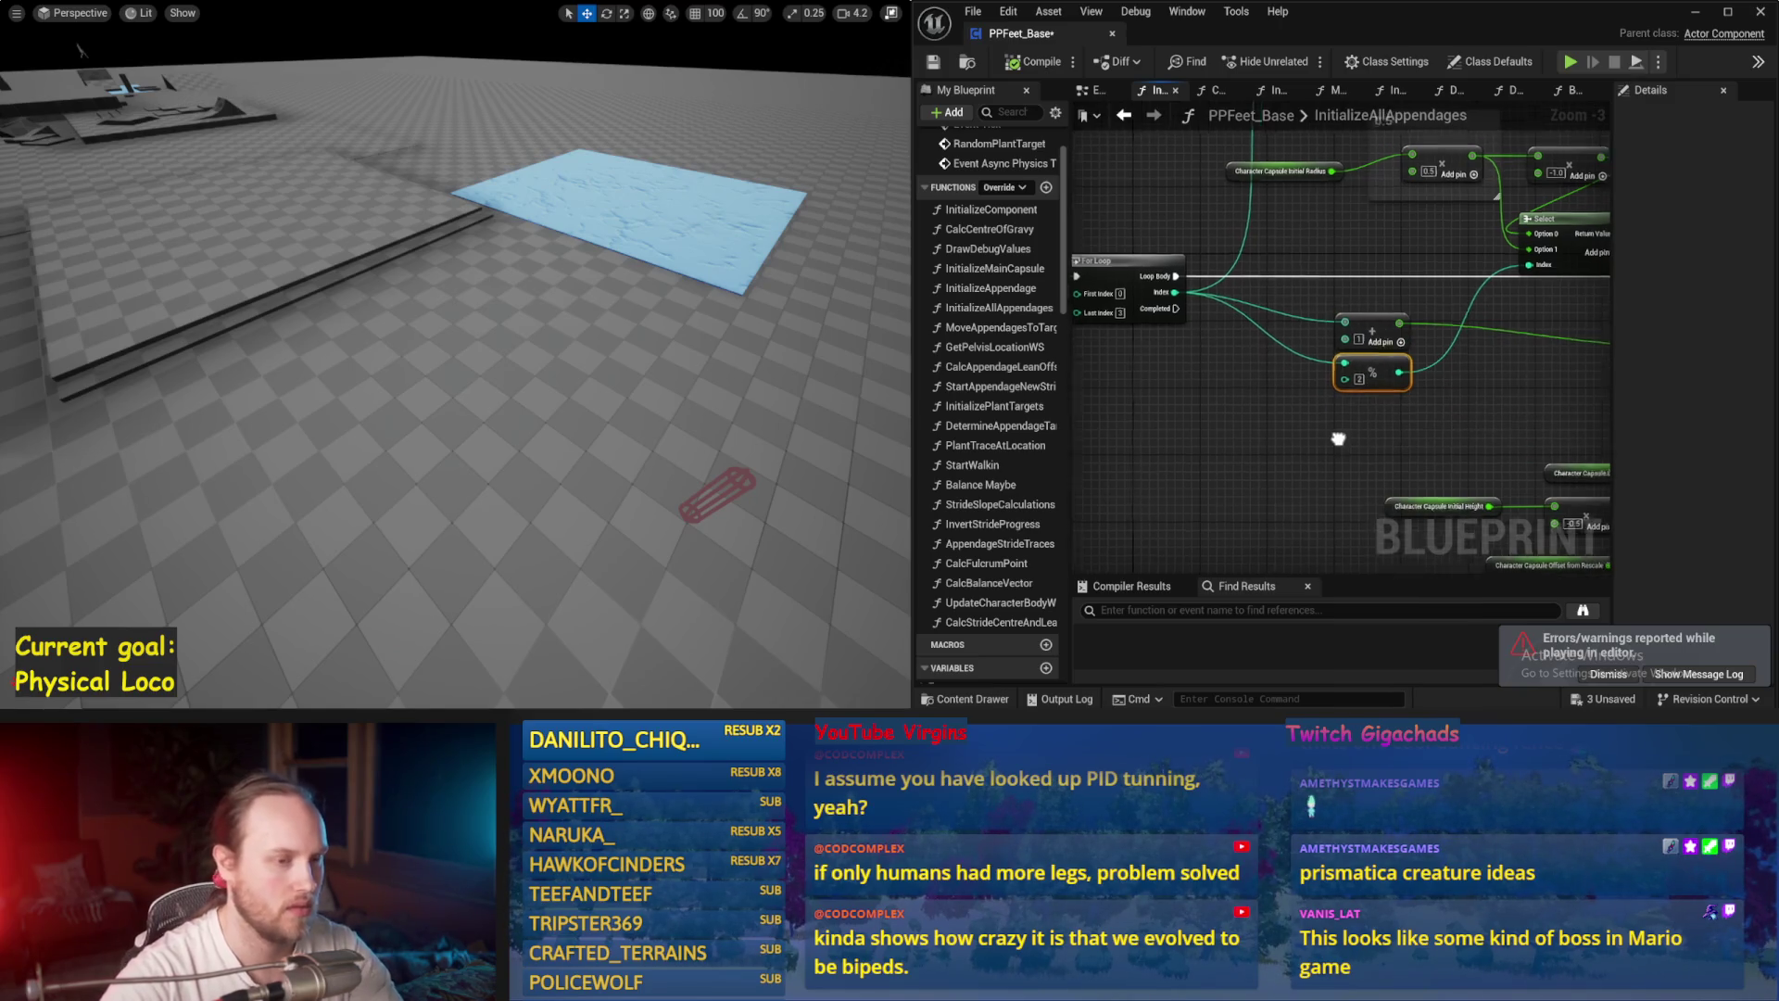
pyautogui.click(935, 63)
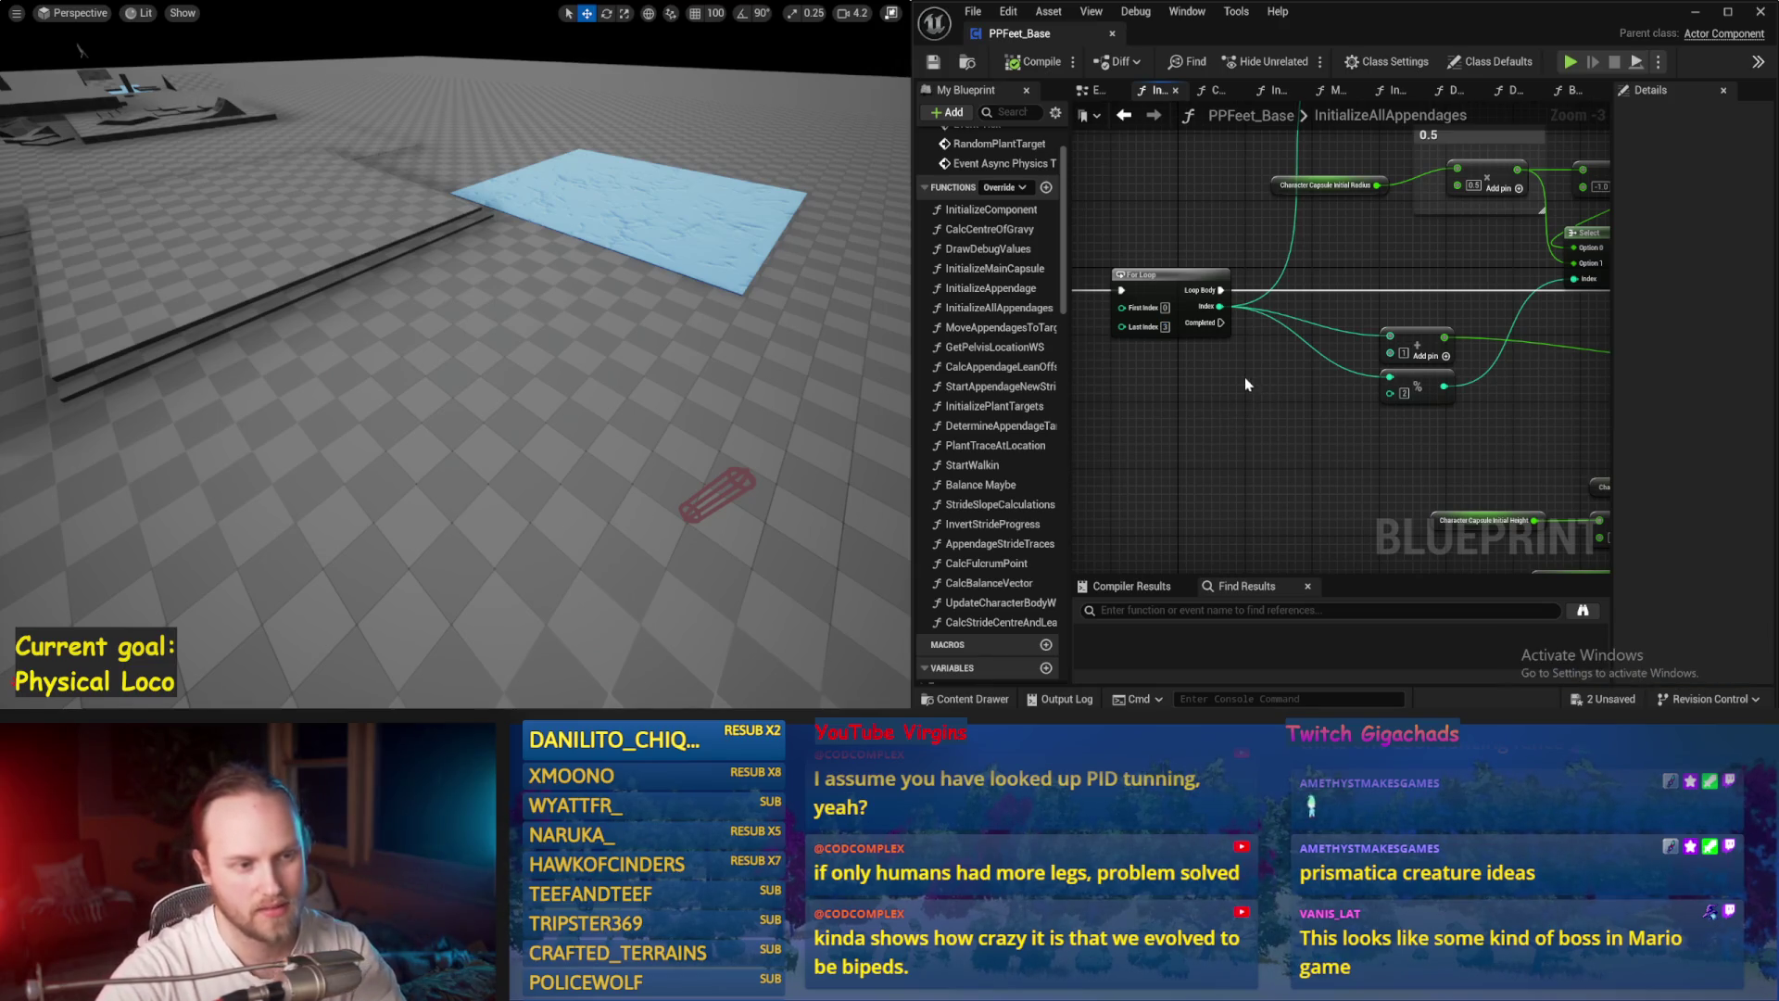
# Step: Add a Divide node on the For Loop Index and convert its pin to float
pyautogui.moveTo(1244, 381); pyautogui.dragTo(1225, 345)
pyautogui.moveTo(1195, 272)
pyautogui.mouseDown()
pyautogui.moveTo(1175, 289)
pyautogui.moveTo(1265, 374)
pyautogui.mouseUp()
pyautogui.write('/')
pyautogui.press('Return')
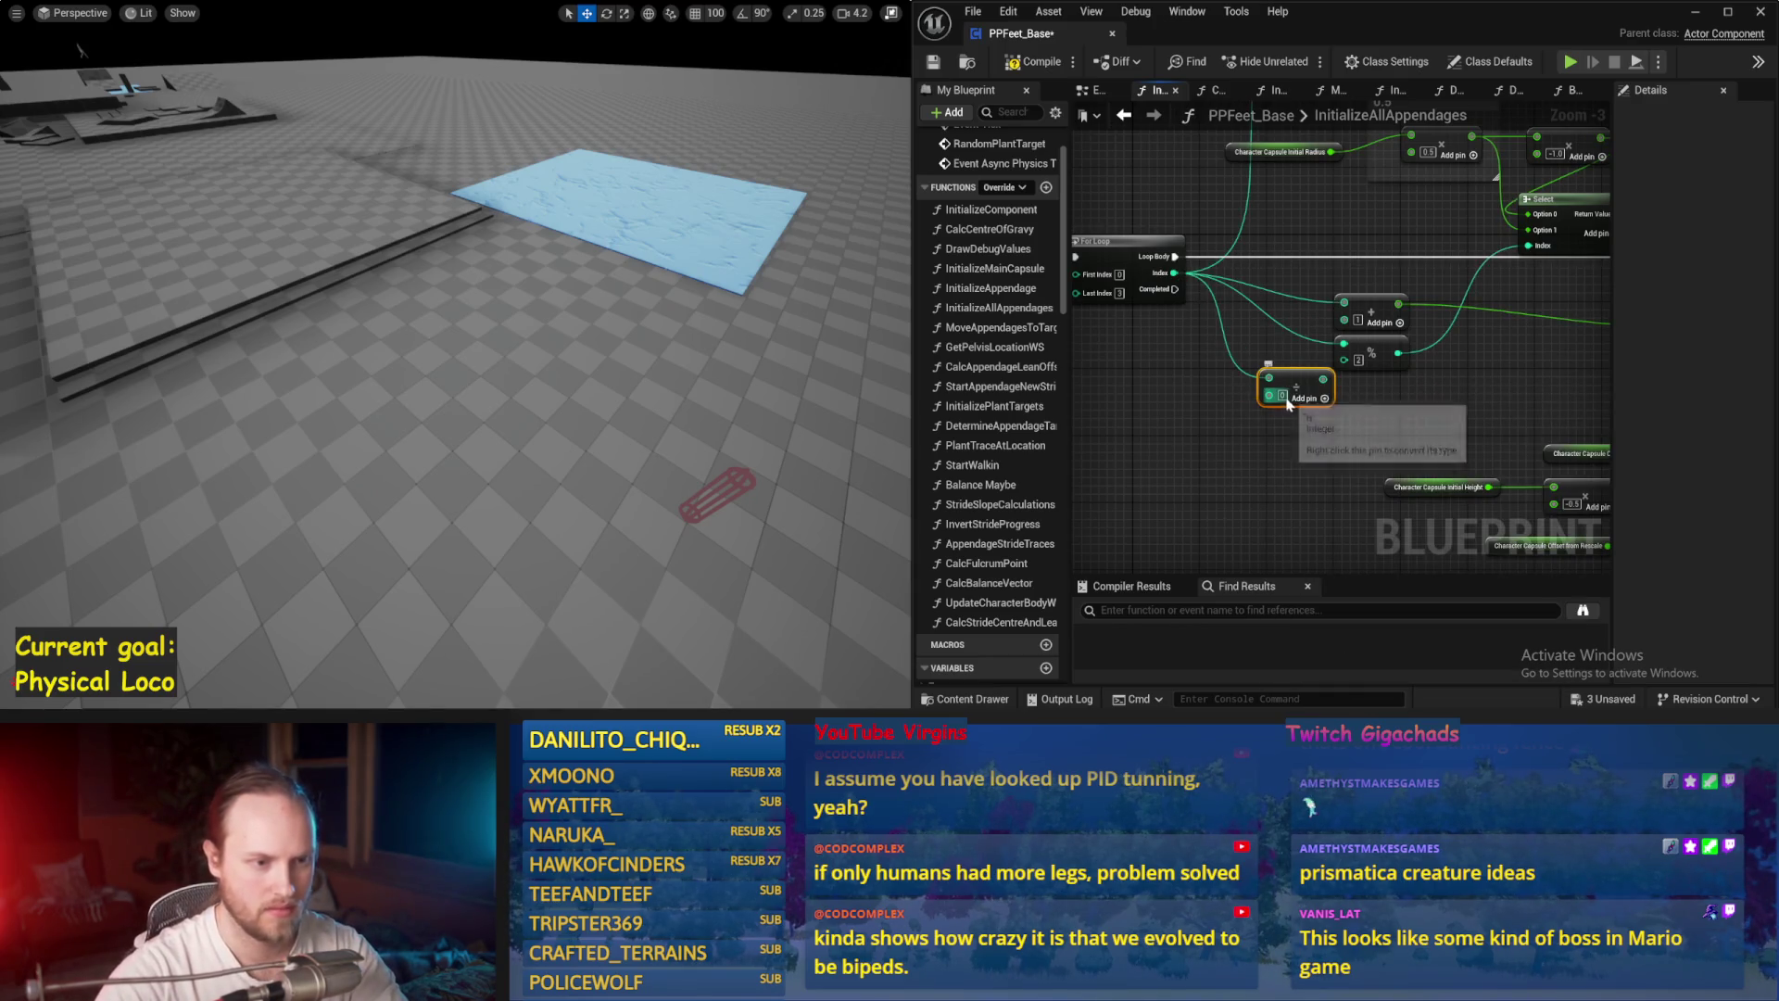
pyautogui.click(1276, 365)
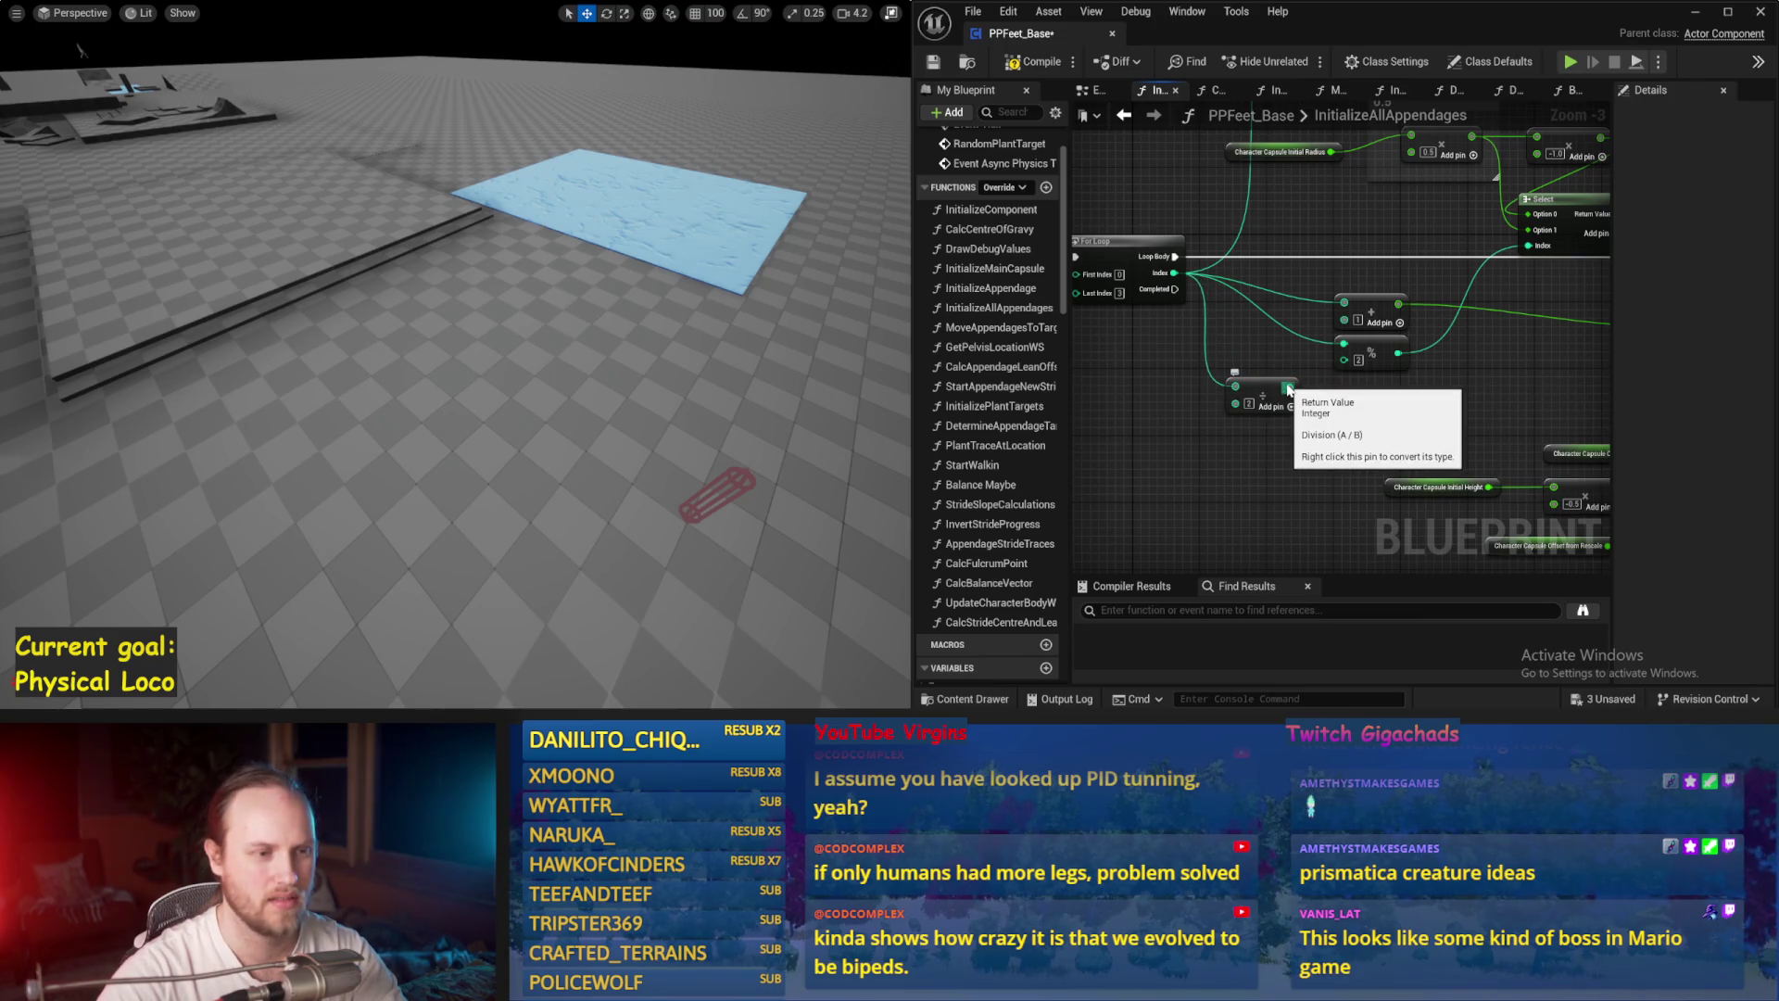
pyautogui.moveTo(1288, 390); pyautogui.dragTo(1320, 410)
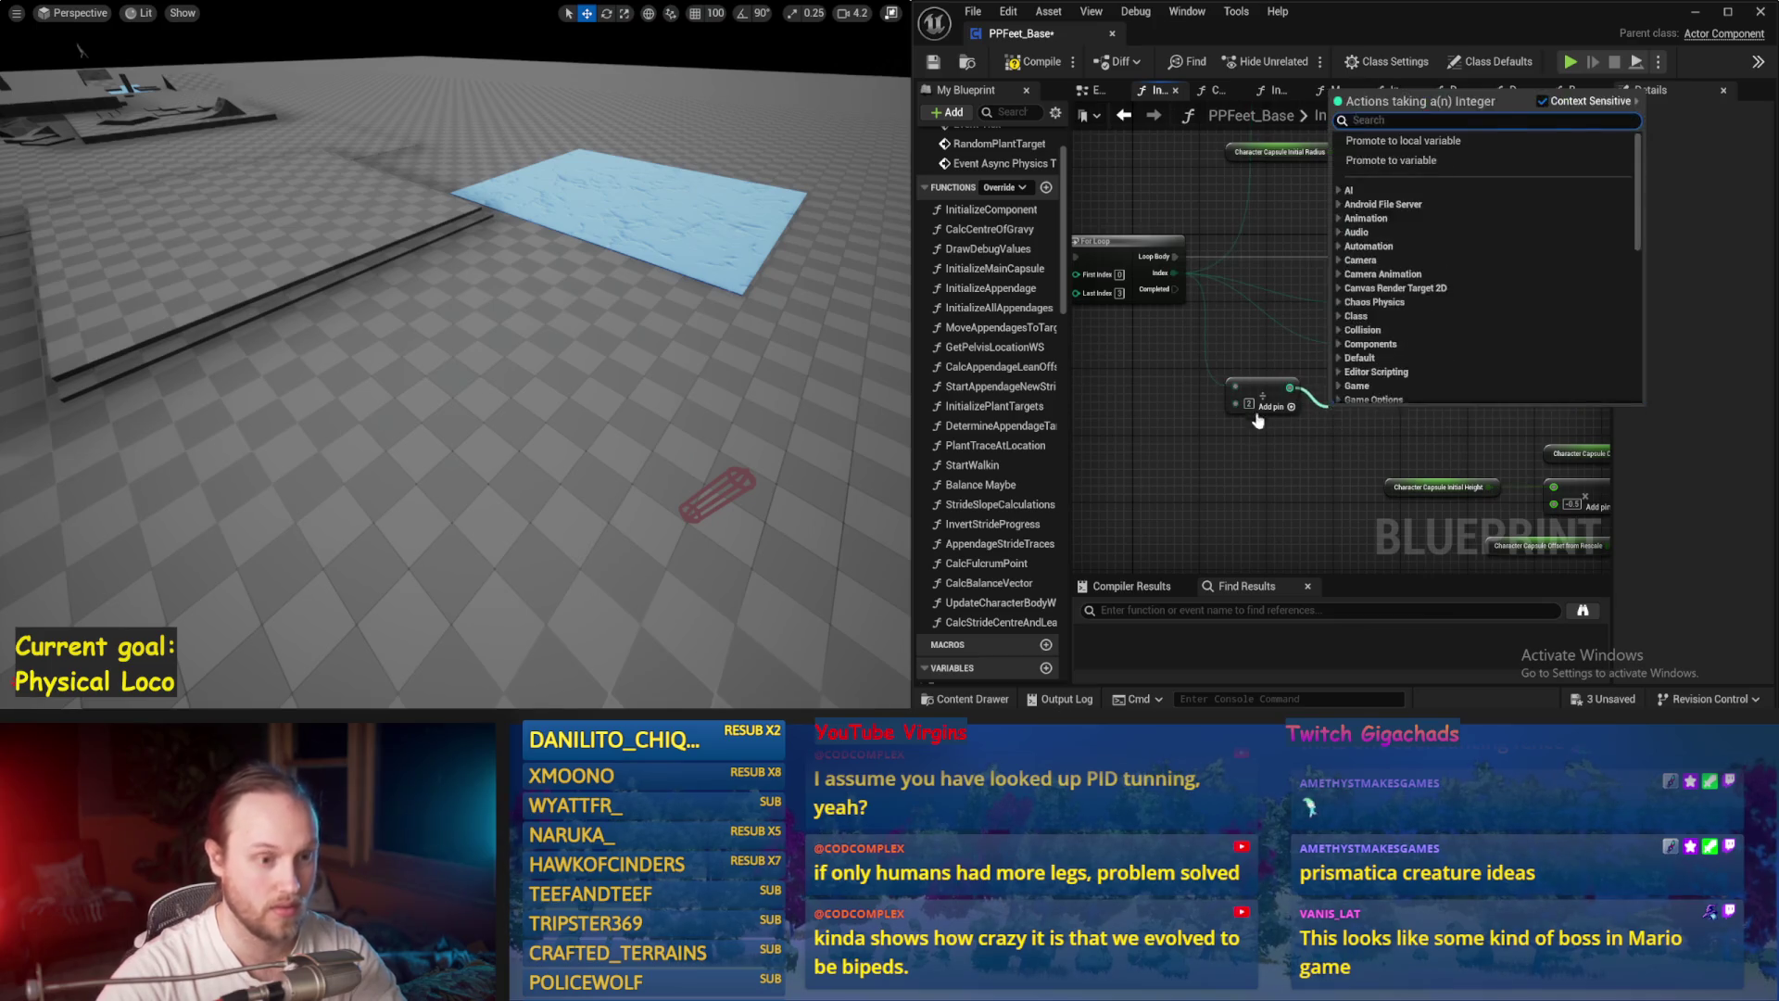
pyautogui.click(1263, 387)
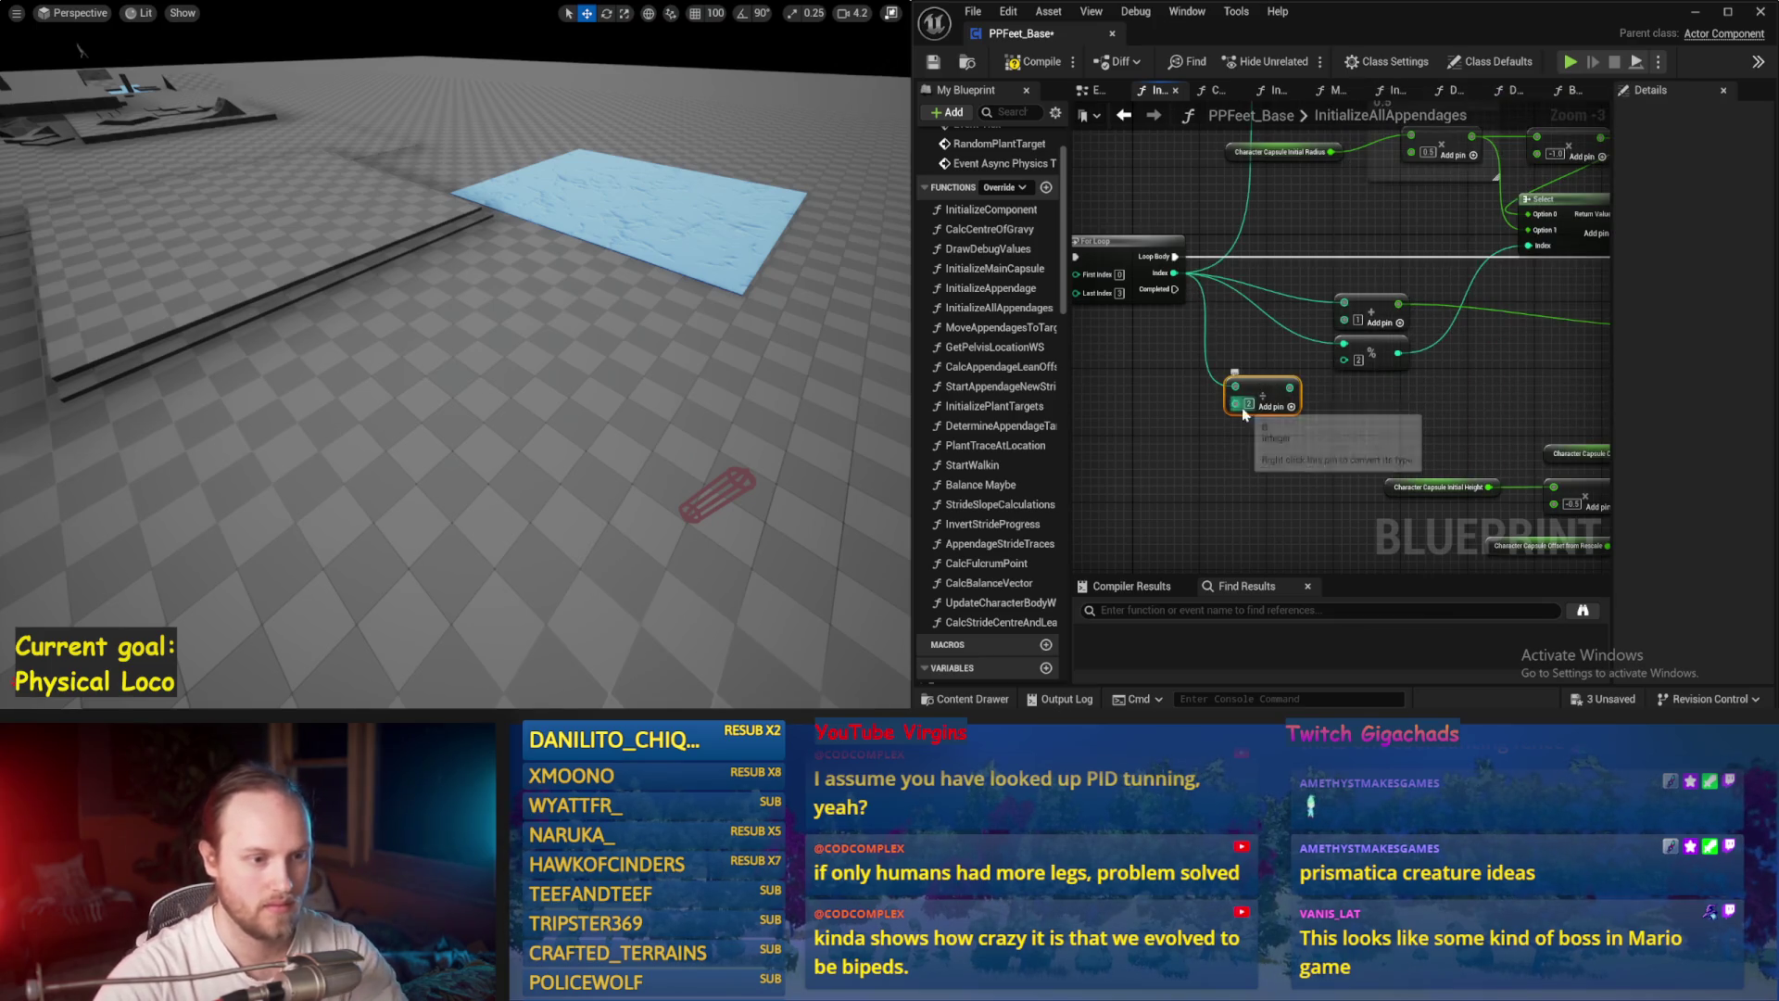
pyautogui.rightClick(1238, 413)
pyautogui.click(1307, 339)
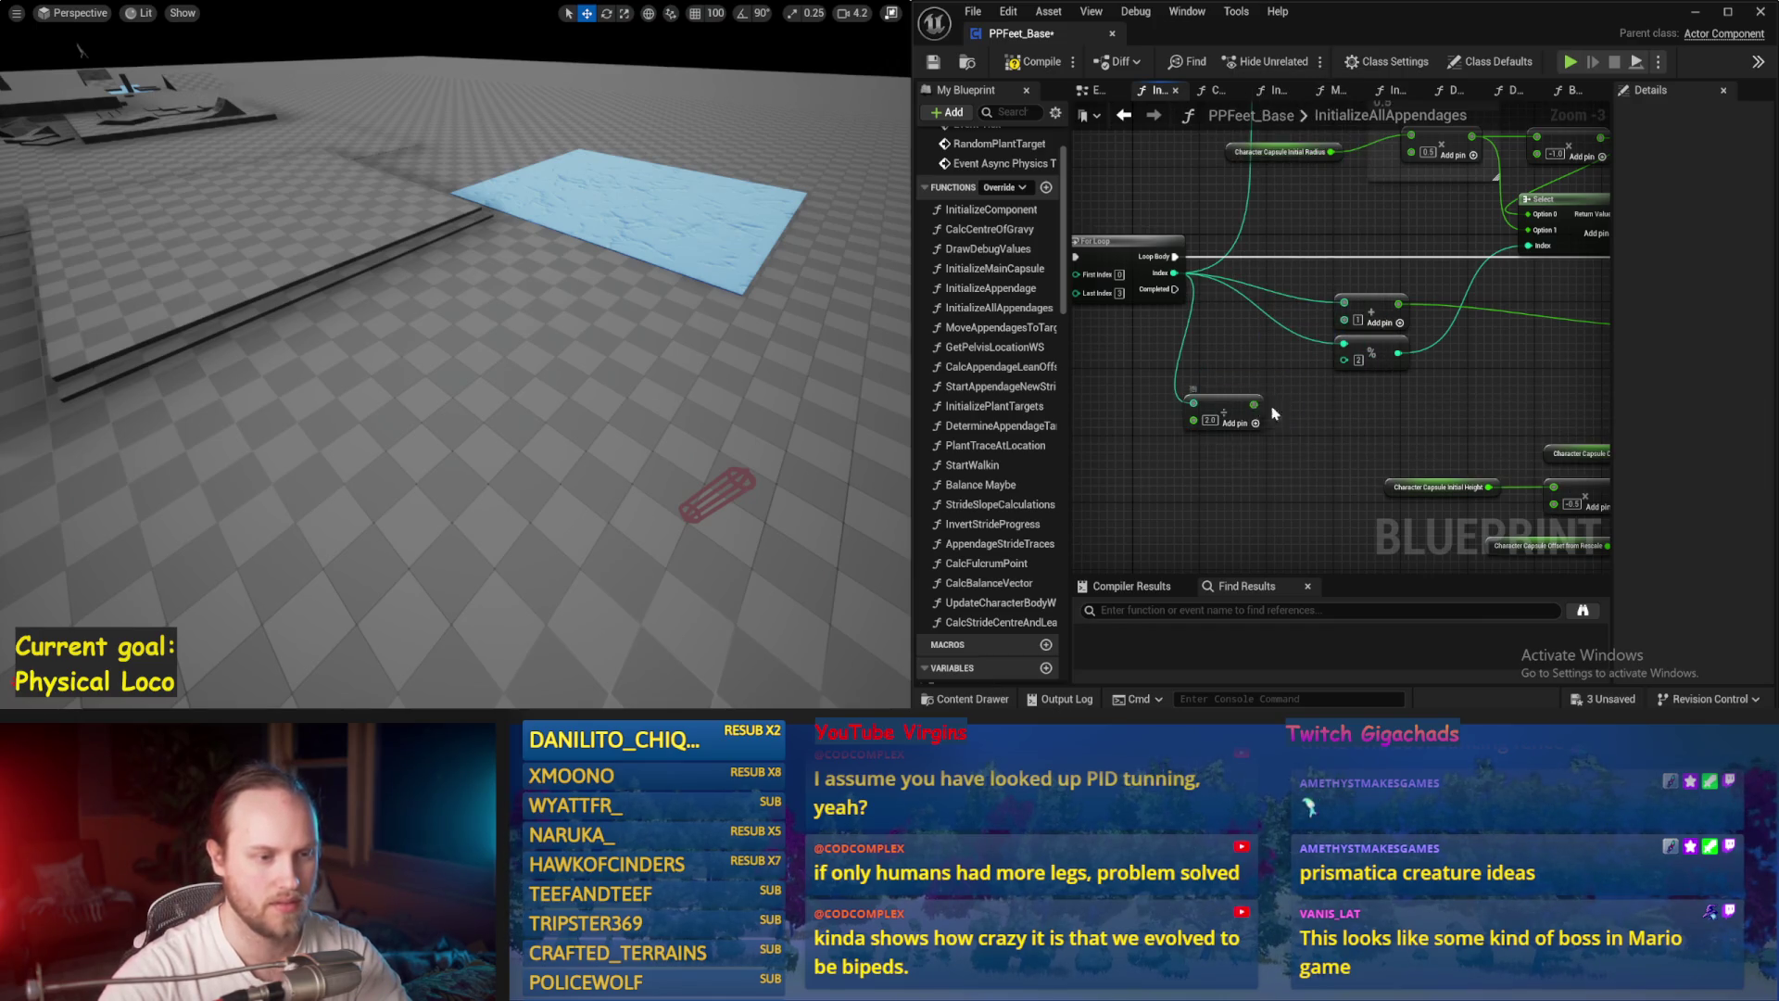
pyautogui.moveTo(1309, 422); pyautogui.dragTo(1308, 422)
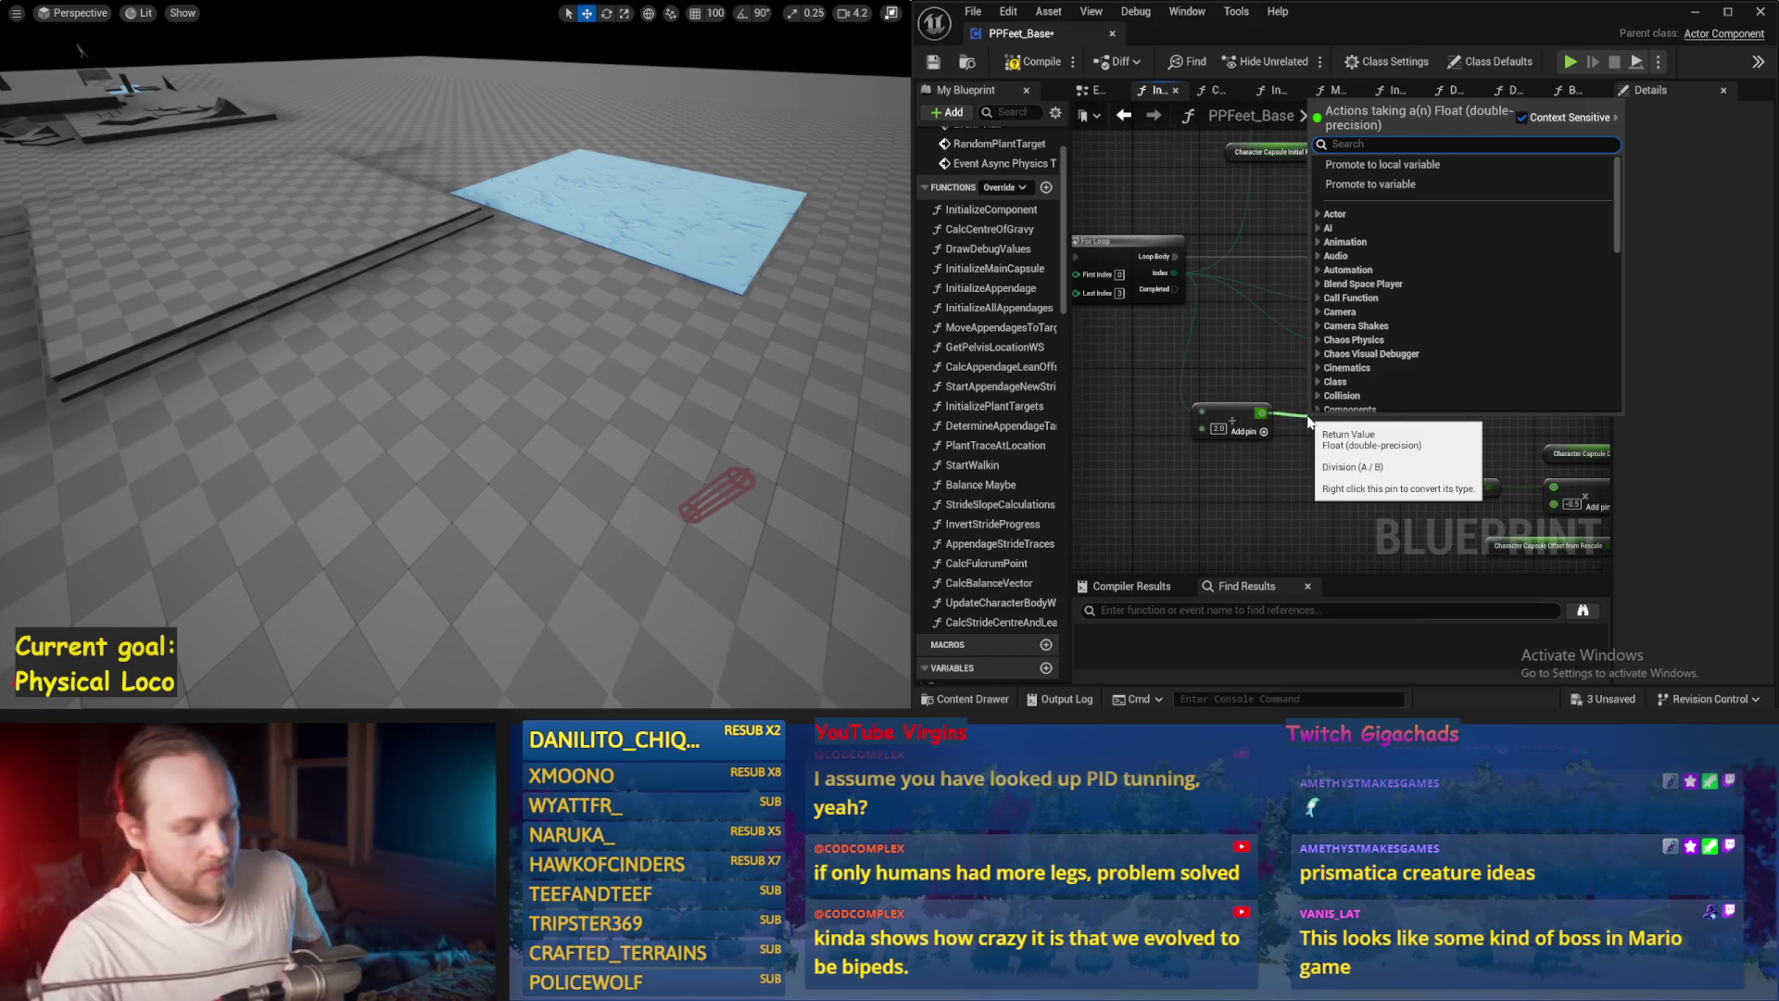
# Step: Add a Floor node after the Divide and paste a duplicate of the Select node
pyautogui.write('floor')
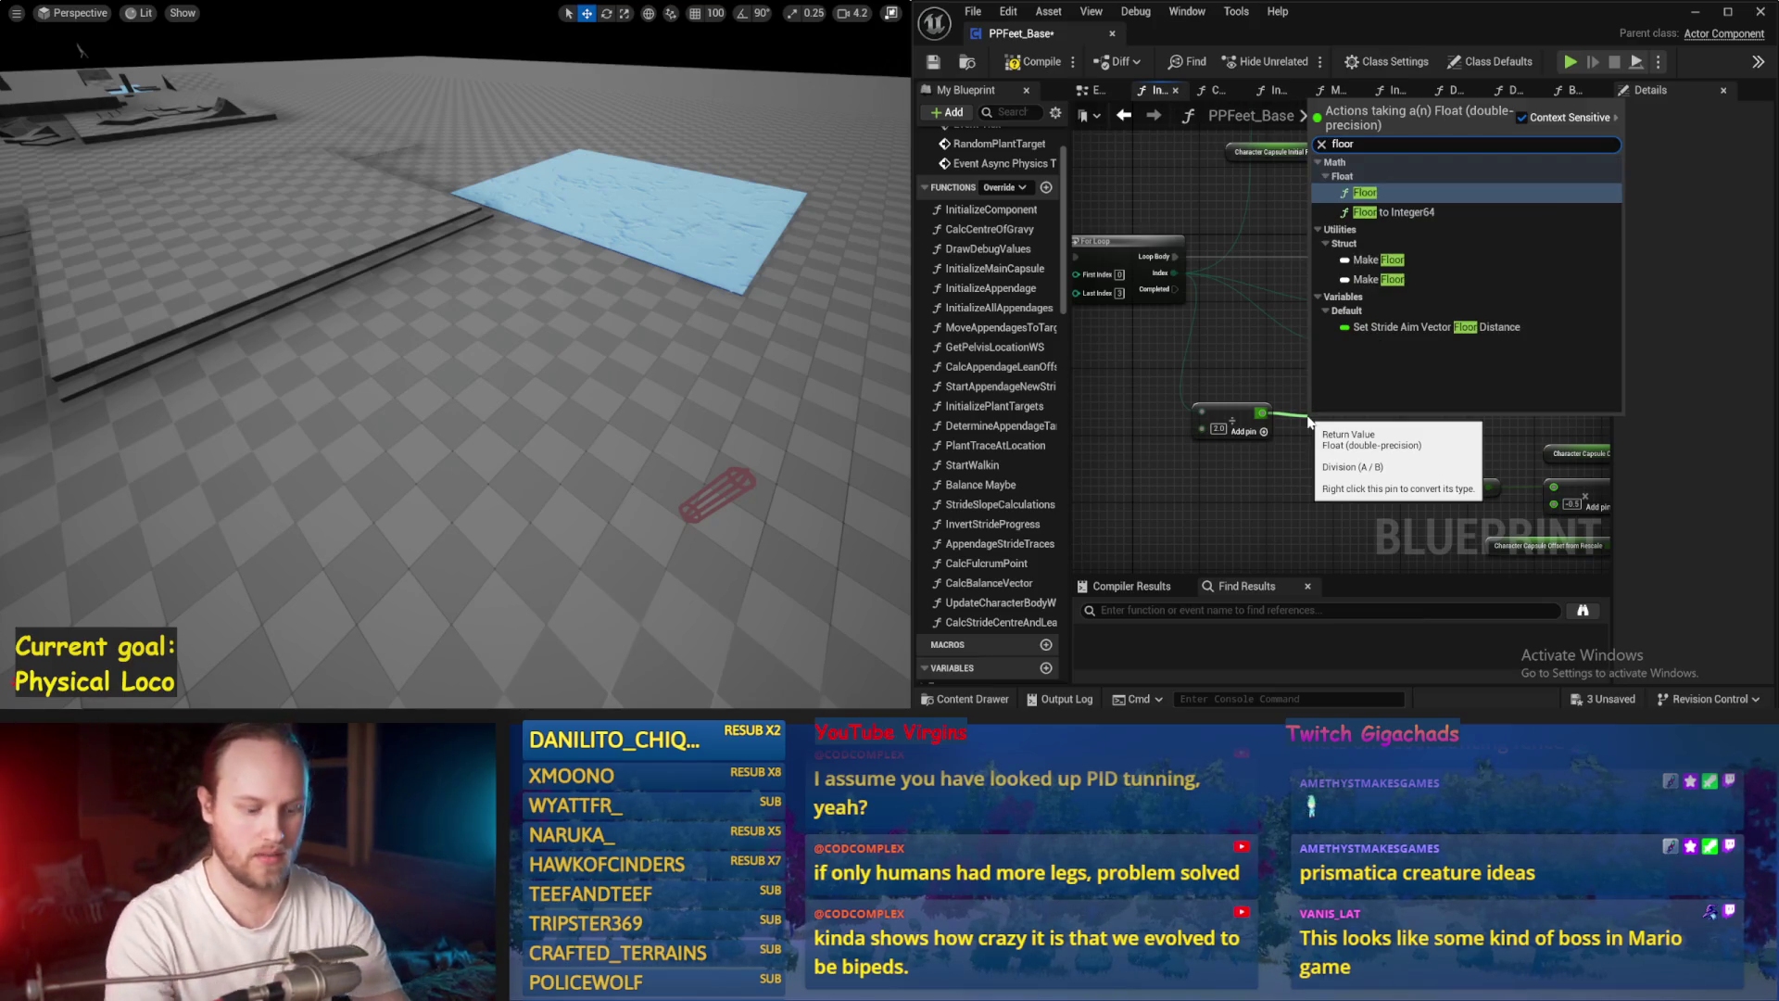
pyautogui.press('Return')
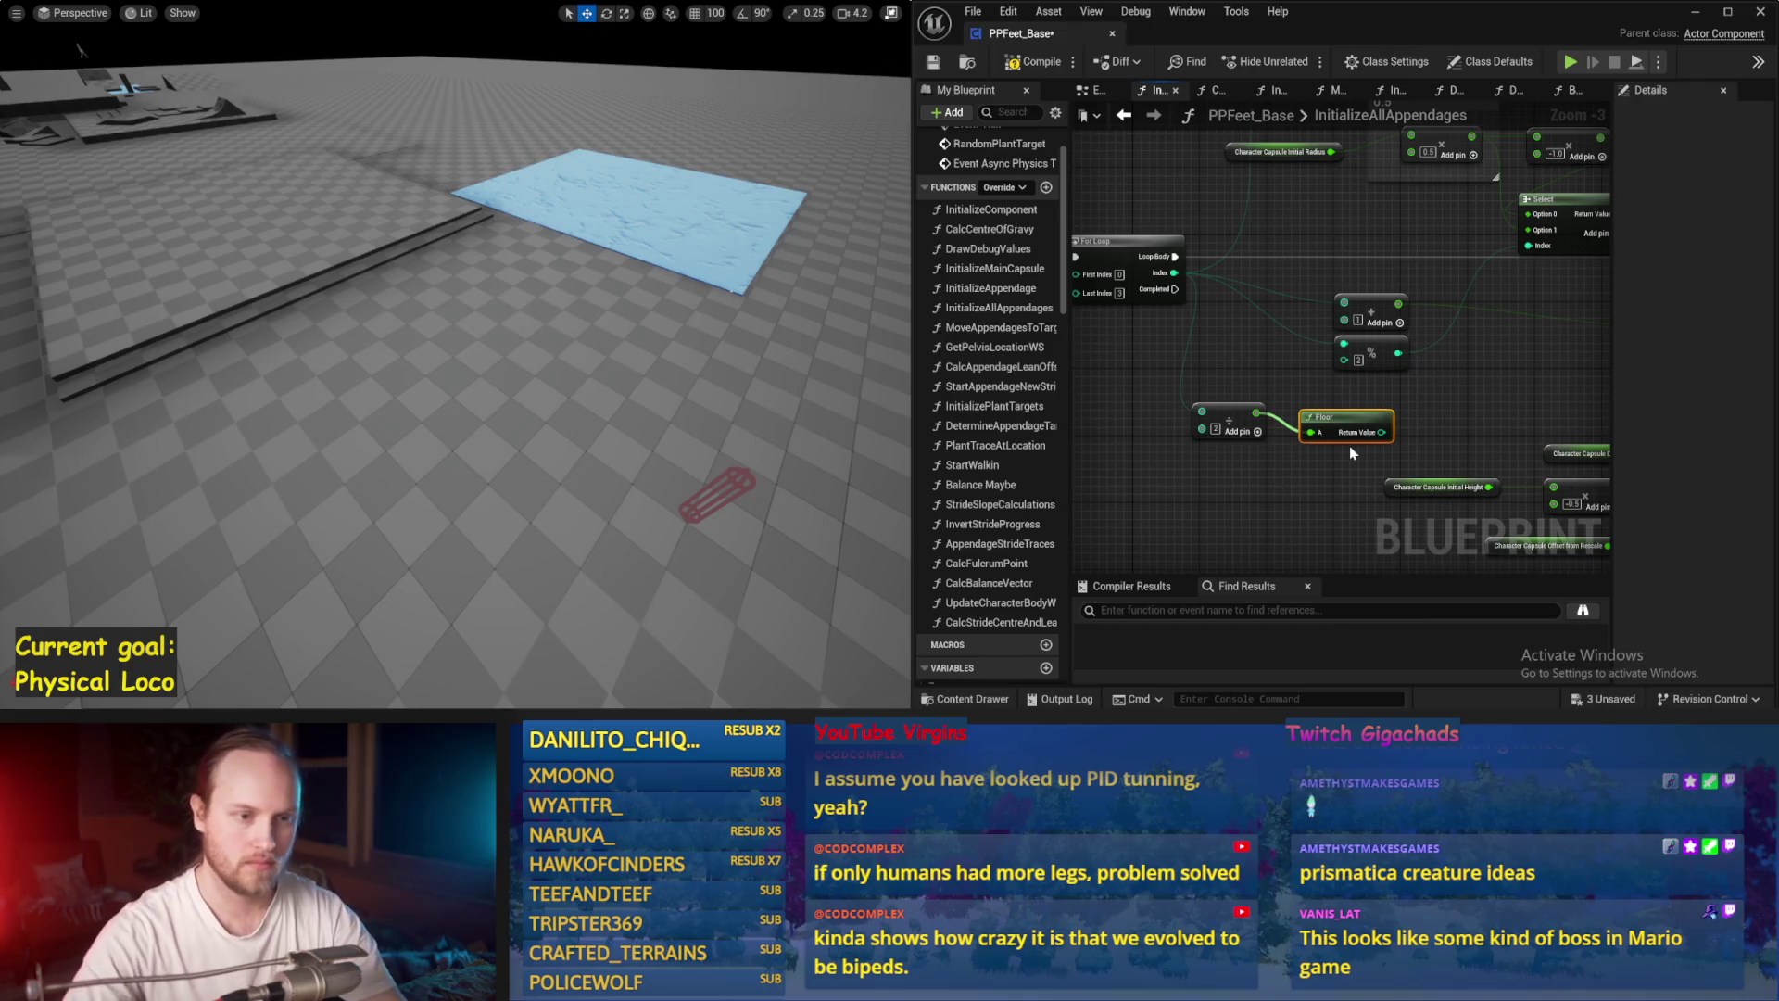
pyautogui.moveTo(1326, 426)
pyautogui.mouseDown()
pyautogui.moveTo(1295, 431)
pyautogui.moveTo(1398, 402)
pyautogui.moveTo(1413, 374)
pyautogui.mouseUp()
pyautogui.click(1394, 280)
pyautogui.hotkey('ctrl', 'c')
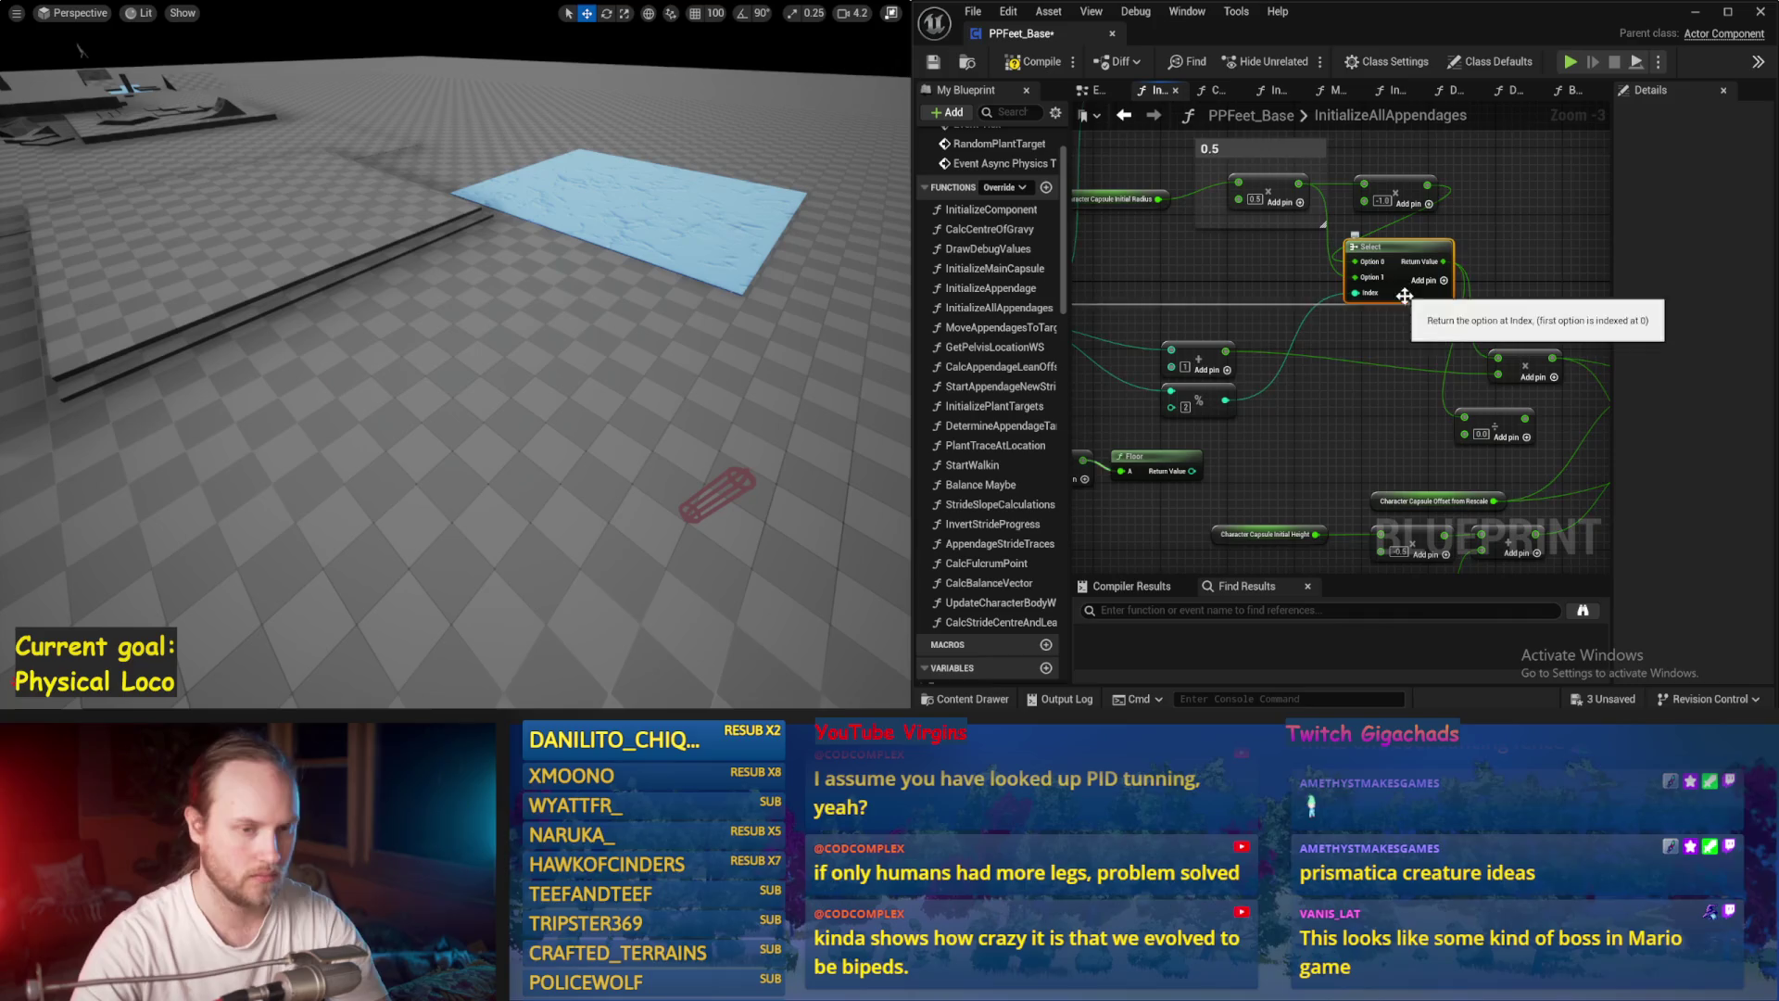
pyautogui.hotkey('ctrl', 'v')
pyautogui.moveTo(1424, 432); pyautogui.dragTo(1366, 433)
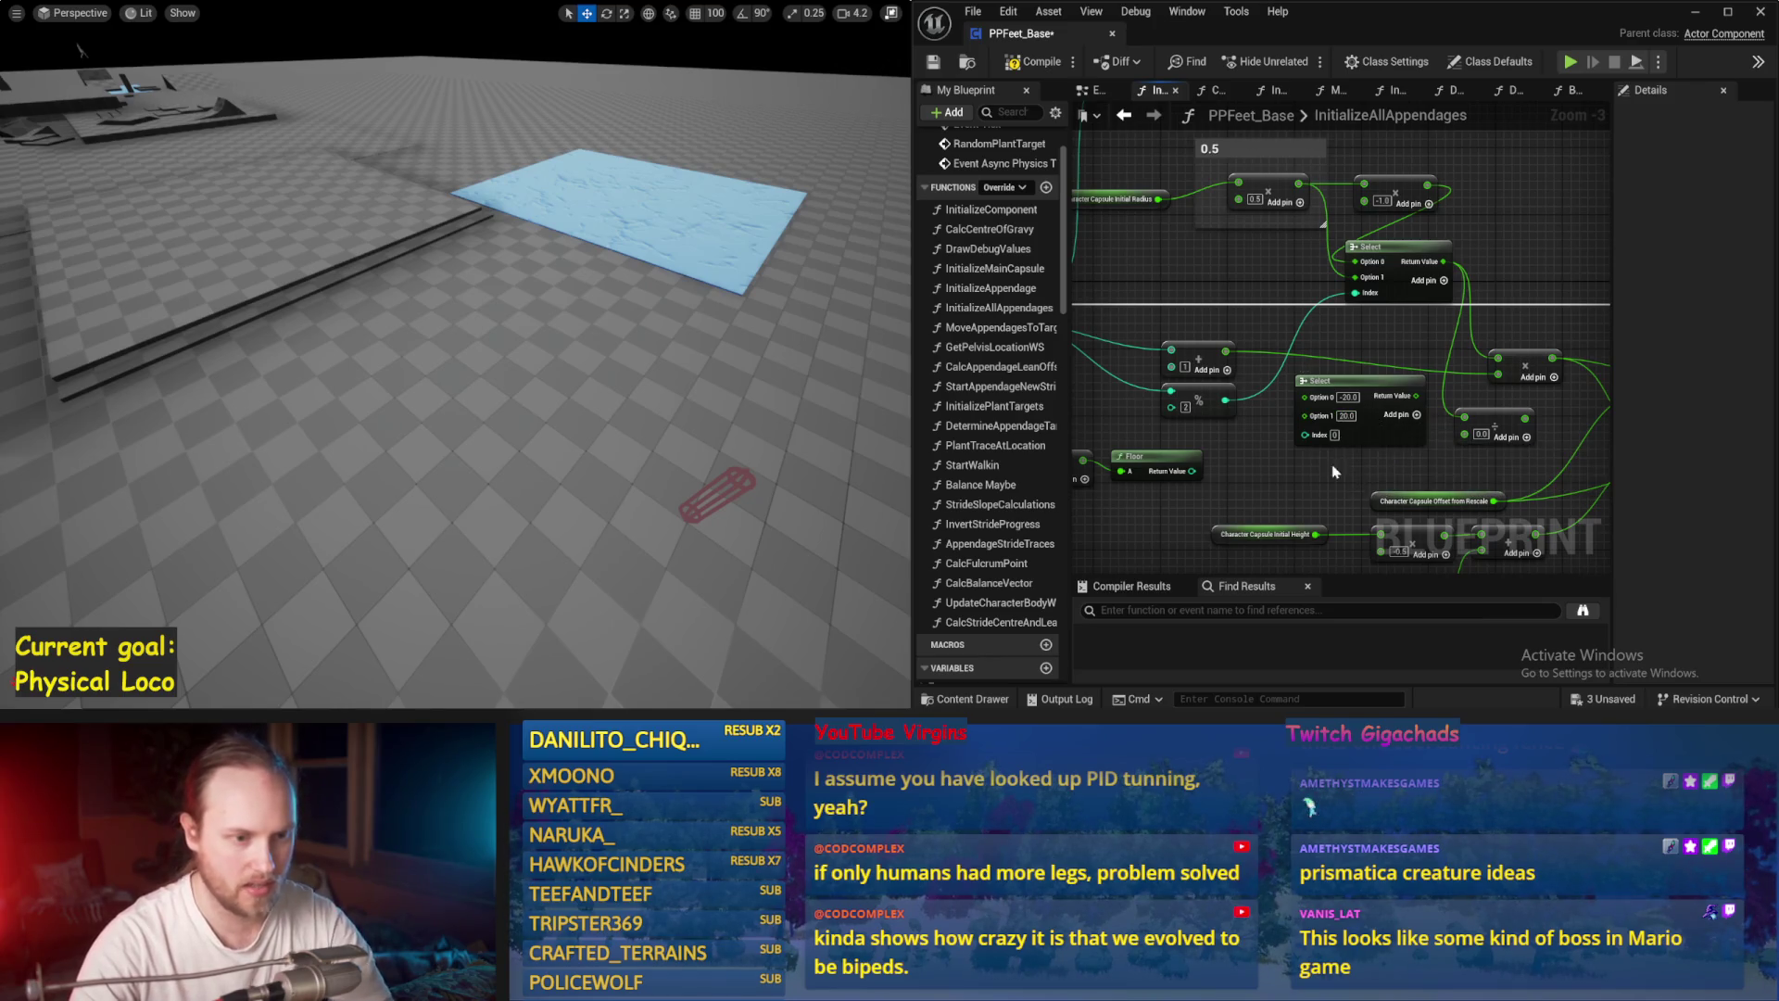
pyautogui.moveTo(1337, 475); pyautogui.dragTo(1376, 427)
# Step: Wire Floor into the copied -20.0/20.0 Select and its result into Make Vector, then try Play
pyautogui.moveTo(1231, 423)
pyautogui.mouseDown()
pyautogui.moveTo(1348, 391)
pyautogui.moveTo(1453, 445)
pyautogui.mouseUp()
pyautogui.moveTo(1281, 405)
pyautogui.mouseDown()
pyautogui.moveTo(1214, 385)
pyautogui.moveTo(1236, 445)
pyautogui.mouseUp()
pyautogui.moveTo(1312, 380)
pyautogui.mouseDown()
pyautogui.moveTo(1273, 380)
pyautogui.moveTo(1419, 391)
pyautogui.mouseUp()
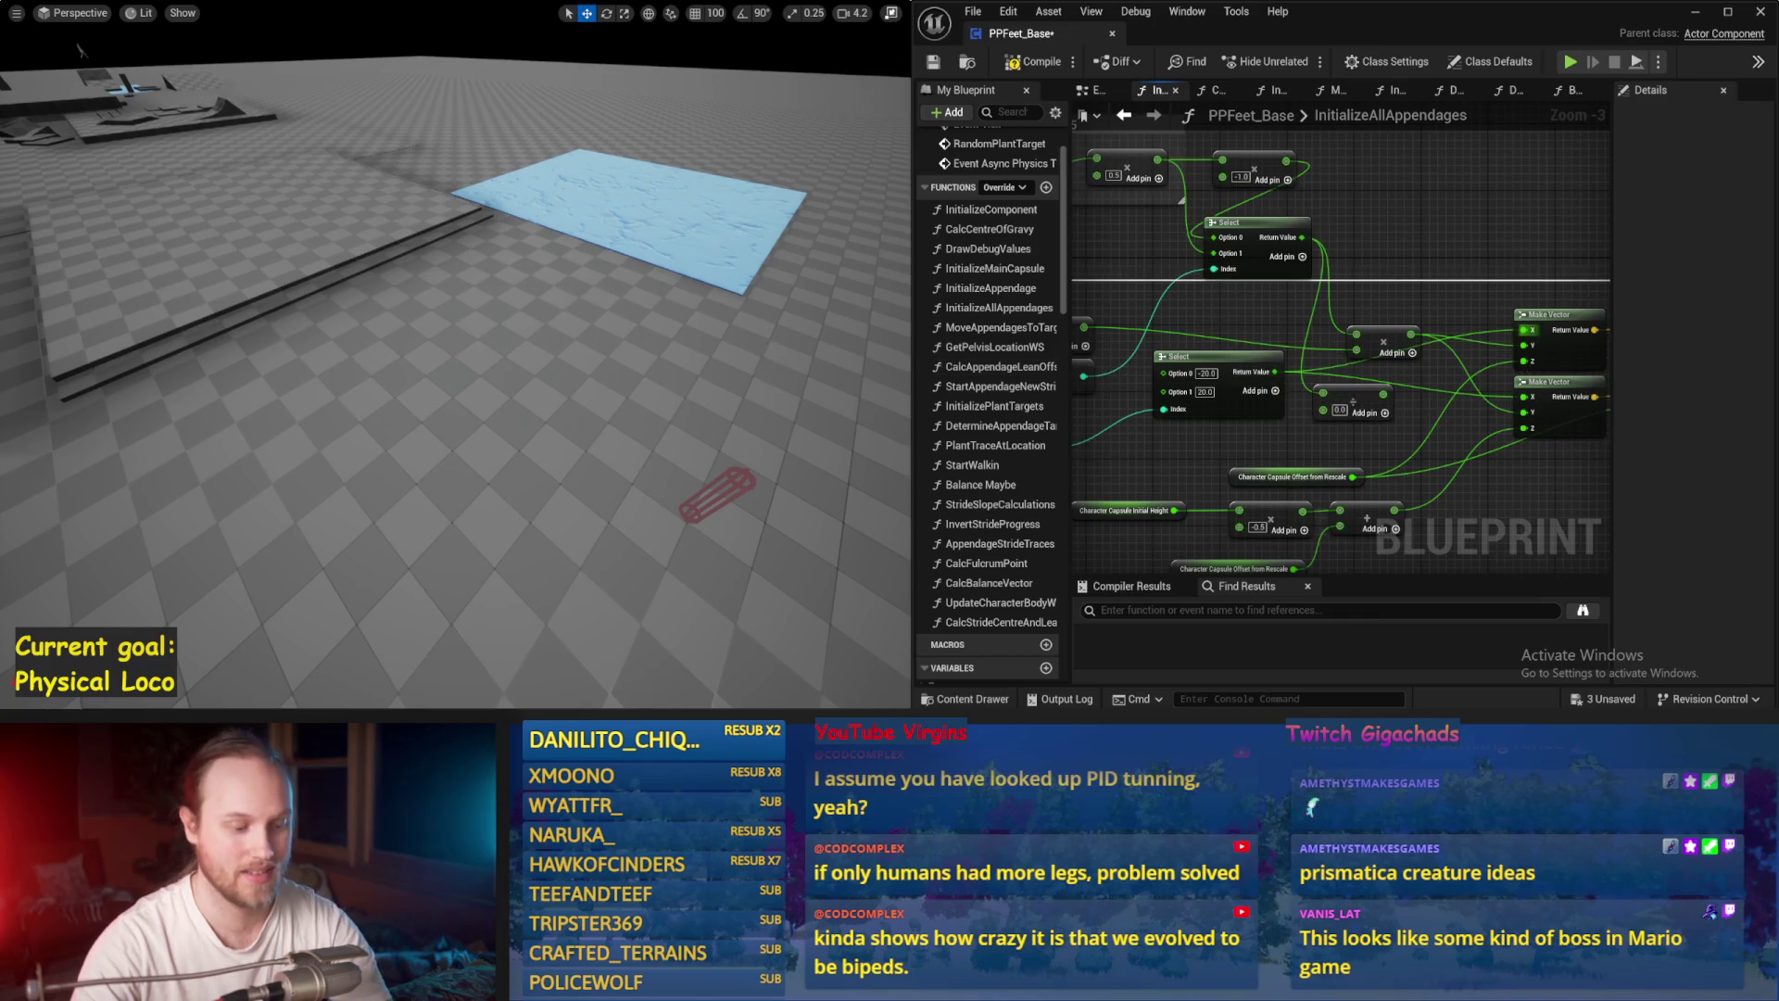
pyautogui.moveTo(775, 358); pyautogui.dragTo(723, 365)
pyautogui.hotkey('alt', 'p')
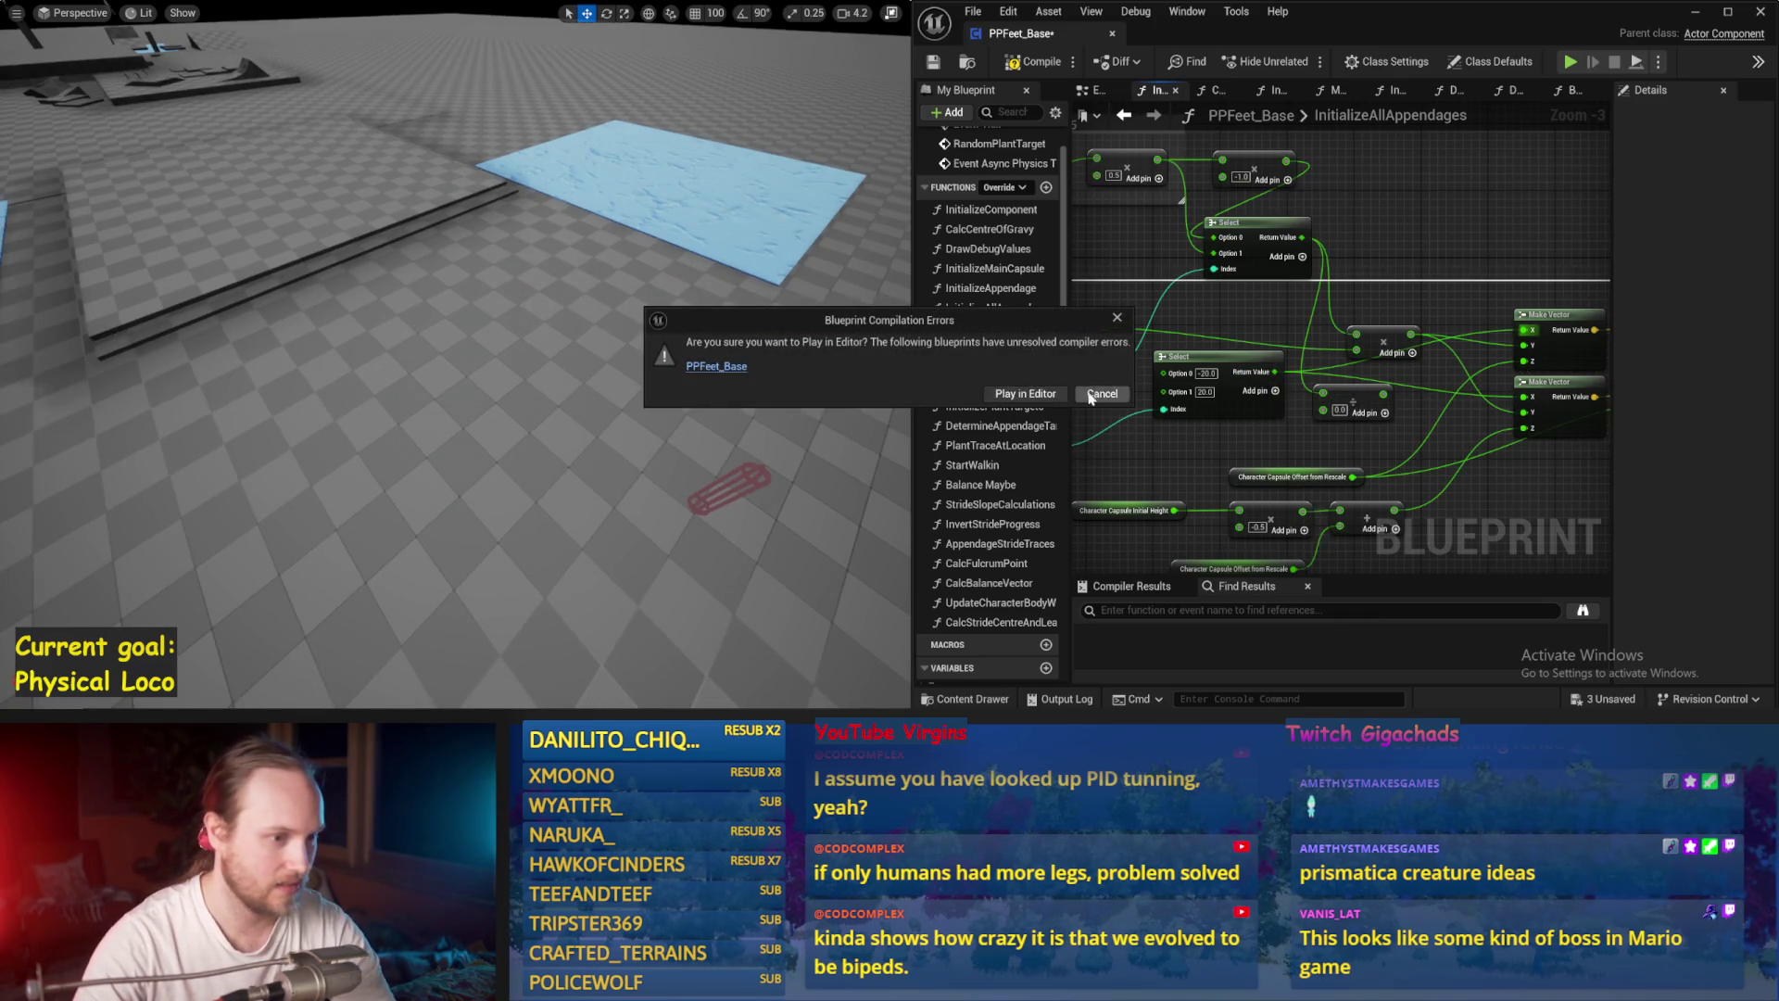
# Step: Cancel the play attempt and compile to jump to the erroring Divide node
pyautogui.click(1080, 393)
pyautogui.click(1025, 63)
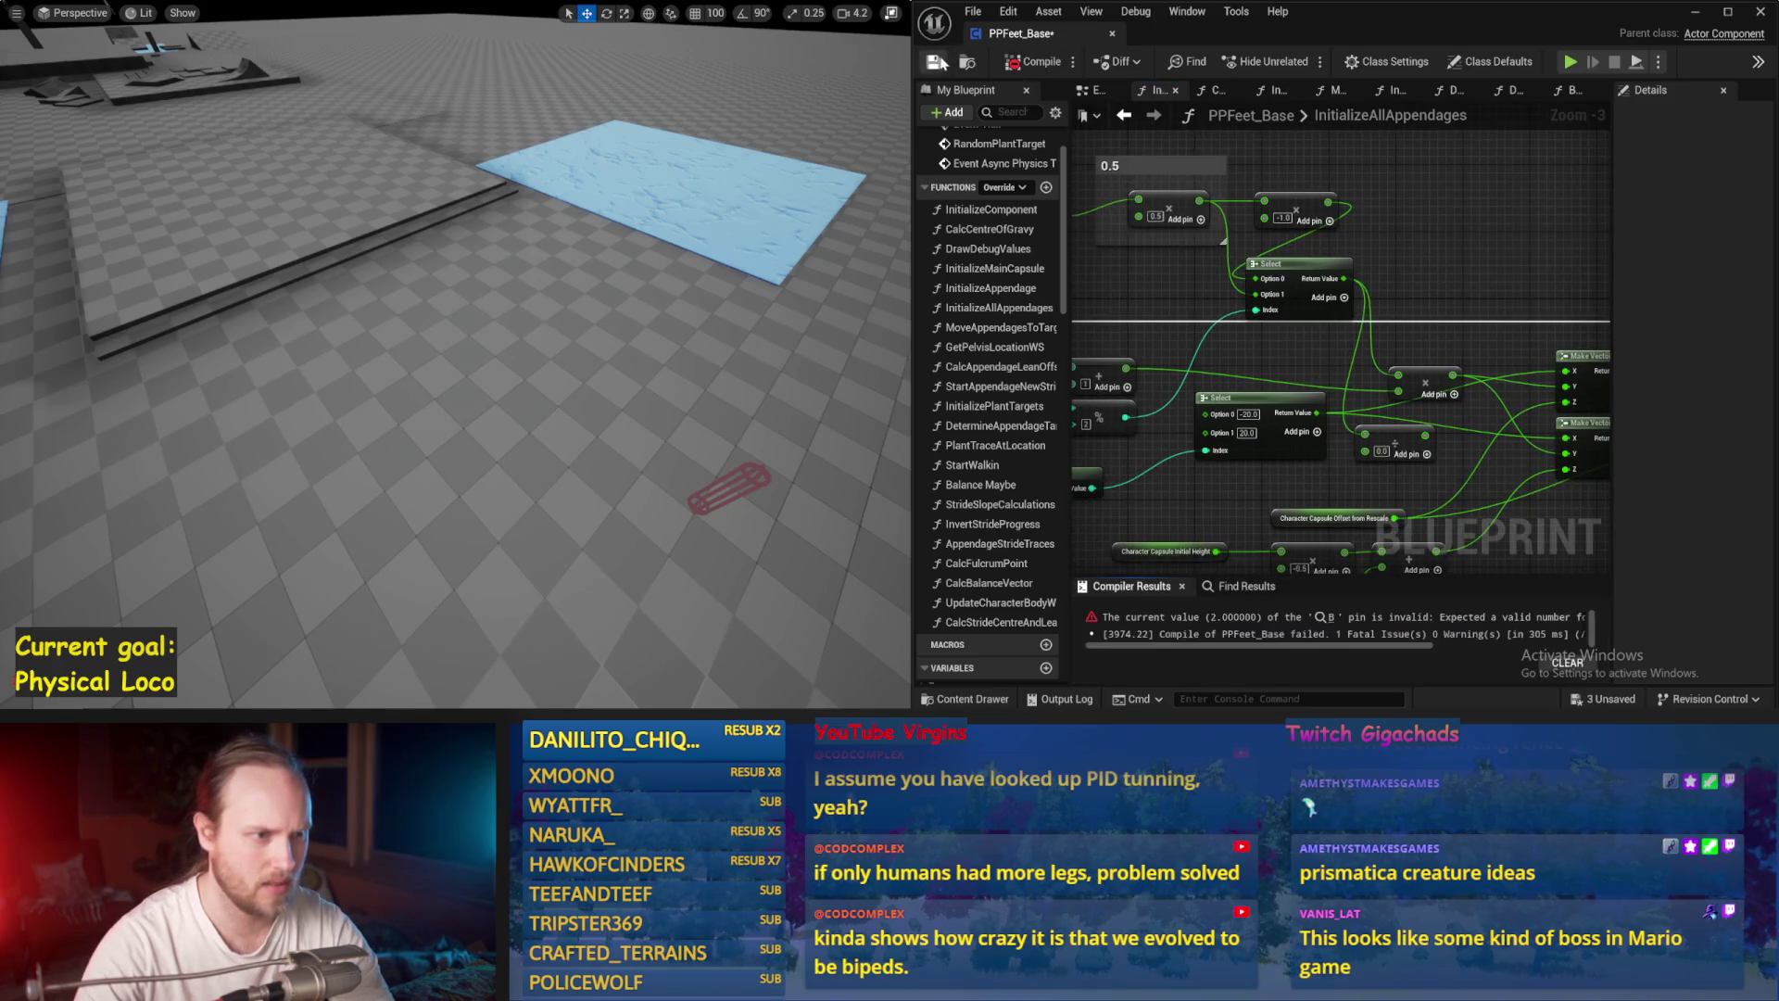
pyautogui.click(1232, 618)
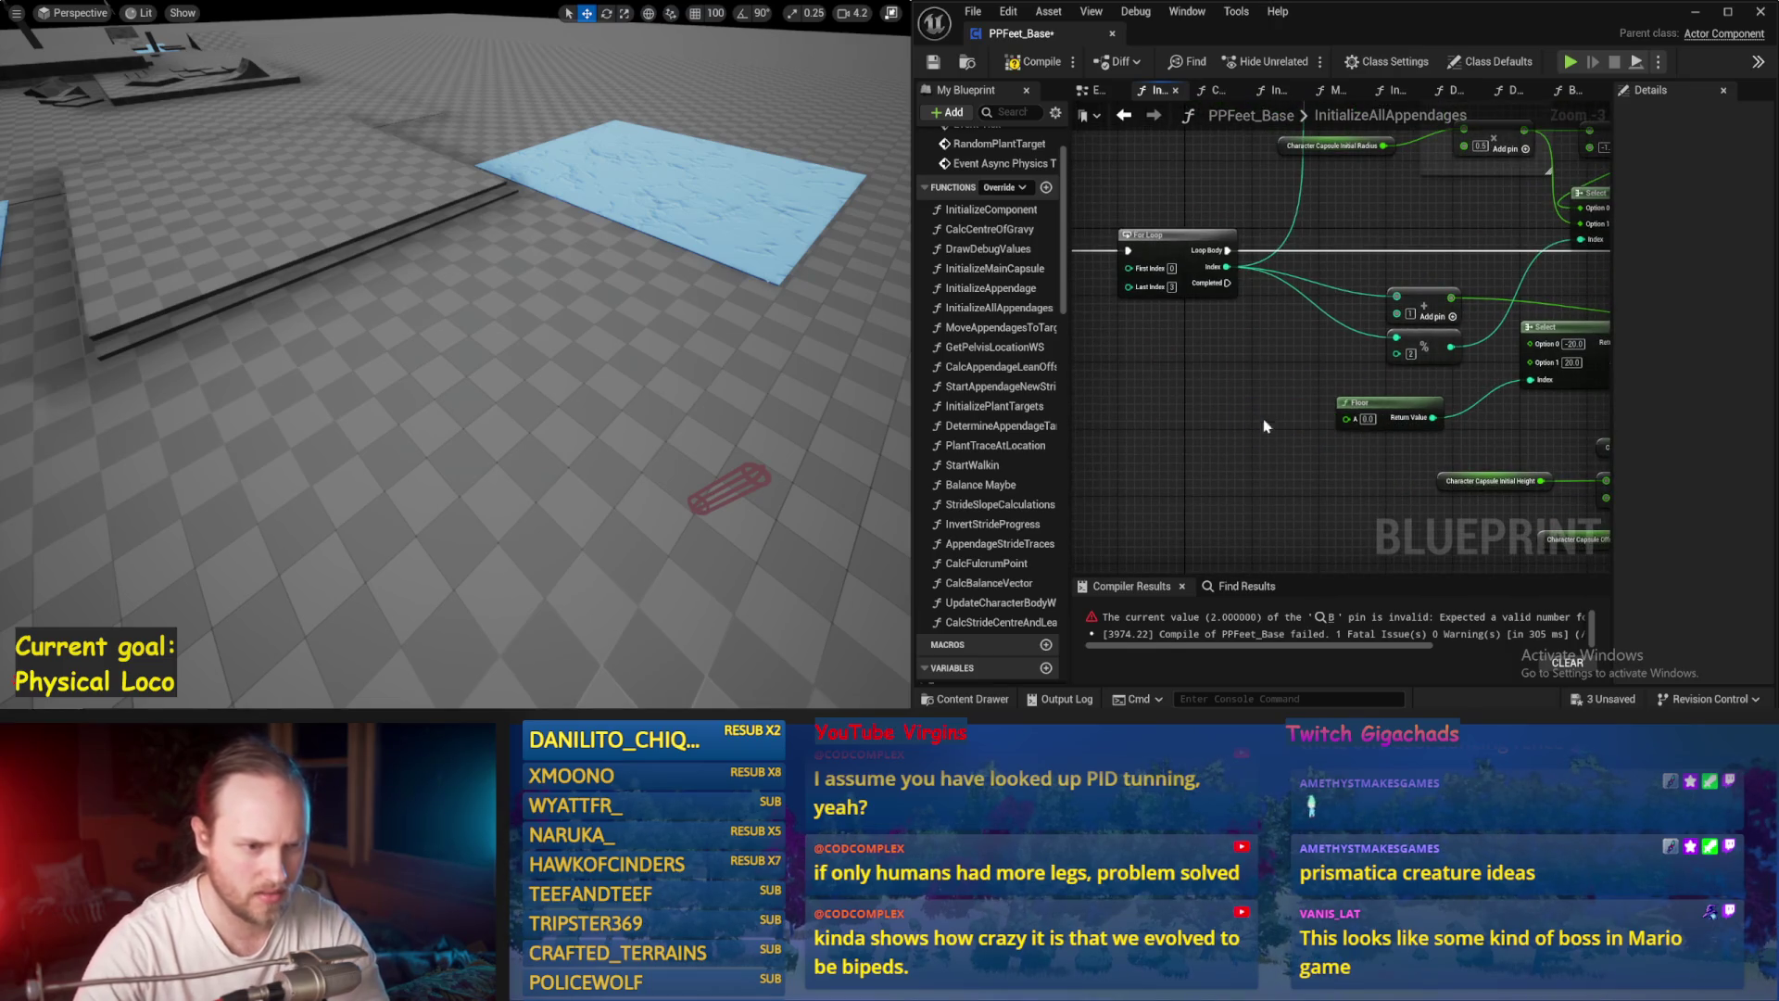
# Step: Place a new integer Divide on the loop Index, compile successfully, and play-test
pyautogui.write('/')
pyautogui.moveTo(1265, 419); pyautogui.dragTo(1348, 422)
pyautogui.press('Return')
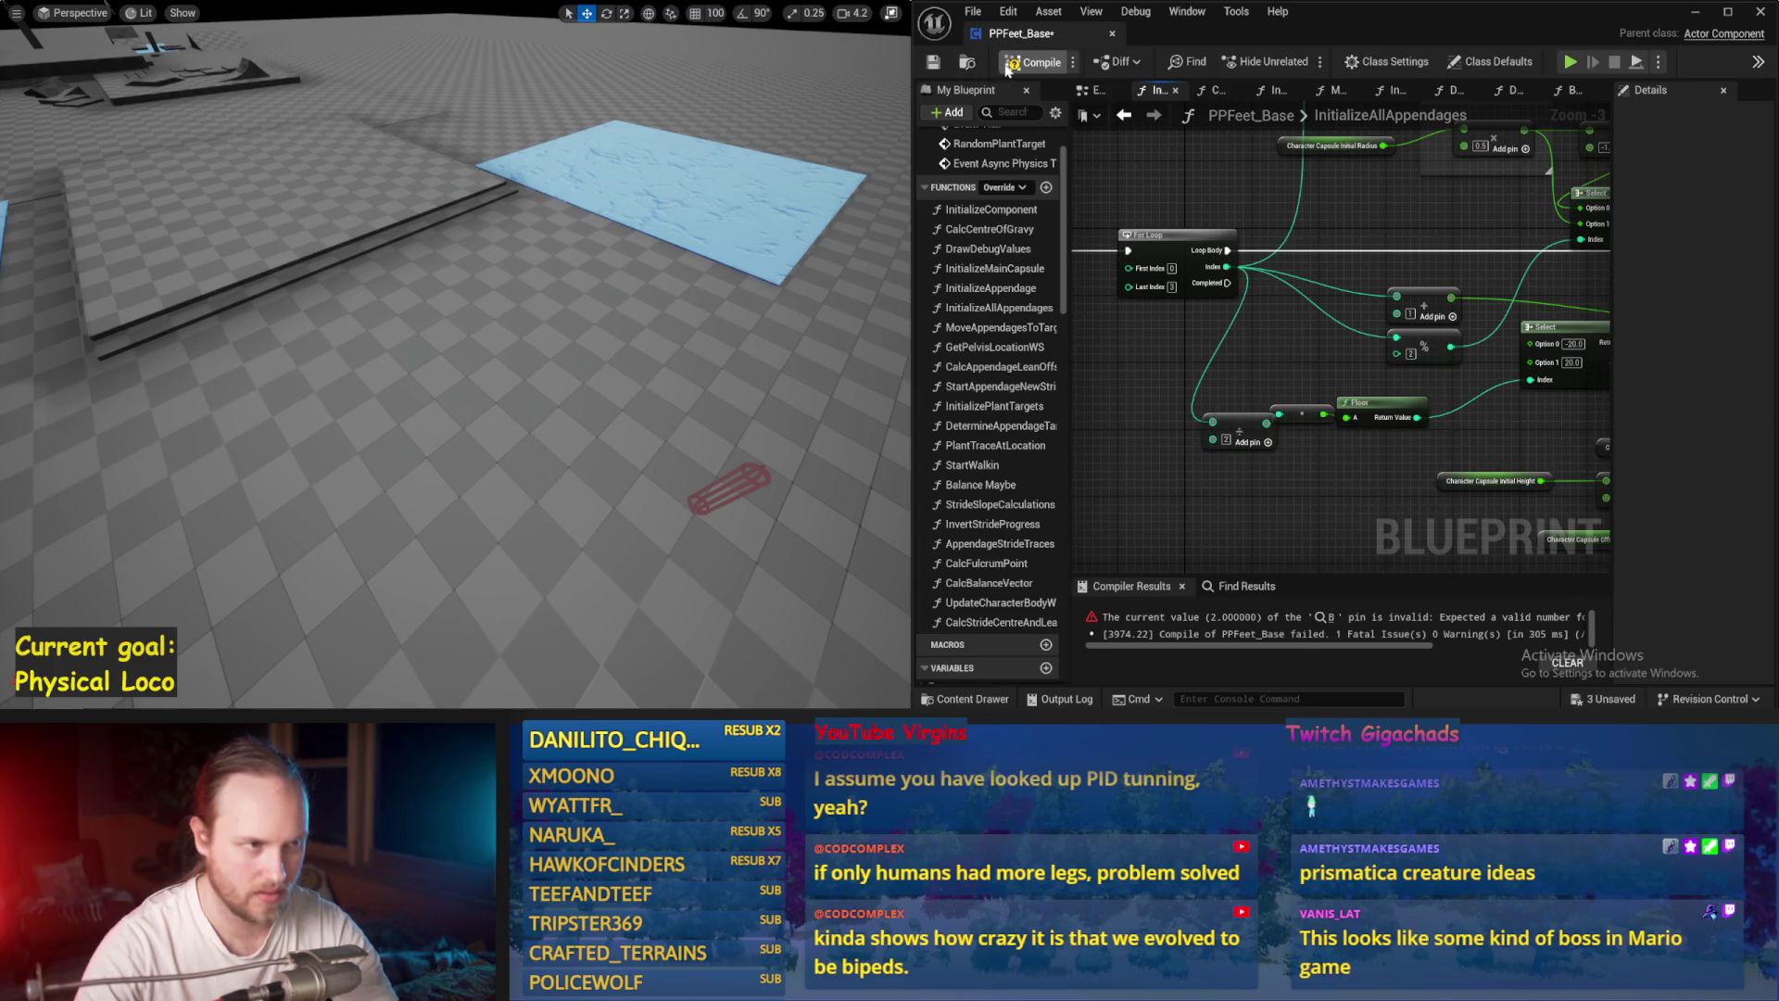
pyautogui.click(1010, 65)
pyautogui.hotkey('alt', 'p')
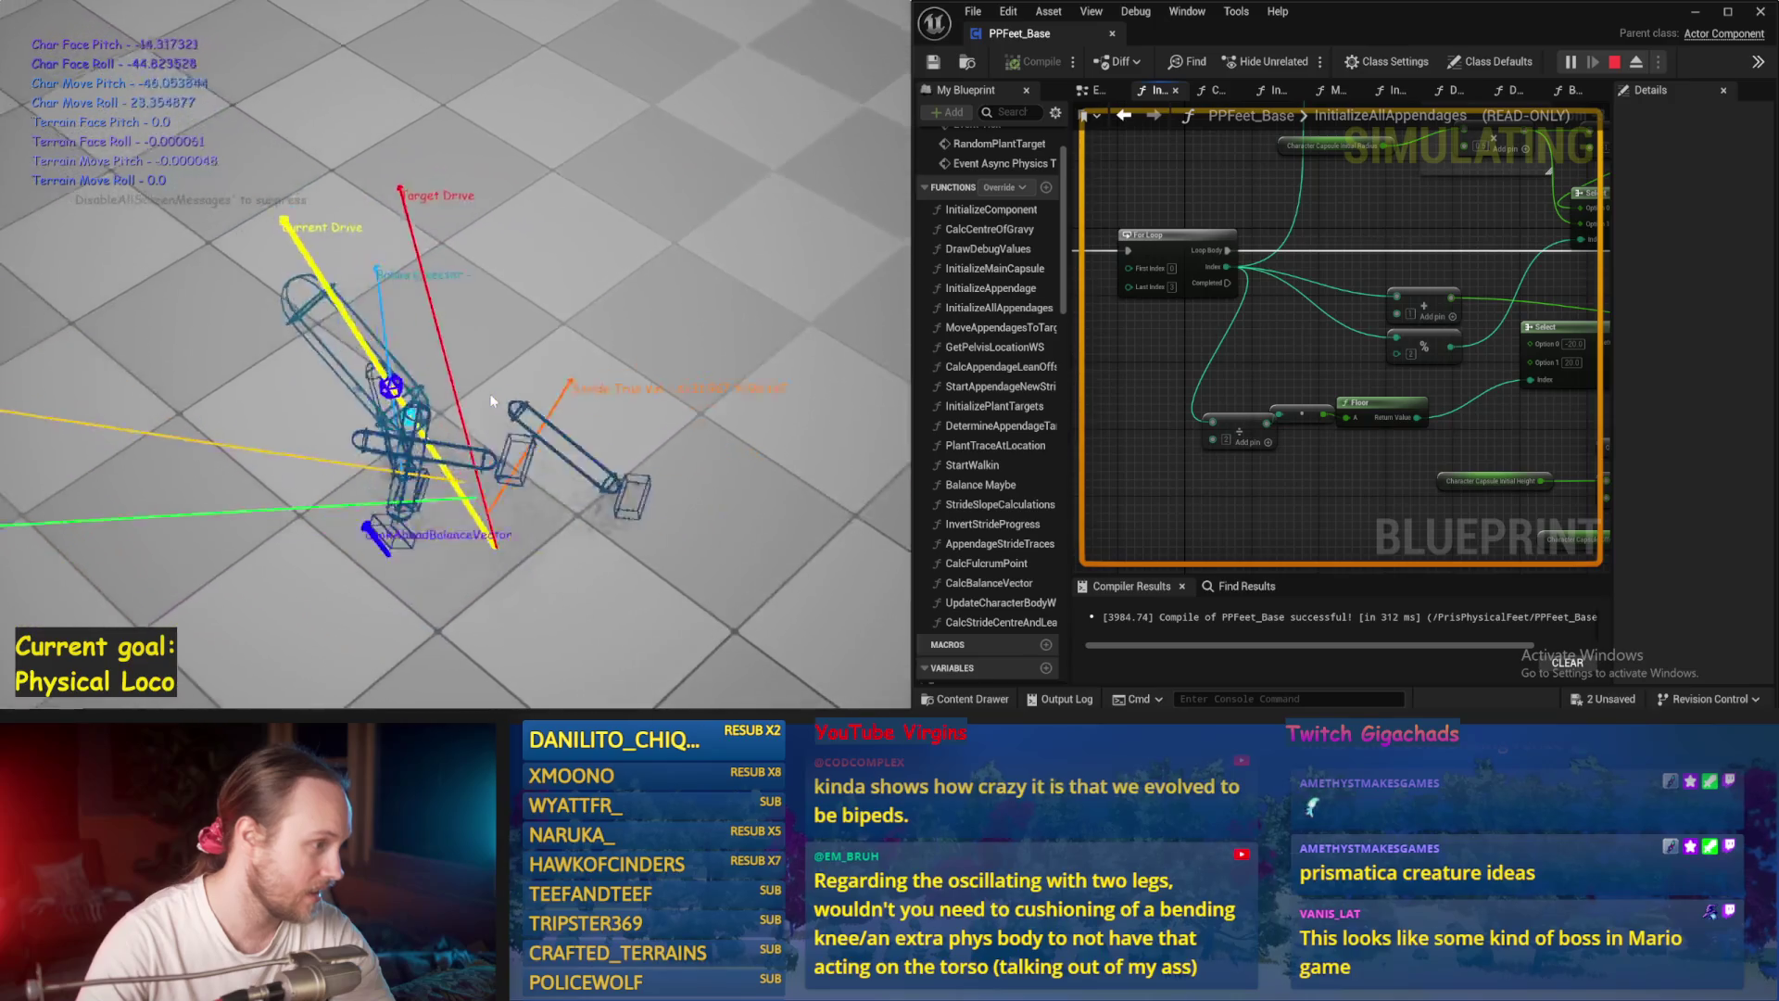
# Step: Restart and stop the run, pan InitializeAllAppendages to the Select node, then play-test the walker again
pyautogui.press('r')
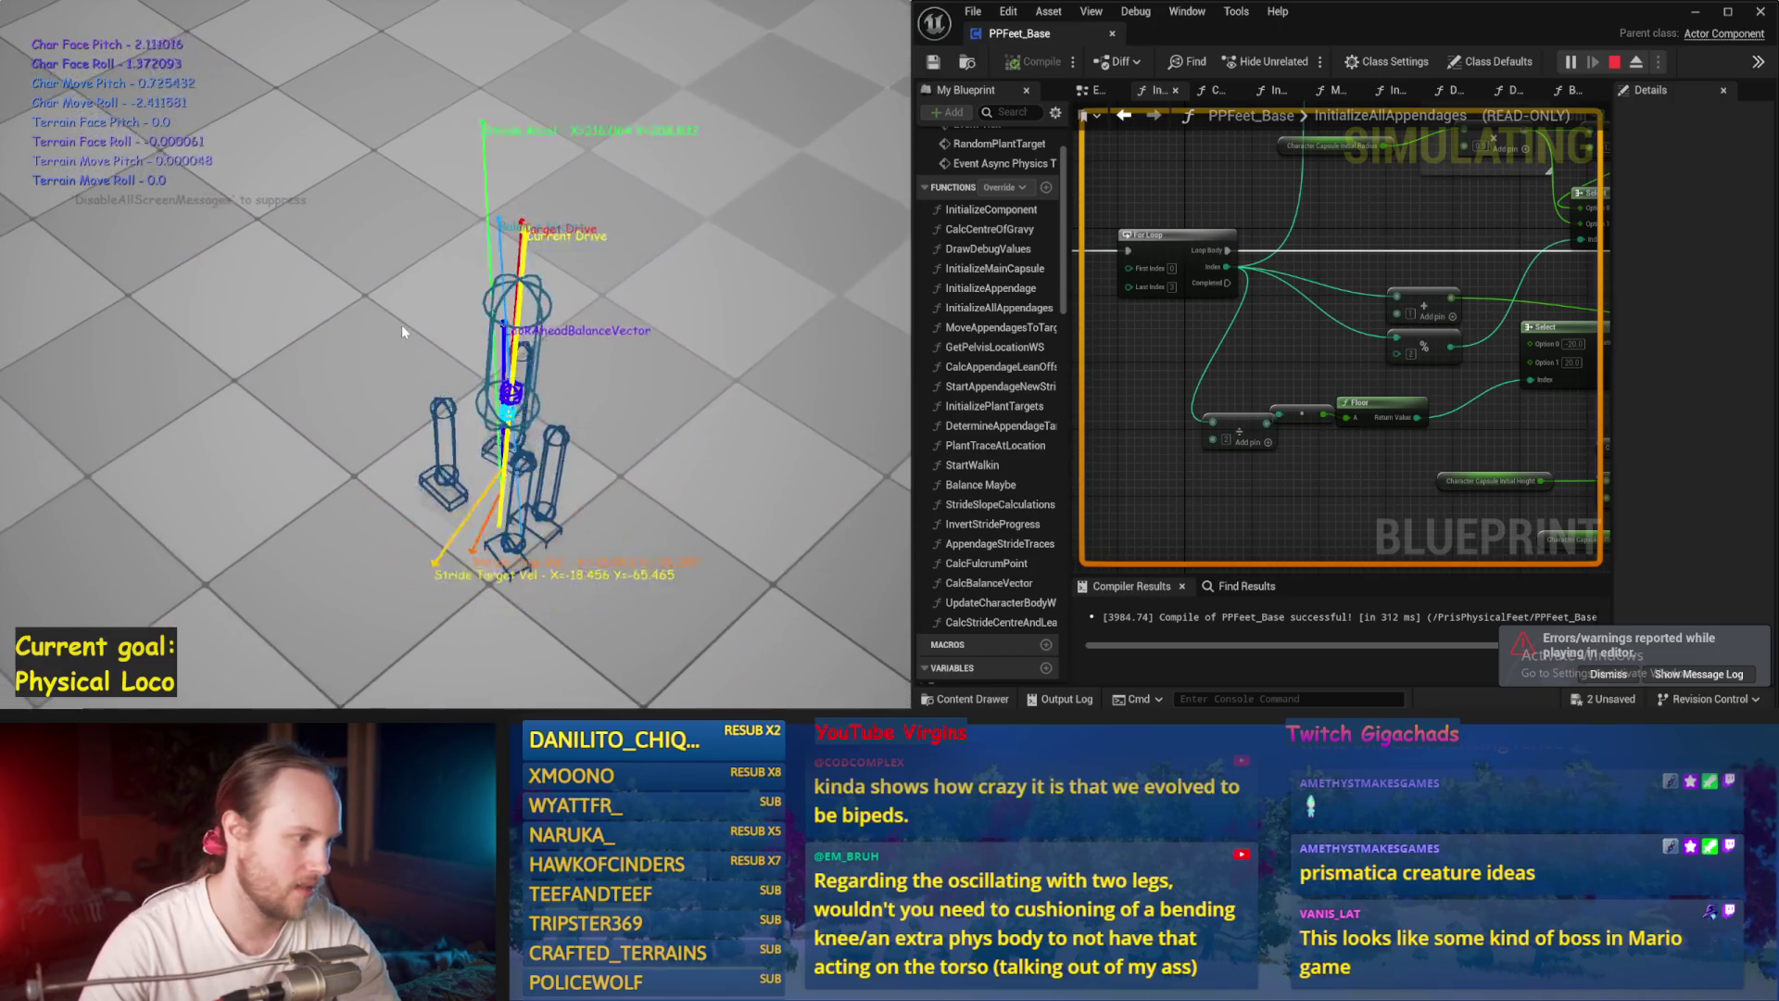
pyautogui.press('Escape')
pyautogui.moveTo(1388, 364); pyautogui.dragTo(1181, 365)
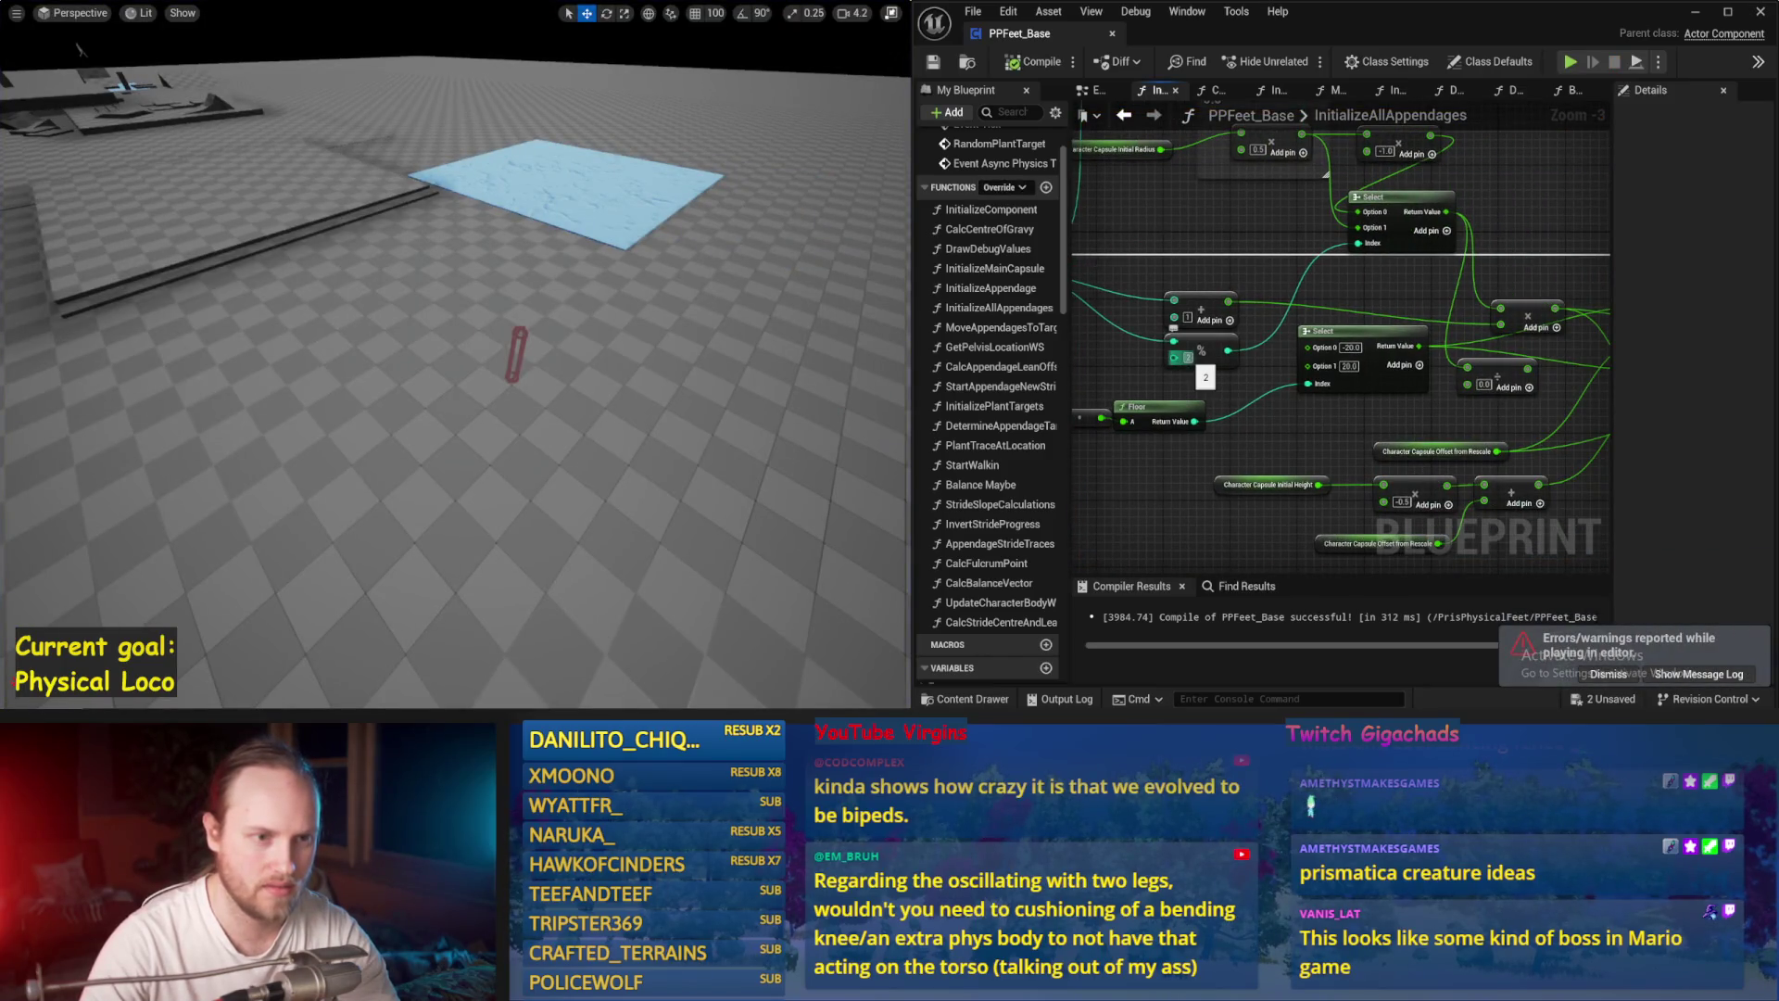
pyautogui.moveTo(1362, 197); pyautogui.dragTo(1183, 249)
pyautogui.moveTo(1314, 306)
pyautogui.mouseDown()
pyautogui.moveTo(1140, 310)
pyautogui.moveTo(1418, 339)
pyautogui.mouseUp()
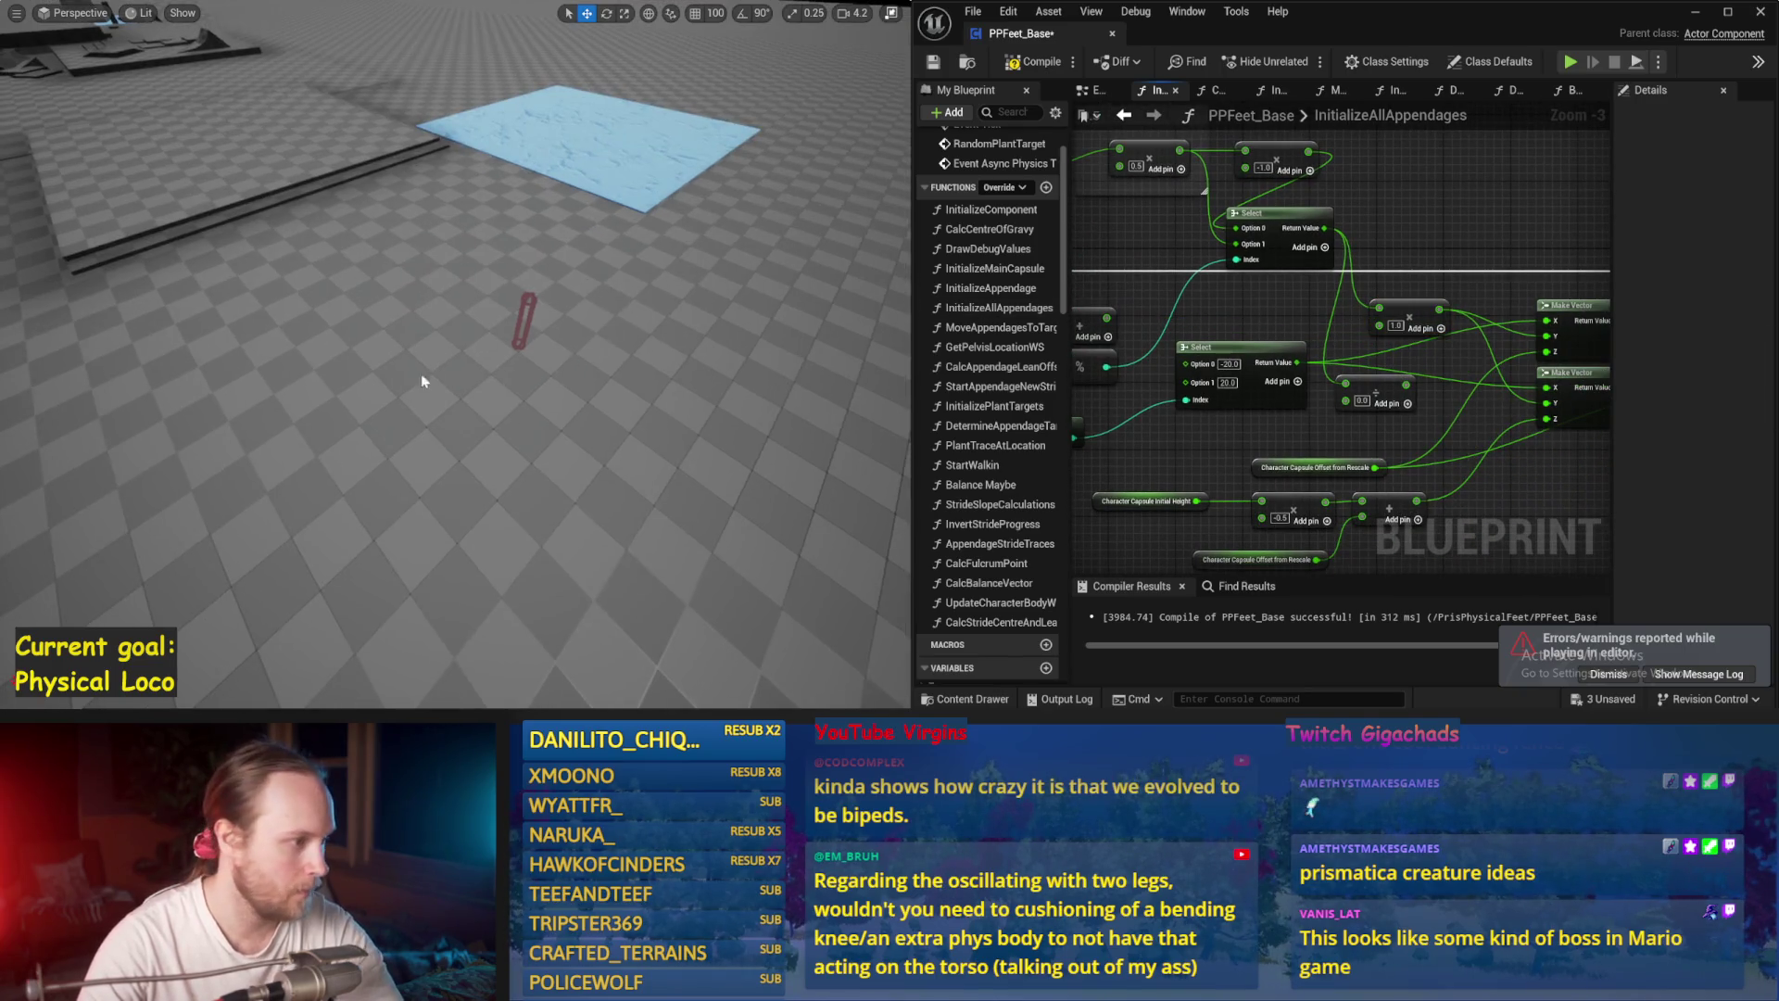
pyautogui.hotkey('alt', 'p')
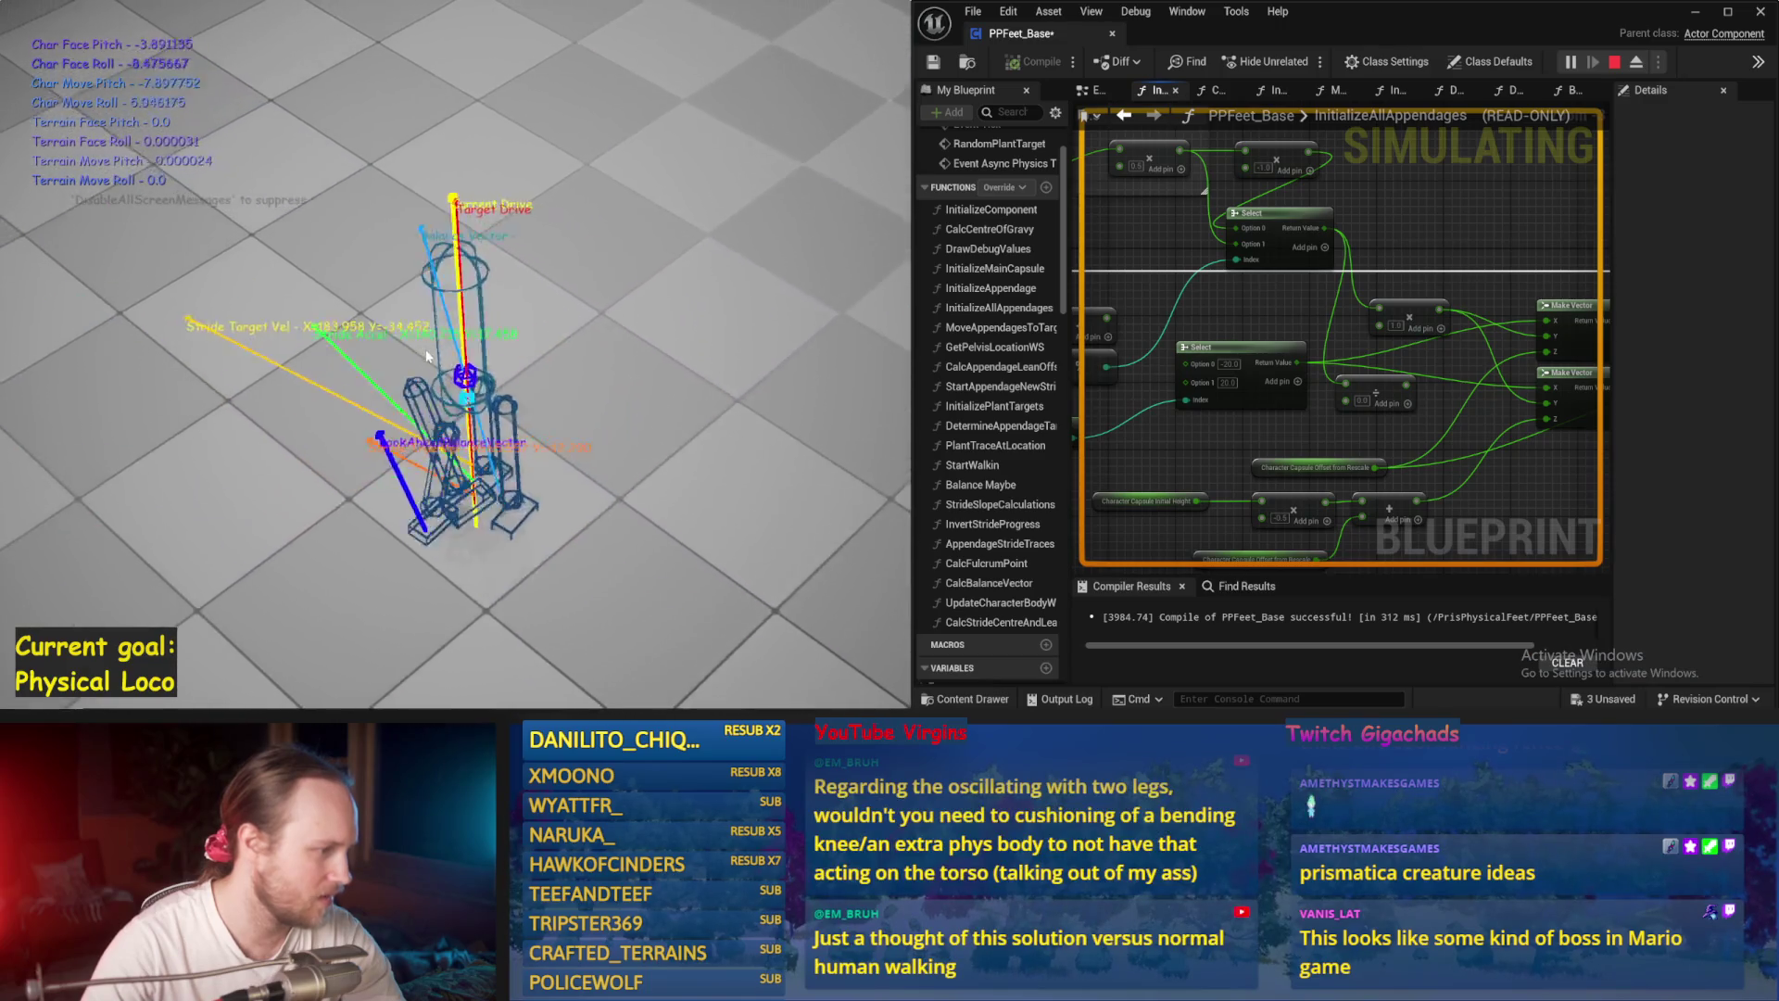
pyautogui.press('Escape')
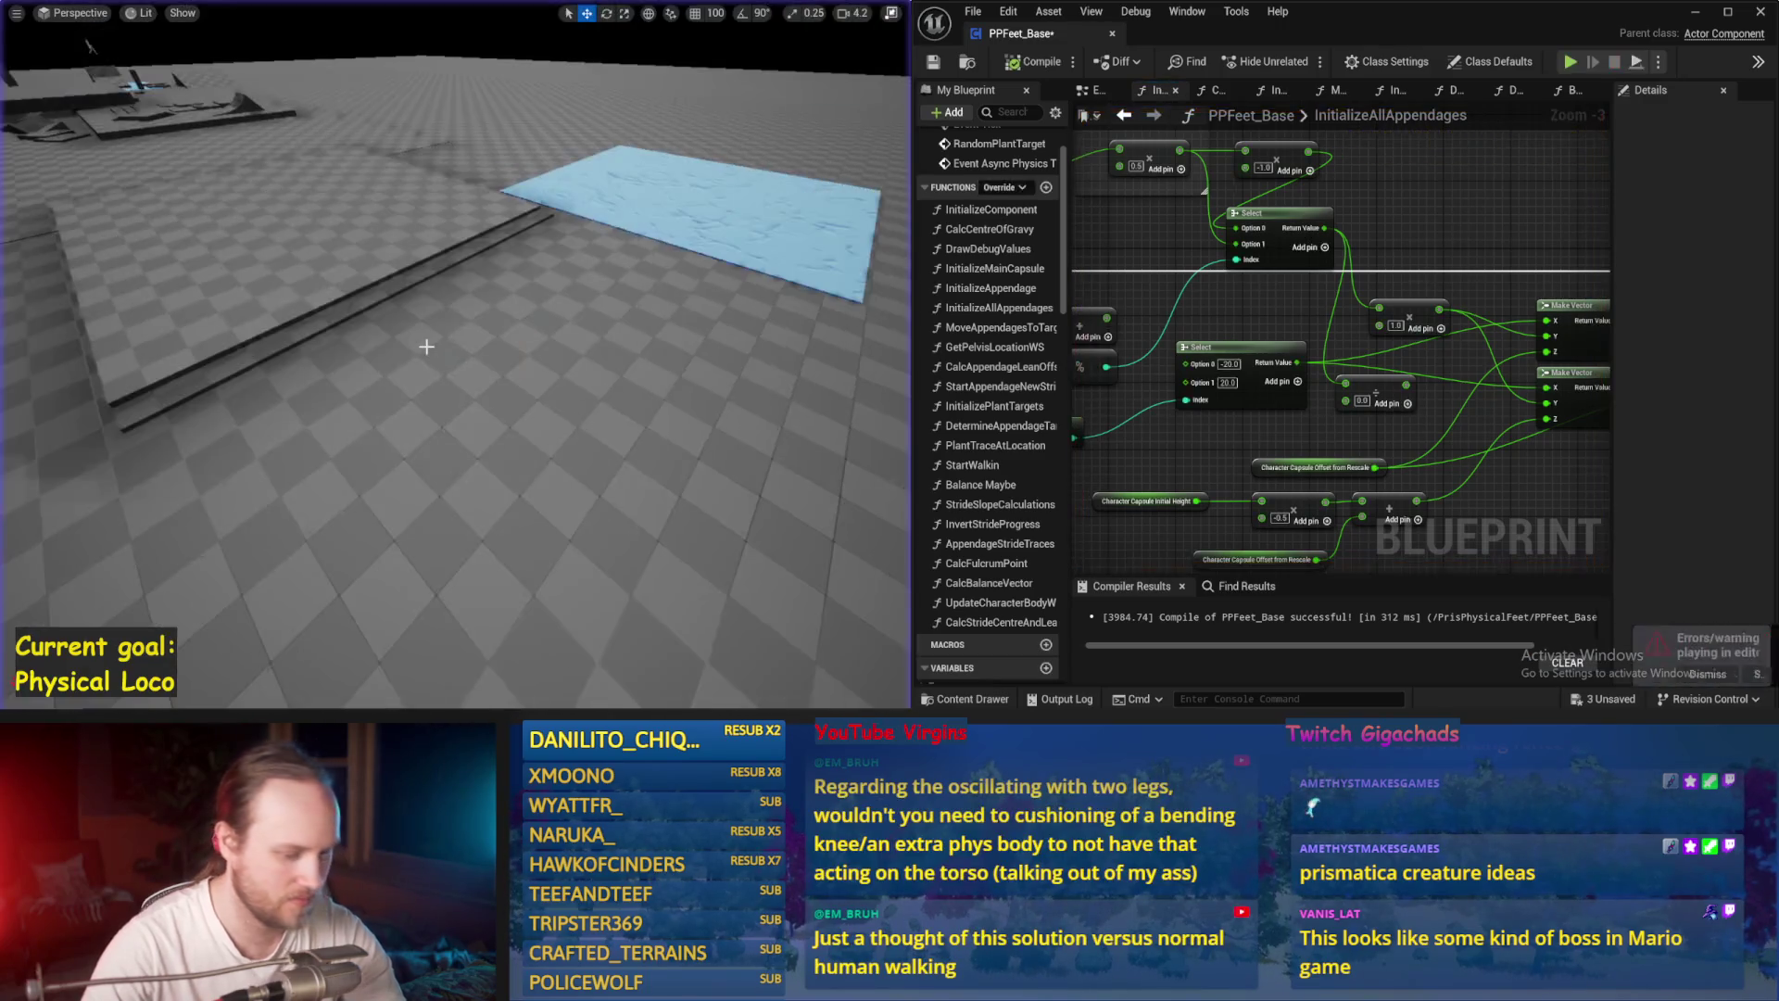
pyautogui.hotkey('alt', 's')
pyautogui.press('Escape')
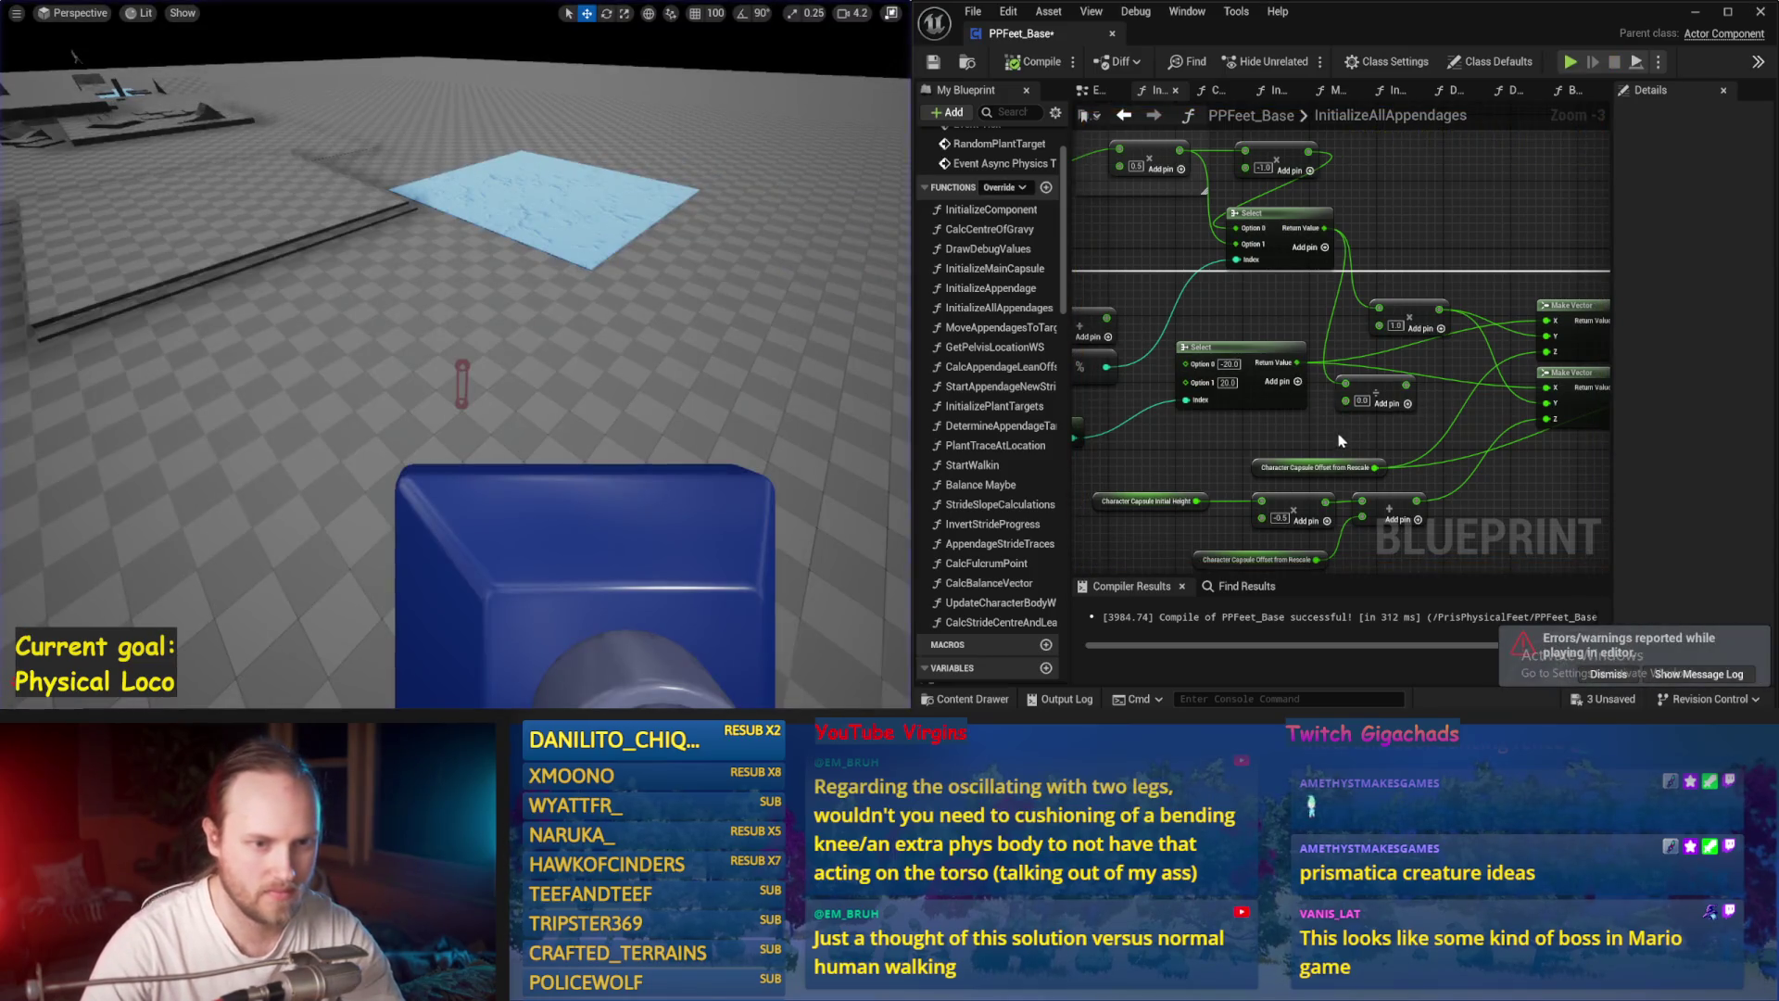
pyautogui.moveTo(1339, 443); pyautogui.dragTo(1383, 396)
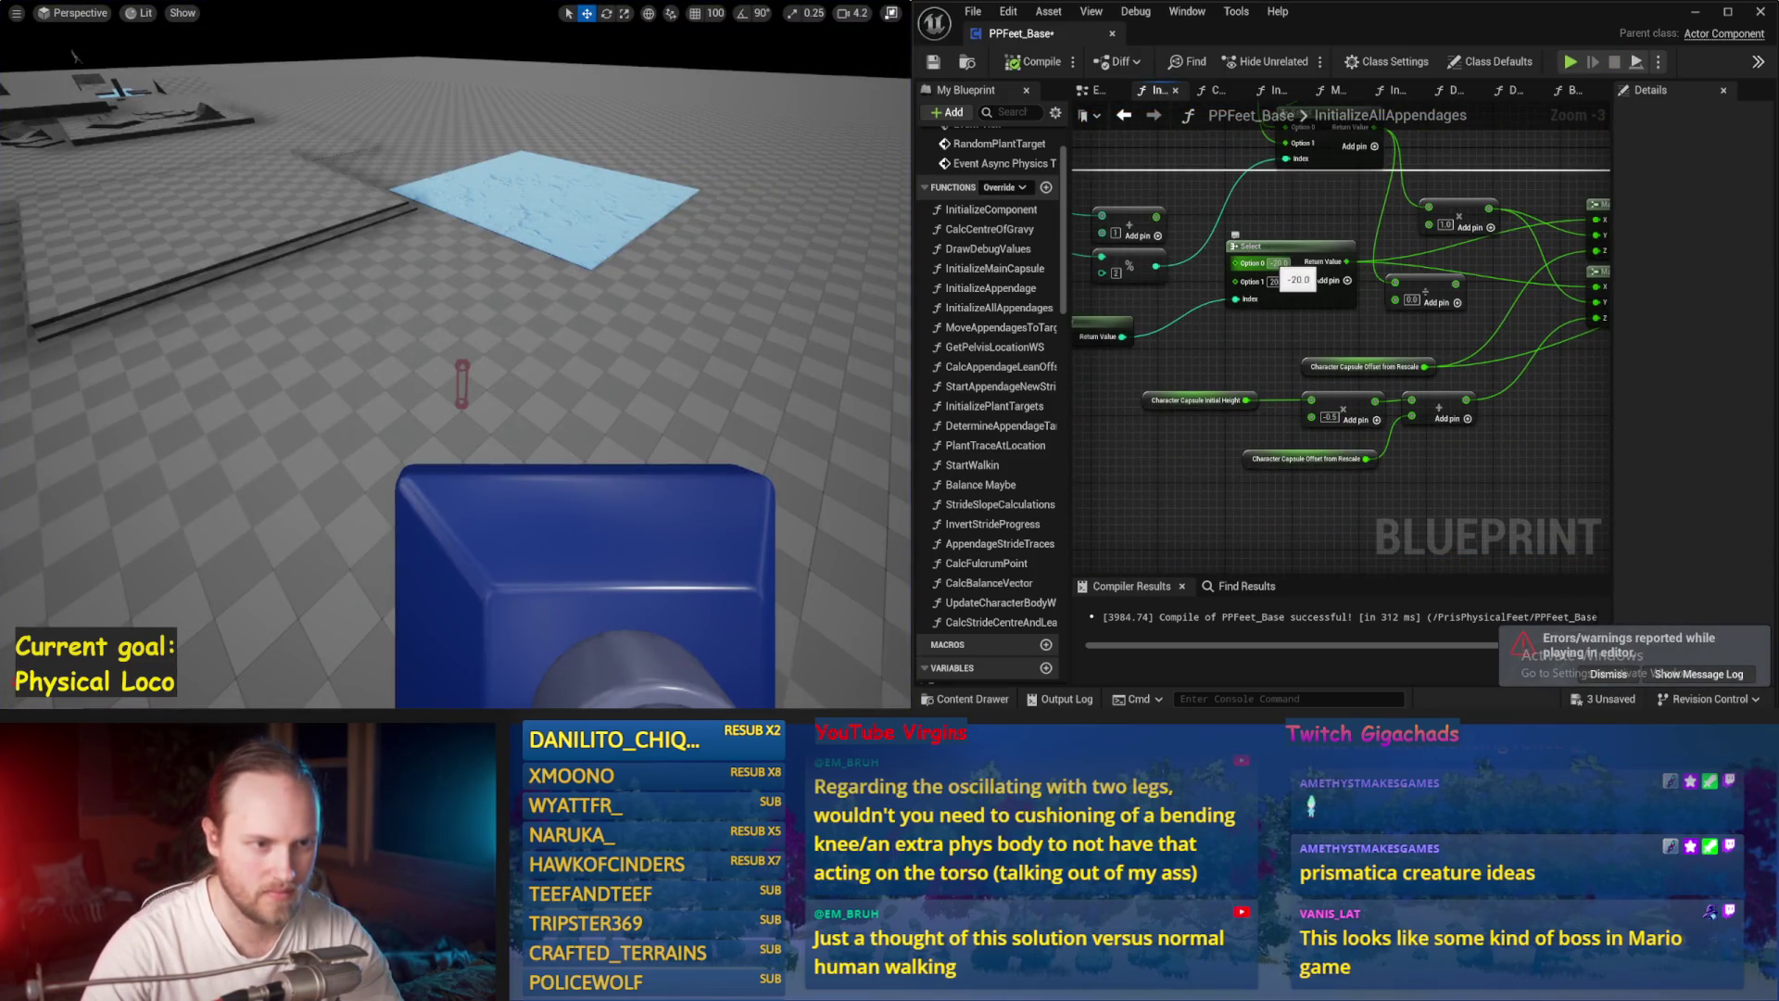
pyautogui.moveTo(1316, 232); pyautogui.dragTo(1372, 352)
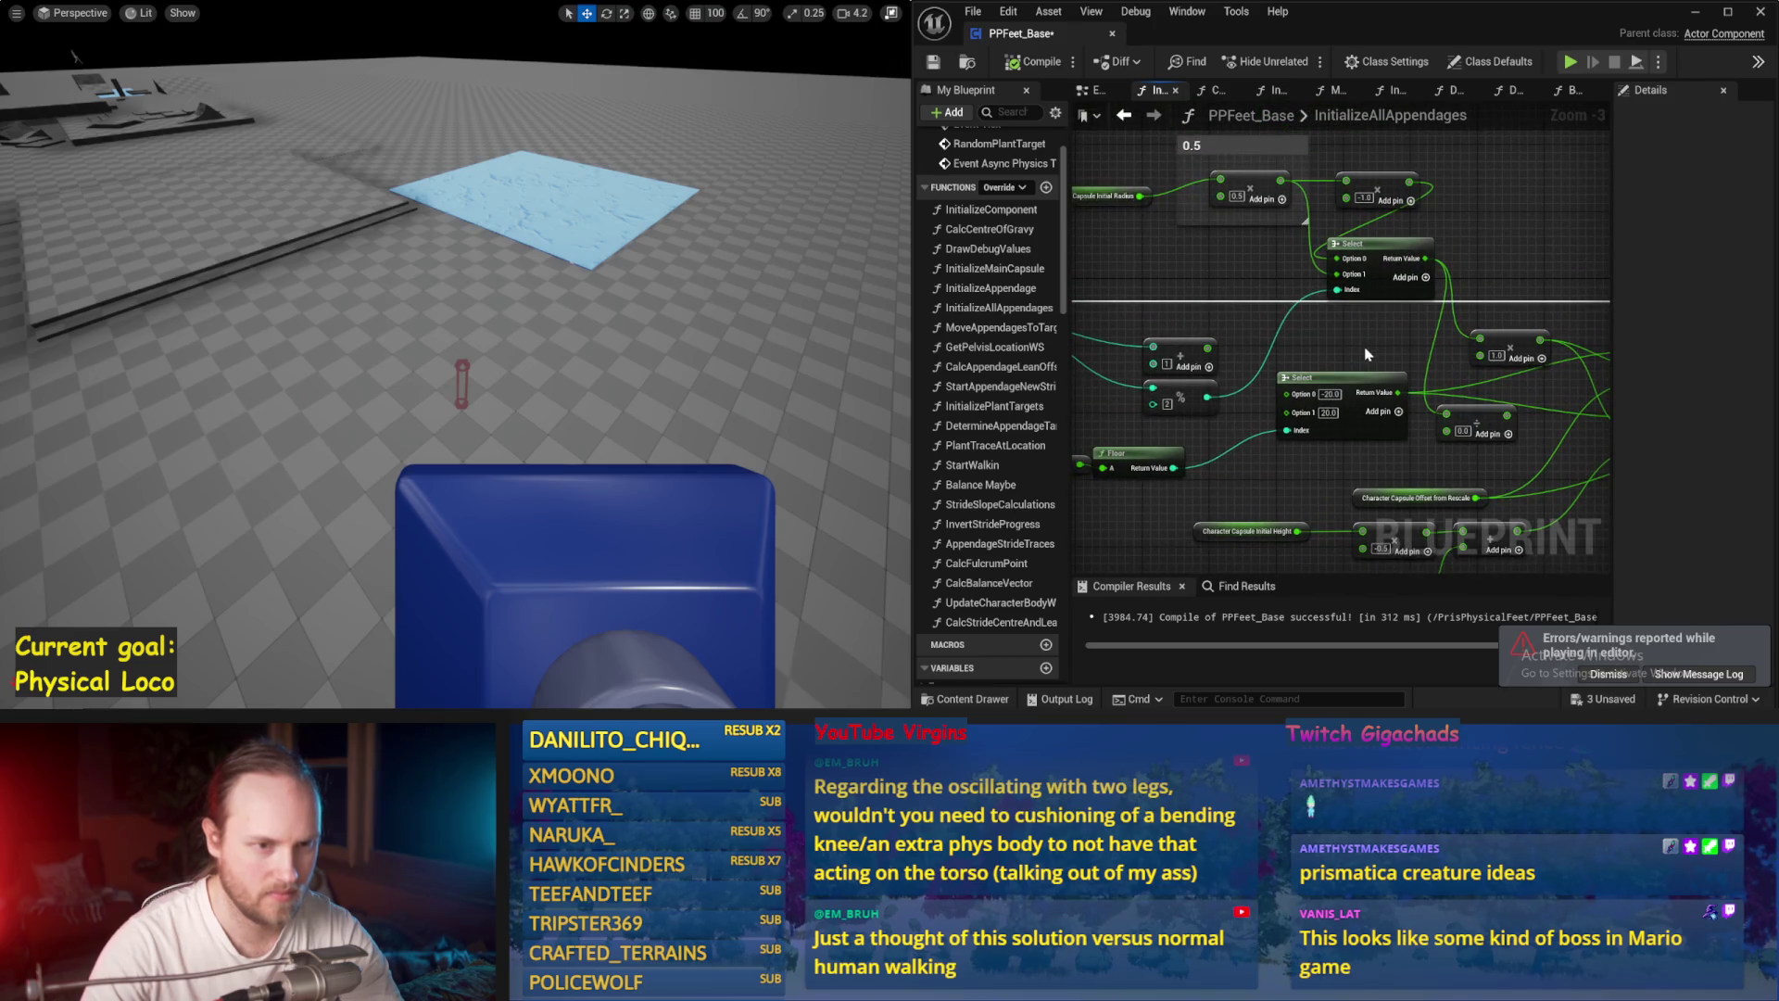
pyautogui.moveTo(675, 343); pyautogui.dragTo(675, 332)
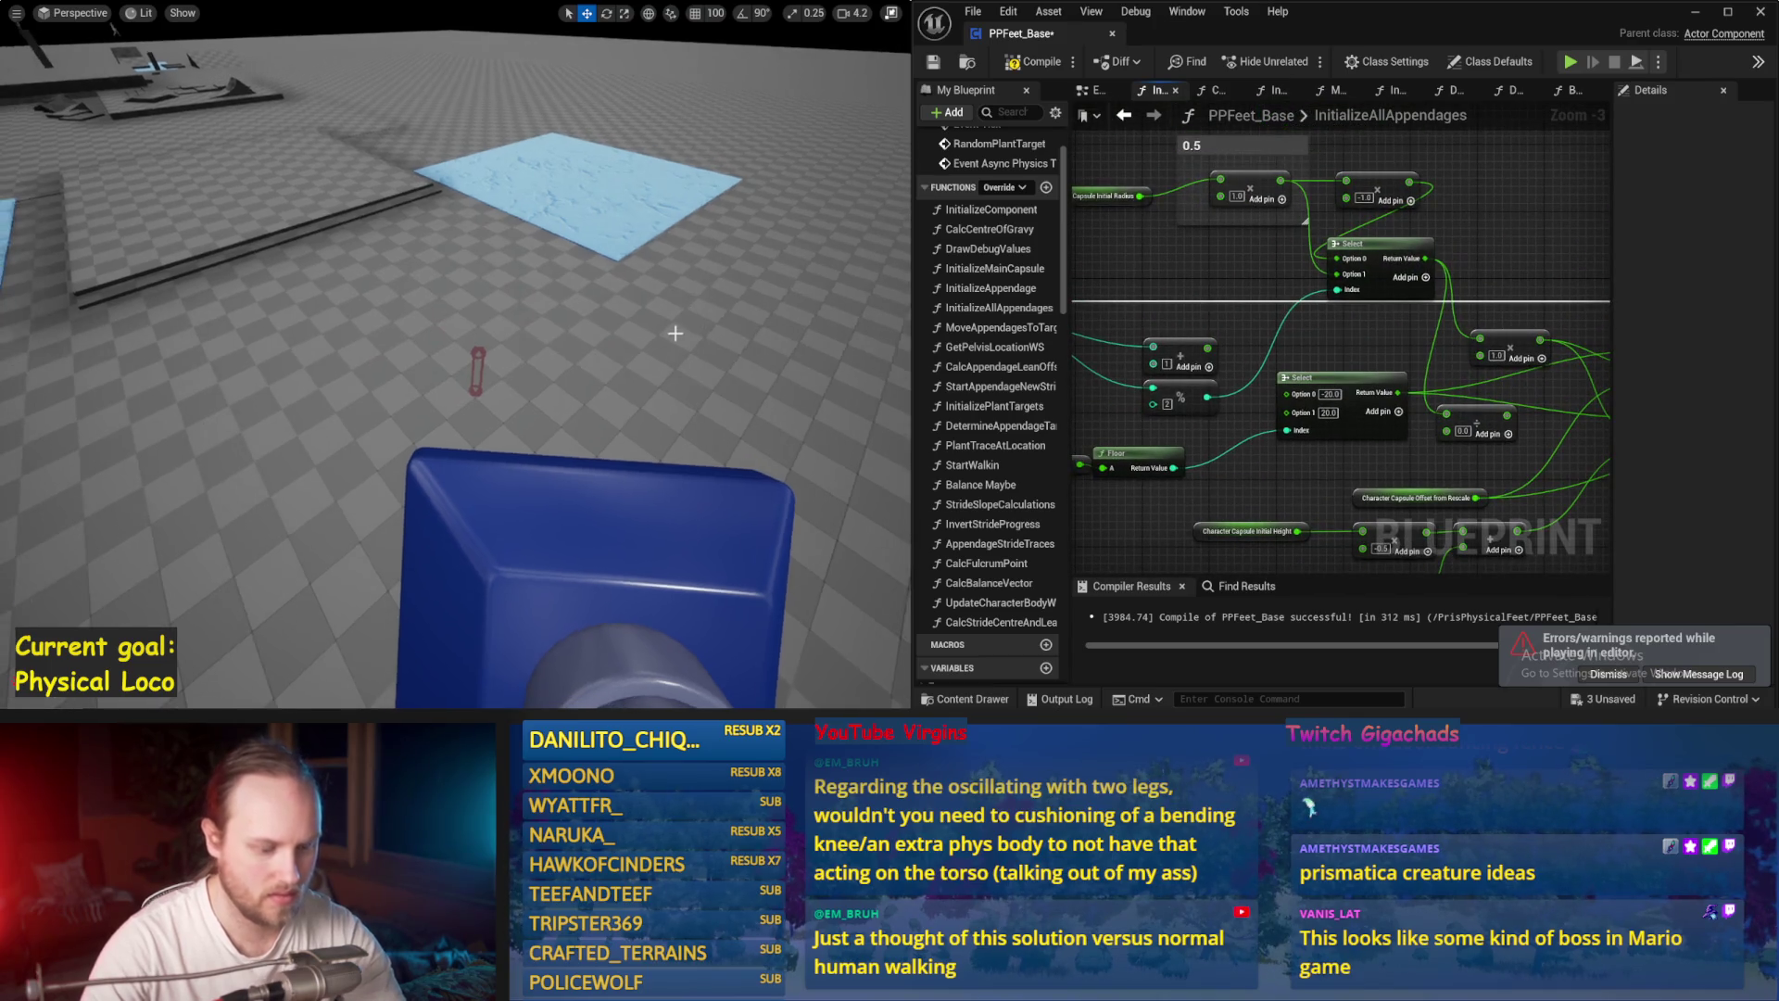
pyautogui.hotkey('alt', 's')
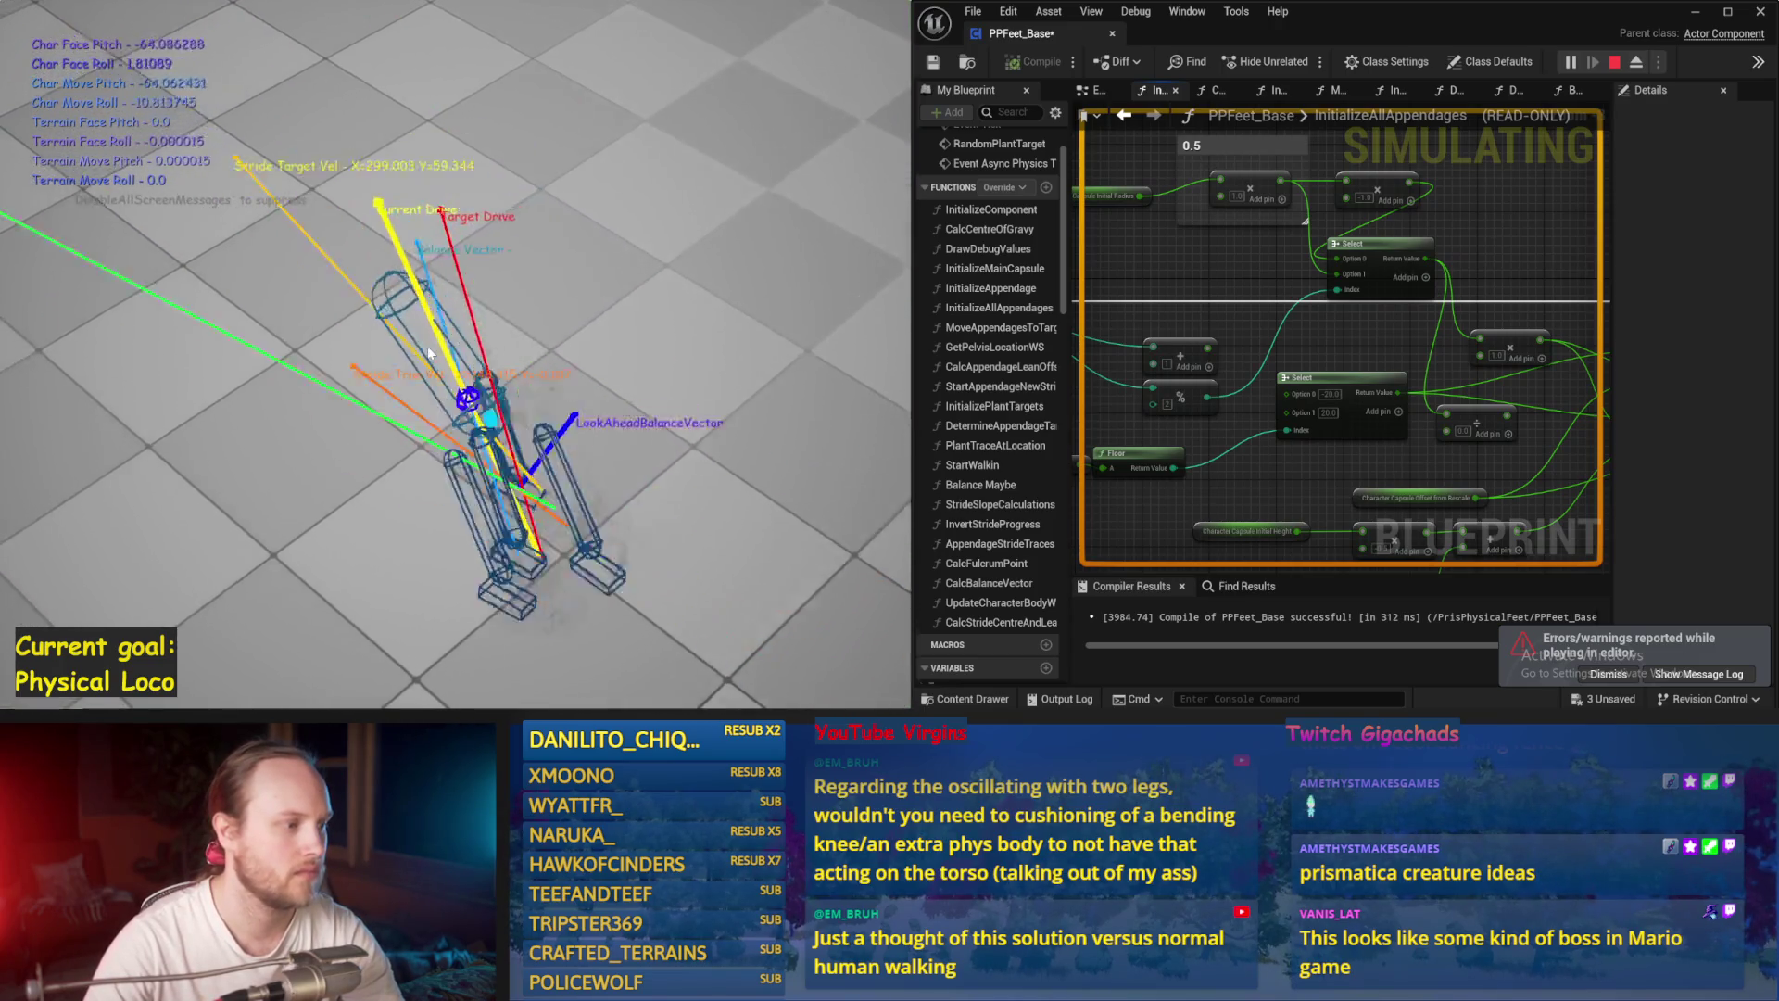
pyautogui.press('Escape')
pyautogui.hotkey('alt', 's')
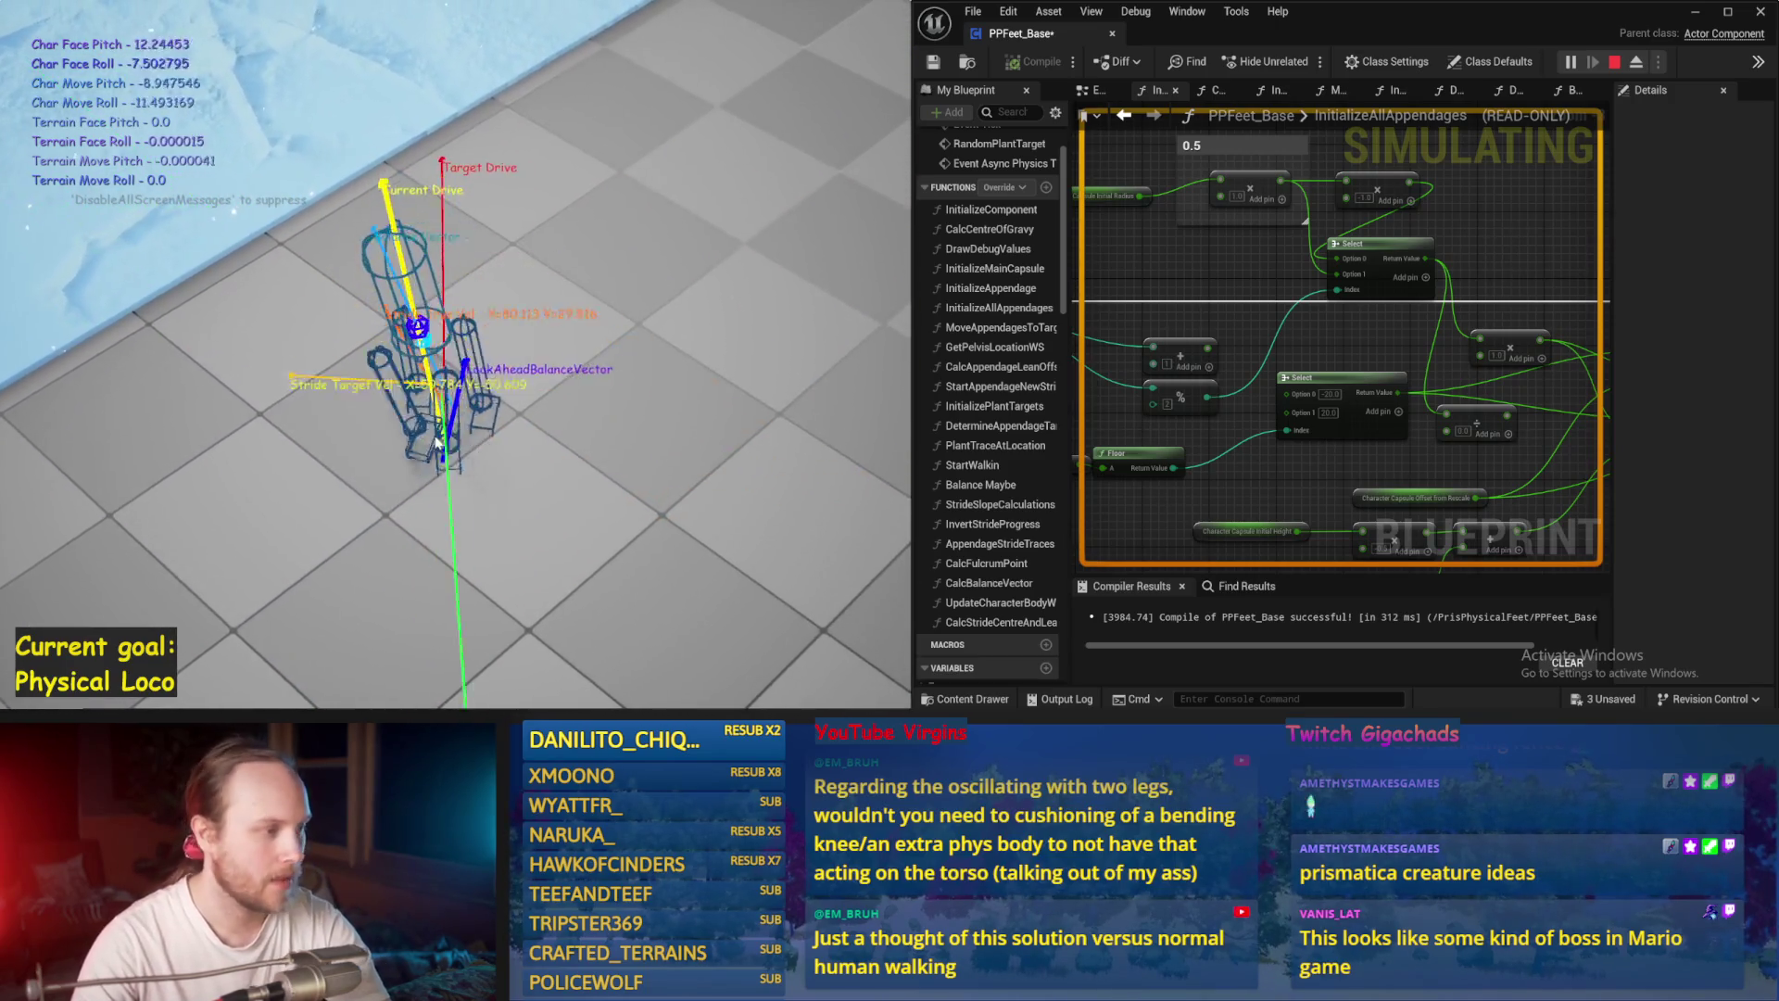
pyautogui.press('Escape')
pyautogui.hotkey('alt', 'p')
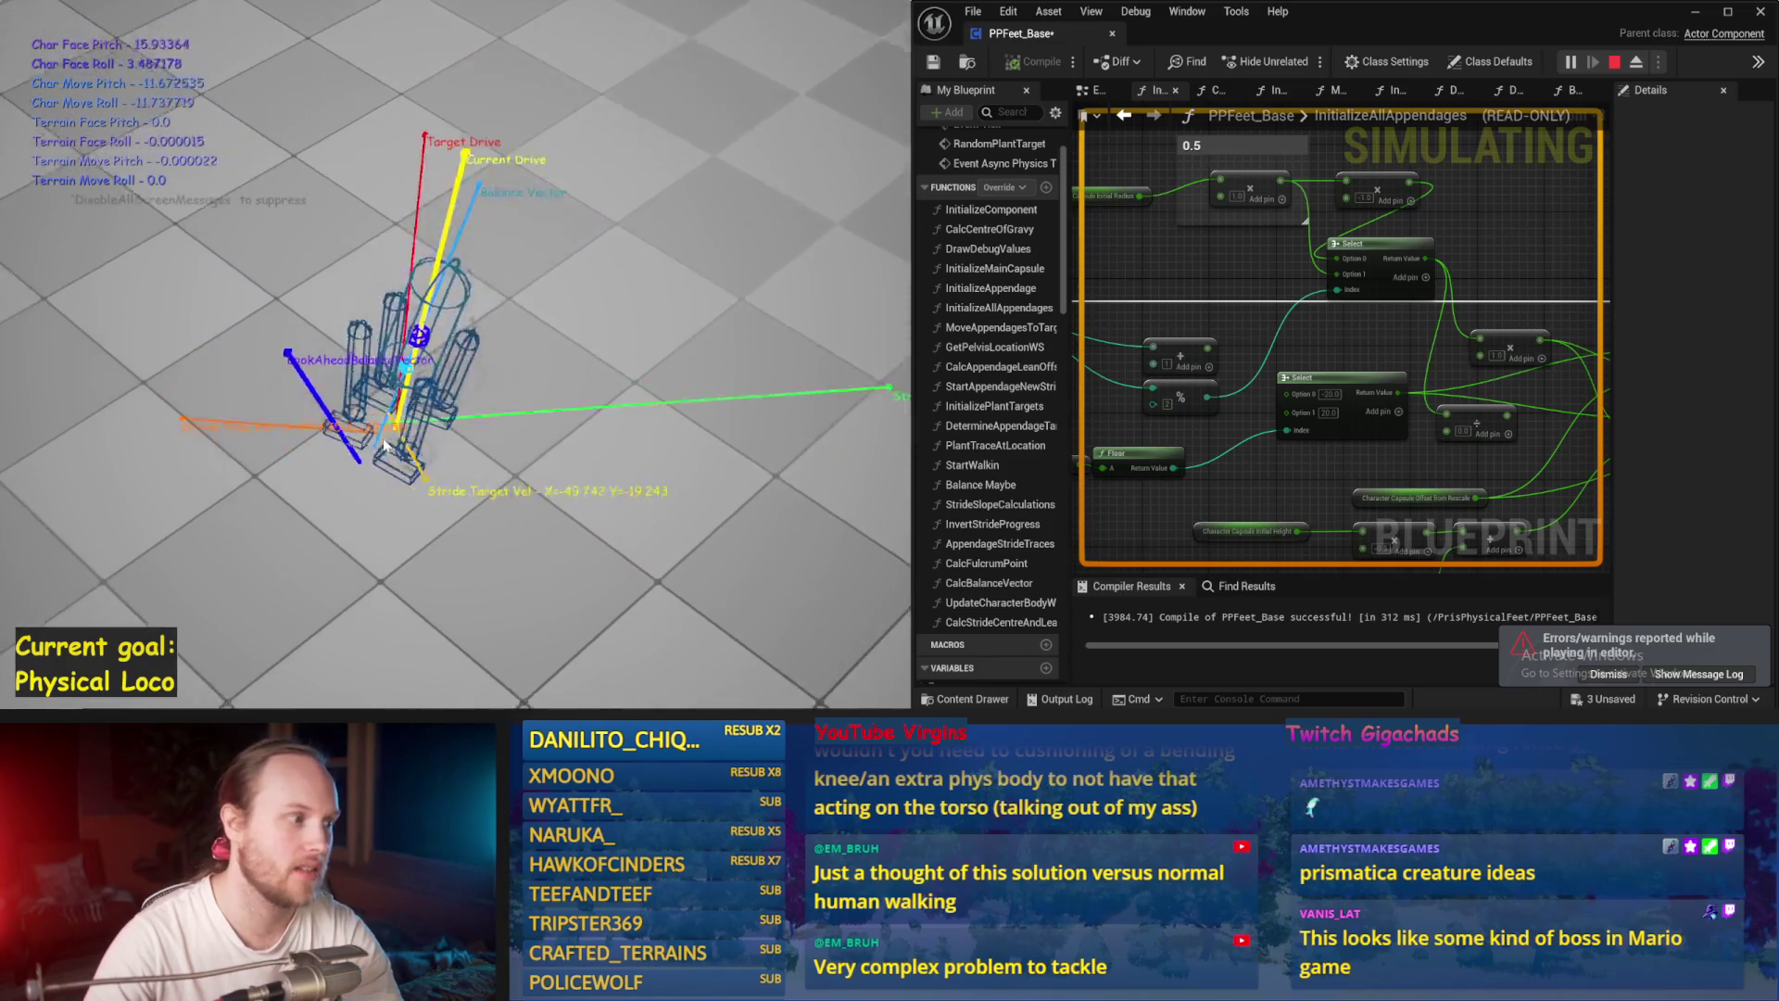
pyautogui.press('Escape')
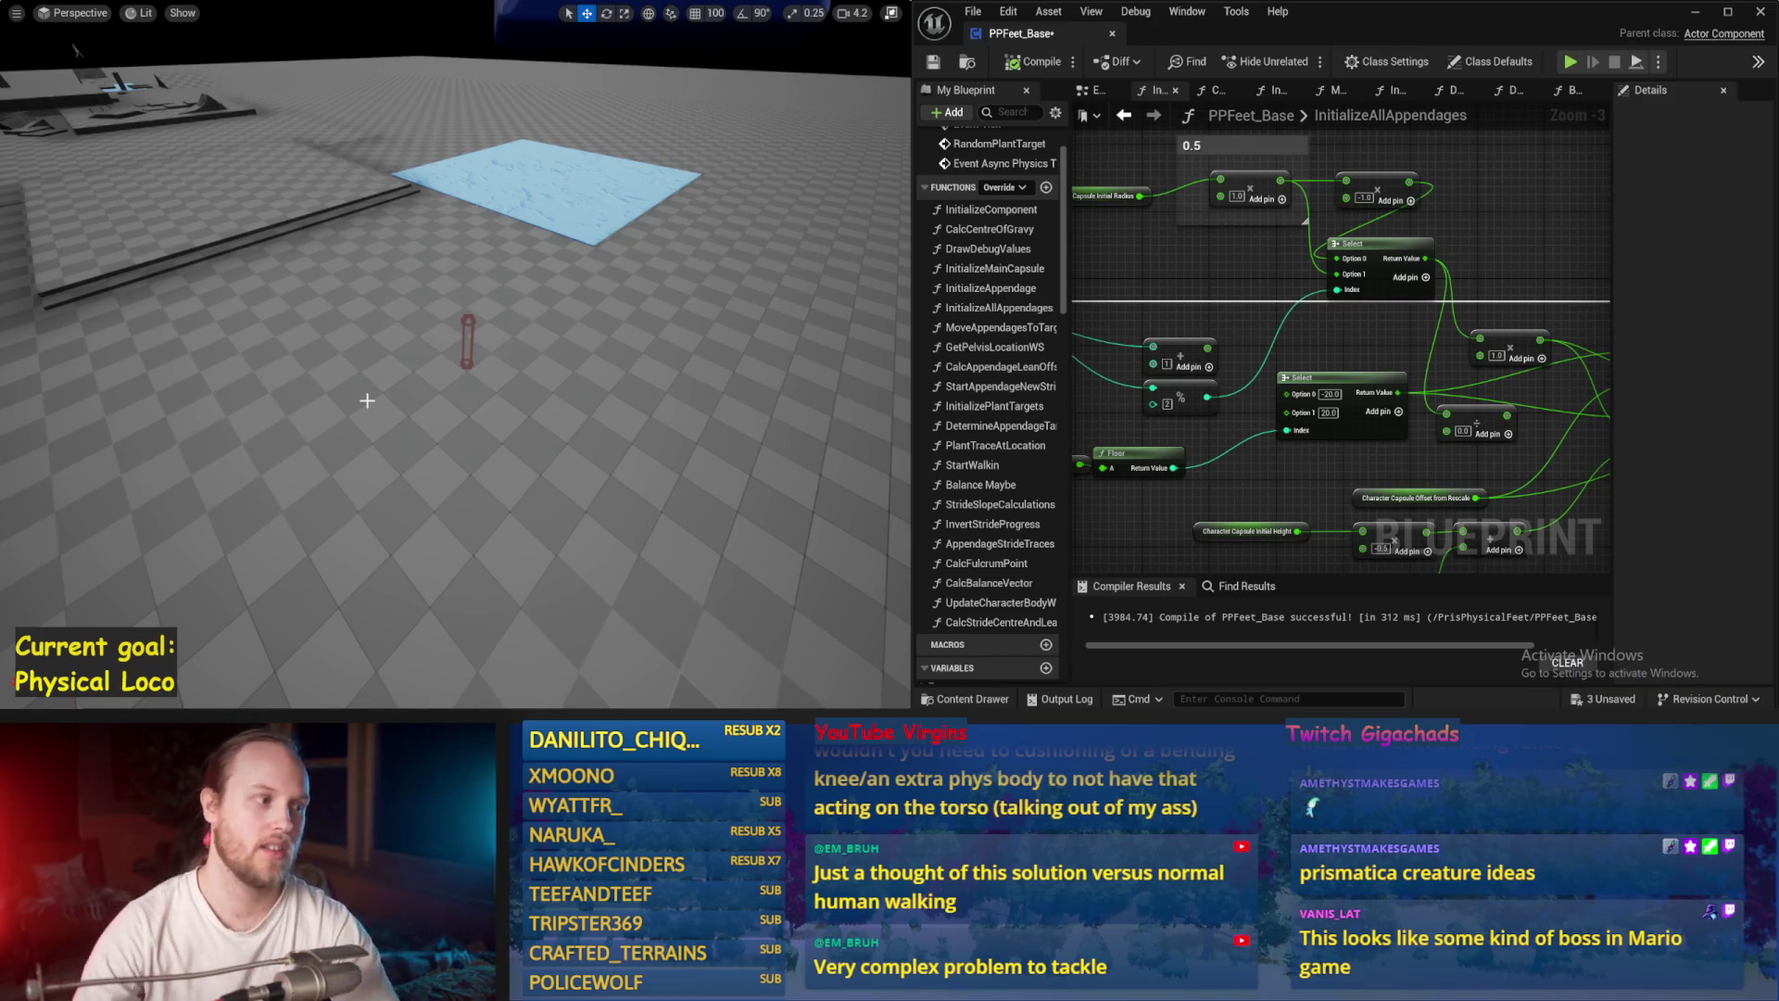
# Step: Launch a new play-in-editor session of the four-legged walker with Alt+P
pyautogui.hotkey('alt', 'p')
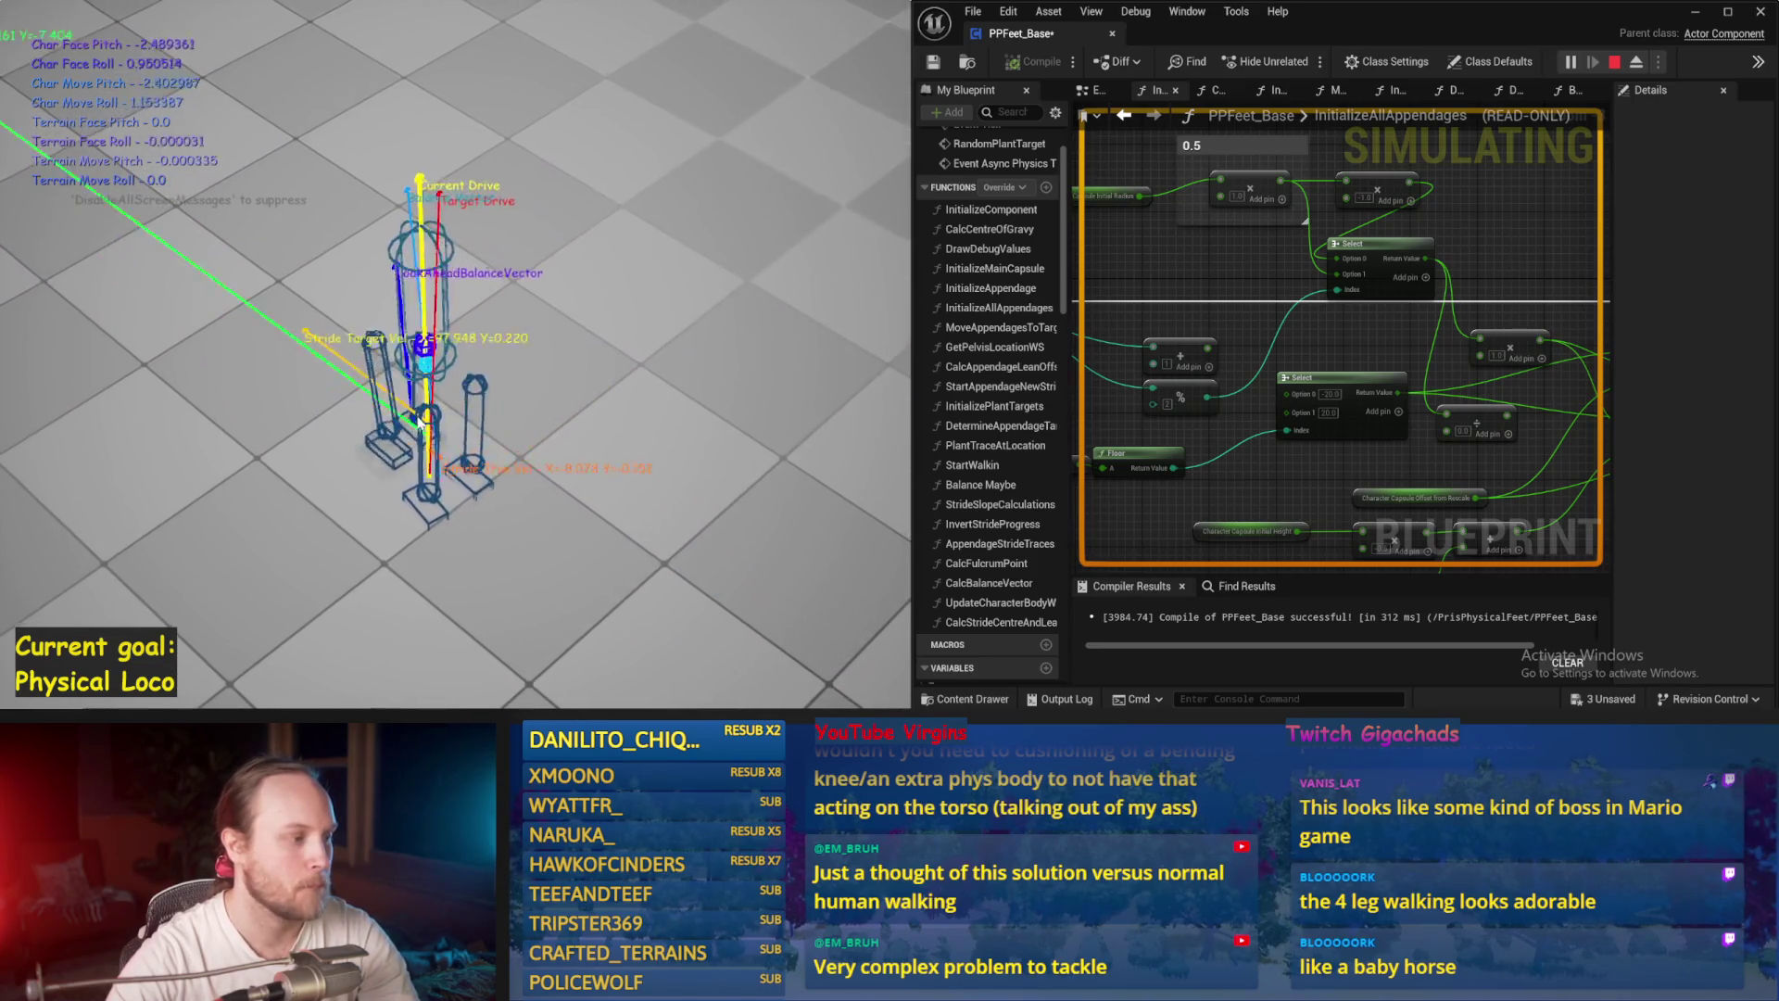
# Step: Stop the current run, watch one more walker play-test, then bring up the Paint leg sketch
pyautogui.press('Escape')
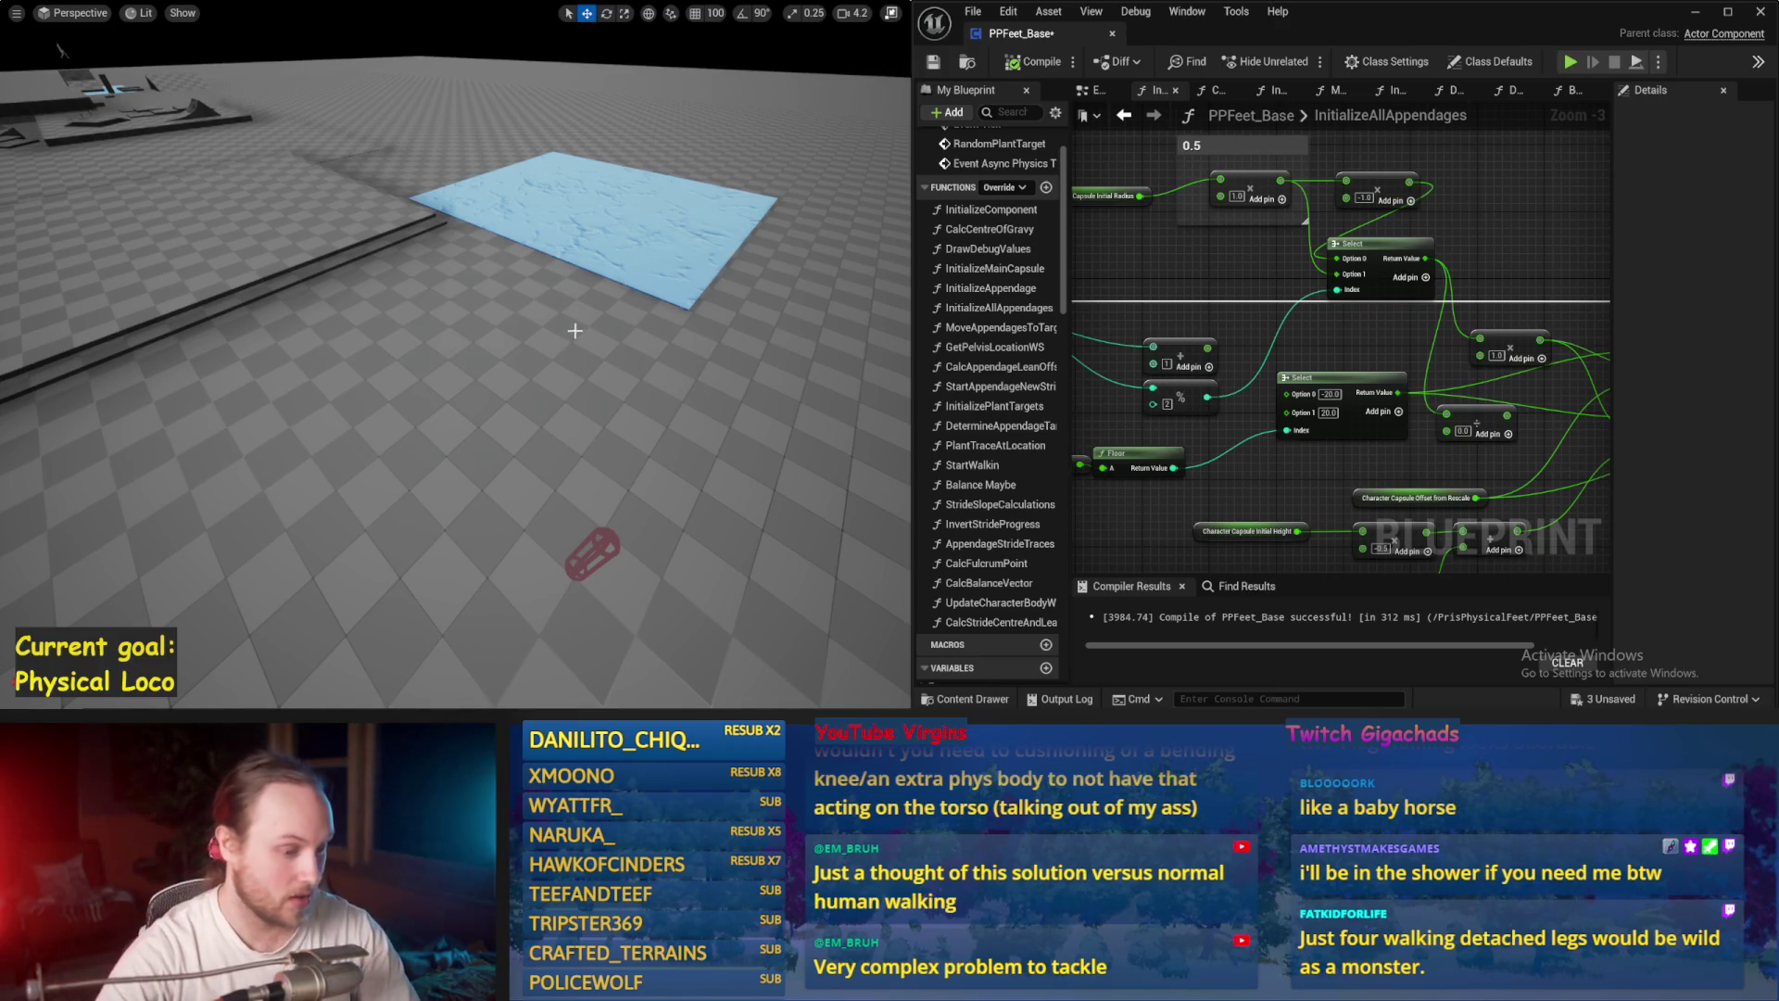
pyautogui.hotkey('alt', 'p')
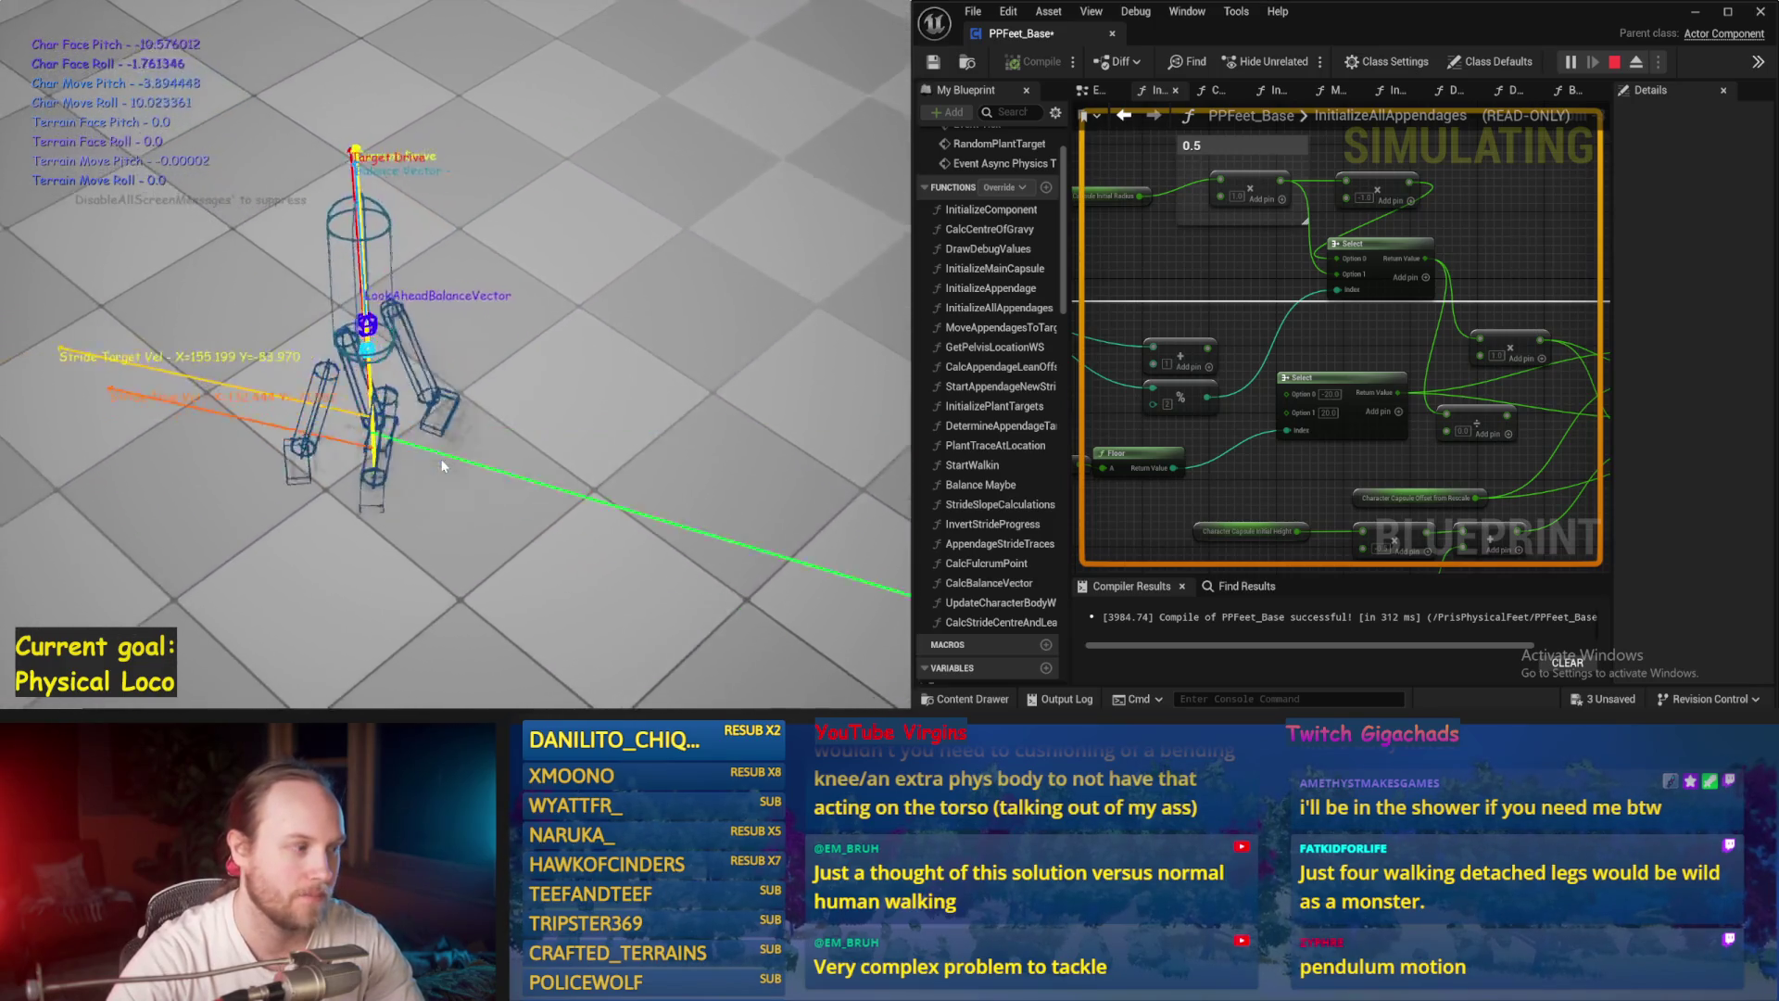
pyautogui.press('Escape')
pyautogui.hotkey('alt', 'Tab')
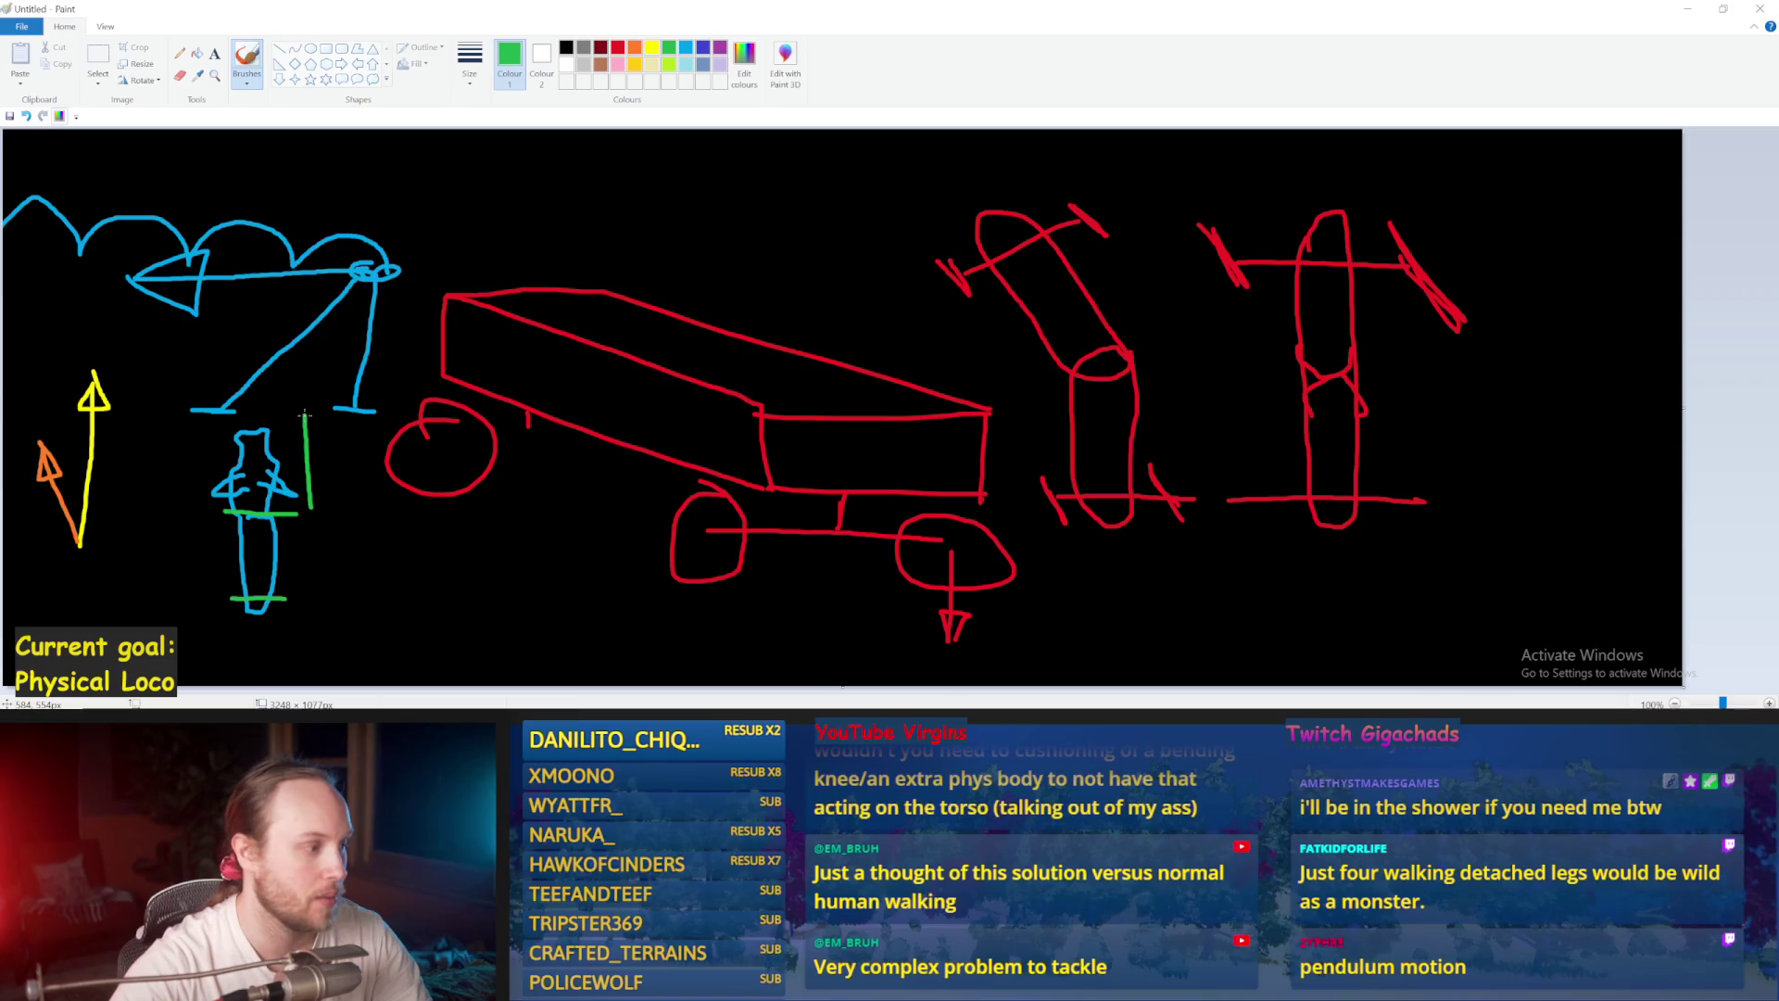
# Step: Sketch green vertical, foot and arrow strokes beside the blue figure, undoing the unwanted ones
pyautogui.moveTo(316, 505); pyautogui.dragTo(309, 380)
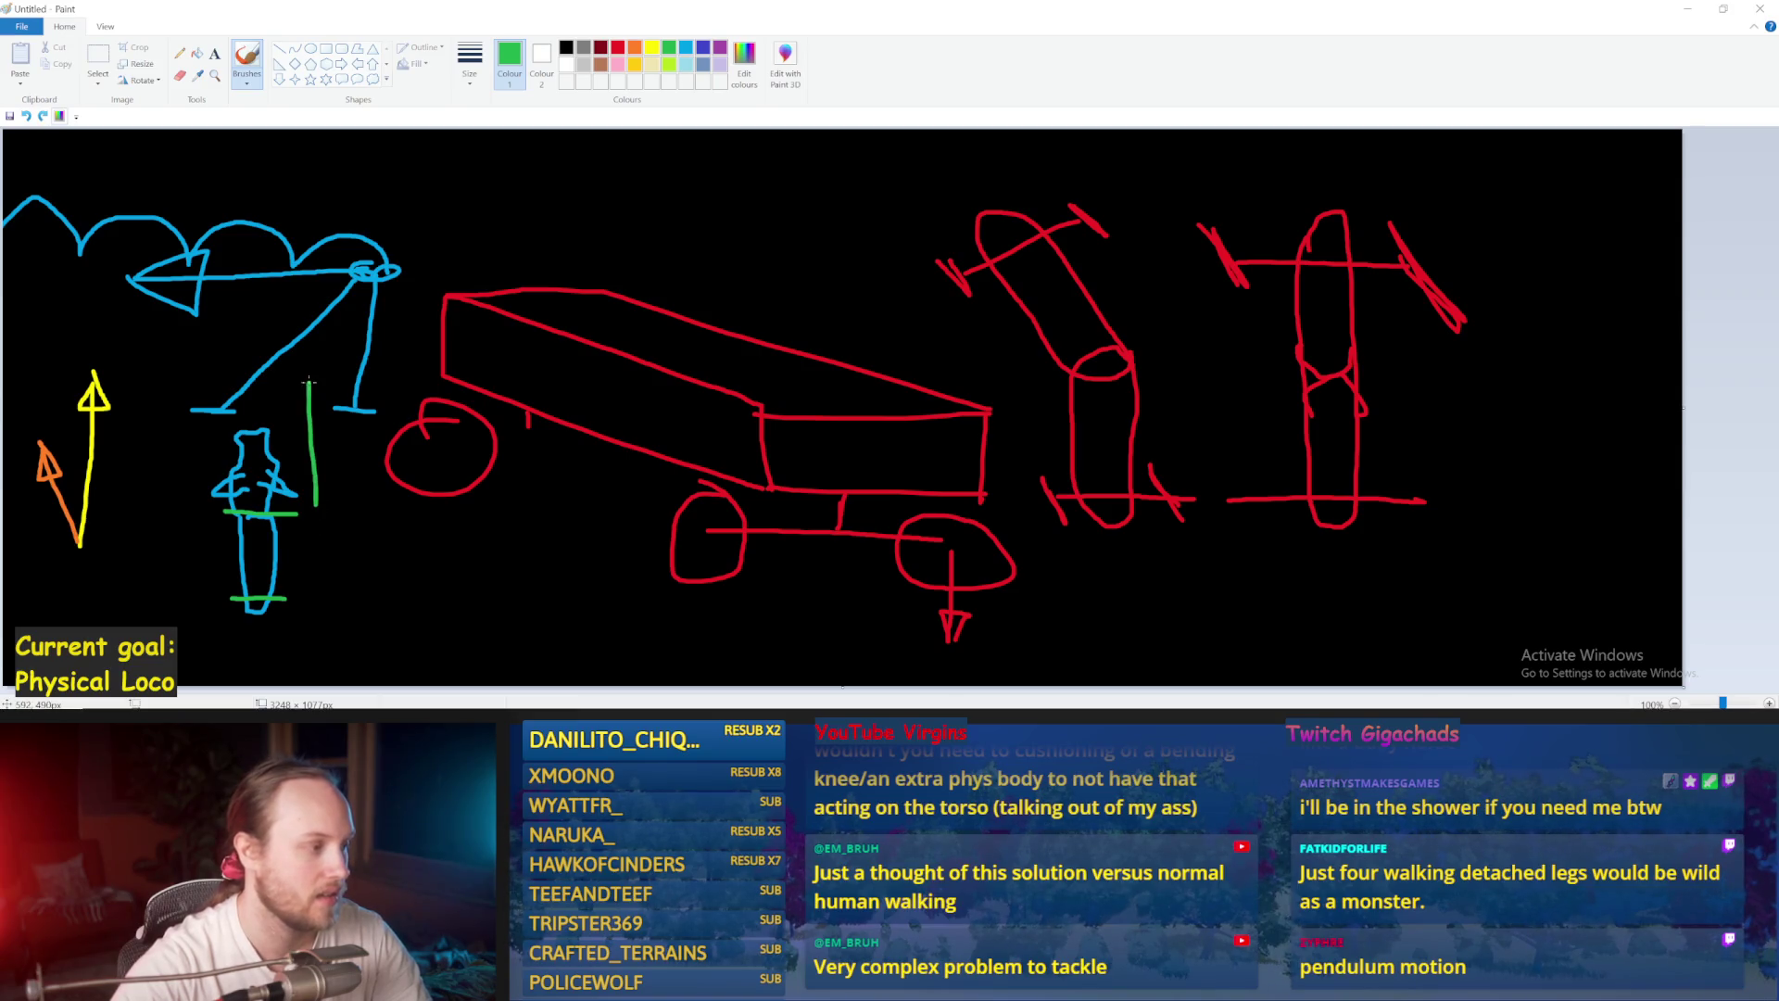
pyautogui.moveTo(319, 598); pyautogui.dragTo(315, 524)
pyautogui.hotkey('ctrl', 'z')
pyautogui.hotkey('ctrl', 'z')
pyautogui.moveTo(248, 584); pyautogui.dragTo(205, 628)
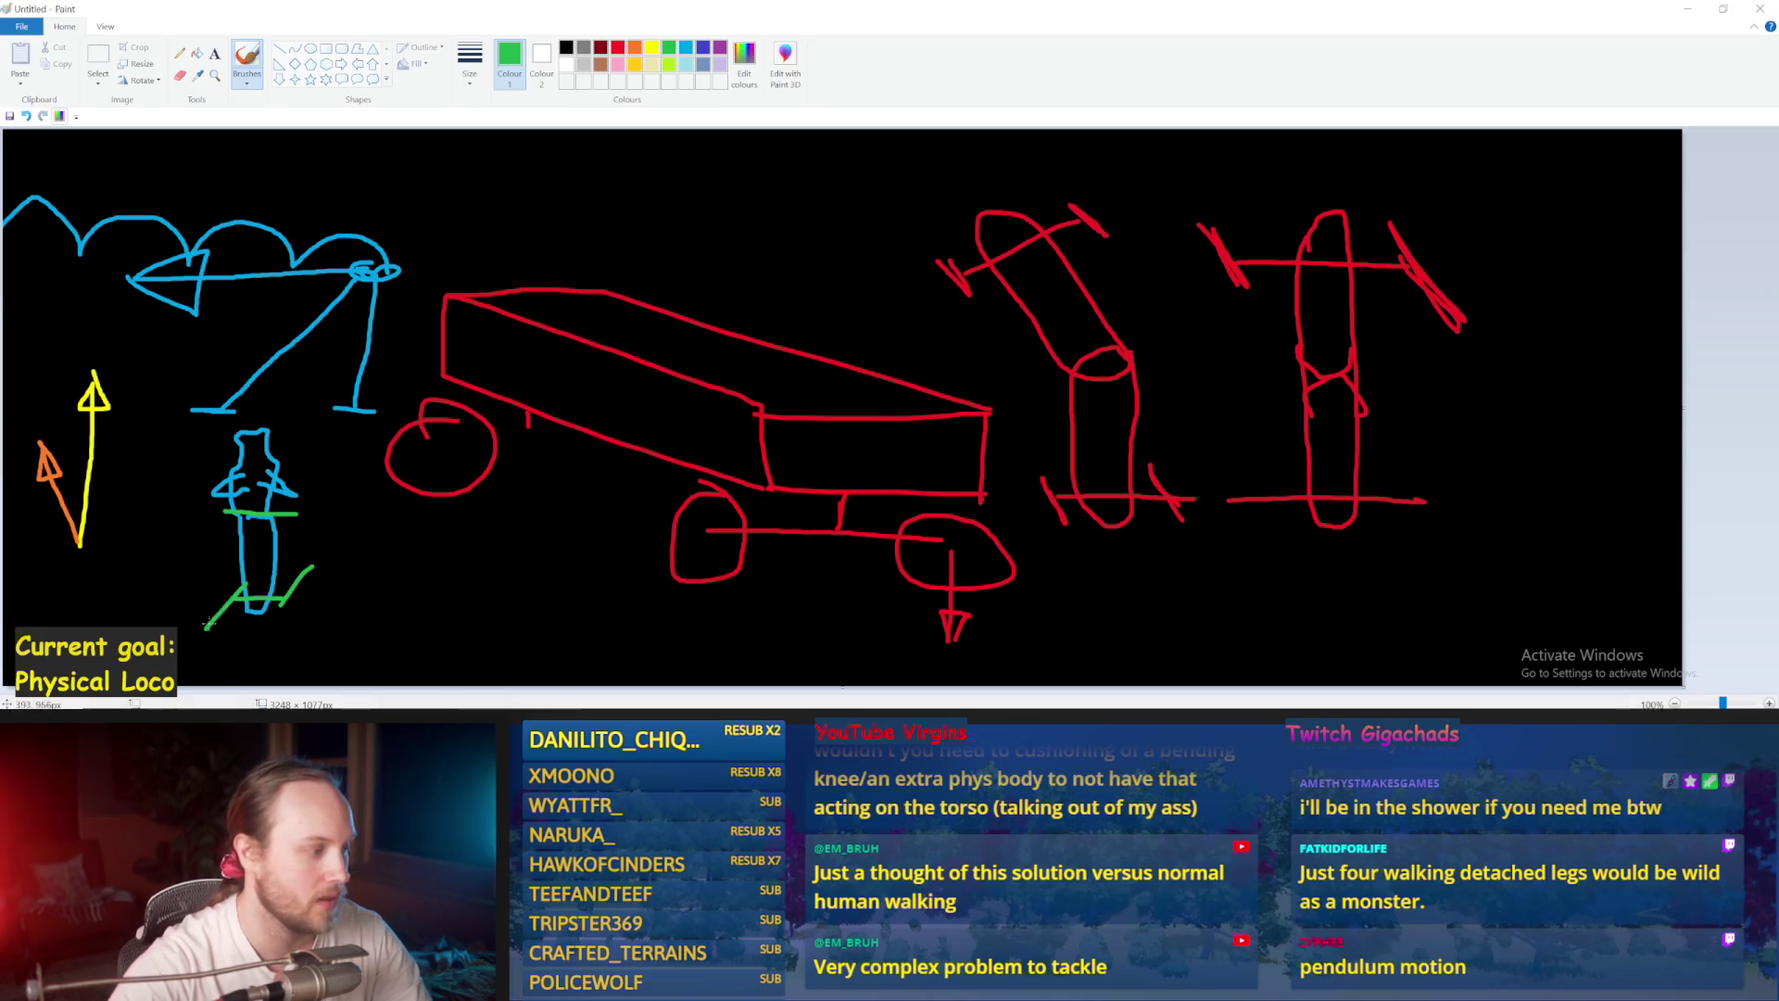
pyautogui.moveTo(264, 536)
pyautogui.mouseDown()
pyautogui.moveTo(249, 294)
pyautogui.moveTo(279, 336)
pyautogui.mouseUp()
pyautogui.hotkey('ctrl', 'z')
pyautogui.hotkey('ctrl', 'z')
pyautogui.hotkey('ctrl', 'z')
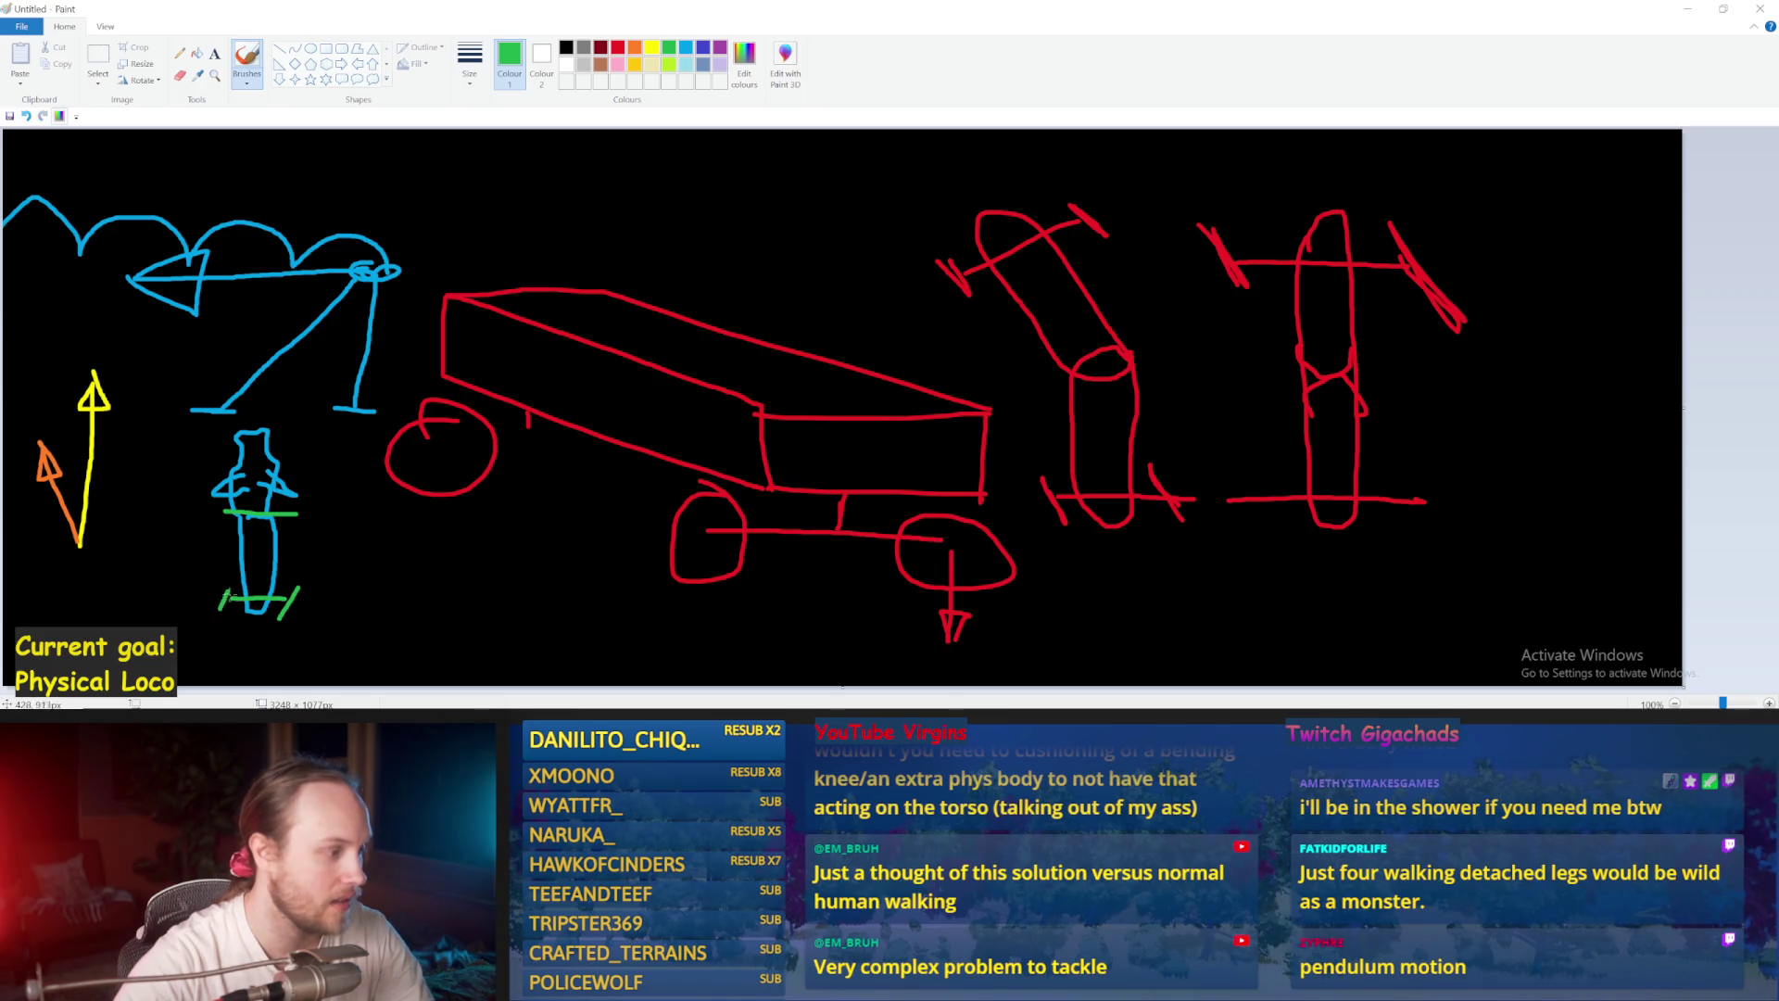
# Step: Try green hip, arrow-side and curve strokes, undo them, then extend the green hip line left
pyautogui.moveTo(290, 515)
pyautogui.mouseDown()
pyautogui.moveTo(310, 538)
pyautogui.moveTo(186, 464)
pyautogui.mouseUp()
pyautogui.hotkey('ctrl', 'z')
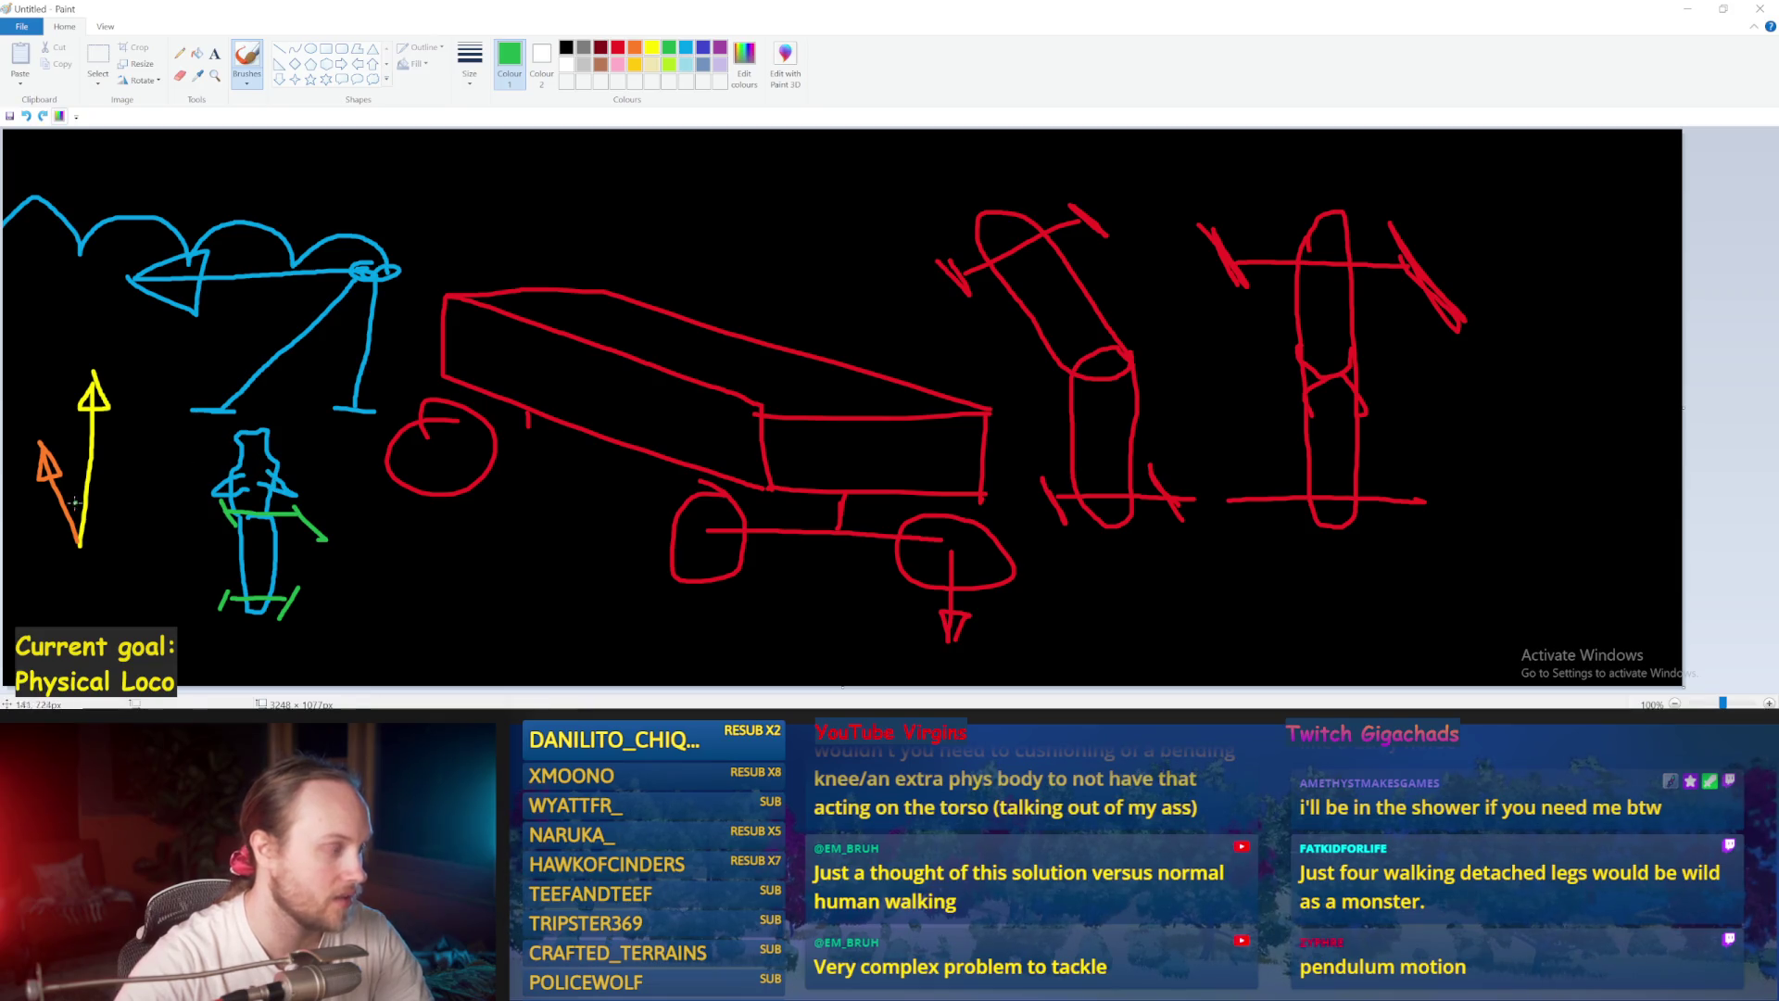
pyautogui.moveTo(9, 427); pyautogui.dragTo(92, 547)
pyautogui.hotkey('ctrl', 'z')
pyautogui.moveTo(23, 412); pyautogui.dragTo(5, 359)
pyautogui.hotkey('ctrl', 'z')
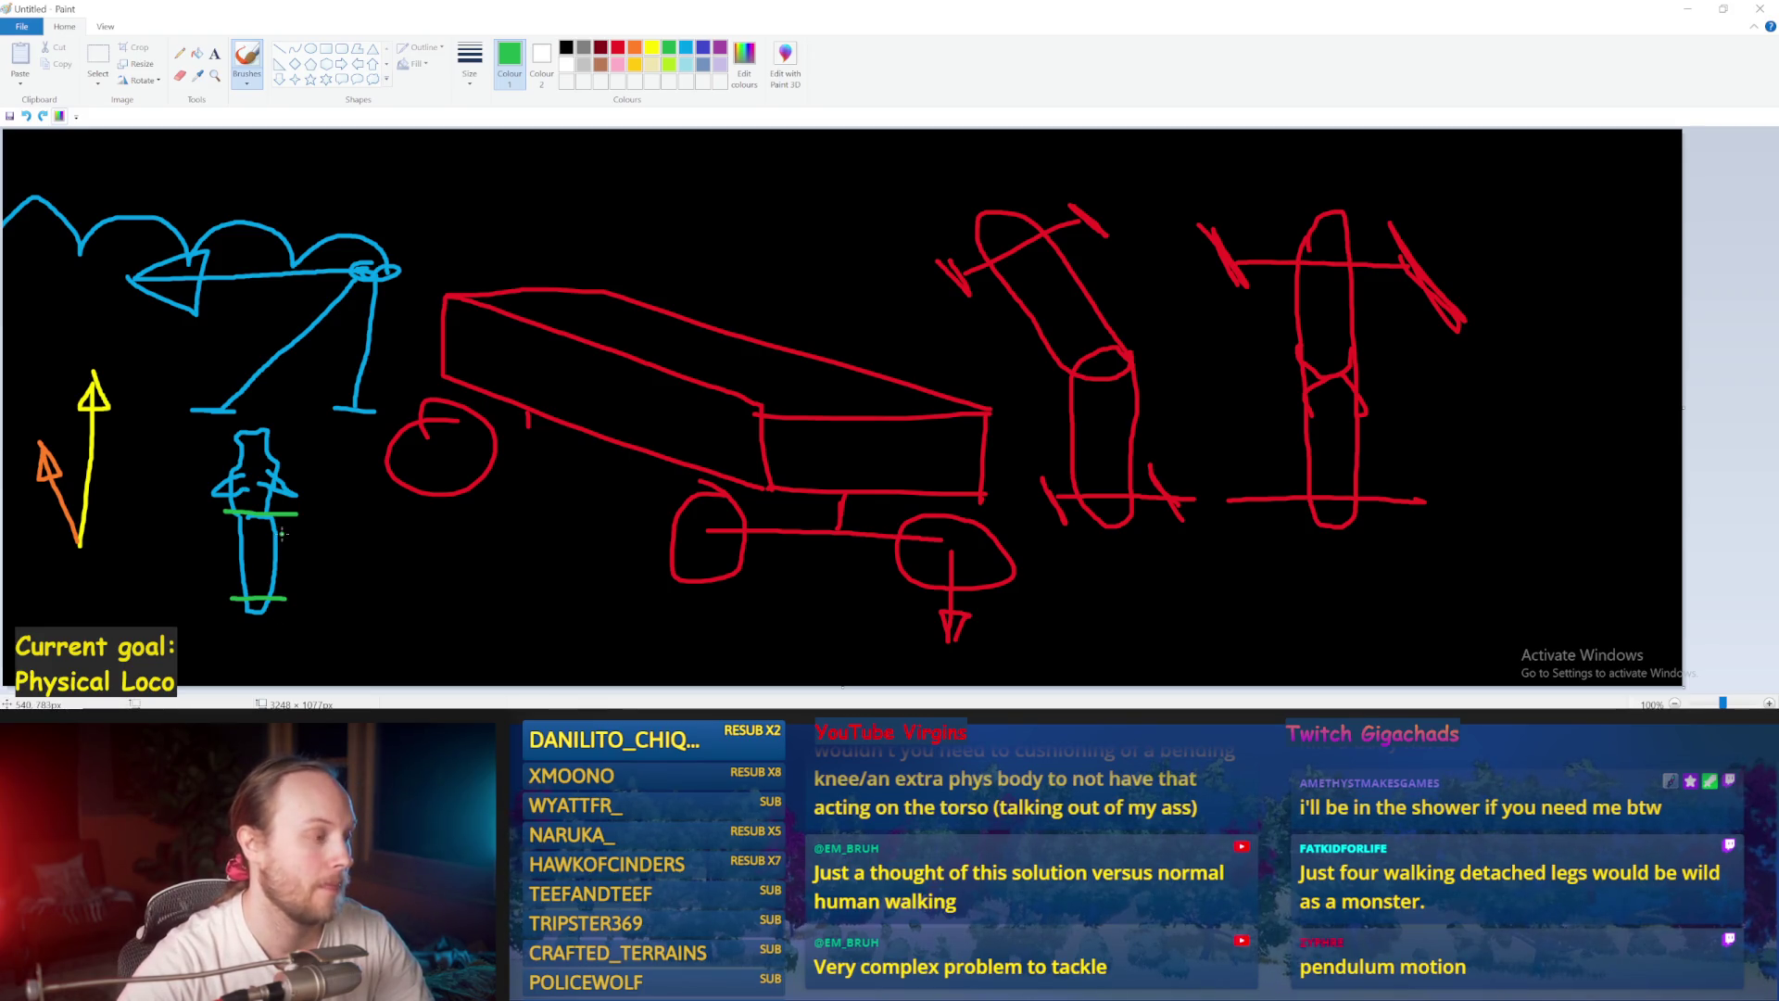
pyautogui.moveTo(282, 533); pyautogui.dragTo(443, 436)
pyautogui.hotkey('ctrl', 'z')
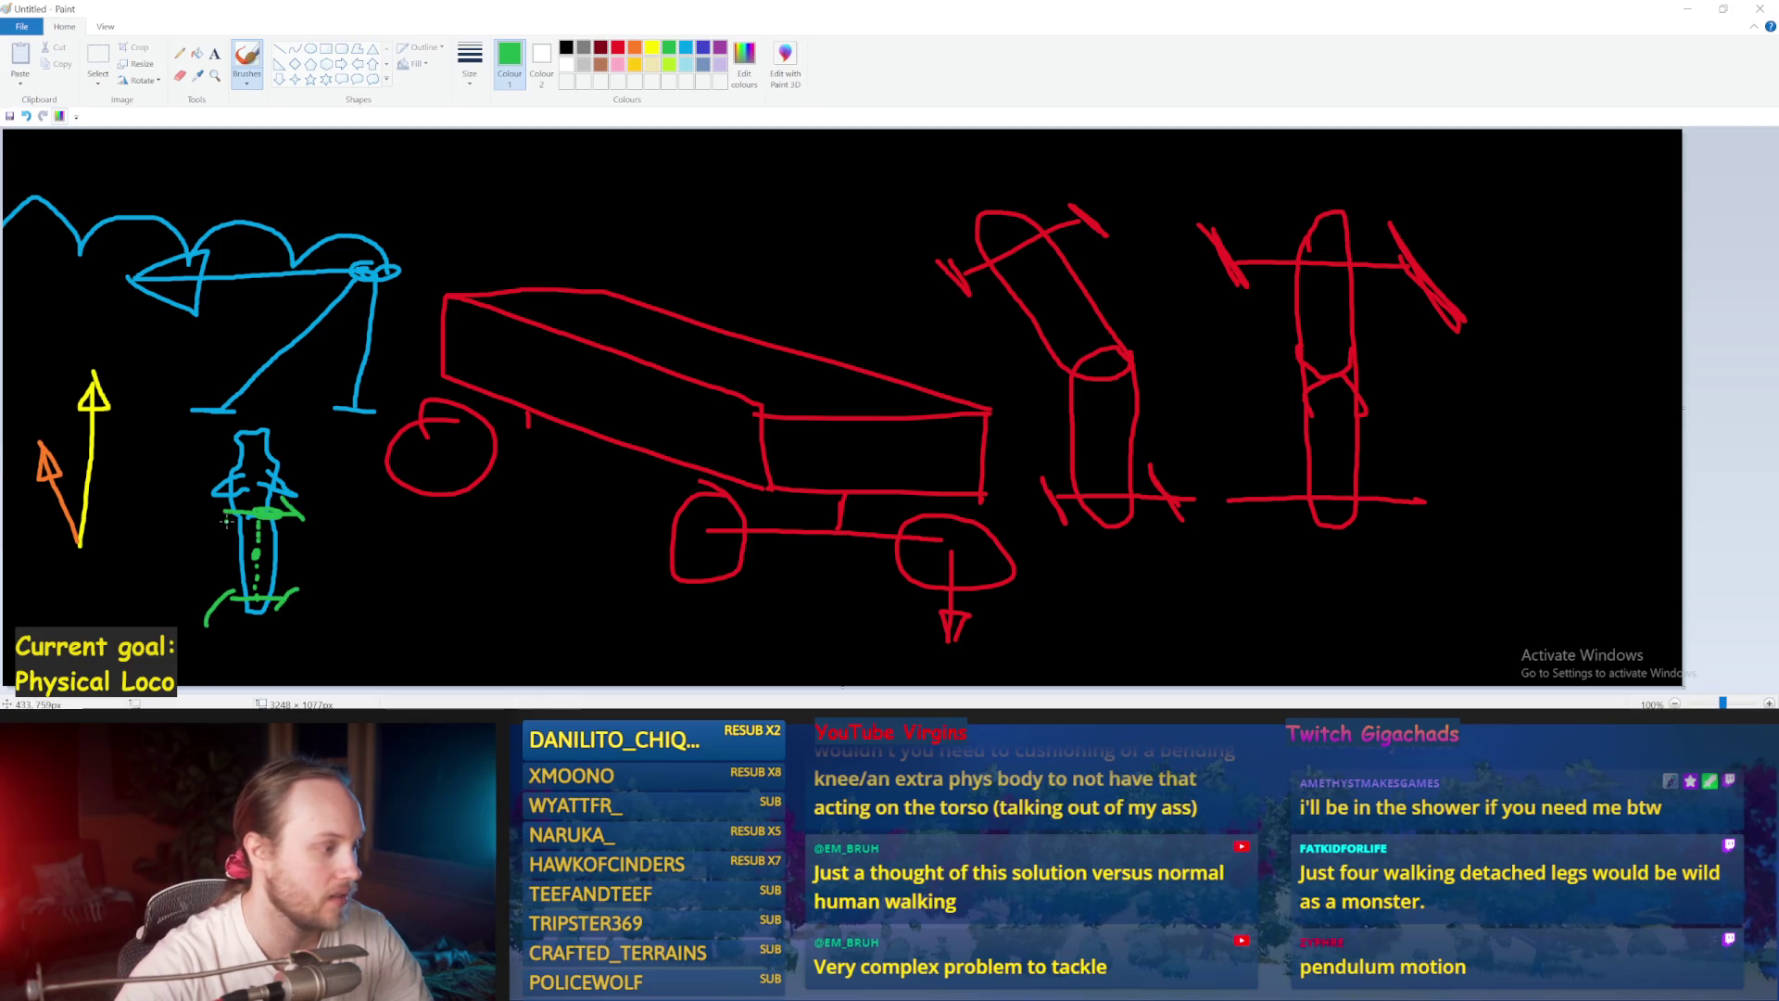
pyautogui.moveTo(244, 553); pyautogui.dragTo(216, 554)
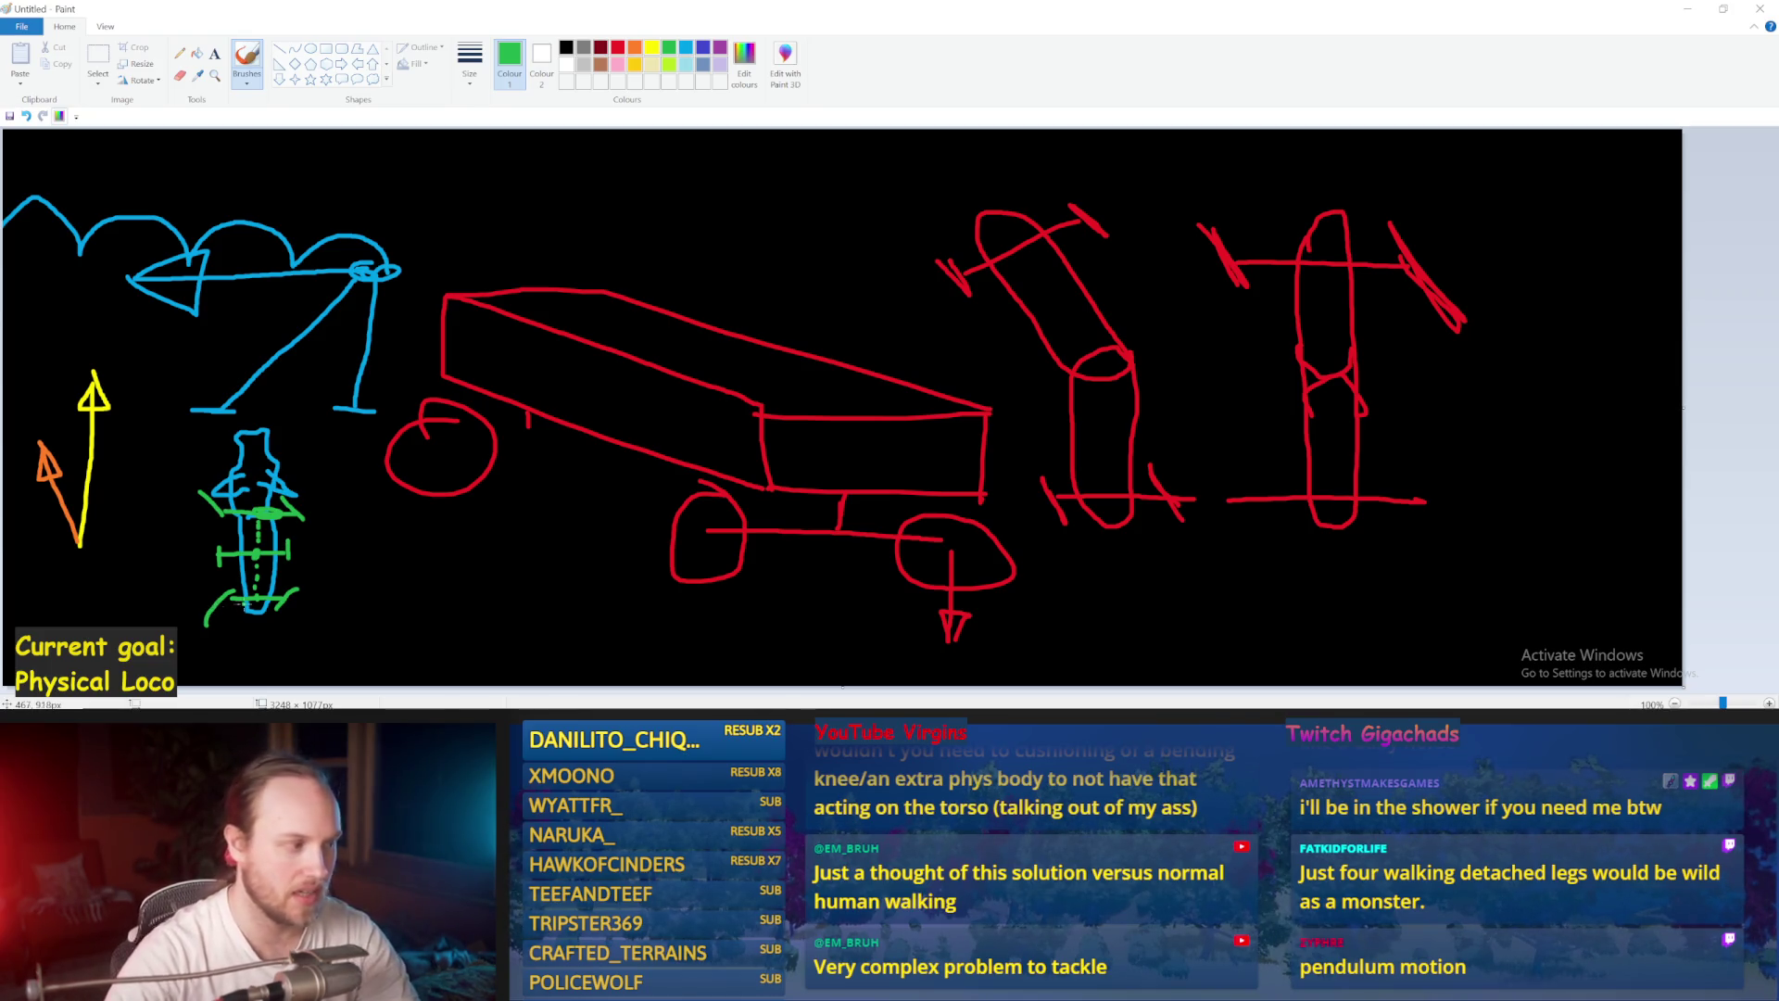
# Step: Undo the hip-line extension, switch to Unreal to save PPFeet_Base, then return to Paint
pyautogui.hotkey('ctrl', 'z')
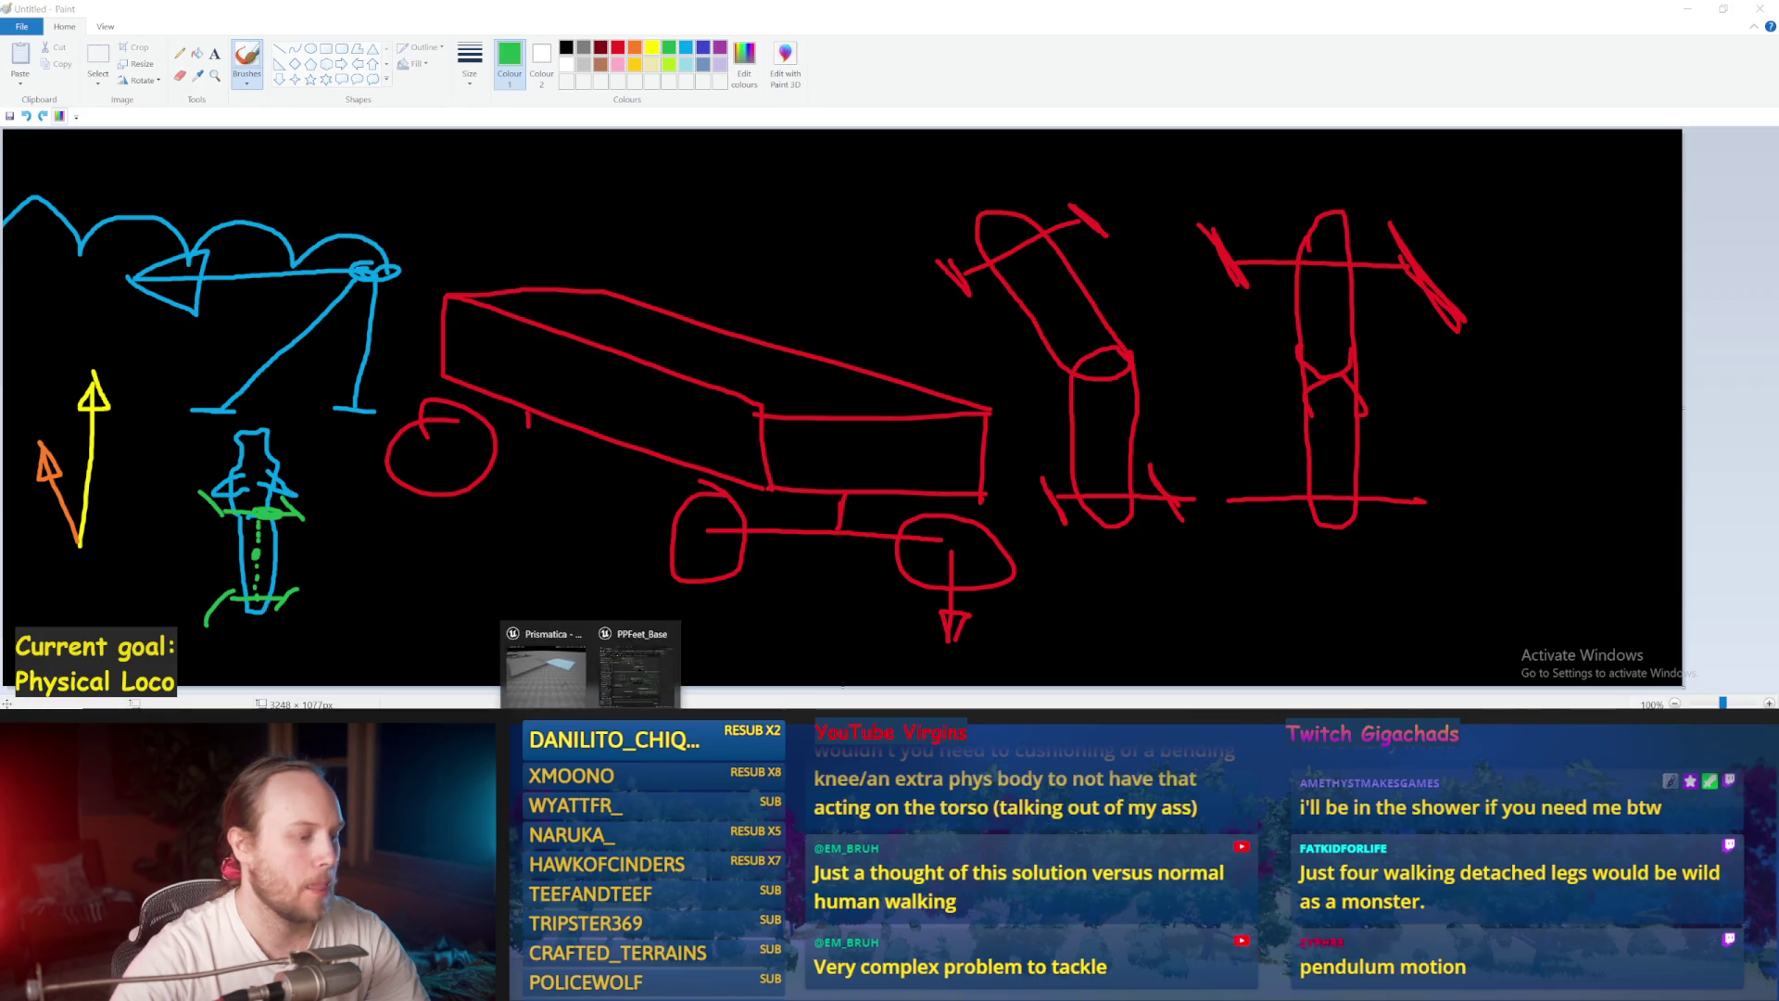
pyautogui.click(642, 687)
pyautogui.hotkey('ctrl', 's')
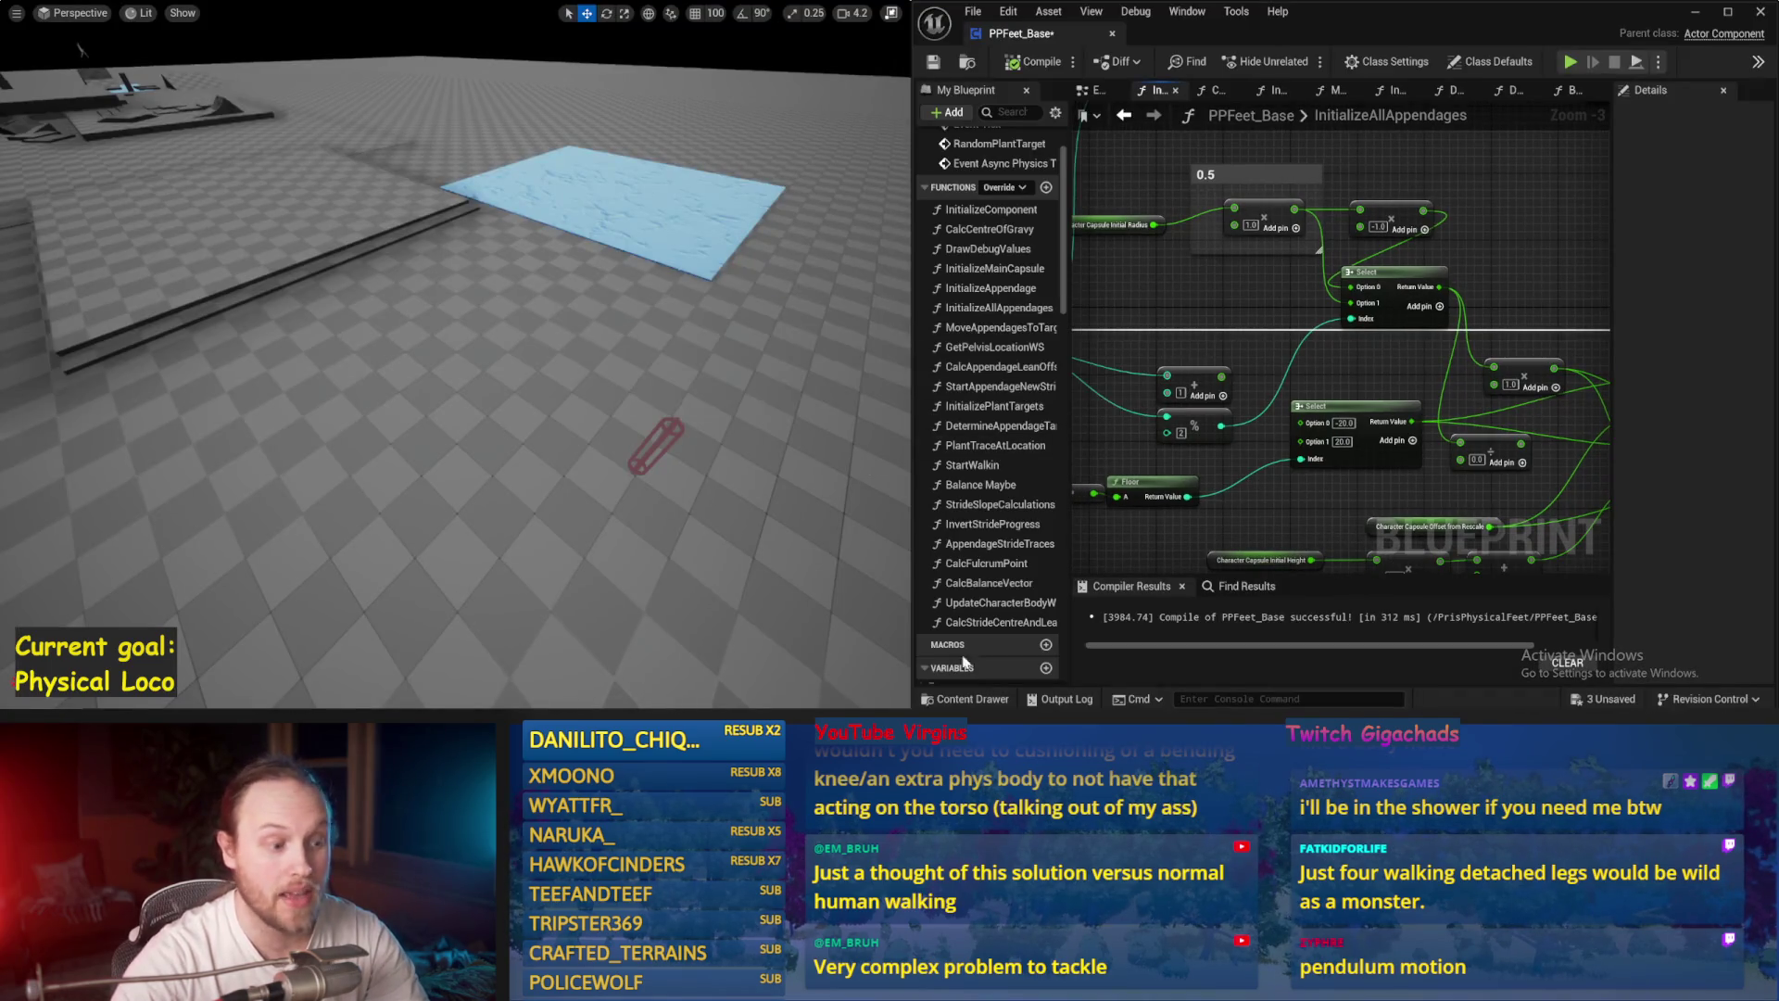
pyautogui.hotkey('alt', 'Tab')
# Step: Try a green lower-leg line and add a green dot, then go back to the Unreal editor
pyautogui.moveTo(327, 575); pyautogui.dragTo(203, 587)
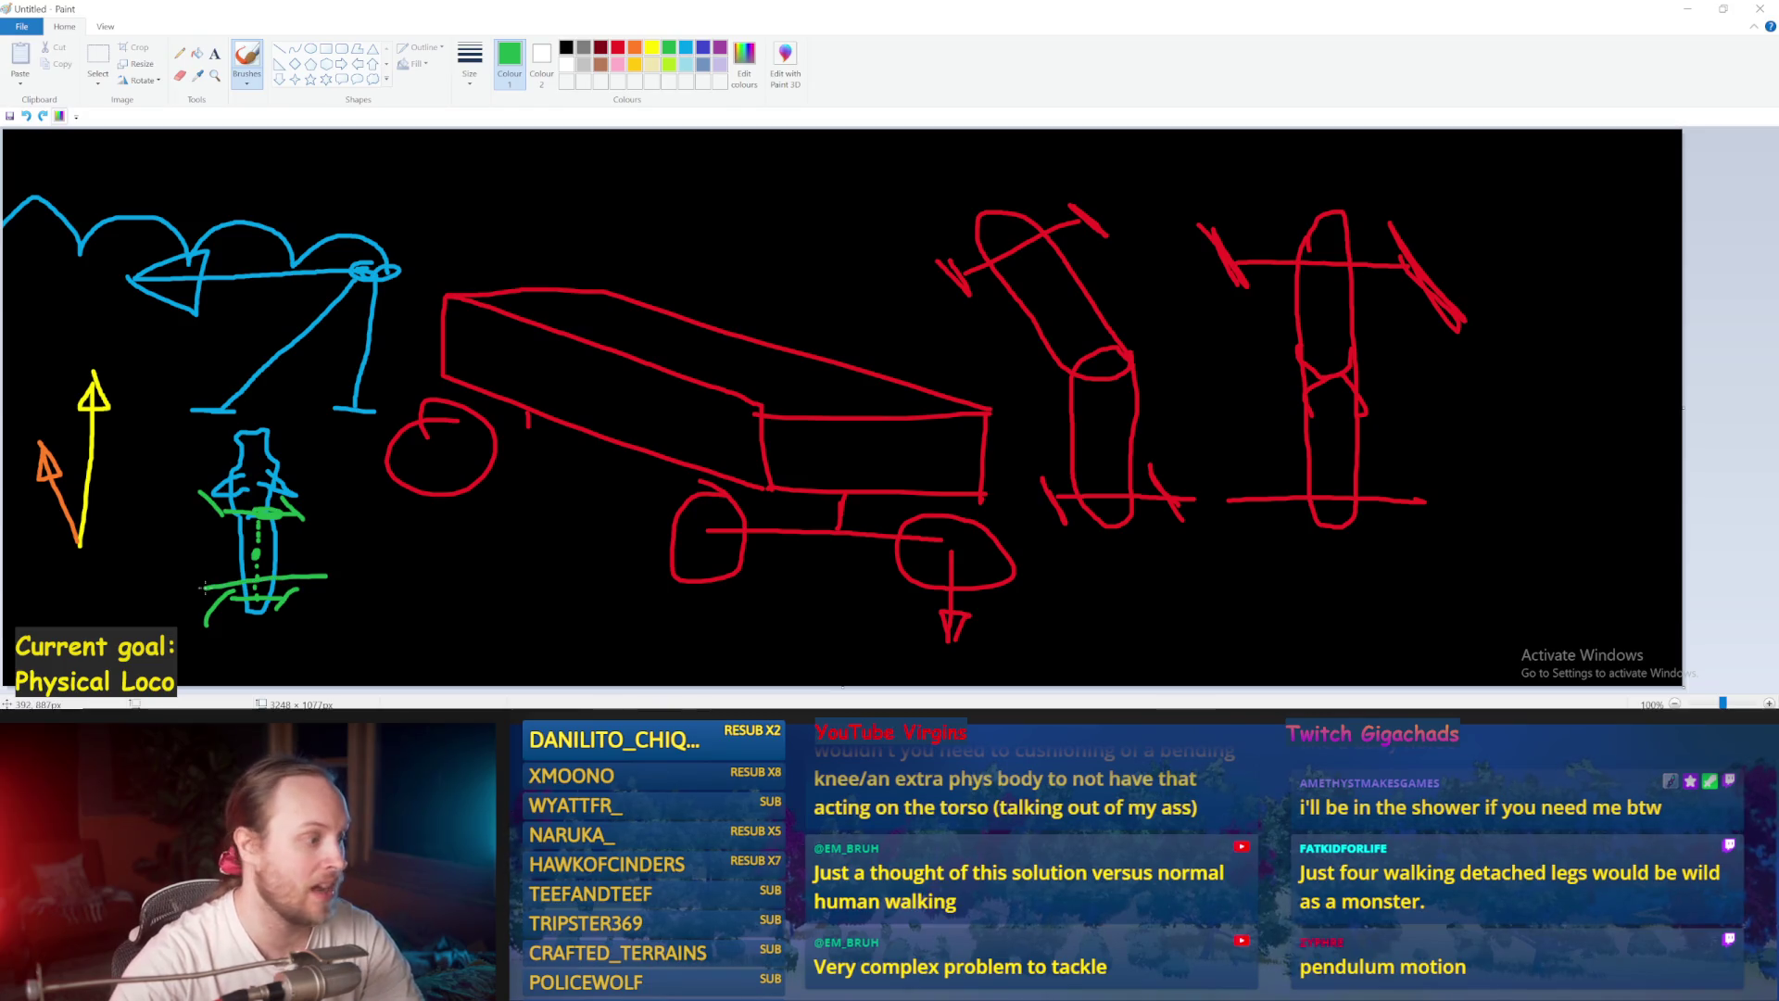
pyautogui.hotkey('ctrl', 'z')
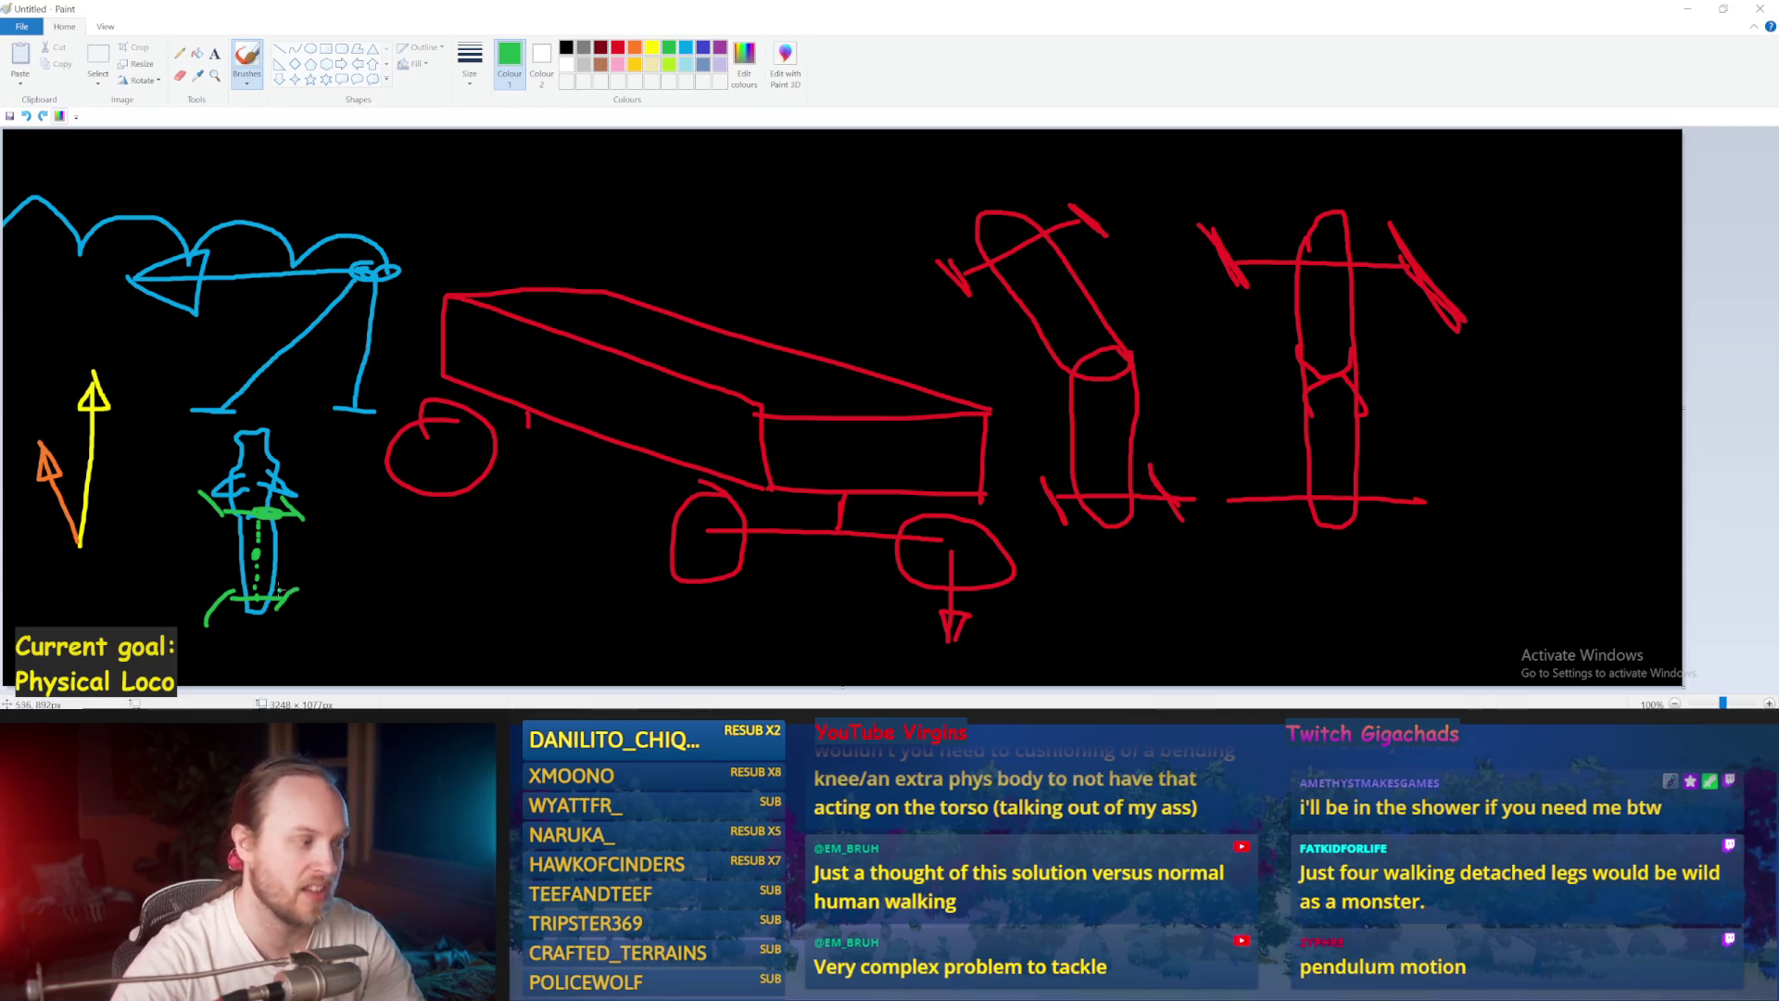
pyautogui.click(372, 545)
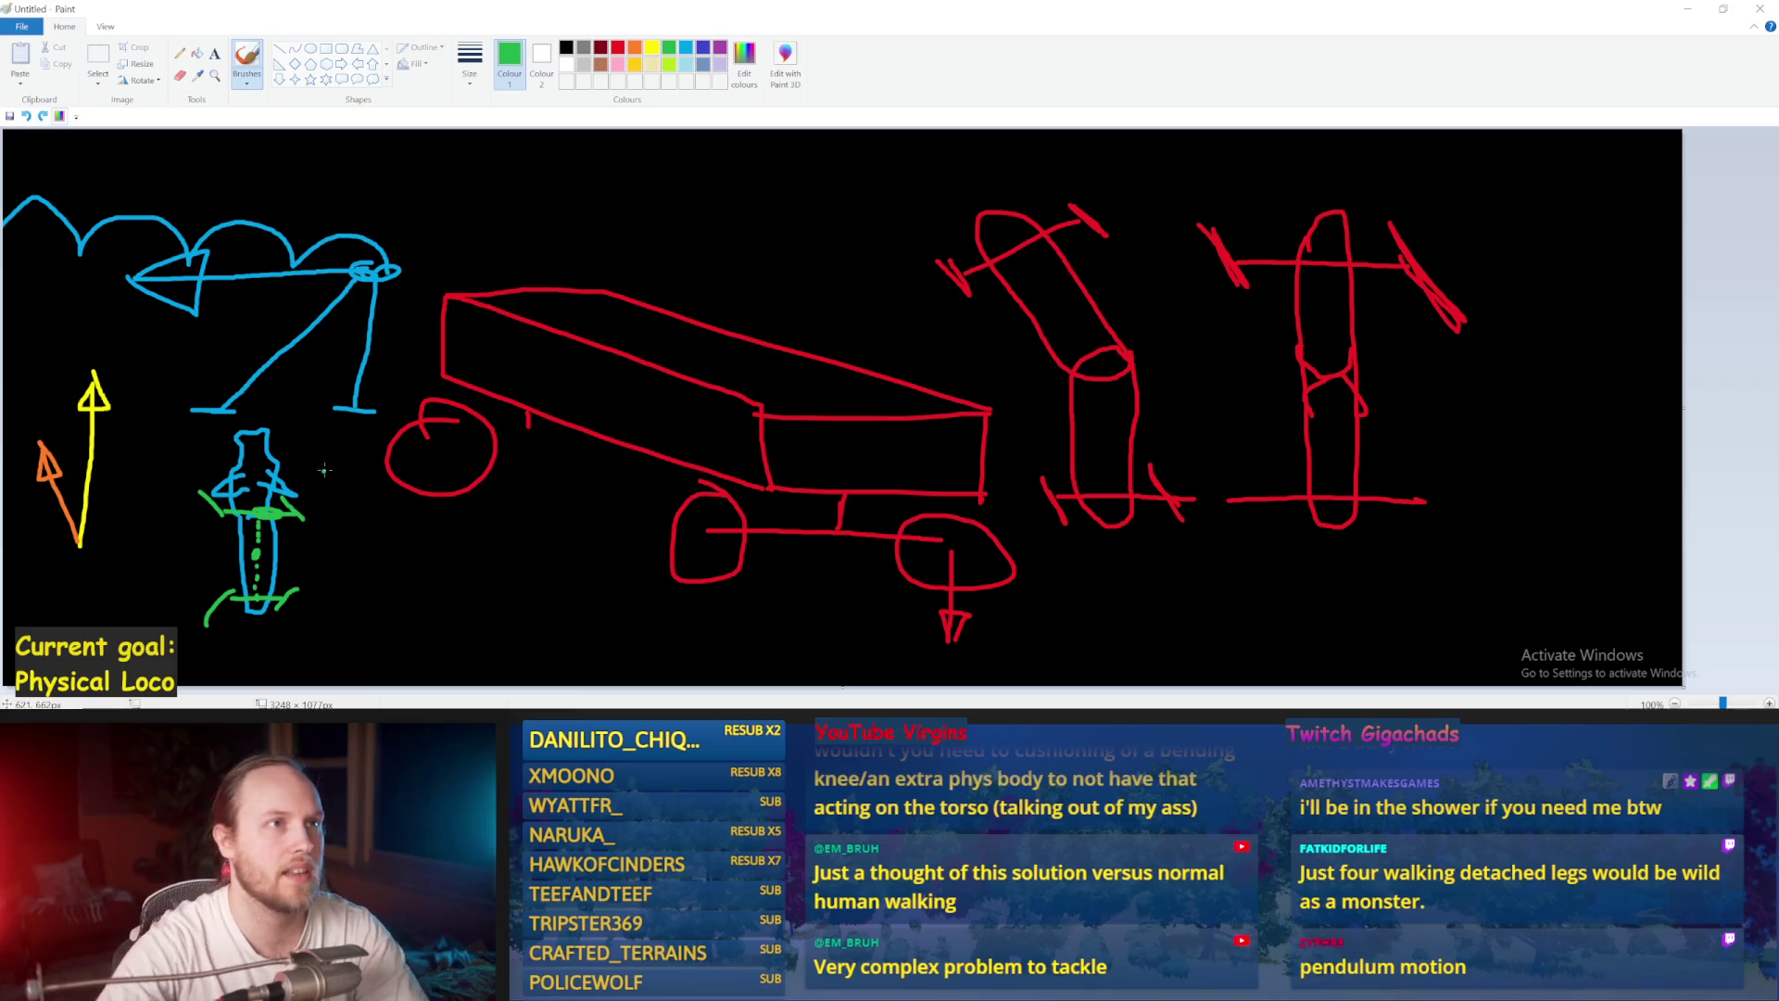
pyautogui.click(554, 669)
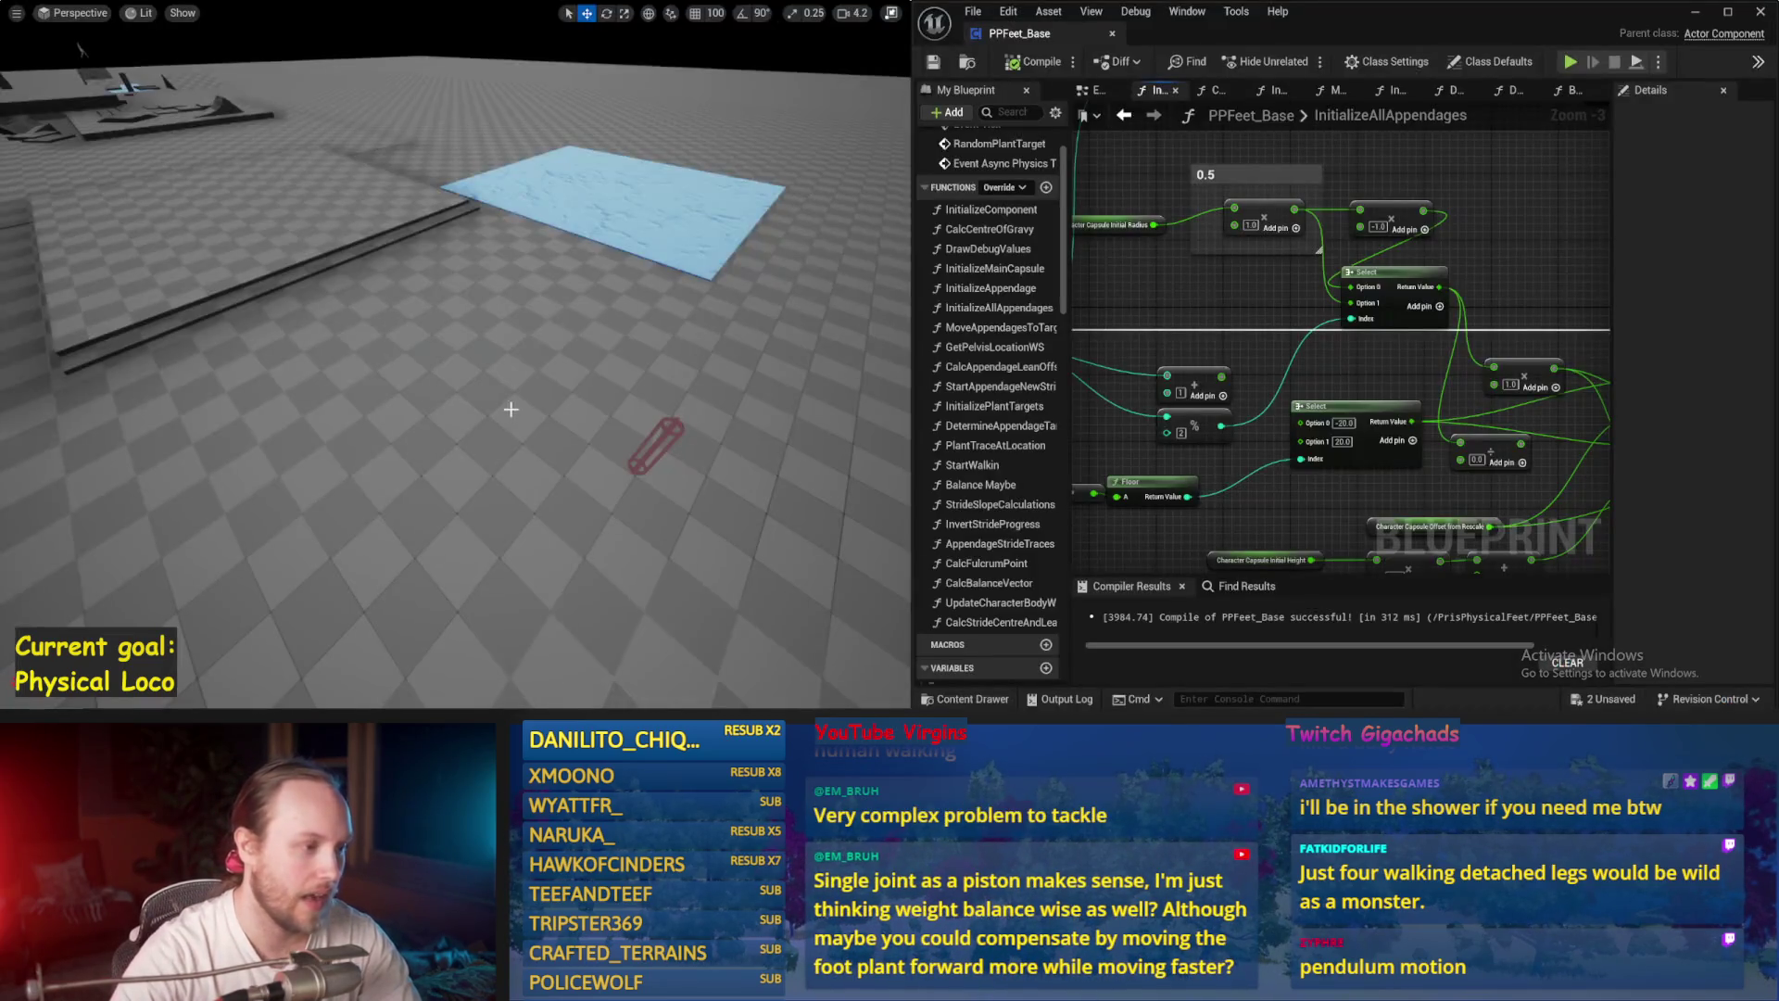
# Step: Run a Simulate session of the PPFeet_Base walker and stop it with Esc
pyautogui.hotkey('alt', 's')
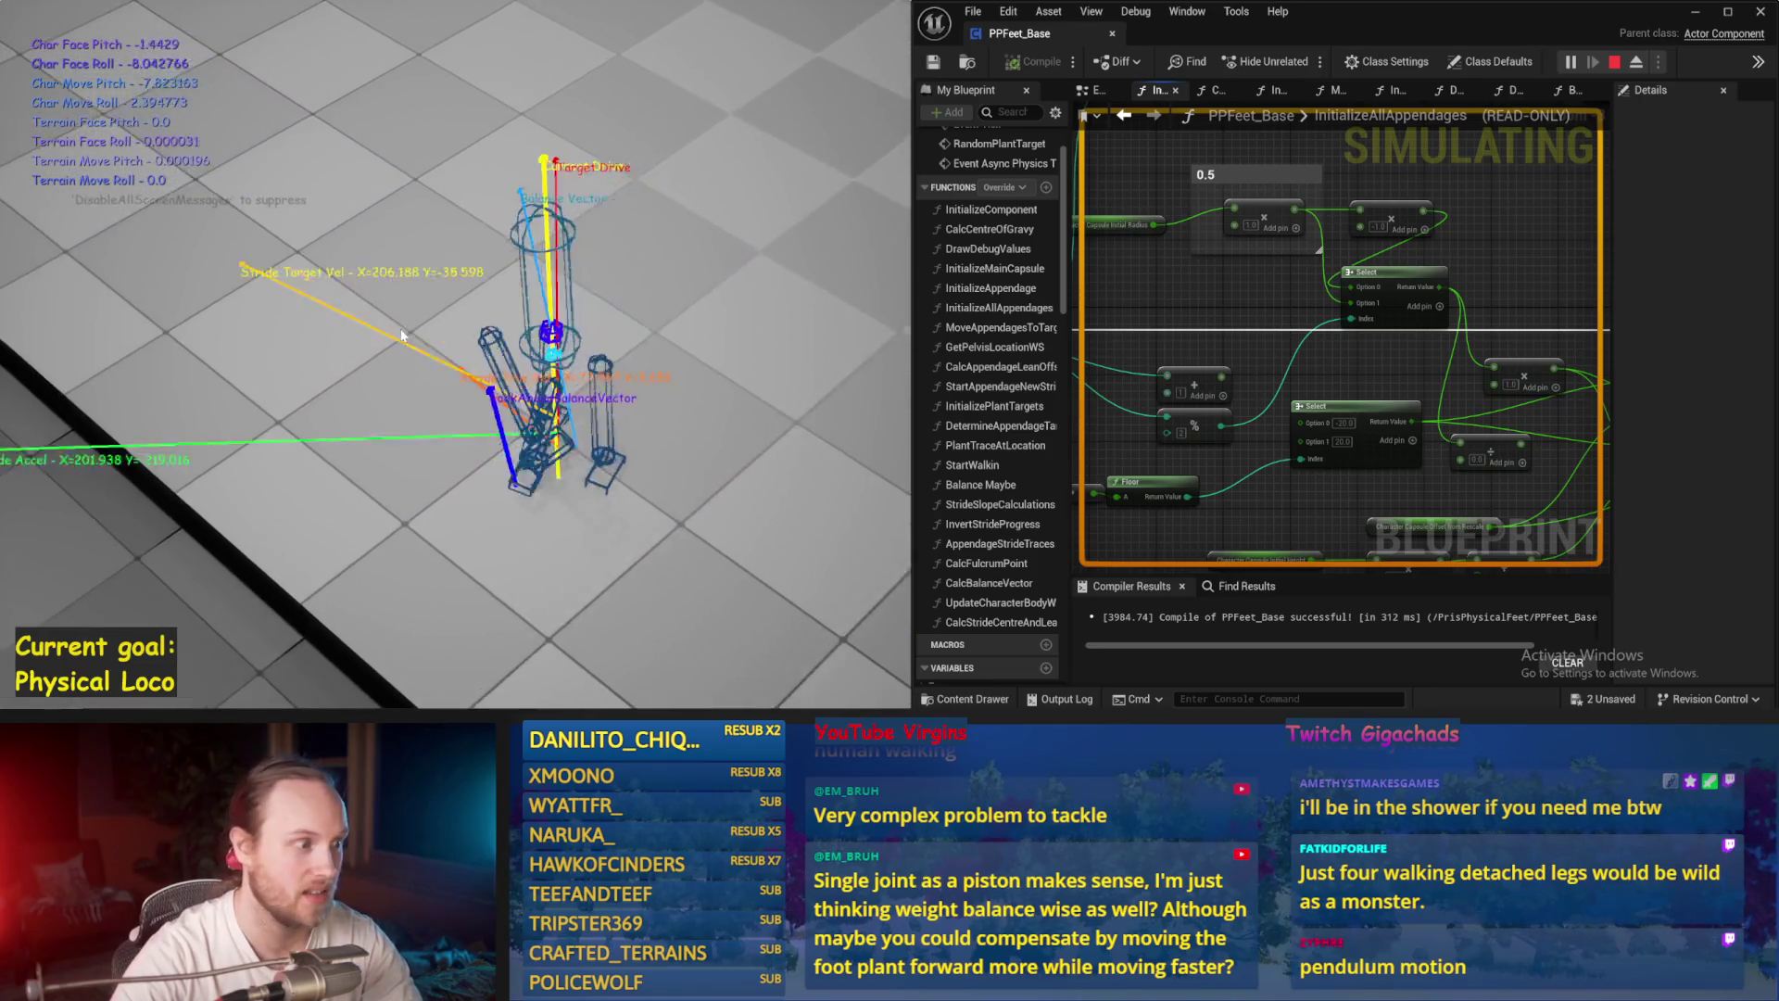
pyautogui.press('Escape')
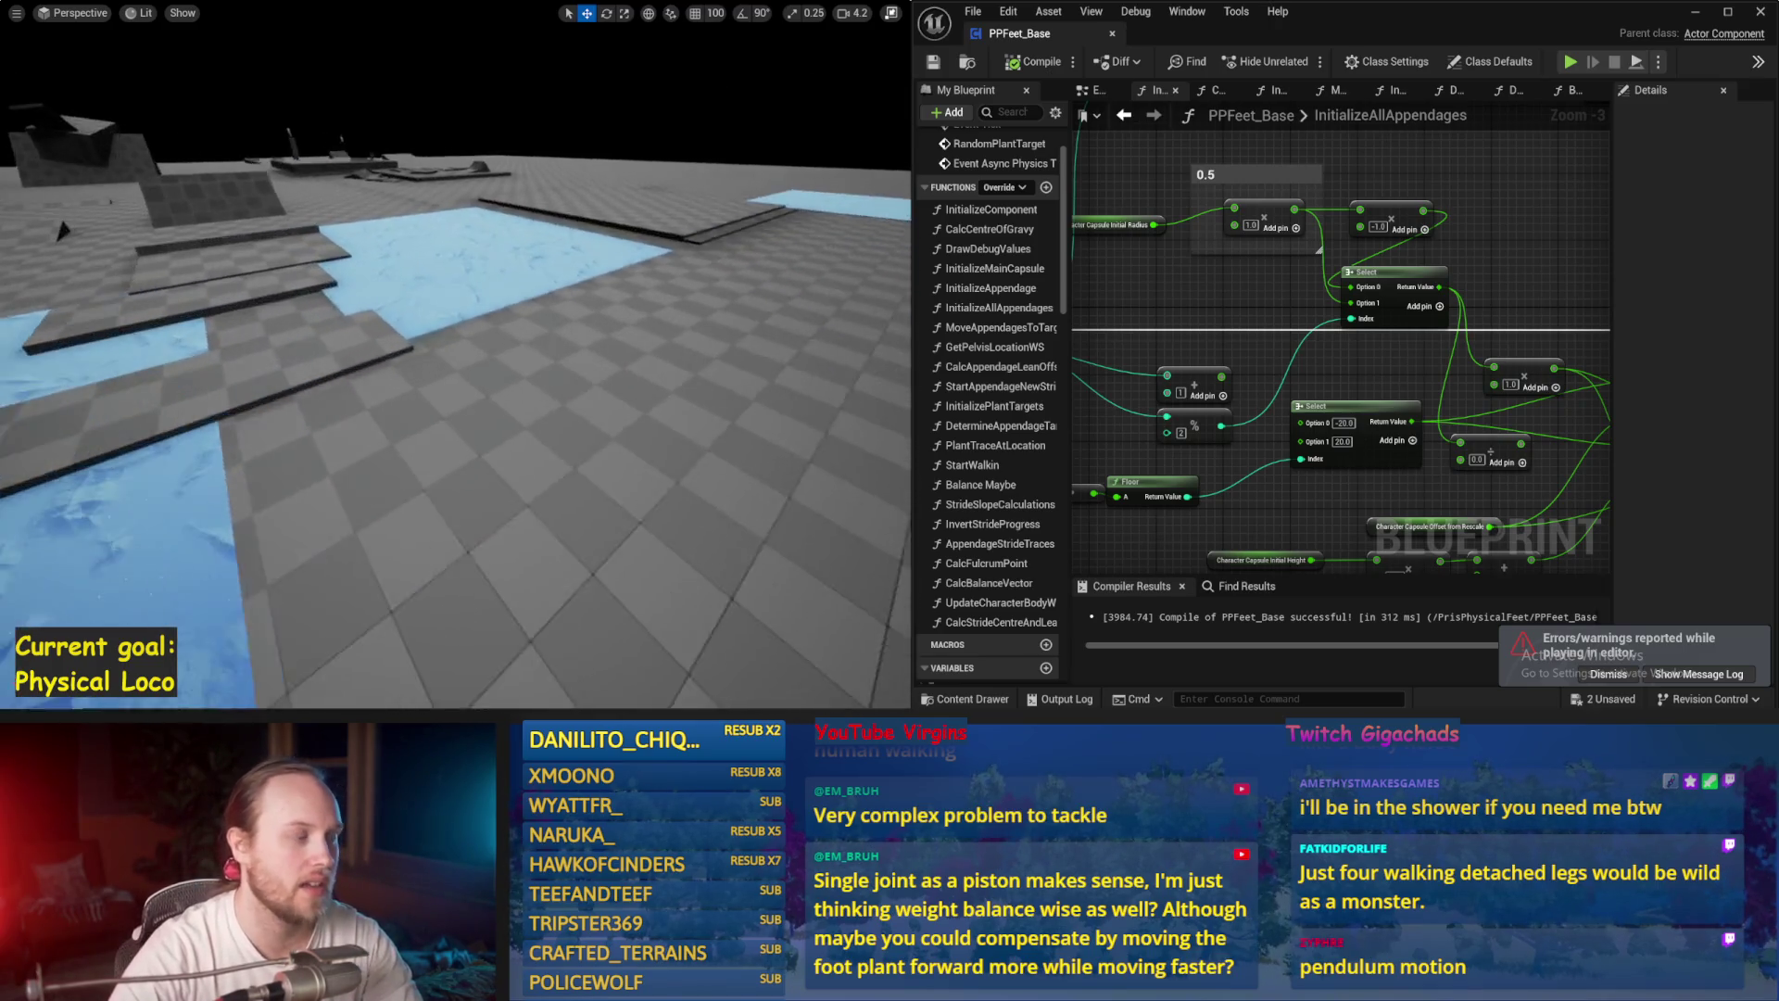
# Step: Dismiss the errors and warnings notice, compile PPFeet_Base, and run a quick simulation
pyautogui.click(1608, 673)
pyautogui.moveTo(1219, 481); pyautogui.dragTo(1294, 364)
pyautogui.click(1034, 61)
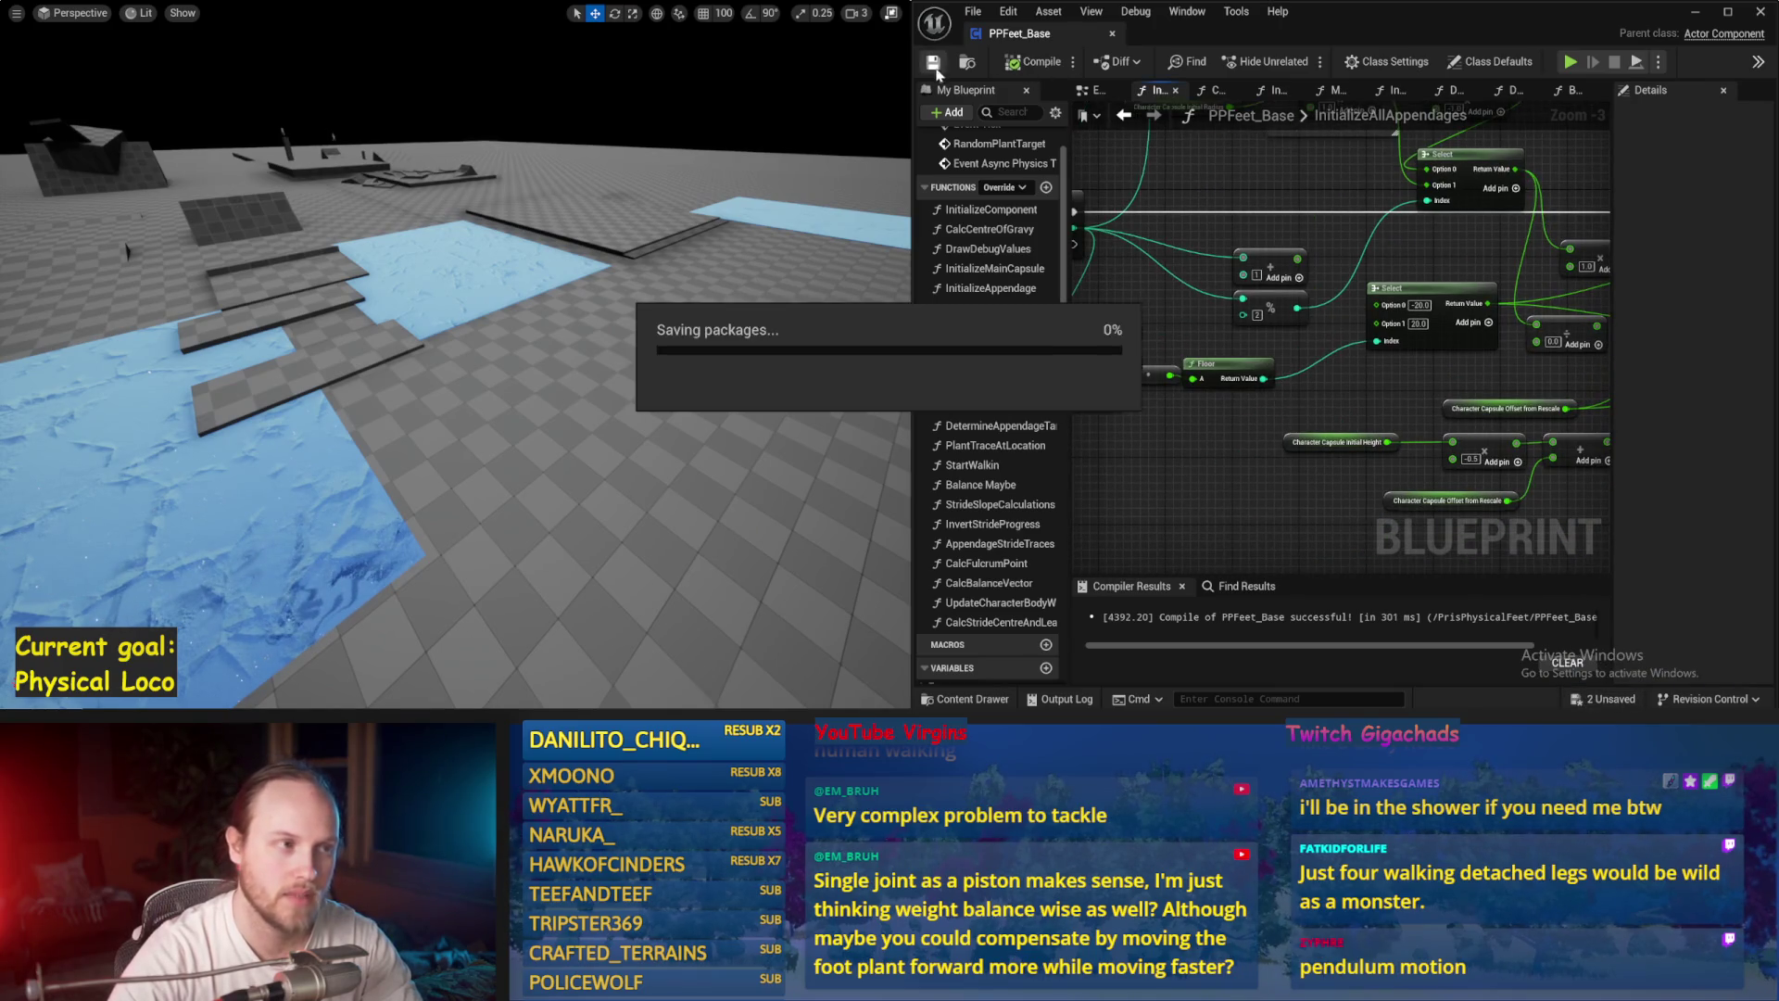
pyautogui.hotkey('alt', 's')
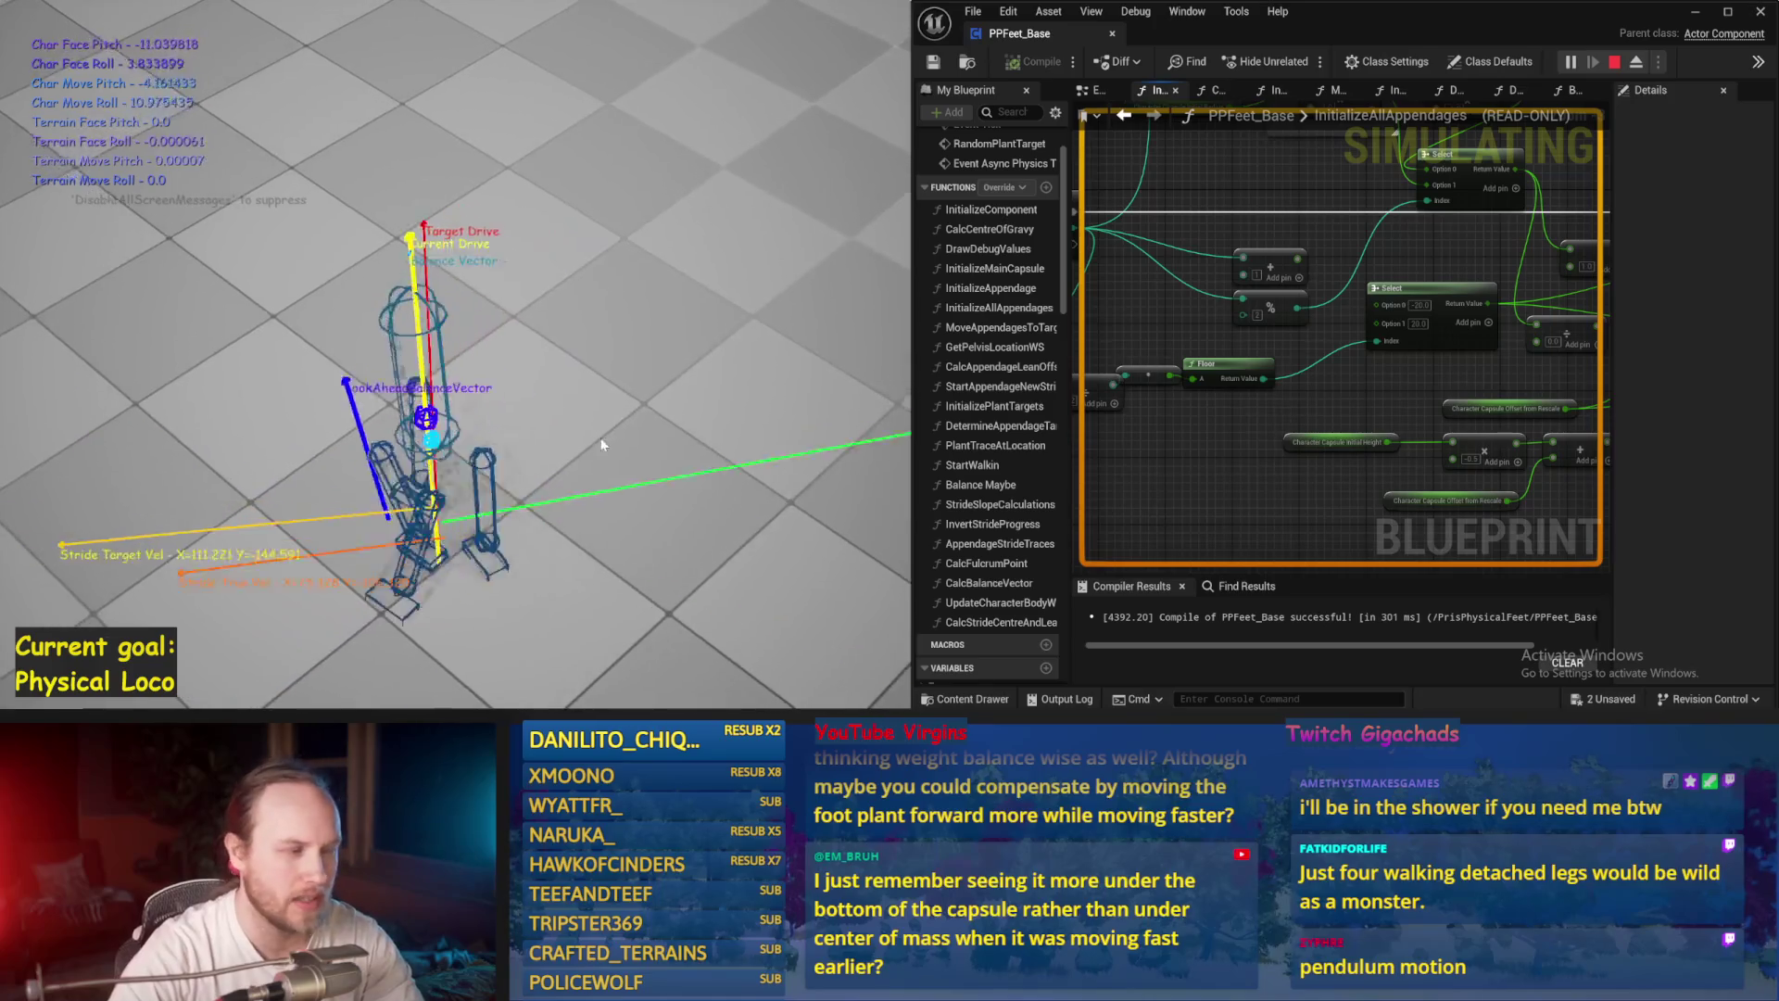
pyautogui.press('Escape')
# Step: Set the Select node's Option 0 to -50, recompile, and simulate the walker twice
pyautogui.moveTo(1450, 417); pyautogui.dragTo(1356, 431)
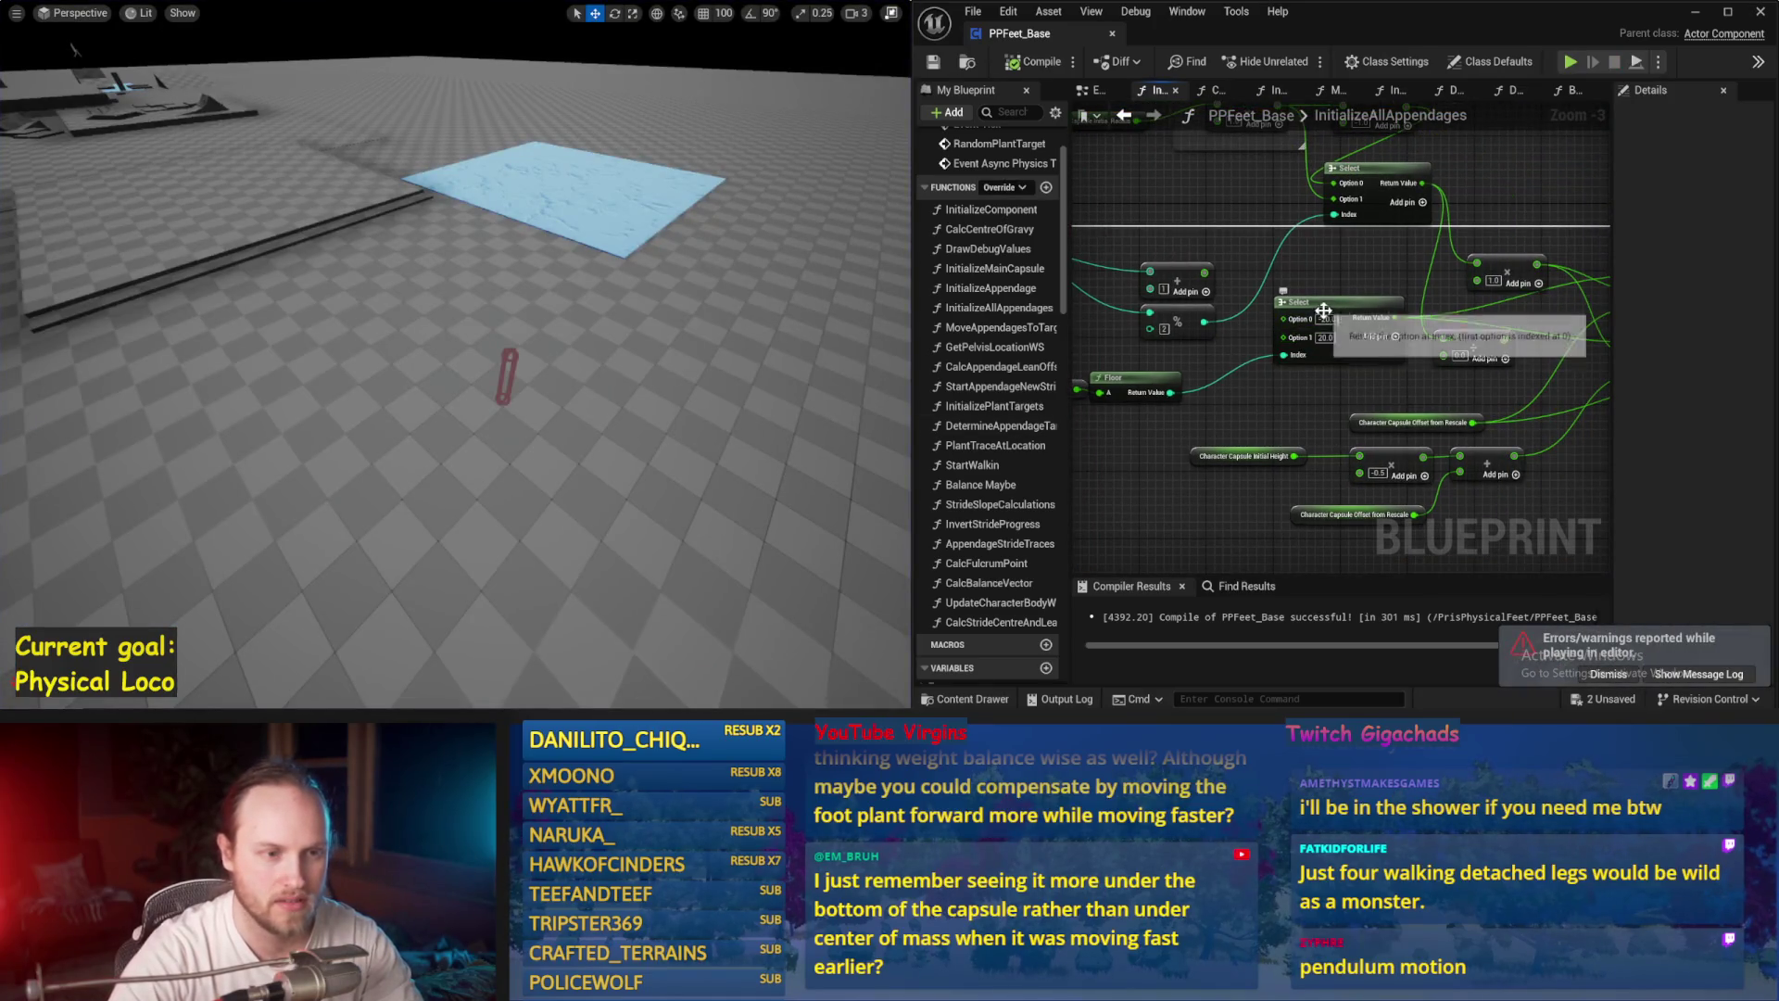
pyautogui.write('-50')
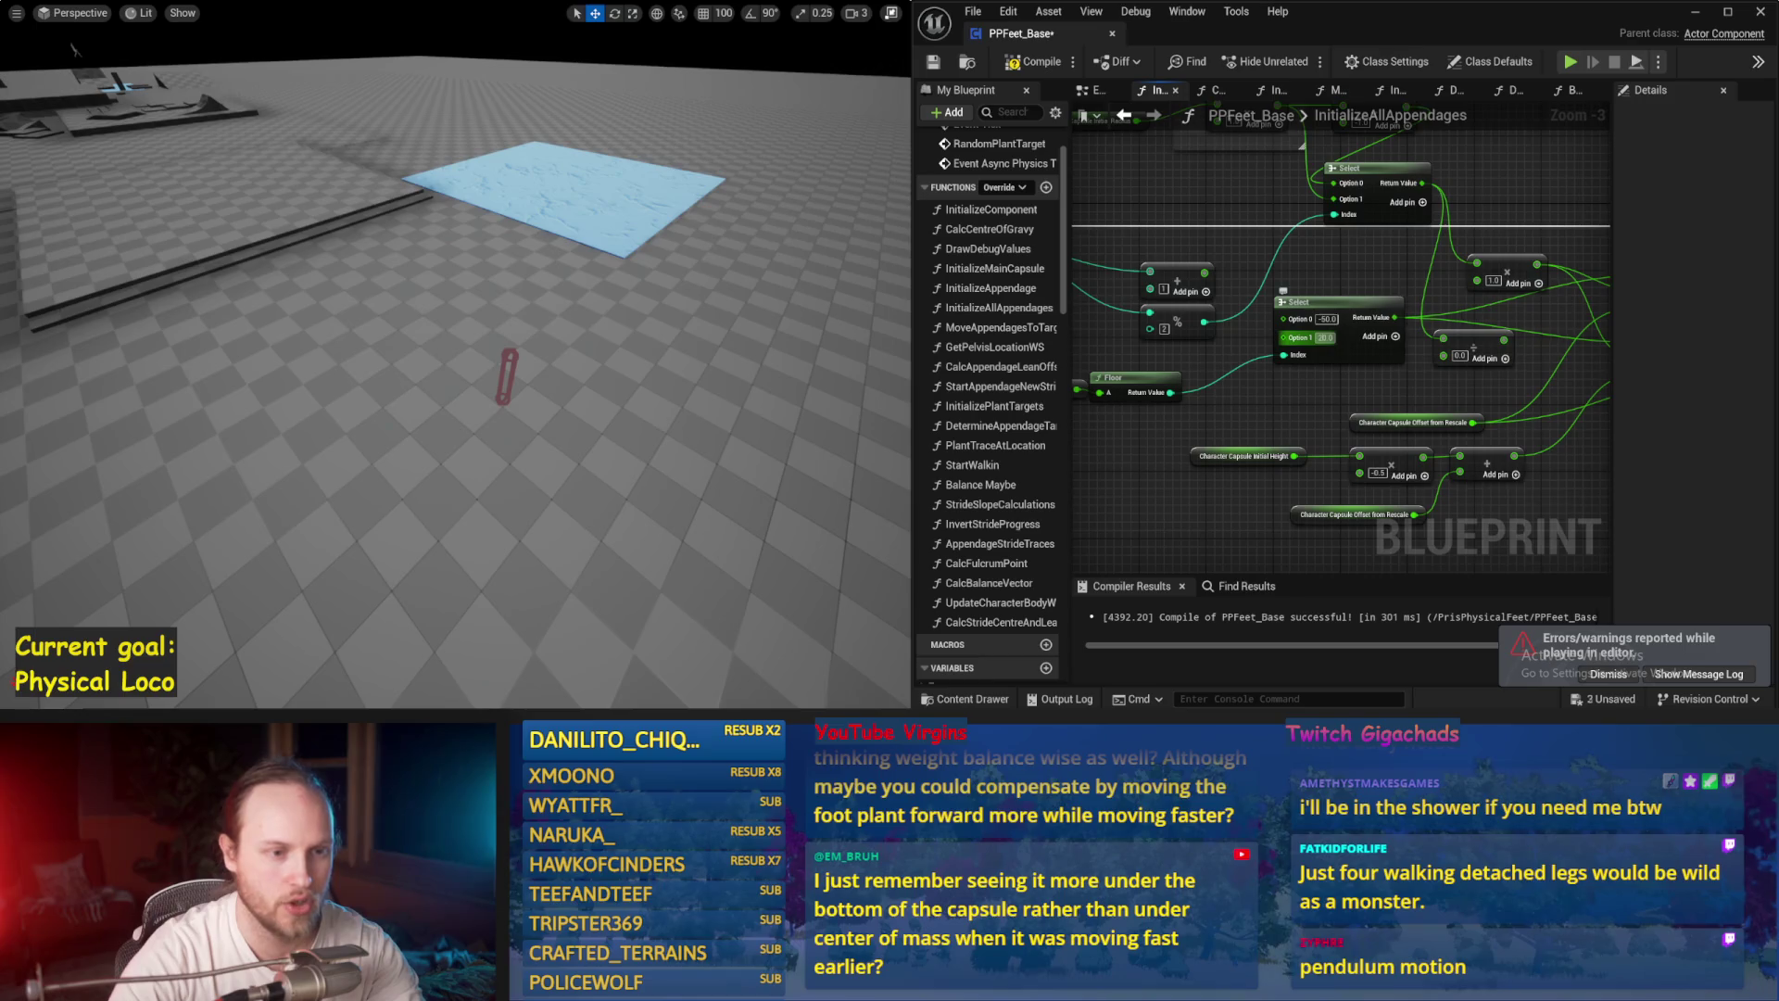
pyautogui.press('Return')
pyautogui.click(1008, 62)
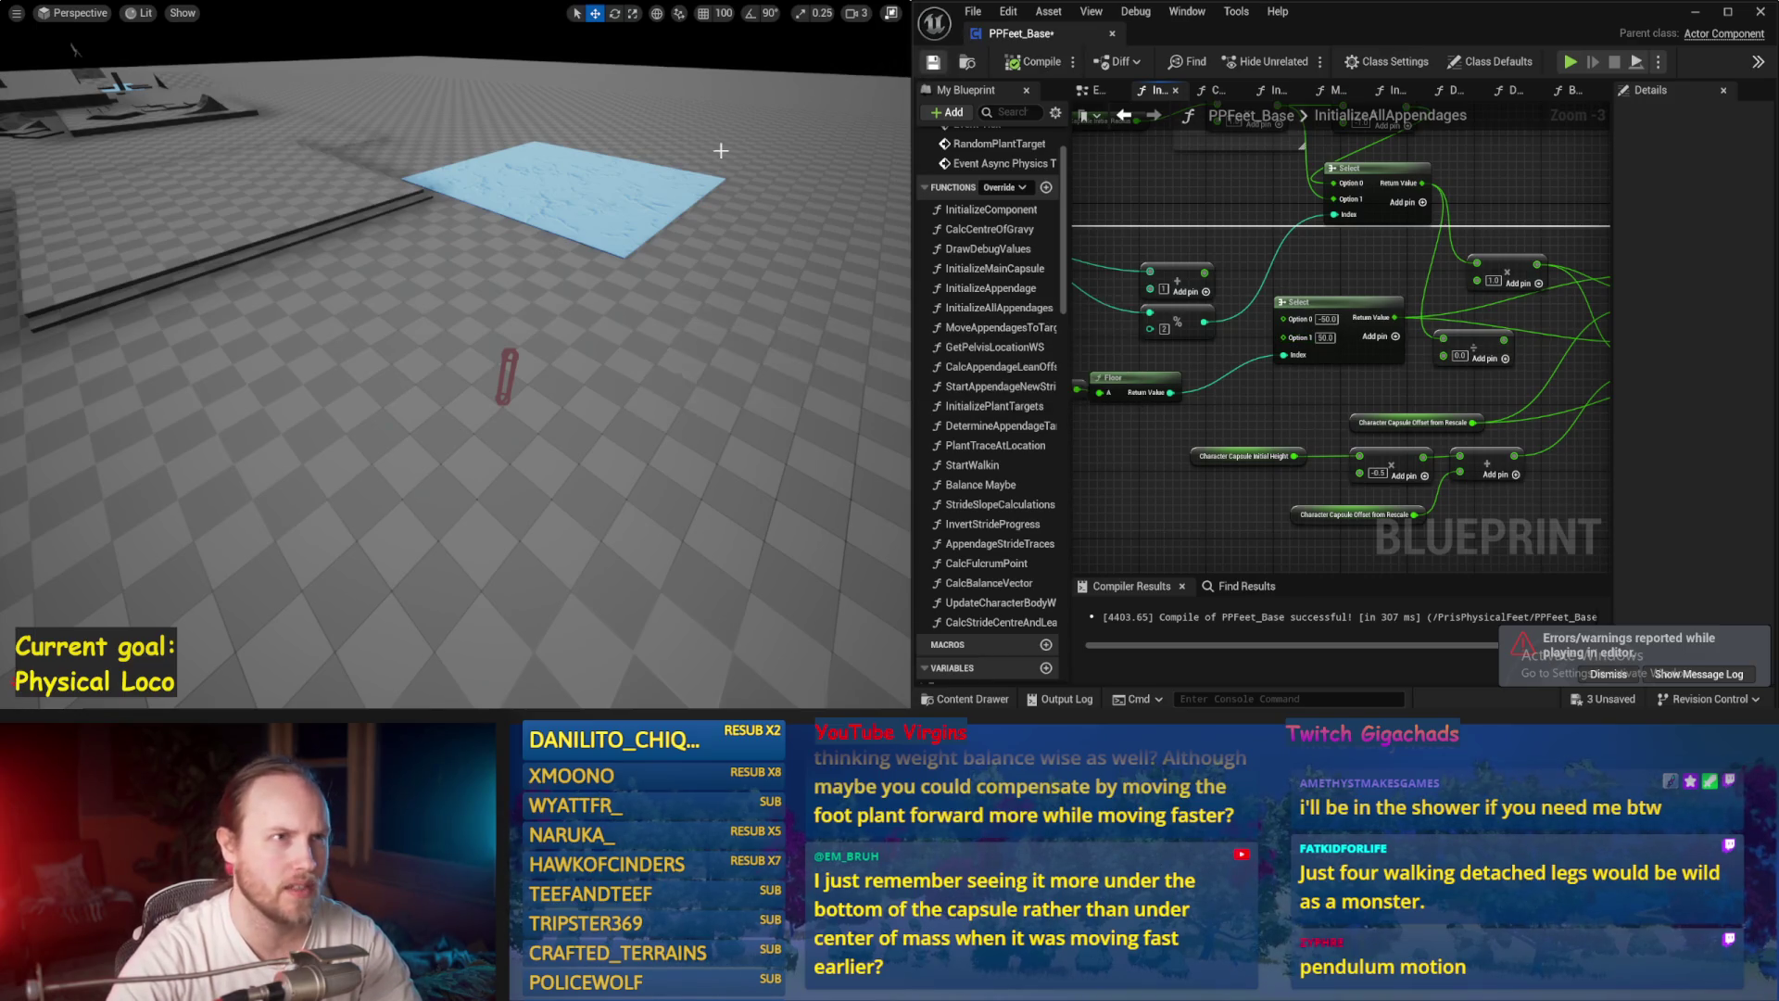
pyautogui.hotkey('alt', 's')
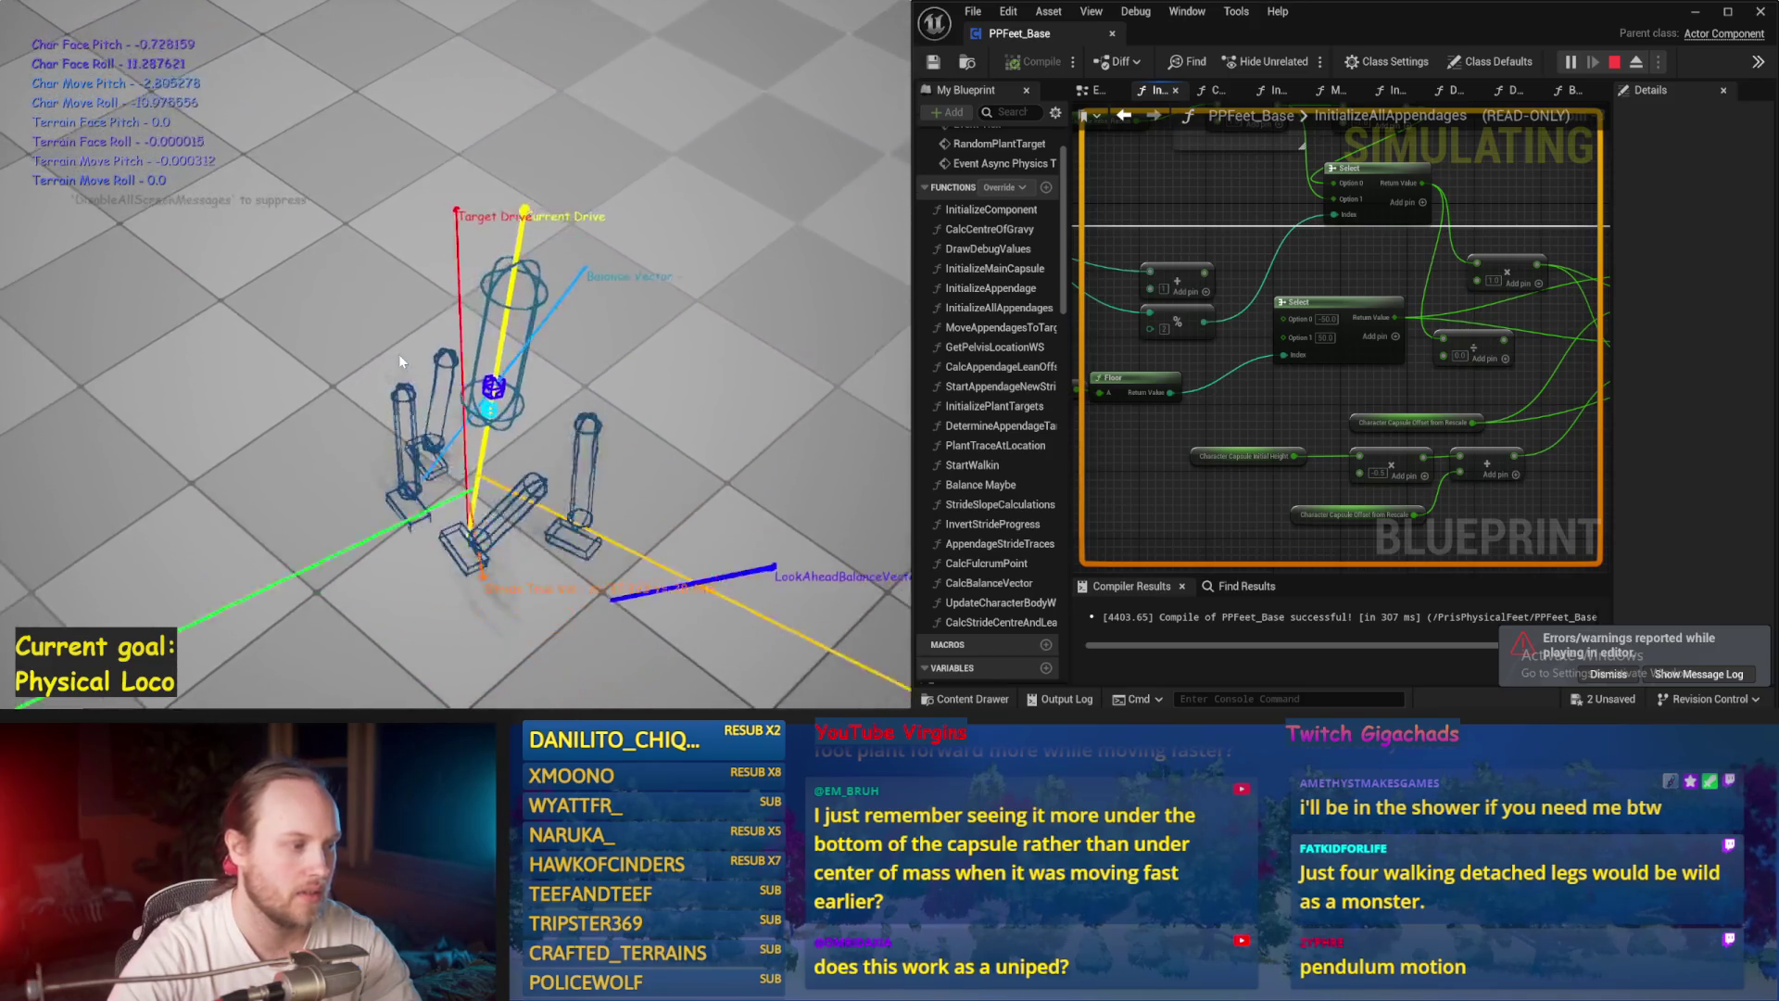
pyautogui.press('Escape')
pyautogui.hotkey('alt', 's')
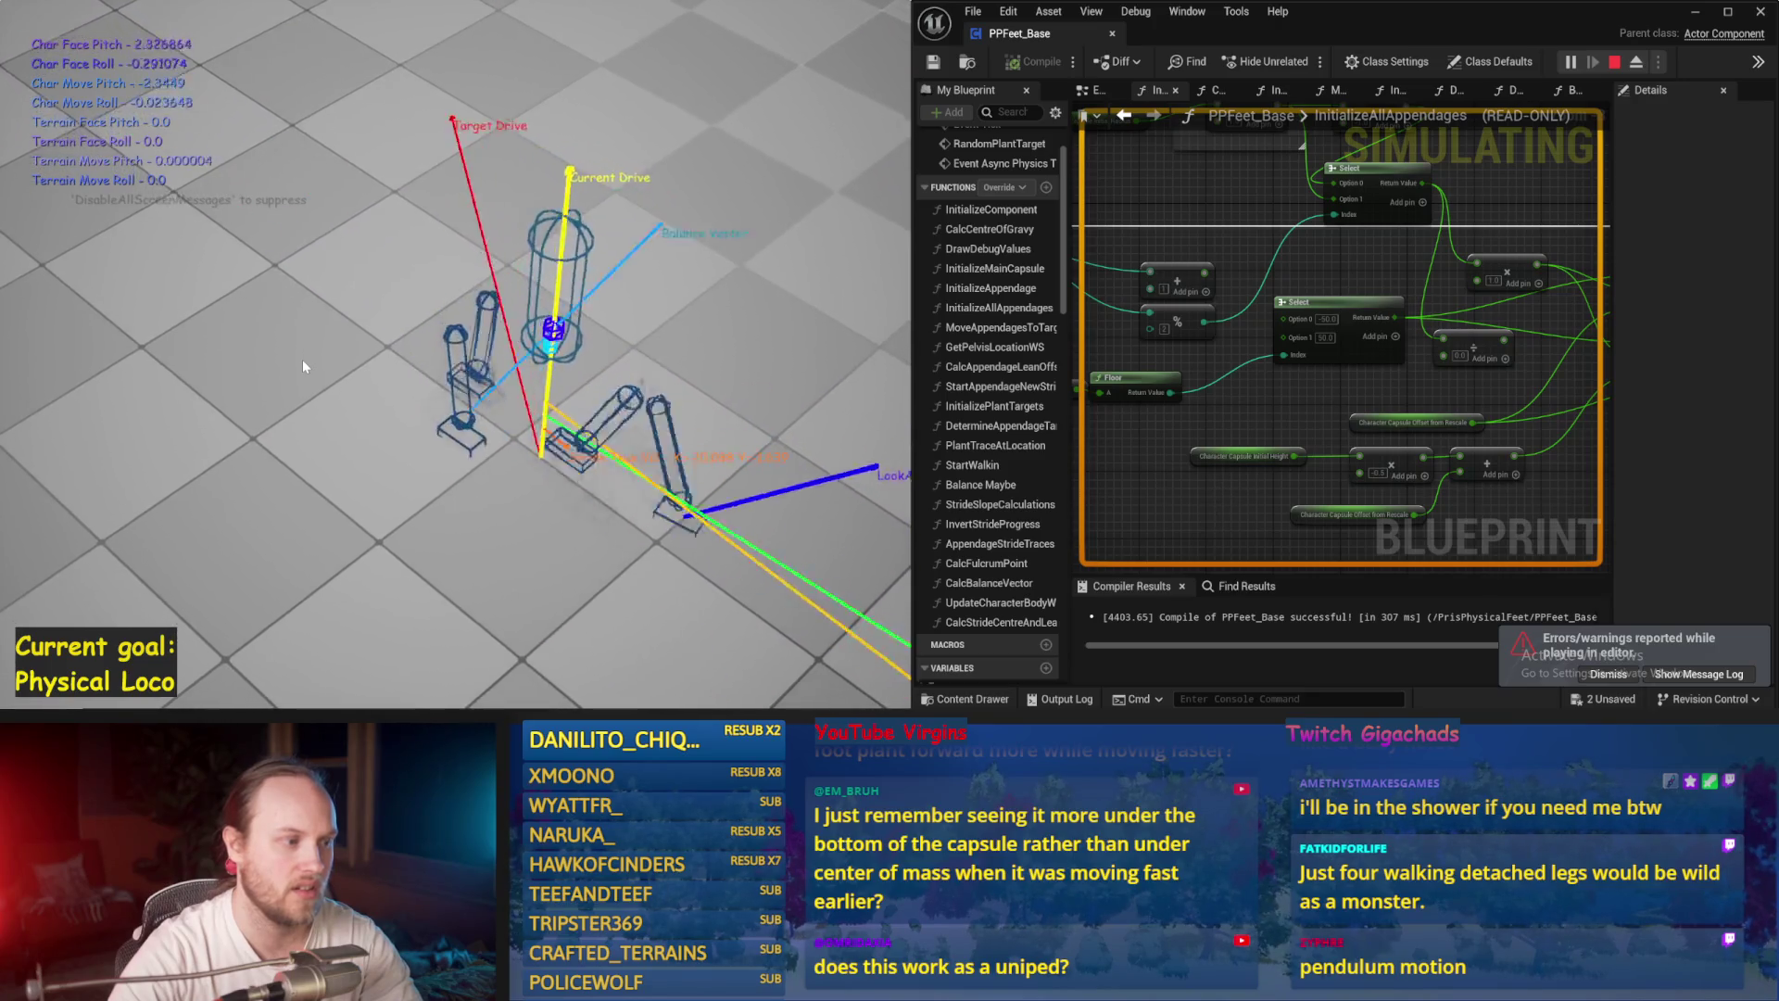
pyautogui.press('Escape')
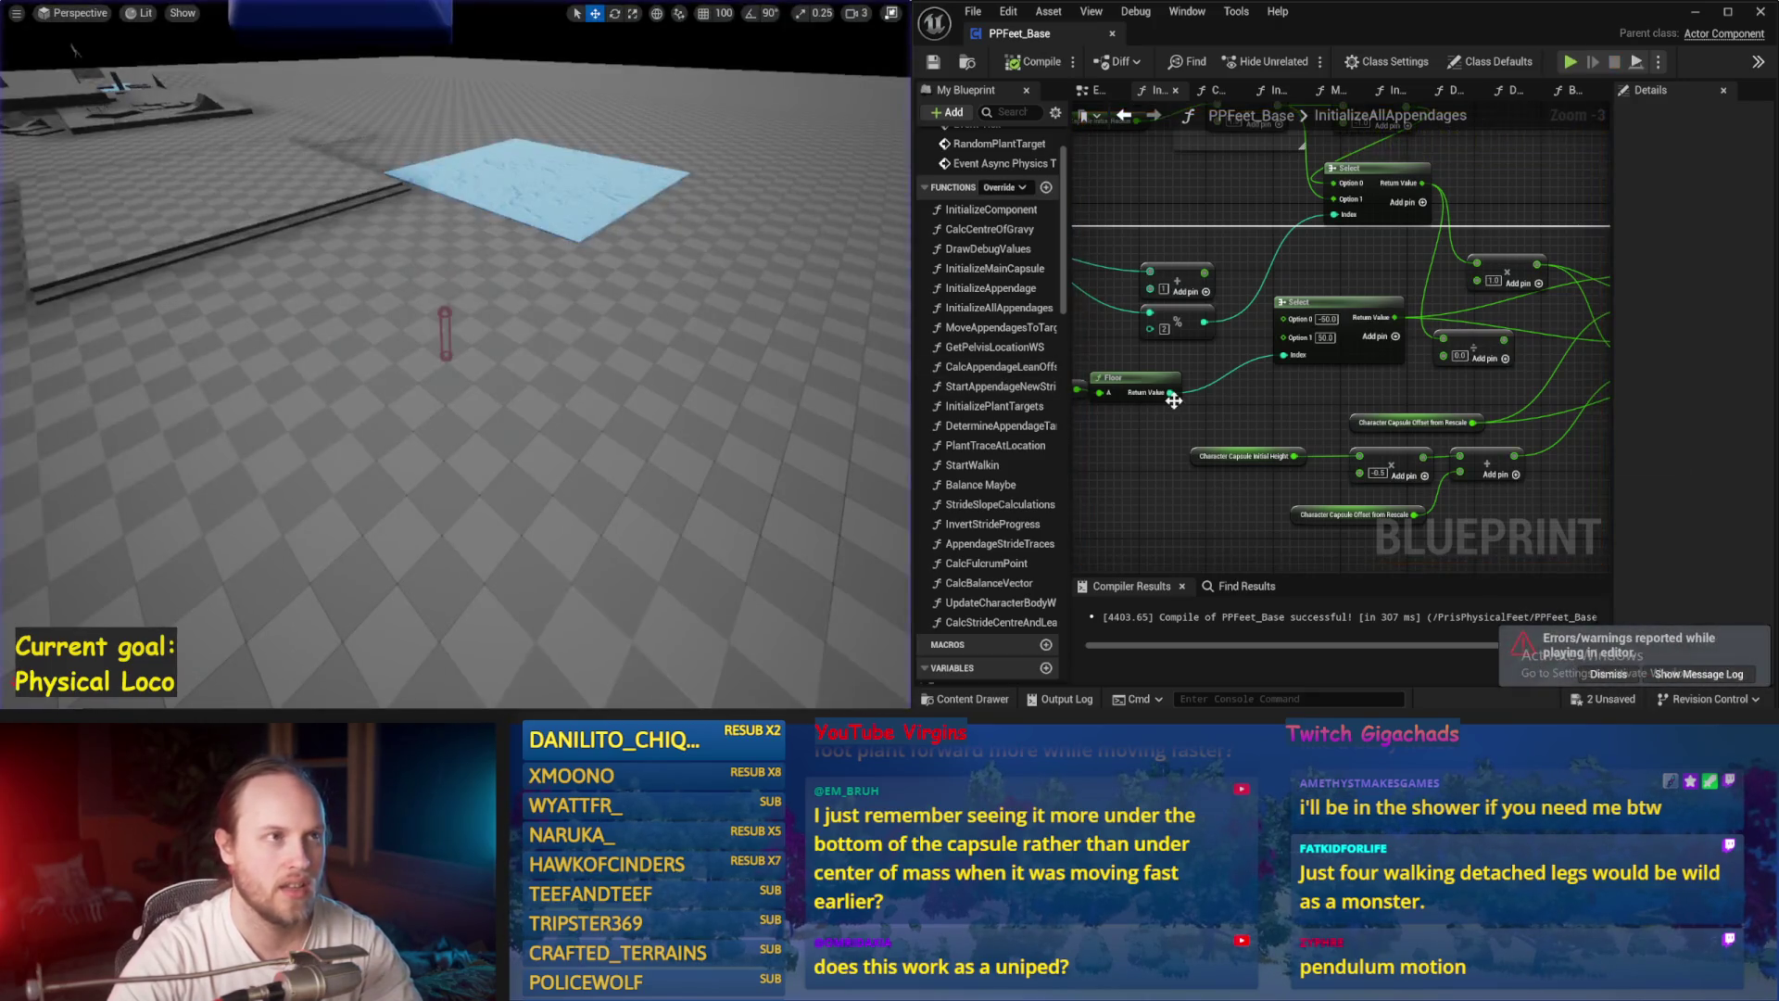
# Step: Compile, then move the wire from the upper Make Vector's X pin onto the lower Make Vector
pyautogui.moveTo(1154, 339); pyautogui.dragTo(1267, 390)
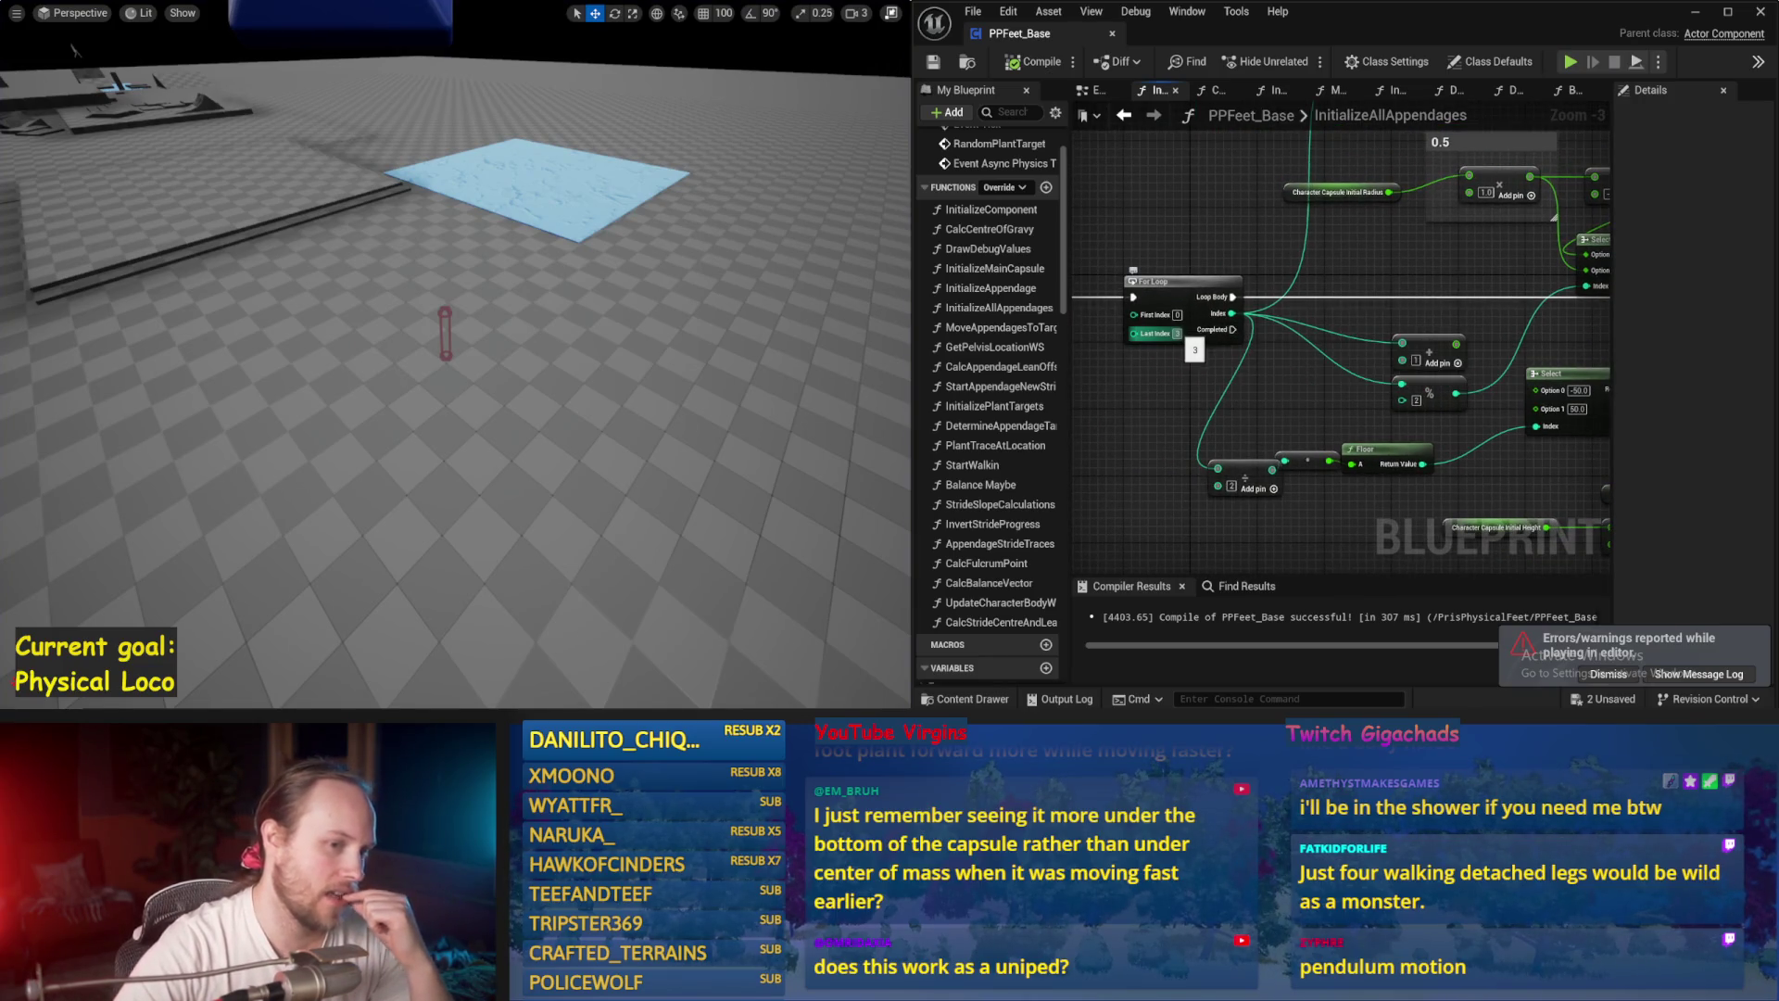
pyautogui.click(1029, 61)
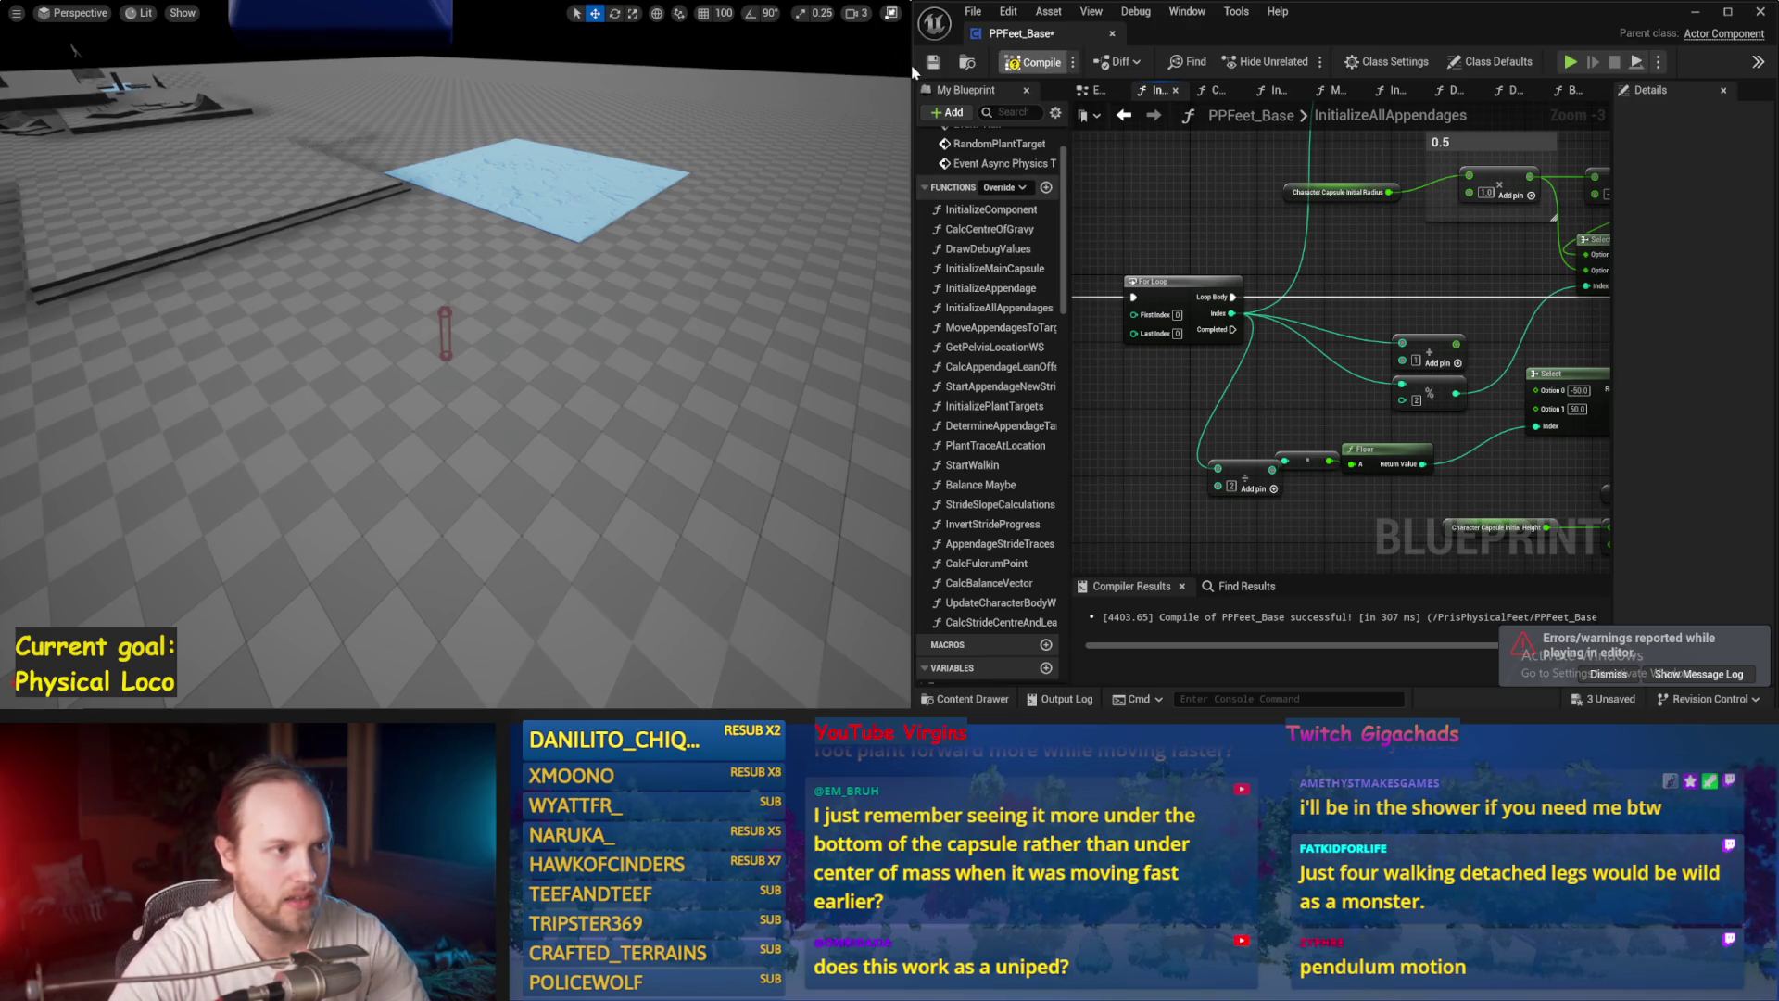
pyautogui.moveTo(1576, 334)
pyautogui.mouseDown()
pyautogui.moveTo(1275, 315)
pyautogui.moveTo(1184, 282)
pyautogui.mouseUp()
pyautogui.moveTo(1312, 272); pyautogui.dragTo(1320, 246)
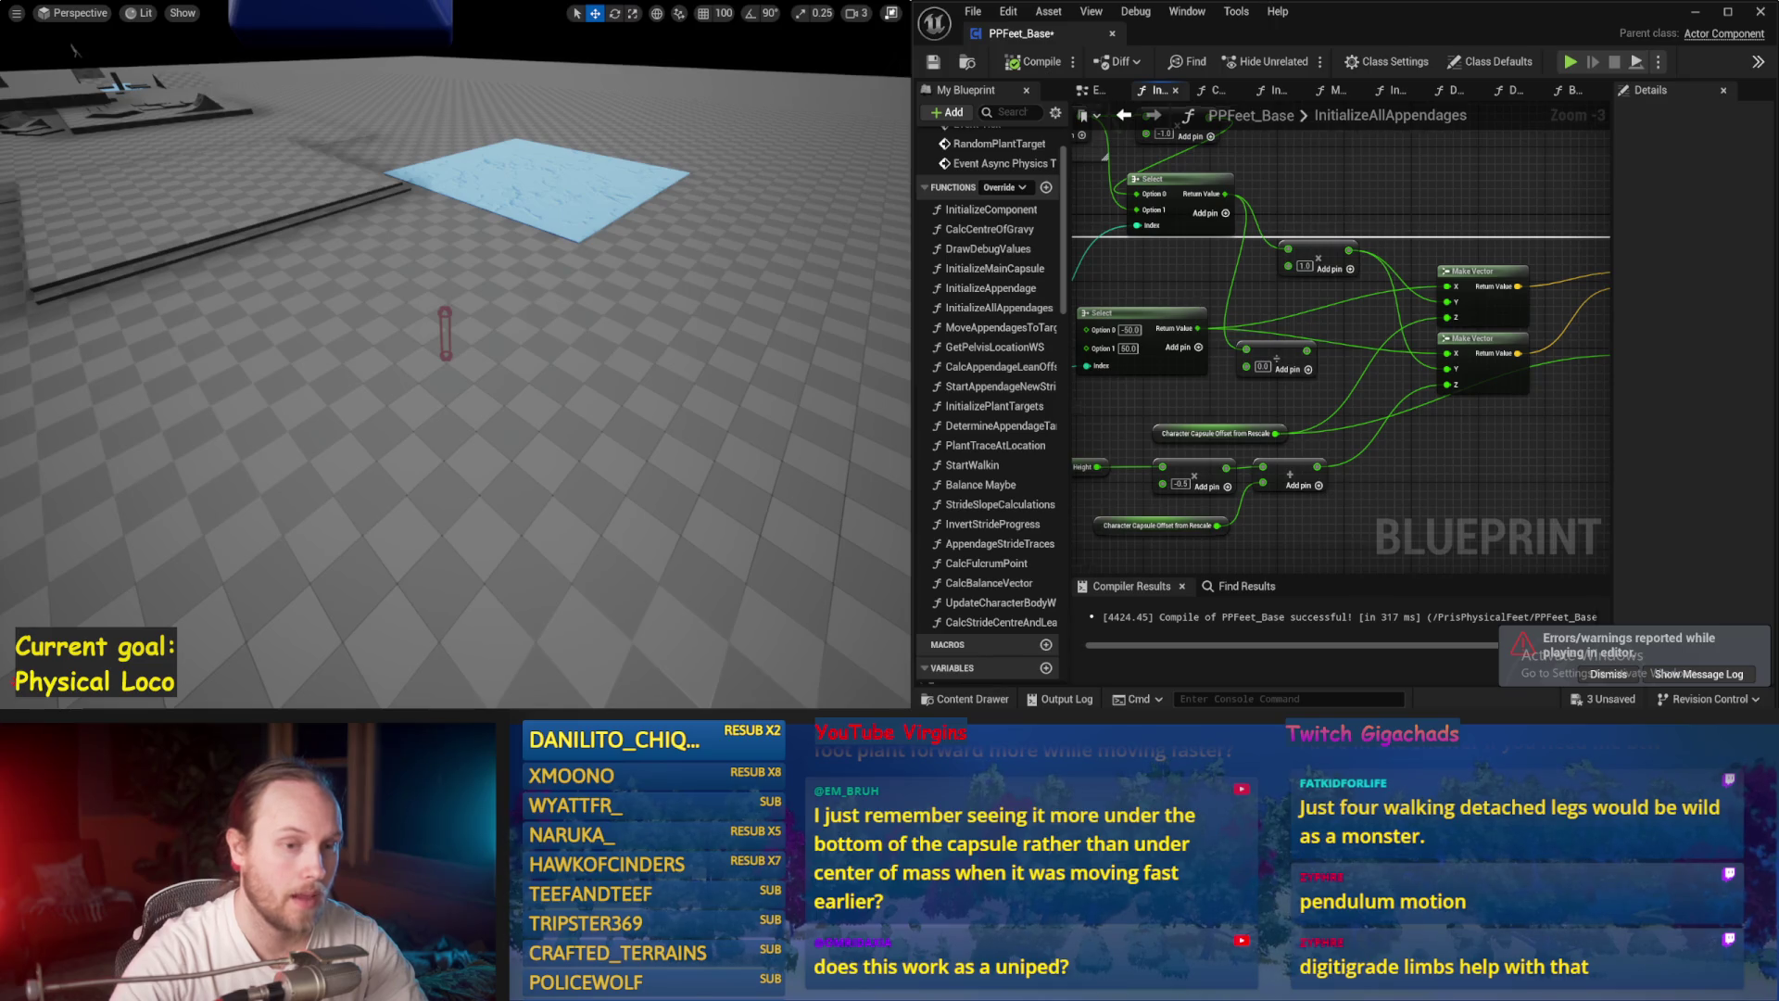
pyautogui.moveTo(1447, 287); pyautogui.dragTo(1443, 350)
pyautogui.moveTo(1183, 198); pyautogui.dragTo(1249, 234)
pyautogui.moveTo(1110, 179); pyautogui.dragTo(1271, 213)
# Step: Enter 0 in the multiply node's 1.0 field and simulate the rewired rig three times
pyautogui.write('0')
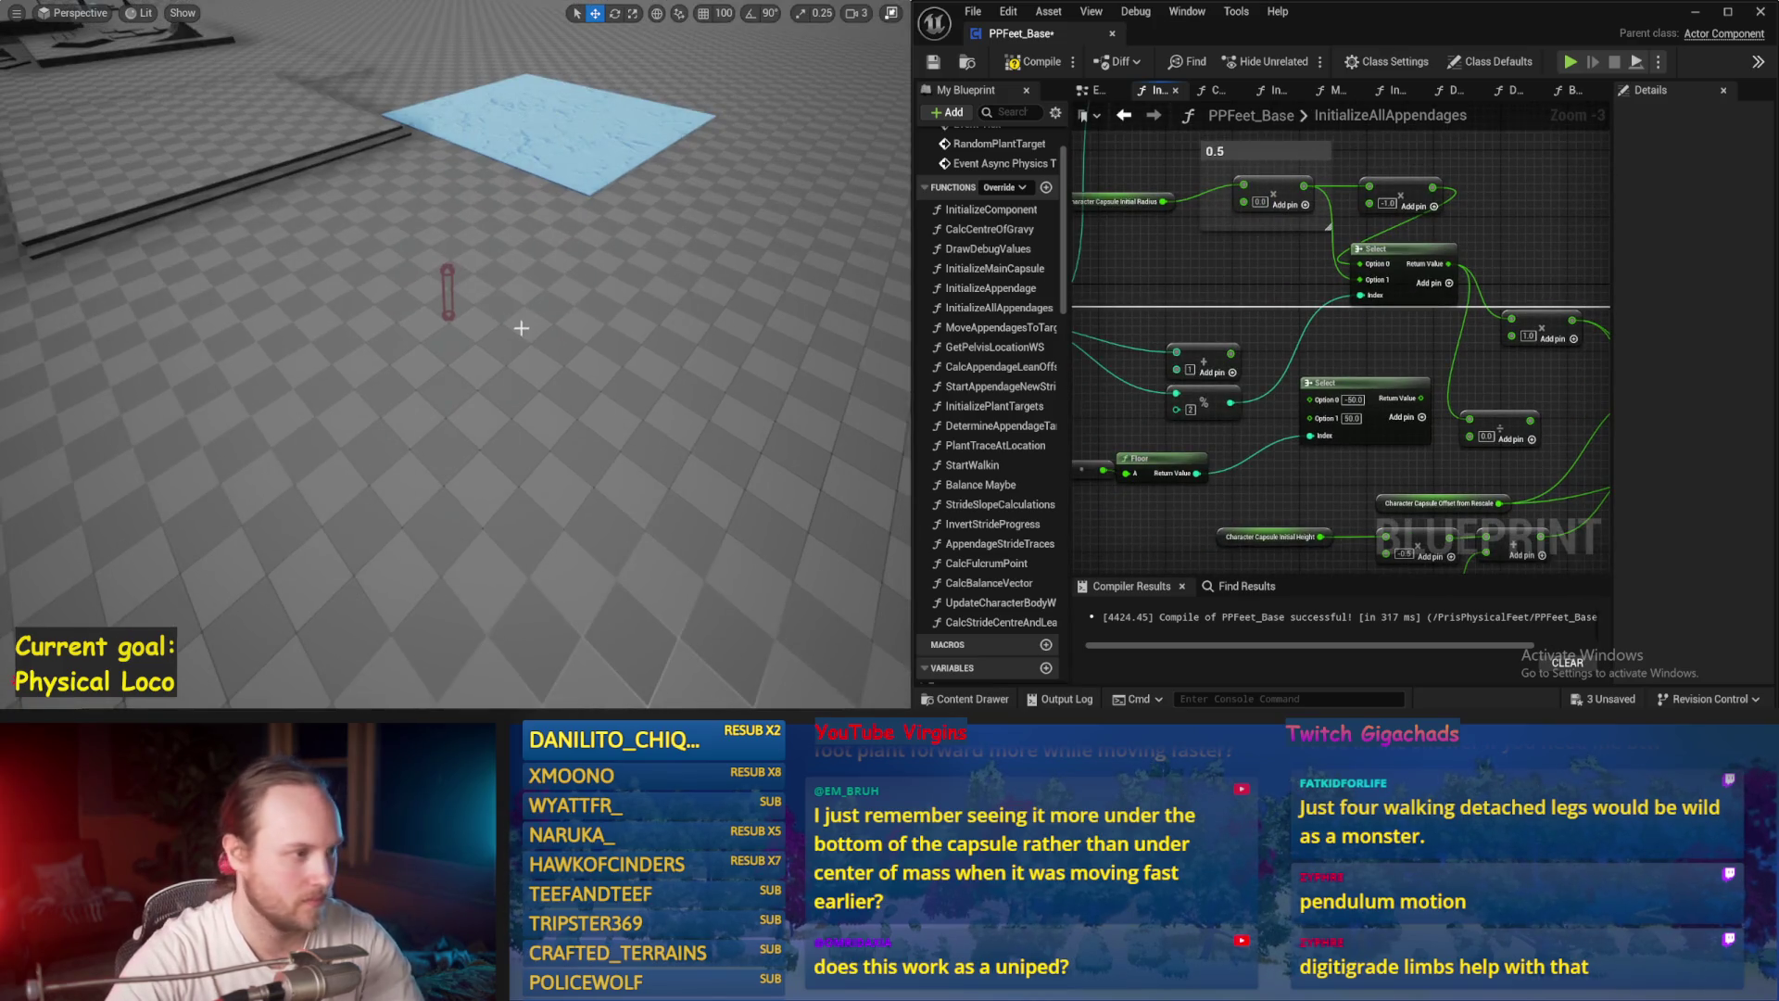
pyautogui.hotkey('alt', 's')
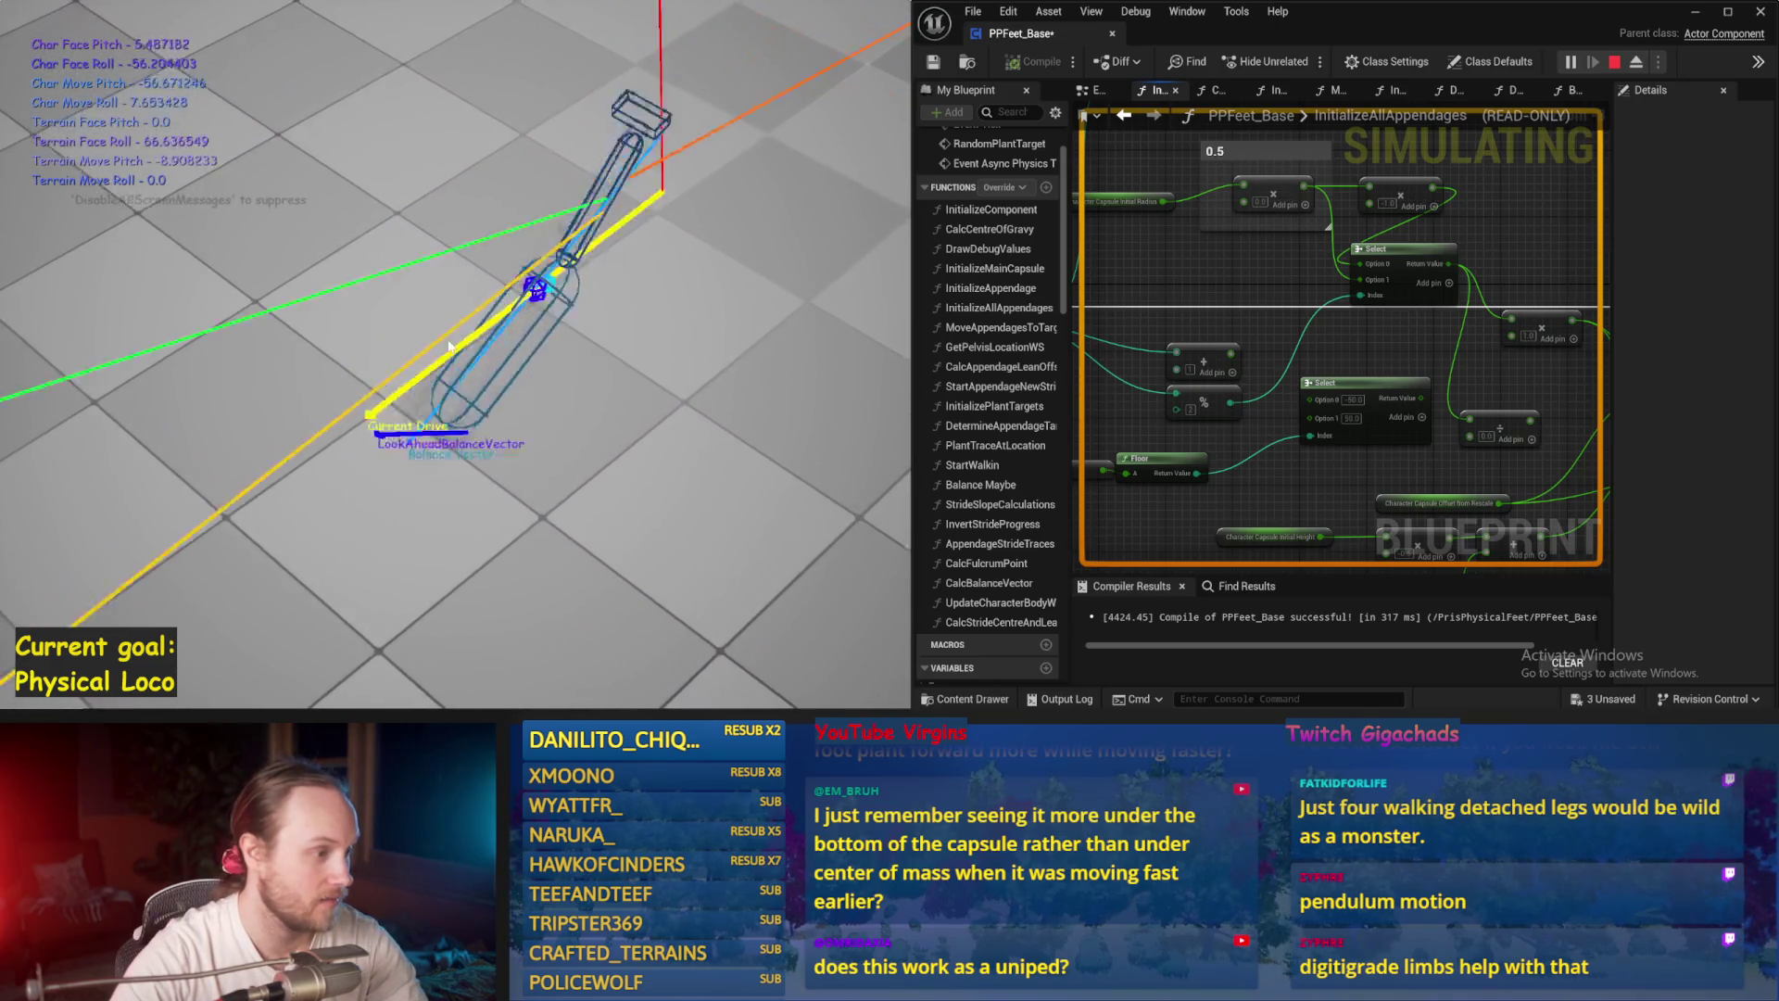
pyautogui.press('Escape')
pyautogui.hotkey('alt', 's')
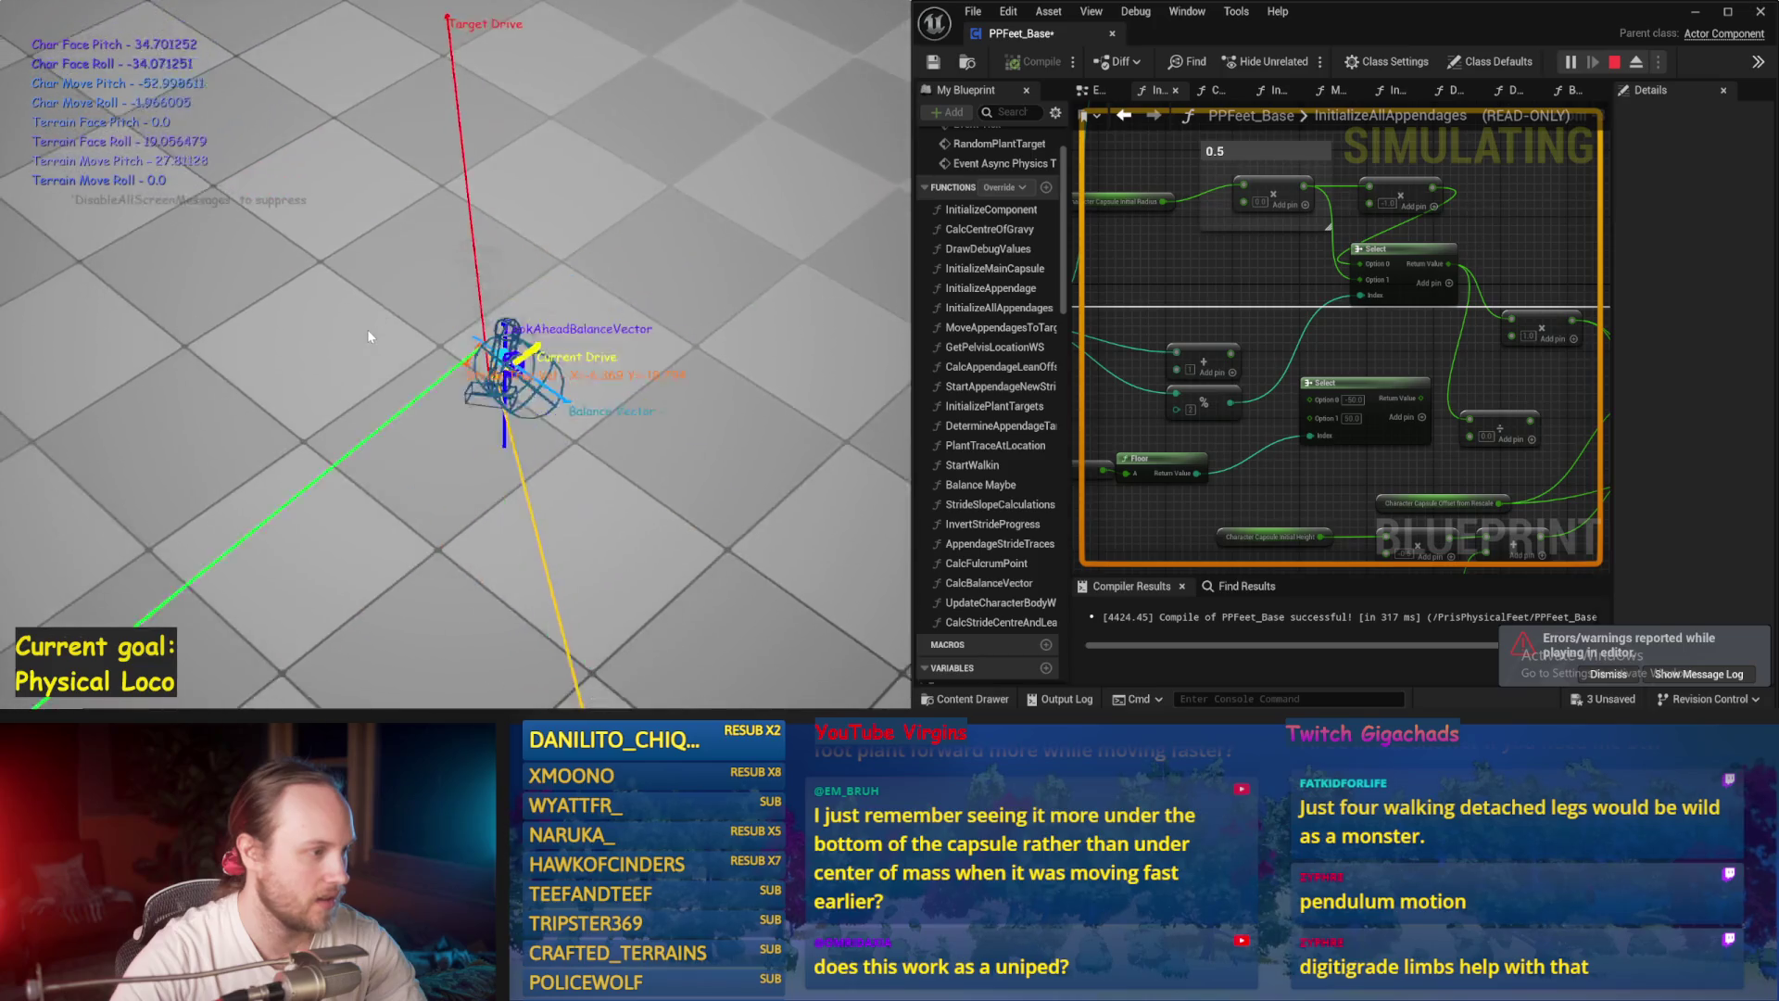
pyautogui.press('Escape')
pyautogui.hotkey('alt', 's')
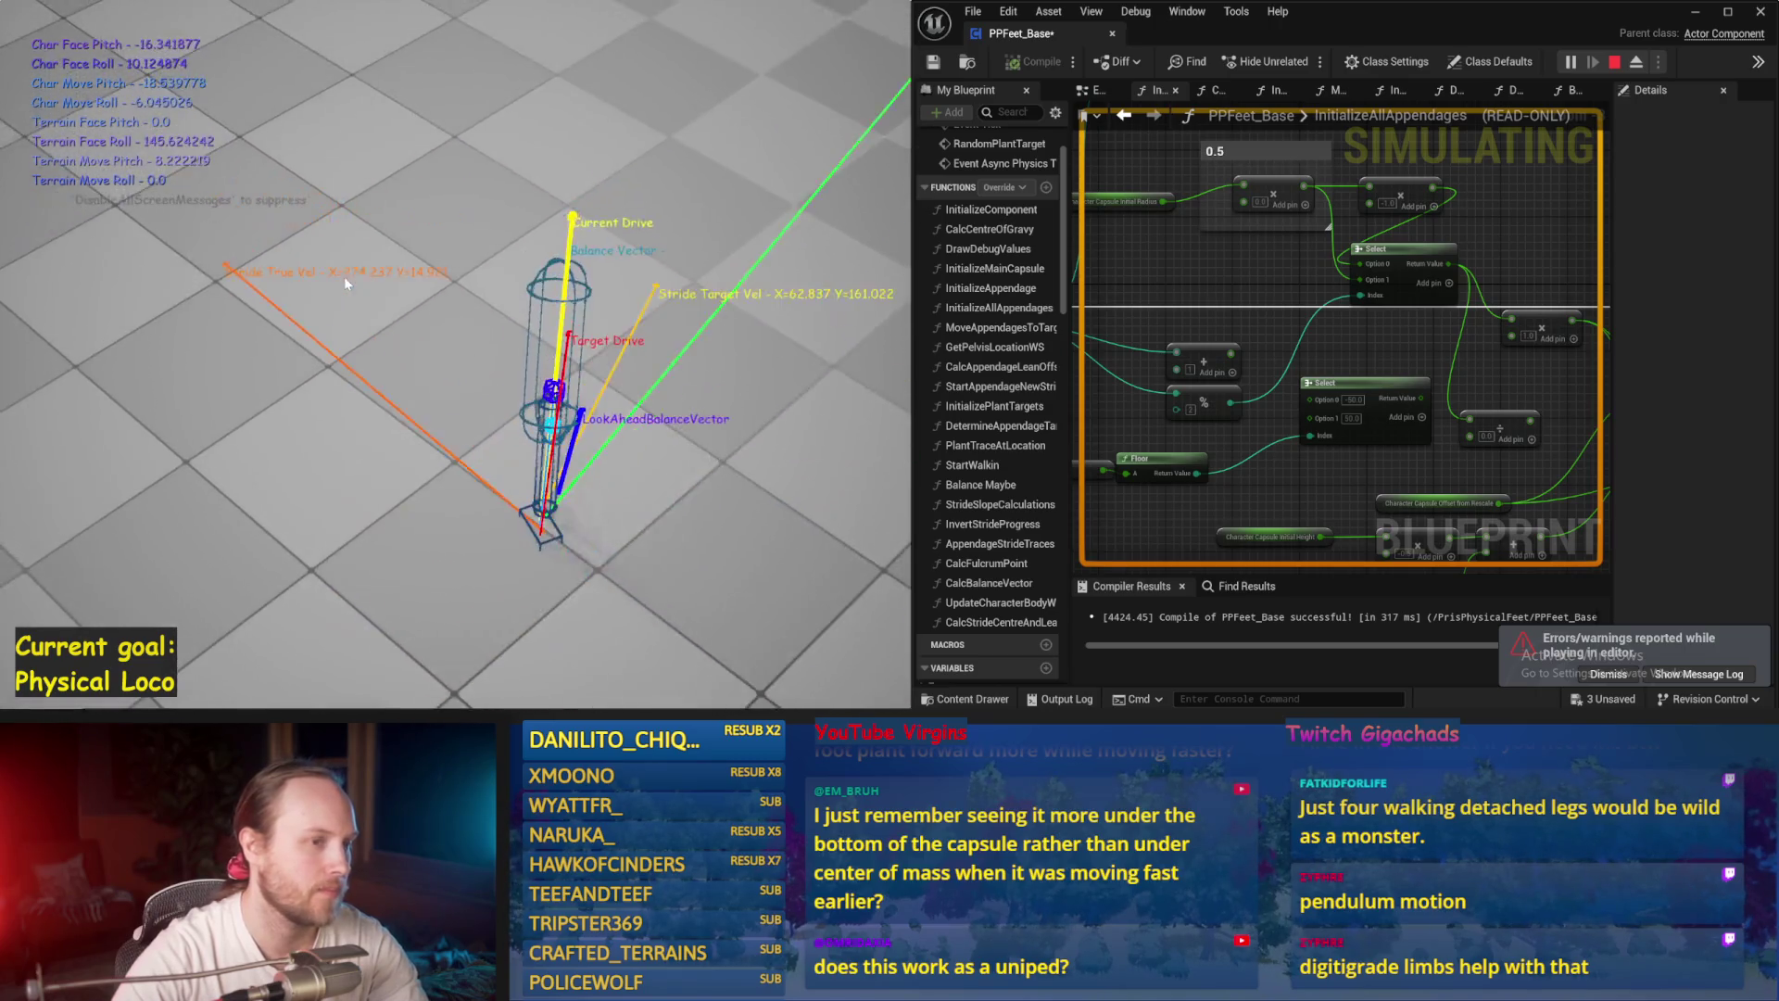
pyautogui.press('Escape')
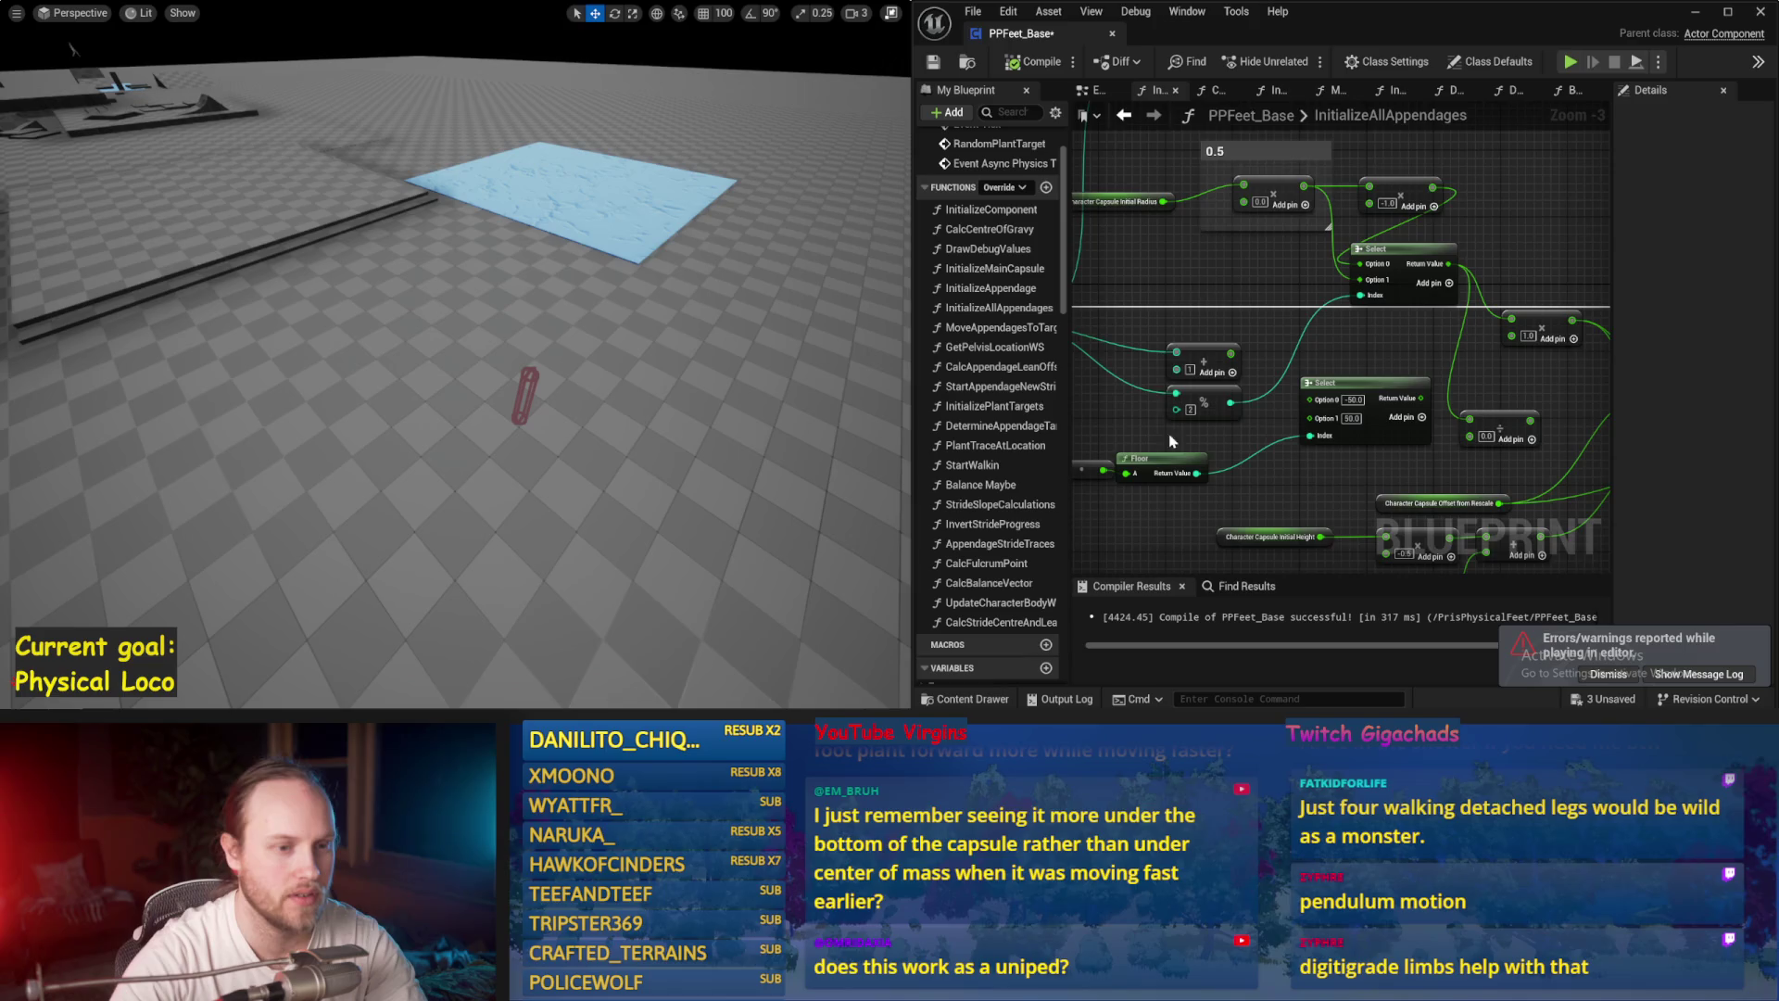
# Step: Save PPFeet_Base with Ctrl+S and run one more simulation of the walker
pyautogui.hotkey('ctrl', 's')
pyautogui.moveTo(1288, 331)
pyautogui.mouseDown()
pyautogui.moveTo(1274, 319)
pyautogui.moveTo(1368, 248)
pyautogui.mouseUp()
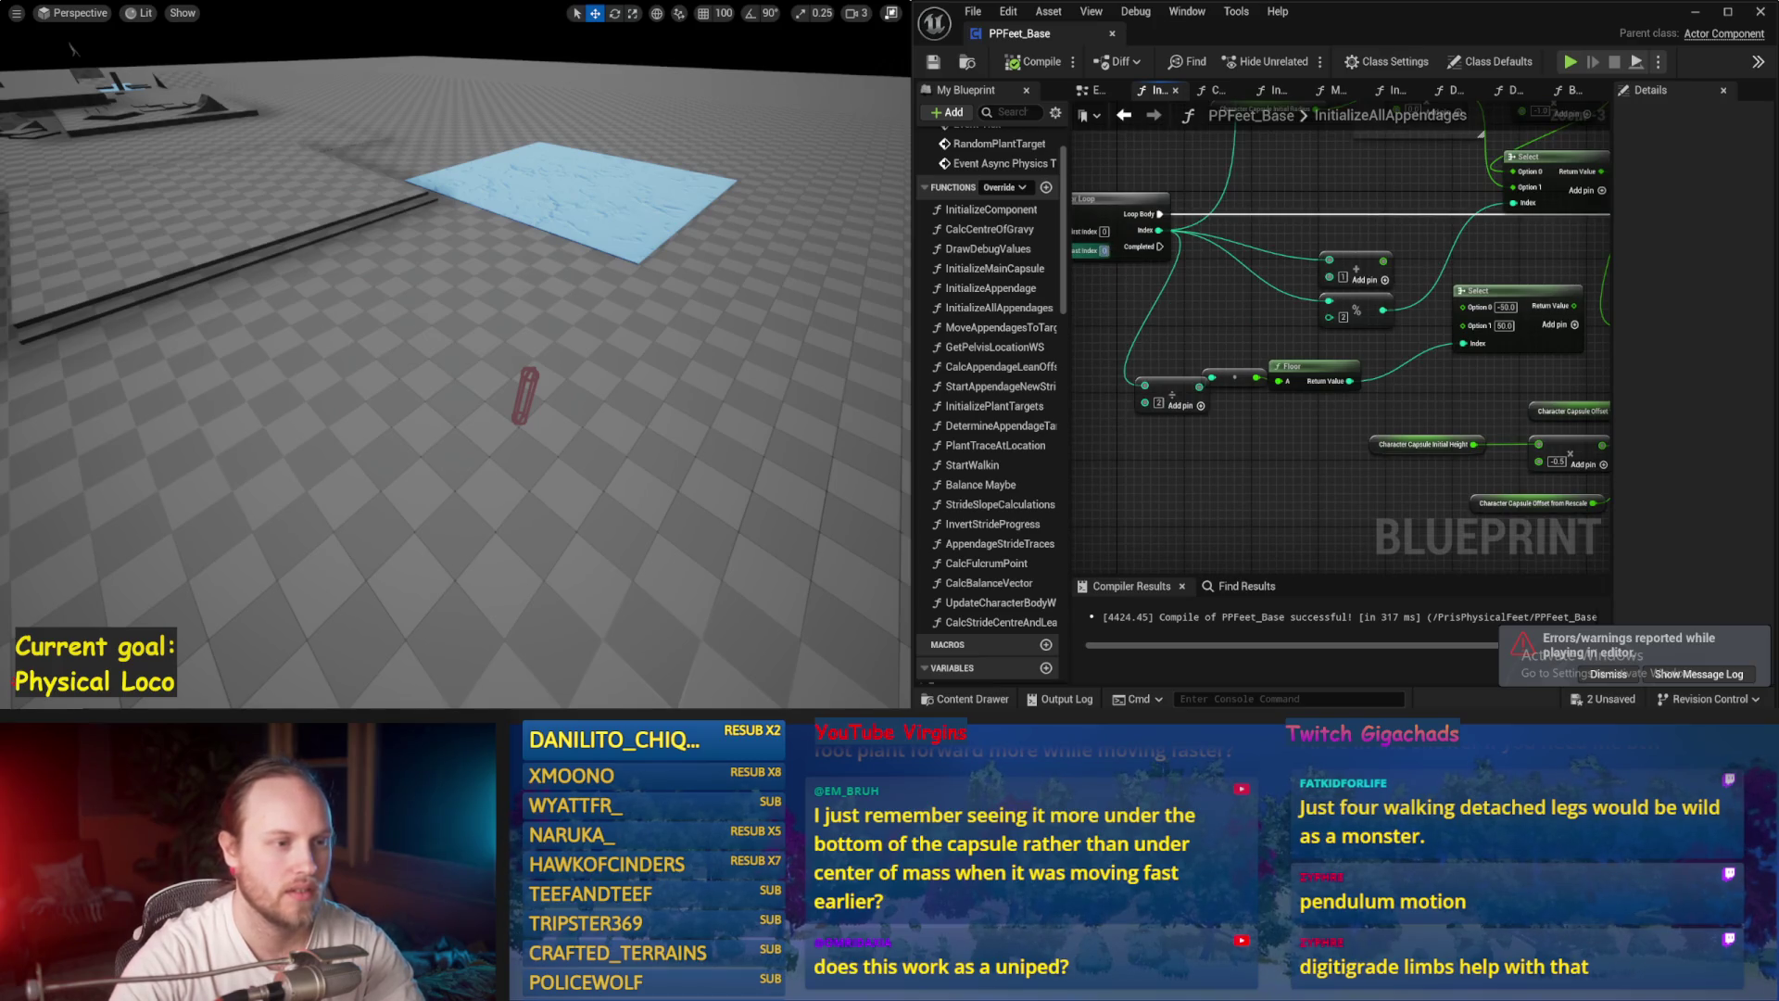
pyautogui.hotkey('alt', 's')
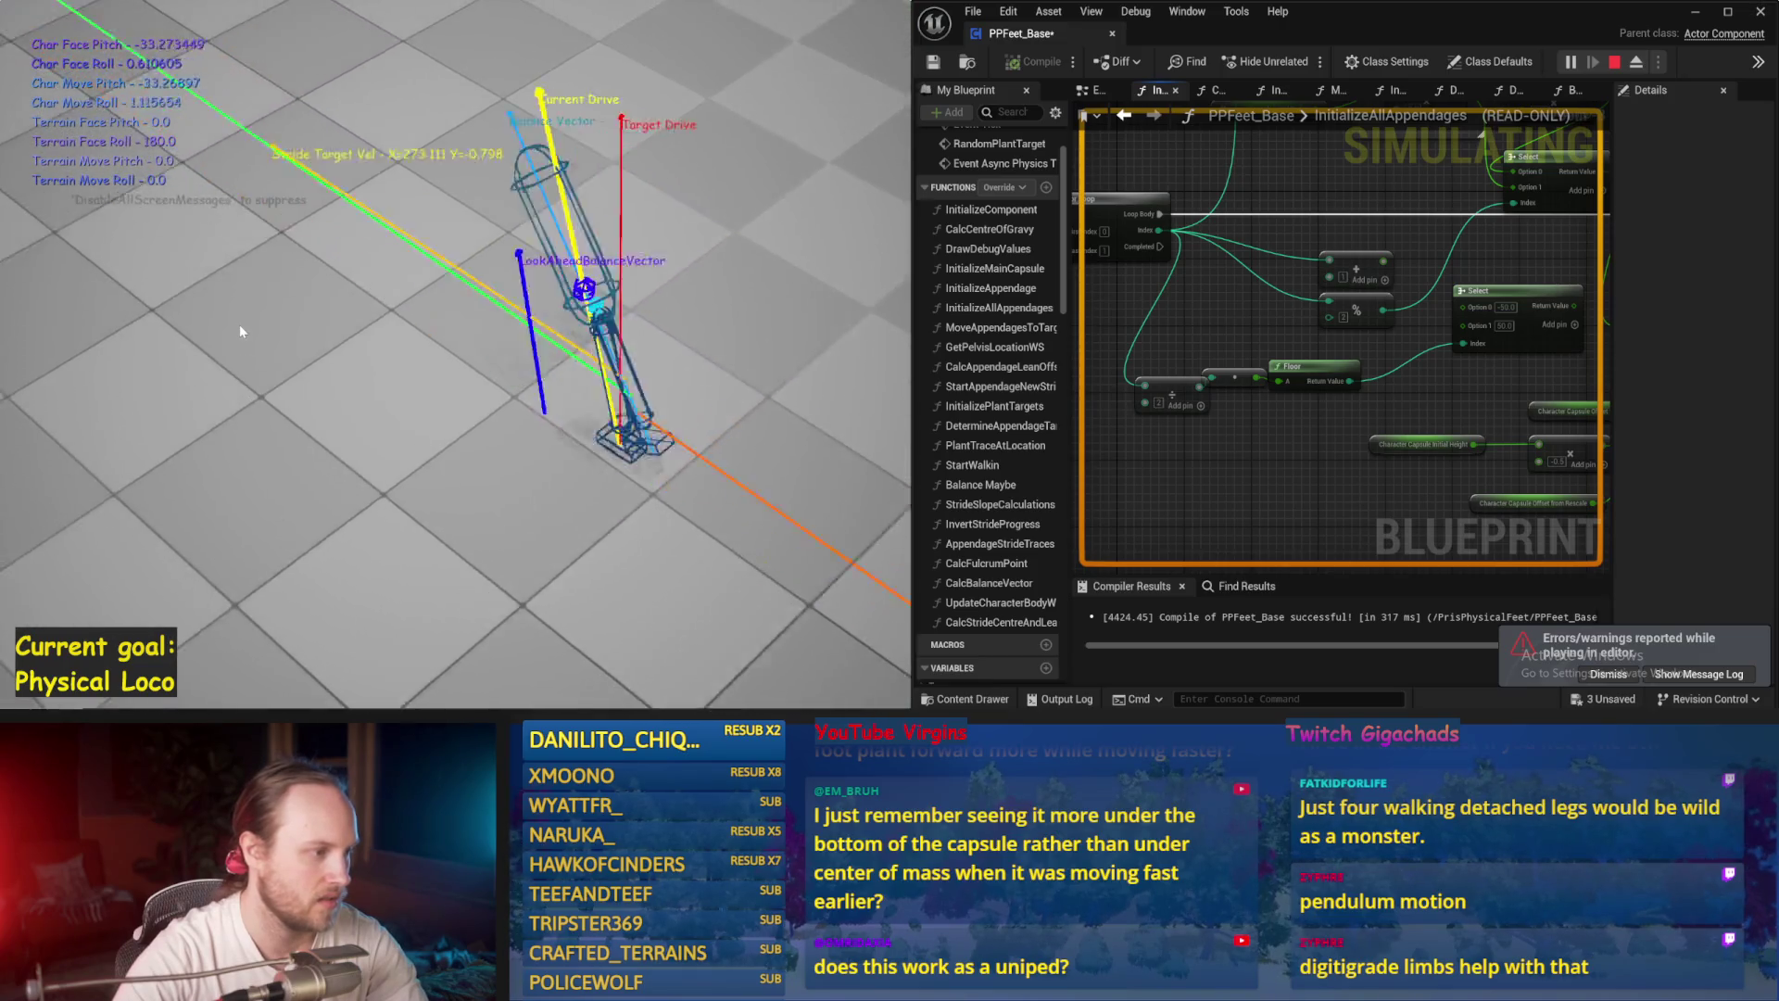
pyautogui.press('Escape')
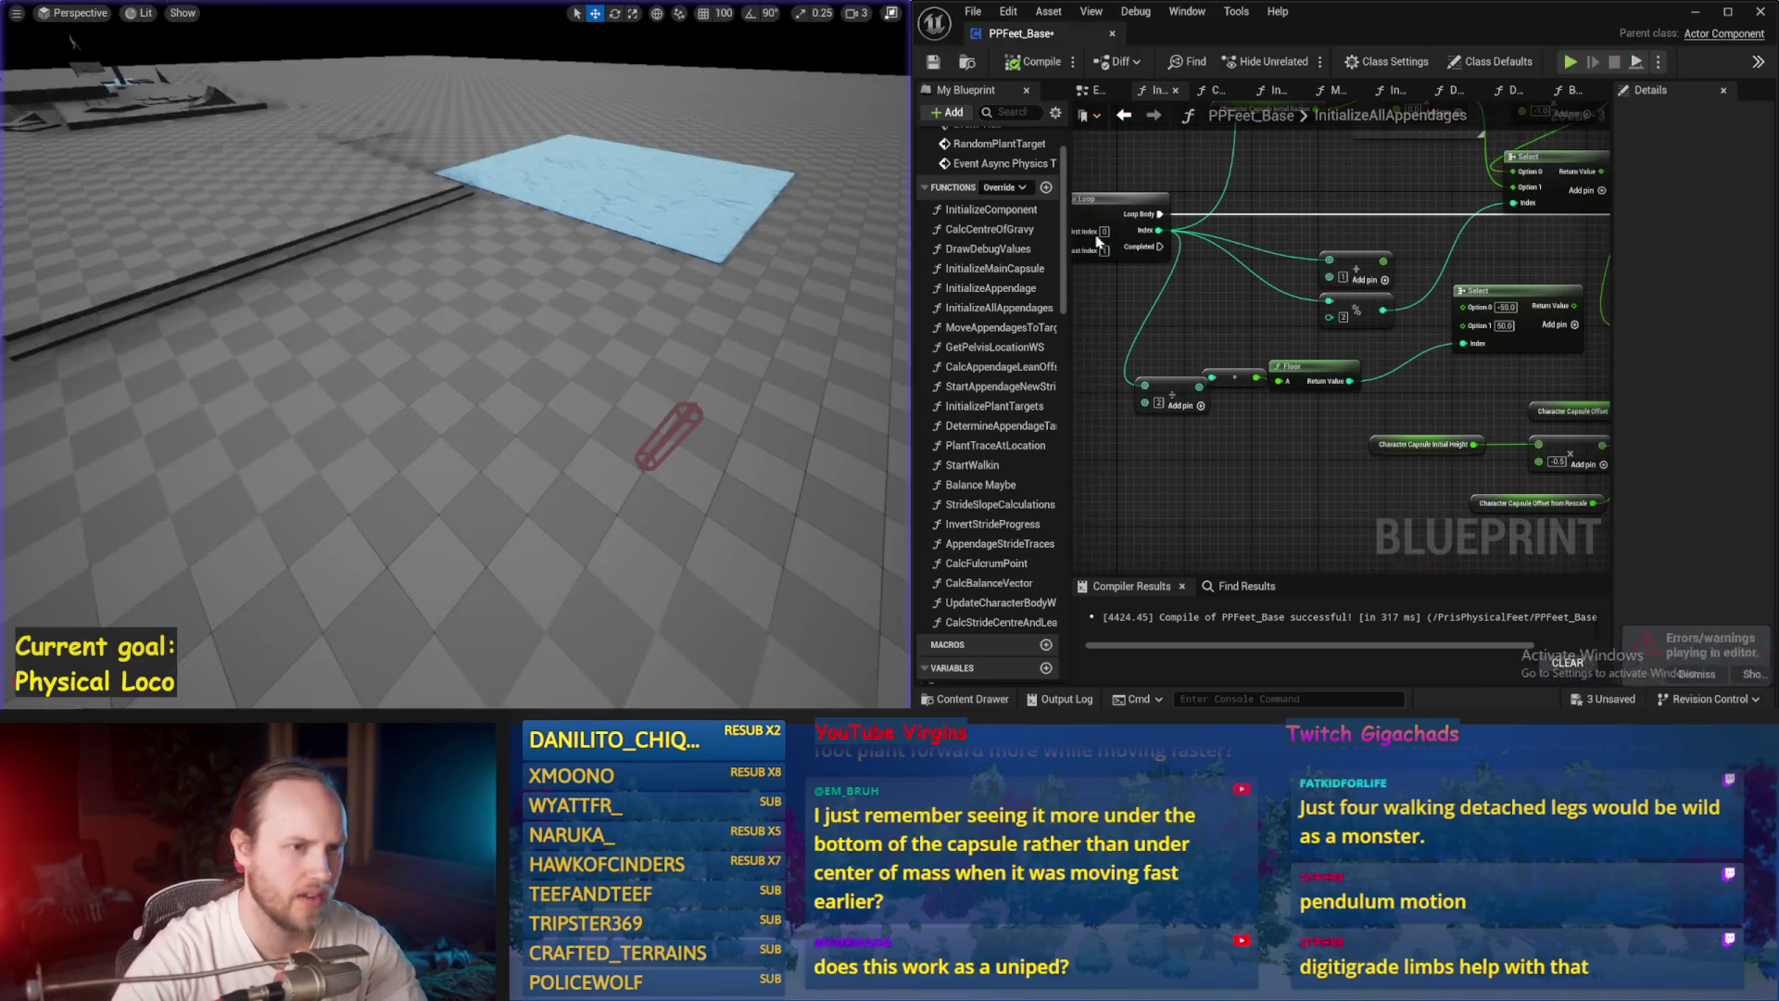
# Step: Run one last simulation, stop it after the capsule tips, and restore the full level editor layout
pyautogui.hotkey('alt', 's')
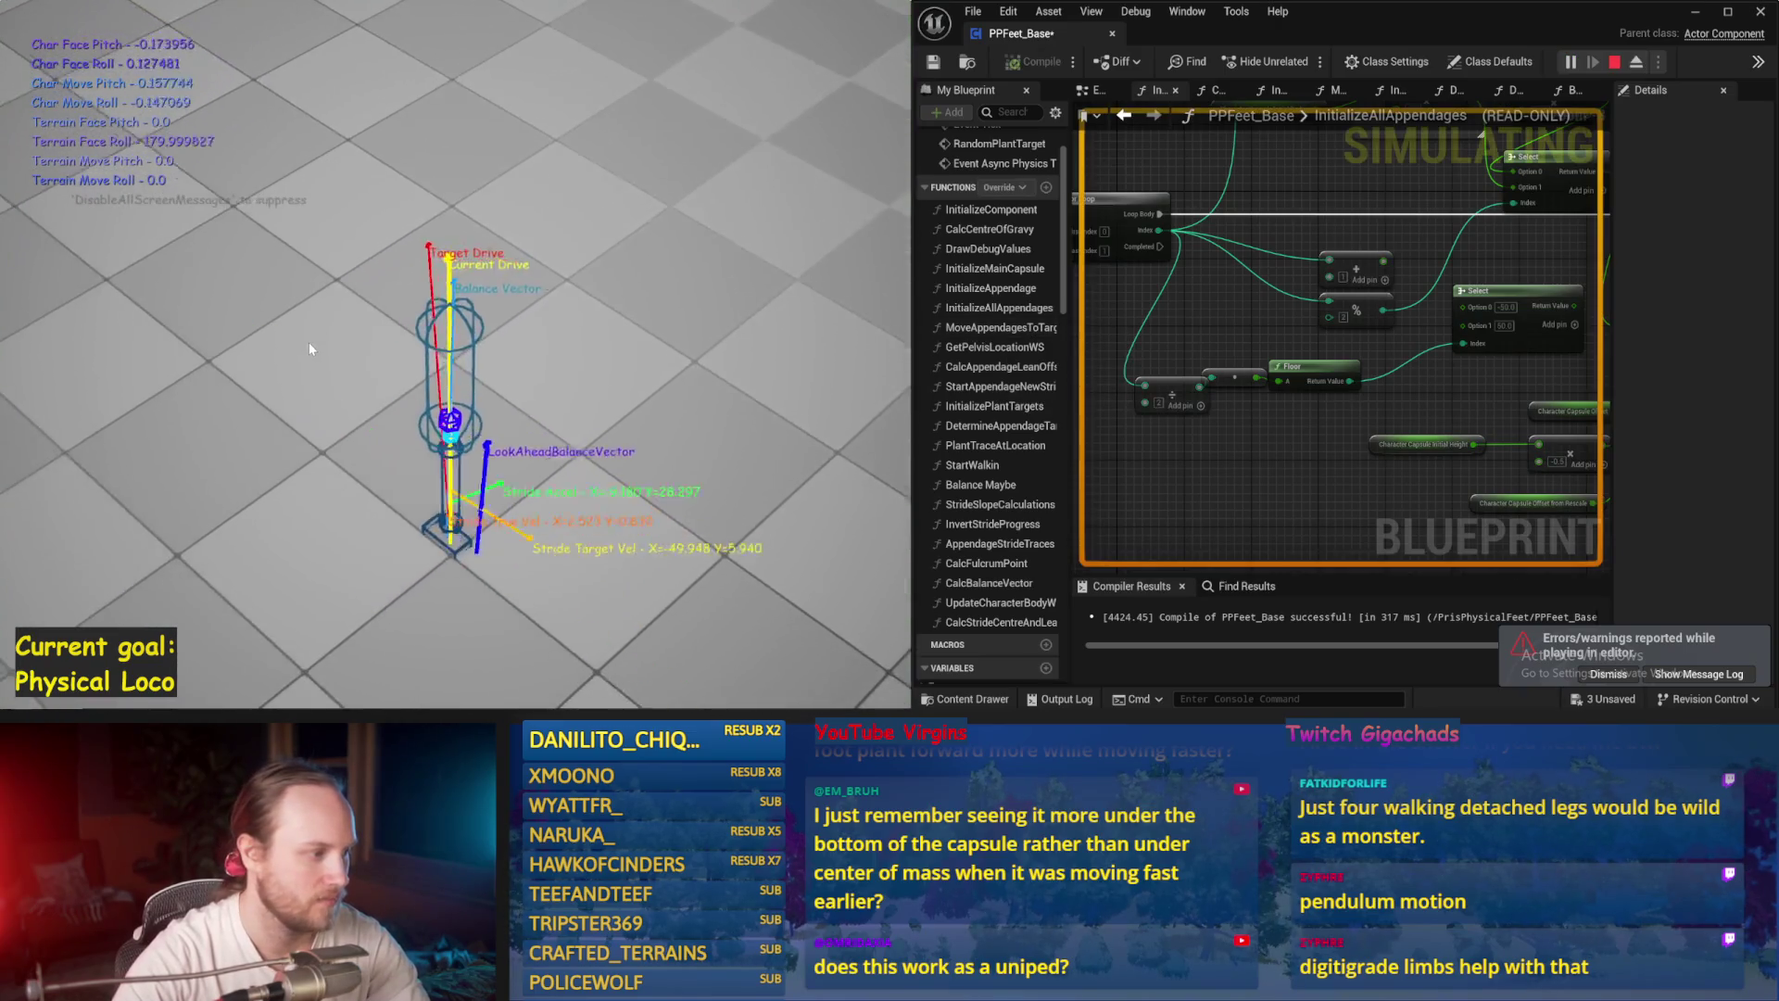
pyautogui.press('Escape')
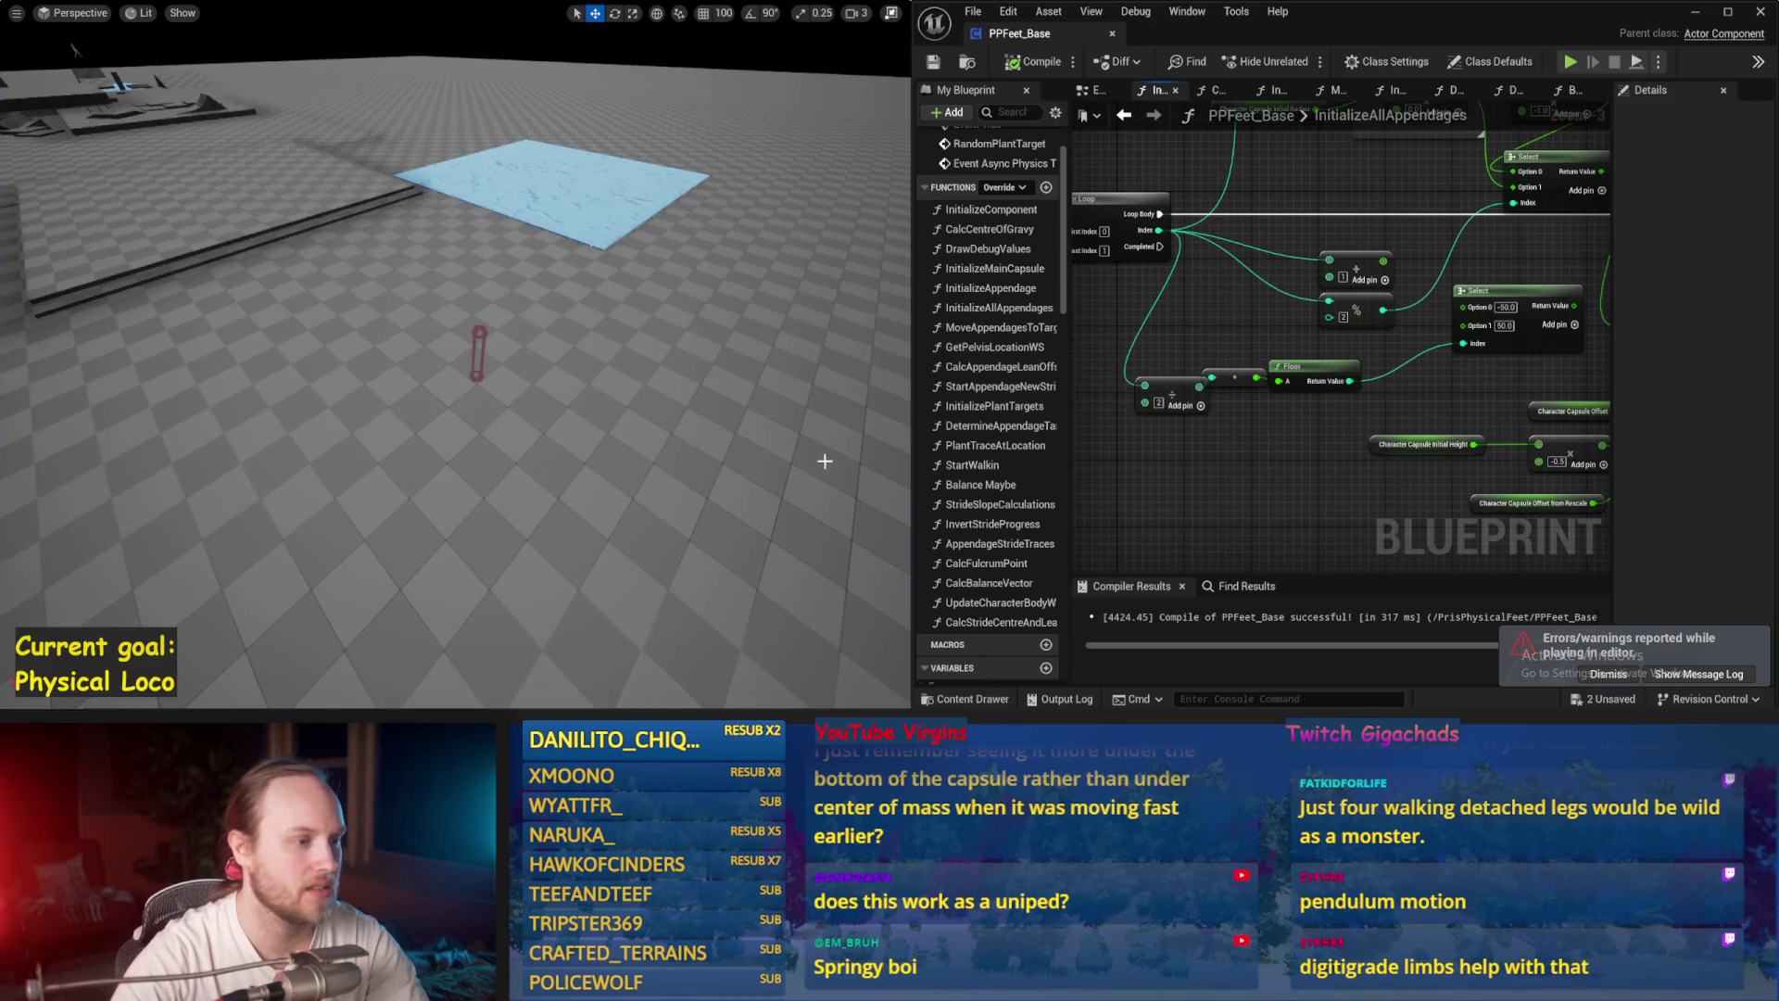
pyautogui.moveTo(1204, 449); pyautogui.dragTo(1263, 445)
pyautogui.click(703, 531)
pyautogui.press('F11')
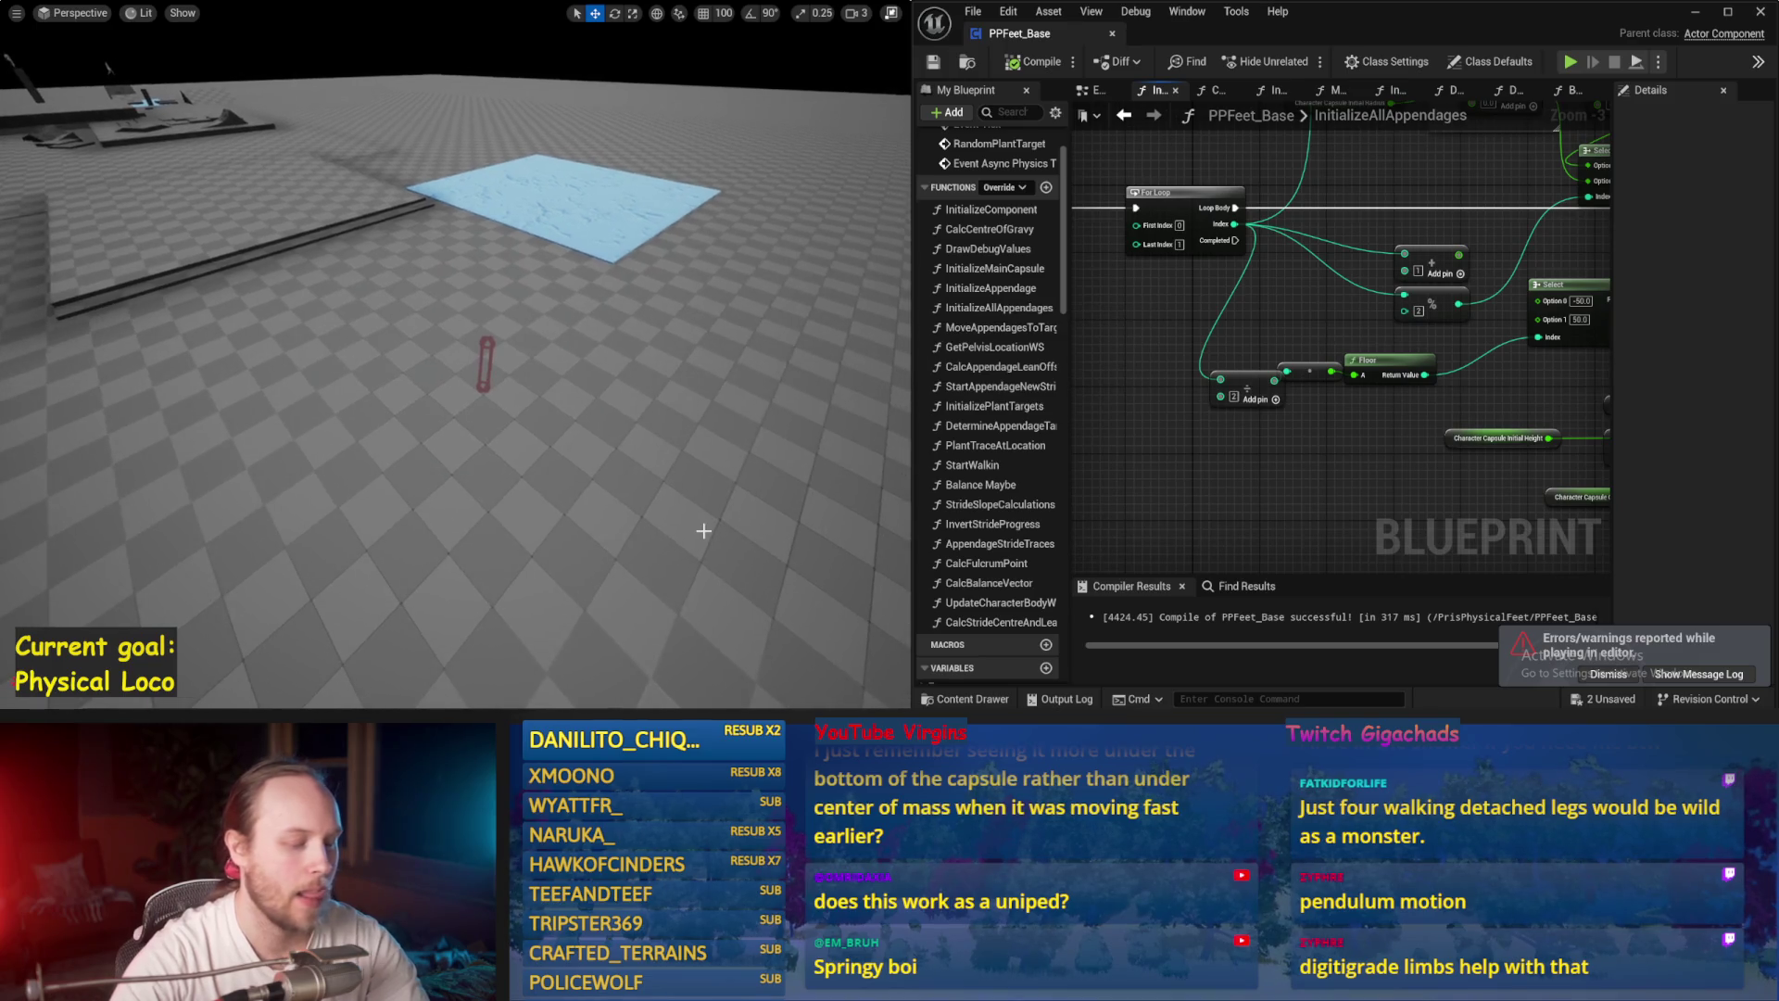
# Step: Duplicate PPFeet_70PerStride_FlatFootTesting from its right-click menu in the Content Browser
pyautogui.click(617, 647)
pyautogui.scroll(-2, 556, 603)
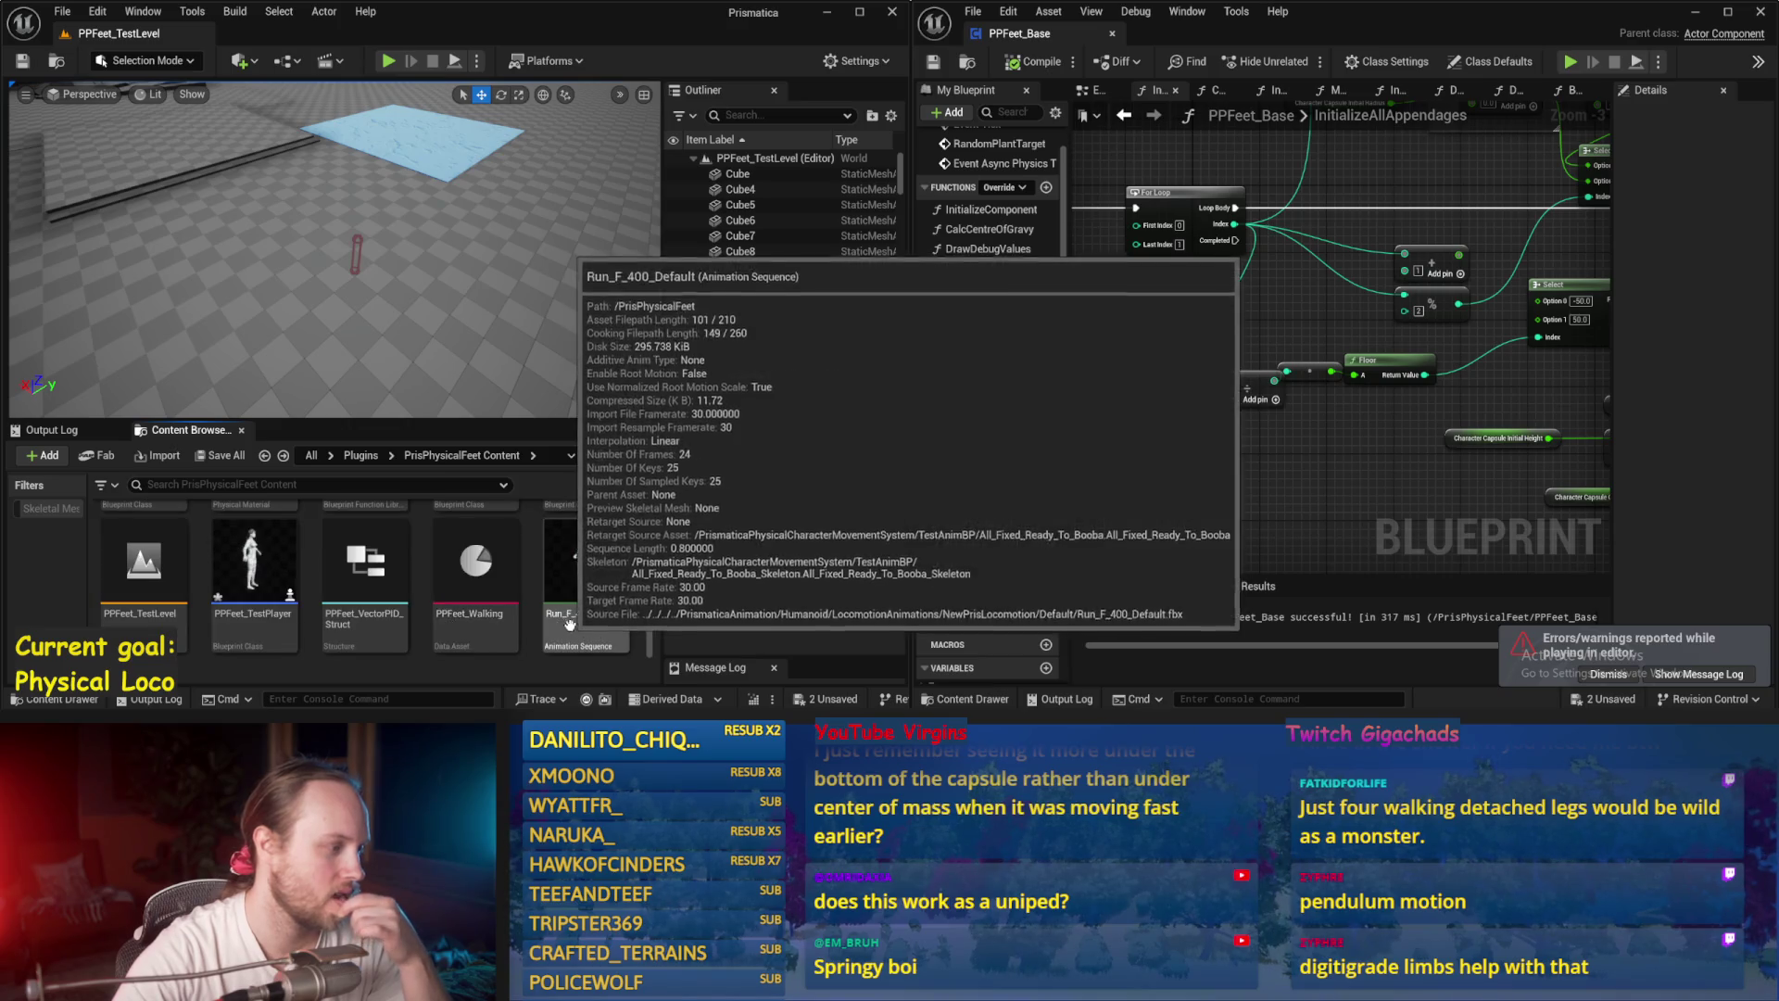
pyautogui.scroll(3, 546, 594)
pyautogui.click(584, 553)
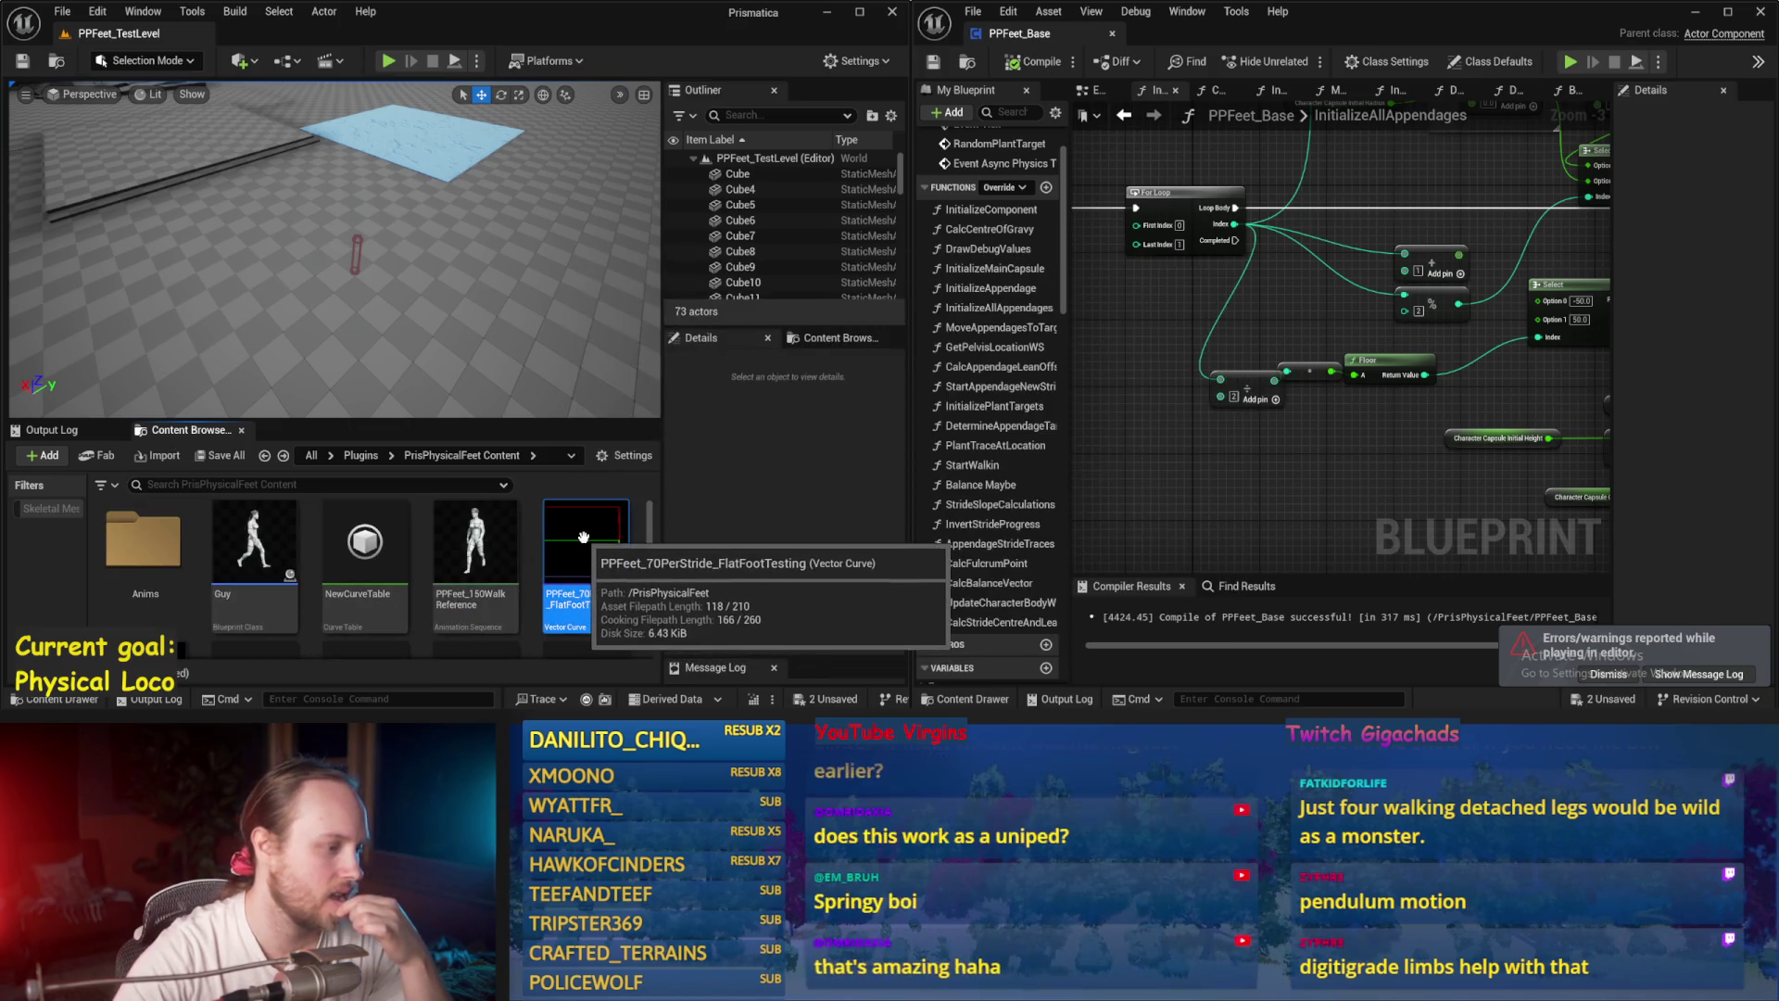
pyautogui.rightClick(584, 553)
pyautogui.moveTo(649, 427)
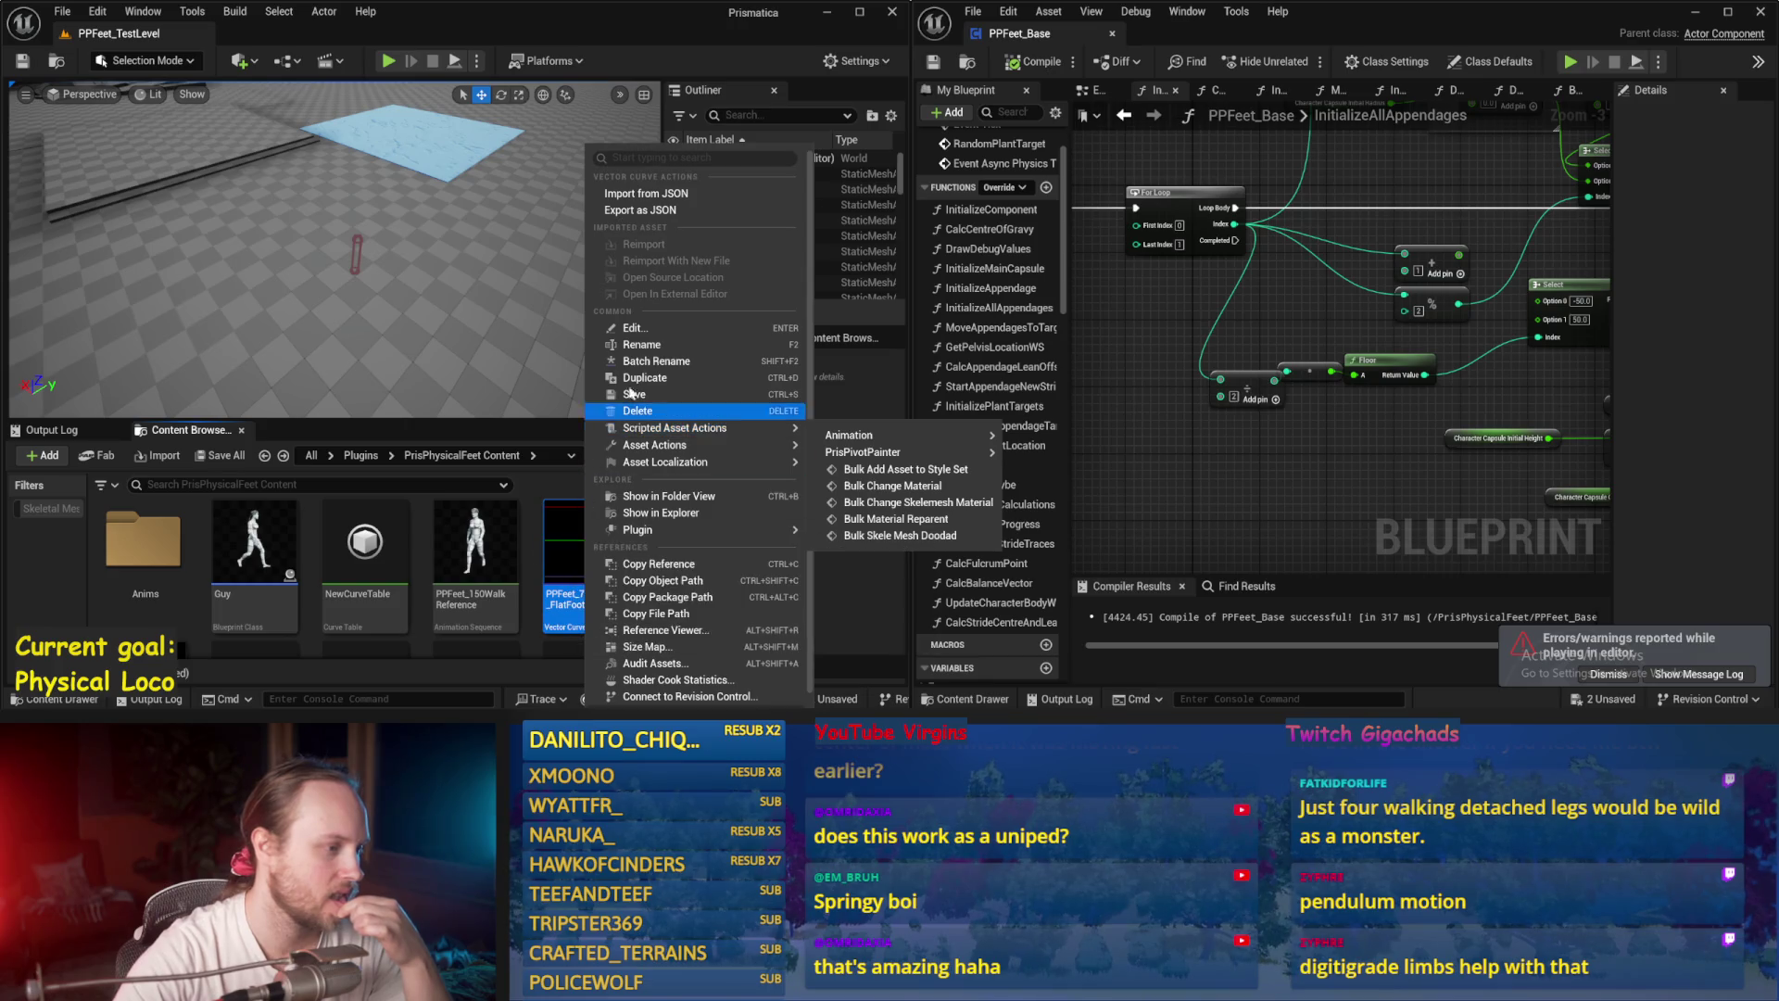
pyautogui.click(642, 378)
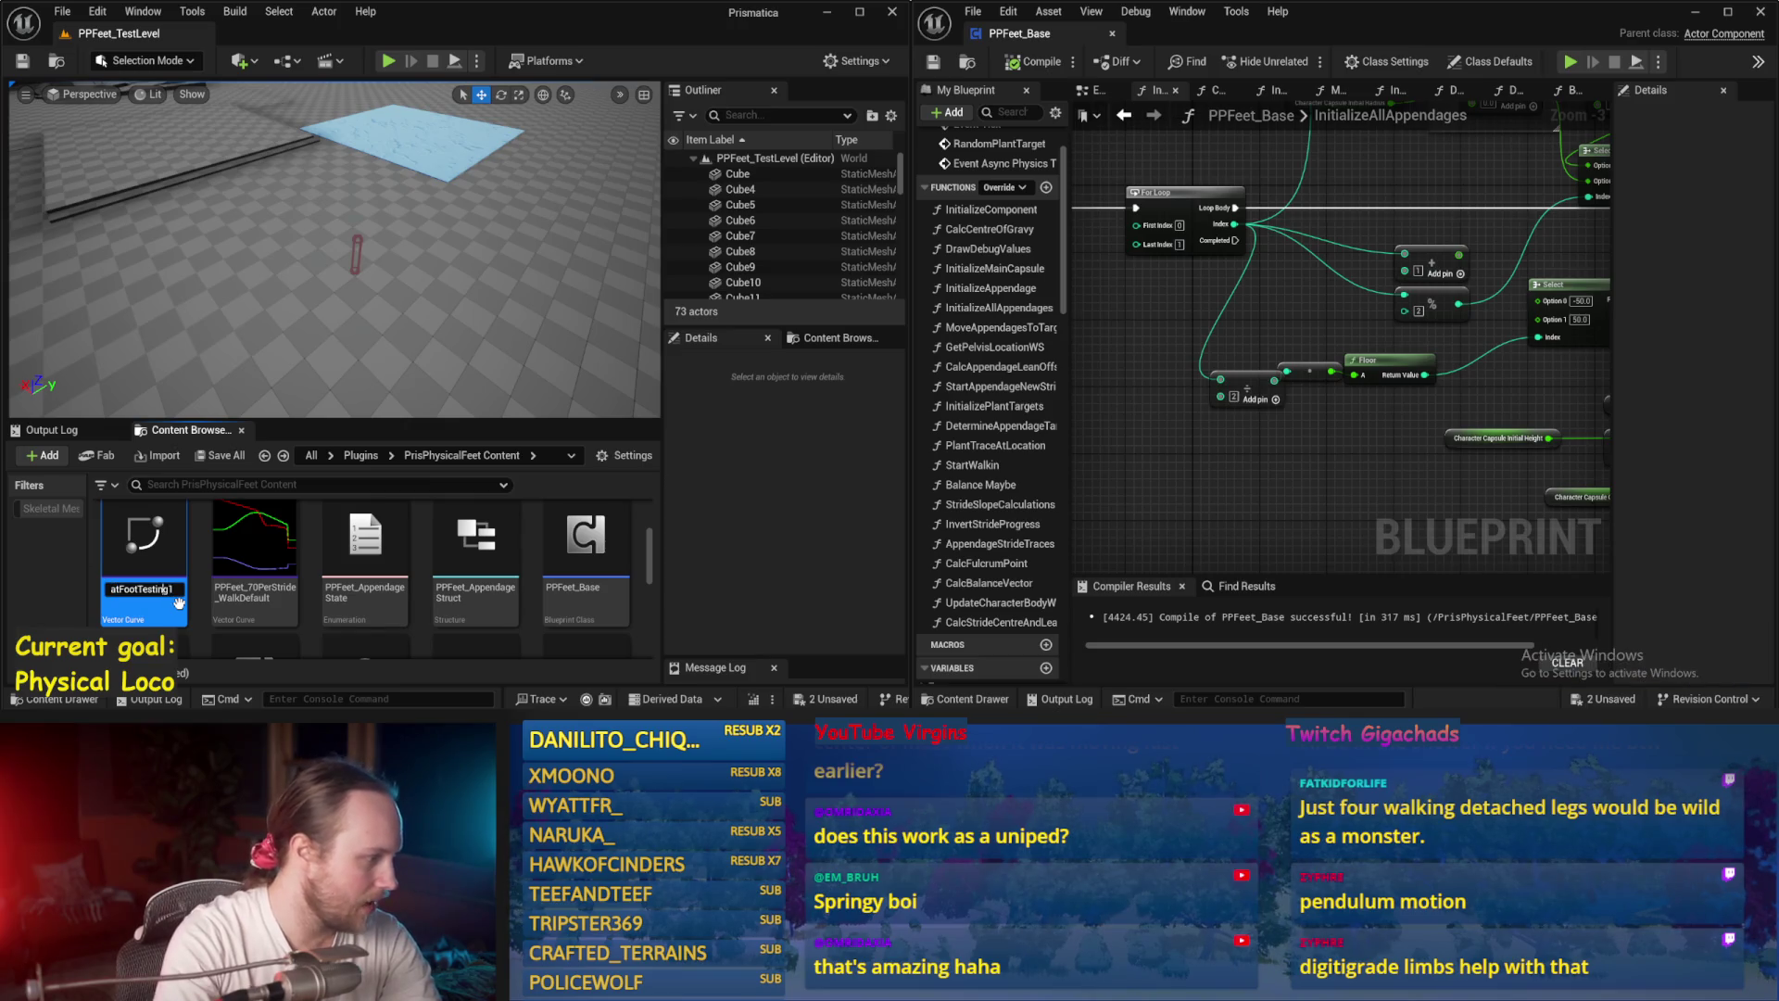
# Step: Rename the duplicate curve to PPFeet_70PerStride_FlatFootHOPTEST
pyautogui.press('BackSpace')
pyautogui.press('BackSpace')
pyautogui.press('BackSpace')
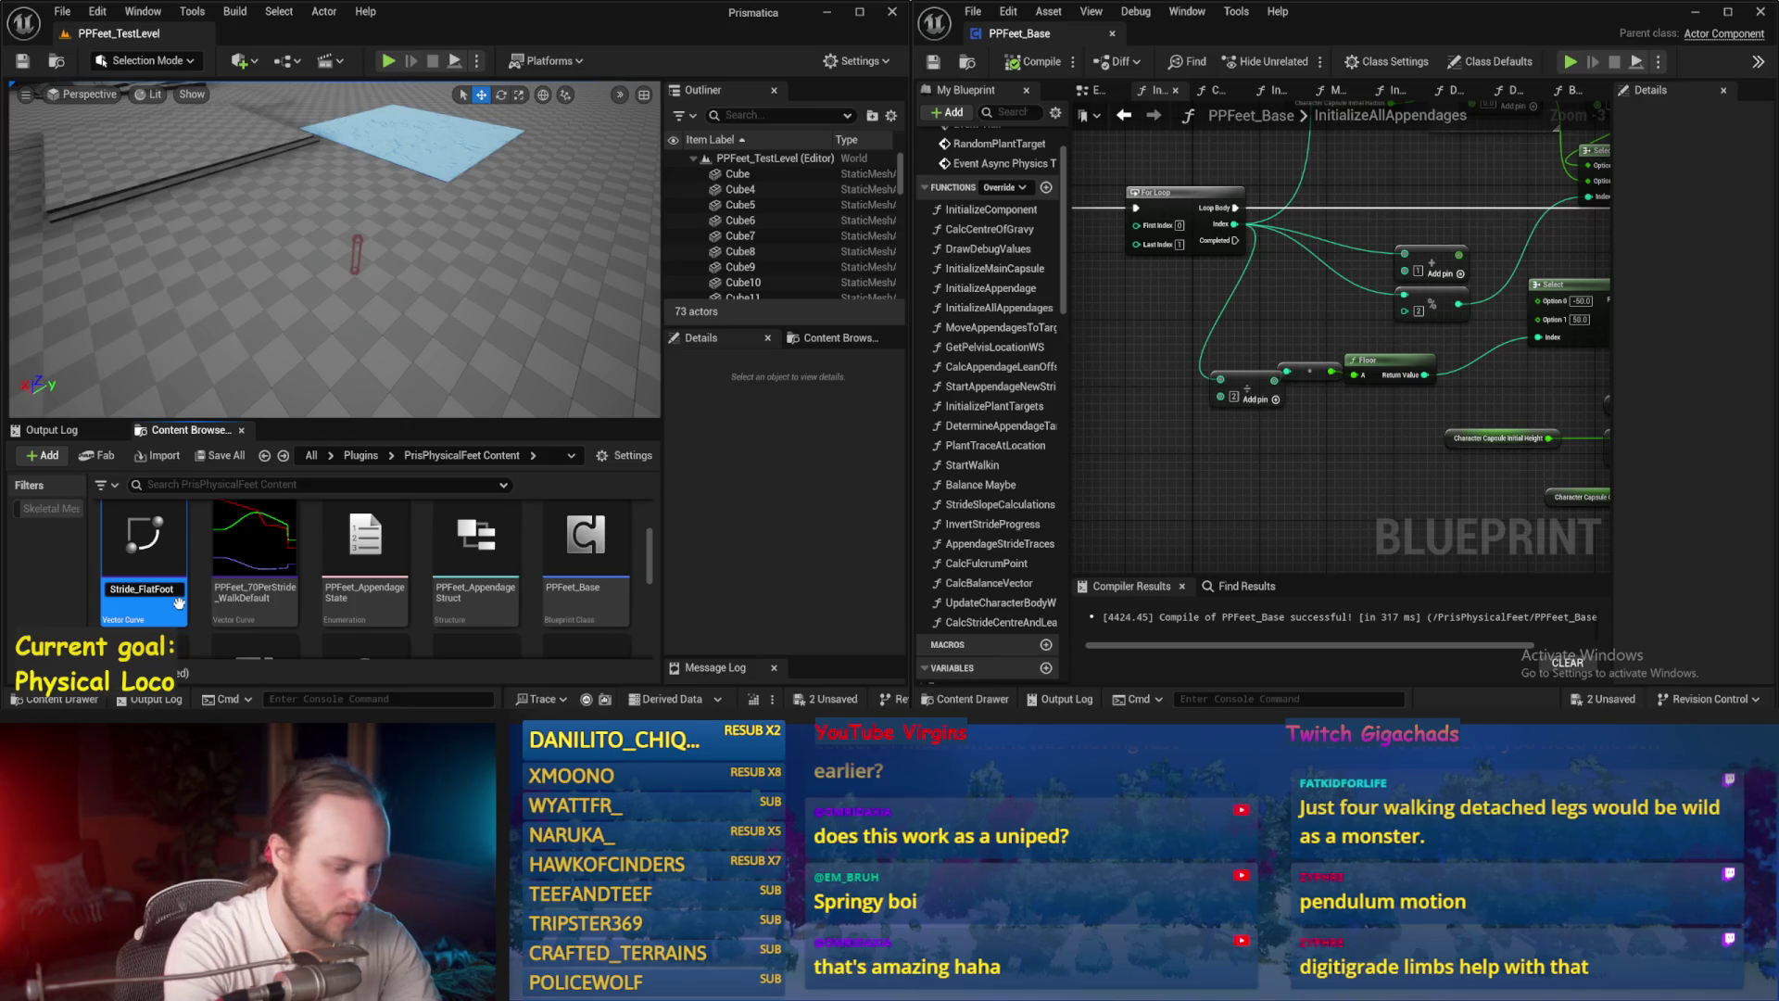
pyautogui.write('TES')
pyautogui.press('Return')
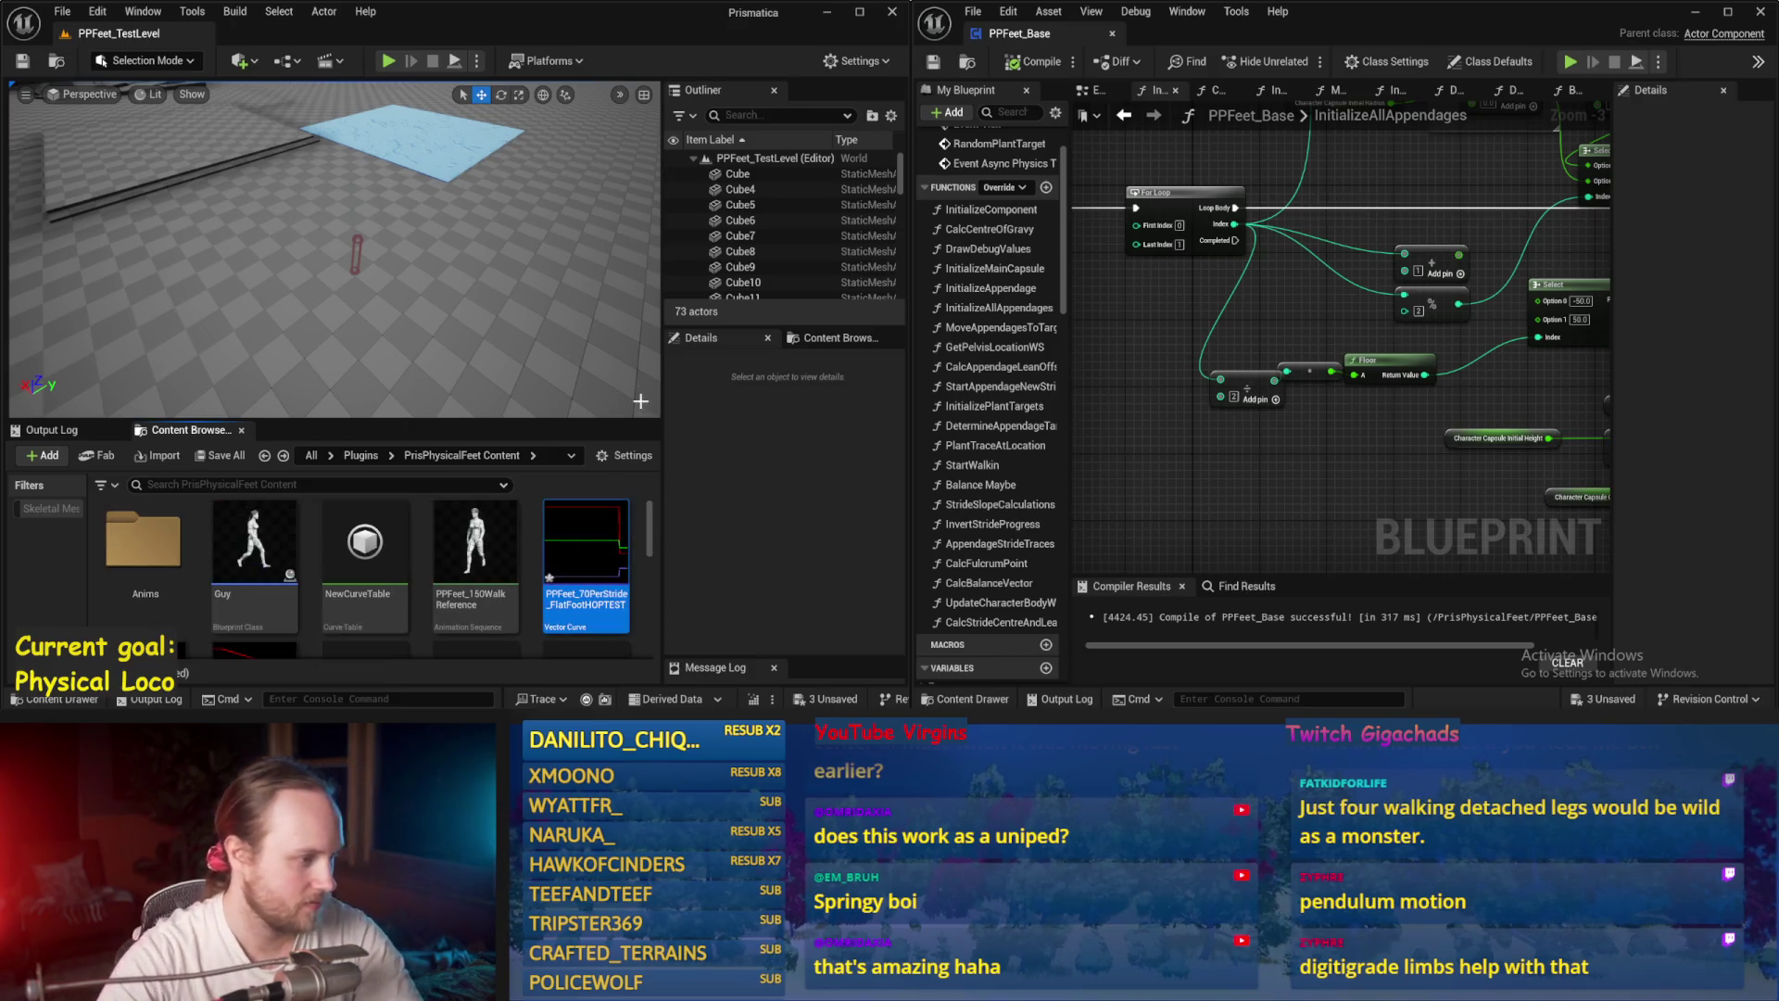
# Step: Open the HOPTEST curve, frame its curves, and delete the stray keys before time 0
pyautogui.doubleClick(624, 536)
pyautogui.scroll(2, 1438, 398)
pyautogui.press('f')
pyautogui.scroll(2, 1405, 390)
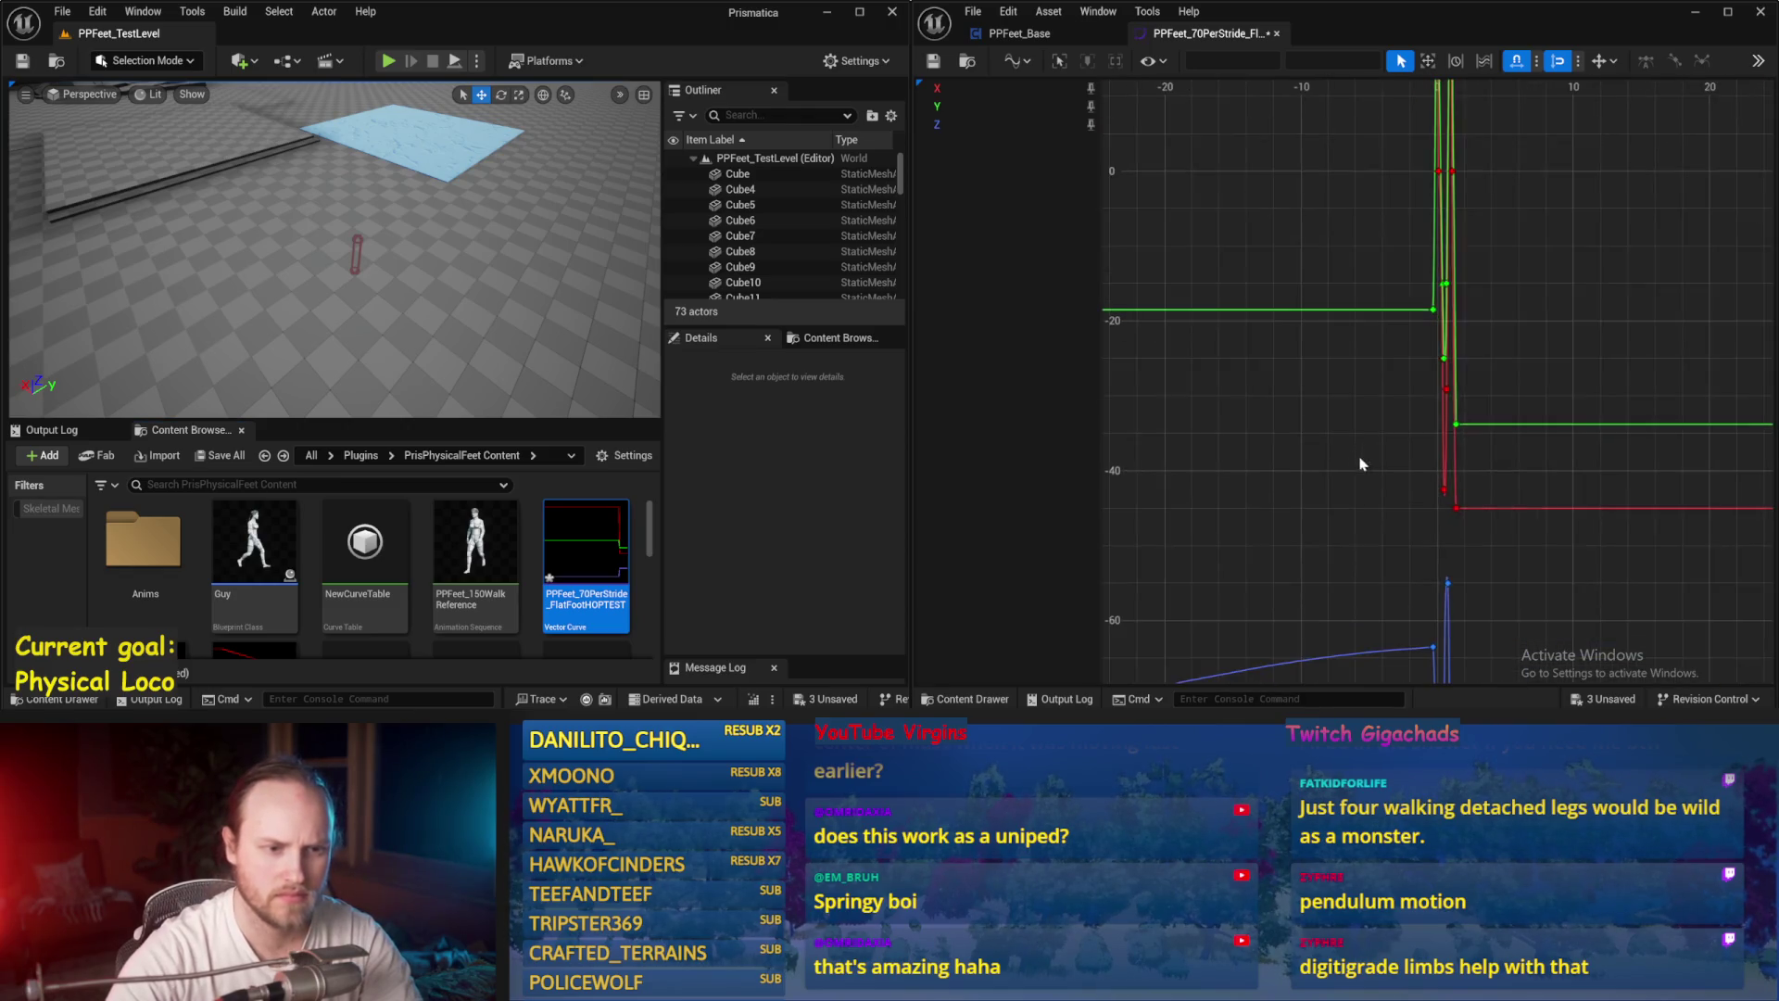
pyautogui.scroll(-5, 1223, 445)
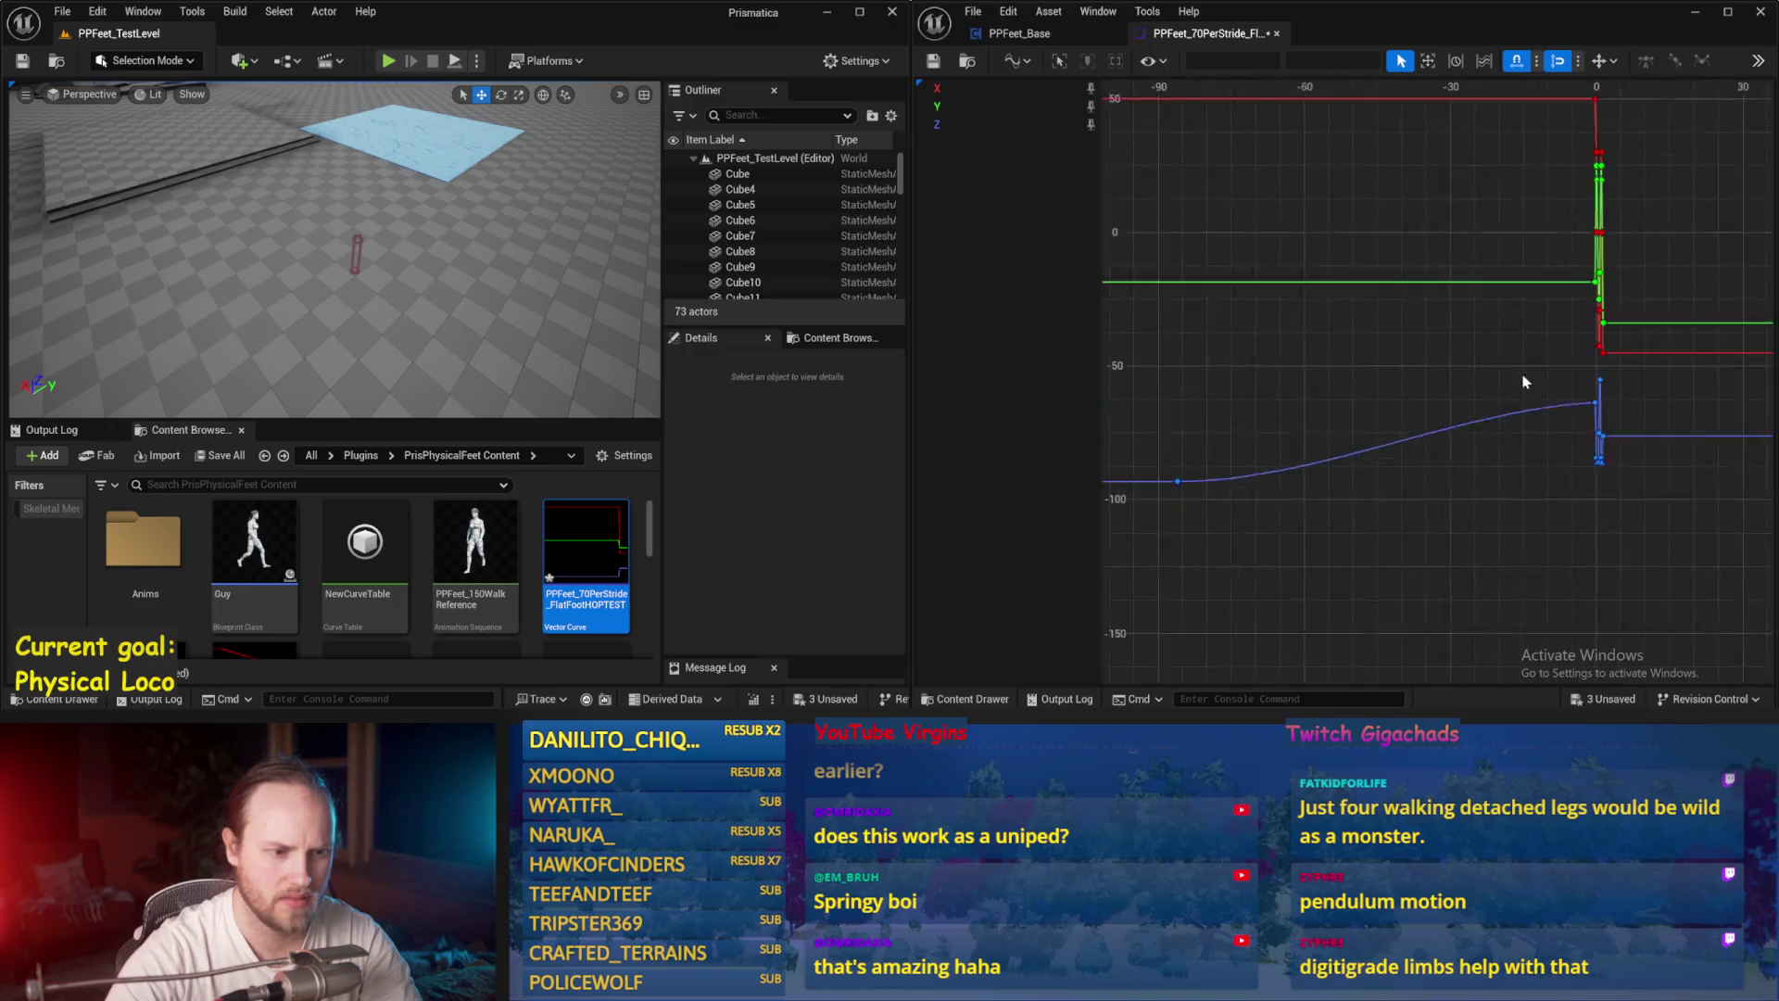
pyautogui.hotkey('ctrl', 'a')
pyautogui.press('Delete')
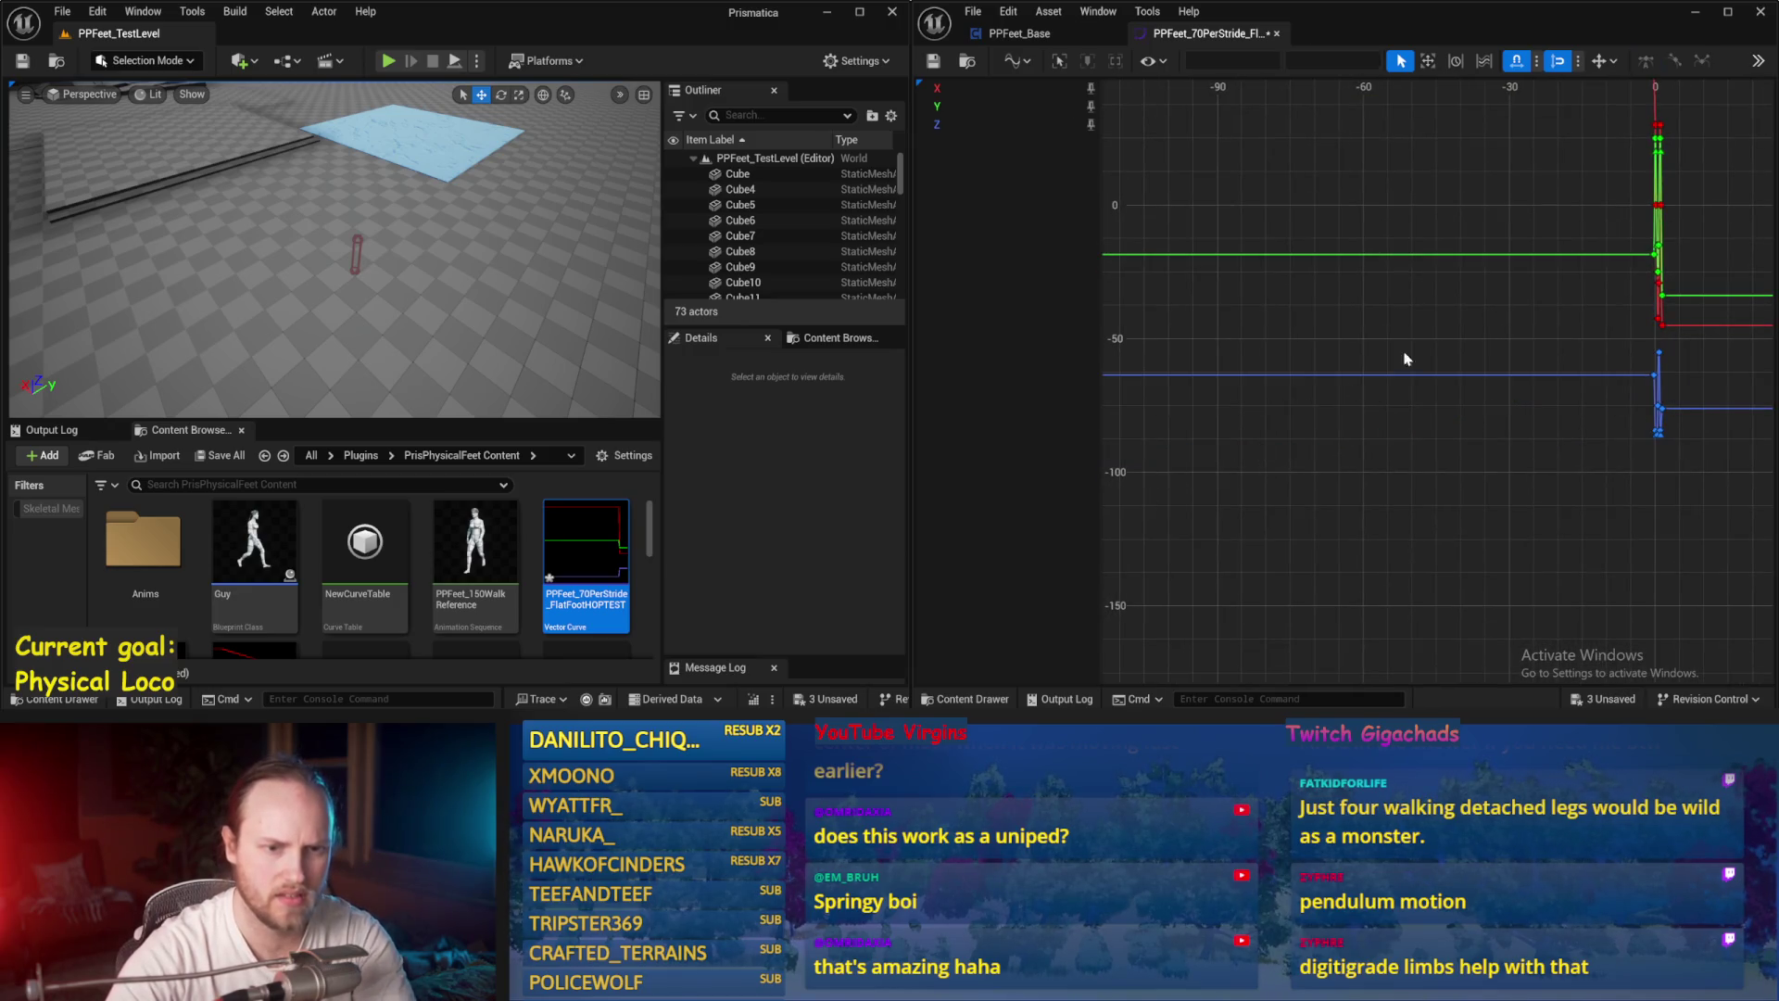
# Step: Check the curve display options and widen the Curve Editor panel
pyautogui.scroll(1, 1310, 358)
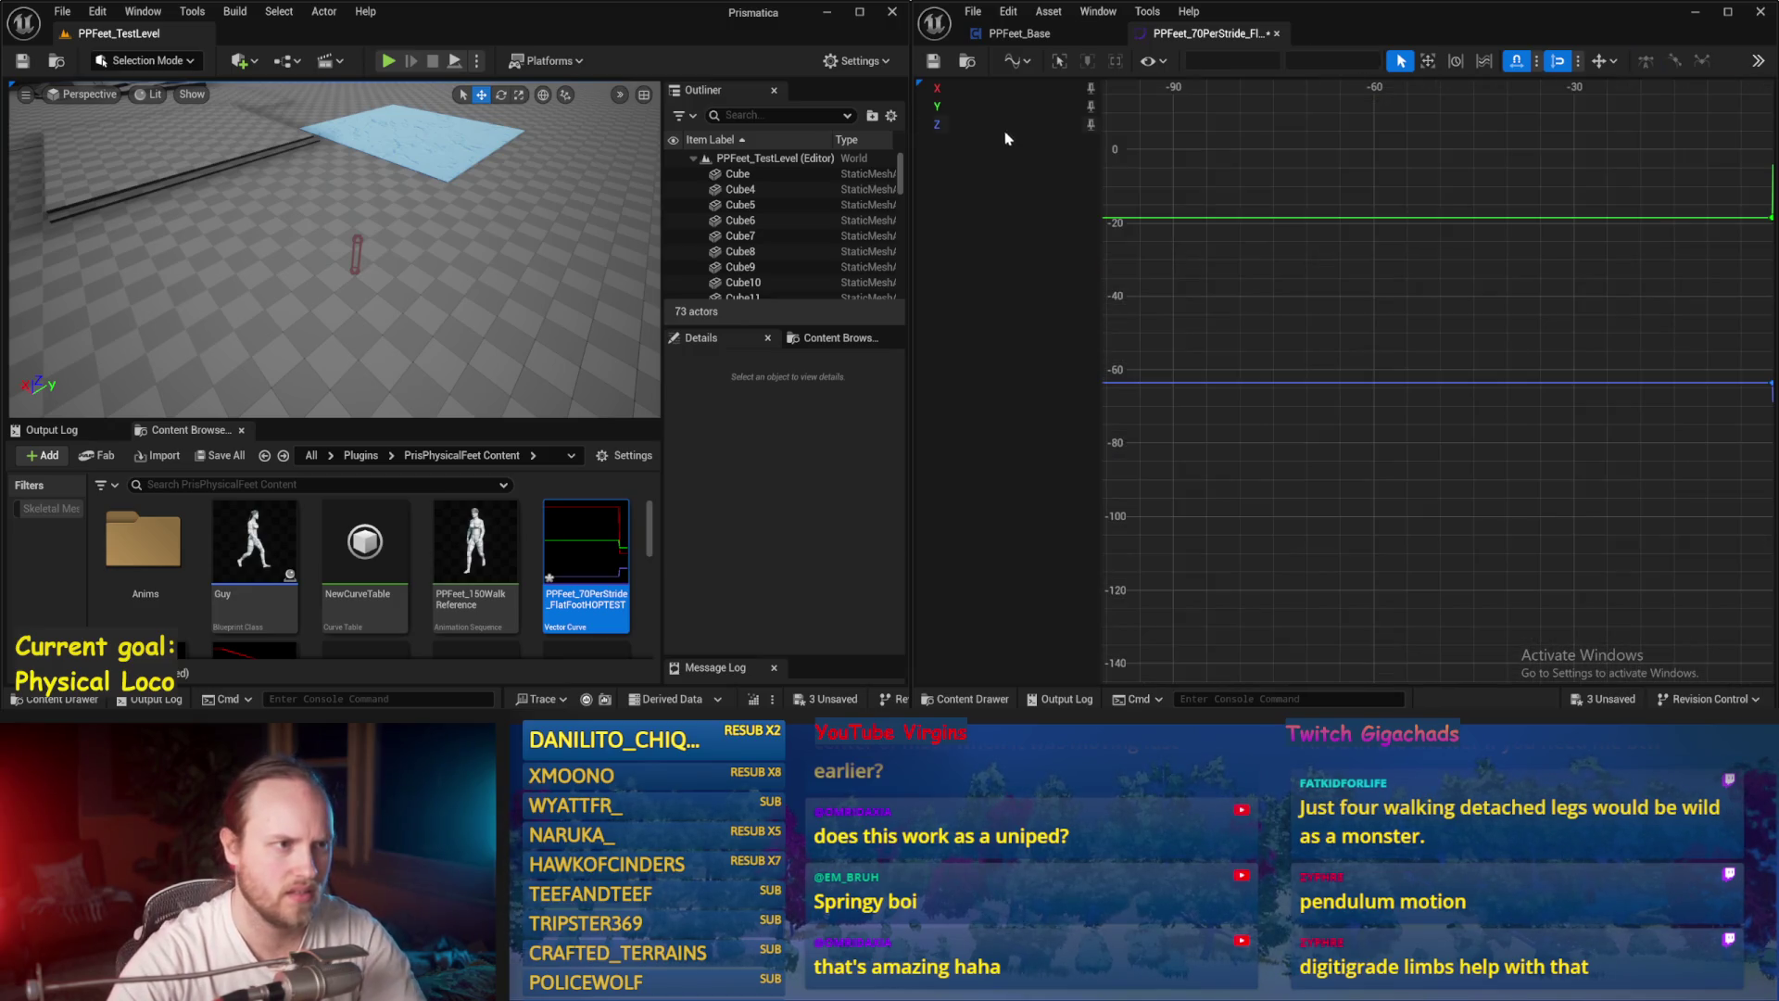
pyautogui.click(1162, 62)
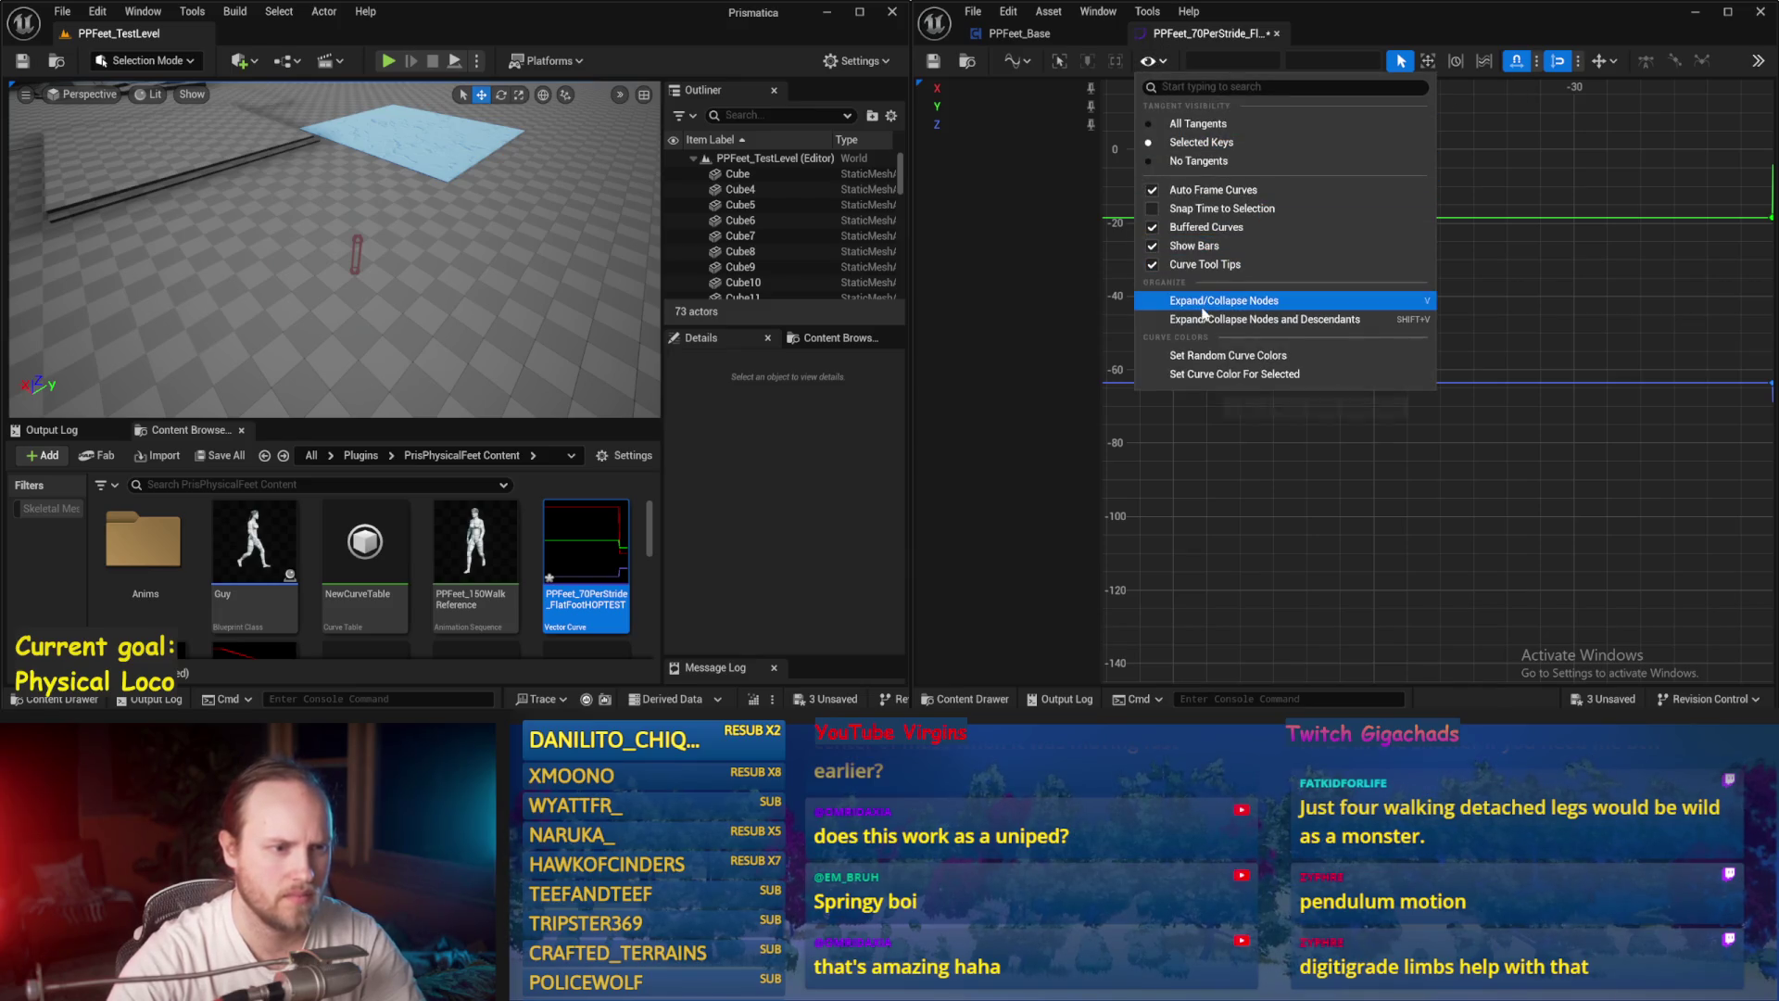
pyautogui.click(1598, 61)
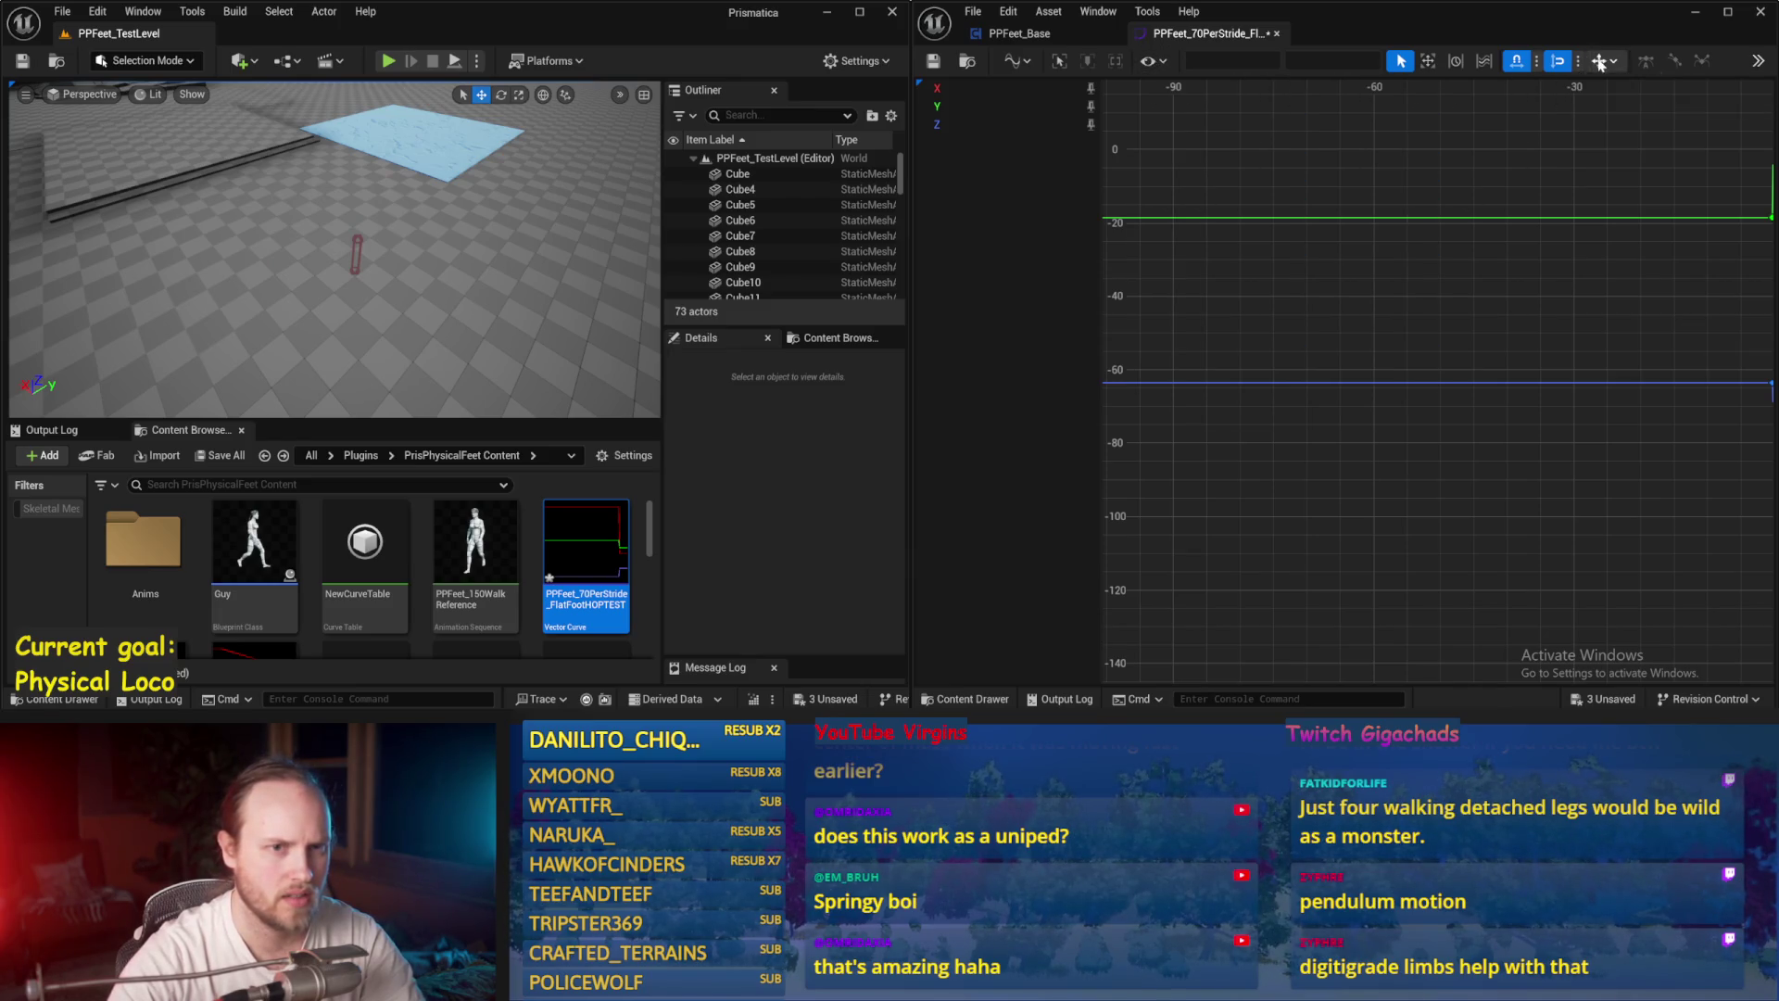
pyautogui.click(1485, 63)
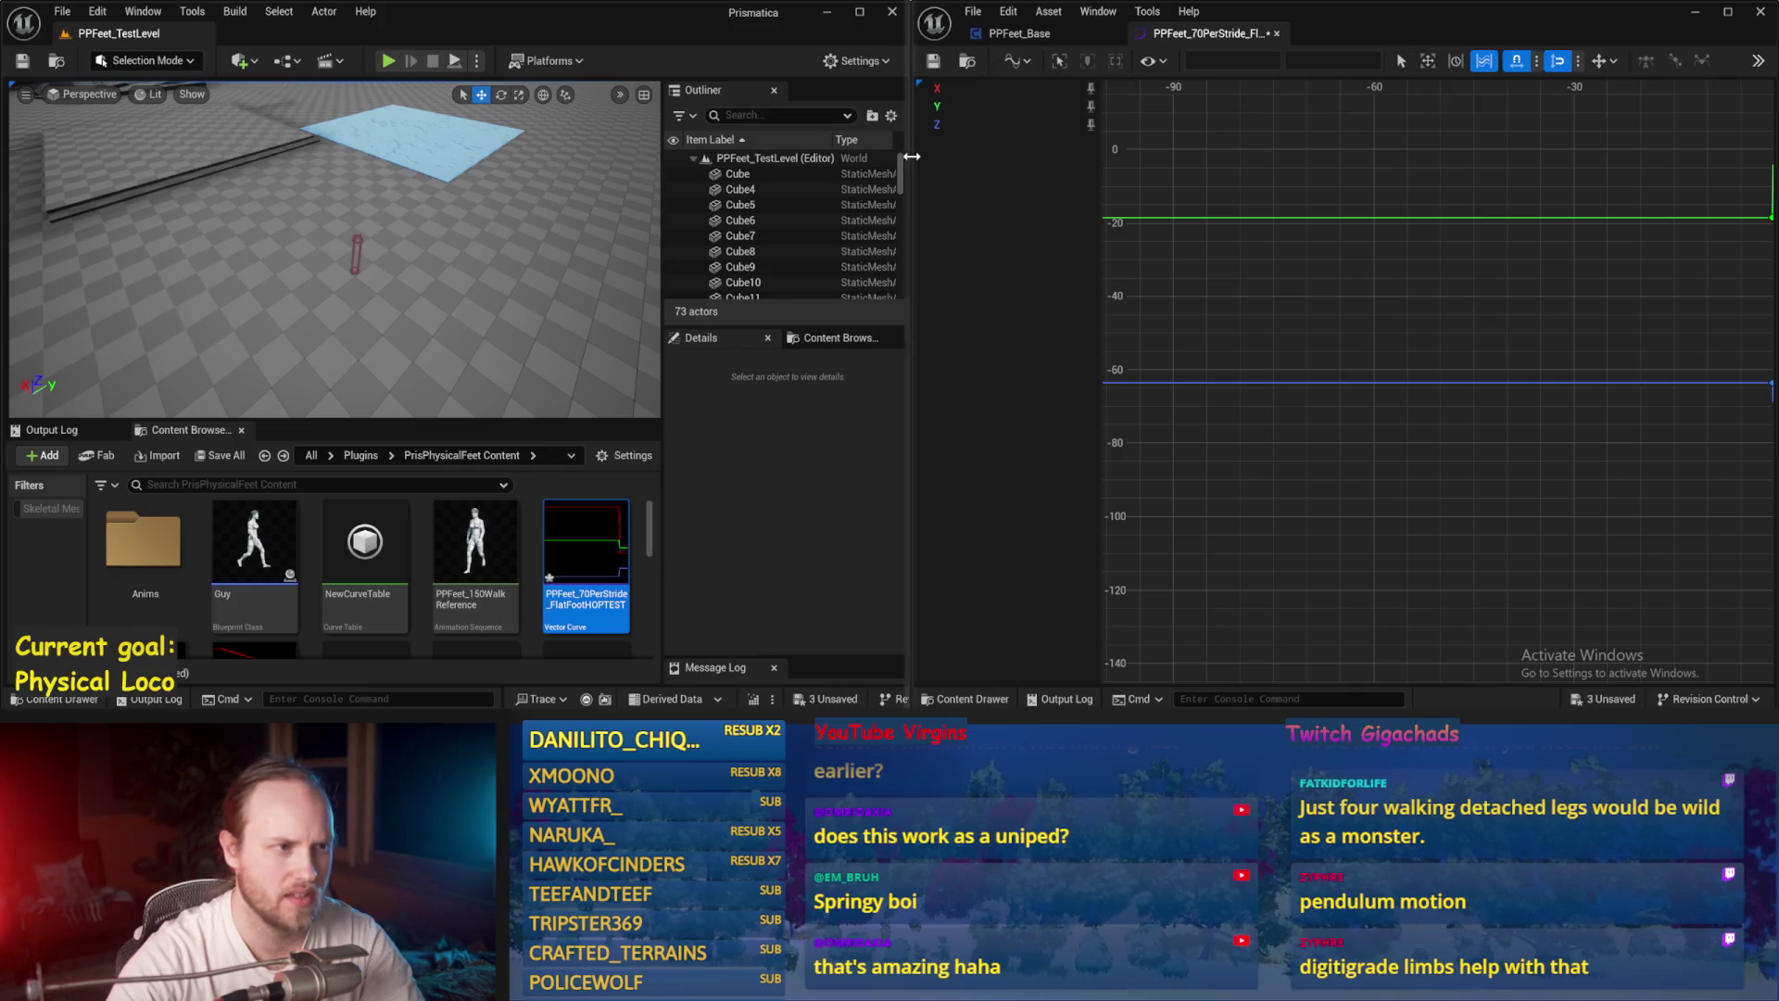
pyautogui.moveTo(912, 154); pyautogui.dragTo(544, 154)
pyautogui.scroll(10, 897, 285)
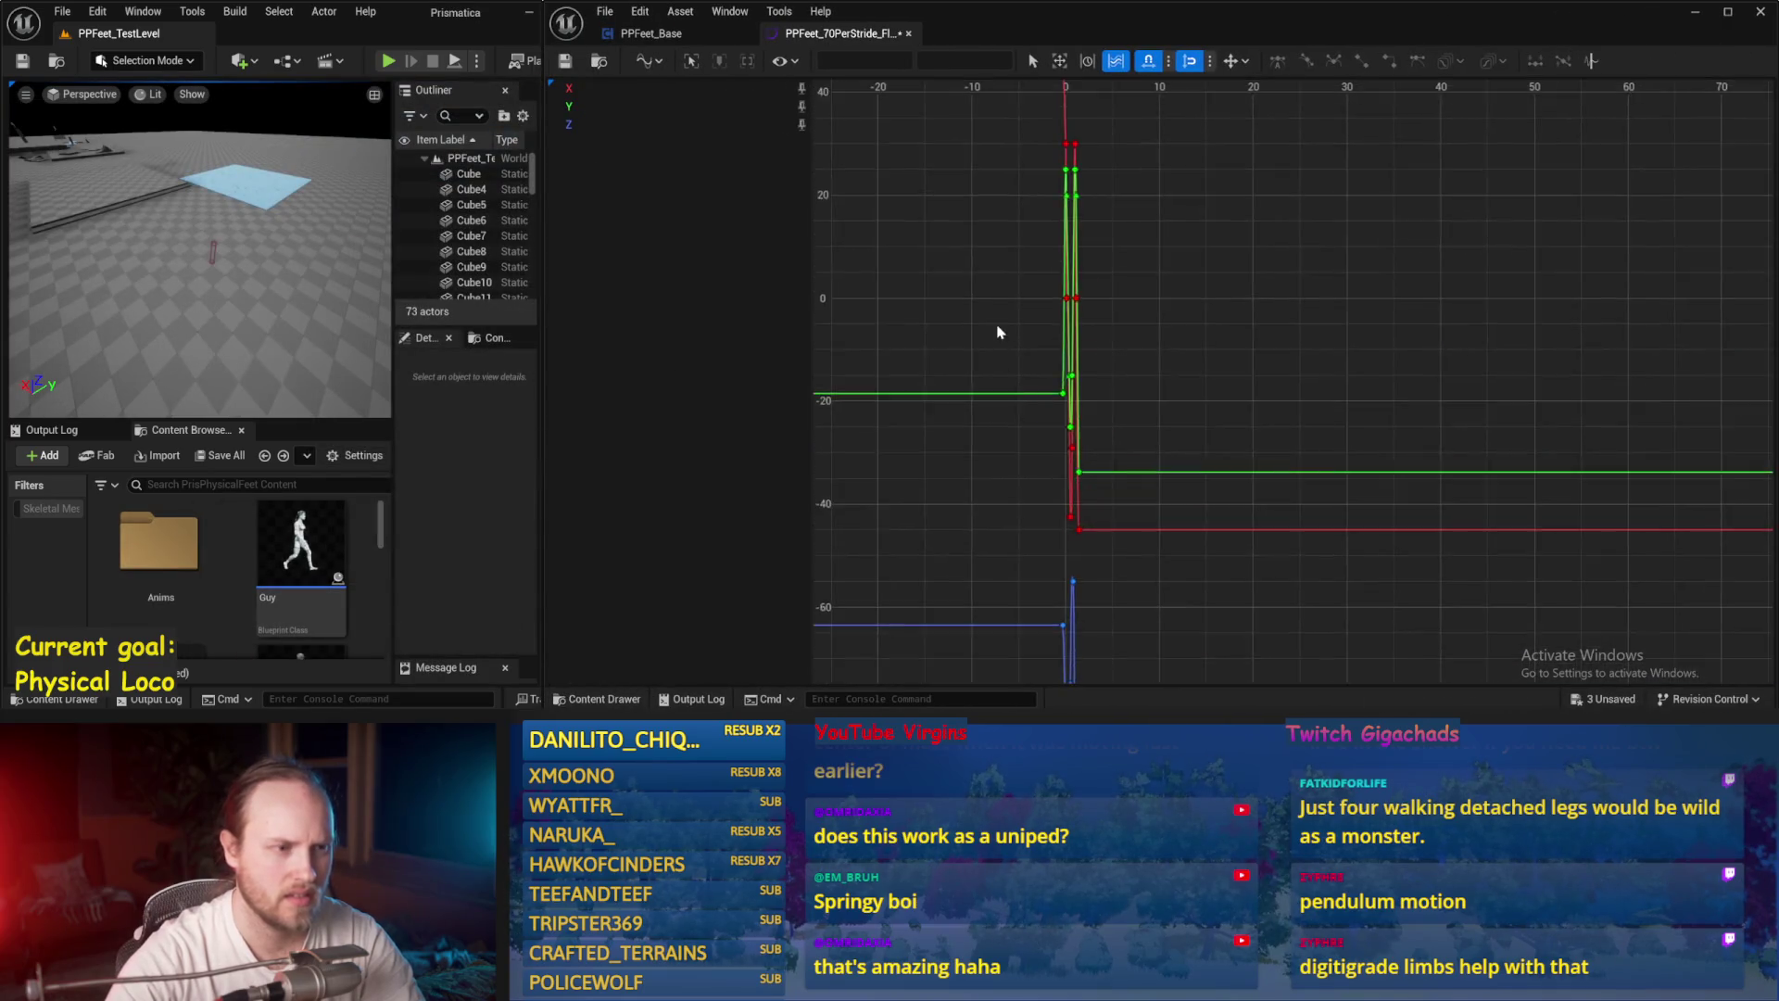
# Step: Reframe the graph, try Normalized View Mode, then switch to Stacked View Mode with X, Y, Z lanes
pyautogui.click(1059, 61)
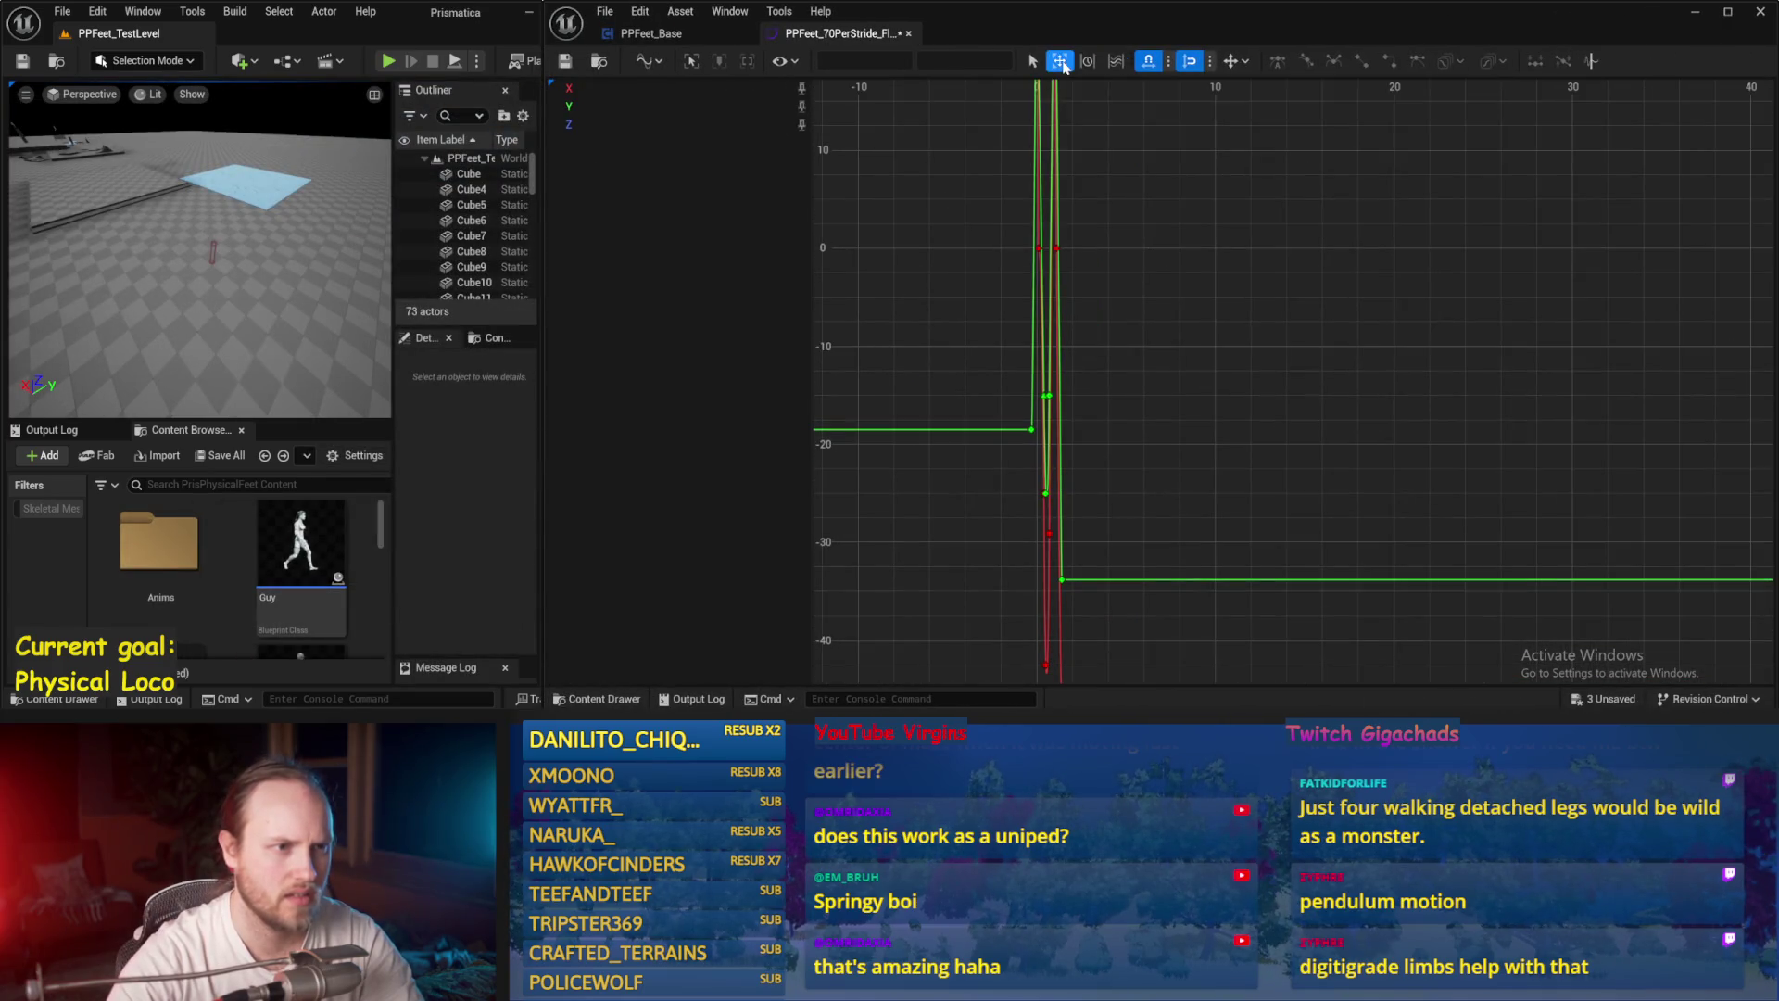
pyautogui.click(1087, 61)
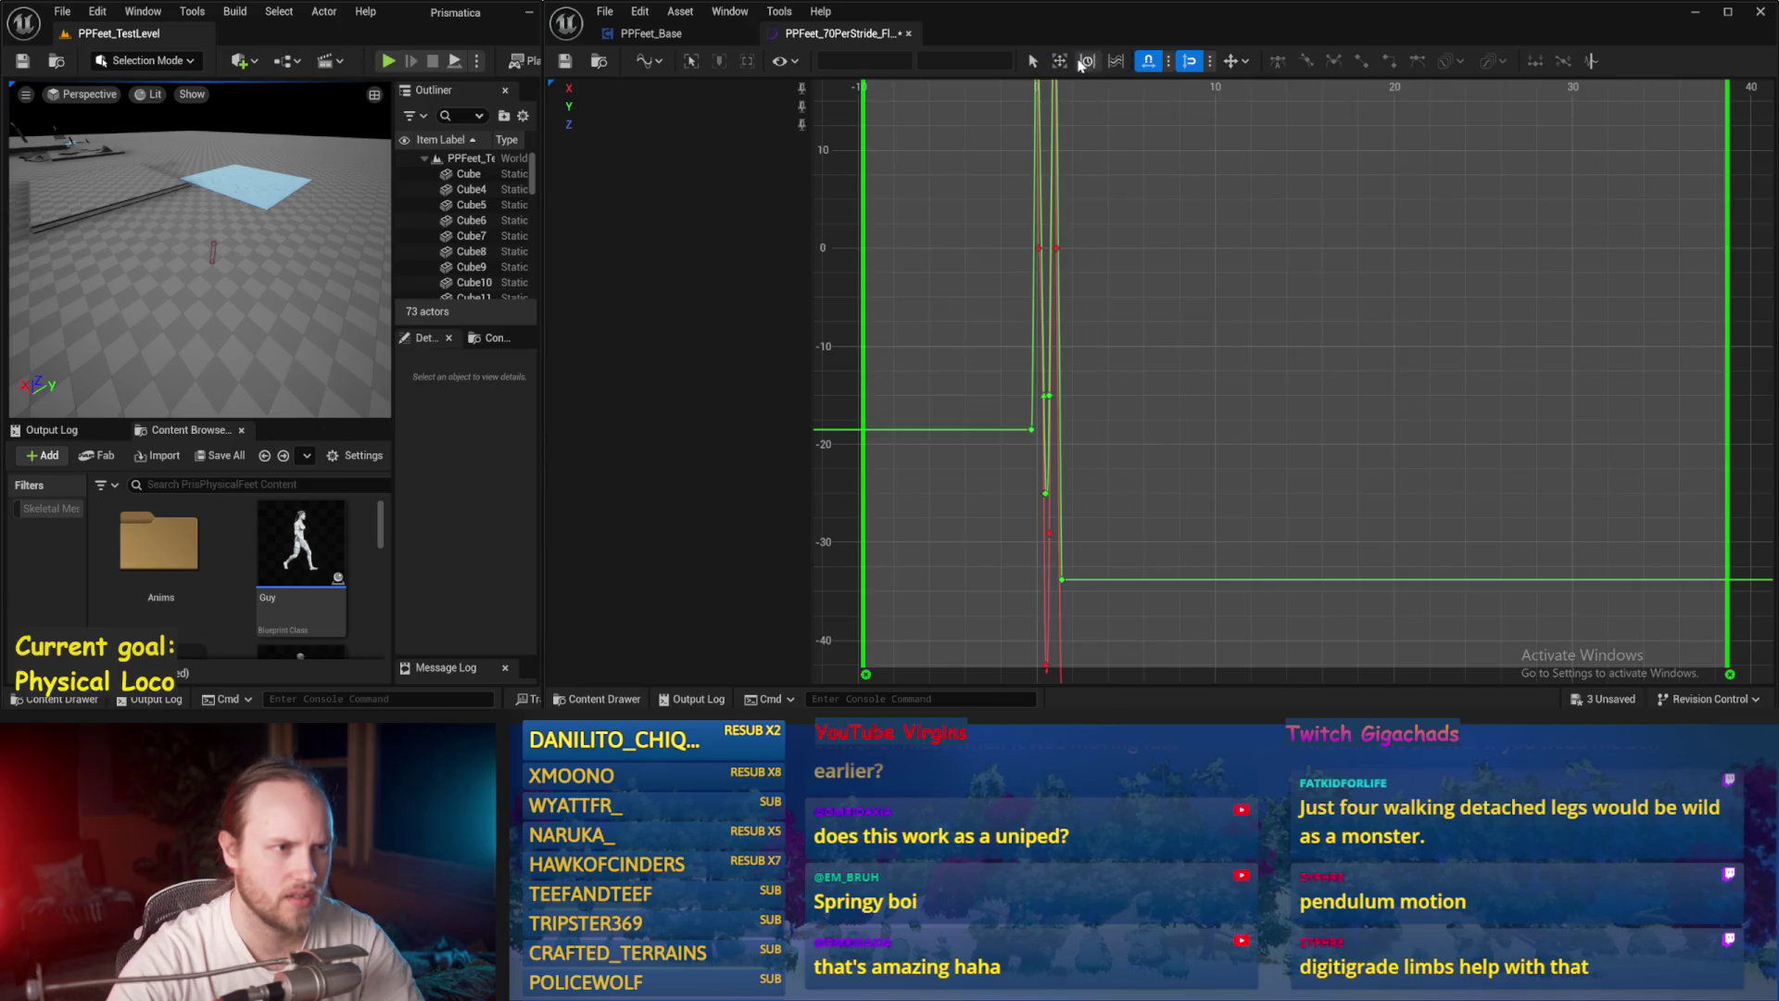
pyautogui.click(1059, 61)
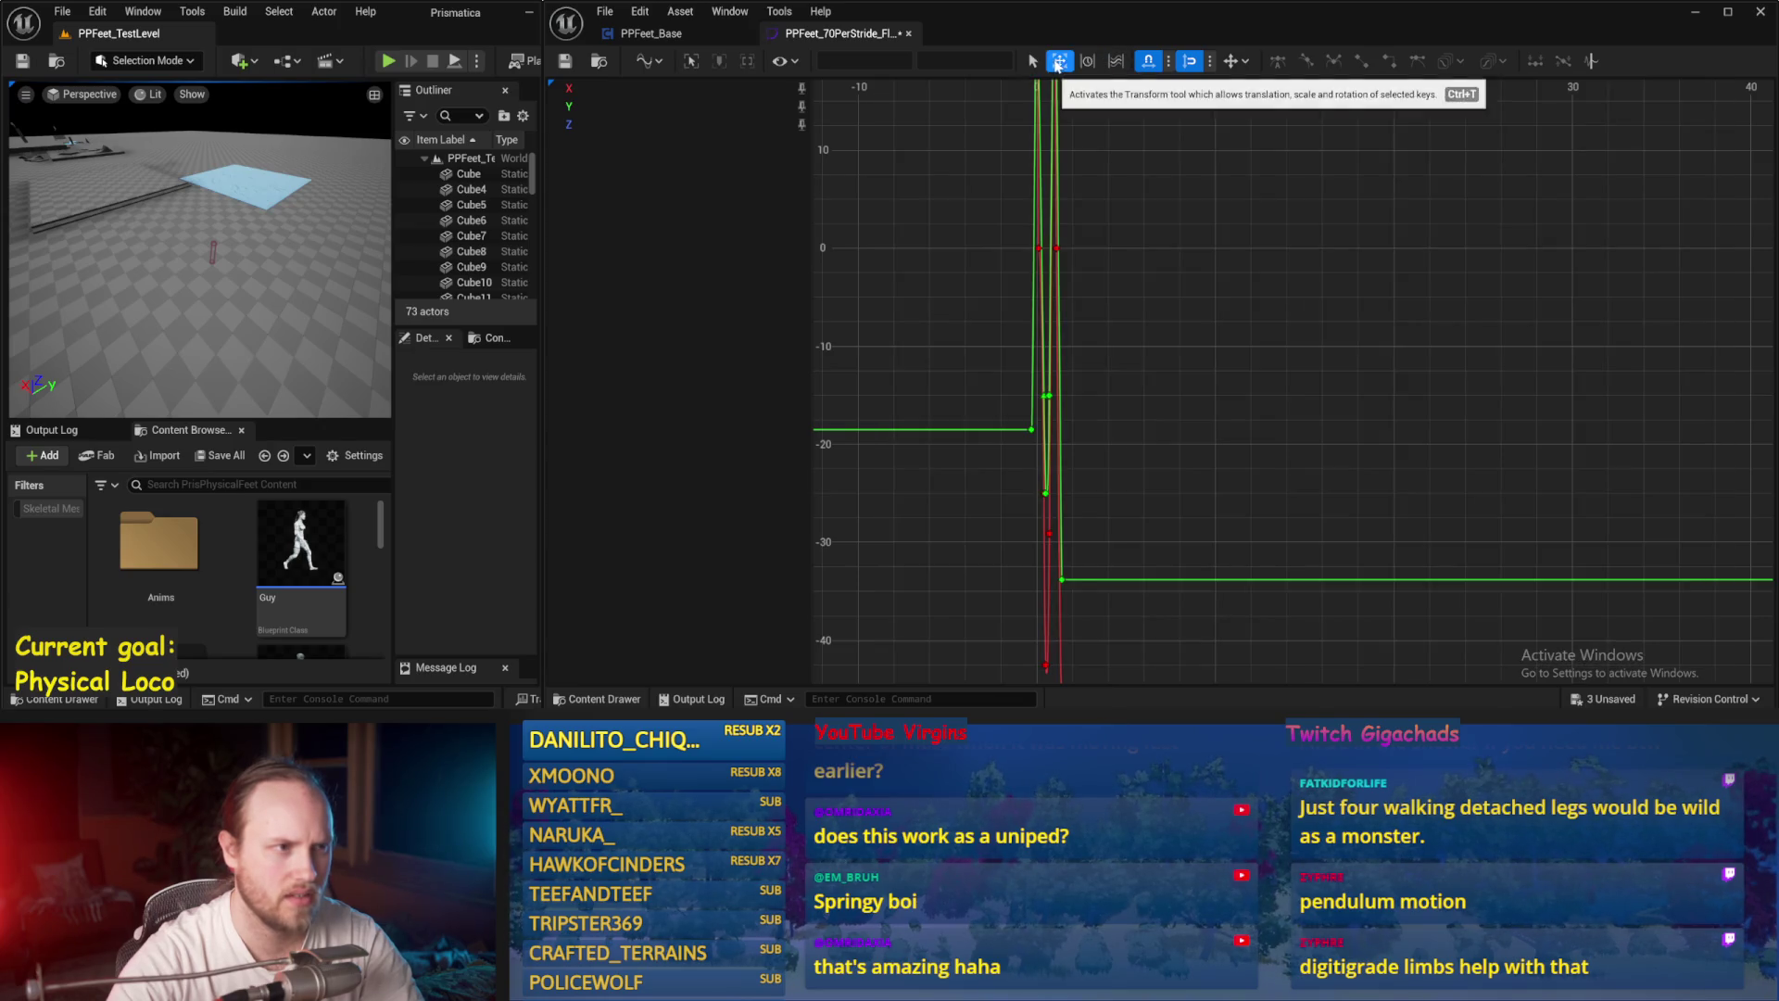
pyautogui.click(657, 62)
pyautogui.click(707, 126)
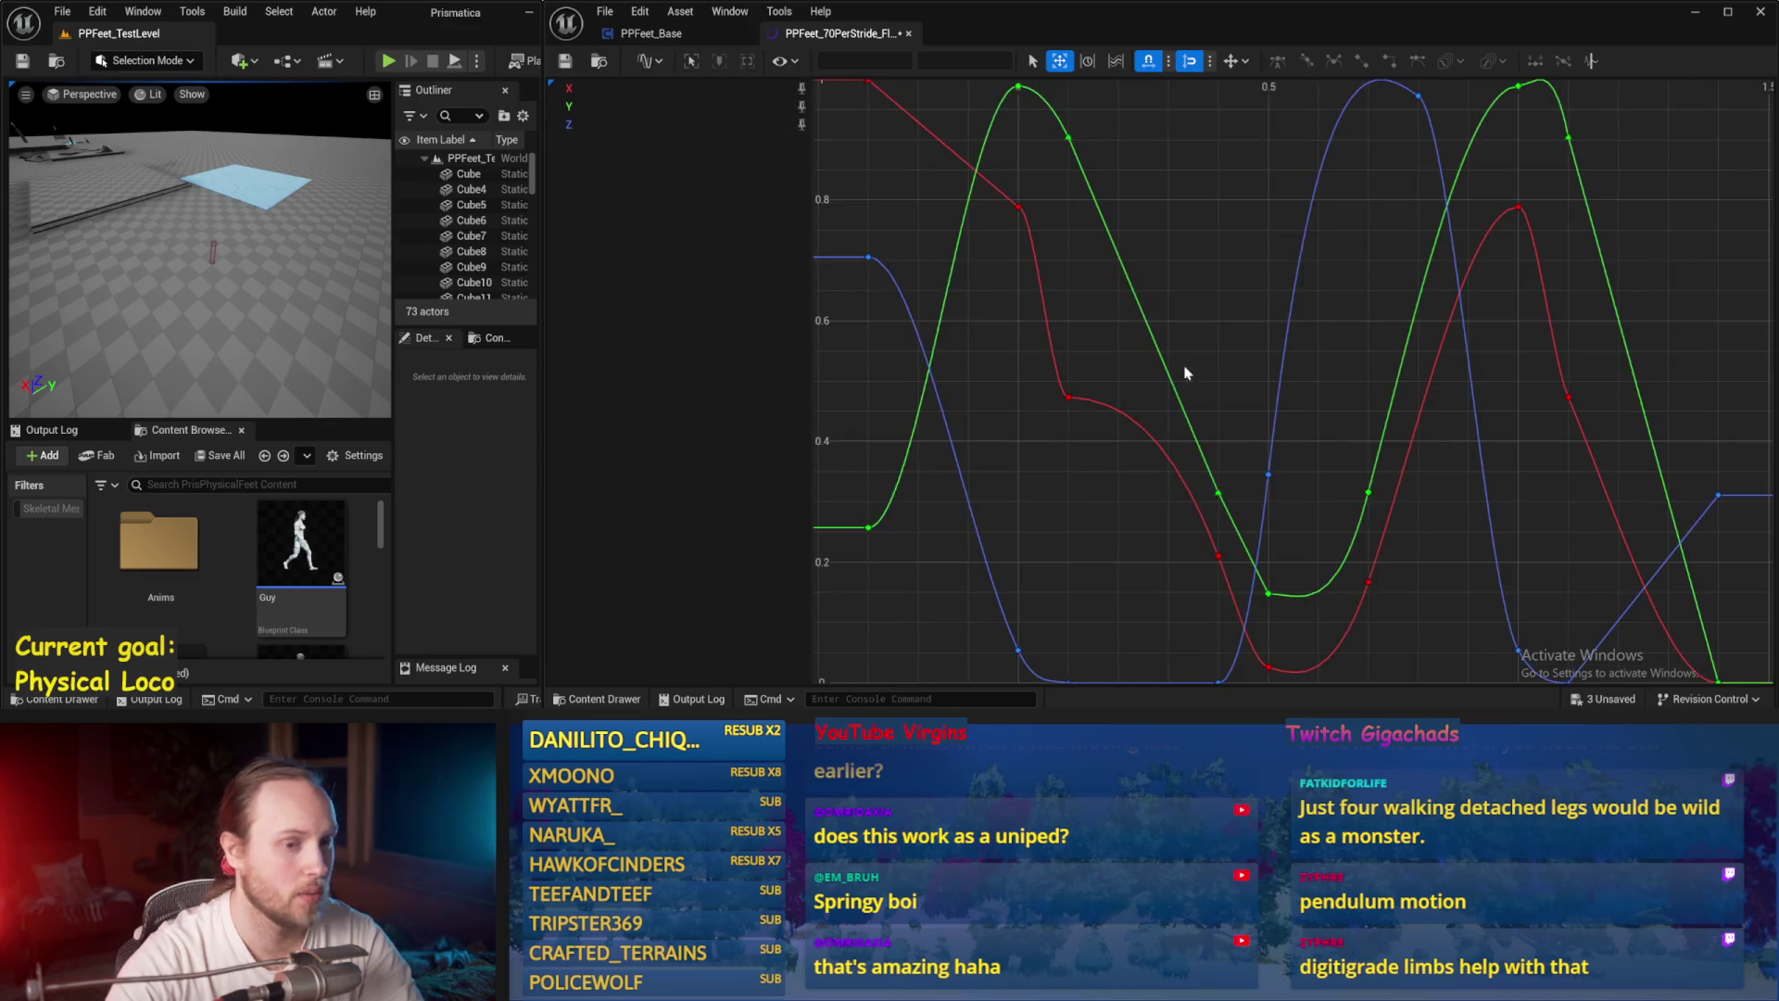
pyautogui.click(649, 61)
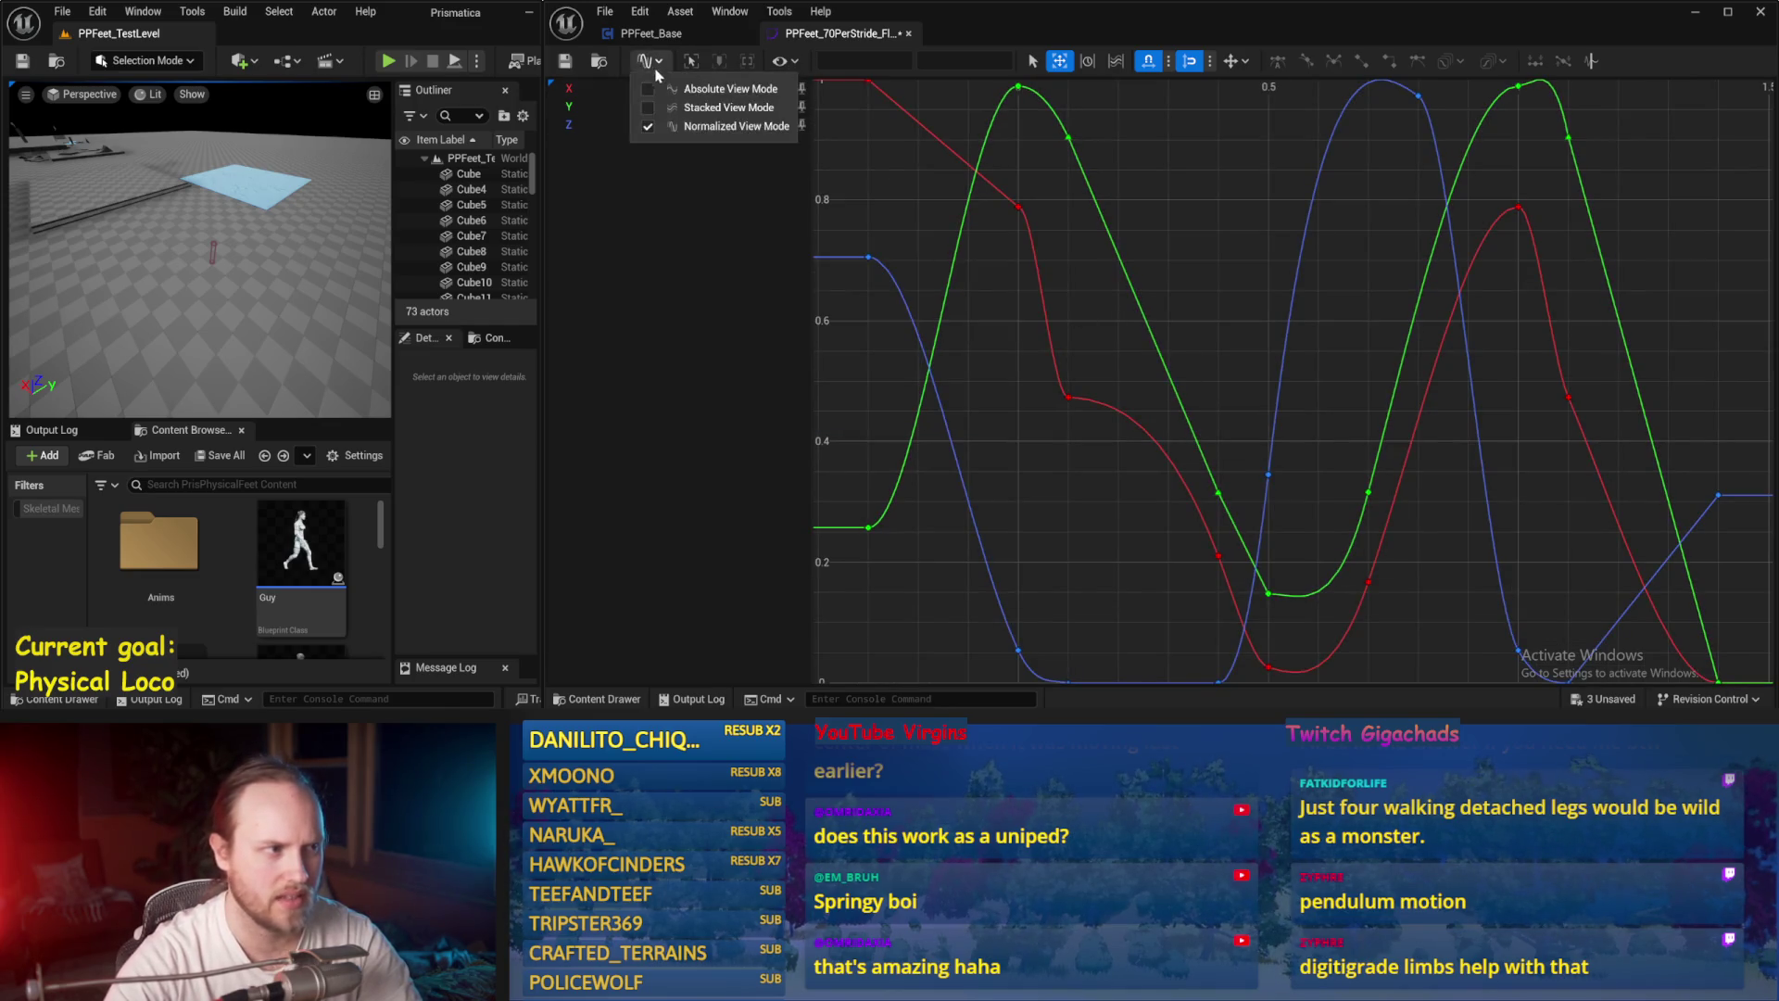
pyautogui.click(695, 109)
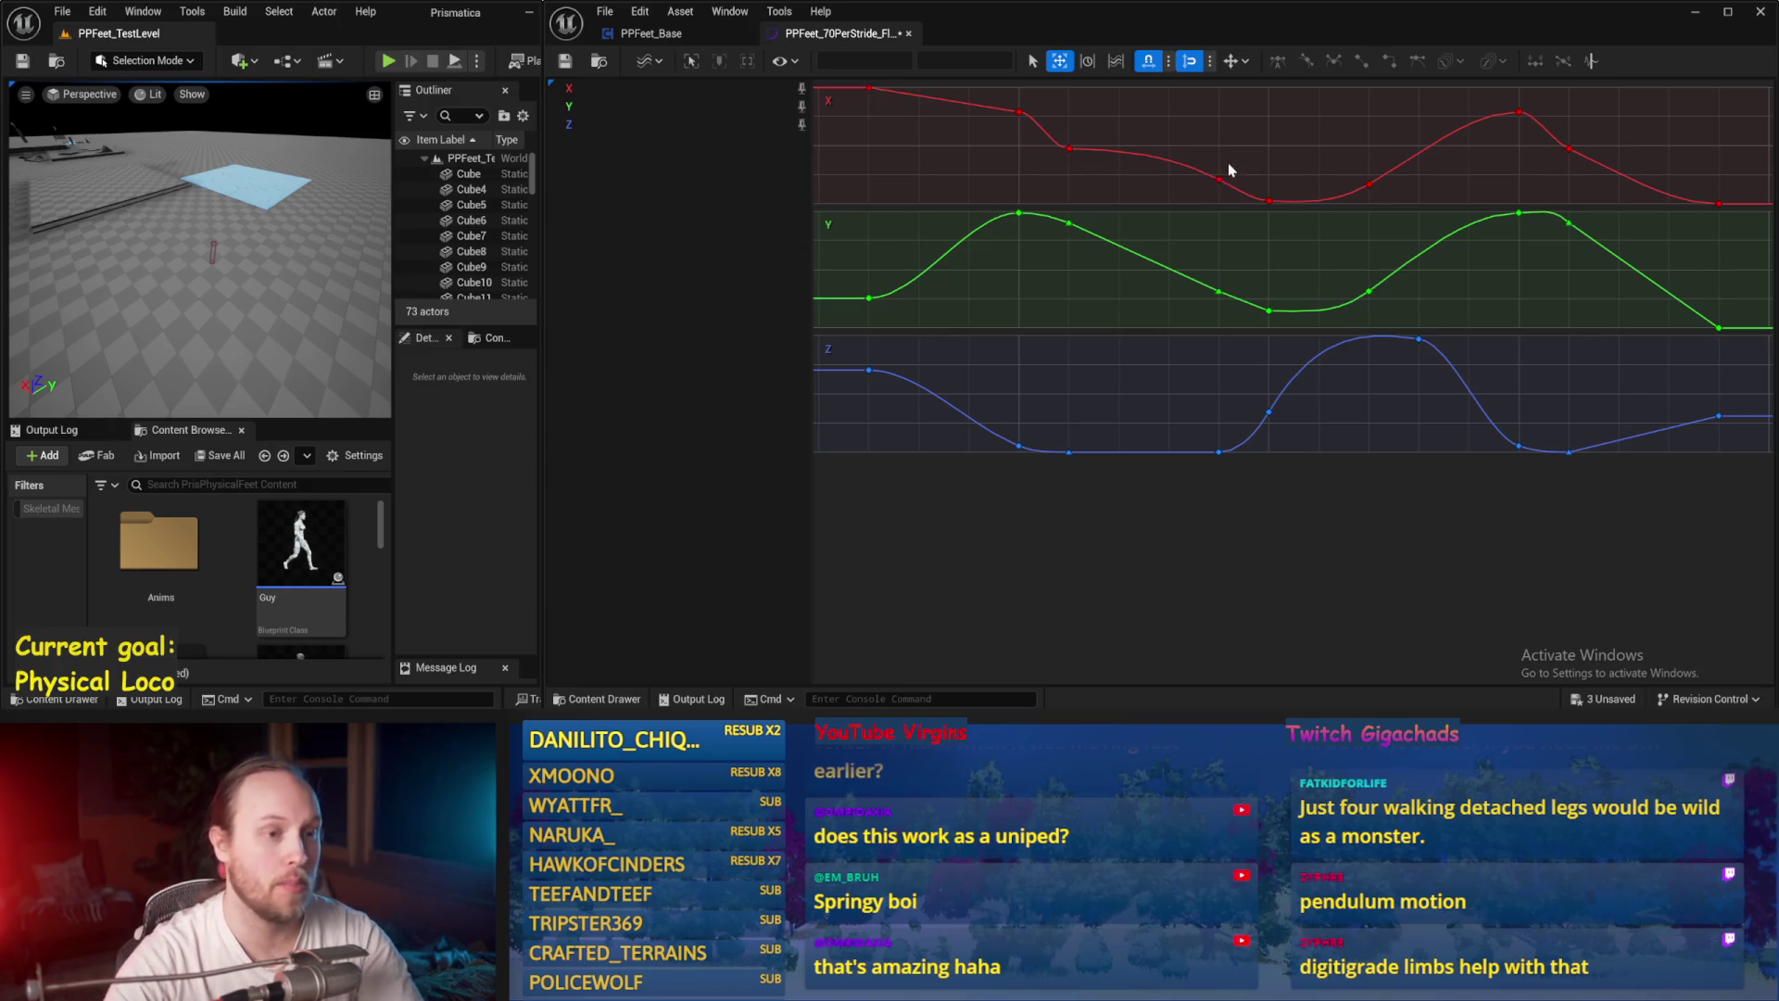
# Step: Inspect the mid-stride X key, the first Z key and the mid-stride Z key at 0.5
pyautogui.moveTo(1229, 170); pyautogui.dragTo(1184, 209)
pyautogui.rightClick(1283, 178)
pyautogui.click(1109, 275)
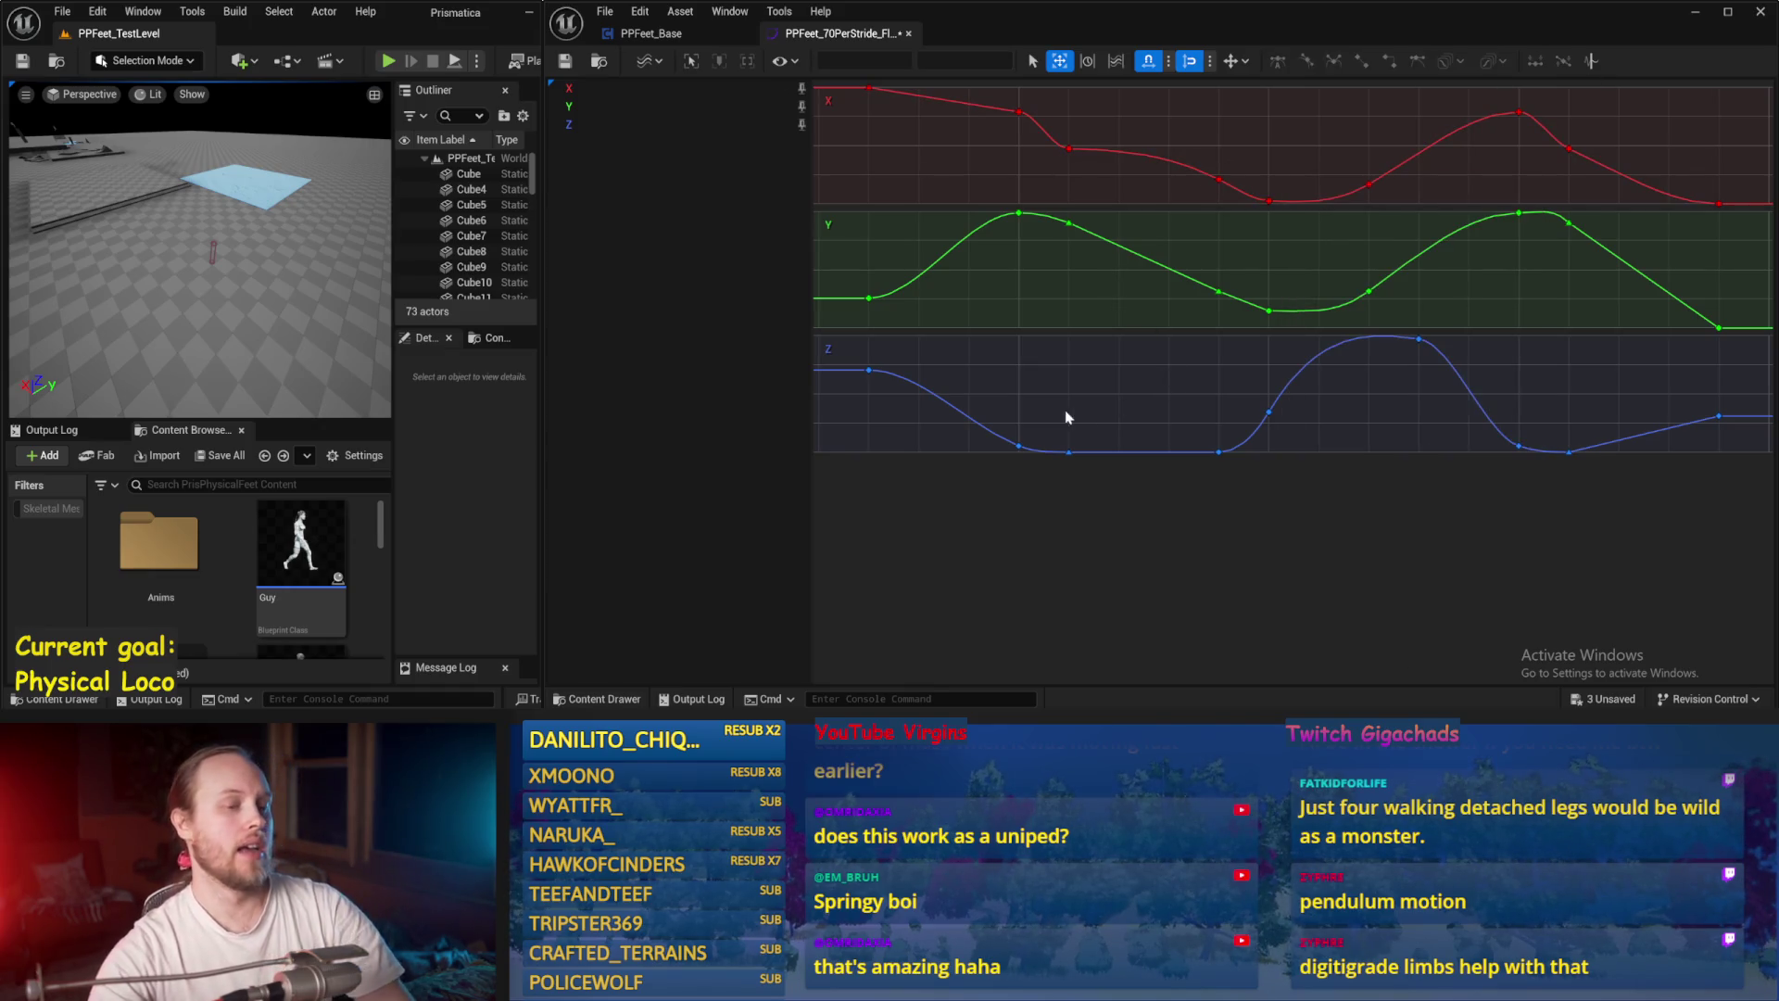
pyautogui.click(1018, 446)
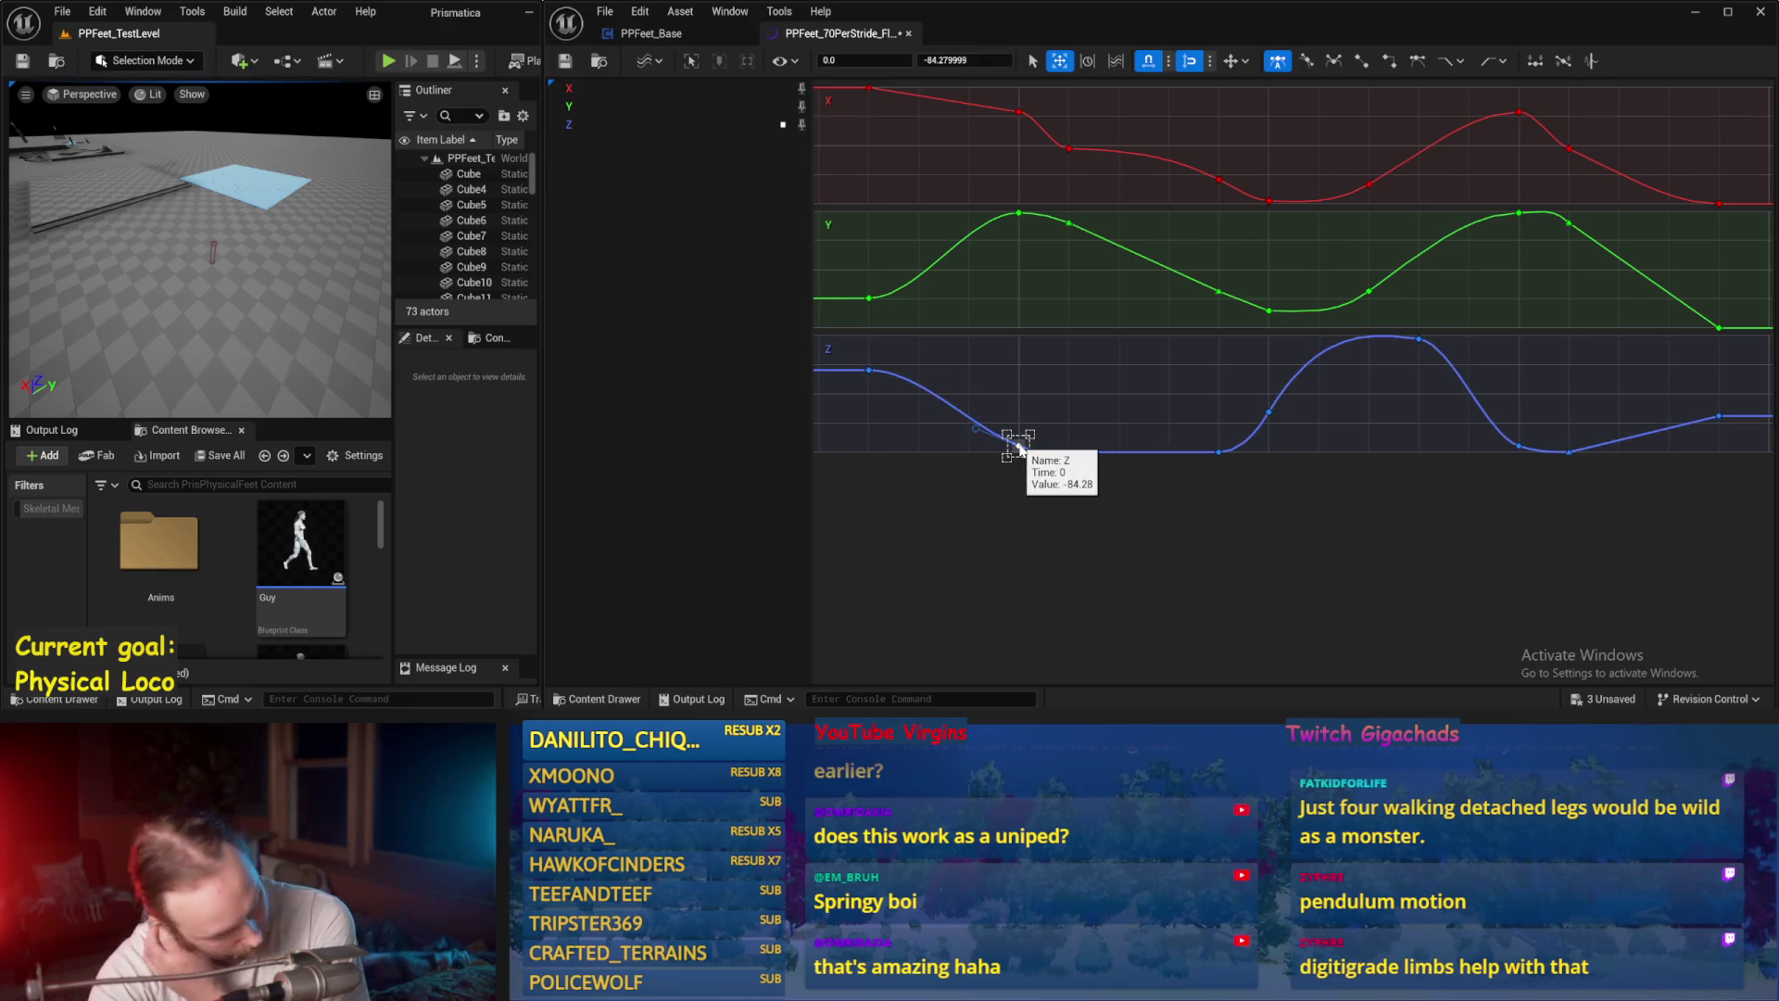
pyautogui.click(1269, 412)
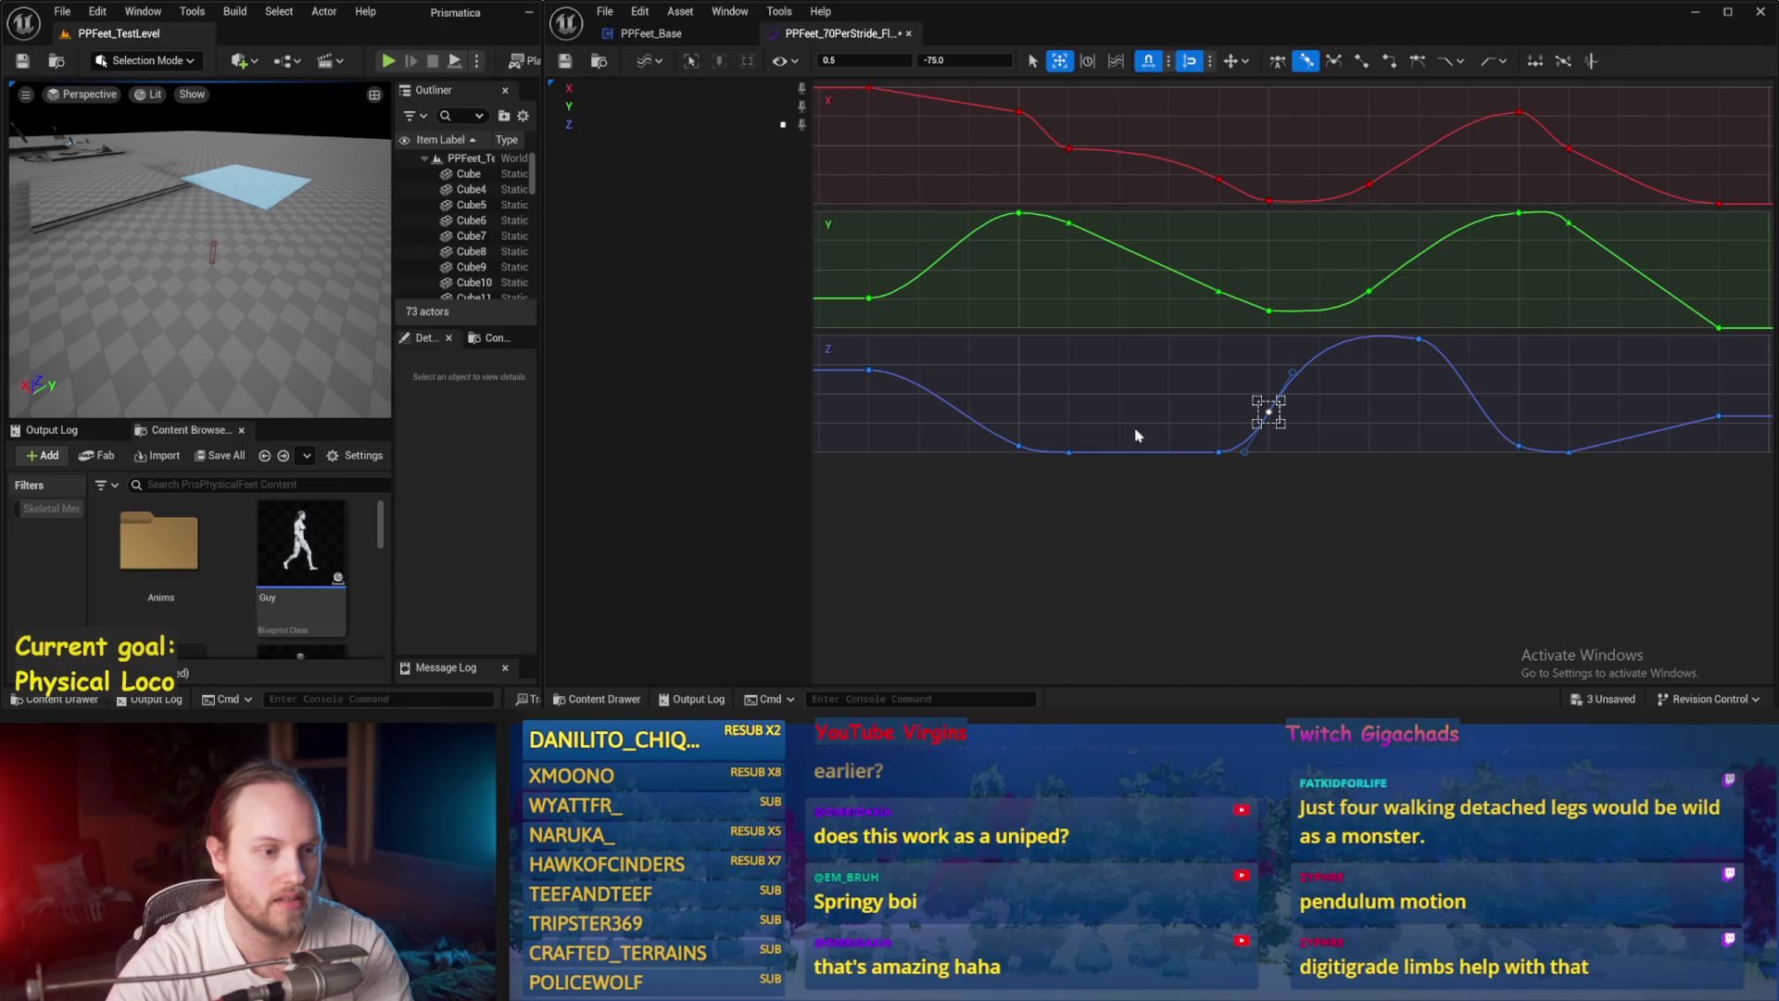
pyautogui.rightClick(1402, 425)
pyautogui.click(1226, 347)
# Step: Reselect the mid-stride Y and Z keys, undoing accidental edits, then select all keys
pyautogui.moveTo(1298, 273); pyautogui.dragTo(1277, 424)
pyautogui.moveTo(1273, 416)
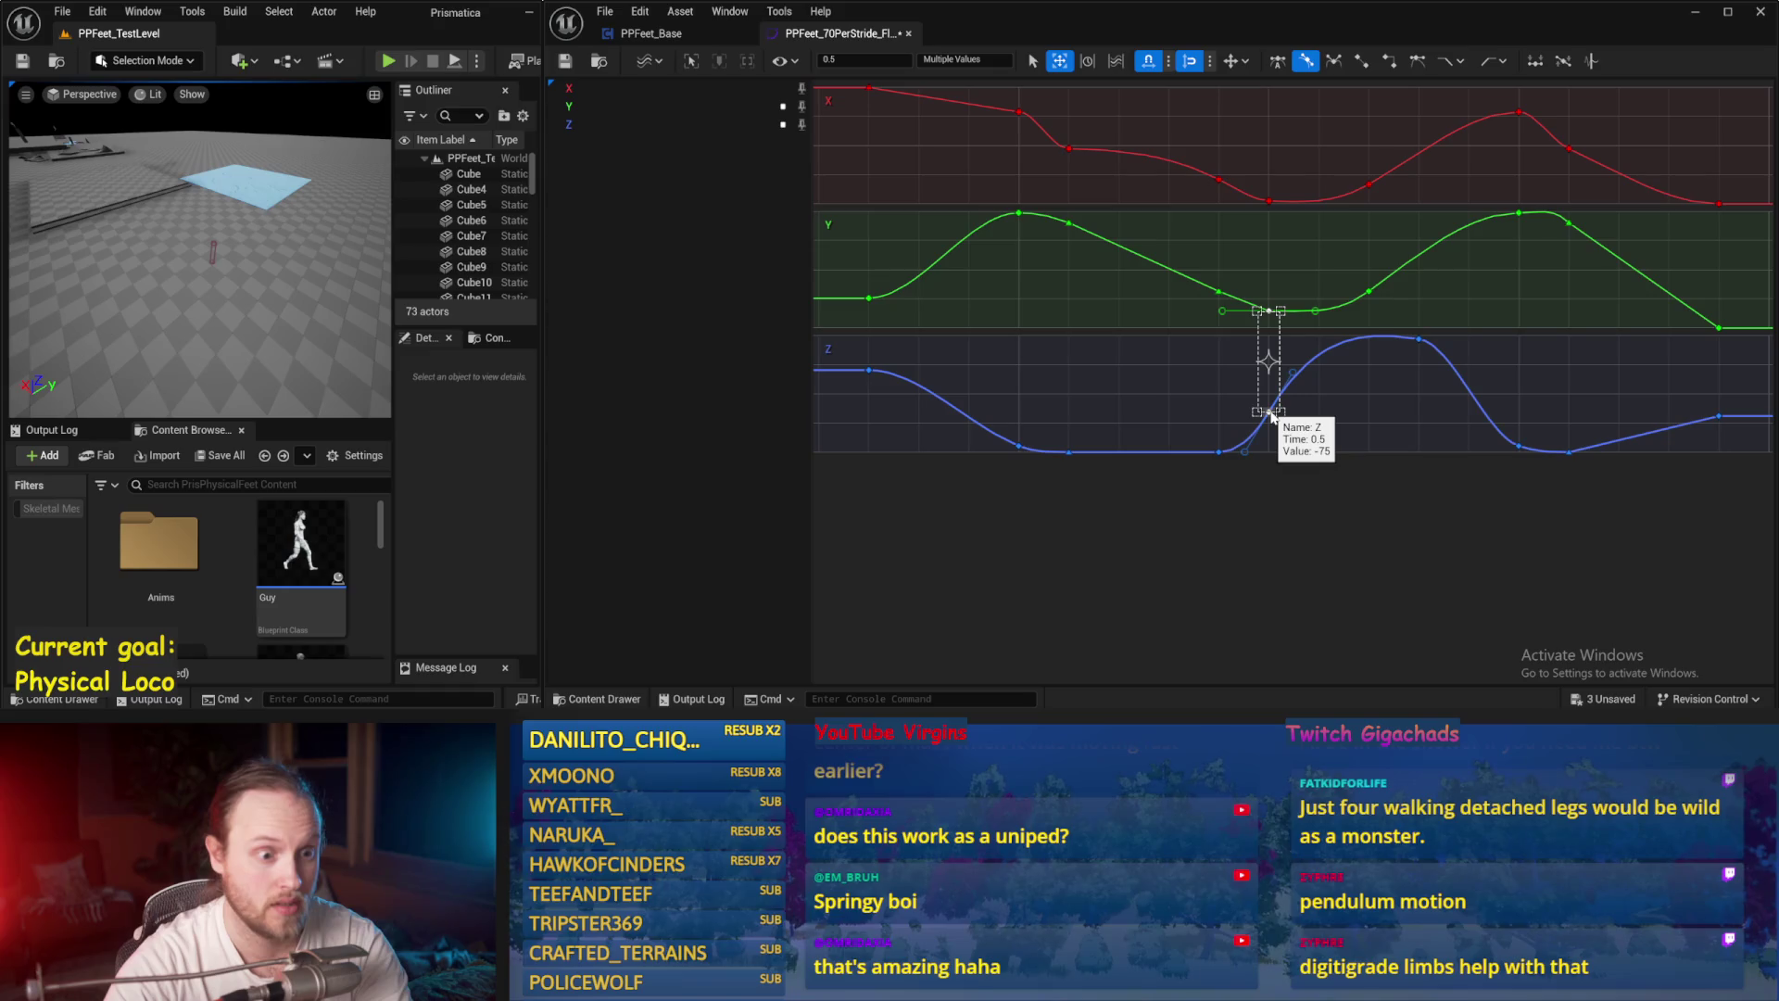
pyautogui.hotkey('ctrl', 'z')
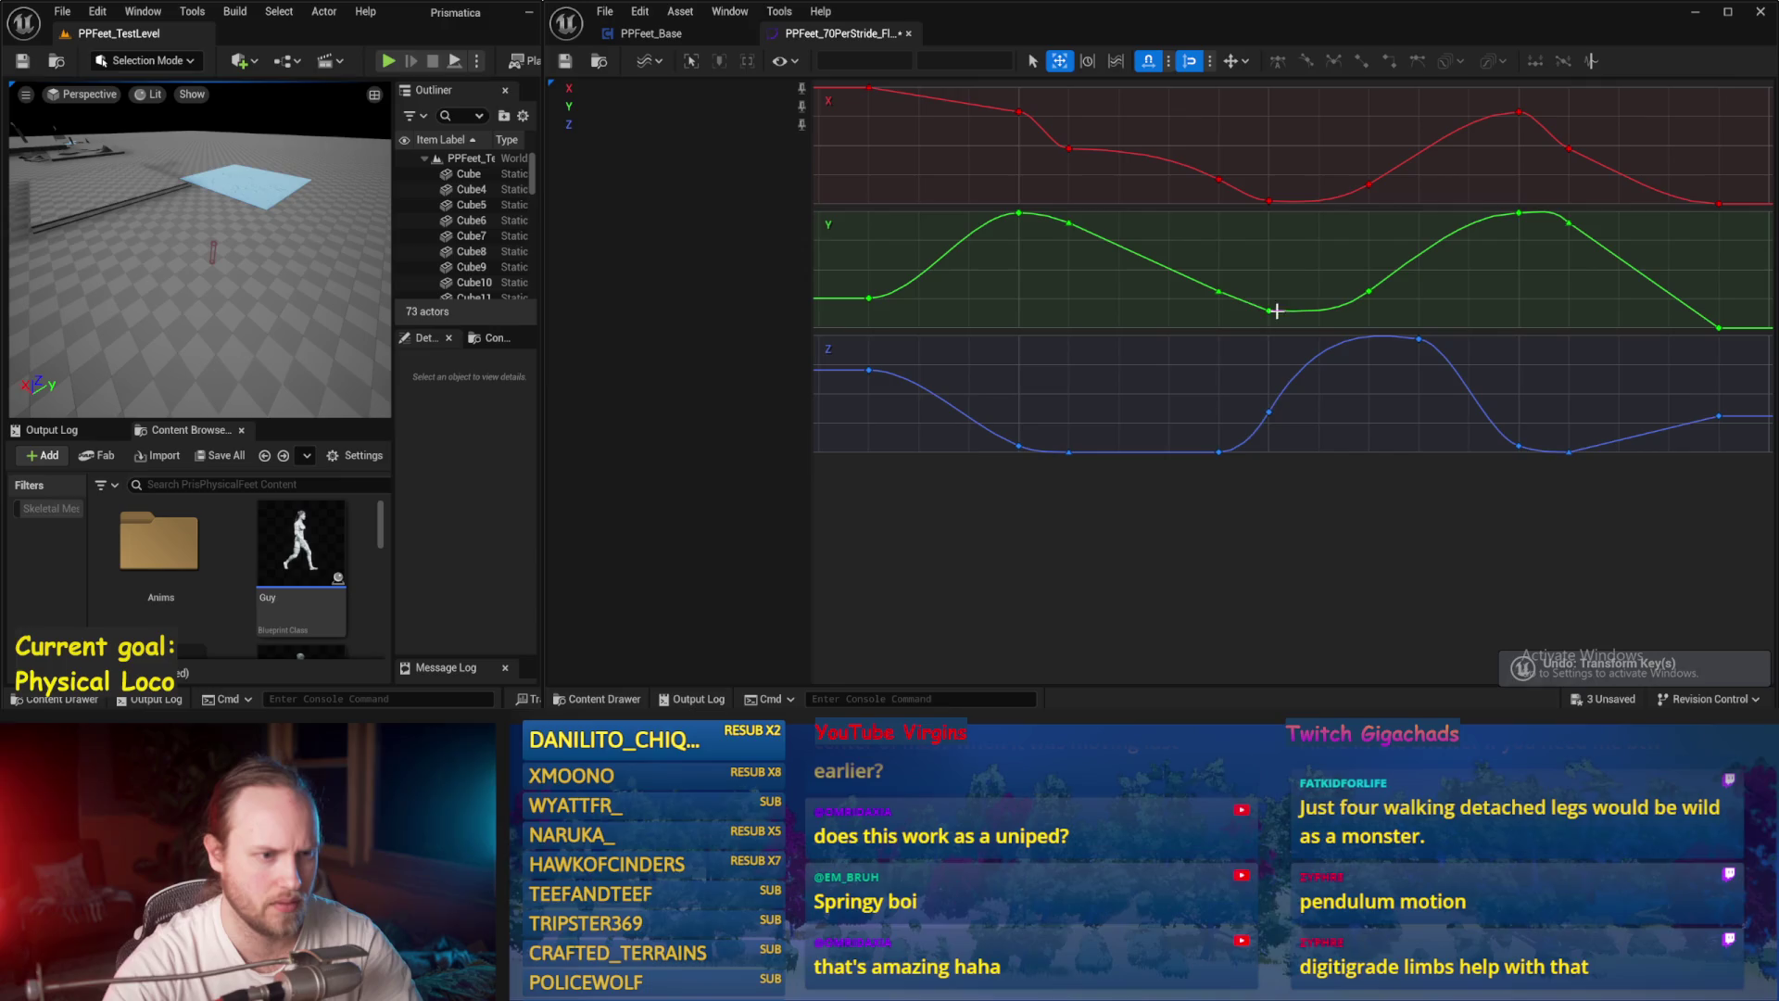
pyautogui.moveTo(1260, 435); pyautogui.dragTo(1262, 432)
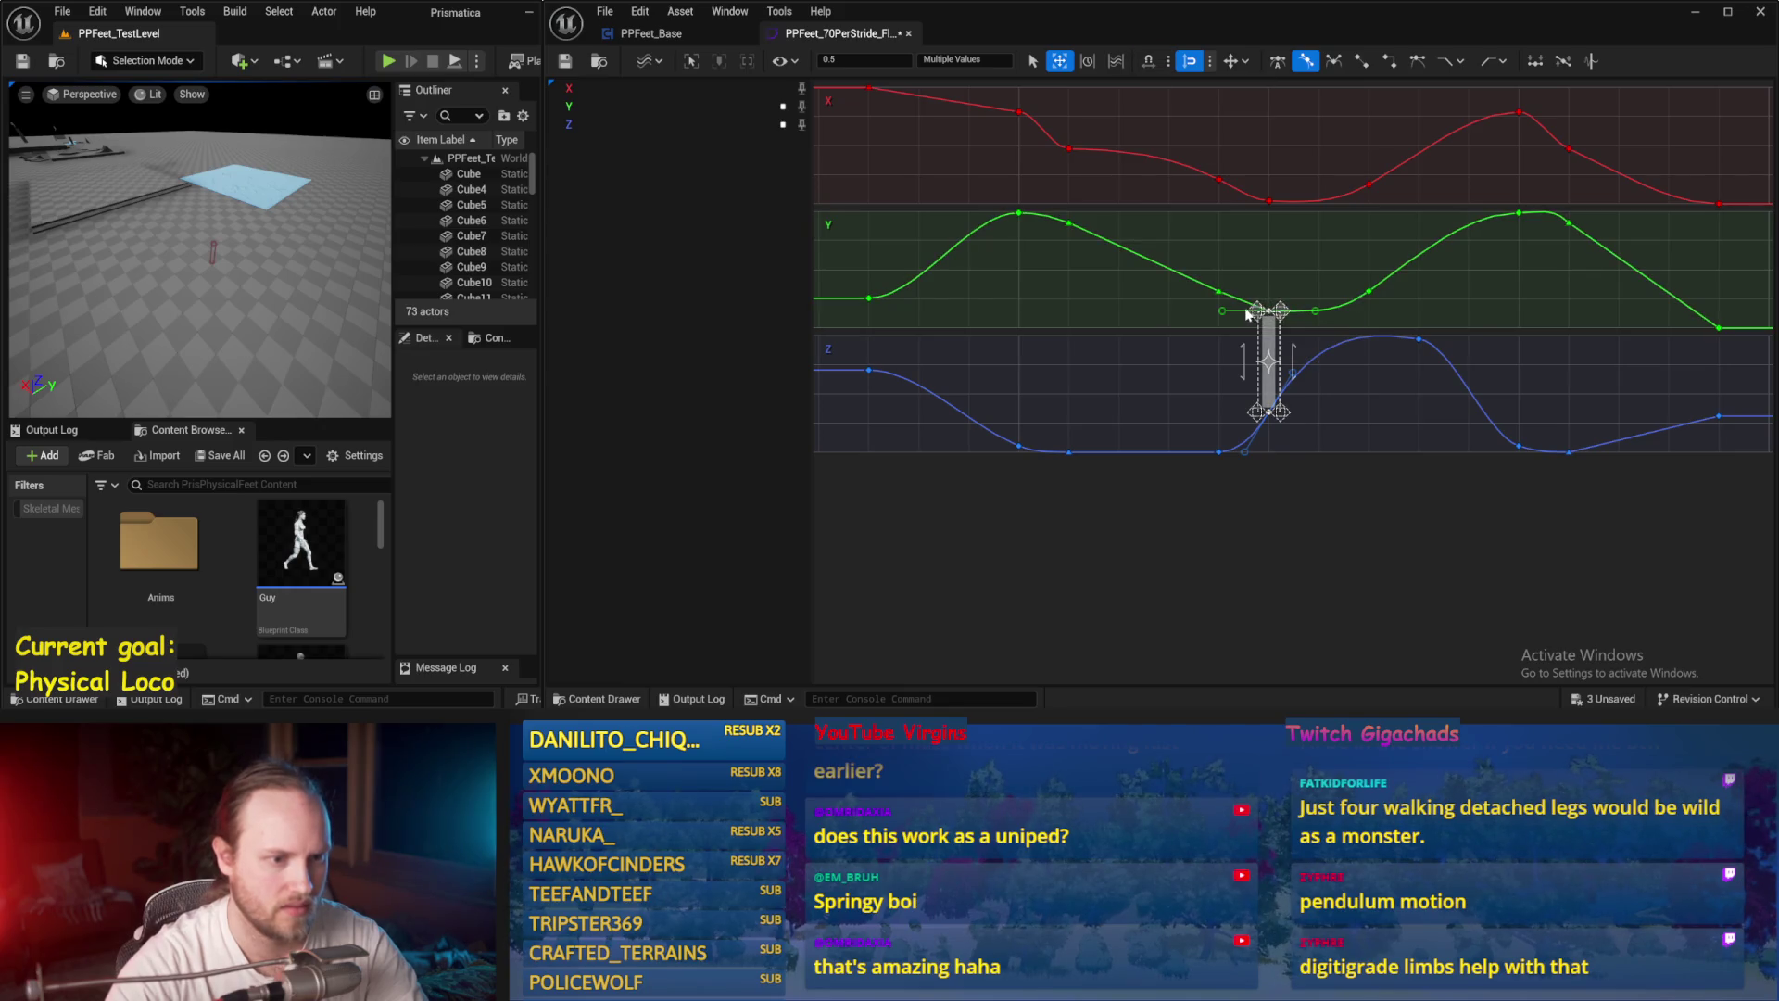
pyautogui.hotkey('ctrl', 'z')
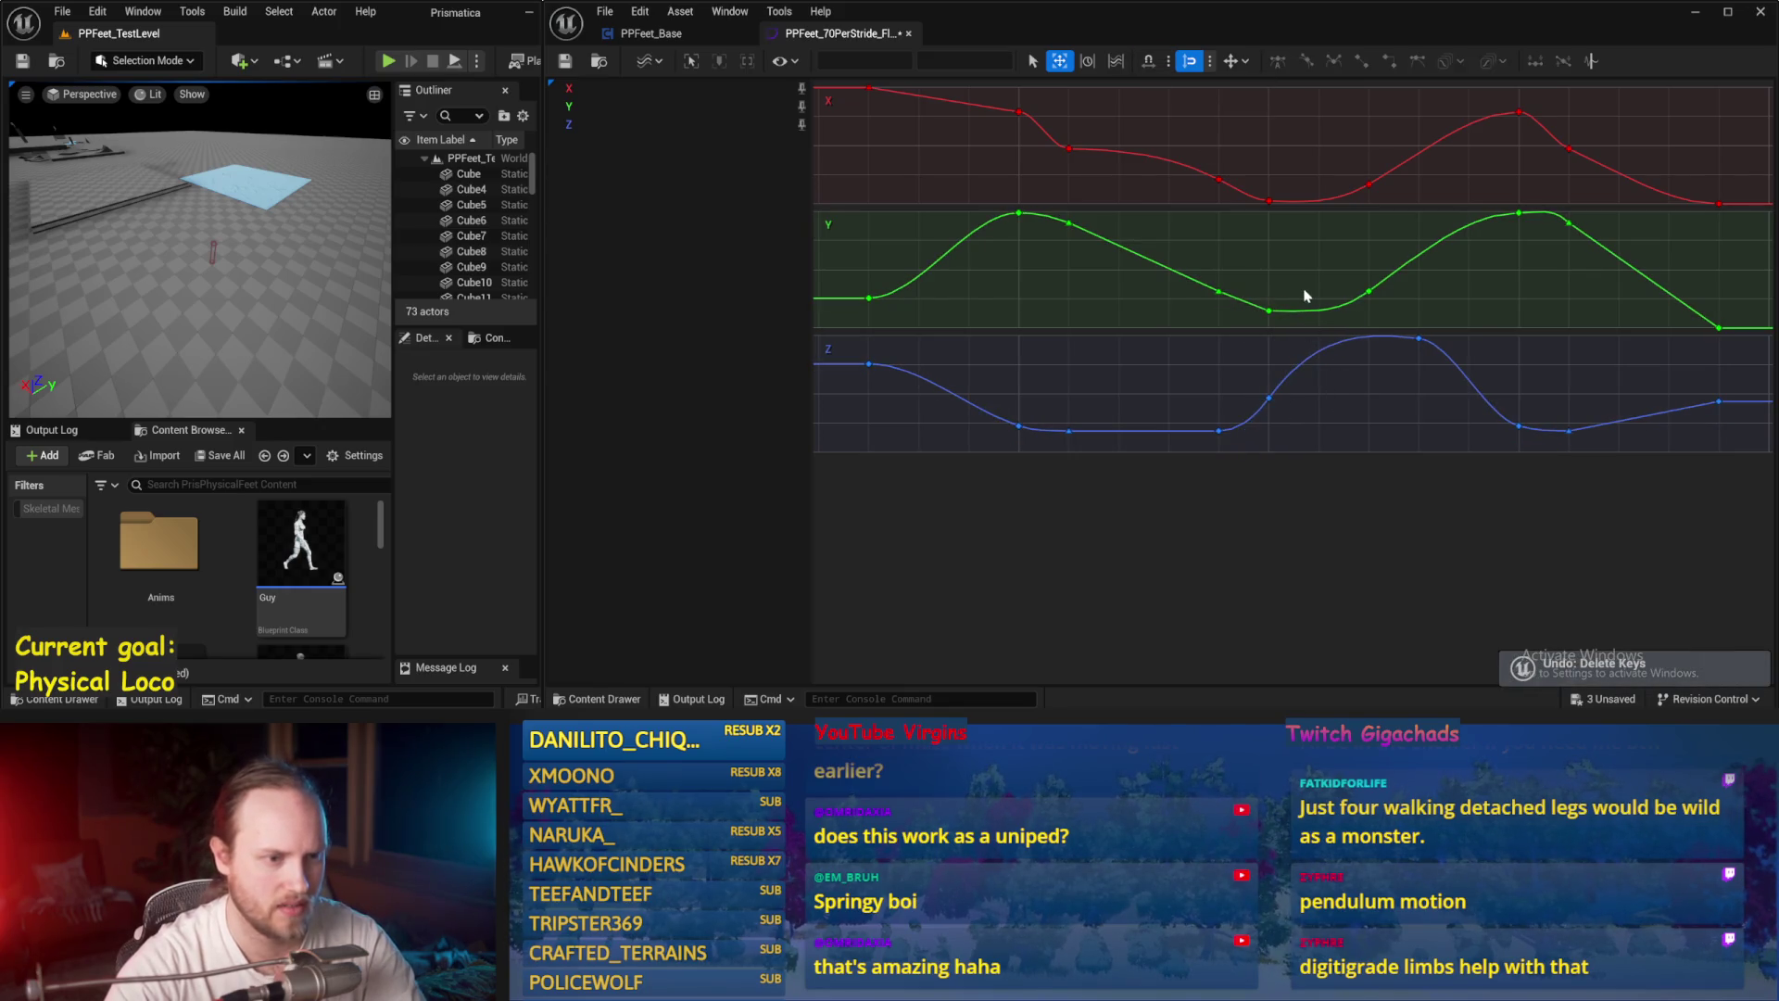
pyautogui.moveTo(1280, 402); pyautogui.dragTo(1263, 401)
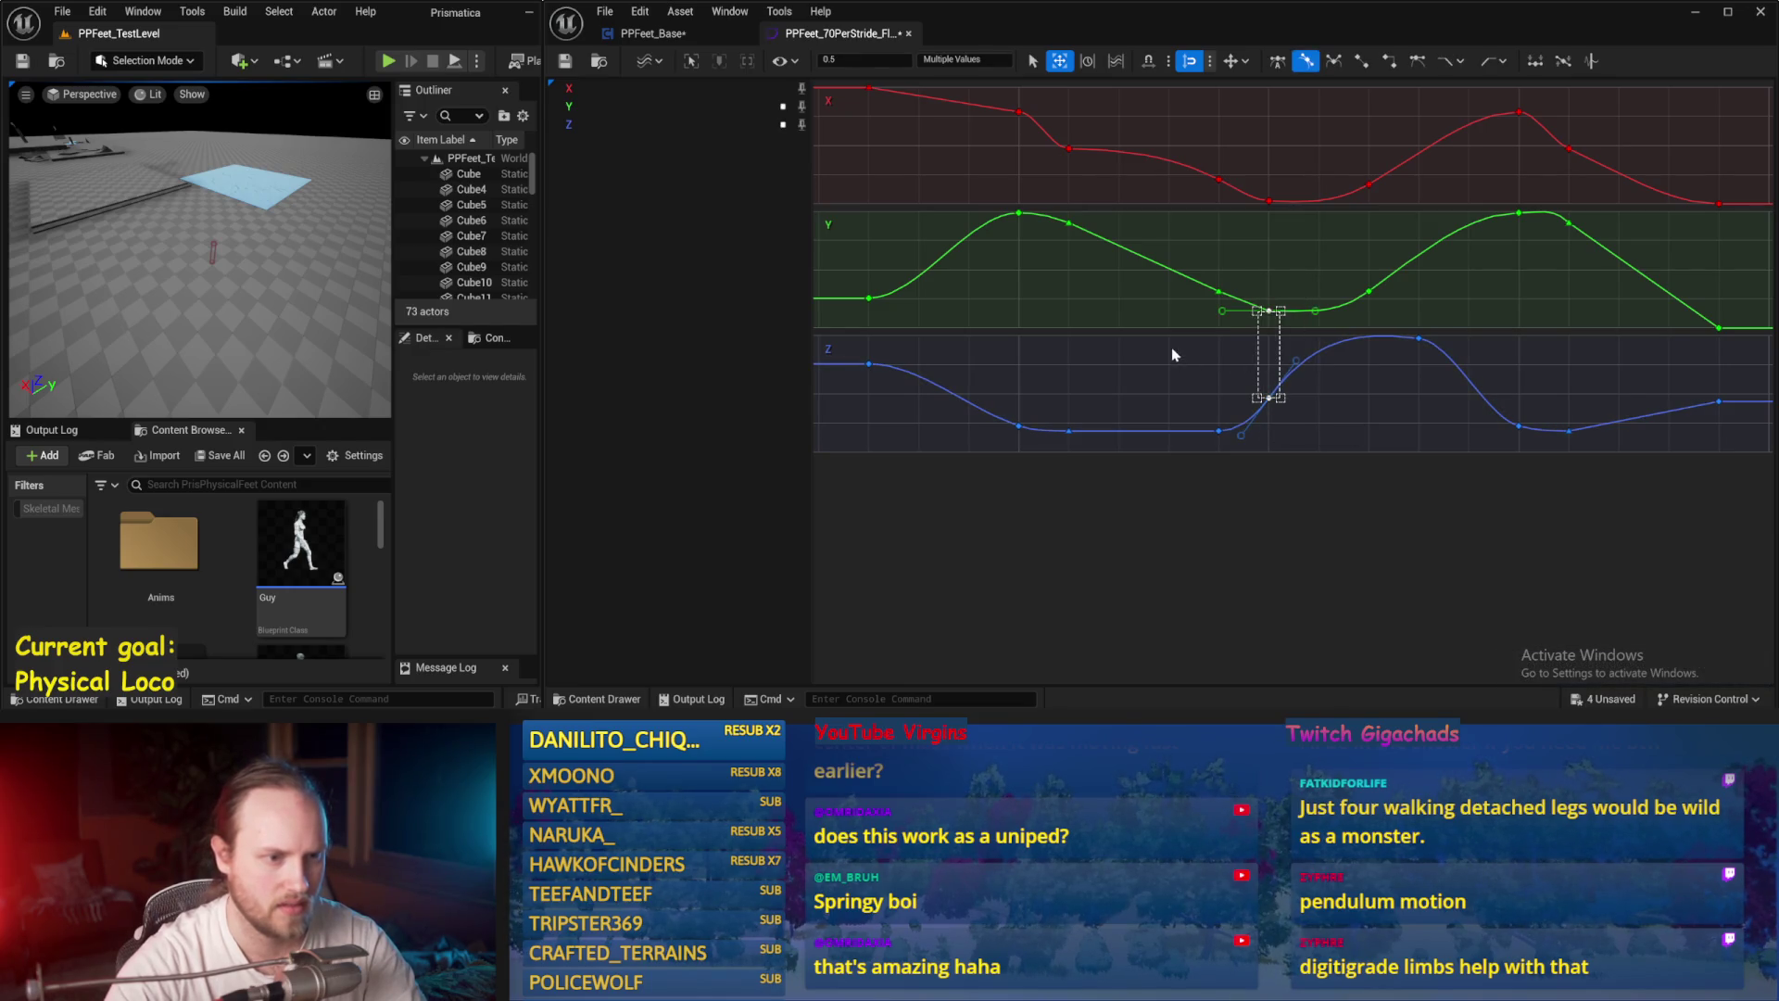
pyautogui.rightClick(1268, 280)
pyautogui.press('Escape')
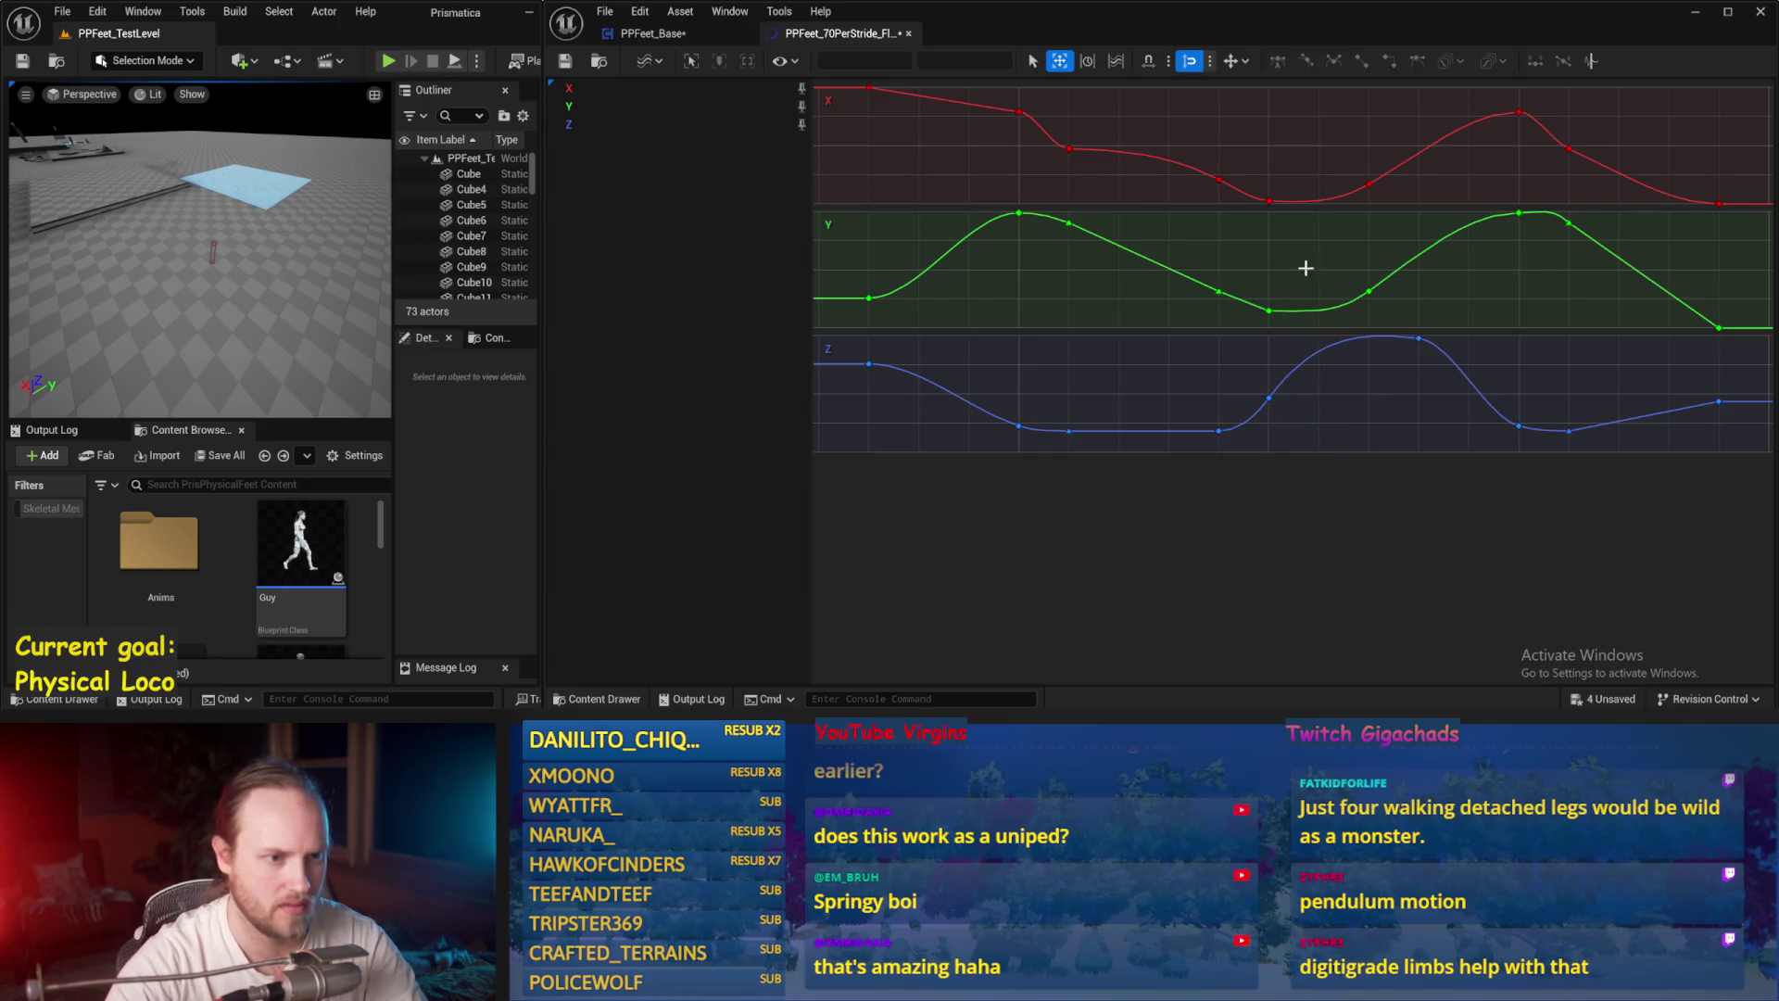
pyautogui.hotkey('ctrl', 'a')
pyautogui.rightClick(1286, 405)
pyautogui.press('Escape')
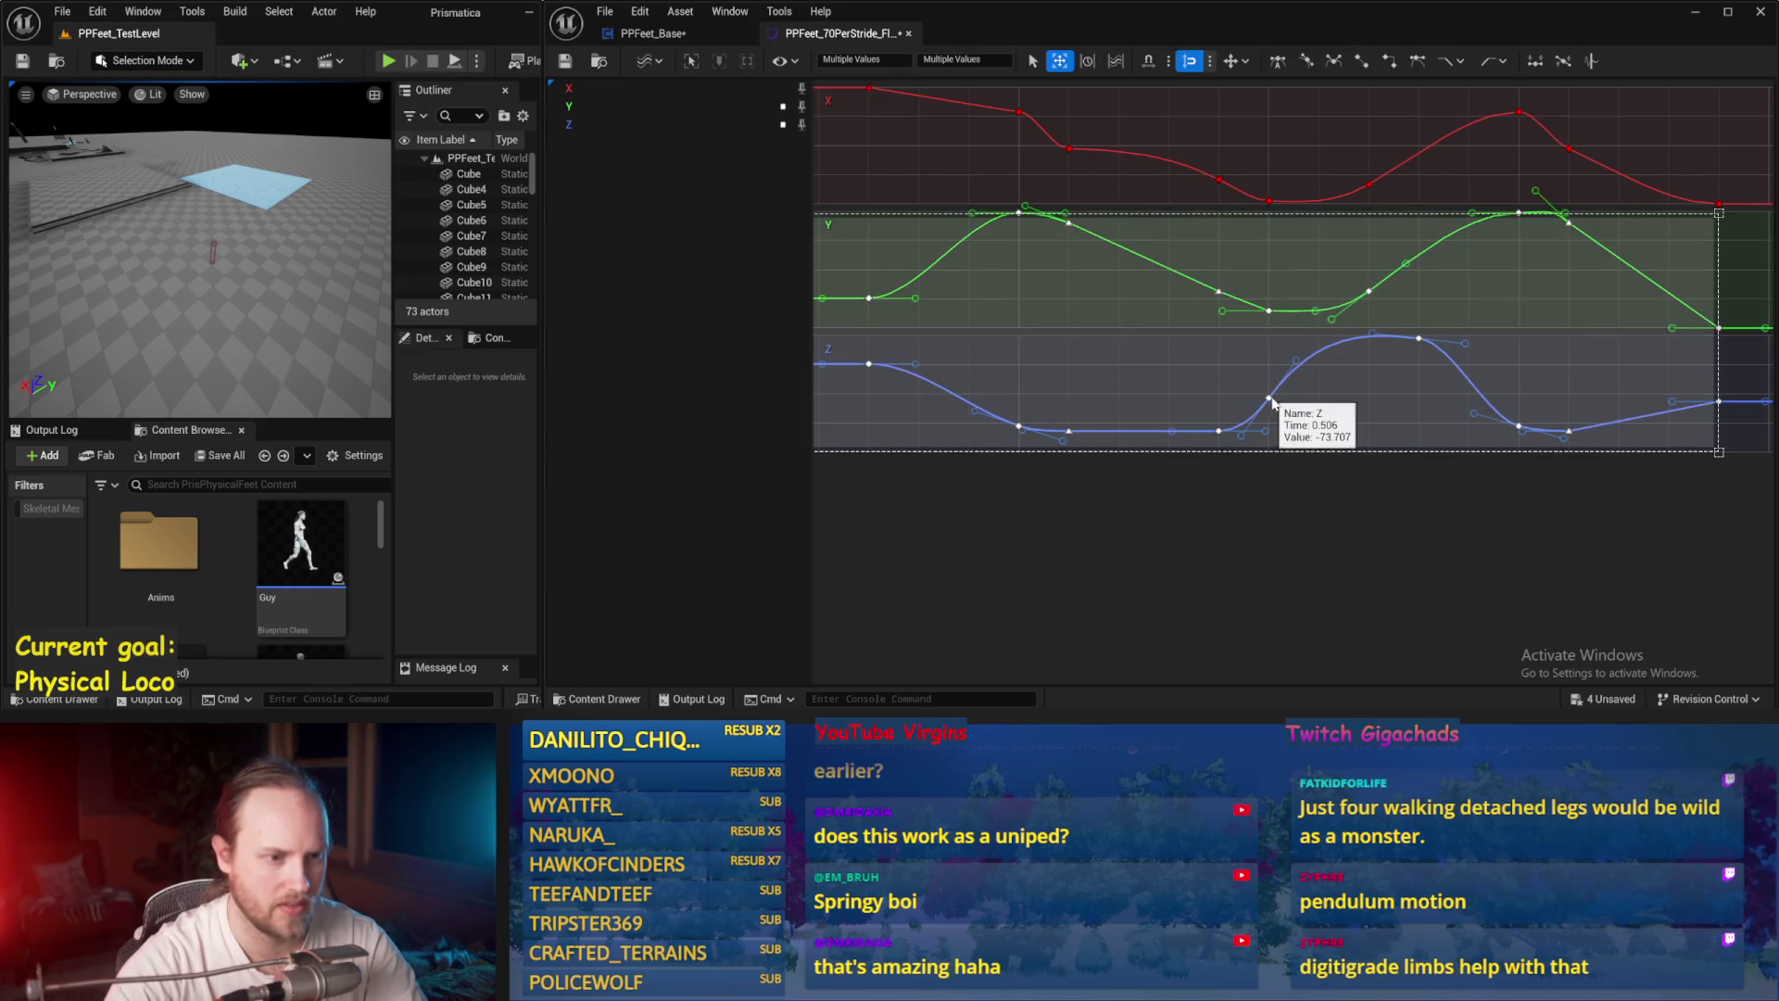
# Step: Push the late Y key to about 0.9, move the middle Y key later, and delete the extra Y key
pyautogui.rightClick(1315, 255)
pyautogui.press('Escape')
pyautogui.click(1054, 377)
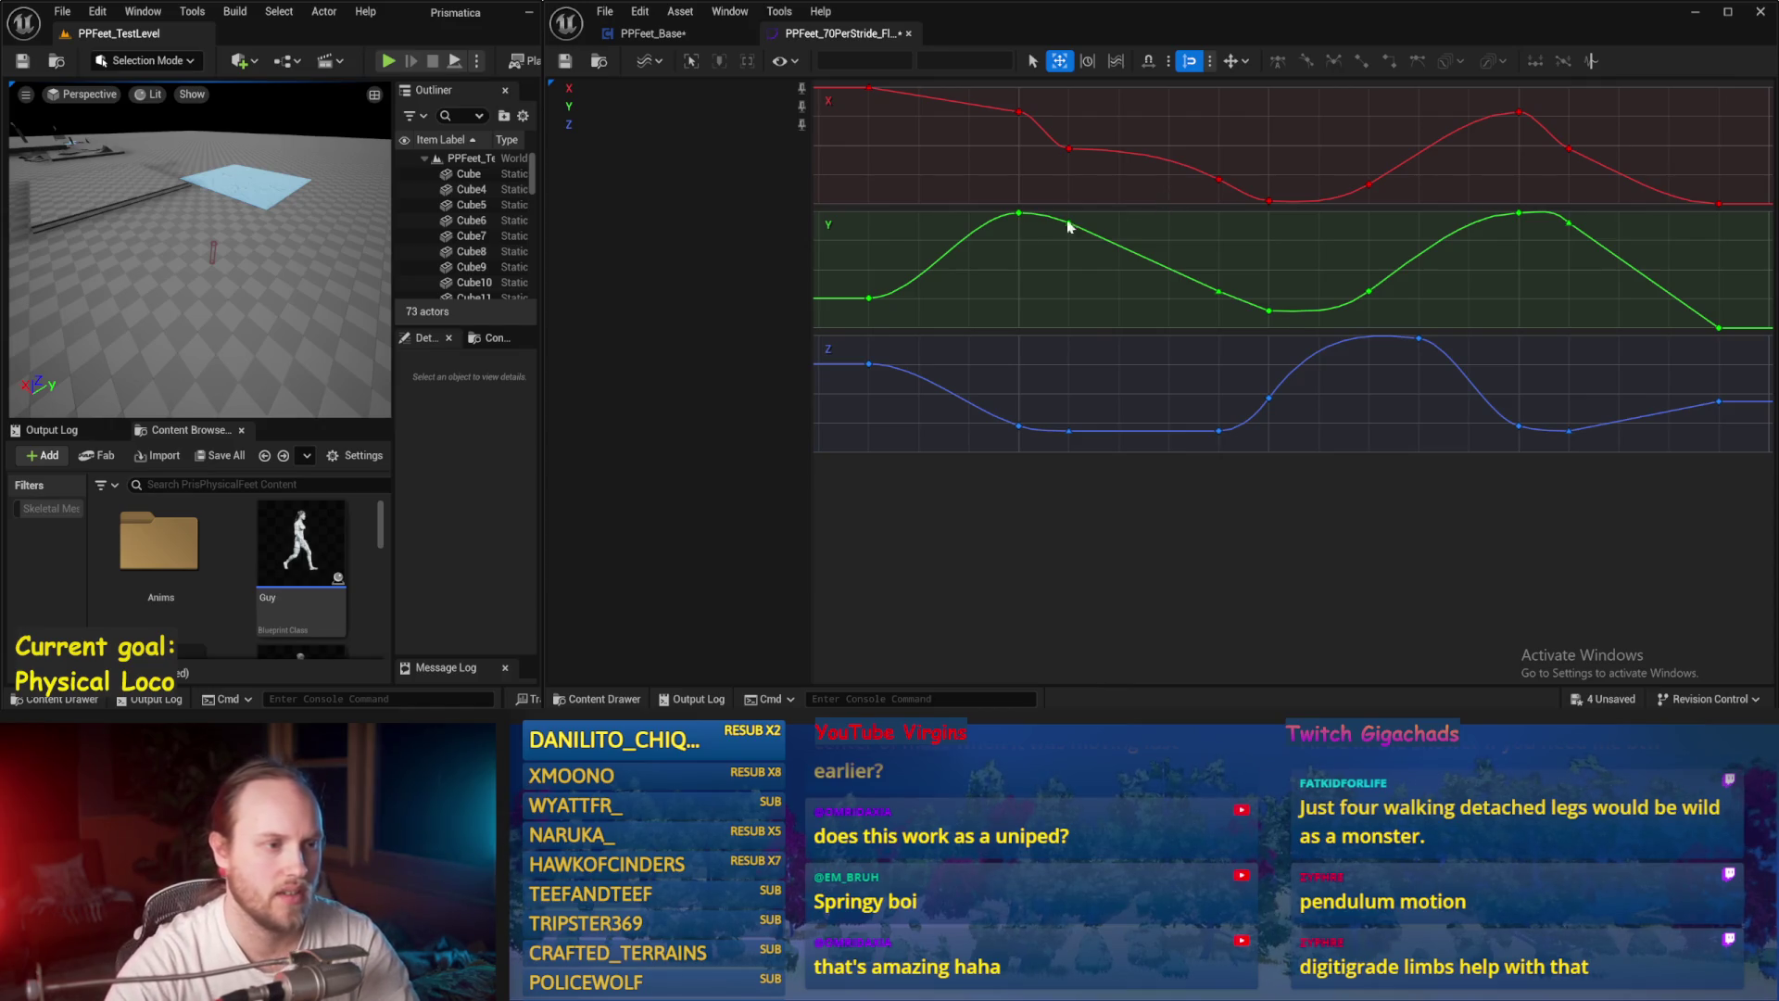
pyautogui.moveTo(1019, 219)
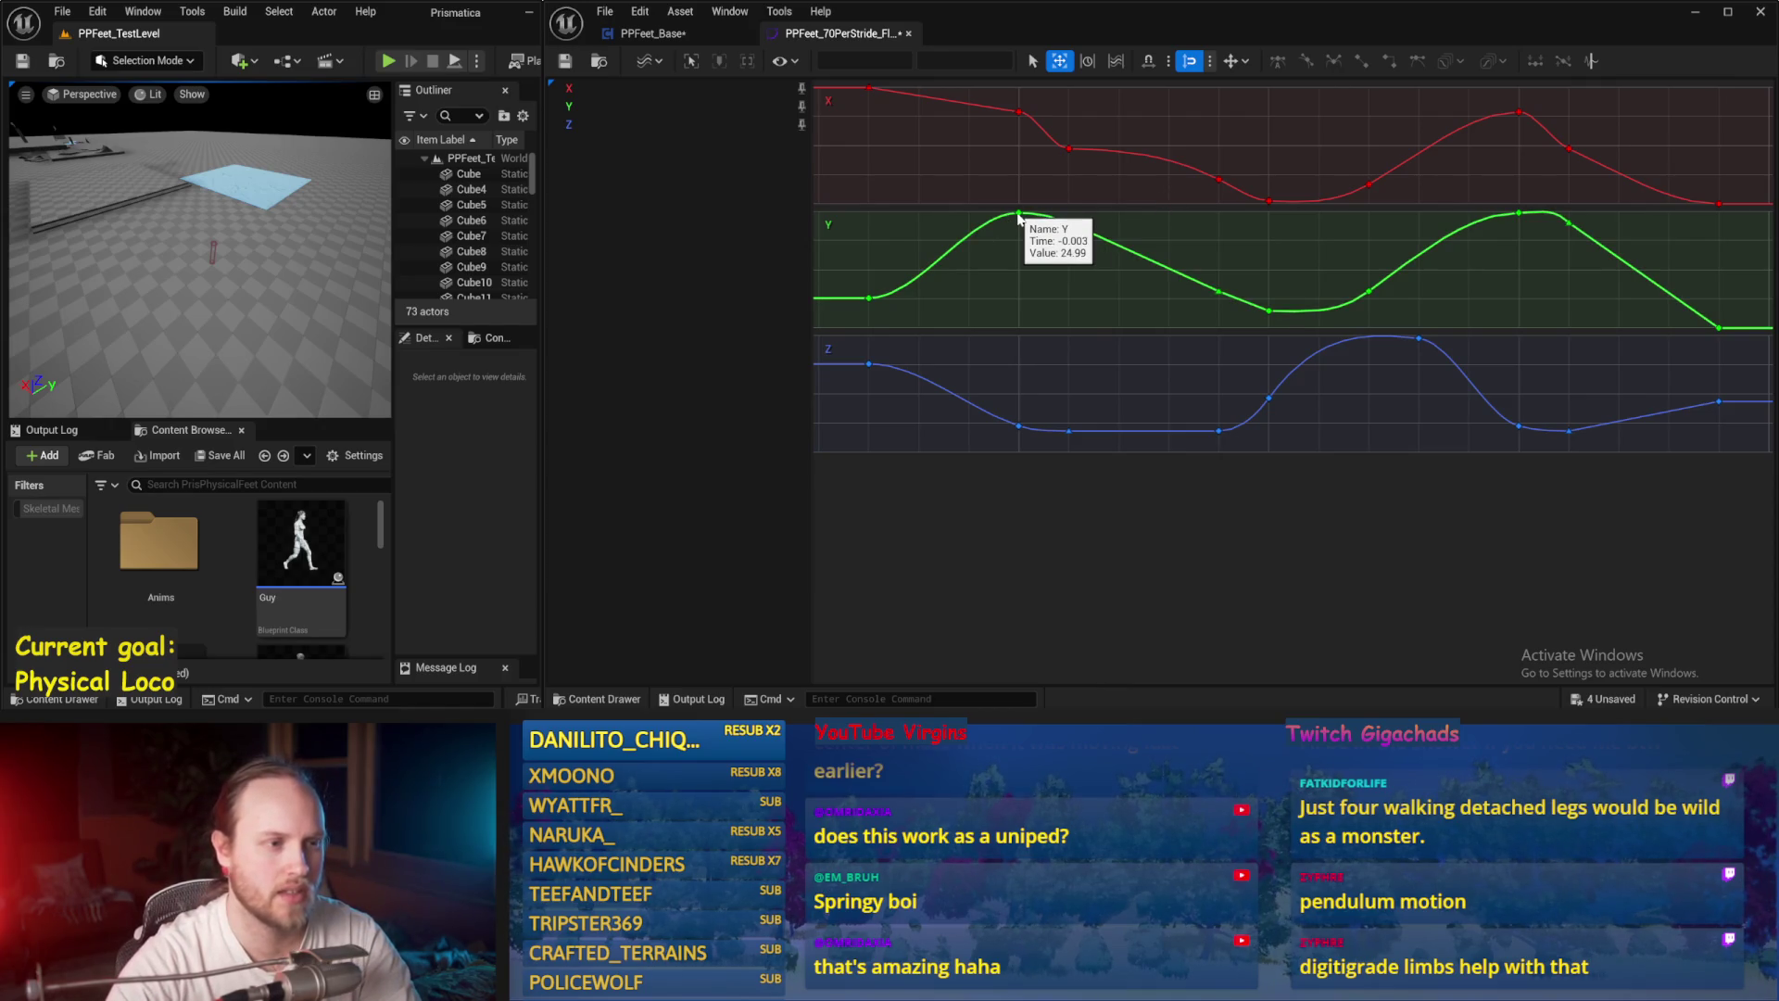
pyautogui.click(1220, 293)
pyautogui.click(1097, 231)
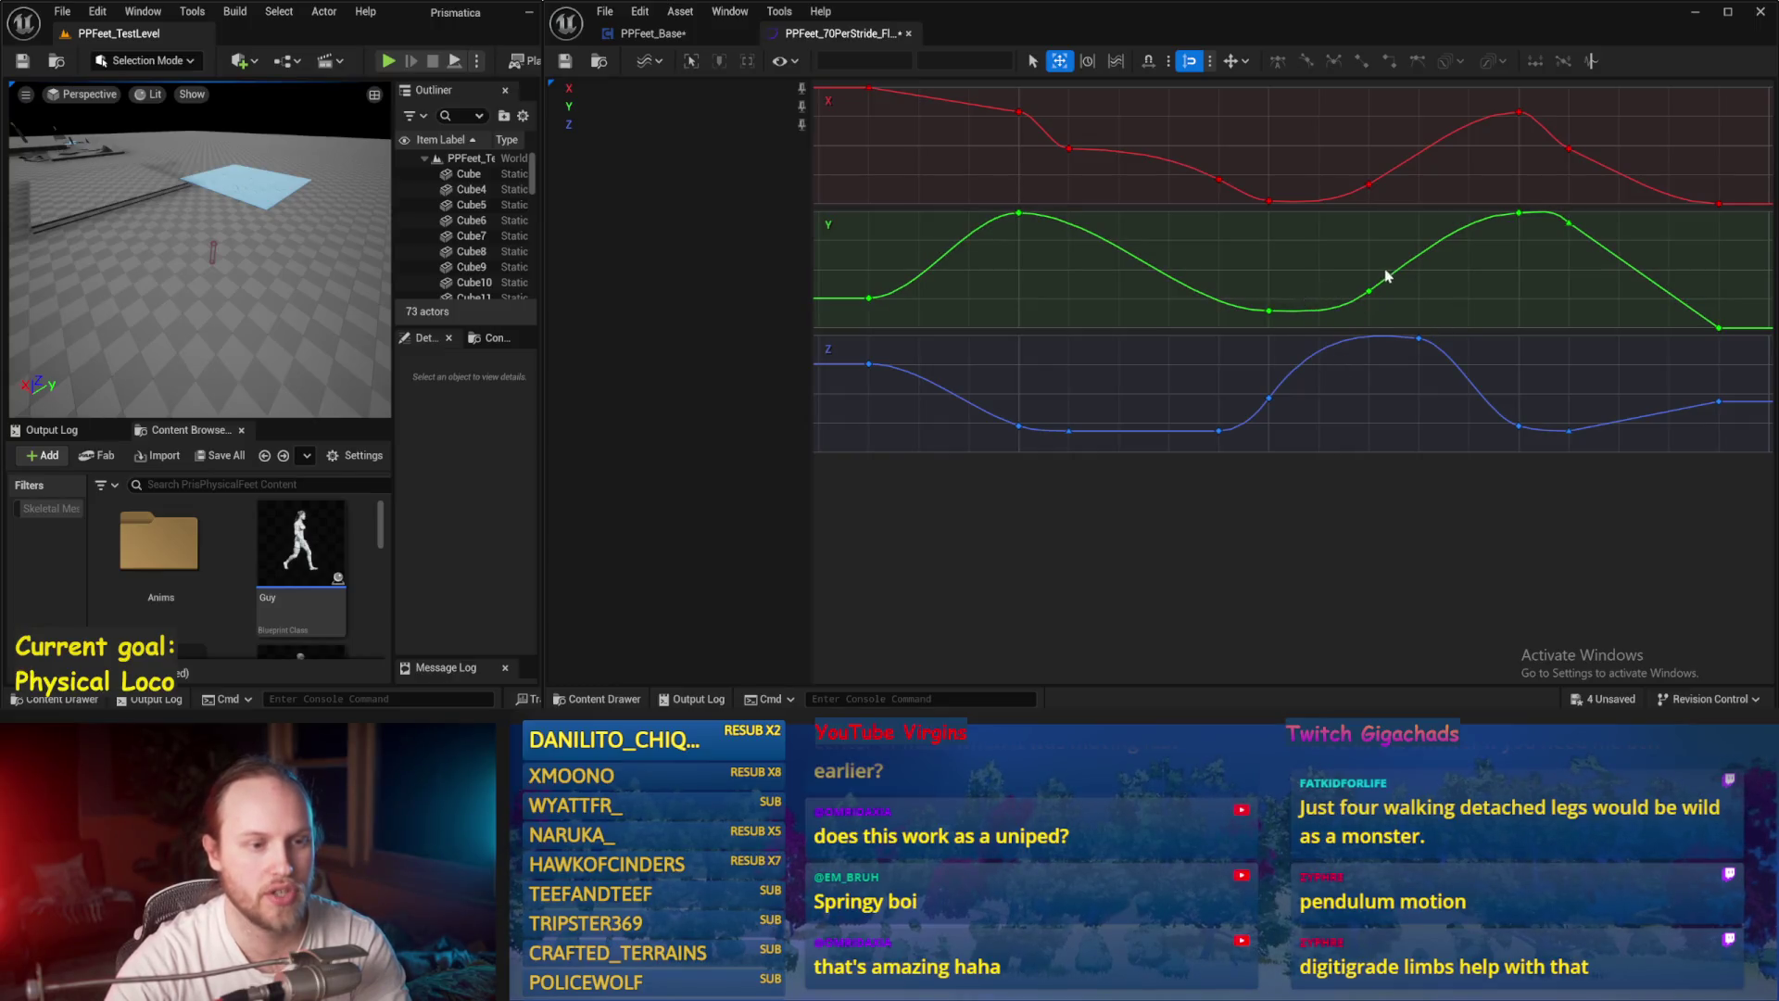
pyautogui.click(1371, 294)
pyautogui.moveTo(1372, 297); pyautogui.dragTo(1502, 296)
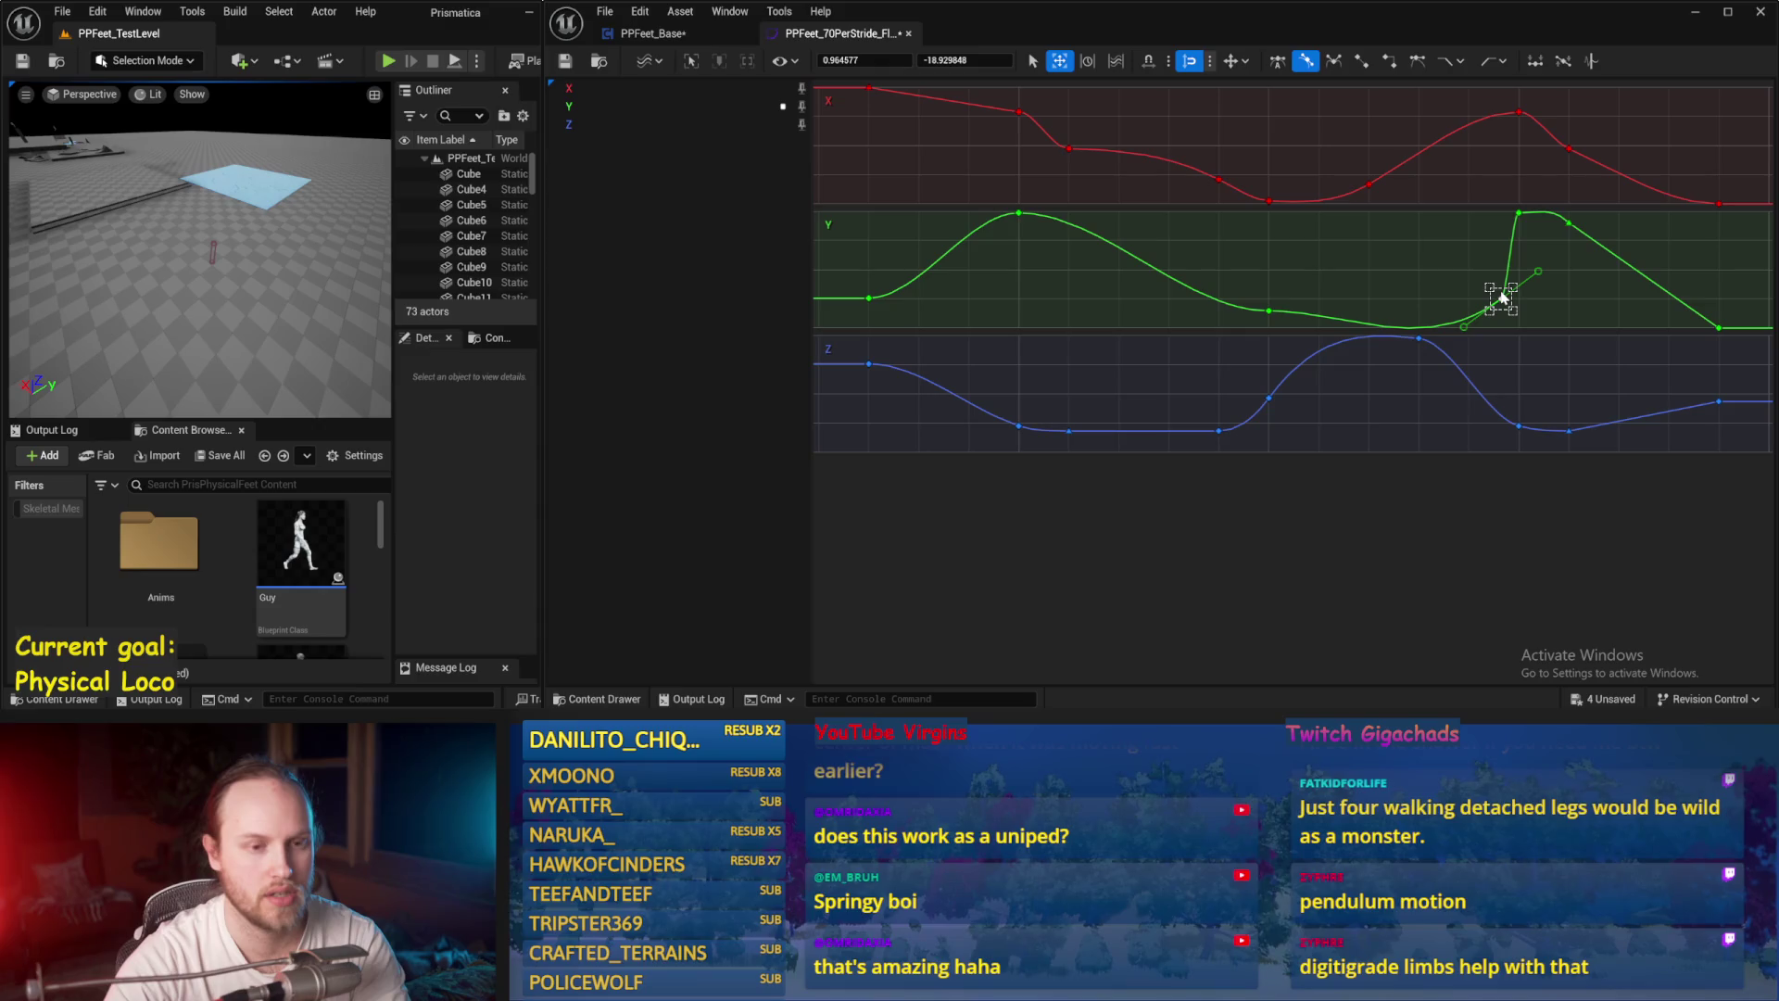
pyautogui.moveTo(1270, 312)
pyautogui.mouseDown()
pyautogui.moveTo(1390, 332)
pyautogui.moveTo(1497, 320)
pyautogui.moveTo(1499, 296)
pyautogui.mouseUp()
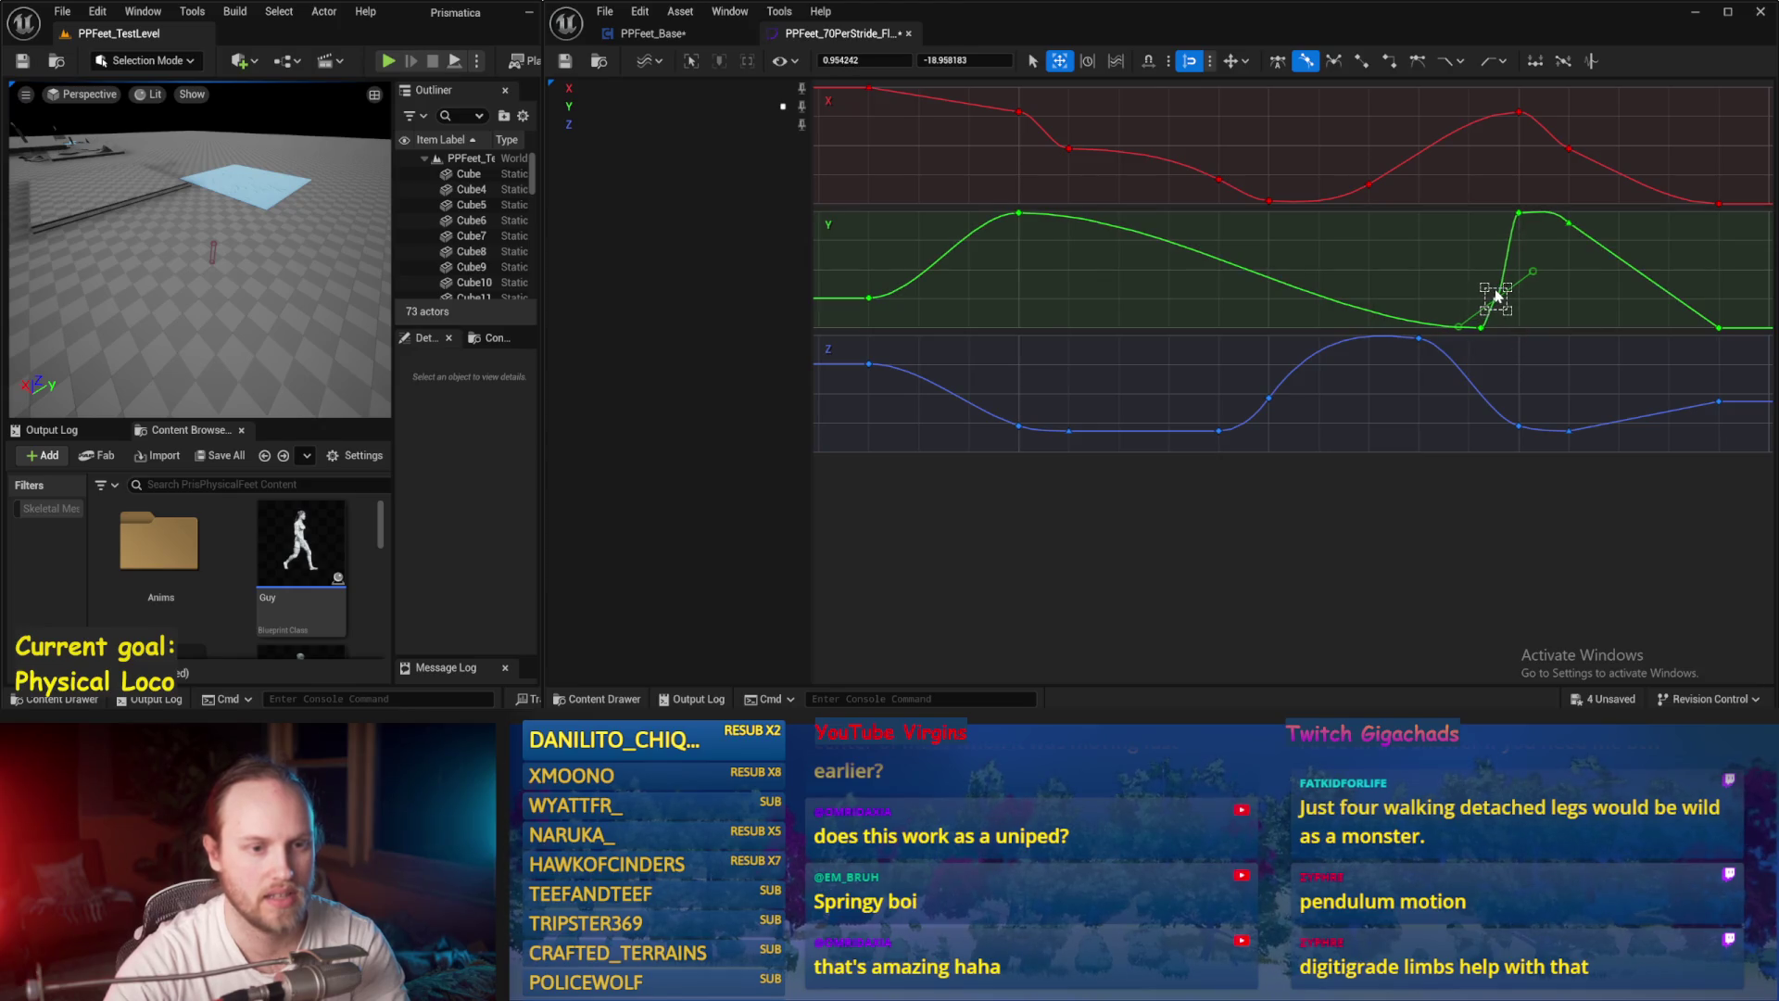
pyautogui.press('Delete')
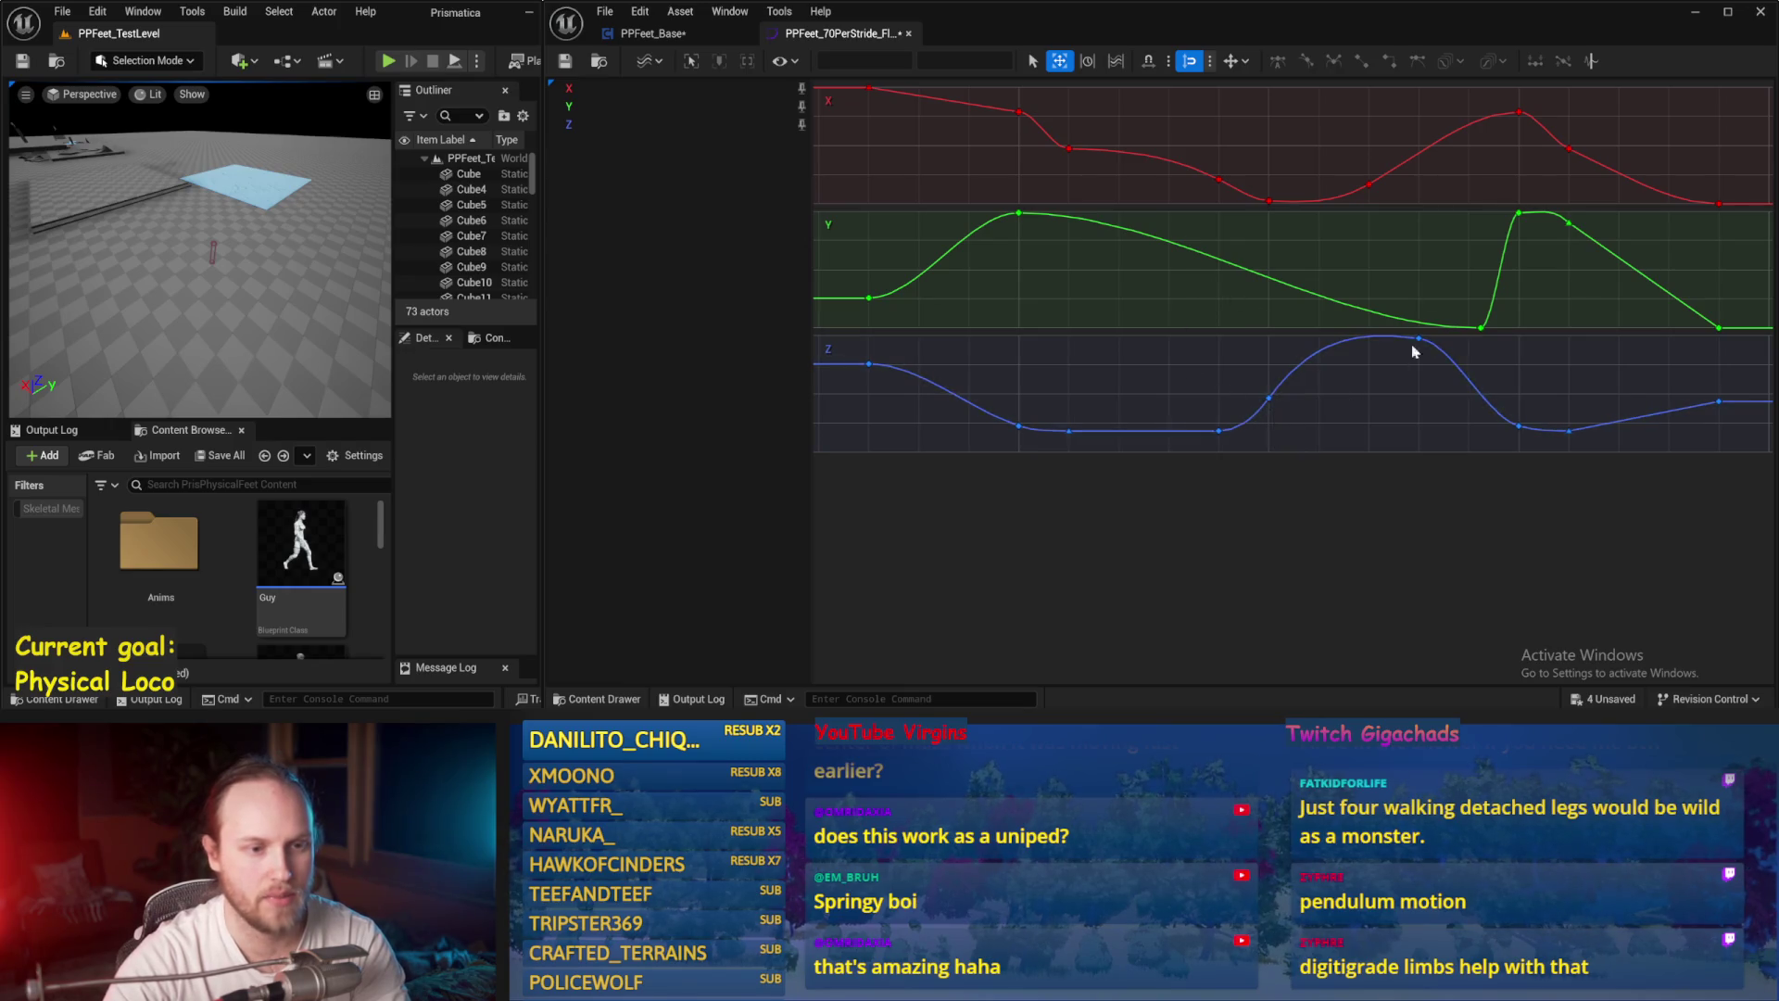
# Step: Delay the Z lift by moving the 0.8 Z key and the low Z key later
pyautogui.moveTo(1420, 343)
pyautogui.moveTo(1420, 341)
pyautogui.mouseDown()
pyautogui.moveTo(1481, 347)
pyautogui.moveTo(1481, 363)
pyautogui.moveTo(1485, 348)
pyautogui.mouseUp()
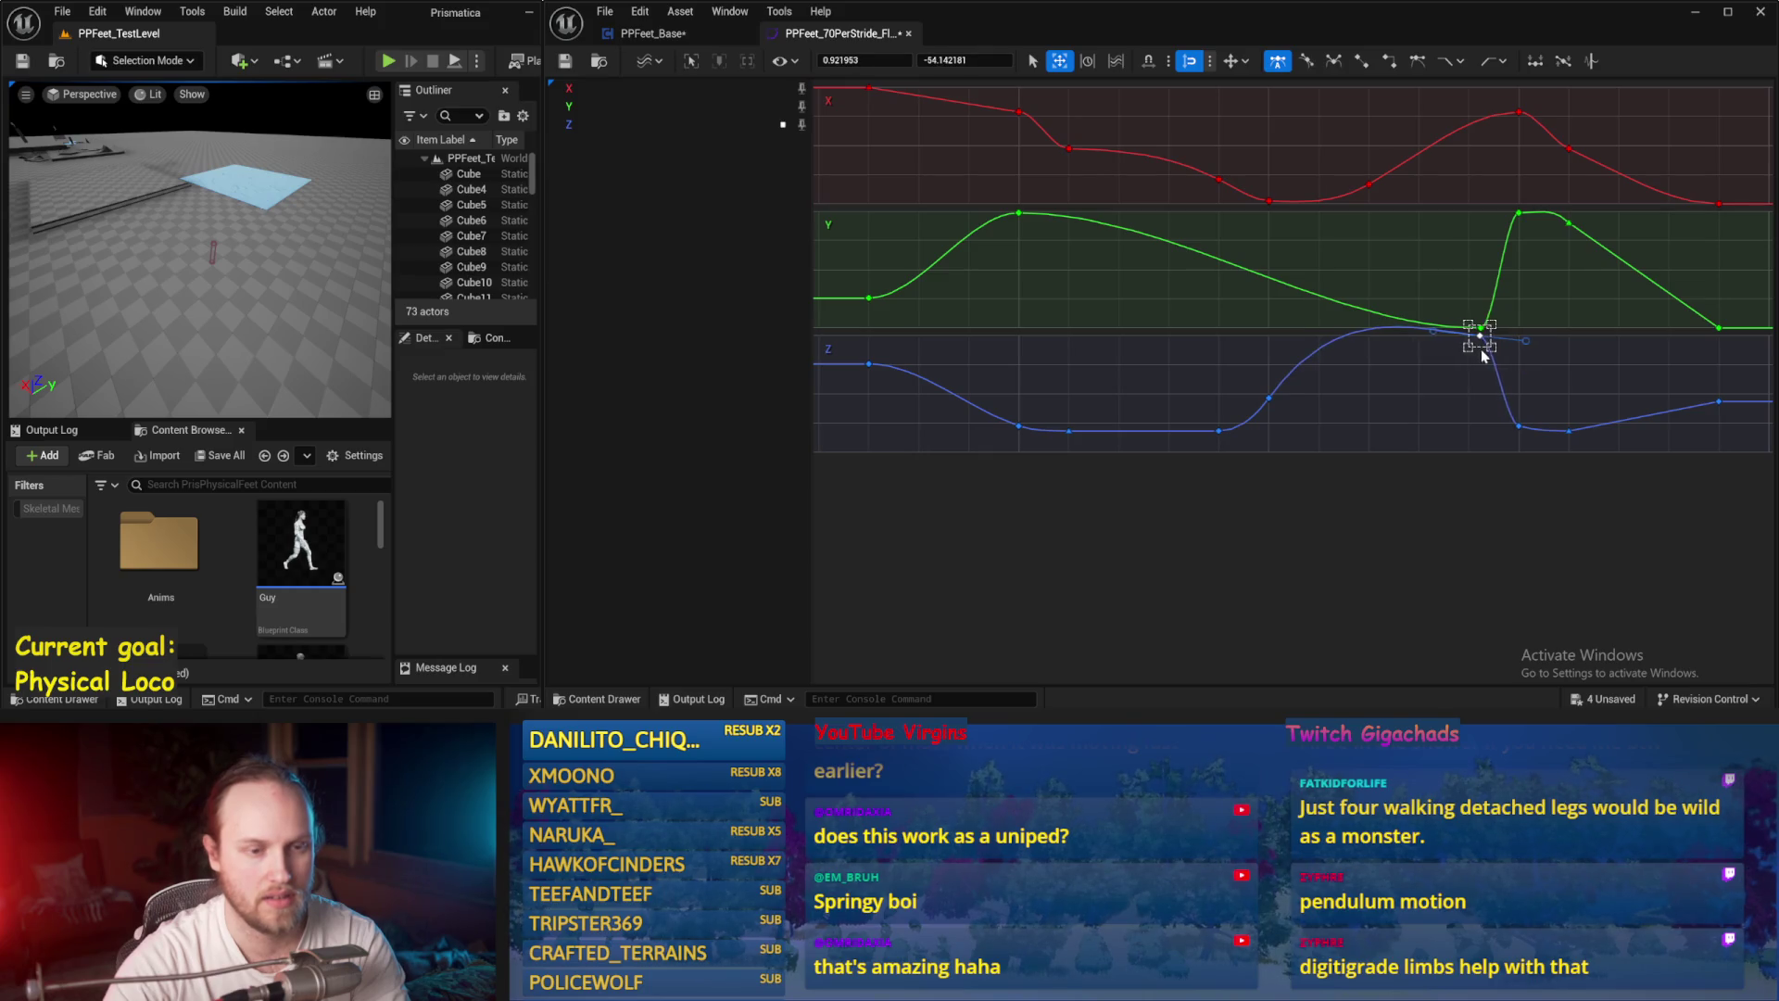
pyautogui.hotkey('ctrl', 'z')
pyautogui.moveTo(1482, 359); pyautogui.dragTo(1485, 359)
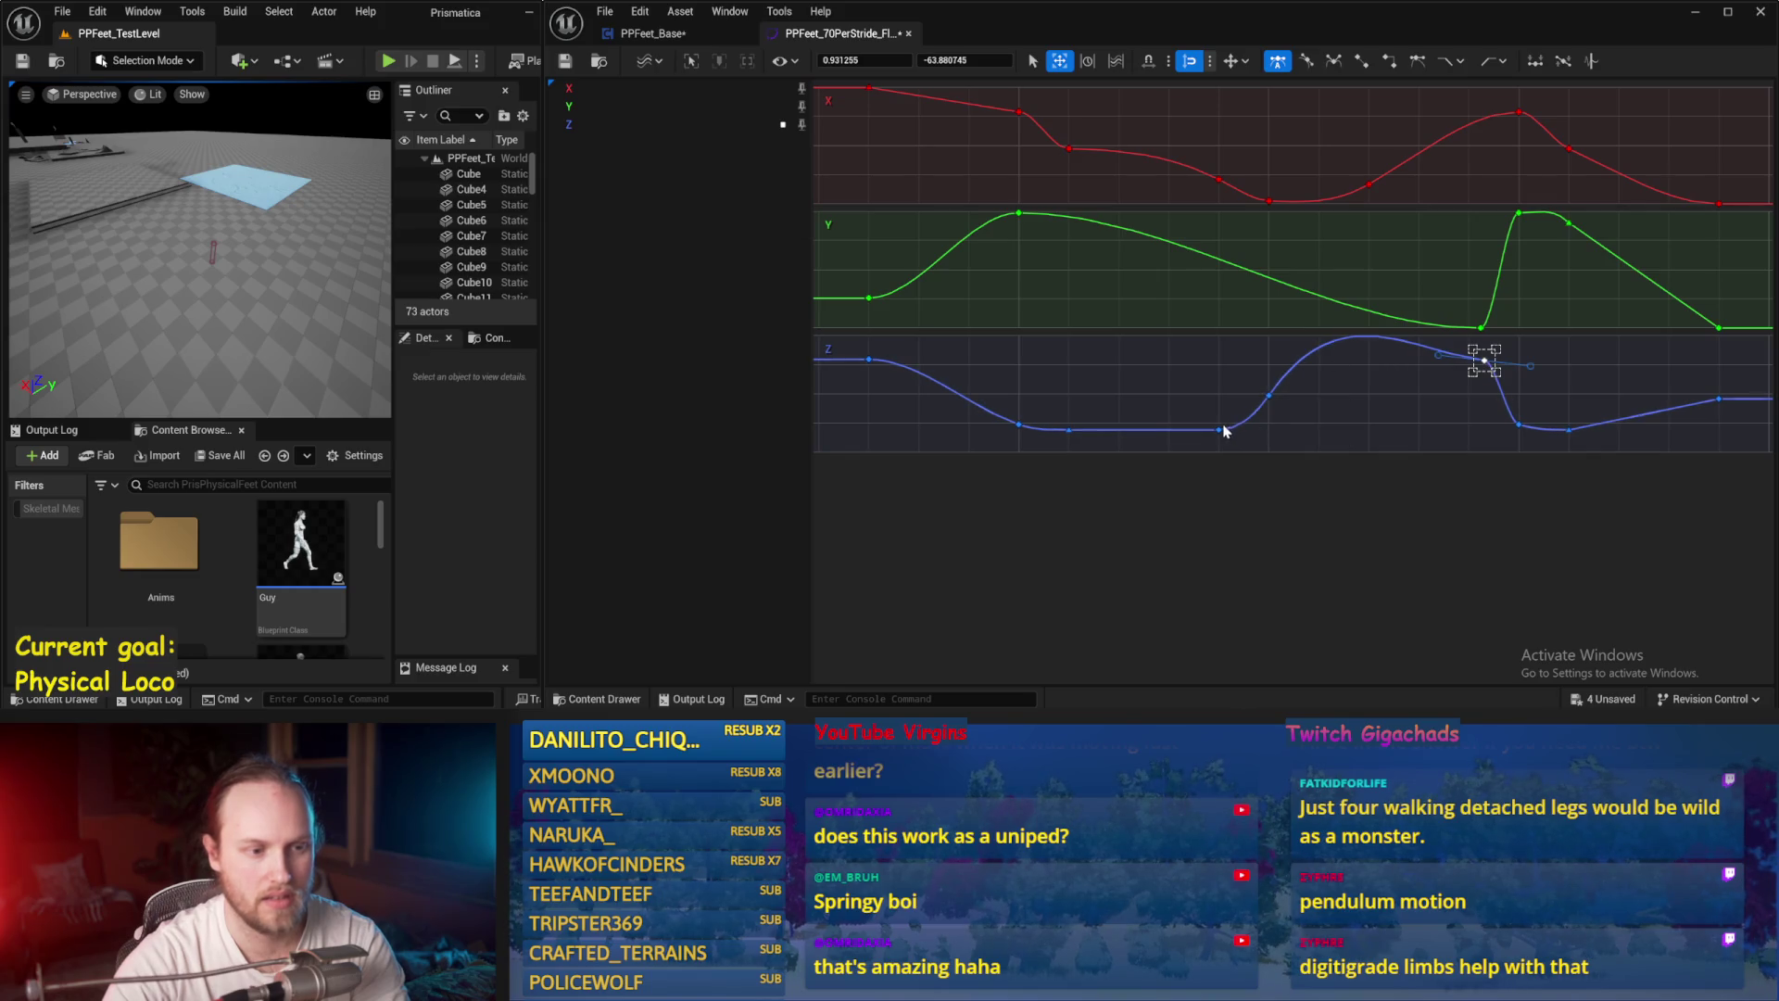
pyautogui.moveTo(1221, 433)
pyautogui.moveTo(1269, 395)
pyautogui.mouseDown()
pyautogui.moveTo(1456, 405)
pyautogui.moveTo(1441, 405)
pyautogui.moveTo(1472, 365)
pyautogui.mouseUp()
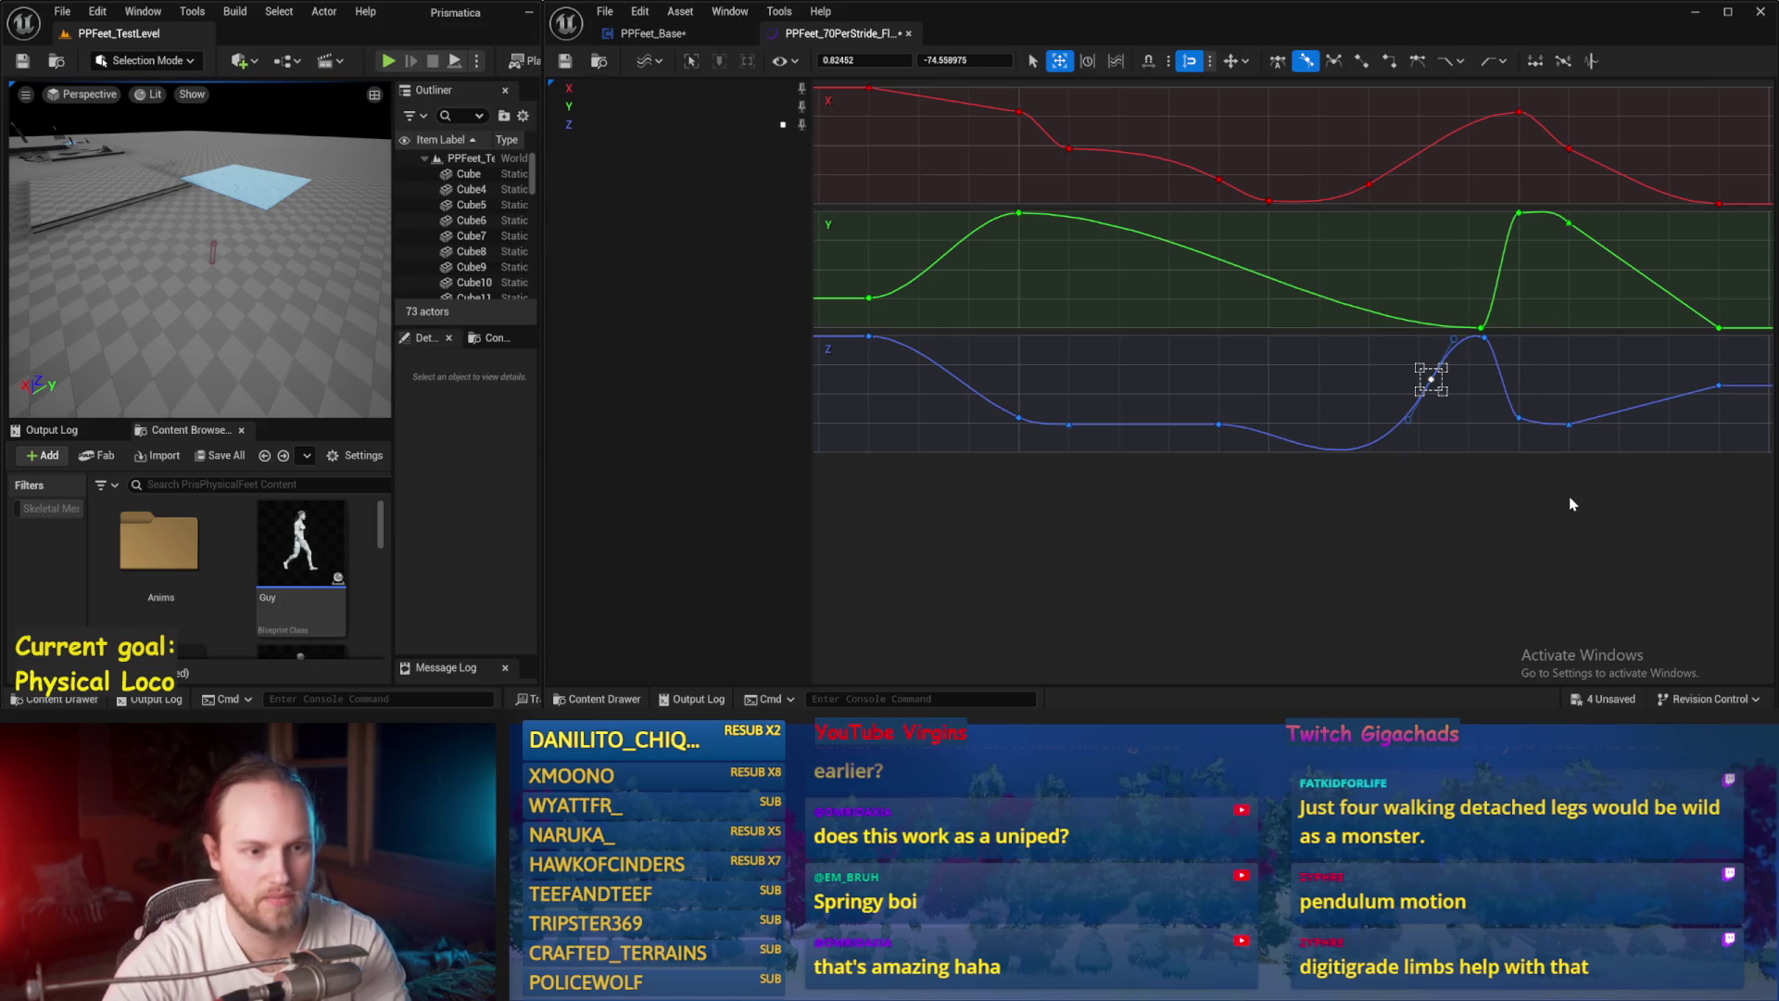
# Step: Fine-tune the position of the Y curve's low key
pyautogui.moveTo(1481, 329)
pyautogui.mouseDown()
pyautogui.moveTo(1377, 333)
pyautogui.moveTo(1434, 322)
pyautogui.moveTo(1474, 286)
pyautogui.moveTo(1493, 304)
pyautogui.mouseUp()
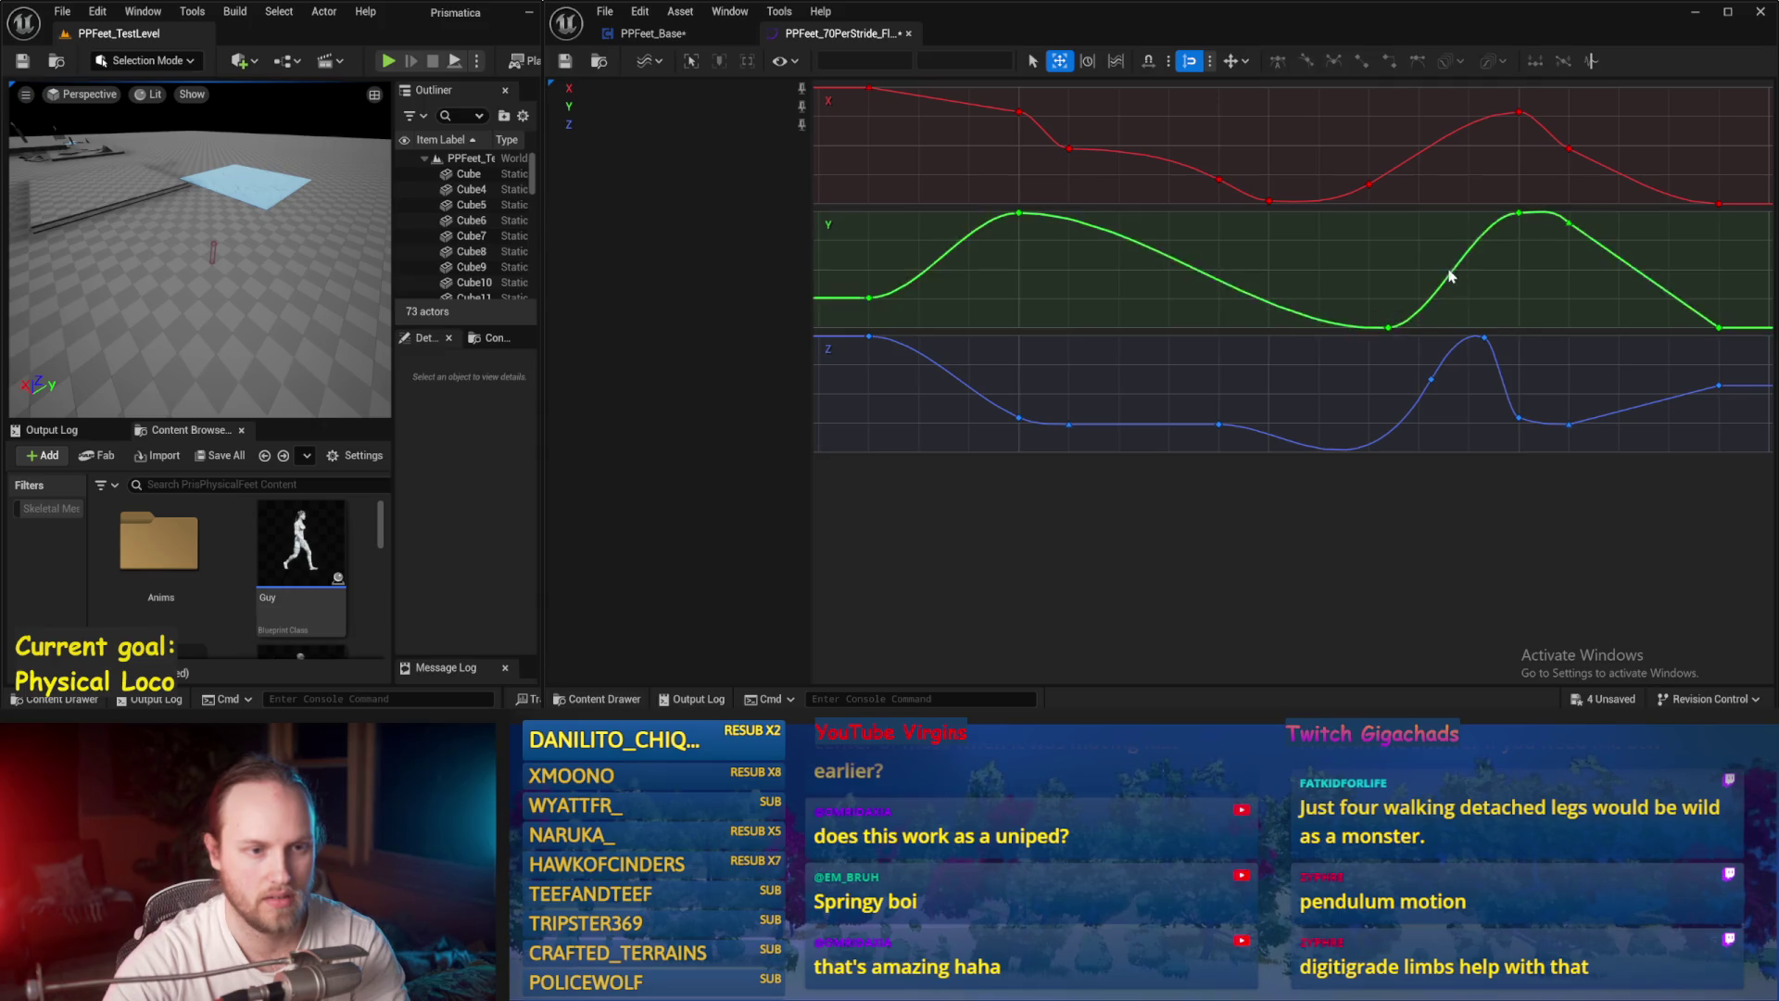
pyautogui.doubleClick(1452, 278)
pyautogui.rightClick(1492, 279)
pyautogui.press('Escape')
pyautogui.click(1760, 257)
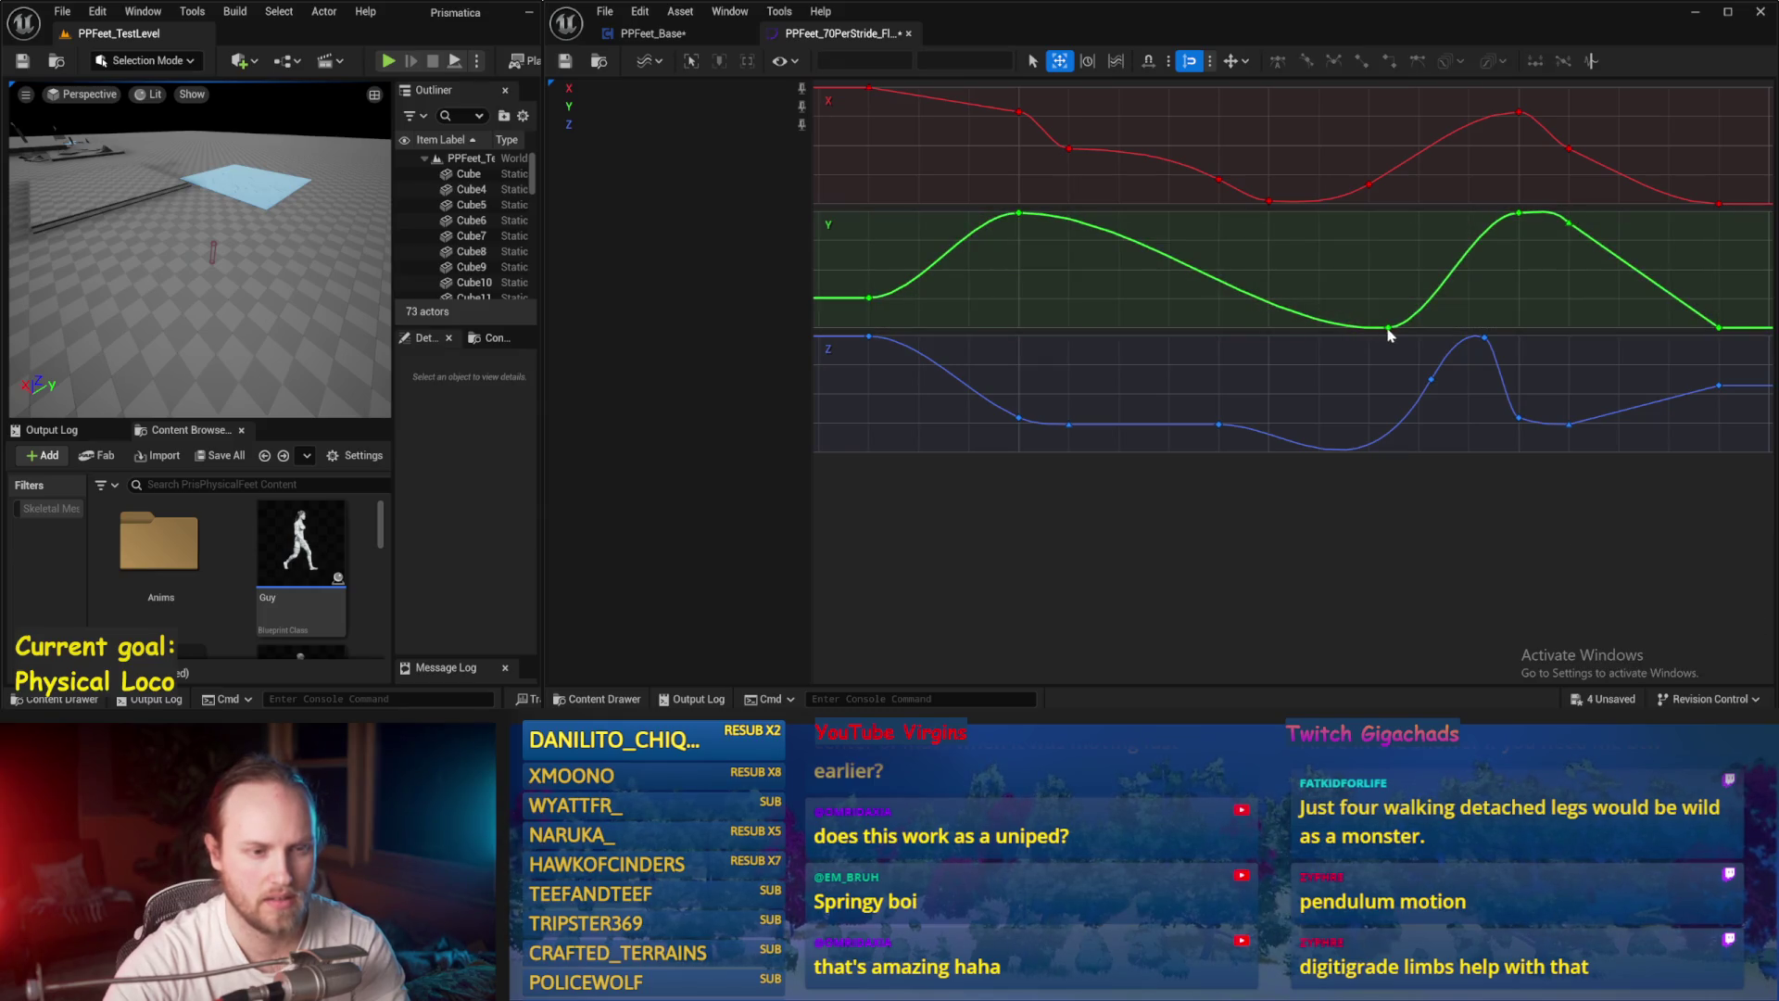
pyautogui.moveTo(1389, 329); pyautogui.dragTo(1428, 328)
pyautogui.click(1363, 385)
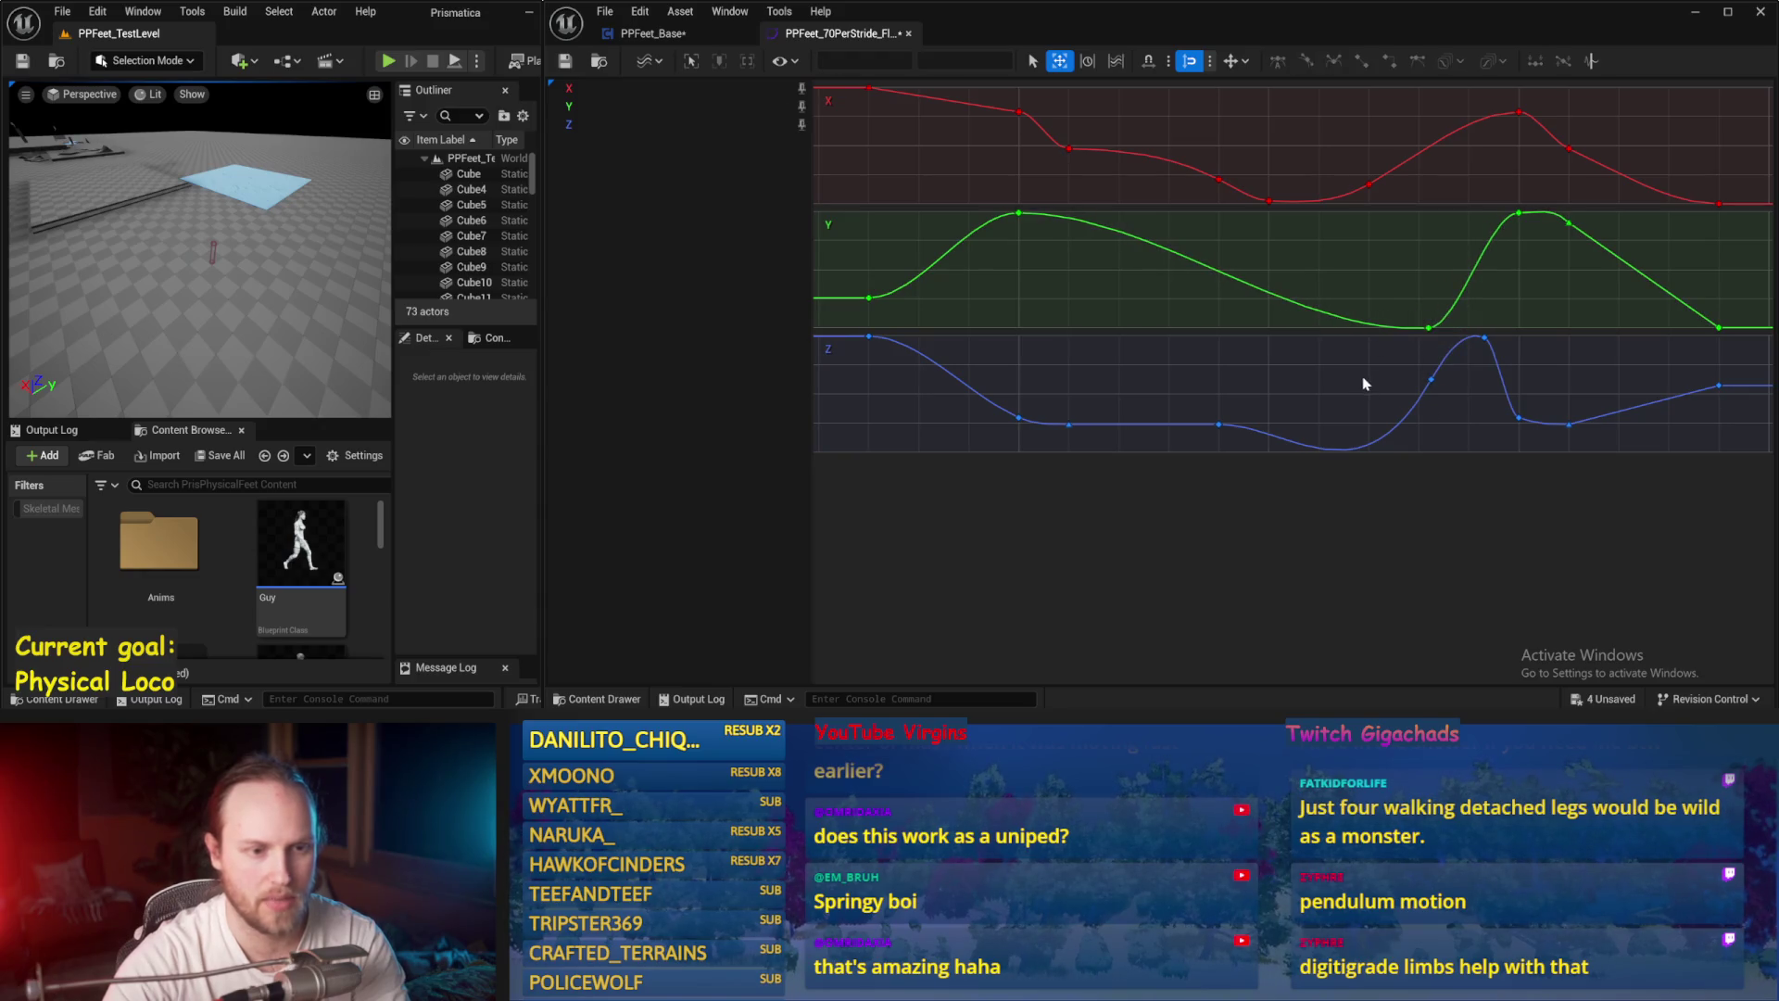
# Step: Review the low and rising Z keys, then select every key on all curves for interpolation
pyautogui.click(1219, 425)
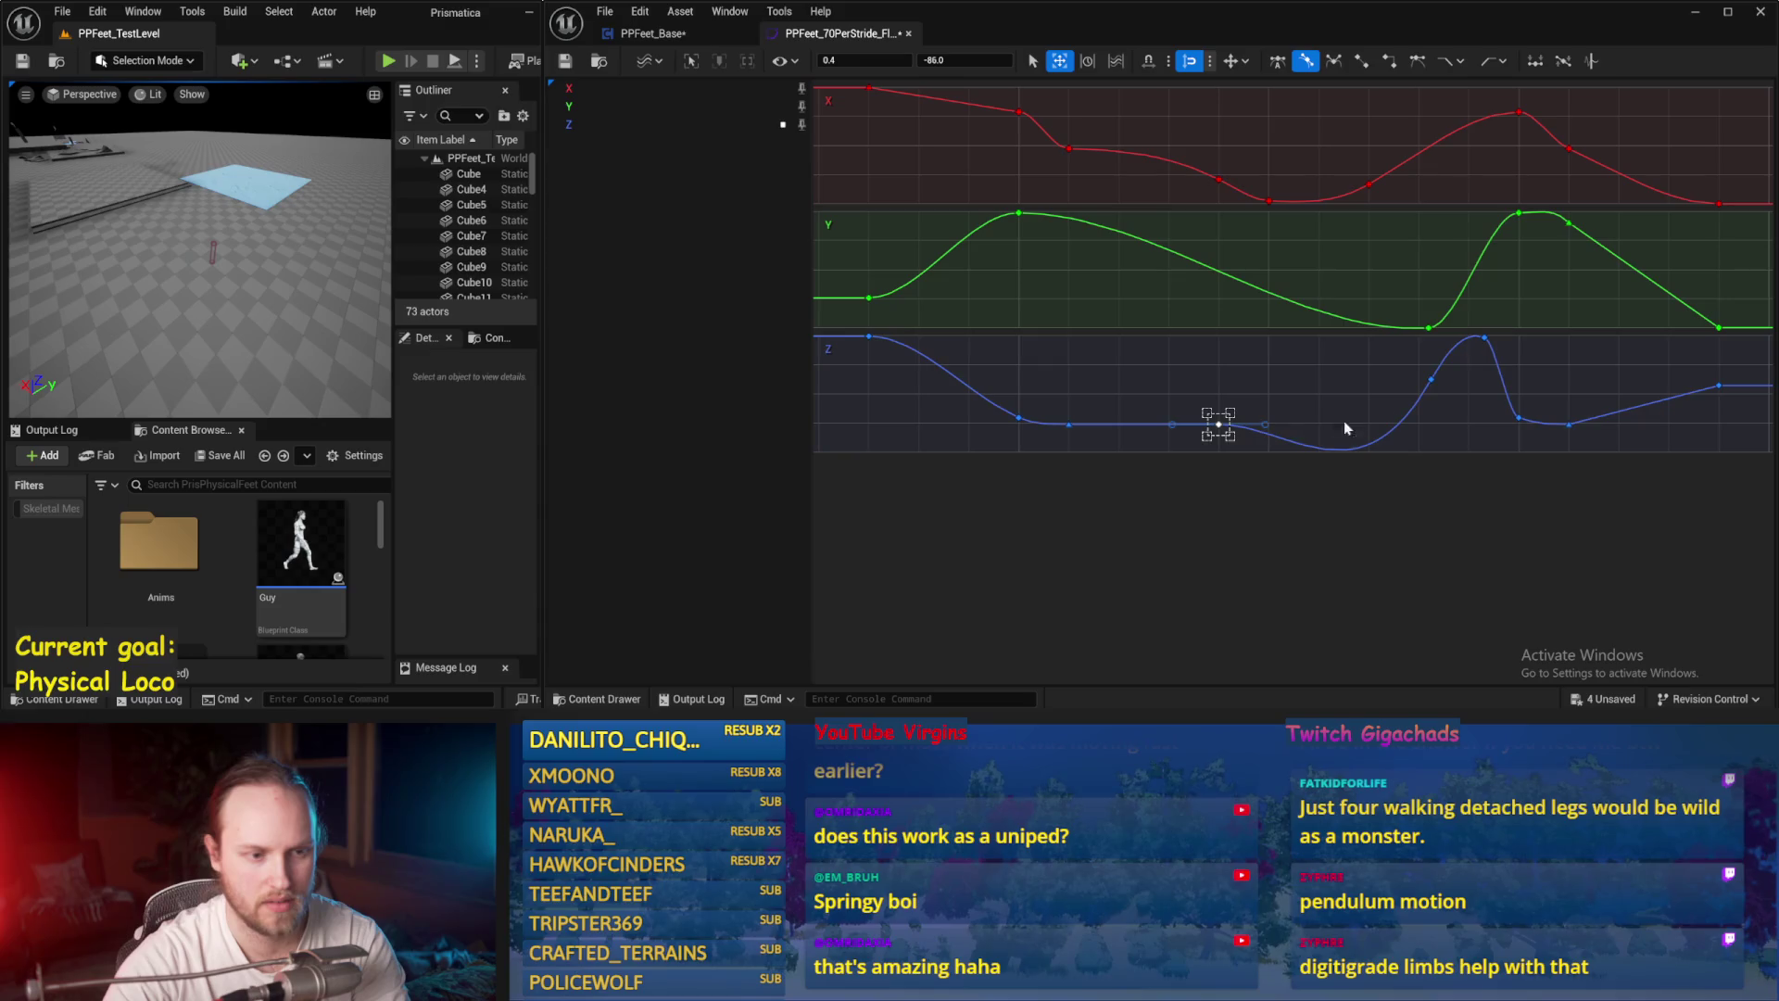
pyautogui.click(1431, 379)
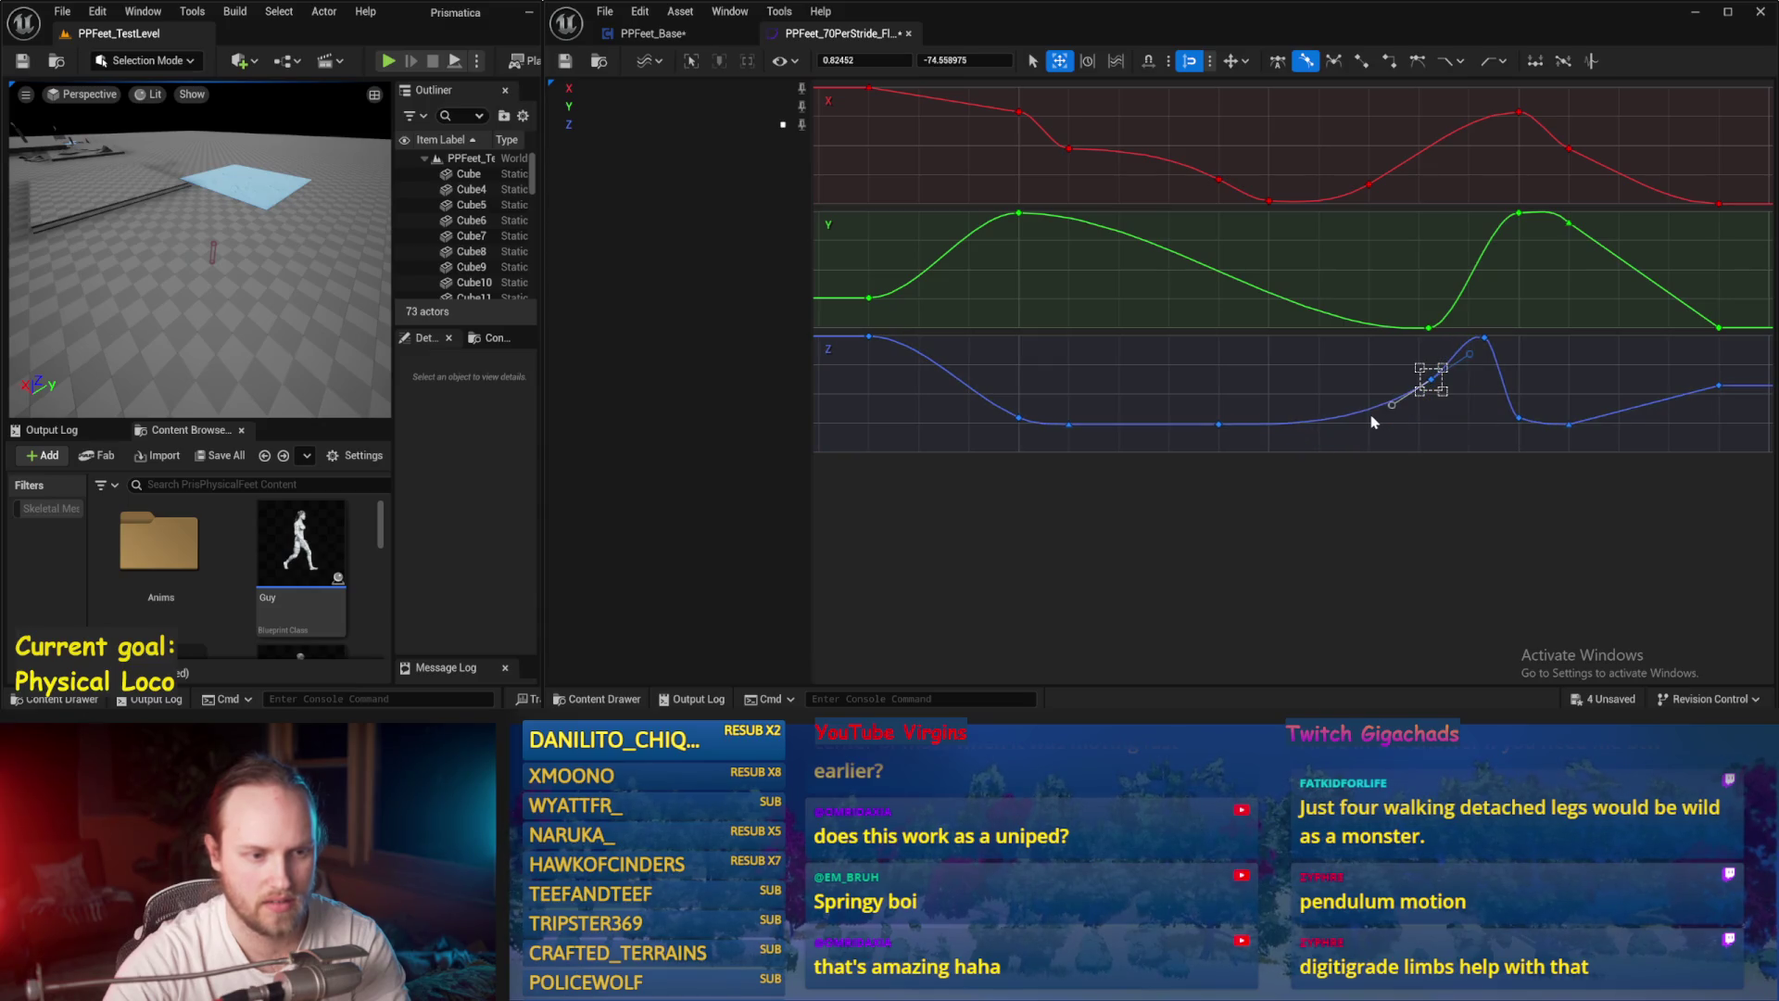
pyautogui.click(1397, 425)
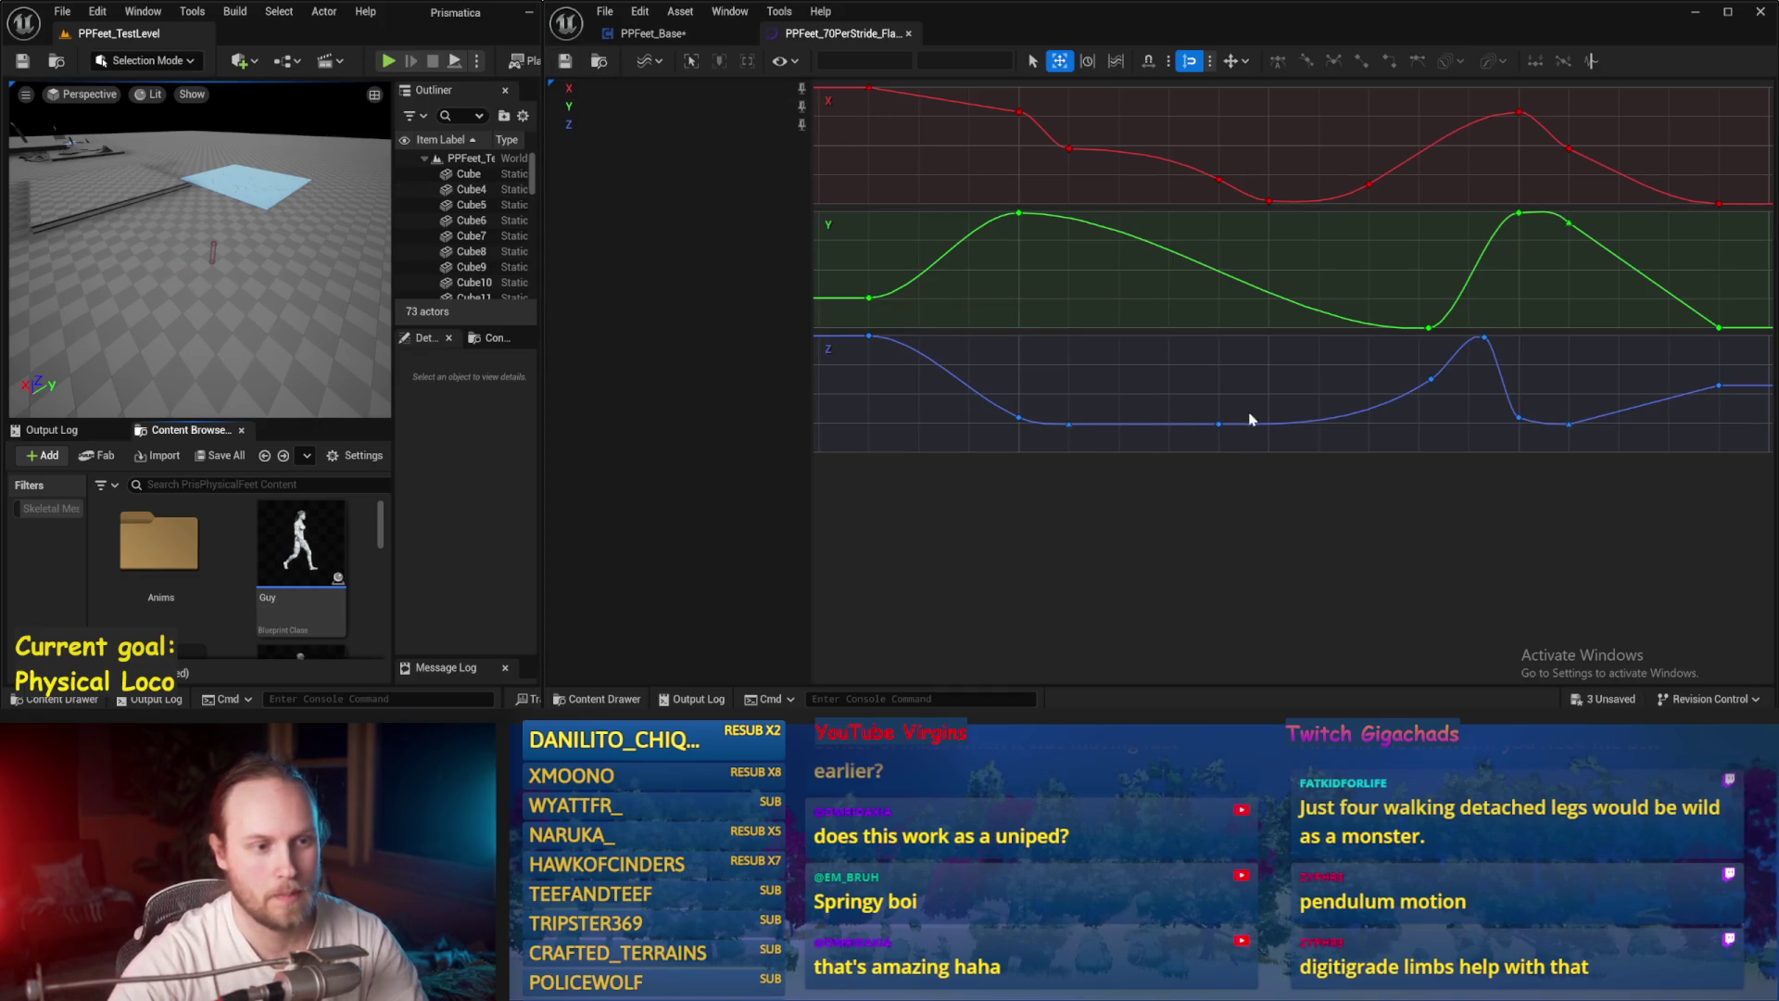
pyautogui.doubleClick(1407, 394)
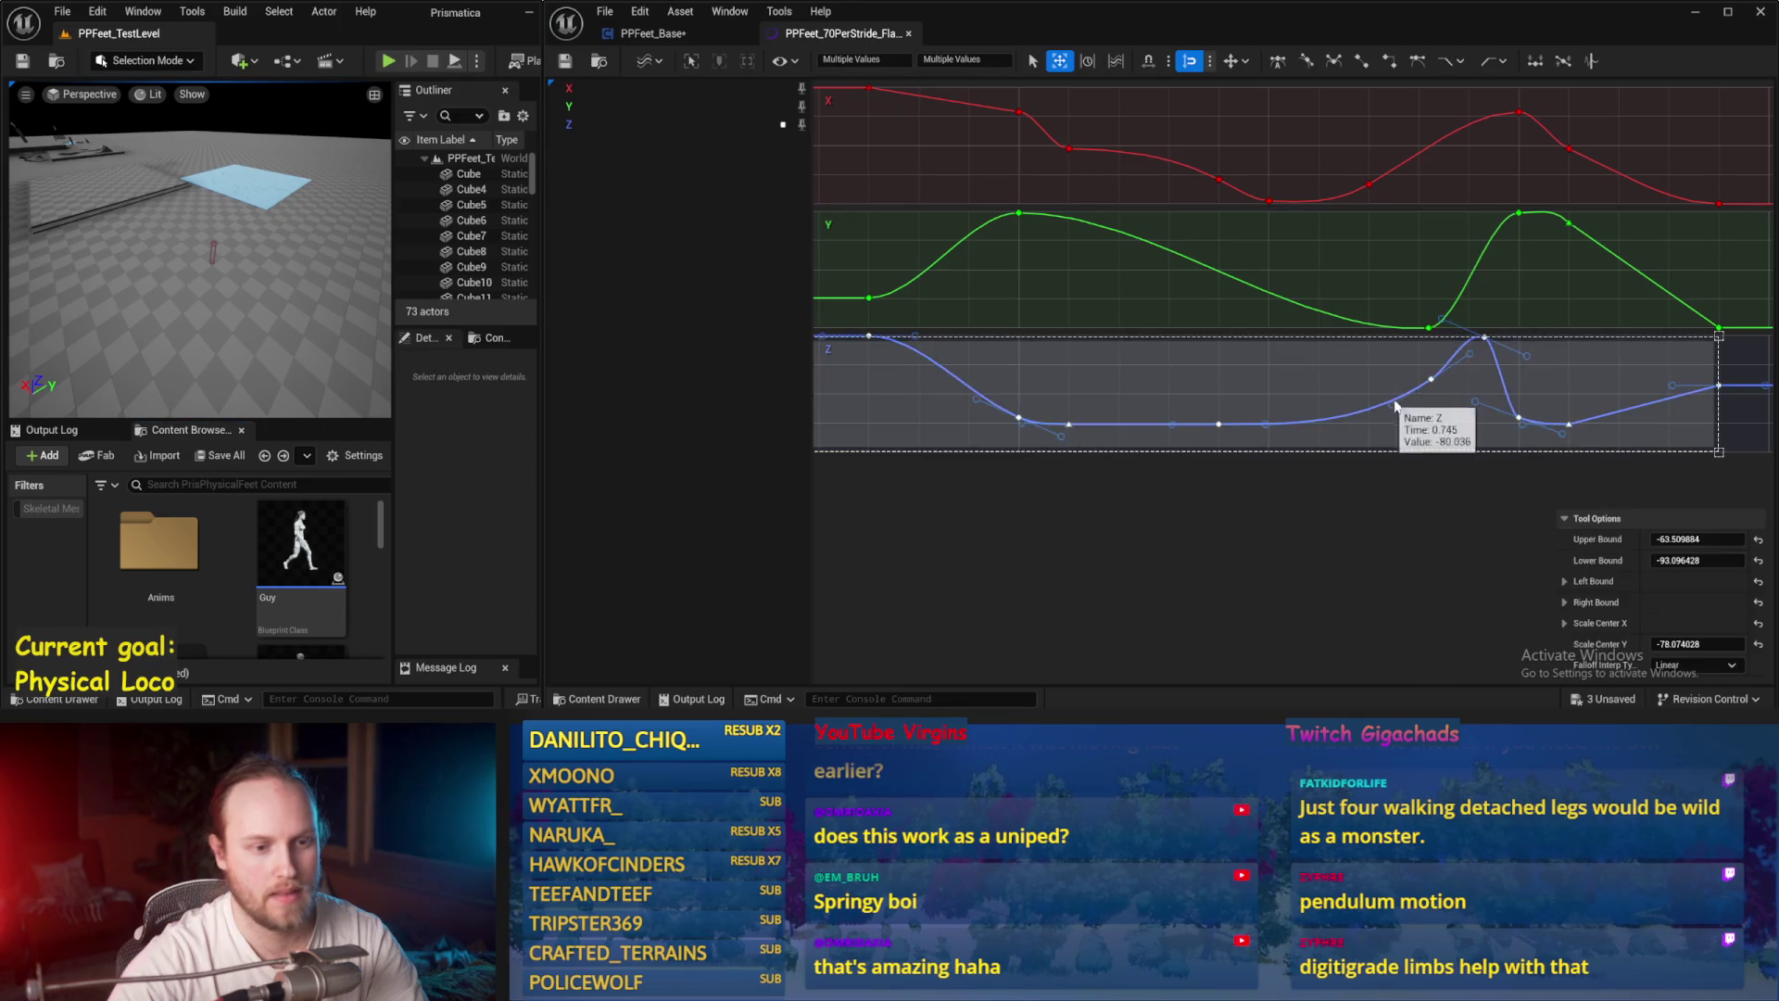
pyautogui.click(1542, 269)
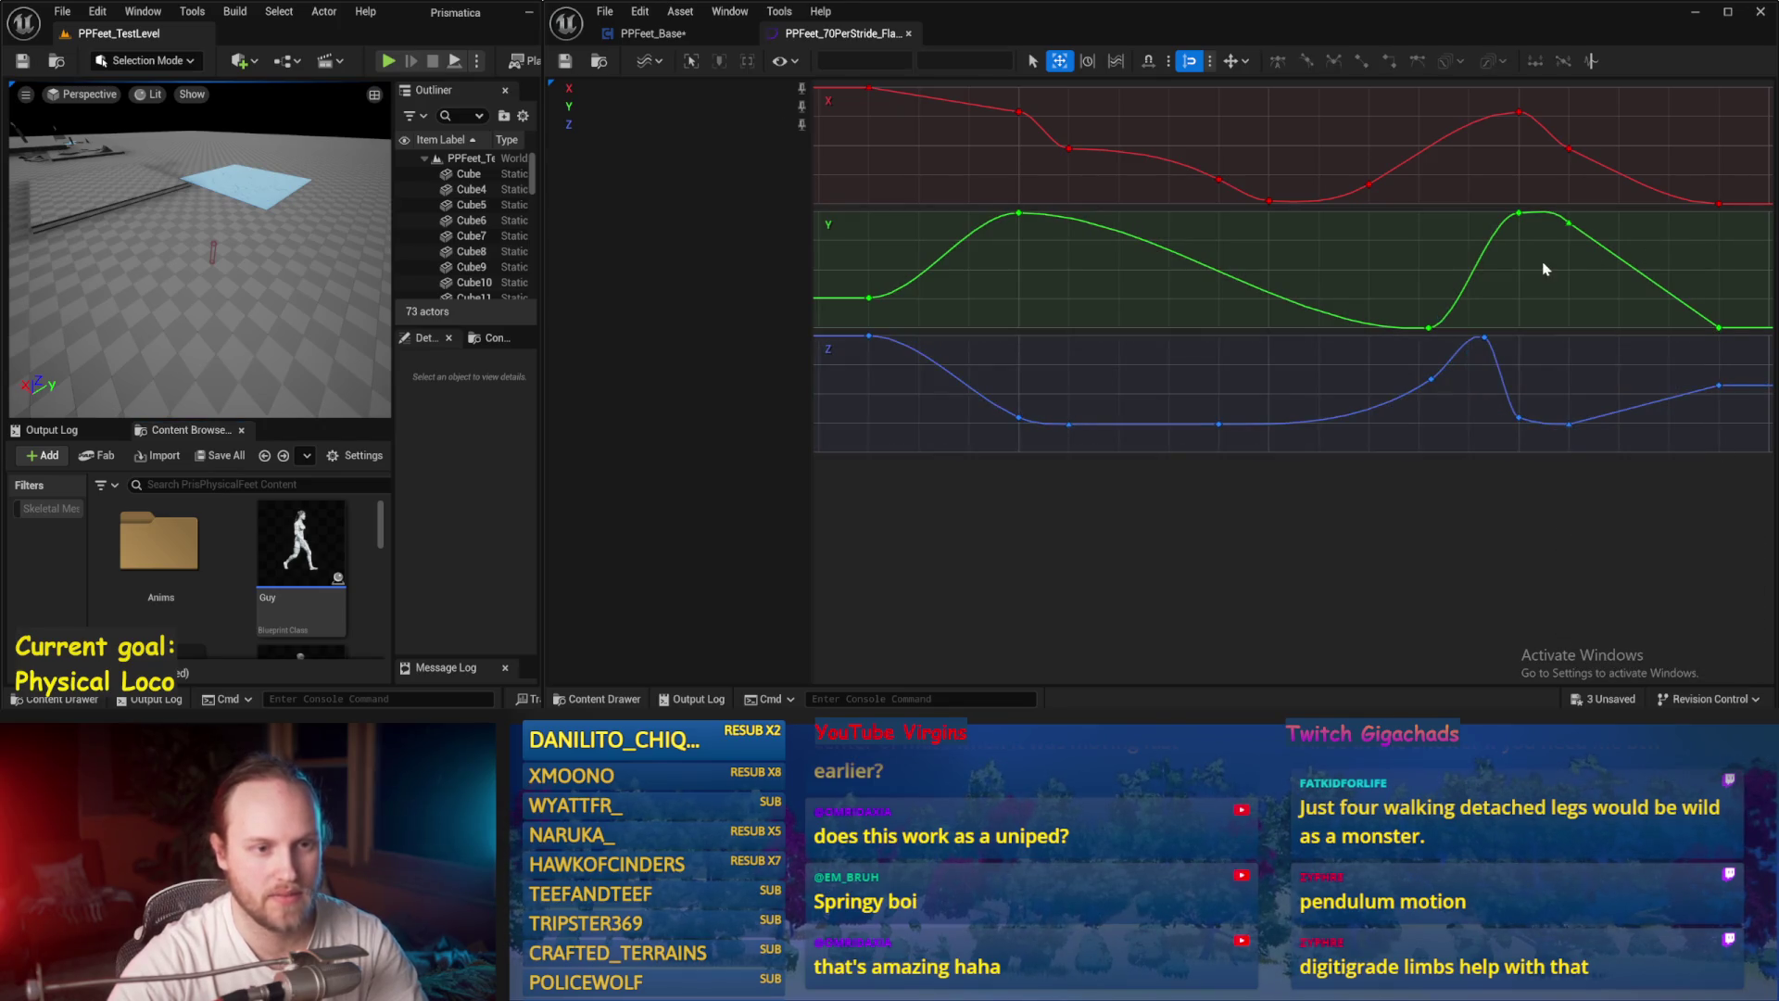
pyautogui.rightClick(1529, 273)
pyautogui.click(1429, 328)
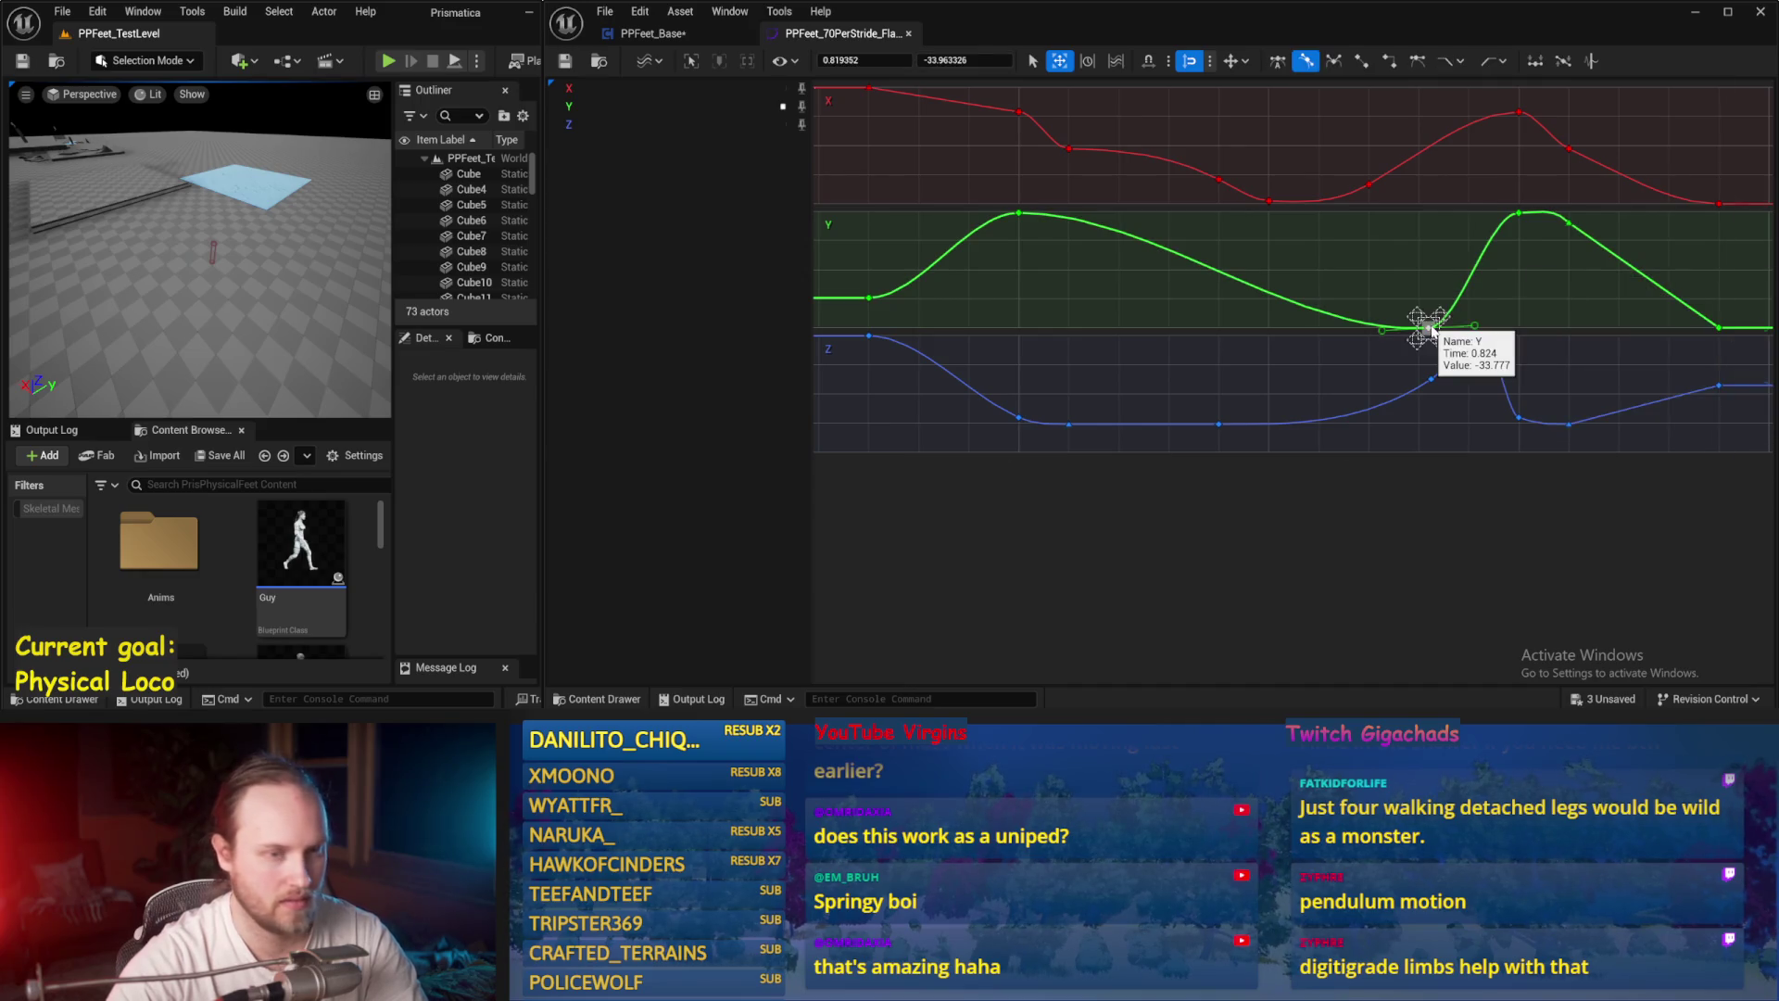
pyautogui.hotkey('ctrl', 'a')
pyautogui.rightClick(1430, 287)
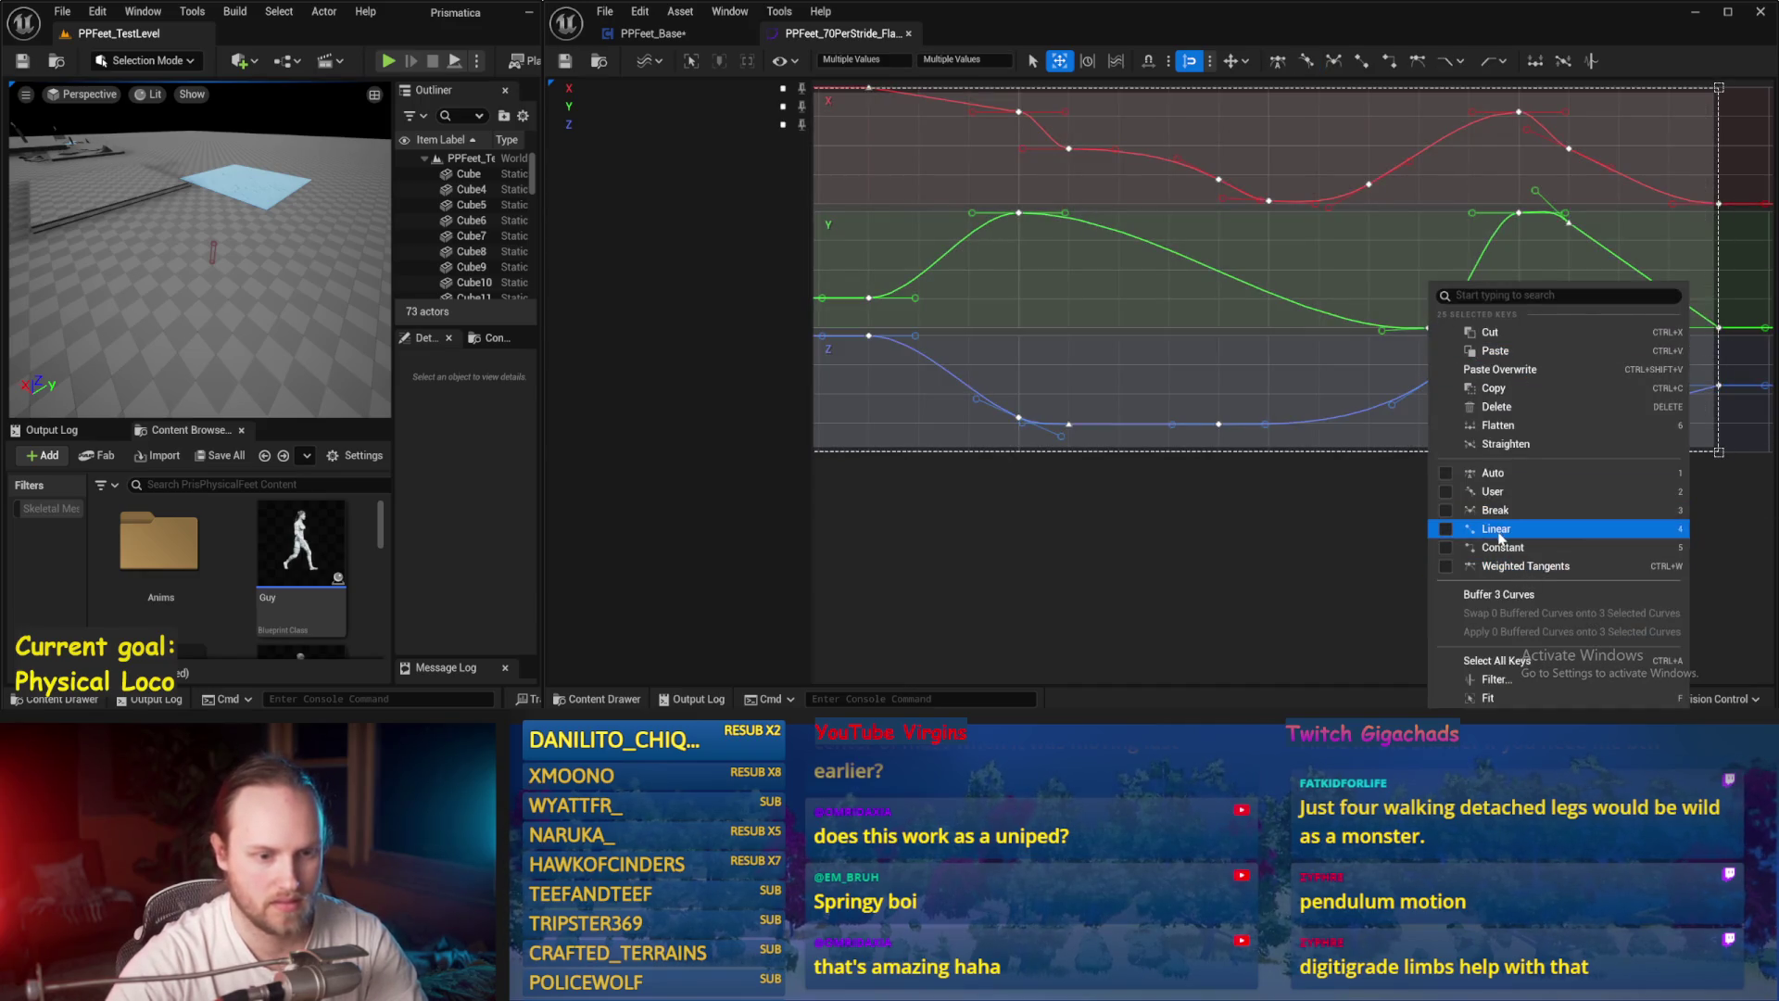
# Step: Set all stride curve keys to Linear interpolation
pyautogui.click(1500, 538)
pyautogui.rightClick(1324, 299)
pyautogui.press('Escape')
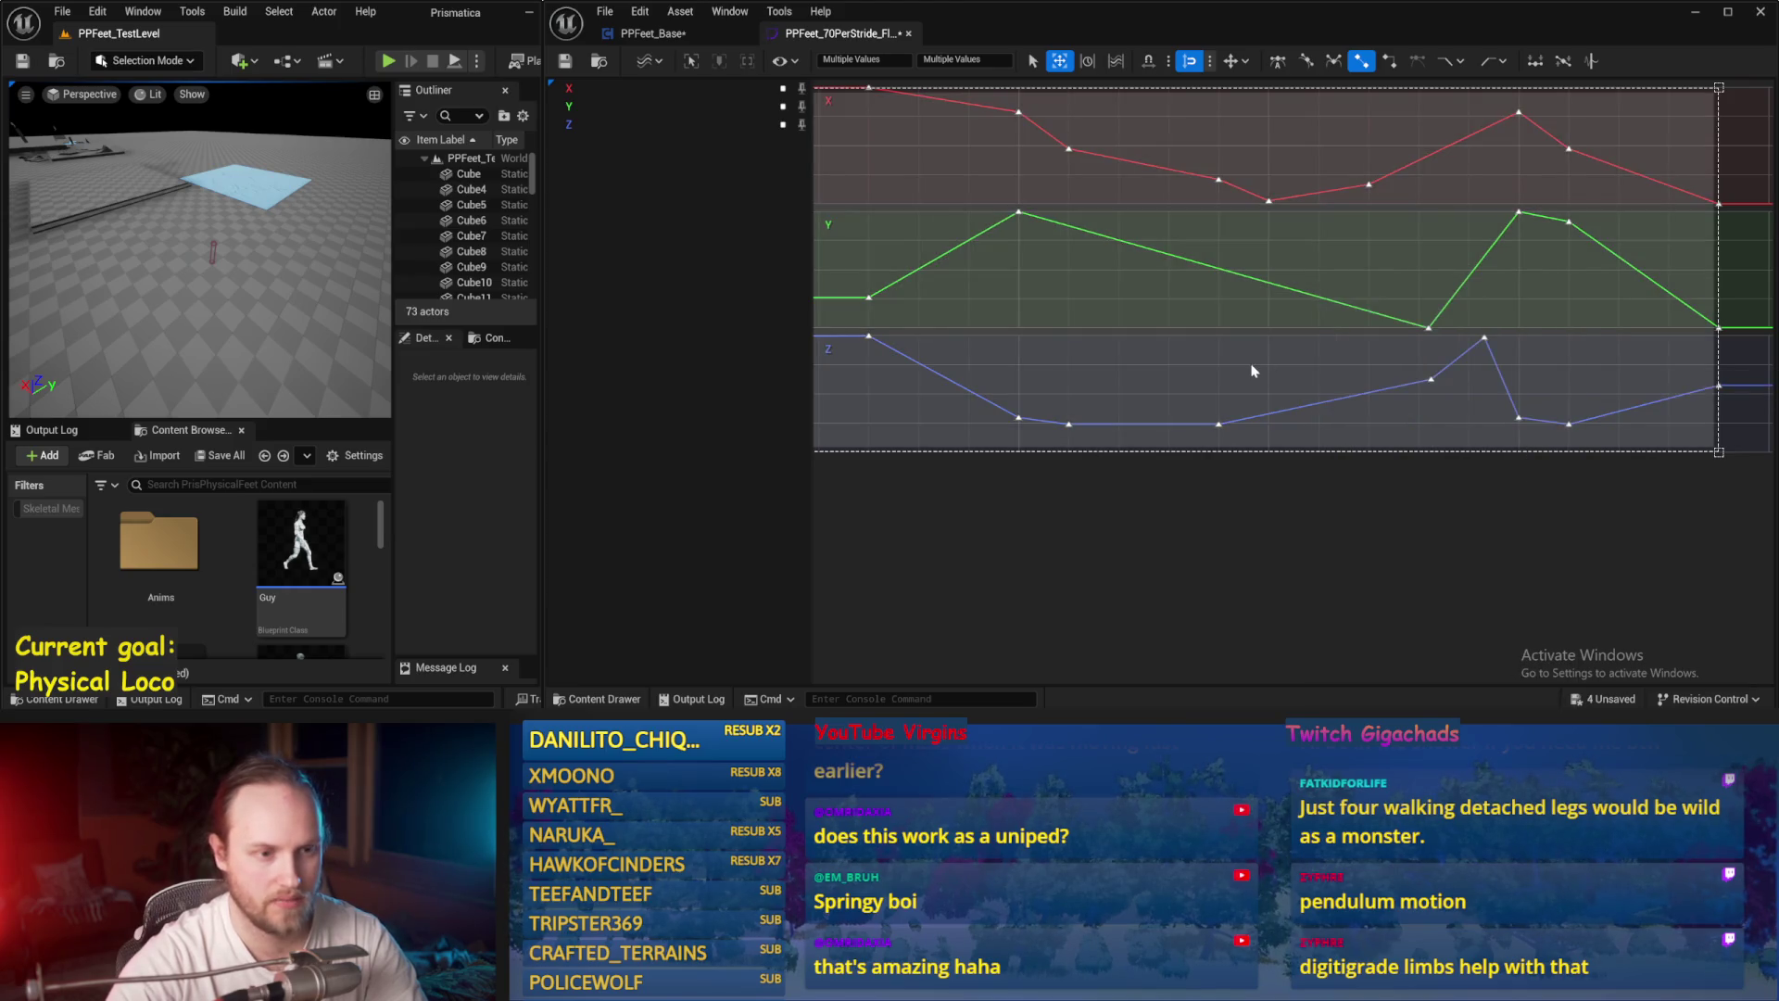
pyautogui.rightClick(1328, 267)
pyautogui.press('Escape')
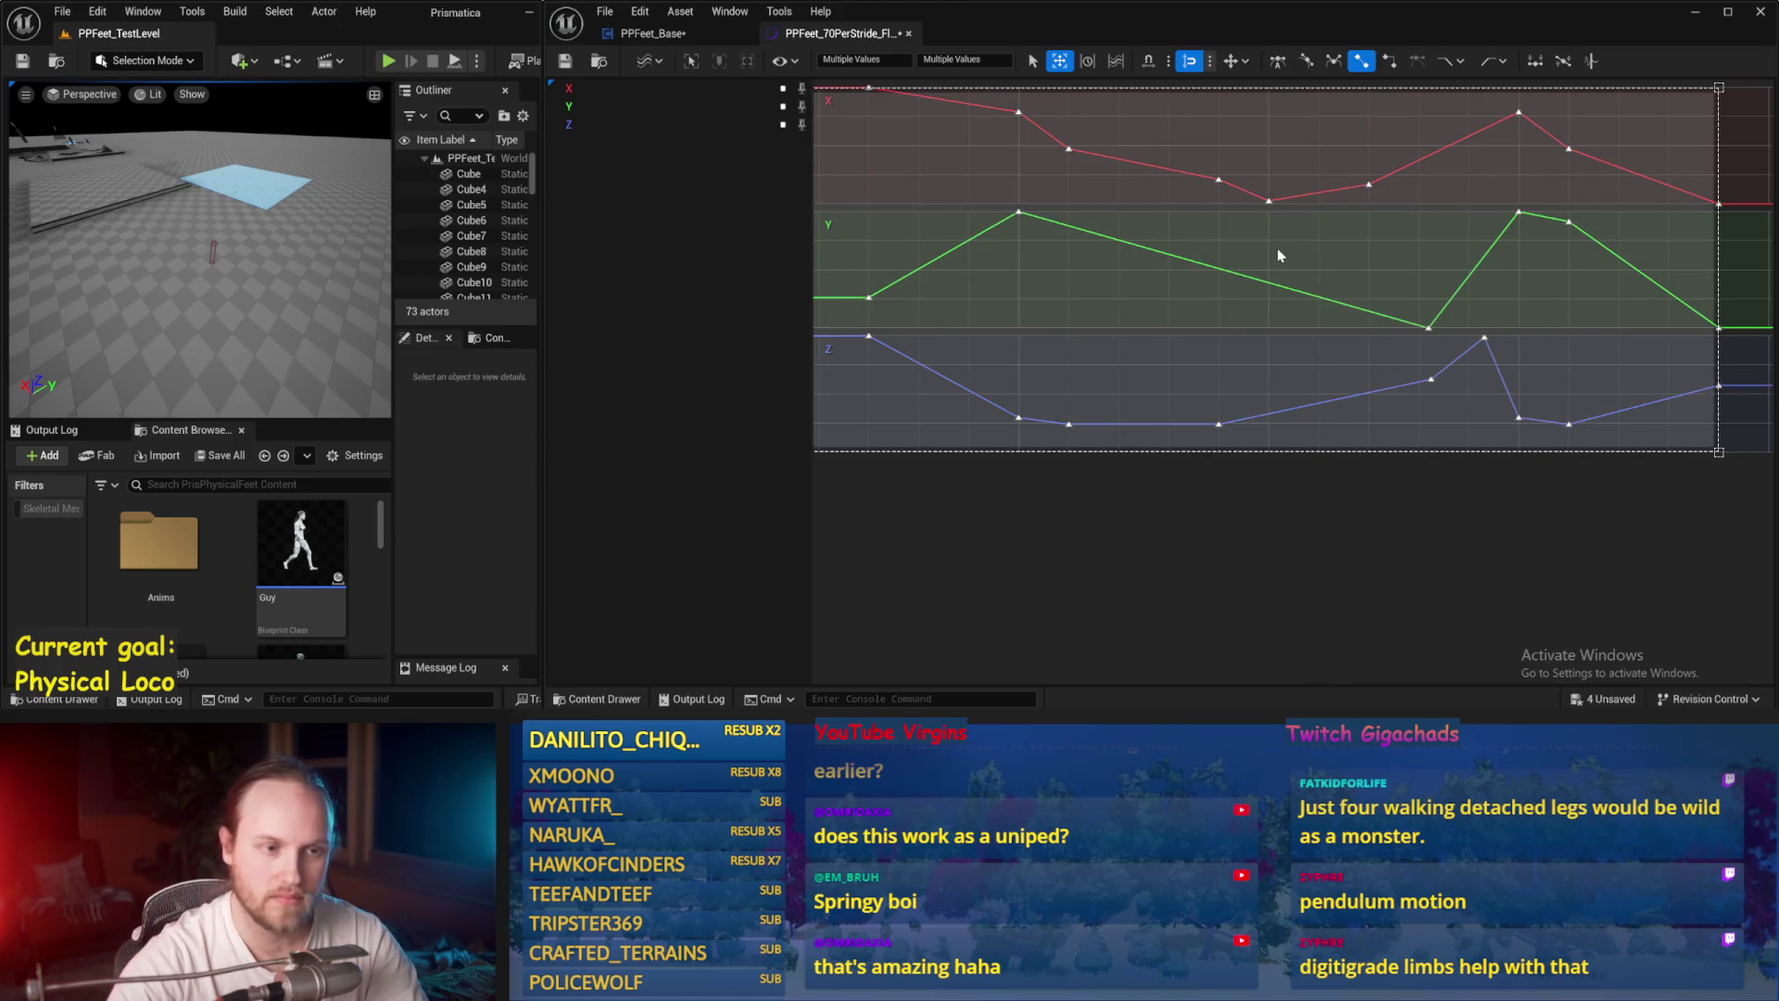
pyautogui.click(1400, 539)
# Step: Slide the low Z key to about 0.72, delete the rising Z key, and flatten the Y peak at 25
pyautogui.moveTo(1217, 429); pyautogui.dragTo(1383, 436)
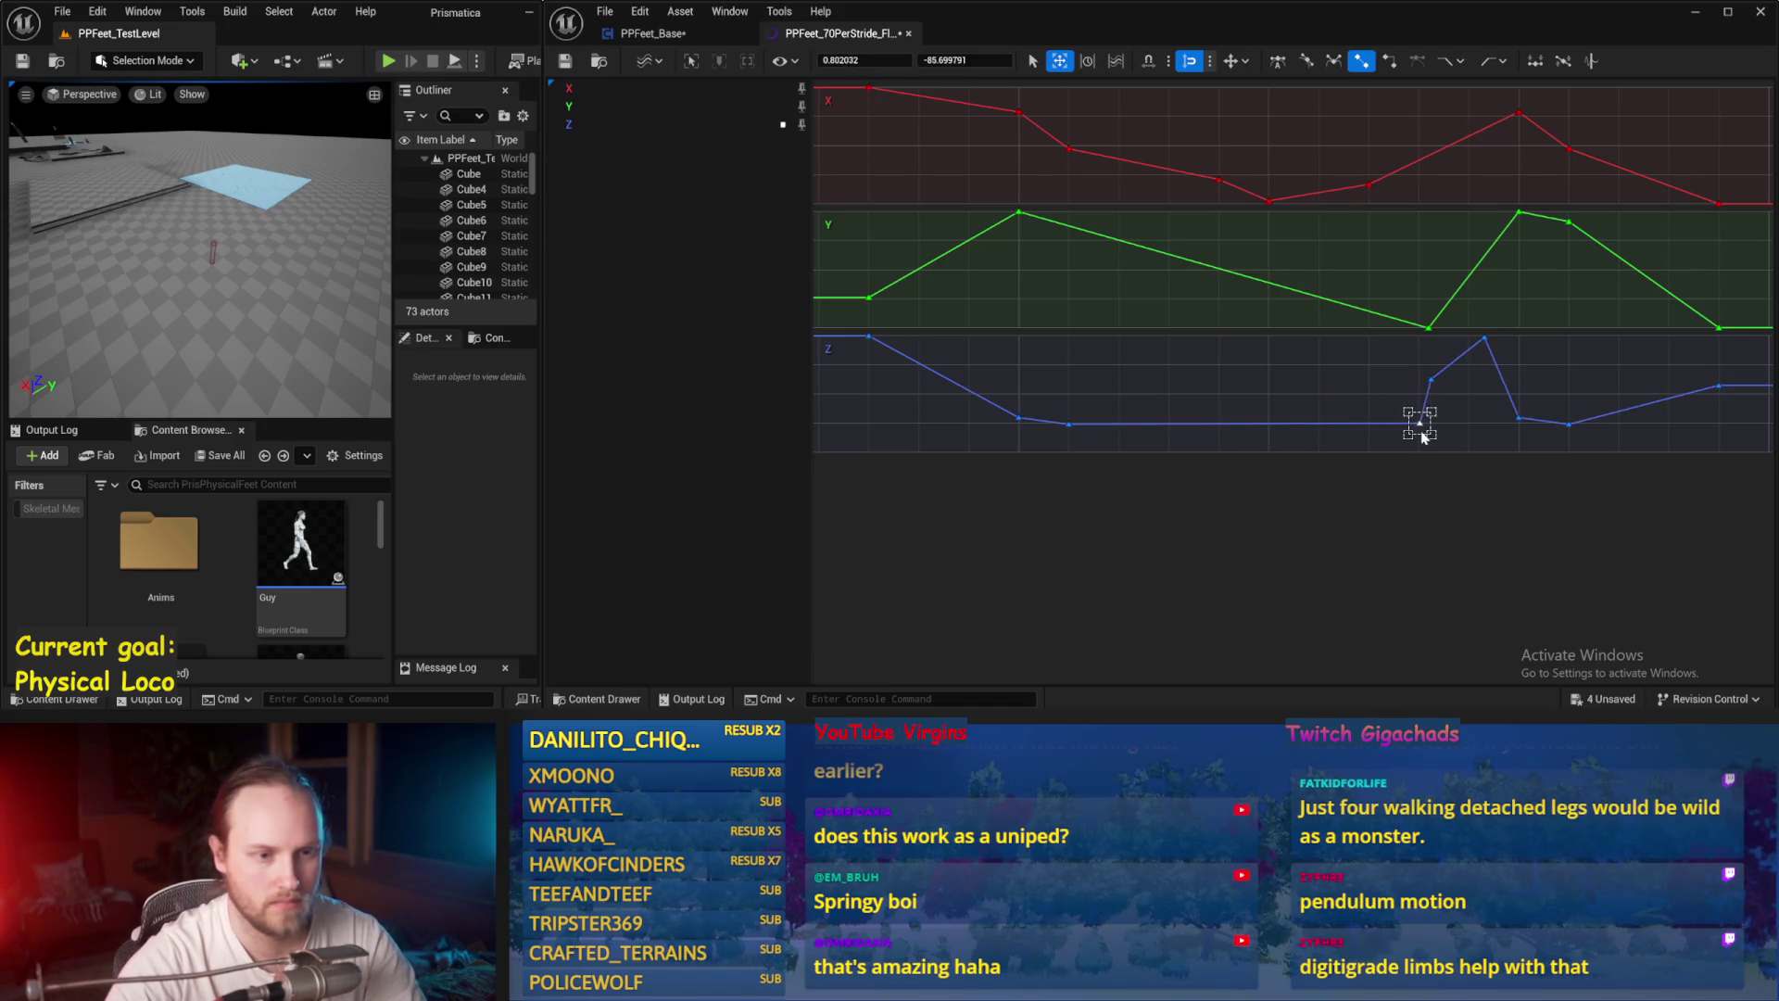
pyautogui.moveTo(1432, 385); pyautogui.dragTo(1448, 382)
pyautogui.press('Delete')
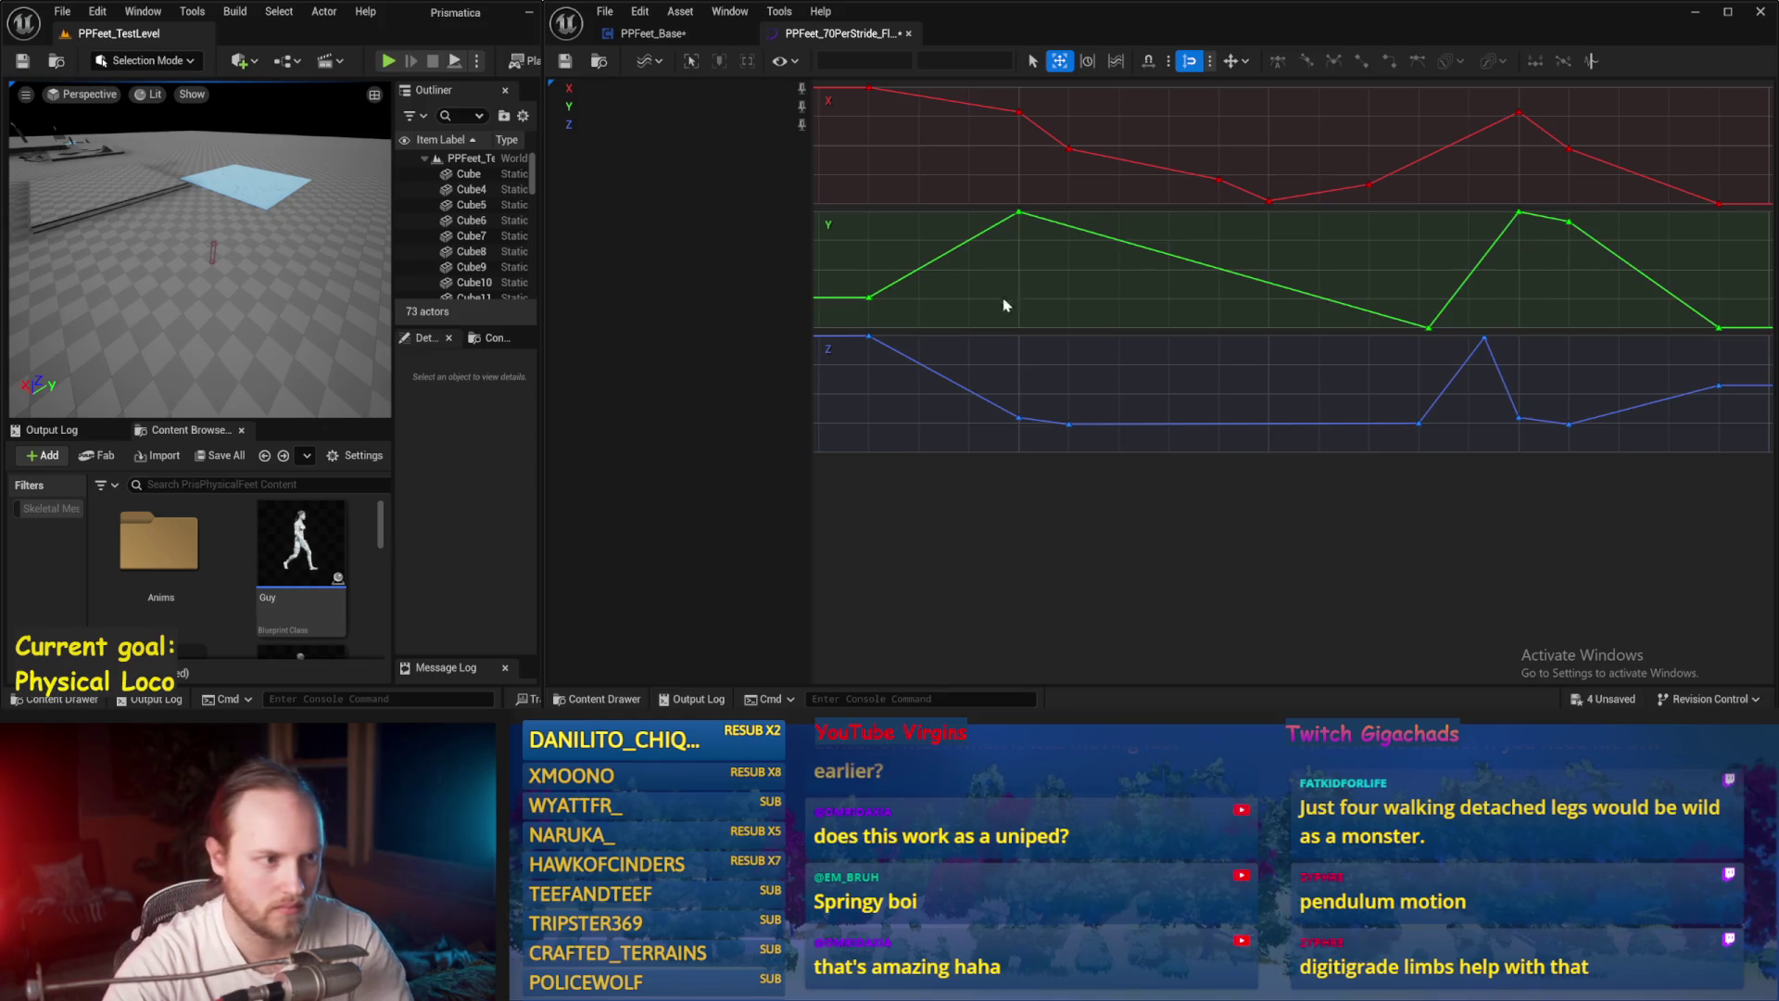
pyautogui.moveTo(1532, 223)
pyautogui.moveTo(1520, 218)
pyautogui.mouseDown()
pyautogui.moveTo(1478, 215)
pyautogui.moveTo(1529, 220)
pyautogui.mouseUp()
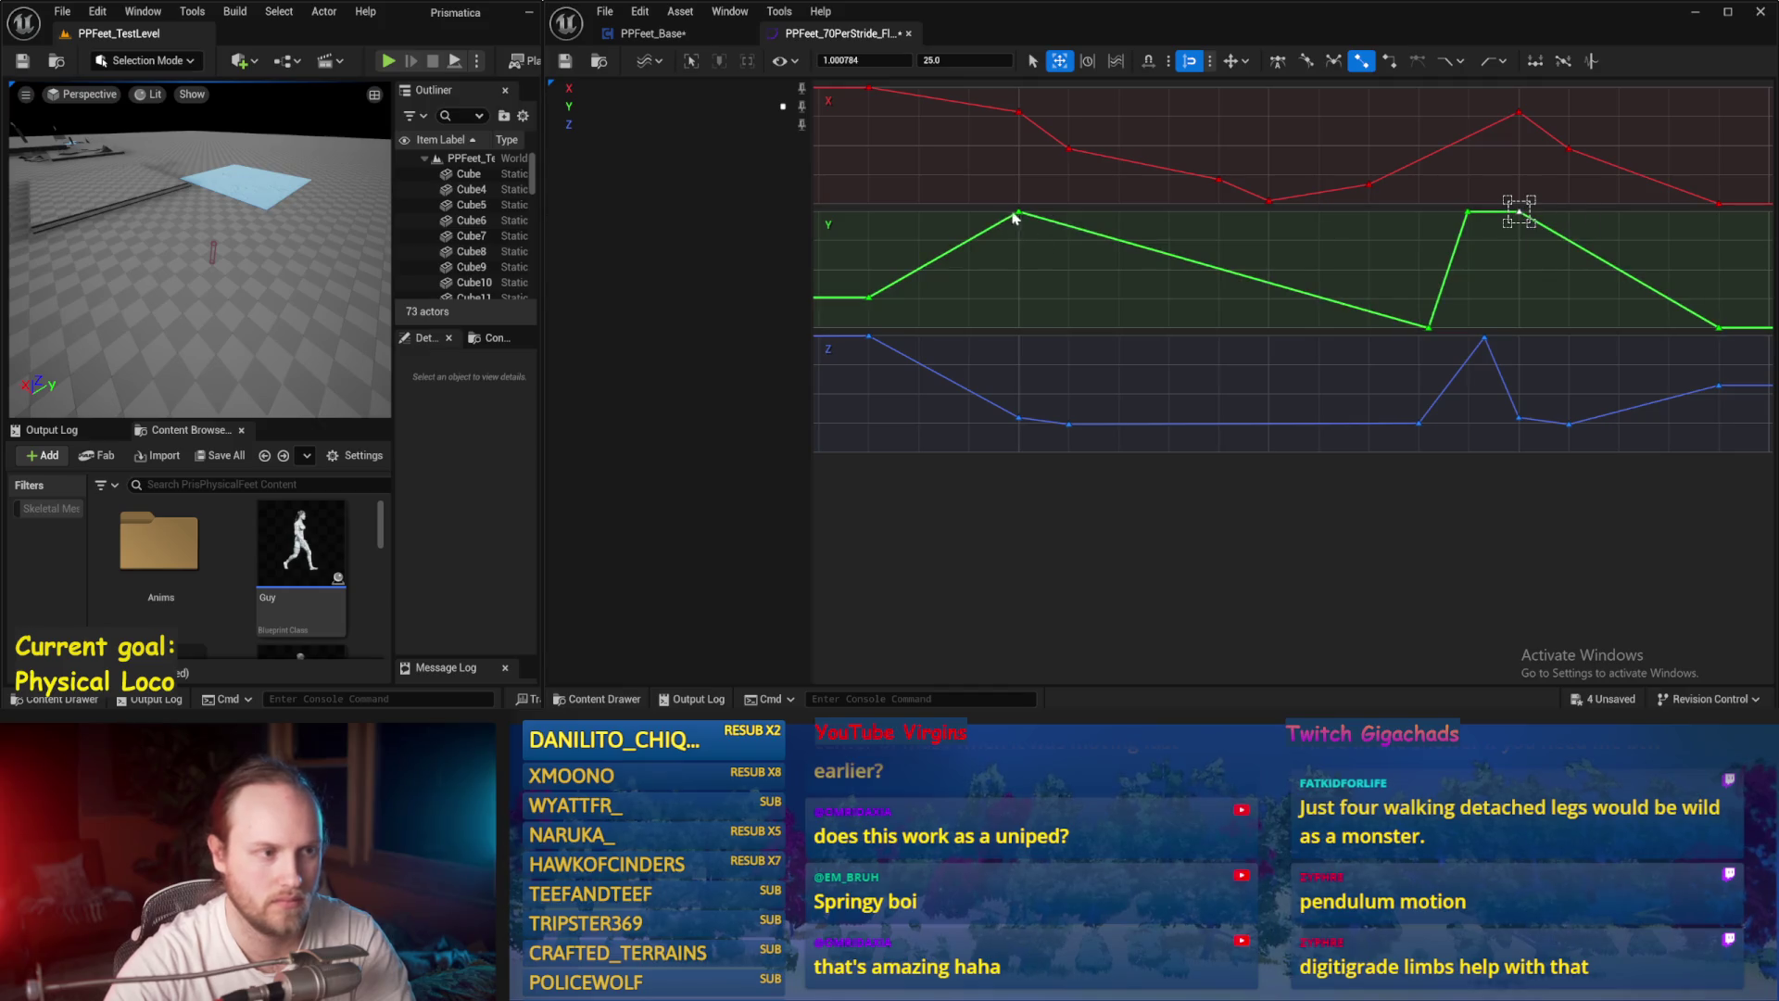
pyautogui.click(1476, 298)
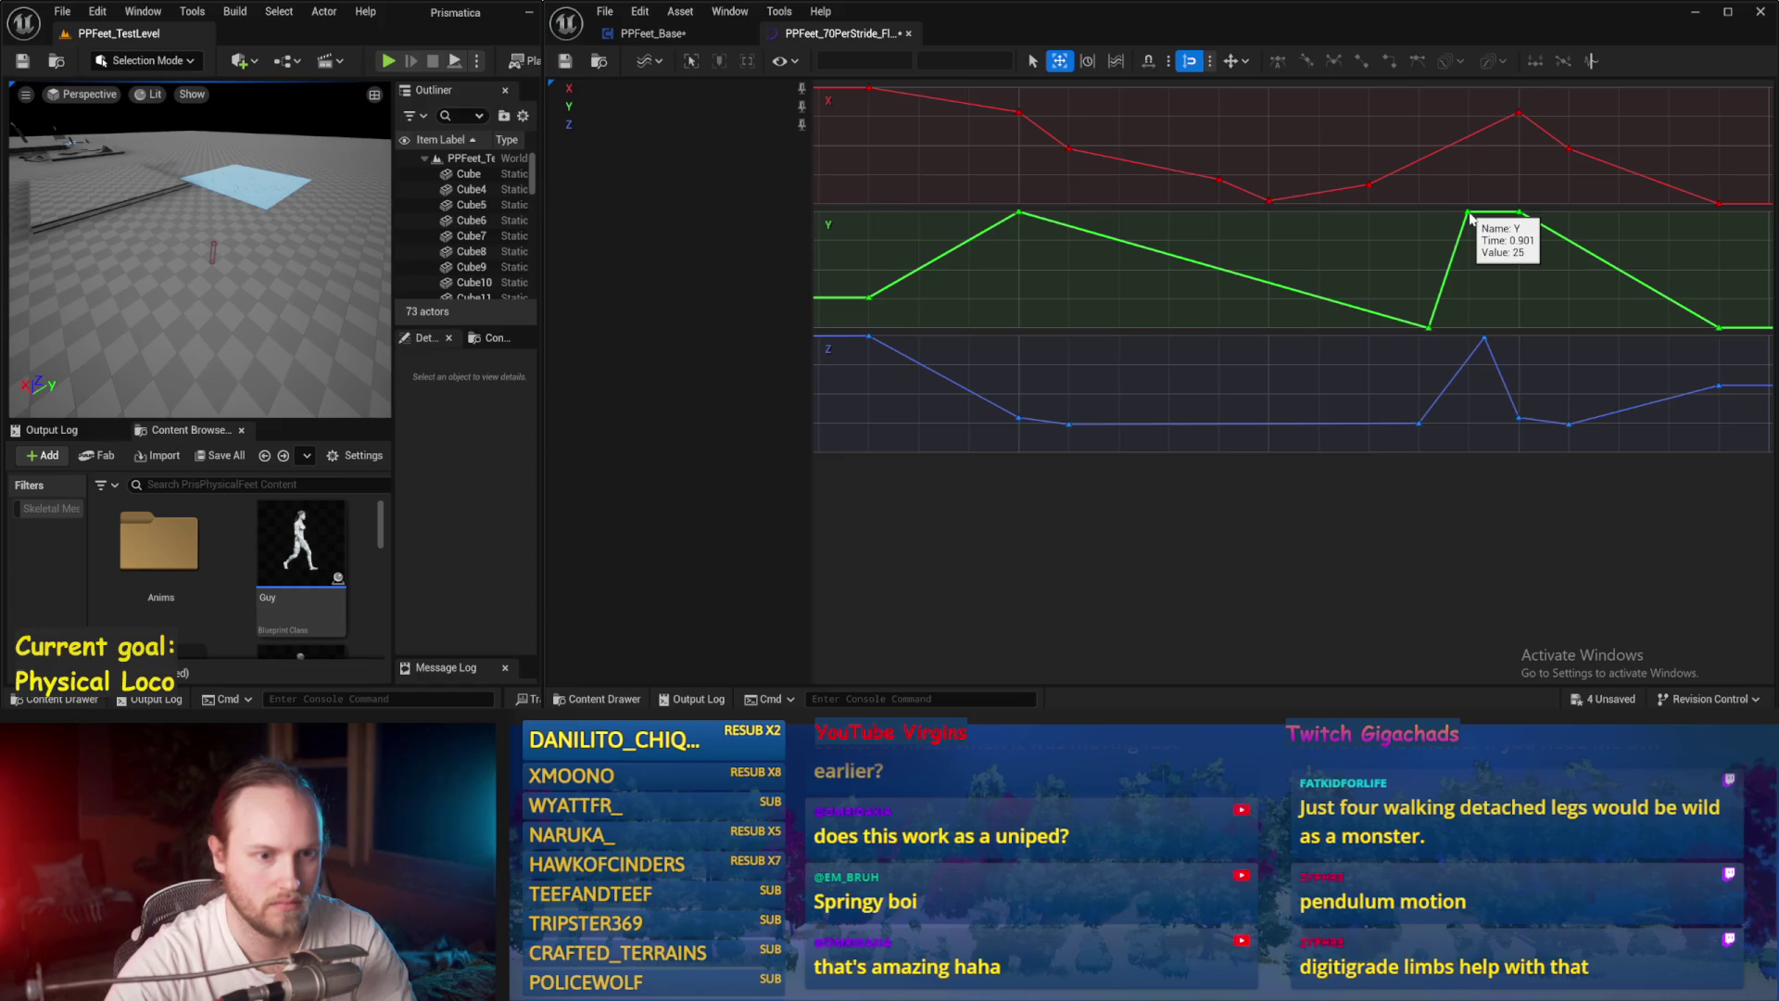
# Step: Shift the Z peak key and the low Z key before it earlier
pyautogui.click(1484, 340)
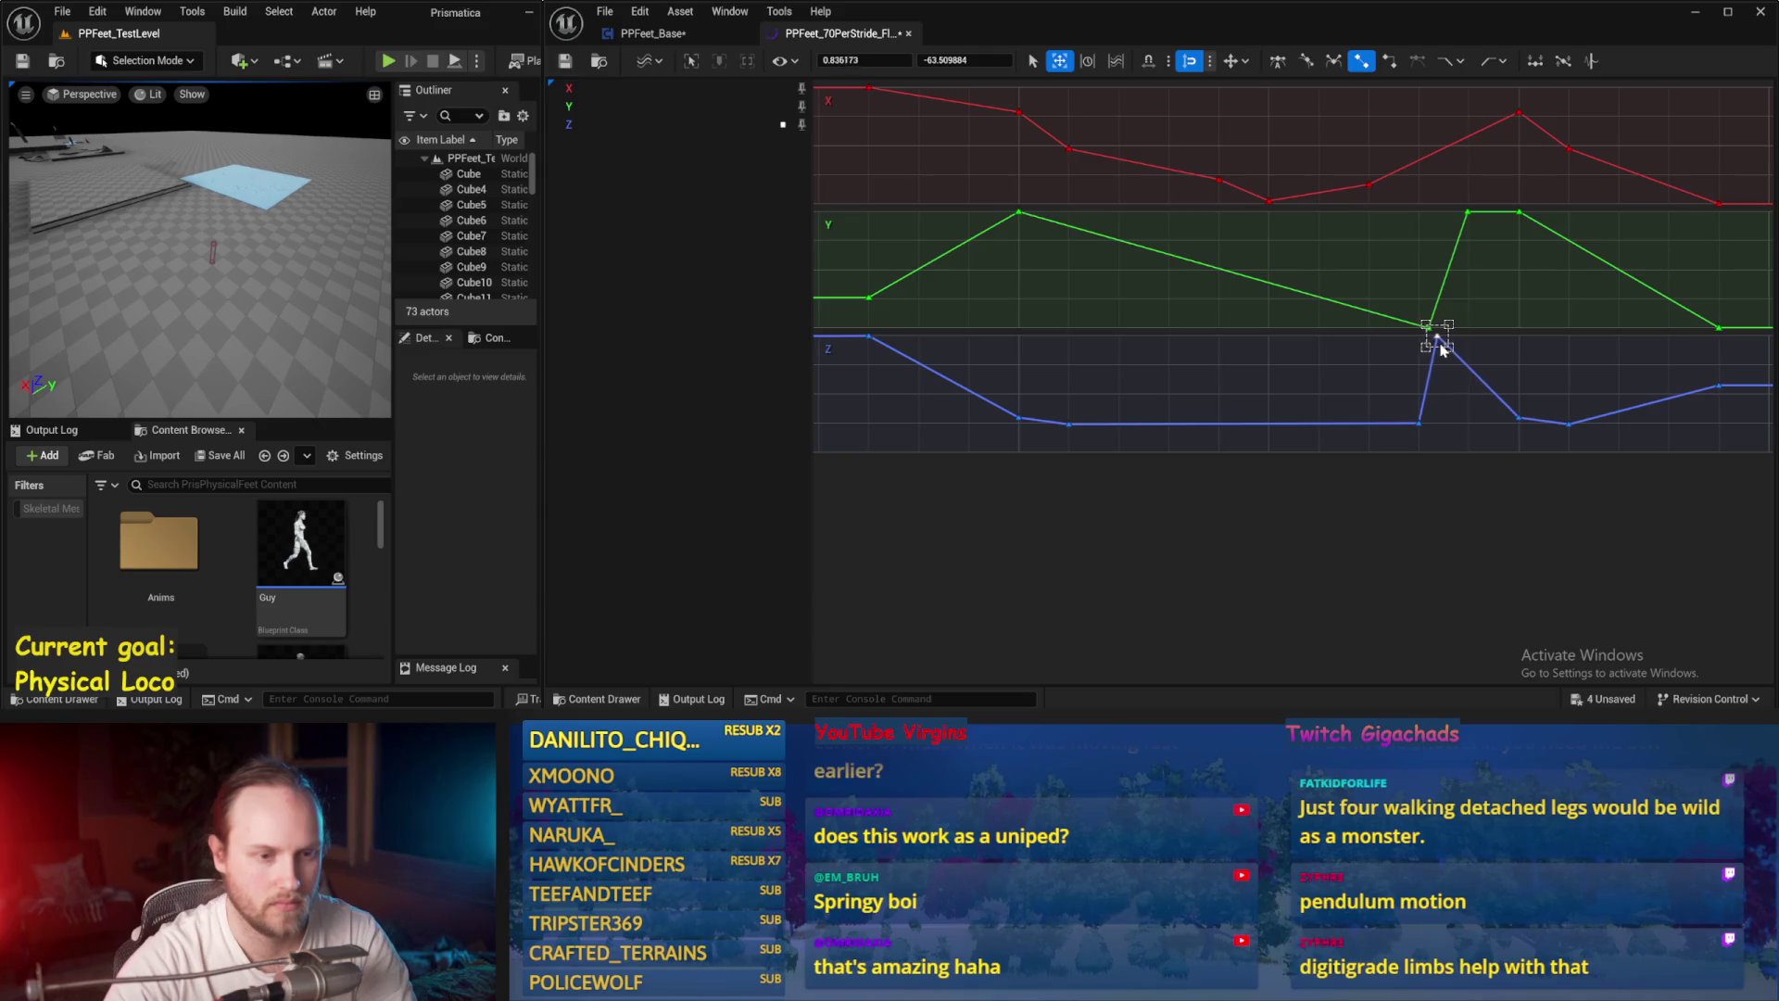
pyautogui.moveTo(1442, 350); pyautogui.dragTo(1434, 355)
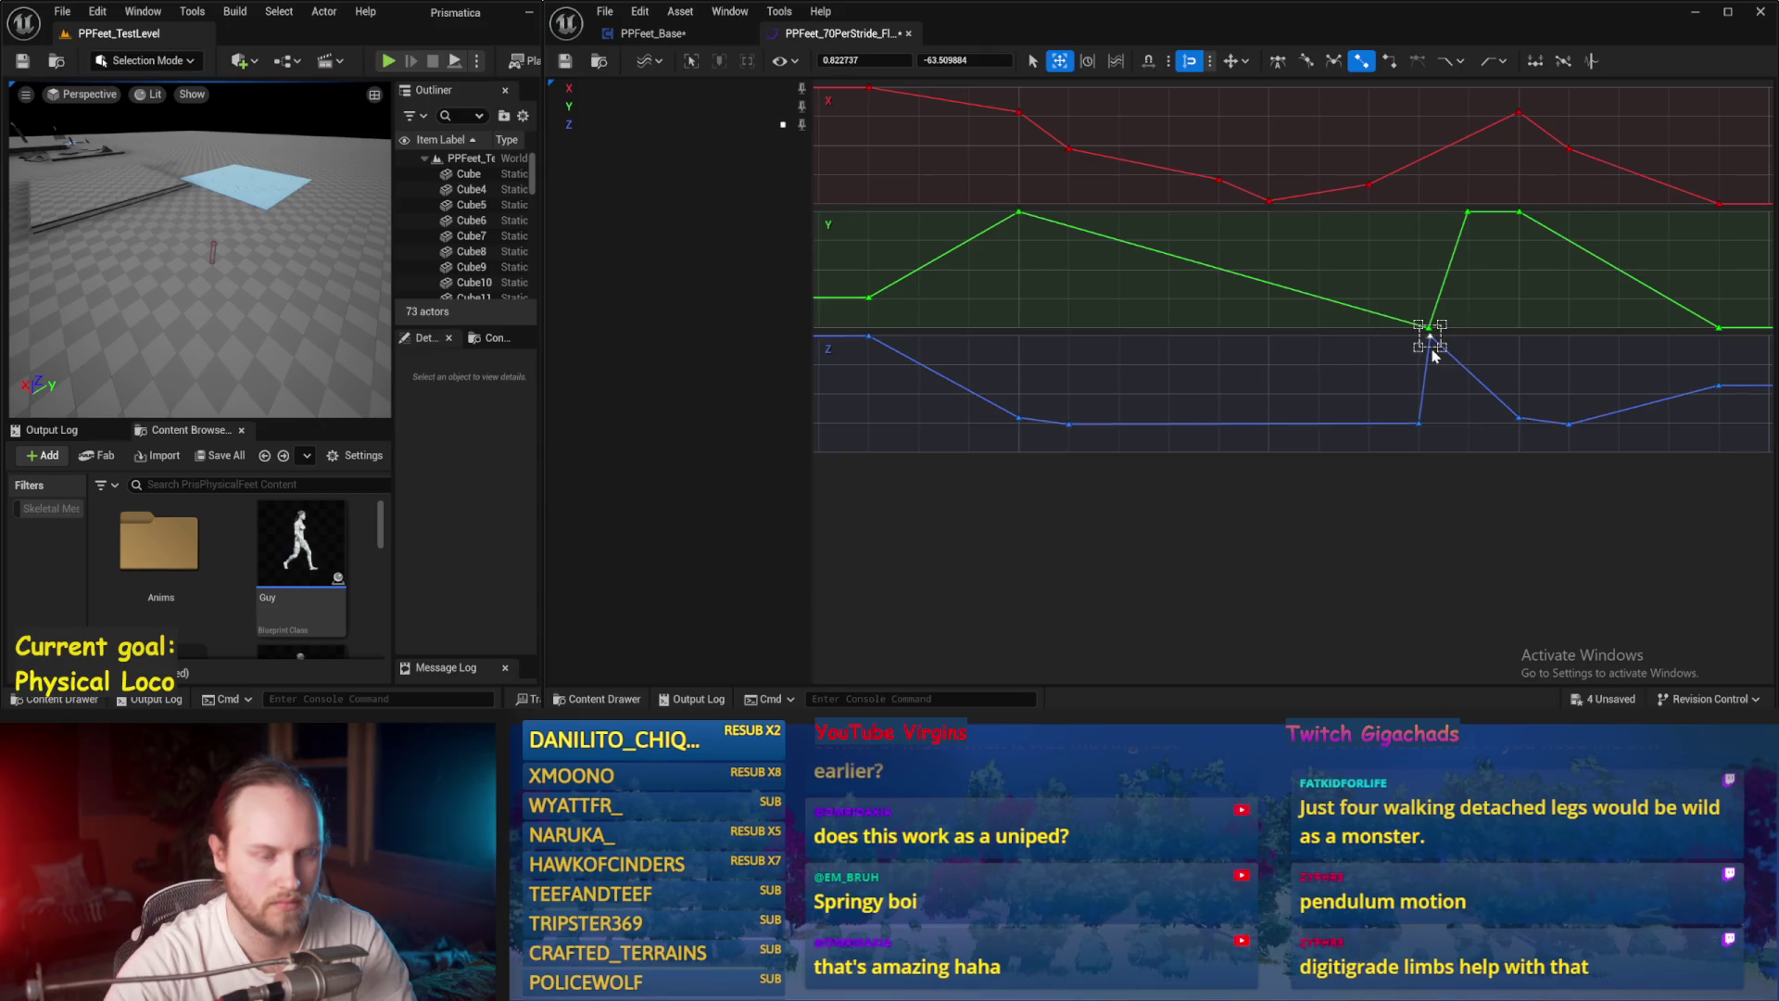
pyautogui.moveTo(1419, 424); pyautogui.dragTo(1404, 428)
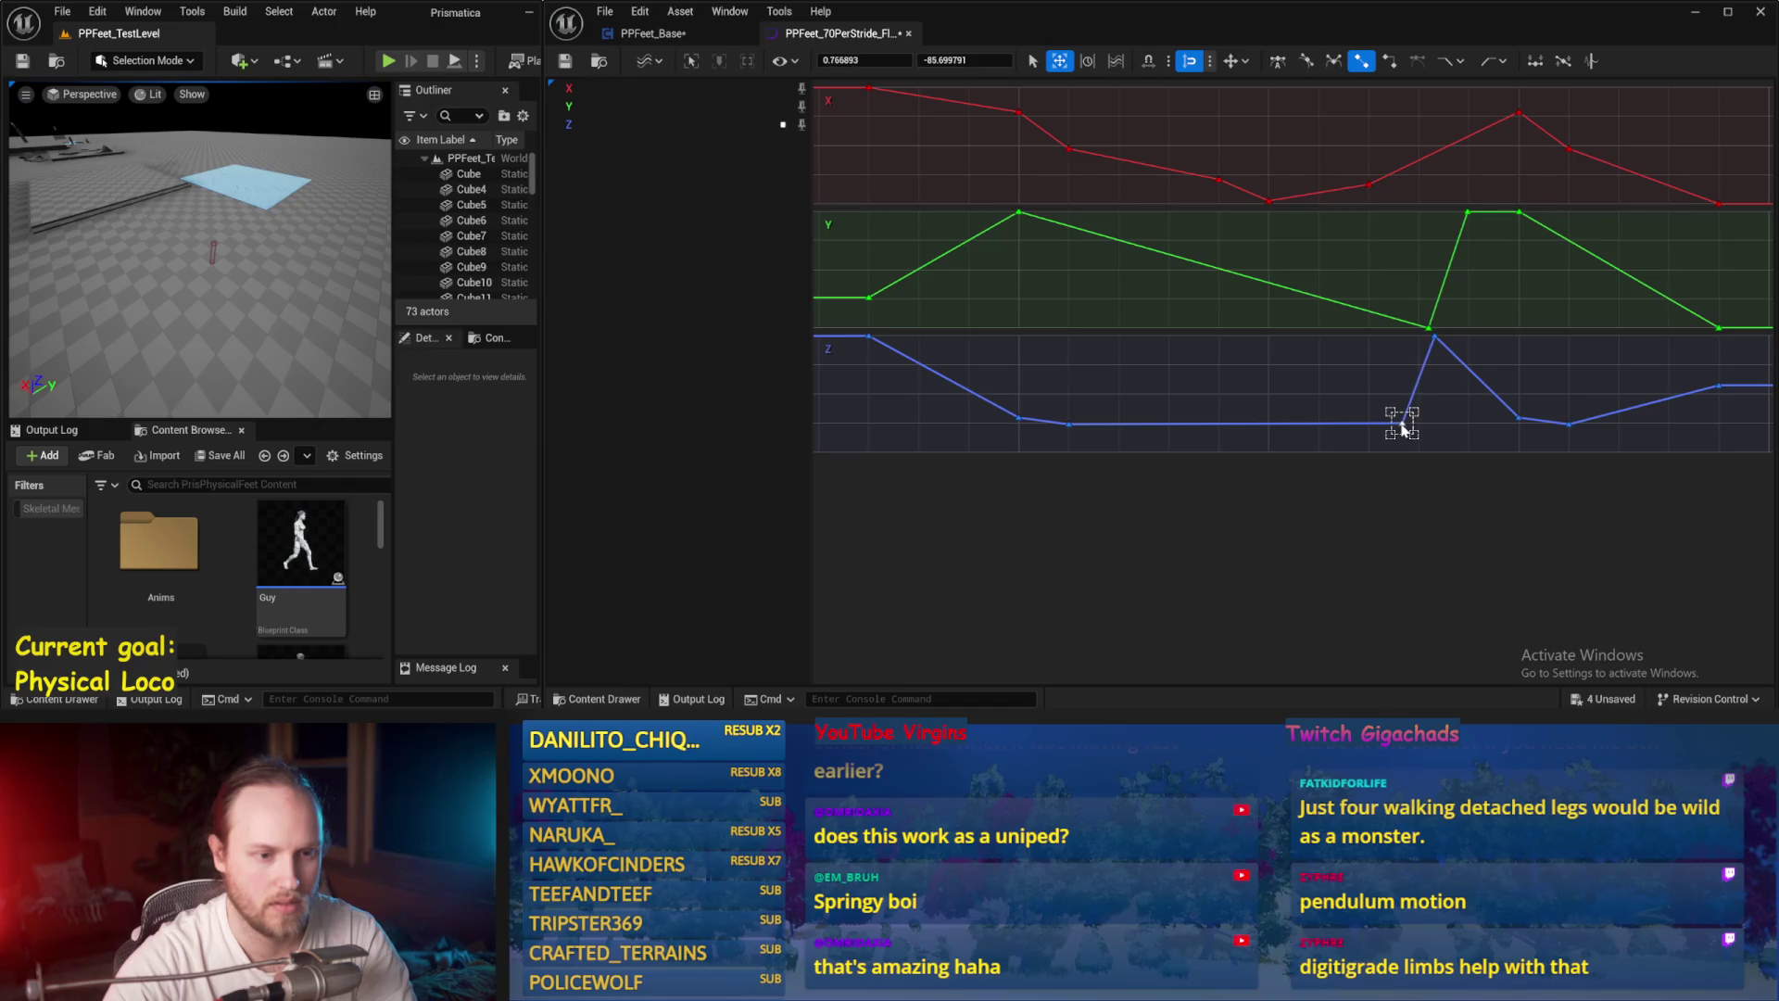
pyautogui.click(1435, 338)
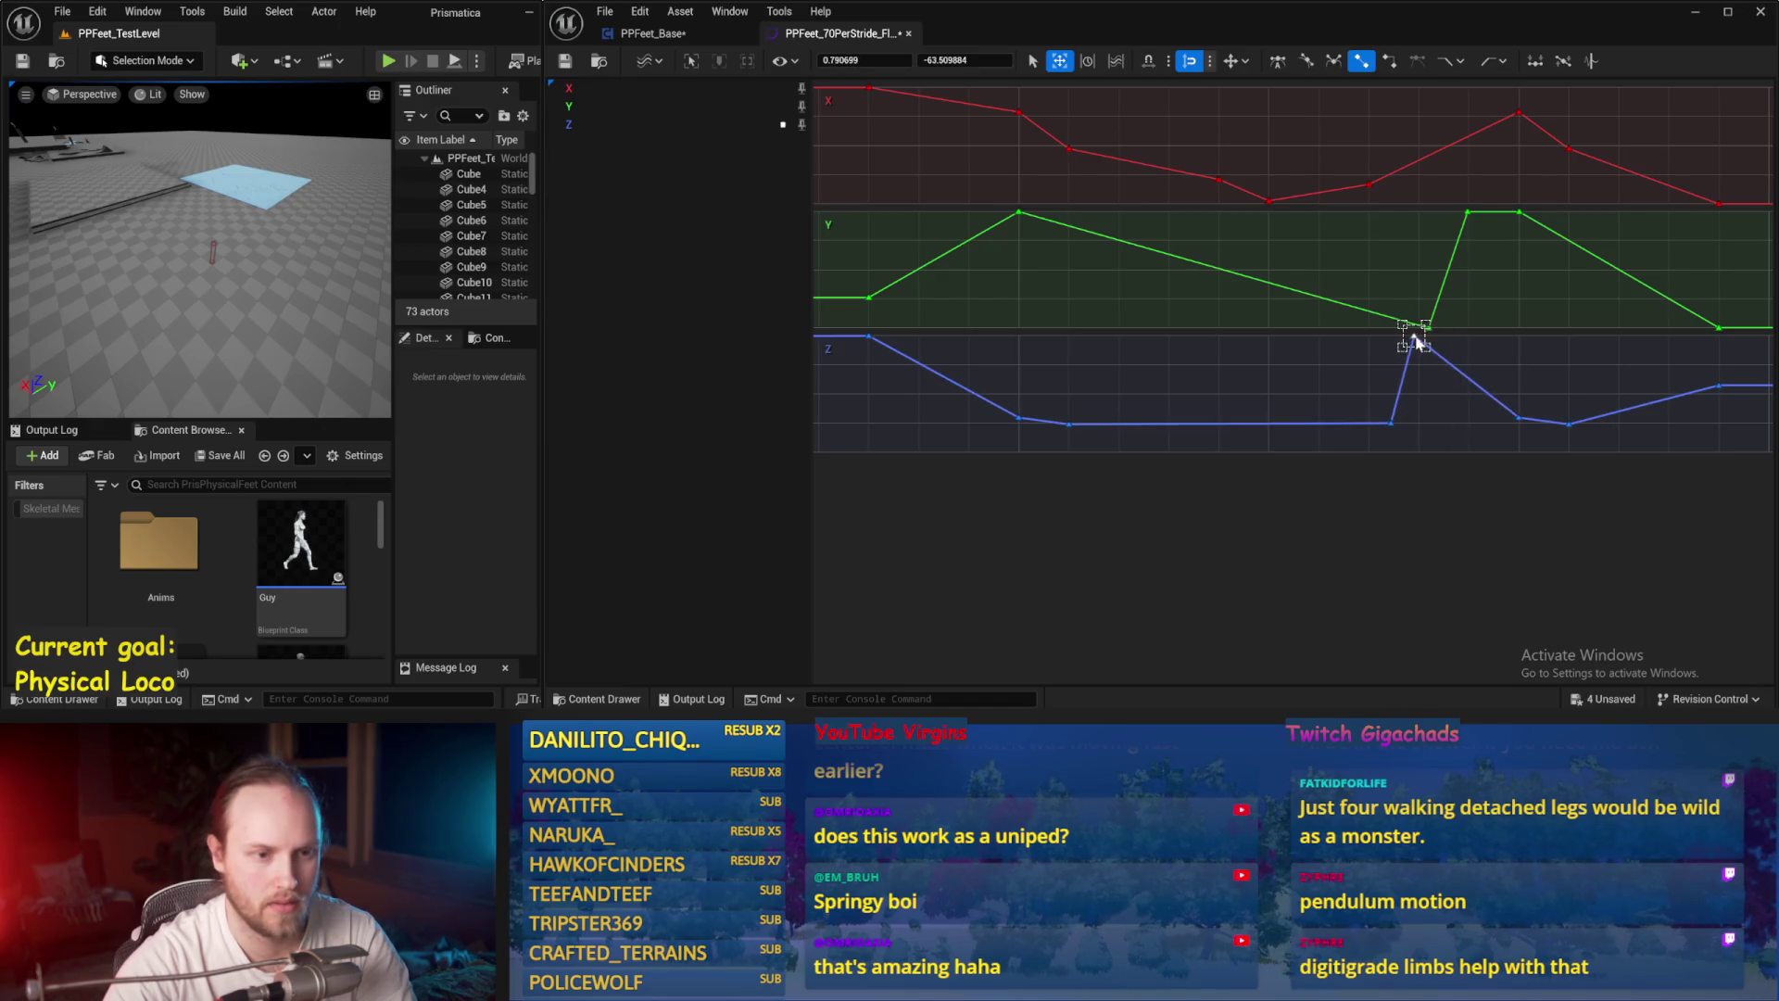
pyautogui.click(1410, 400)
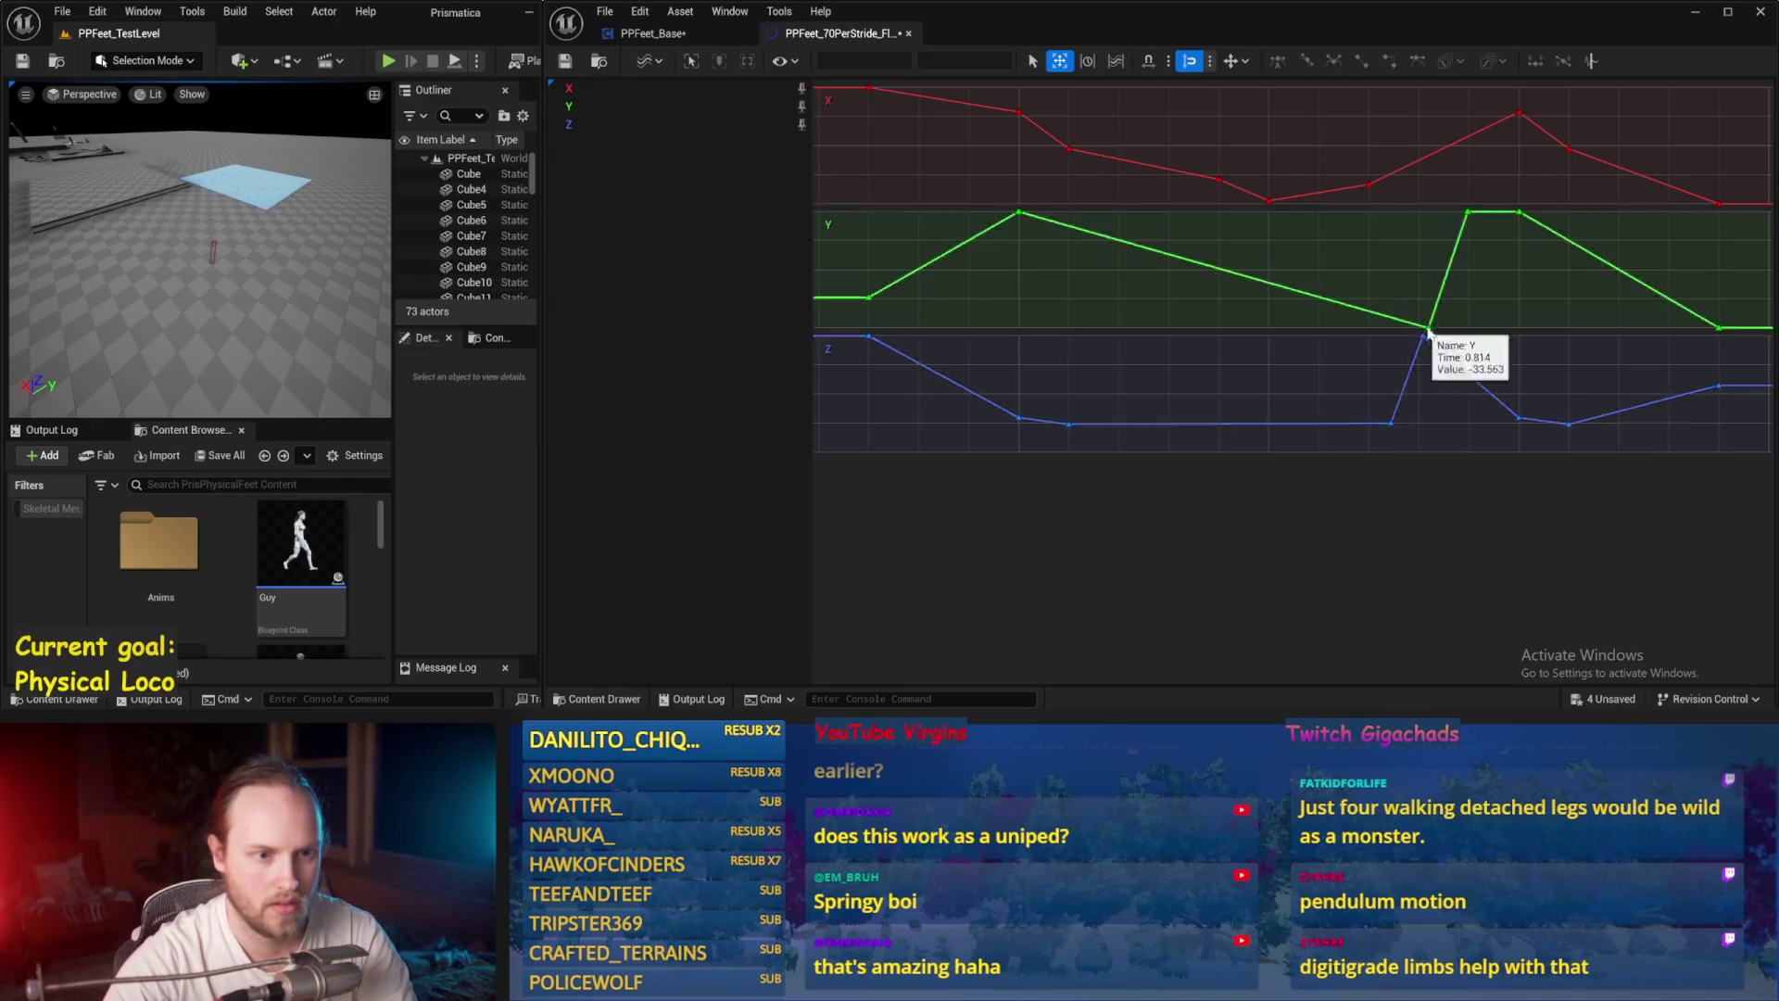
# Step: Add a Z key at 0.9 raised to peak height, and lower a Y peak key to about 10
pyautogui.doubleClick(1472, 380)
pyautogui.rightClick(1471, 379)
pyautogui.click(1501, 422)
pyautogui.moveTo(1472, 361); pyautogui.dragTo(1472, 341)
pyautogui.click(1426, 314)
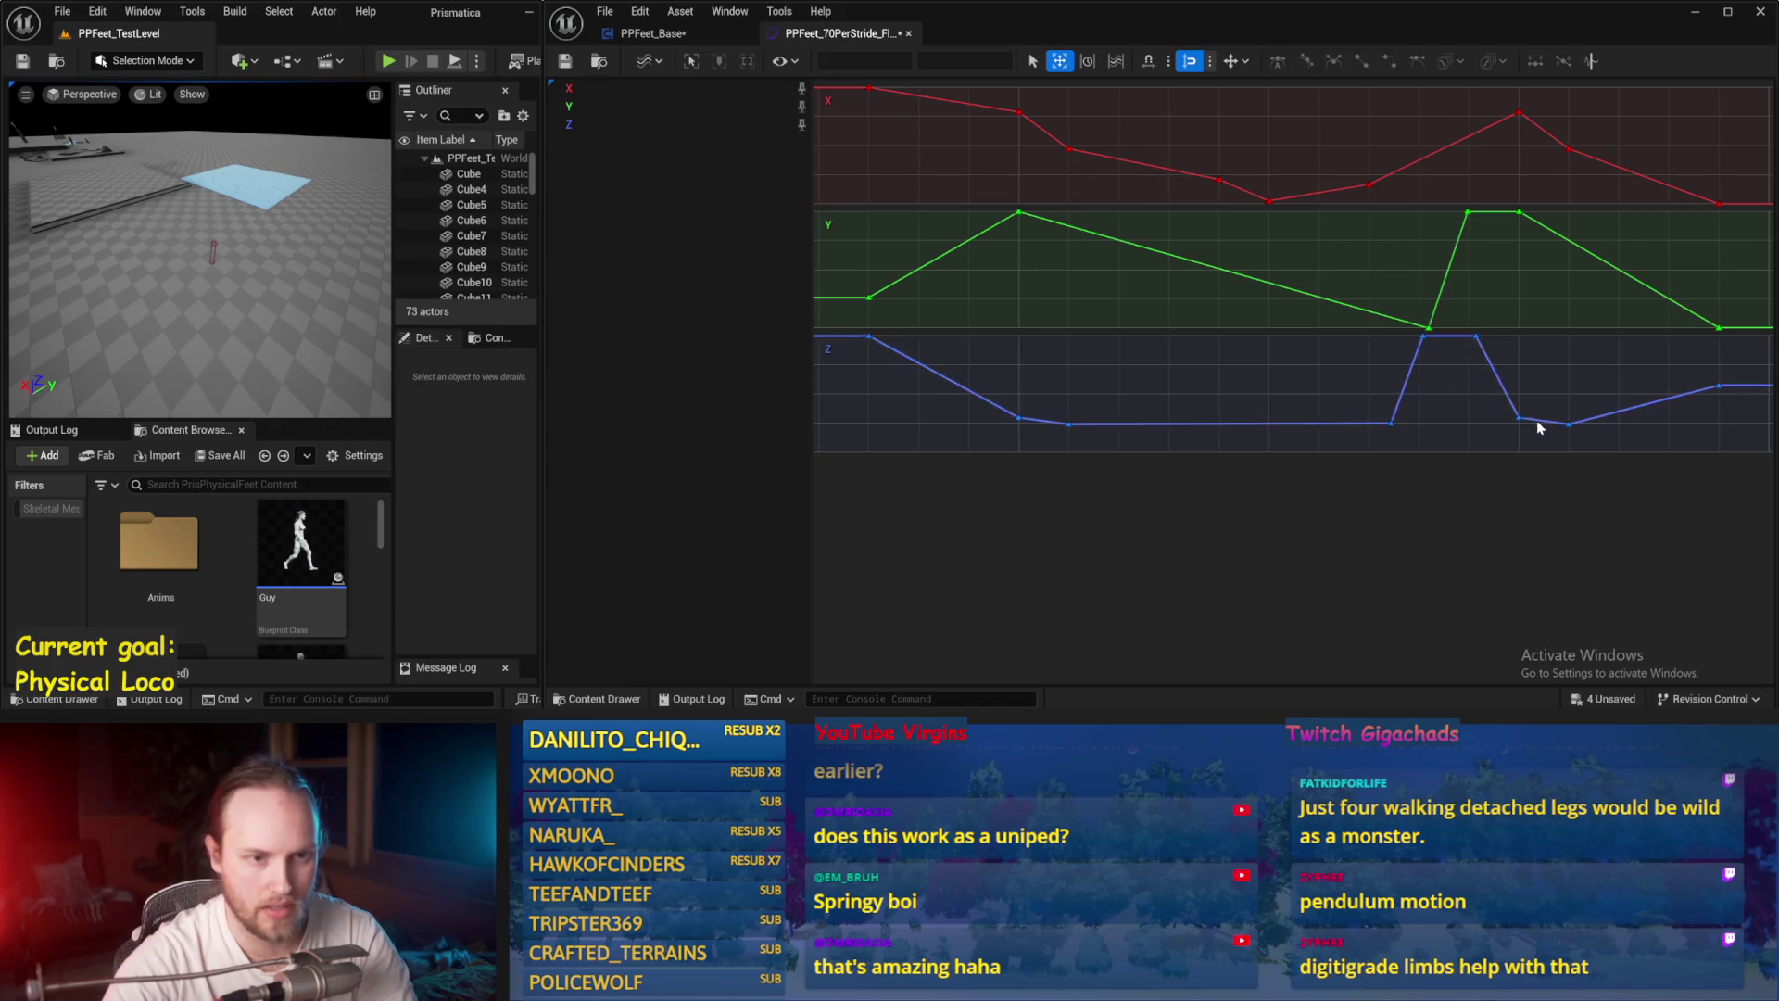
pyautogui.moveTo(1468, 214); pyautogui.dragTo(1474, 239)
pyautogui.click(1571, 239)
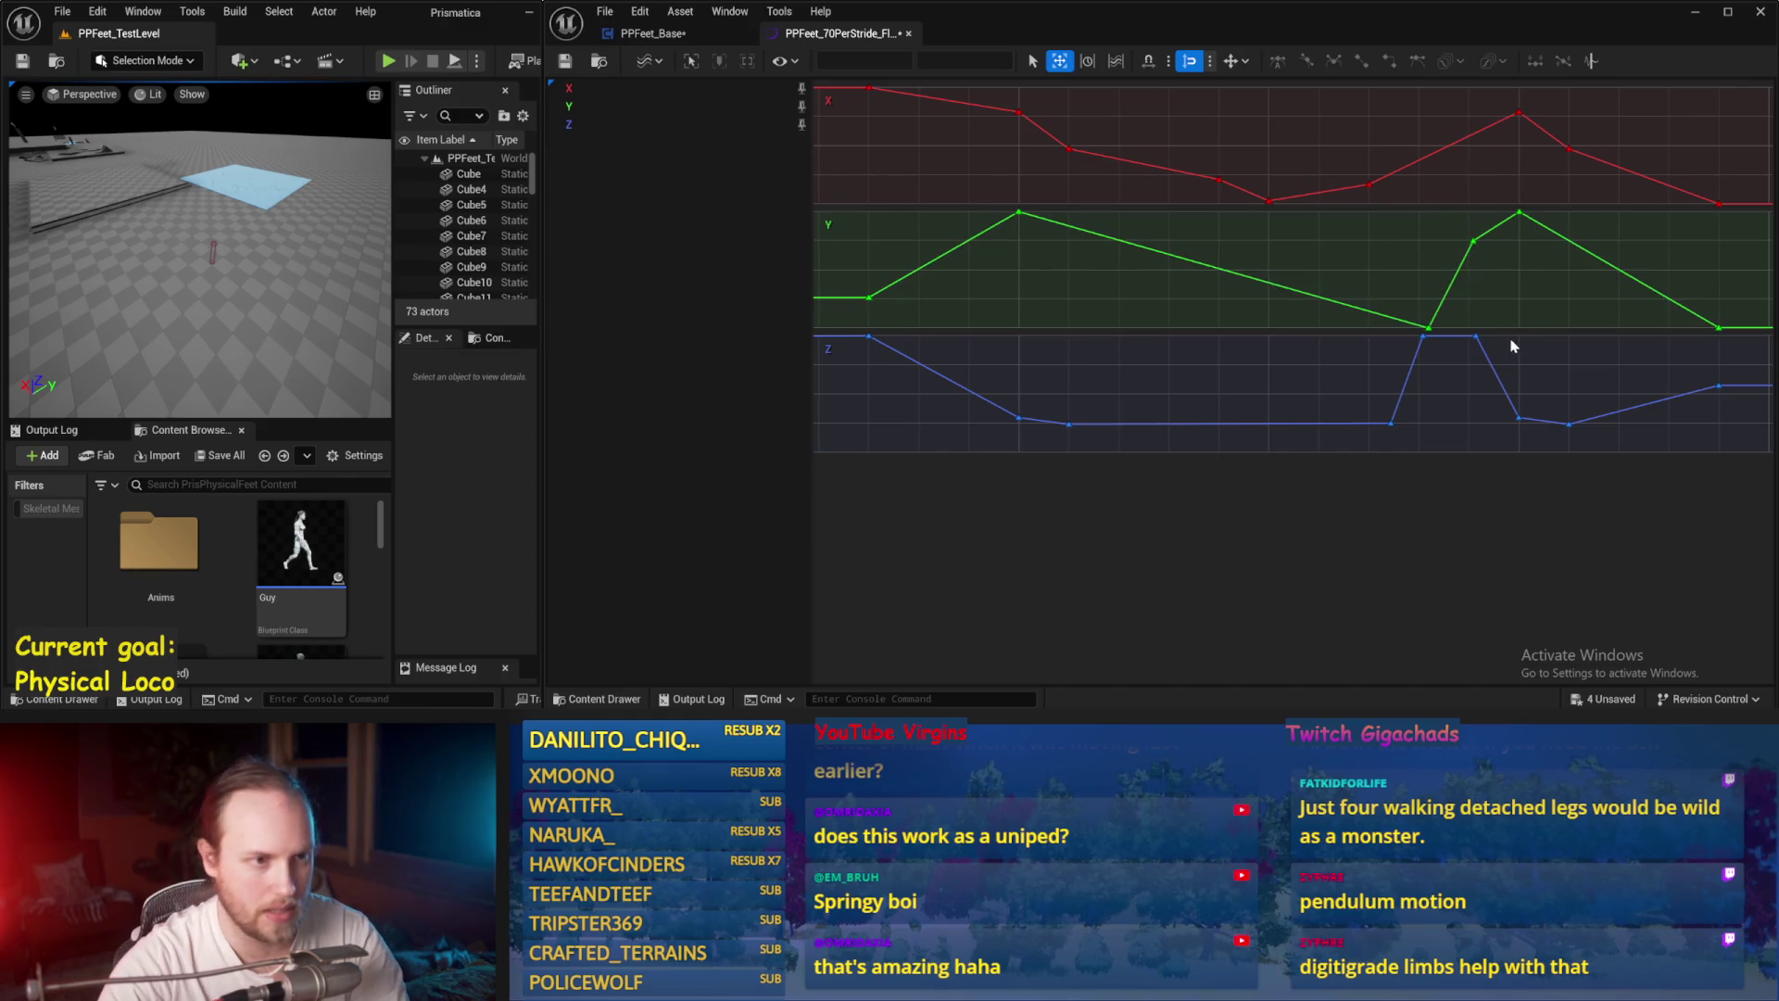
# Step: Try smooth tangents on all keys, then undo to keep them linear
pyautogui.click(1018, 419)
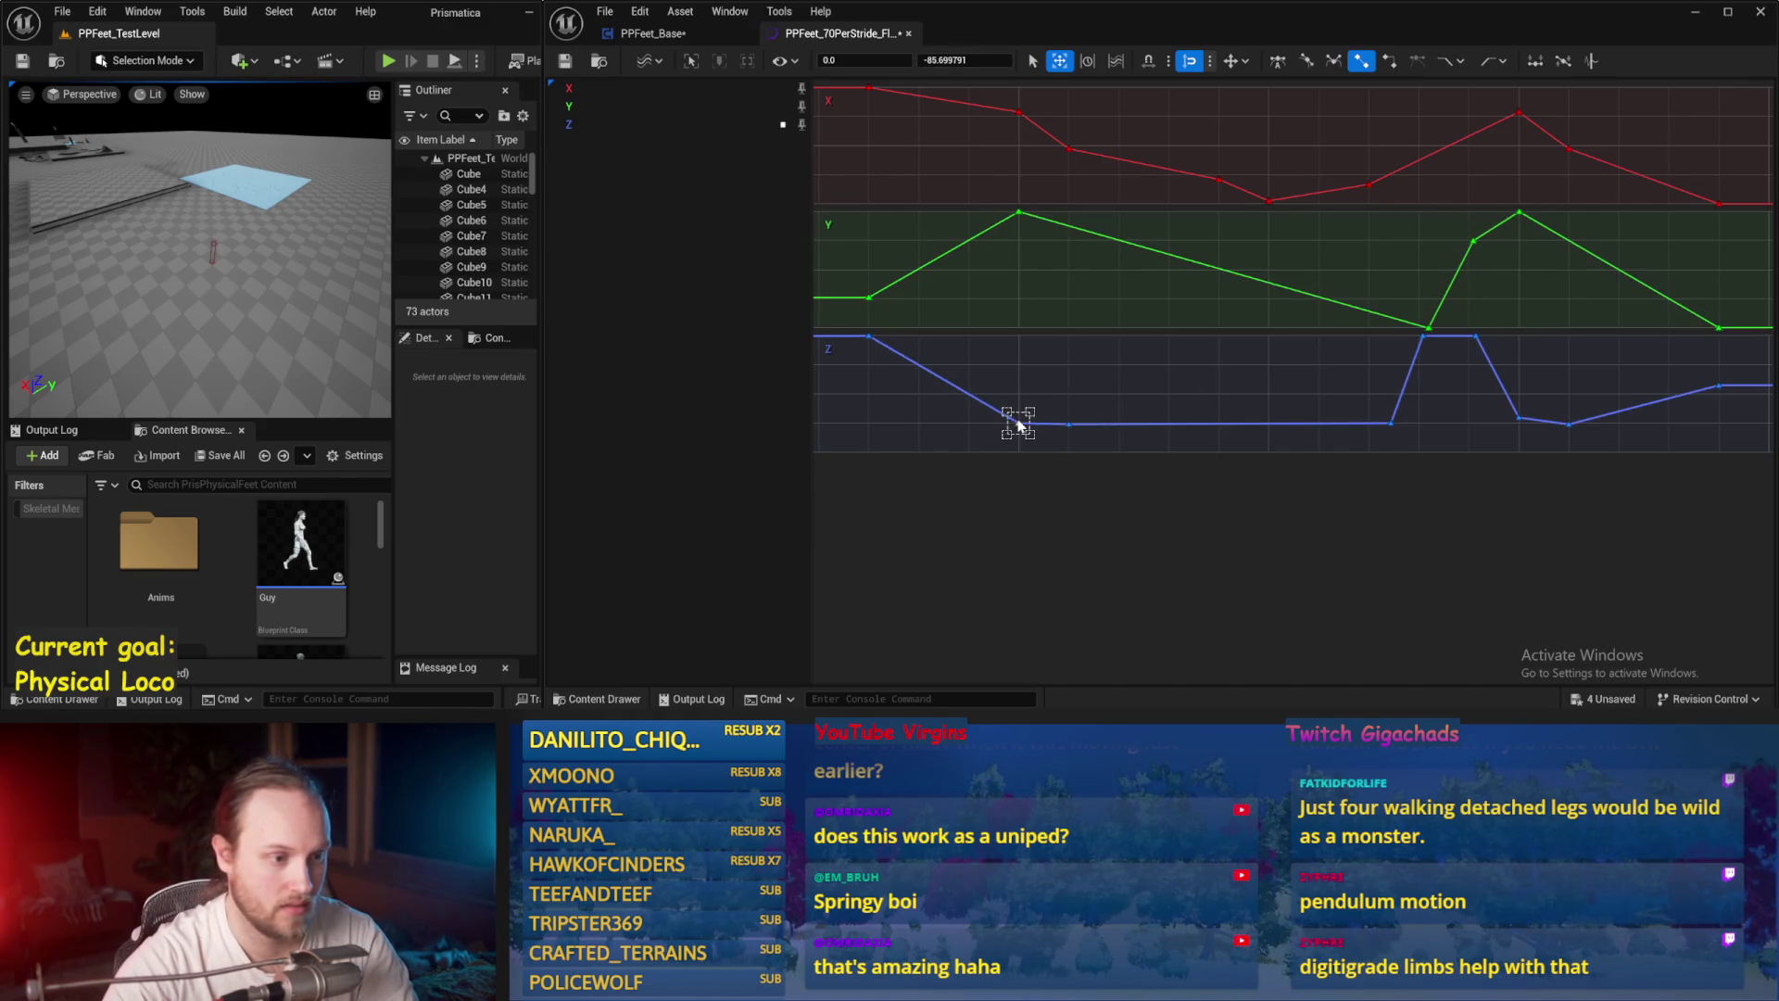
pyautogui.click(1171, 369)
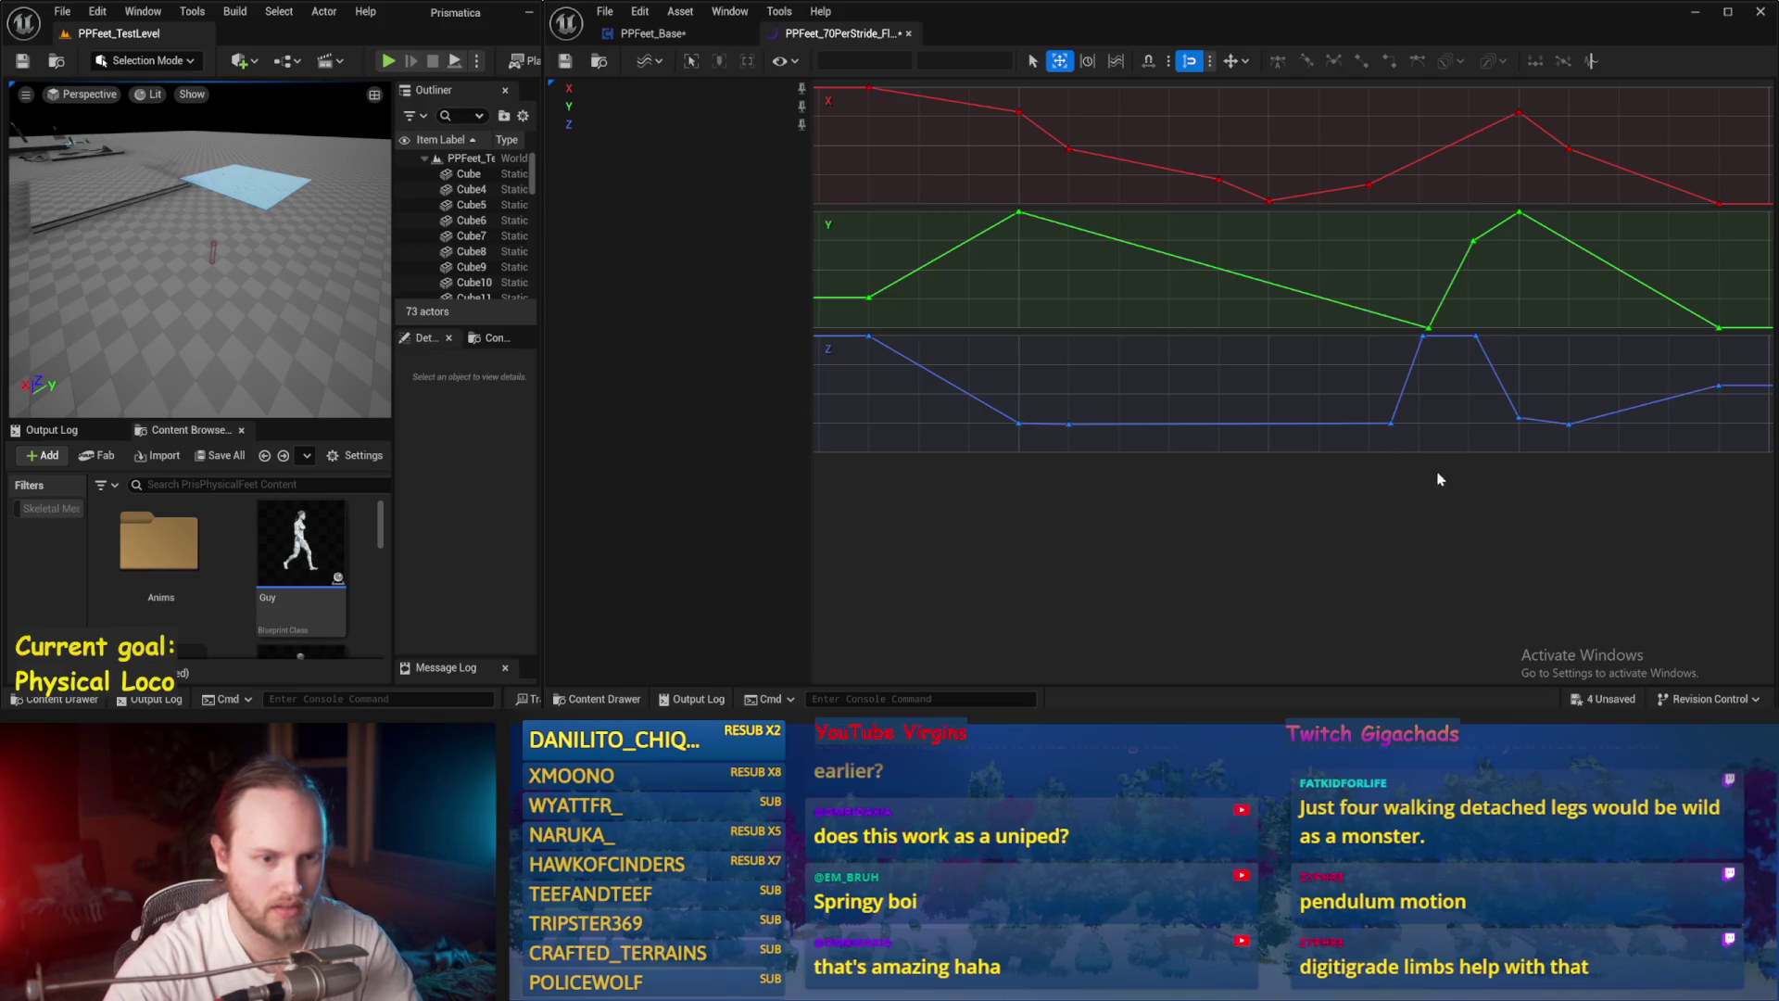
pyautogui.click(1521, 419)
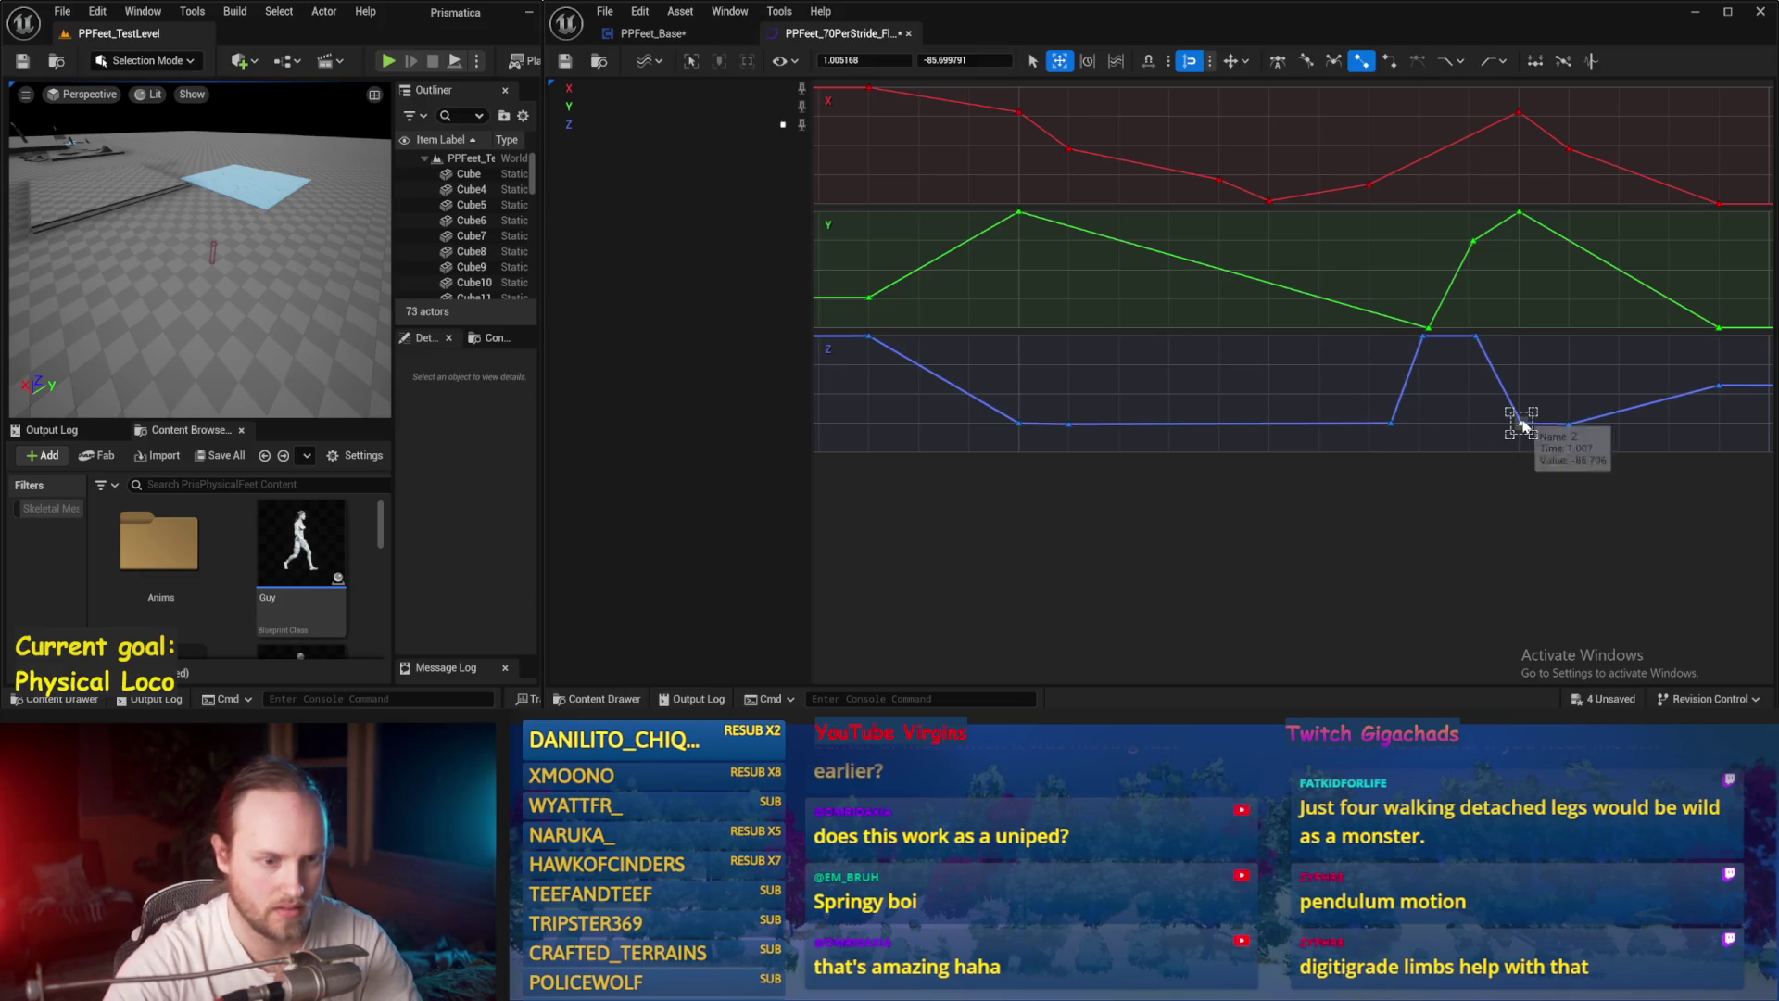
pyautogui.hotkey('ctrl', 'a')
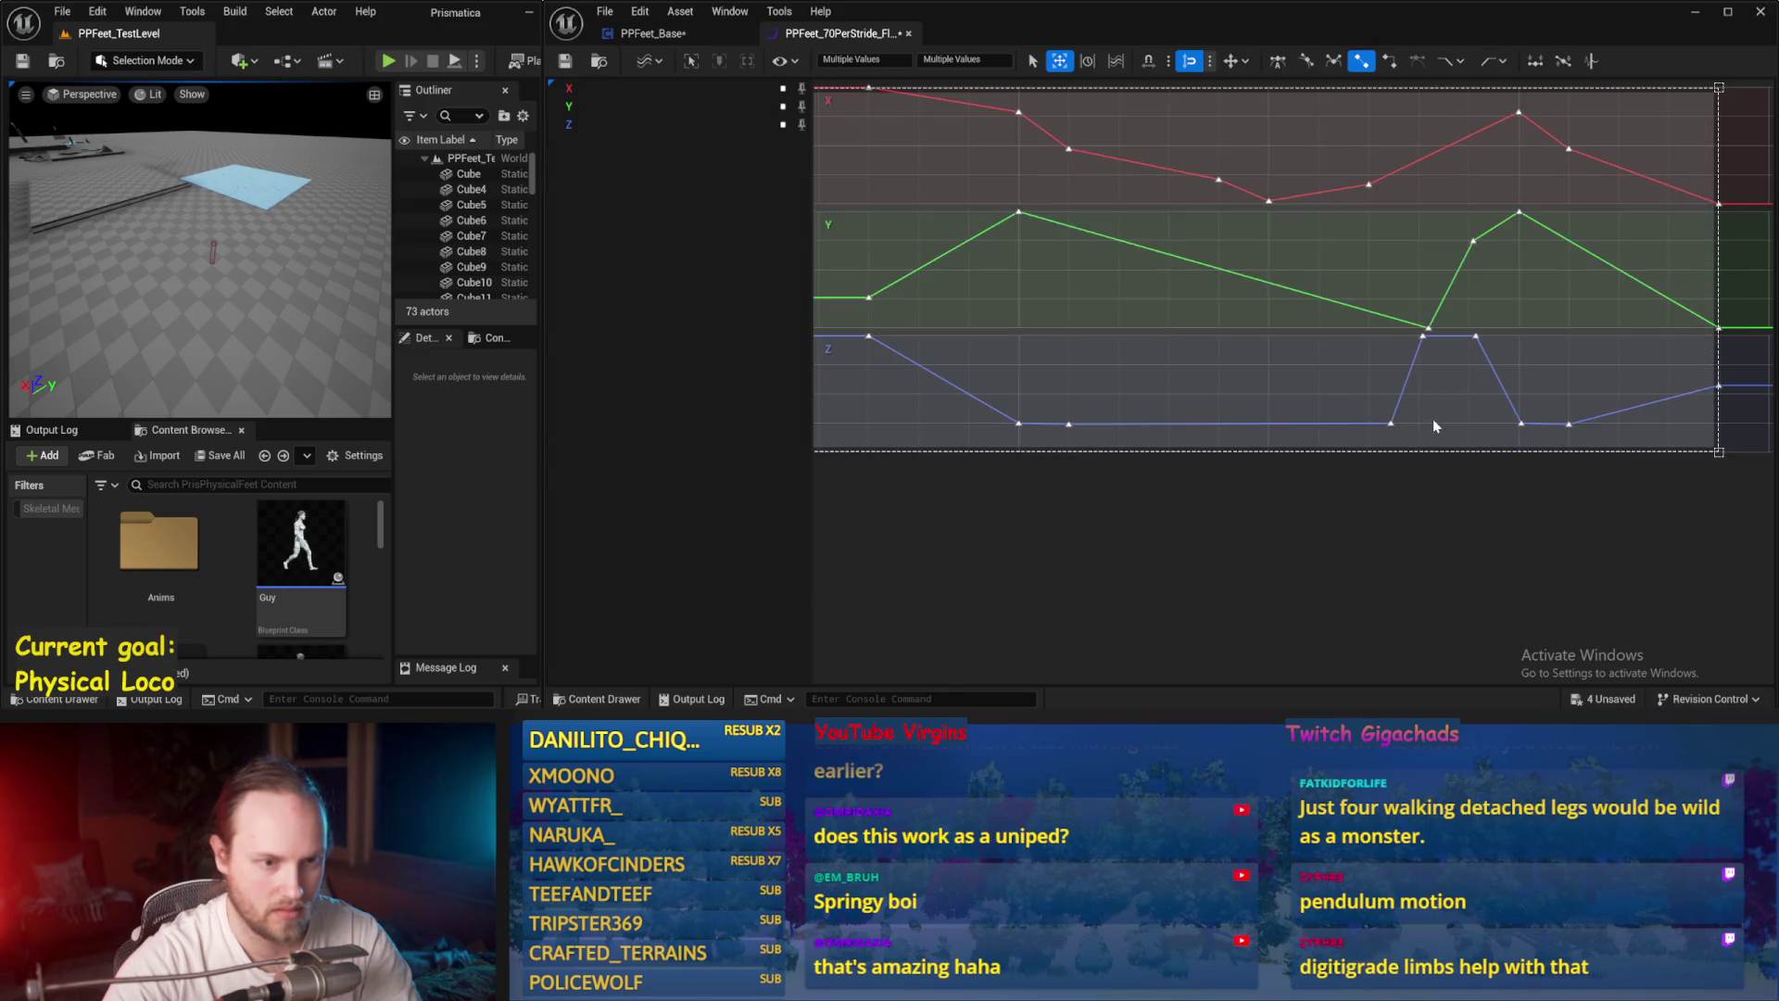
pyautogui.rightClick(1433, 419)
pyautogui.click(1545, 473)
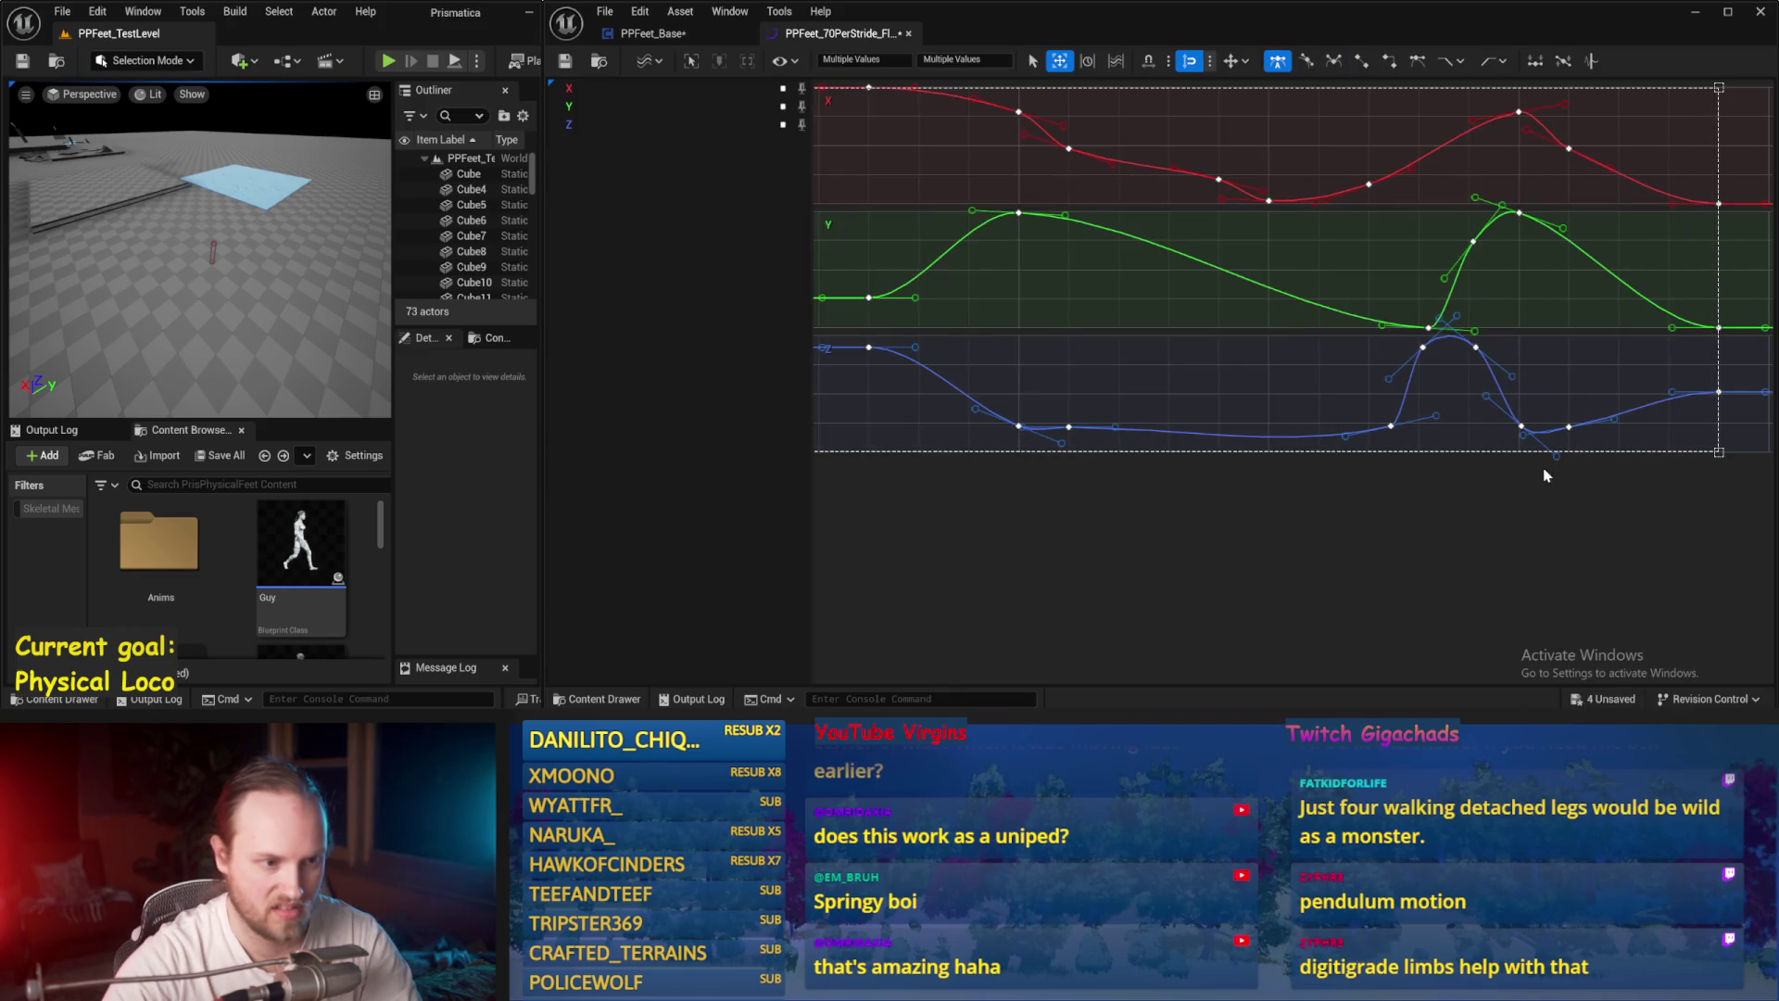
pyautogui.hotkey('ctrl', 'z')
pyautogui.click(1320, 453)
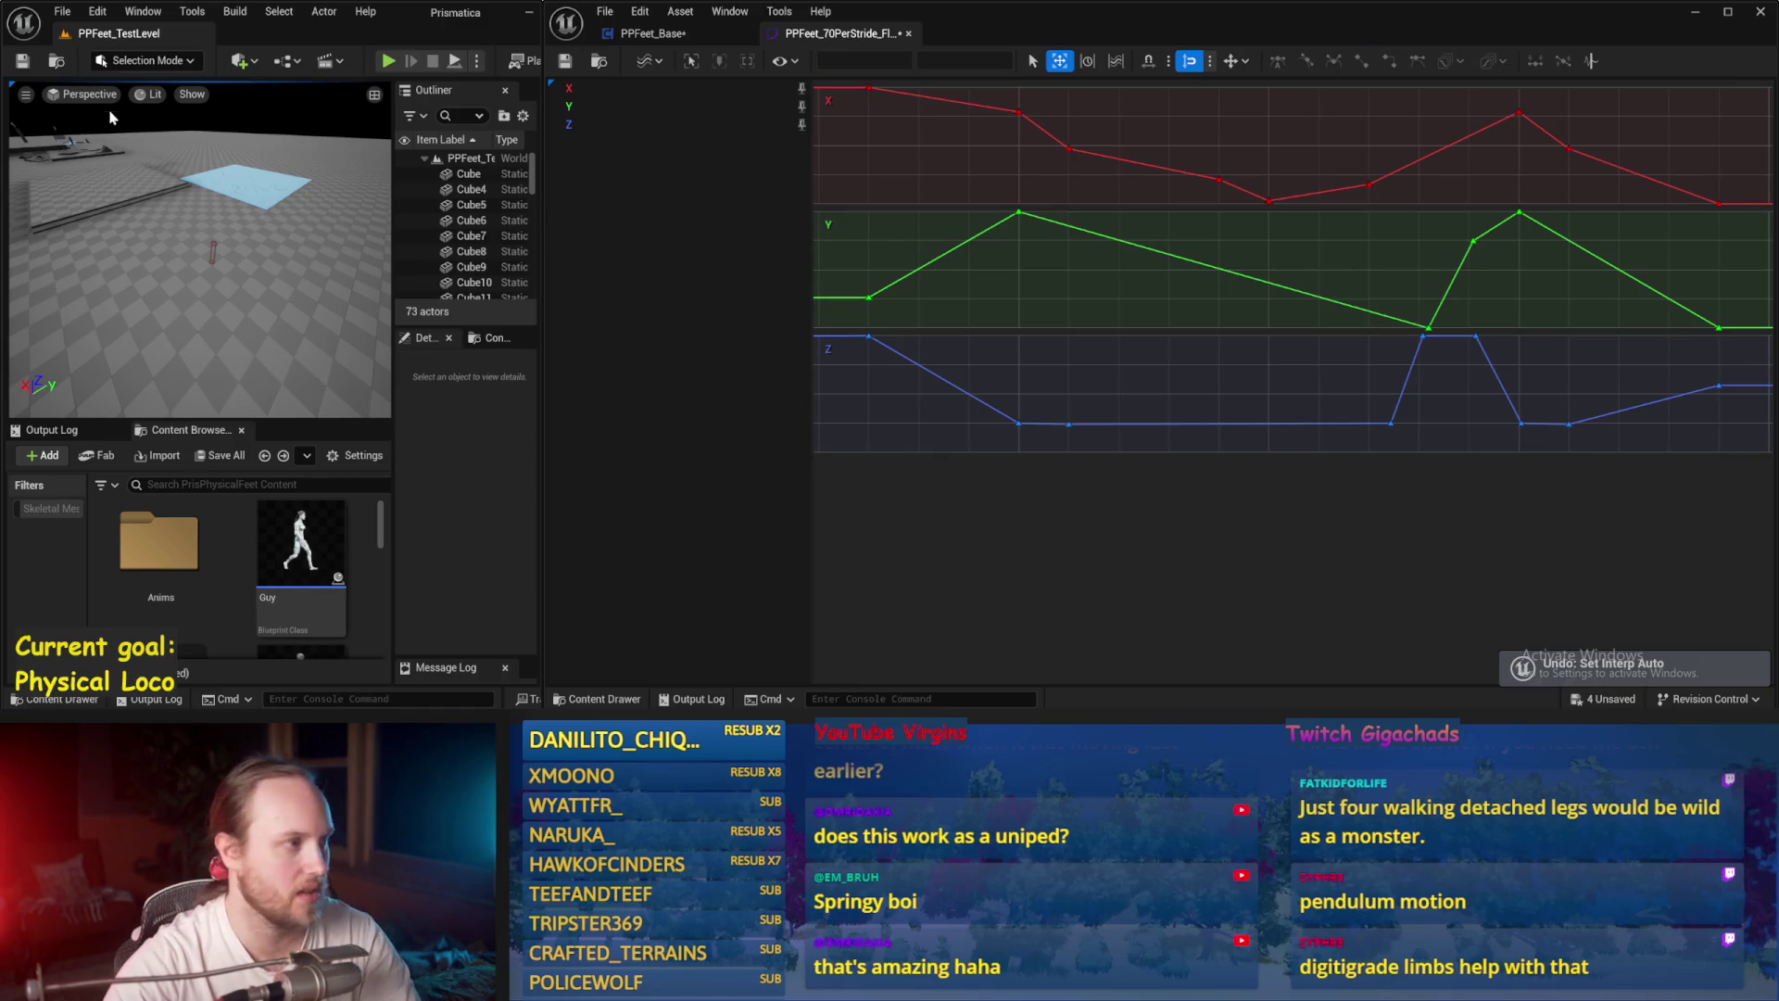
# Step: Save the HOPTEST curve and bring up the PPFeet_Base blueprint graph in a wider window
pyautogui.click(23, 61)
pyautogui.scroll(-3, 275, 553)
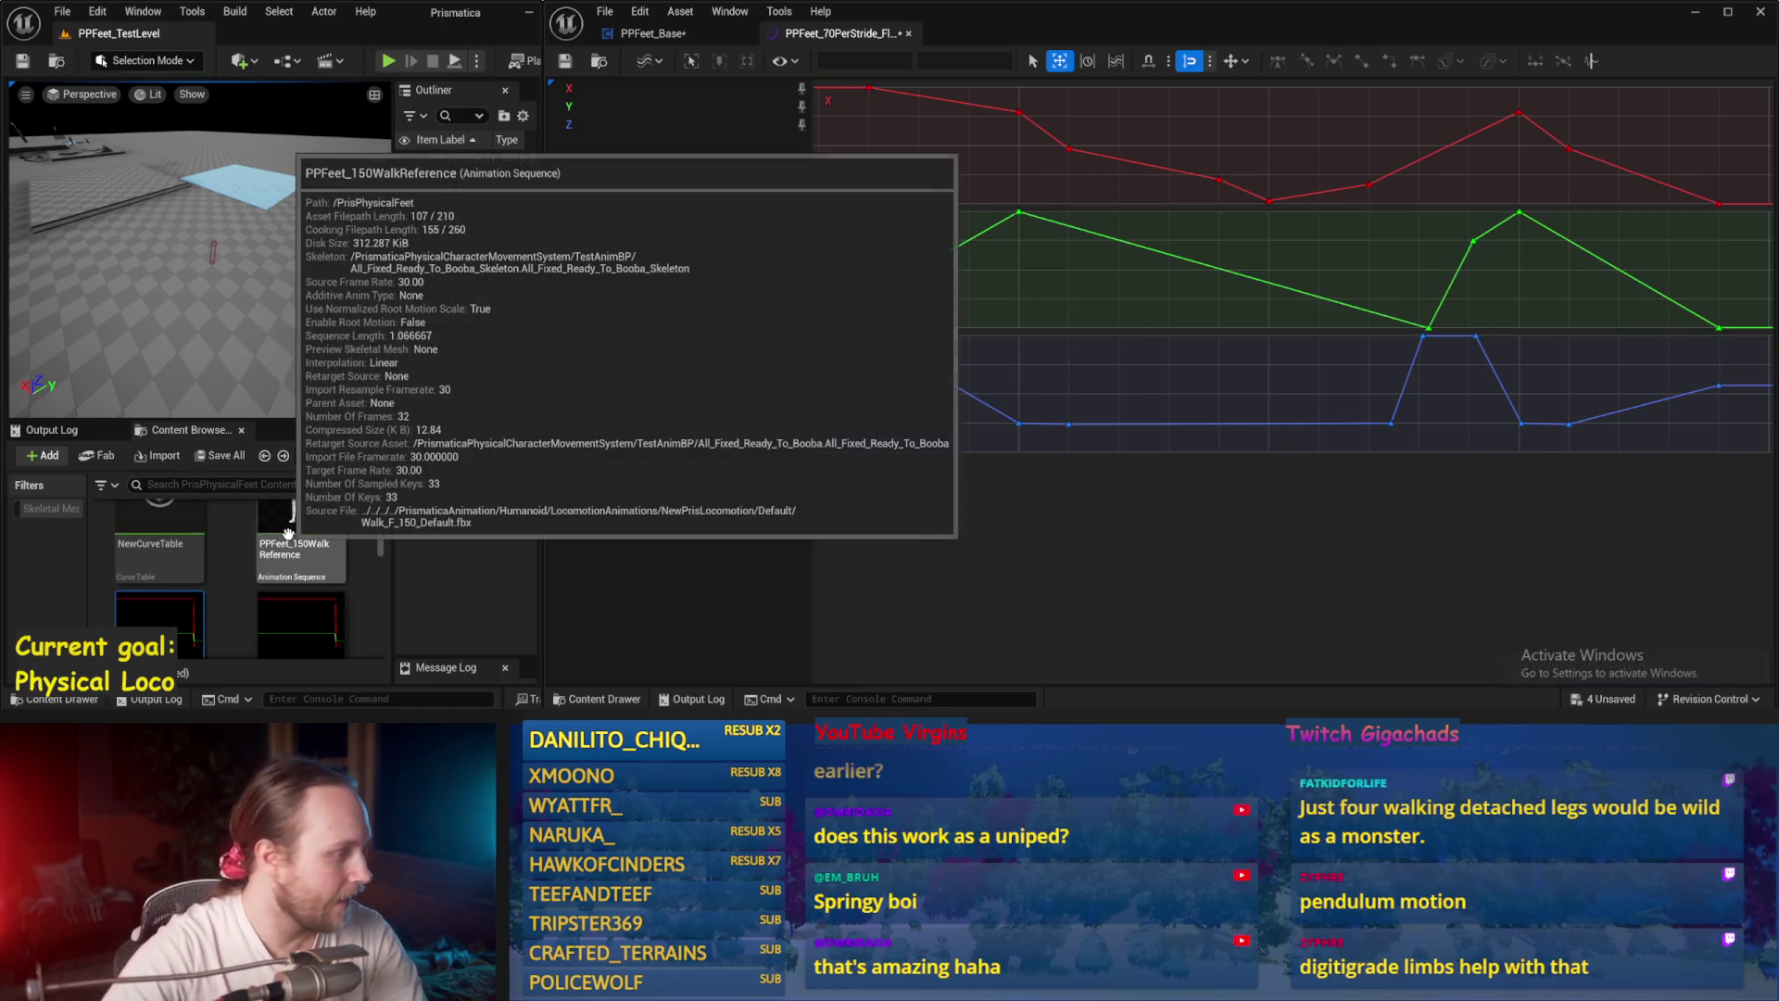
pyautogui.scroll(-2, 269, 546)
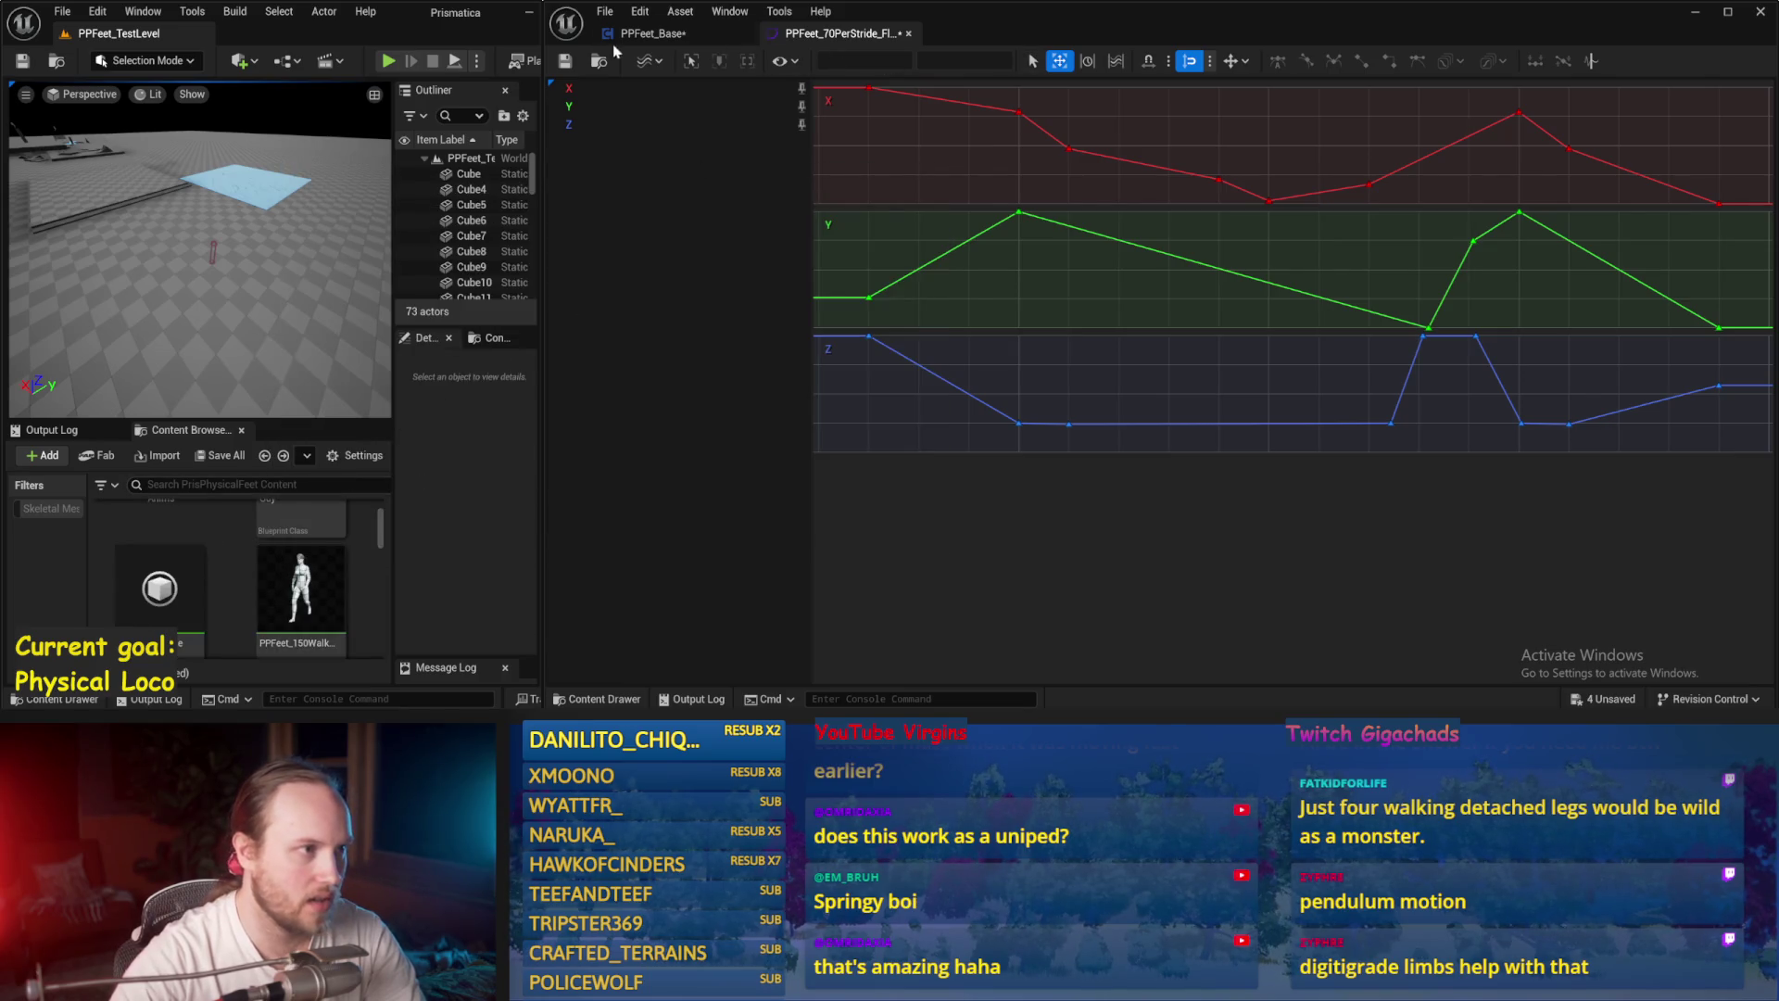
pyautogui.click(648, 34)
pyautogui.moveTo(549, 46)
pyautogui.mouseDown()
pyautogui.moveTo(457, 51)
pyautogui.moveTo(1069, 66)
pyautogui.mouseUp()
# Step: Save PPFeet_Base and run a brief Alt+P play-test of the level
pyautogui.click(644, 280)
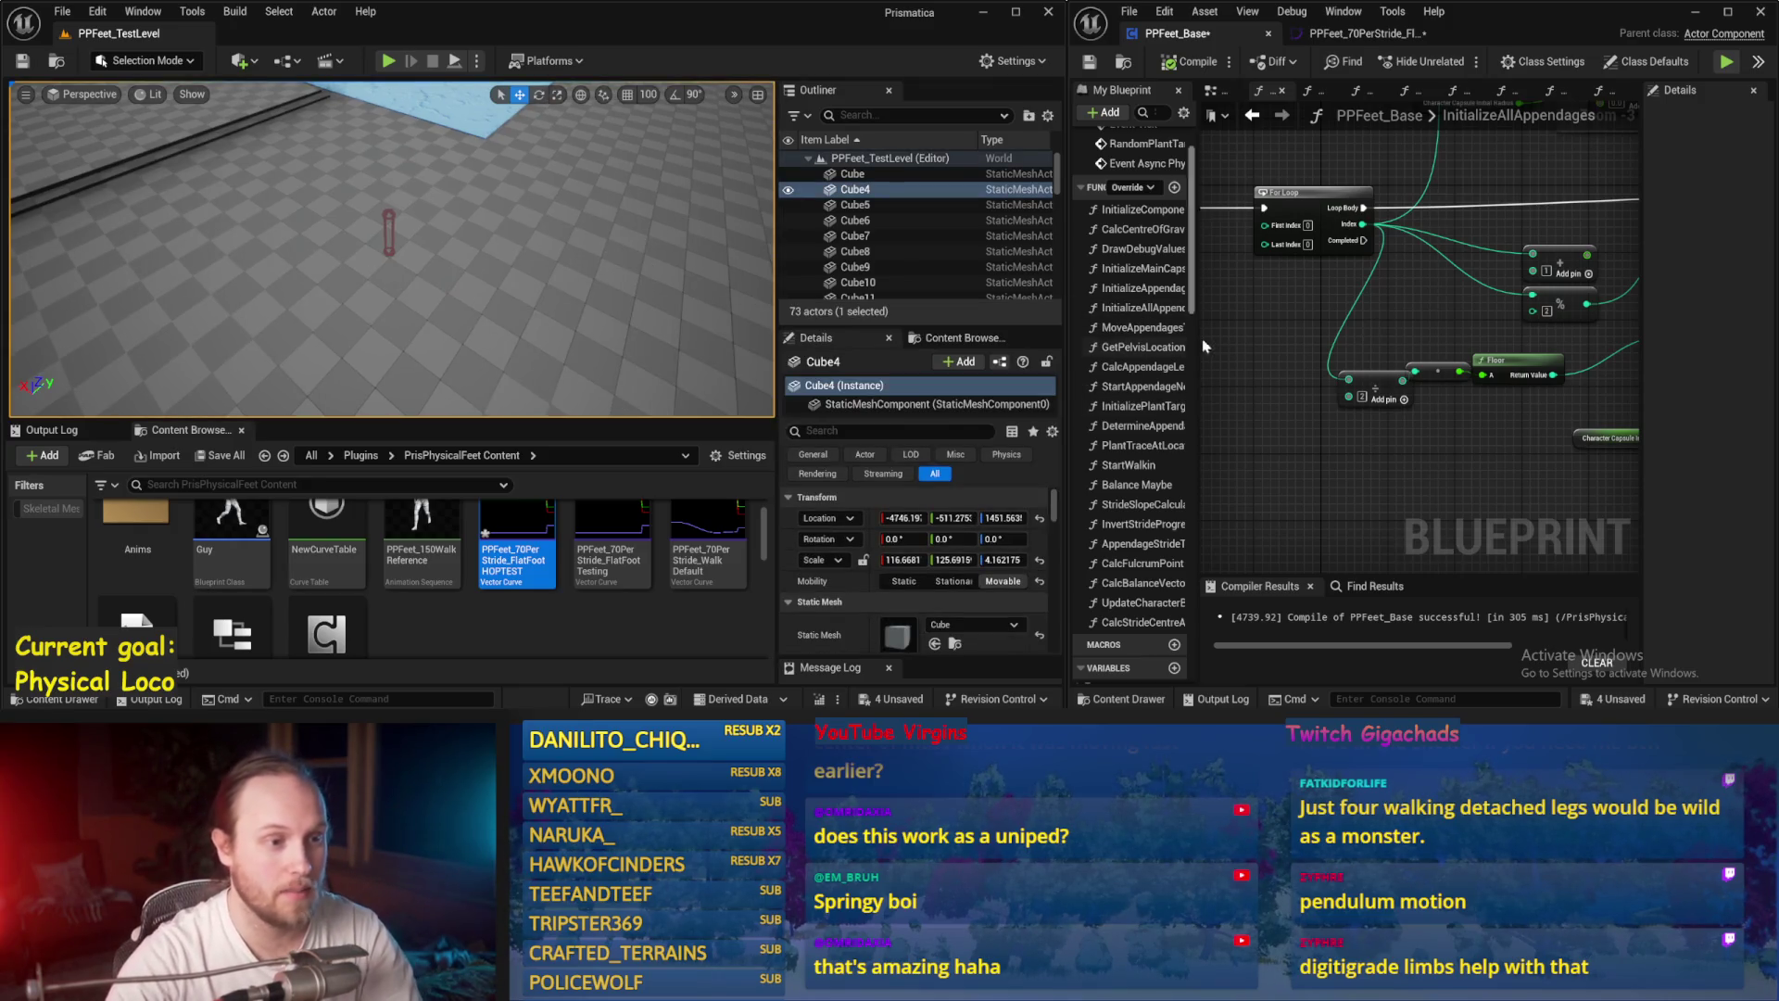
pyautogui.hotkey('ctrl', 's')
pyautogui.hotkey('alt', 'p')
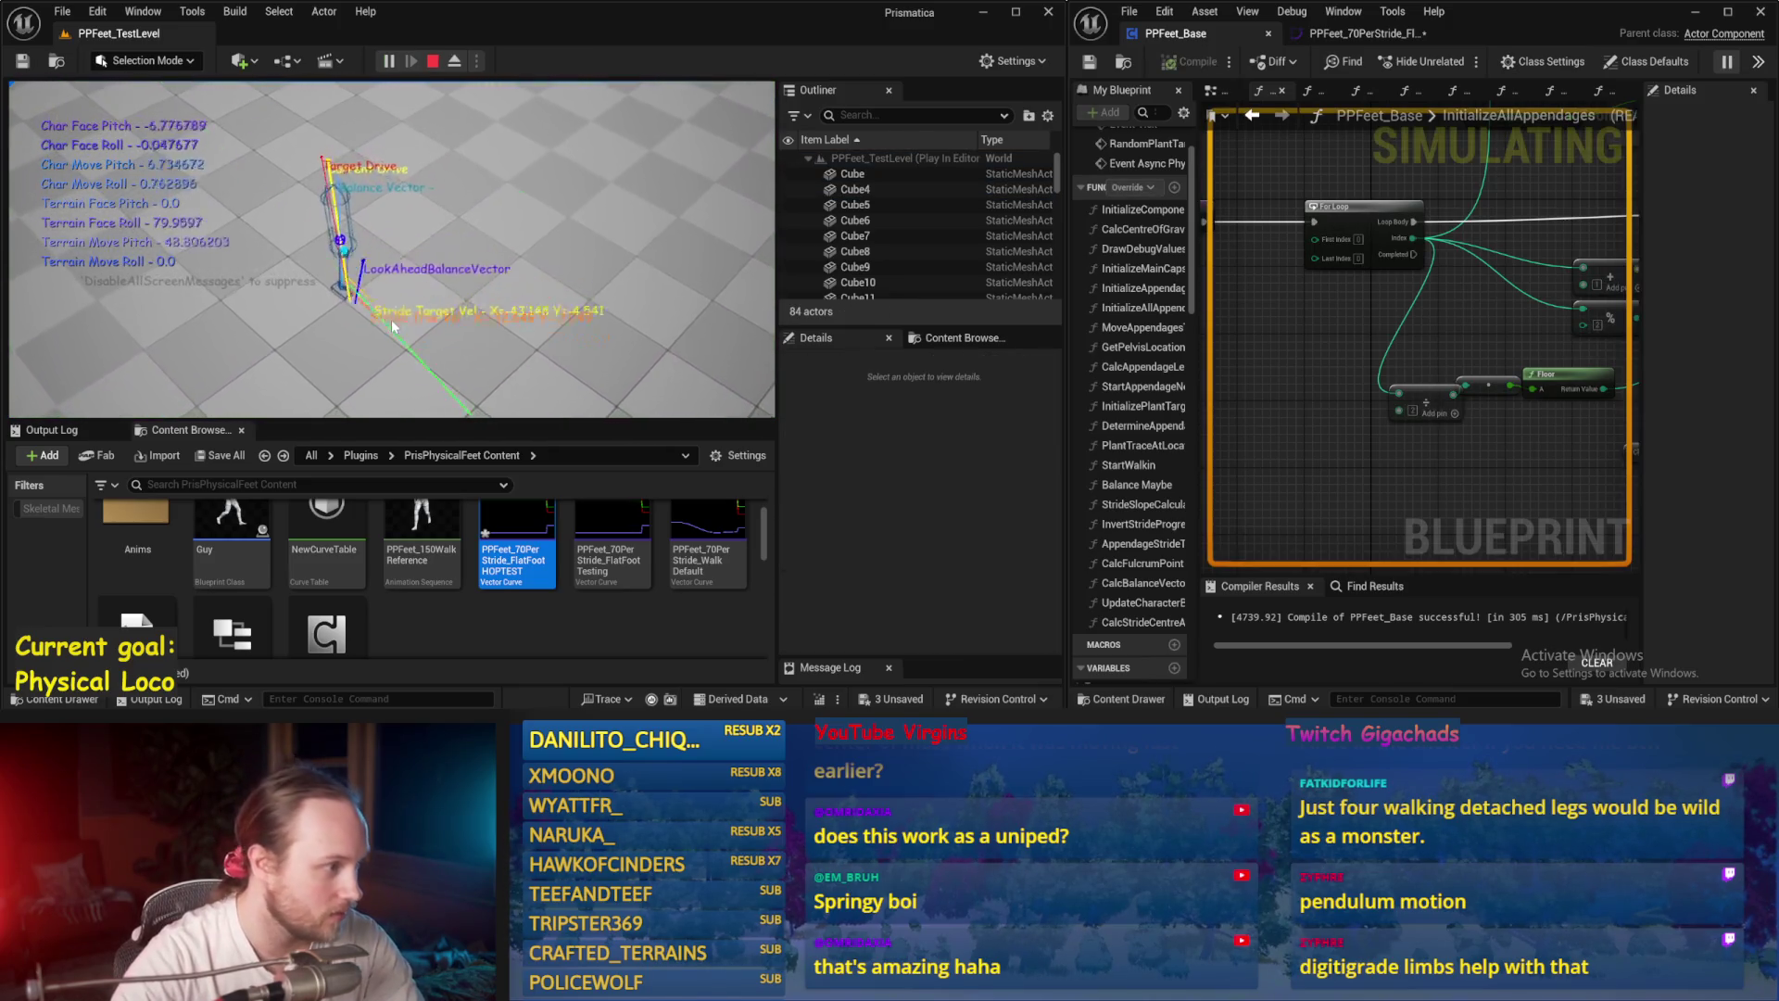
pyautogui.press('Escape')
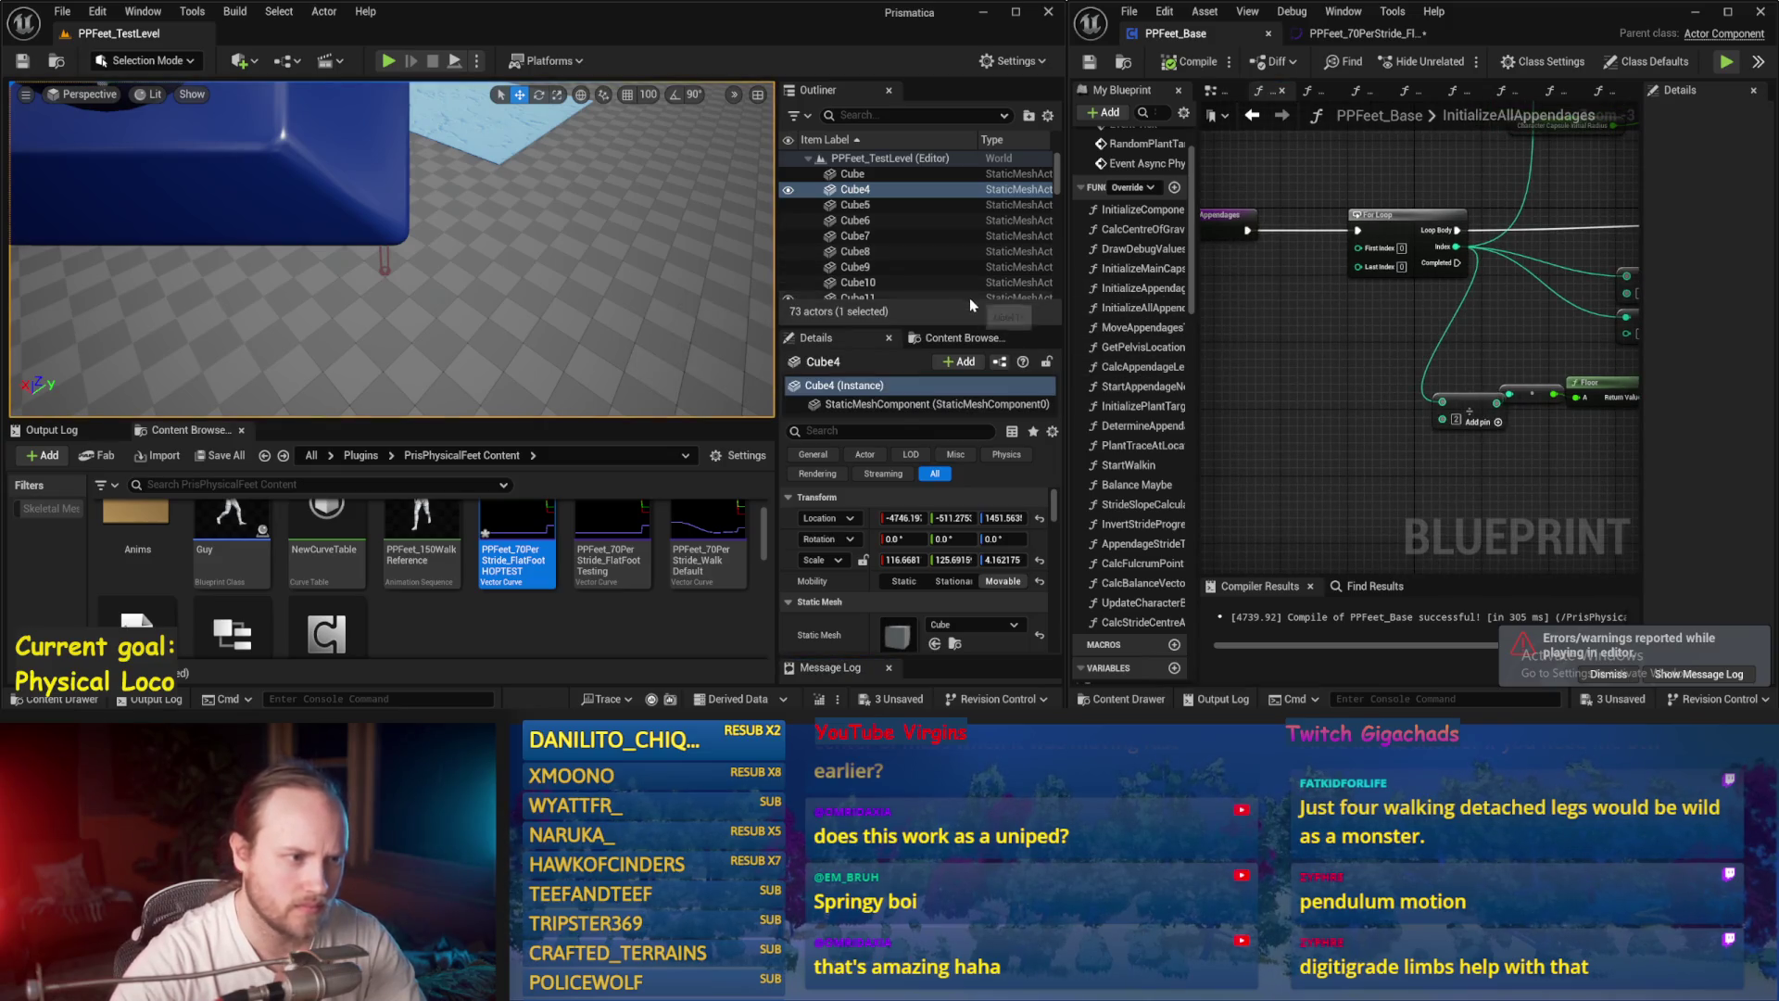
# Step: Enlarge the level's actor list and the blueprint's function list, then save PPFeet_Base again
pyautogui.moveTo(984, 326)
pyautogui.mouseDown()
pyautogui.moveTo(986, 446)
pyautogui.moveTo(986, 430)
pyautogui.mouseUp()
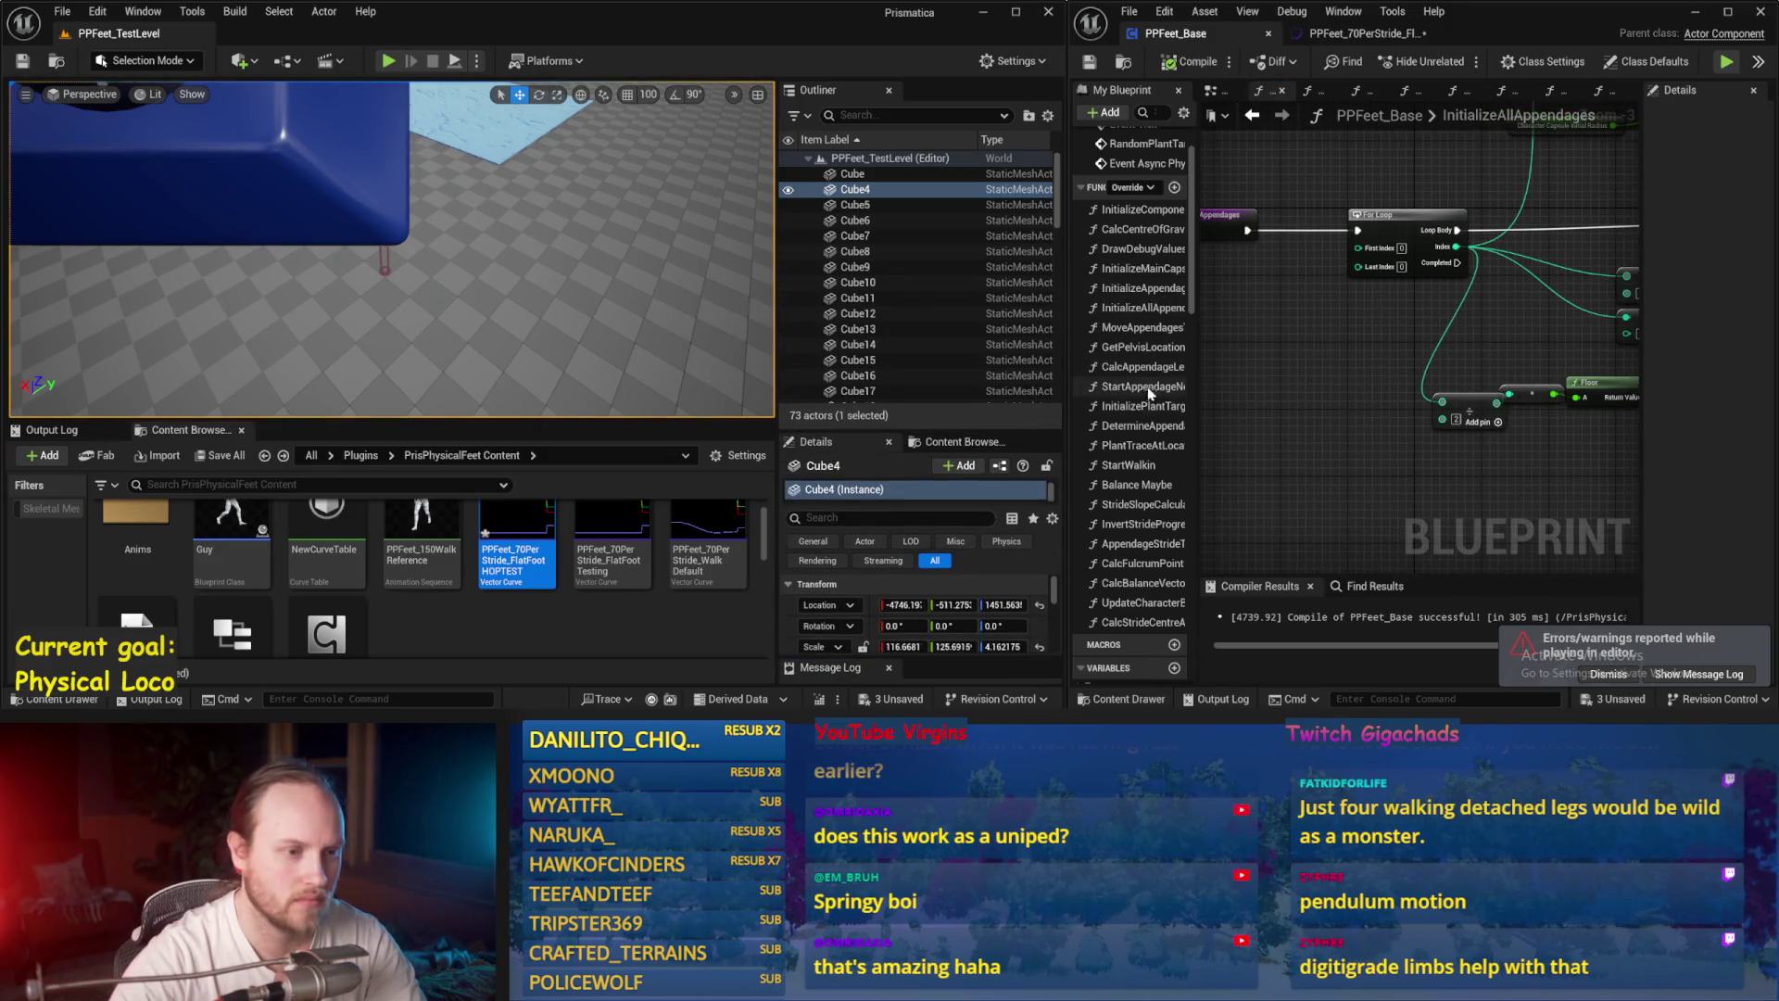
pyautogui.moveTo(1193, 385); pyautogui.dragTo(1304, 385)
pyautogui.hotkey('ctrl', 's')
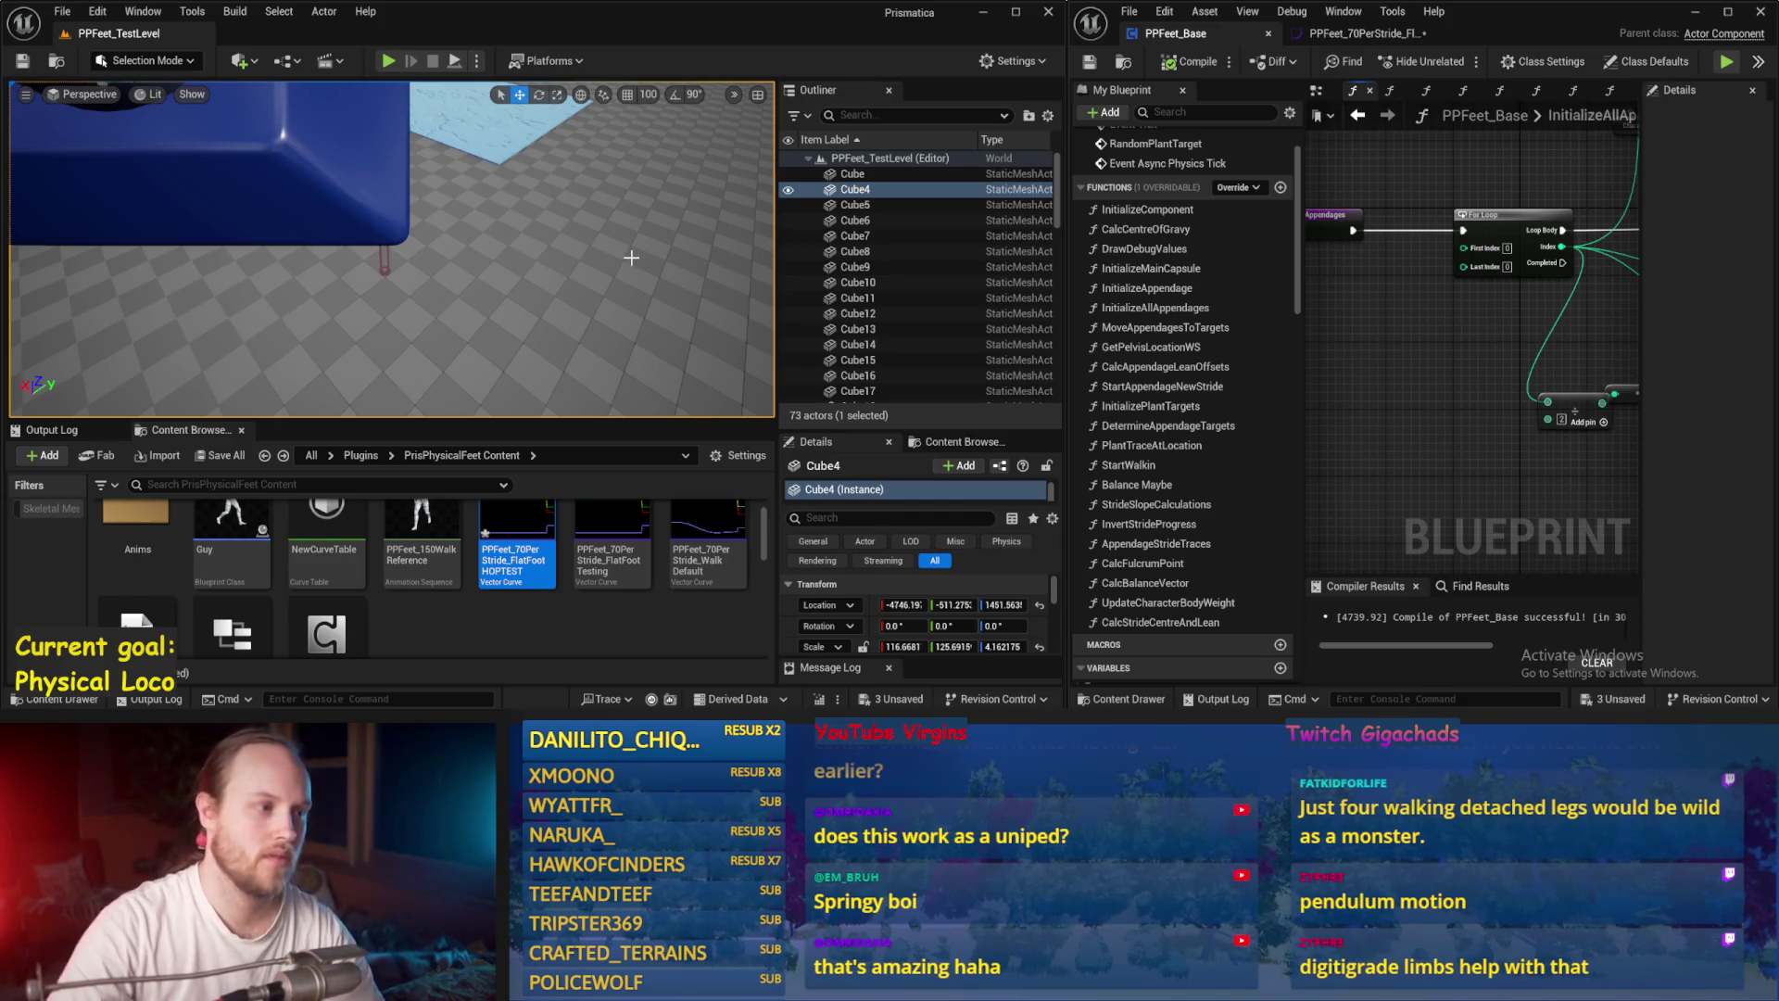
# Step: Set StrideCurve's default value to PPFeet_70PerStride_FlatFootHOPTEST and start an Alt+P play-test
pyautogui.scroll(-5, 620, 295)
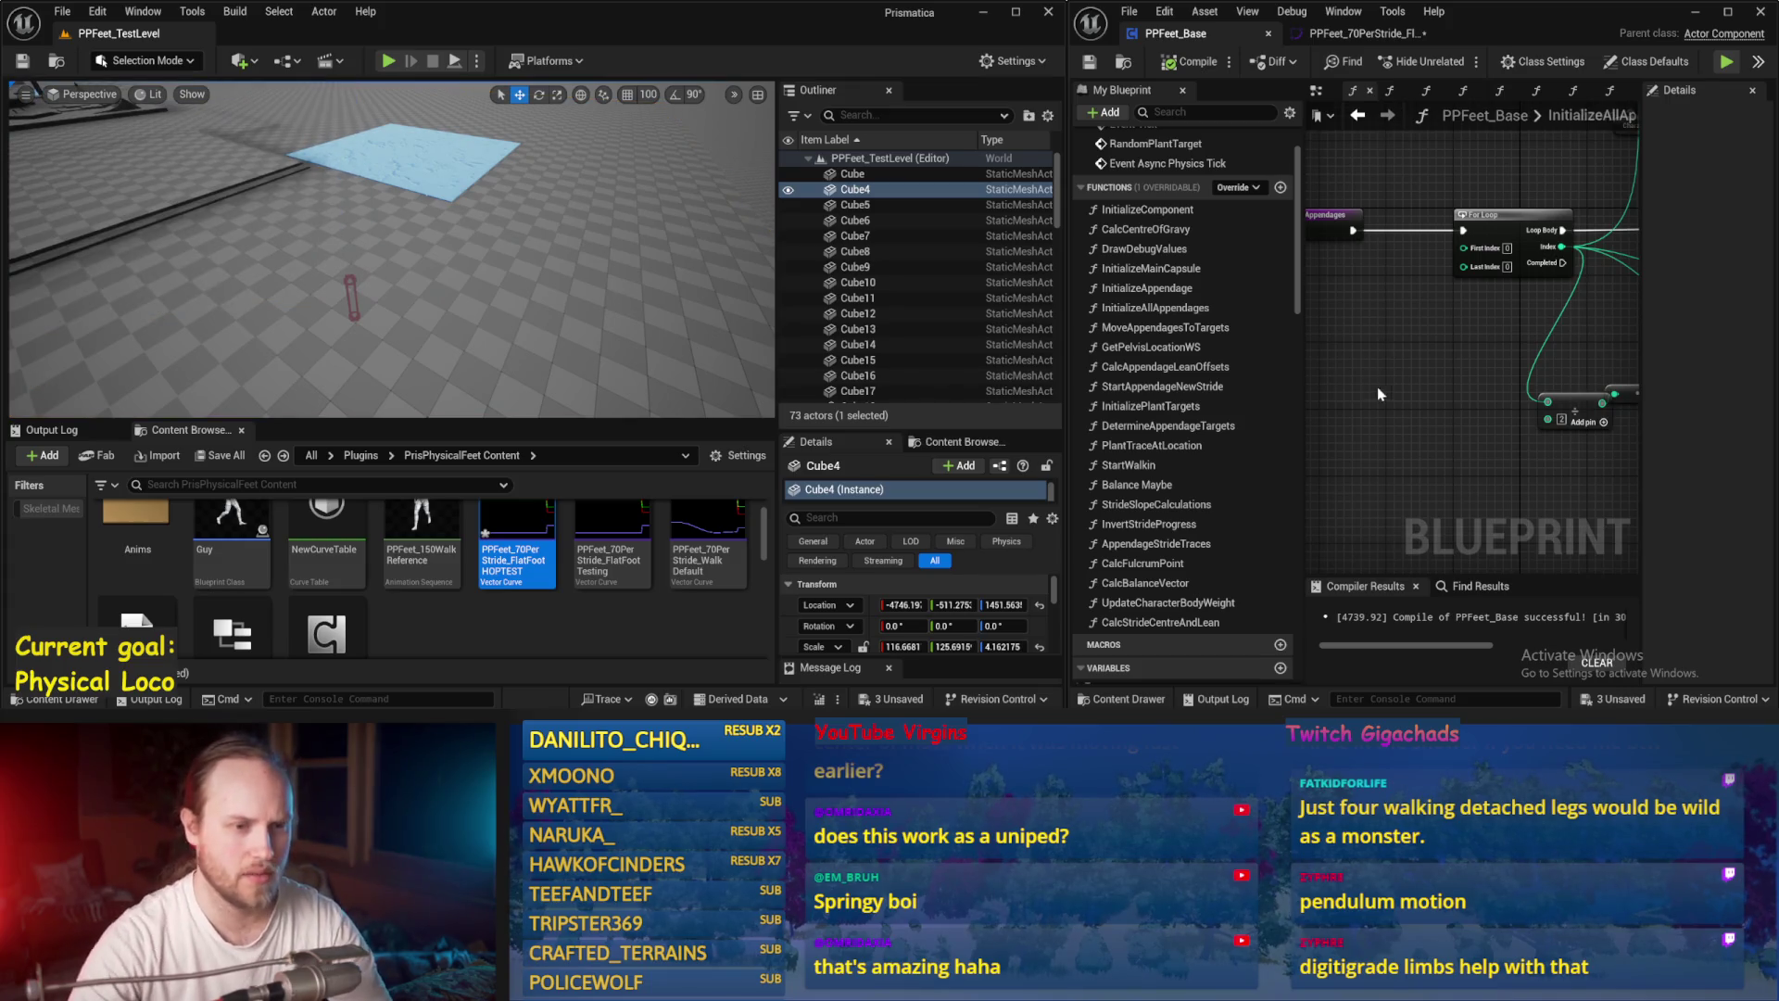
pyautogui.moveTo(1376, 388); pyautogui.dragTo(1382, 356)
pyautogui.scroll(-1, 1349, 484)
pyautogui.scroll(-5, 1187, 450)
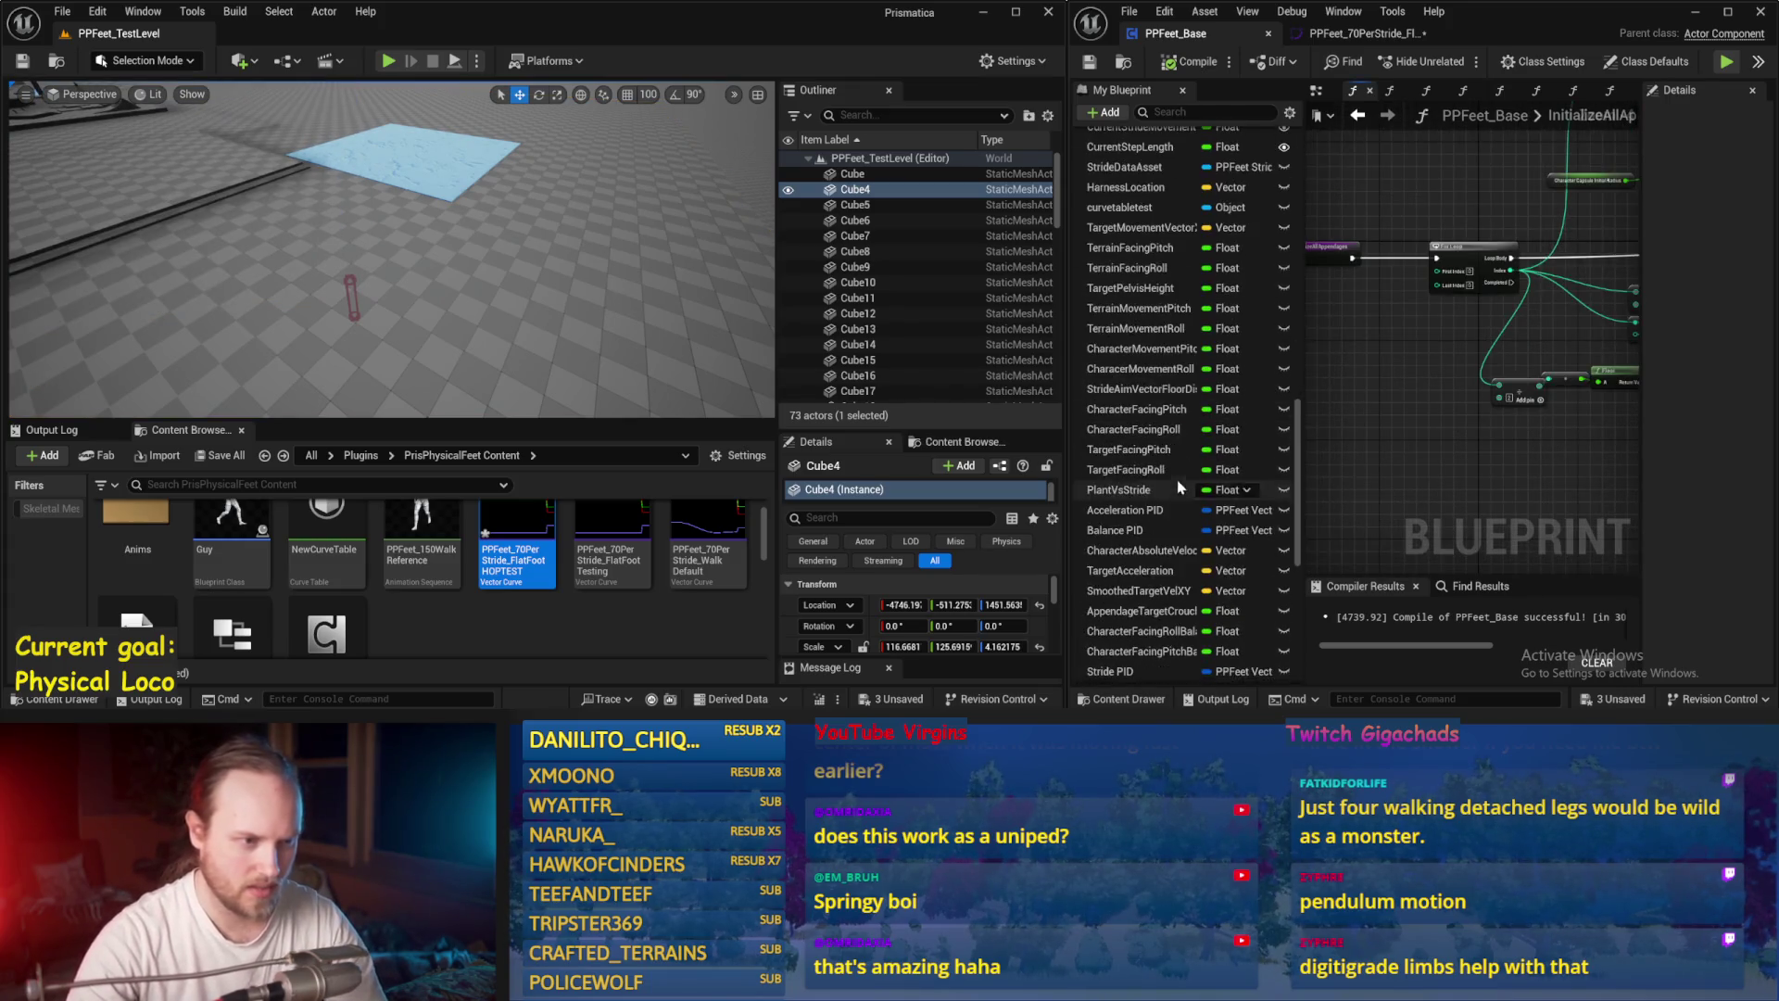
pyautogui.scroll(-8, 1187, 451)
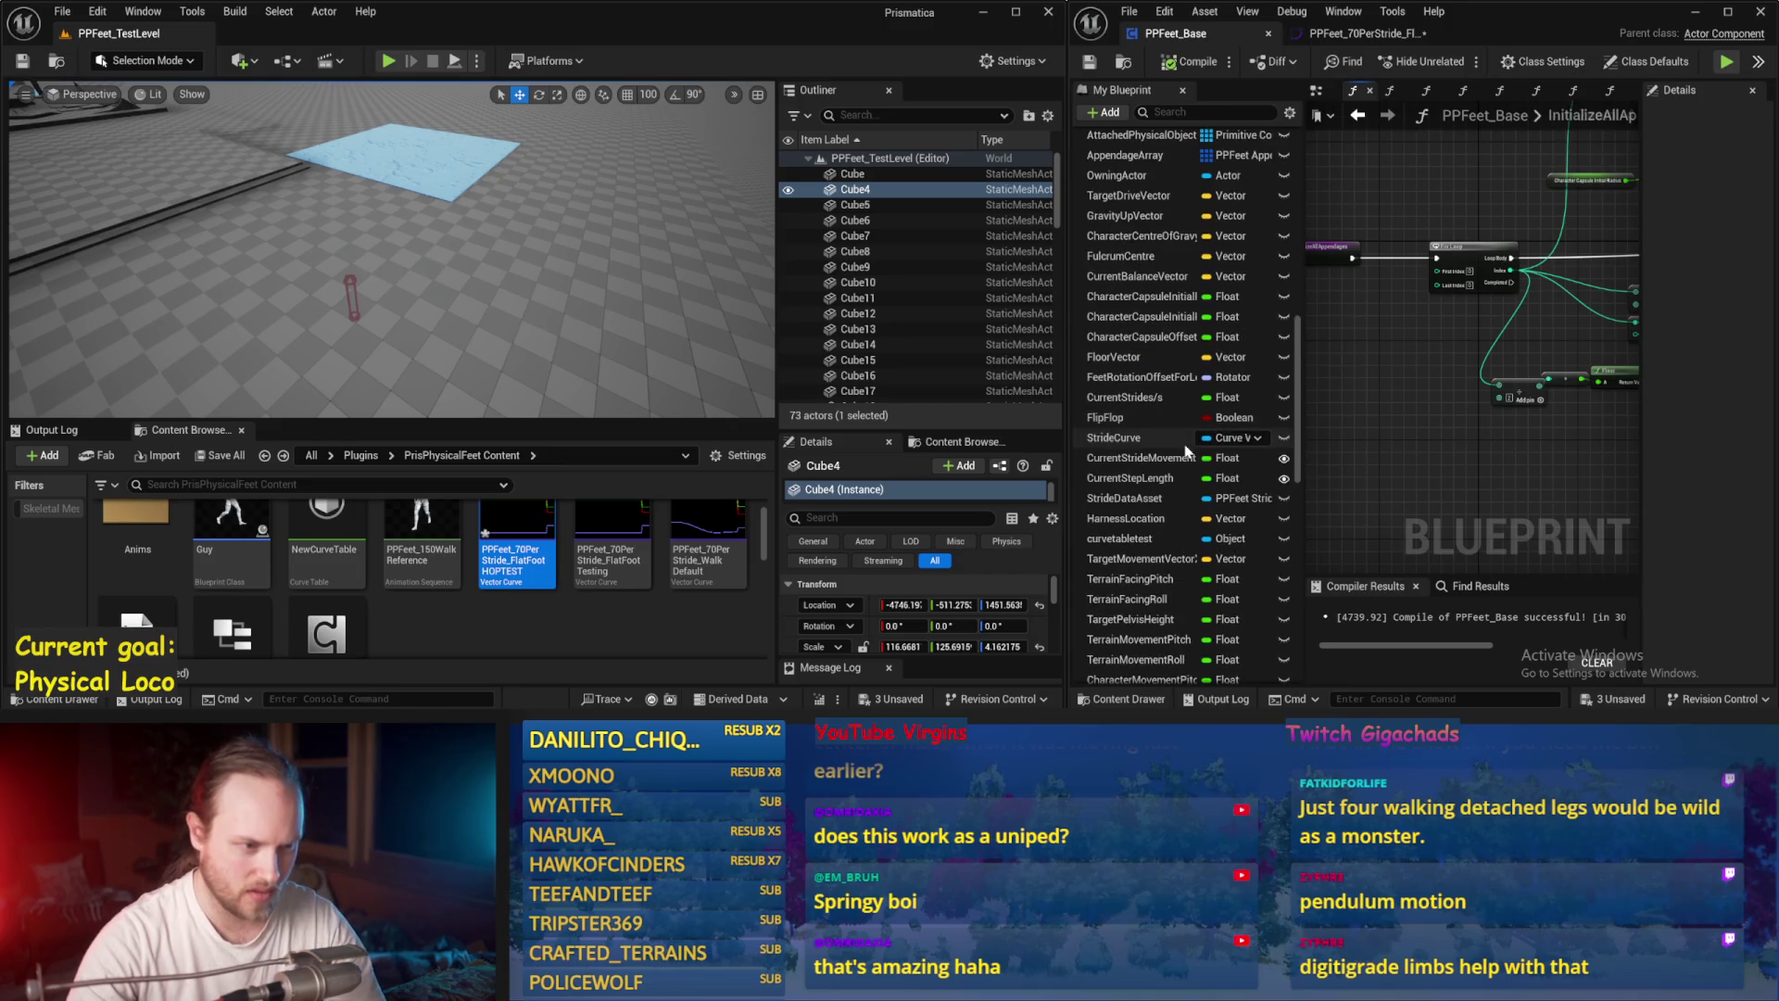
pyautogui.click(1135, 438)
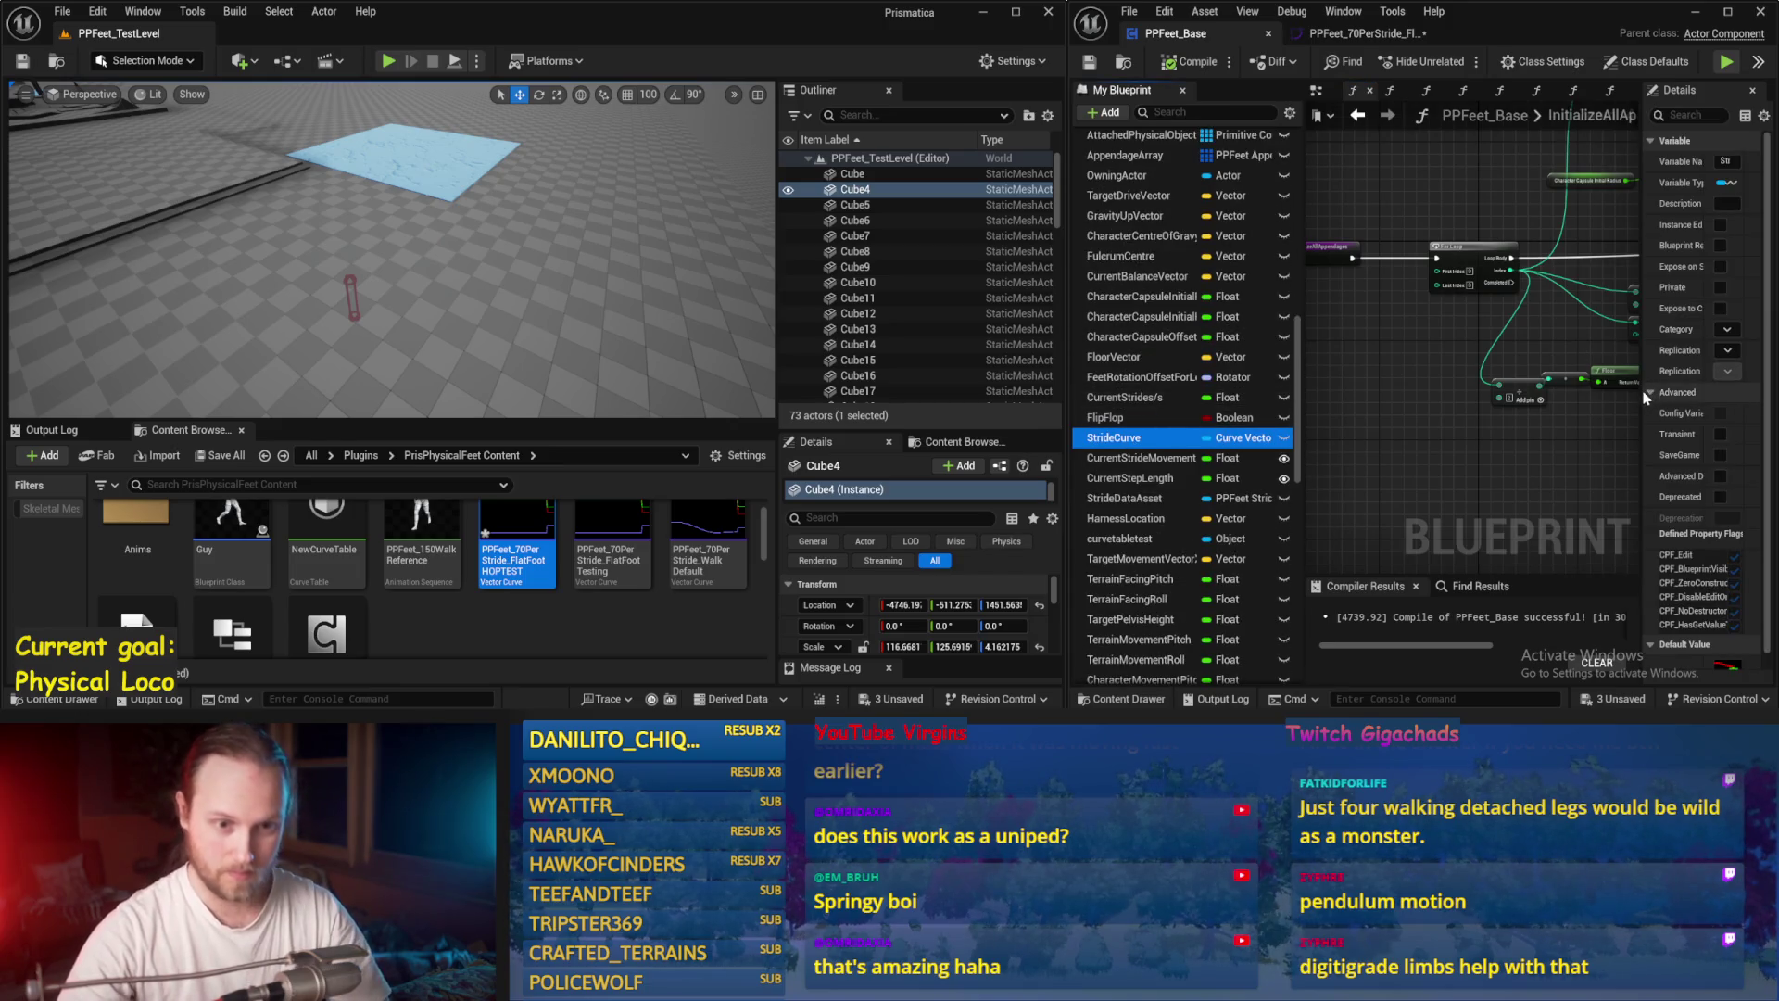
pyautogui.moveTo(1646, 397); pyautogui.dragTo(1387, 397)
pyautogui.scroll(-1, 1575, 510)
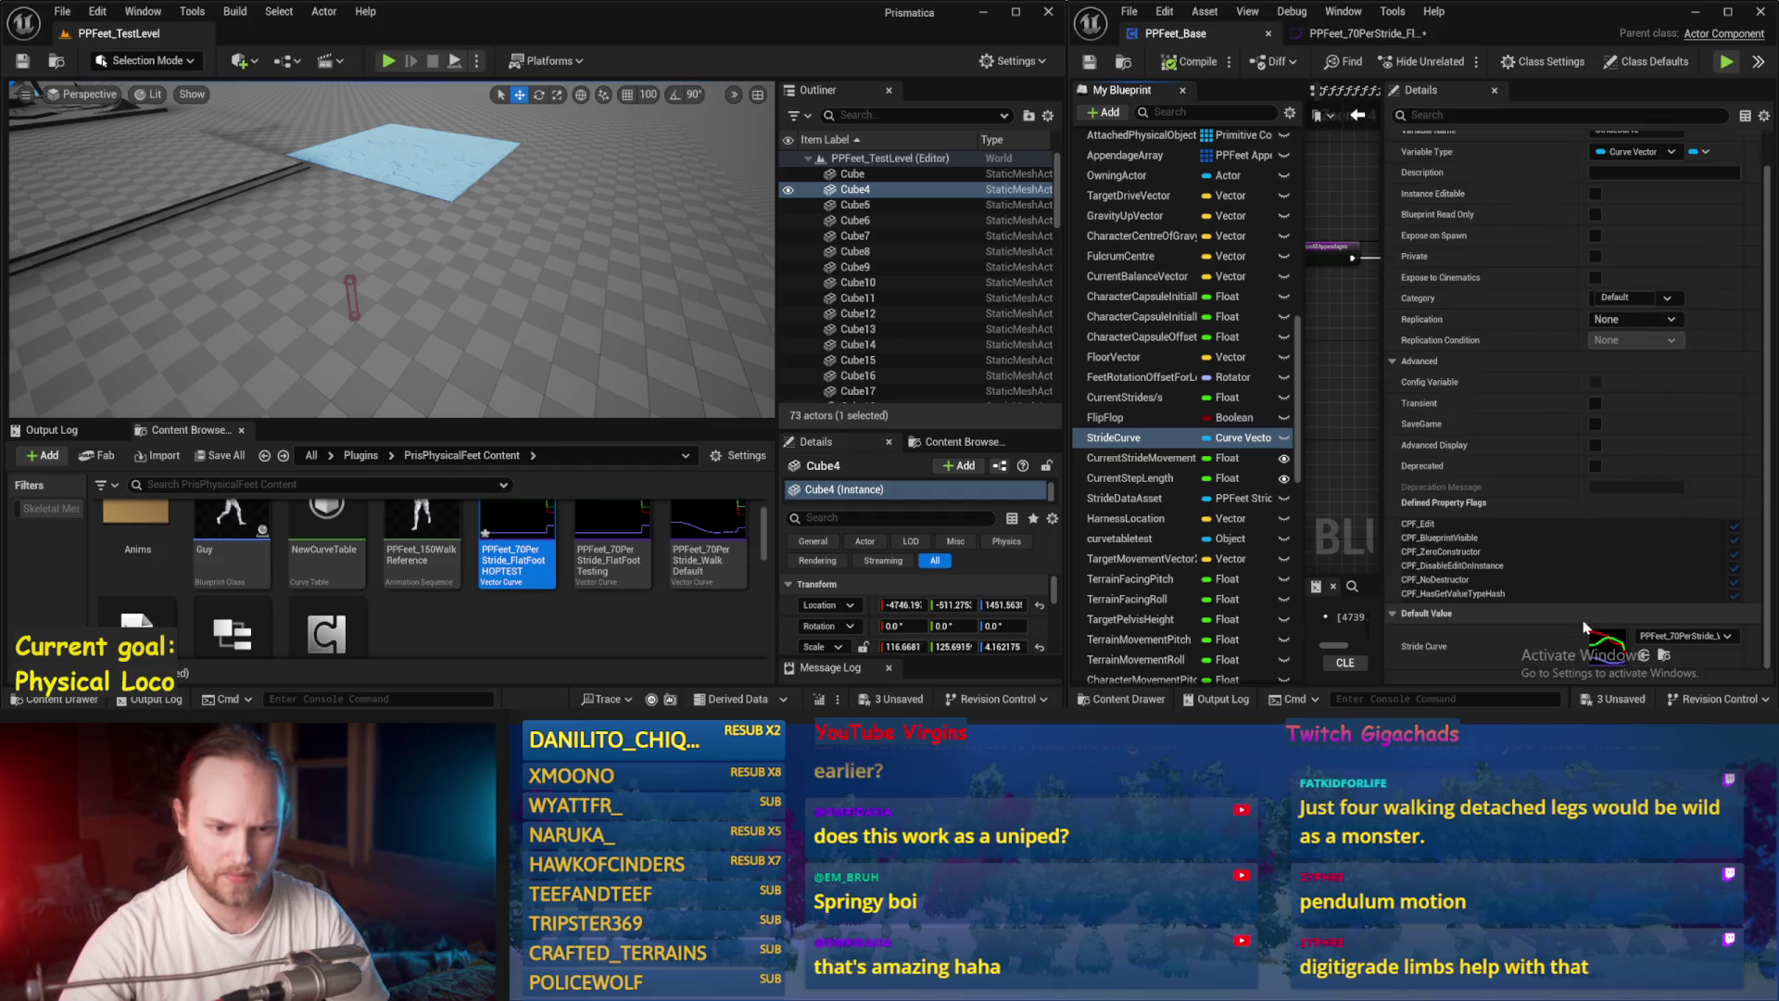
pyautogui.click(1702, 637)
pyautogui.click(1695, 536)
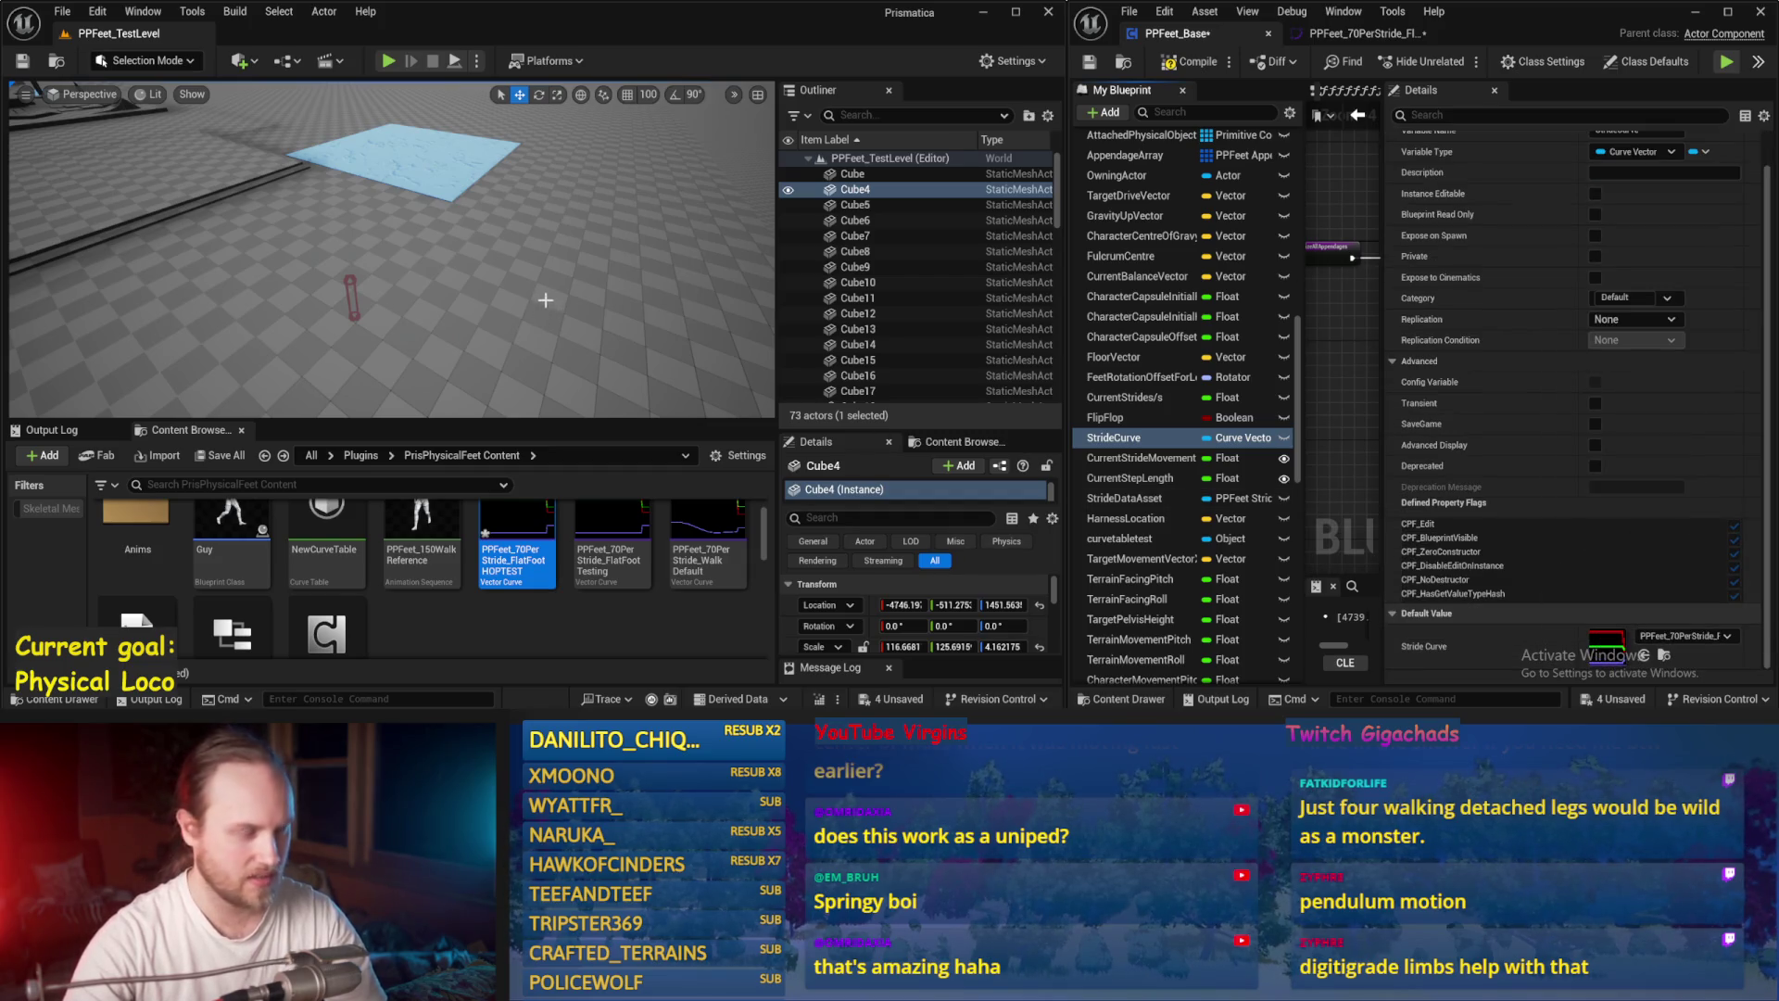
pyautogui.press('w')
pyautogui.hotkey('alt', 'p')
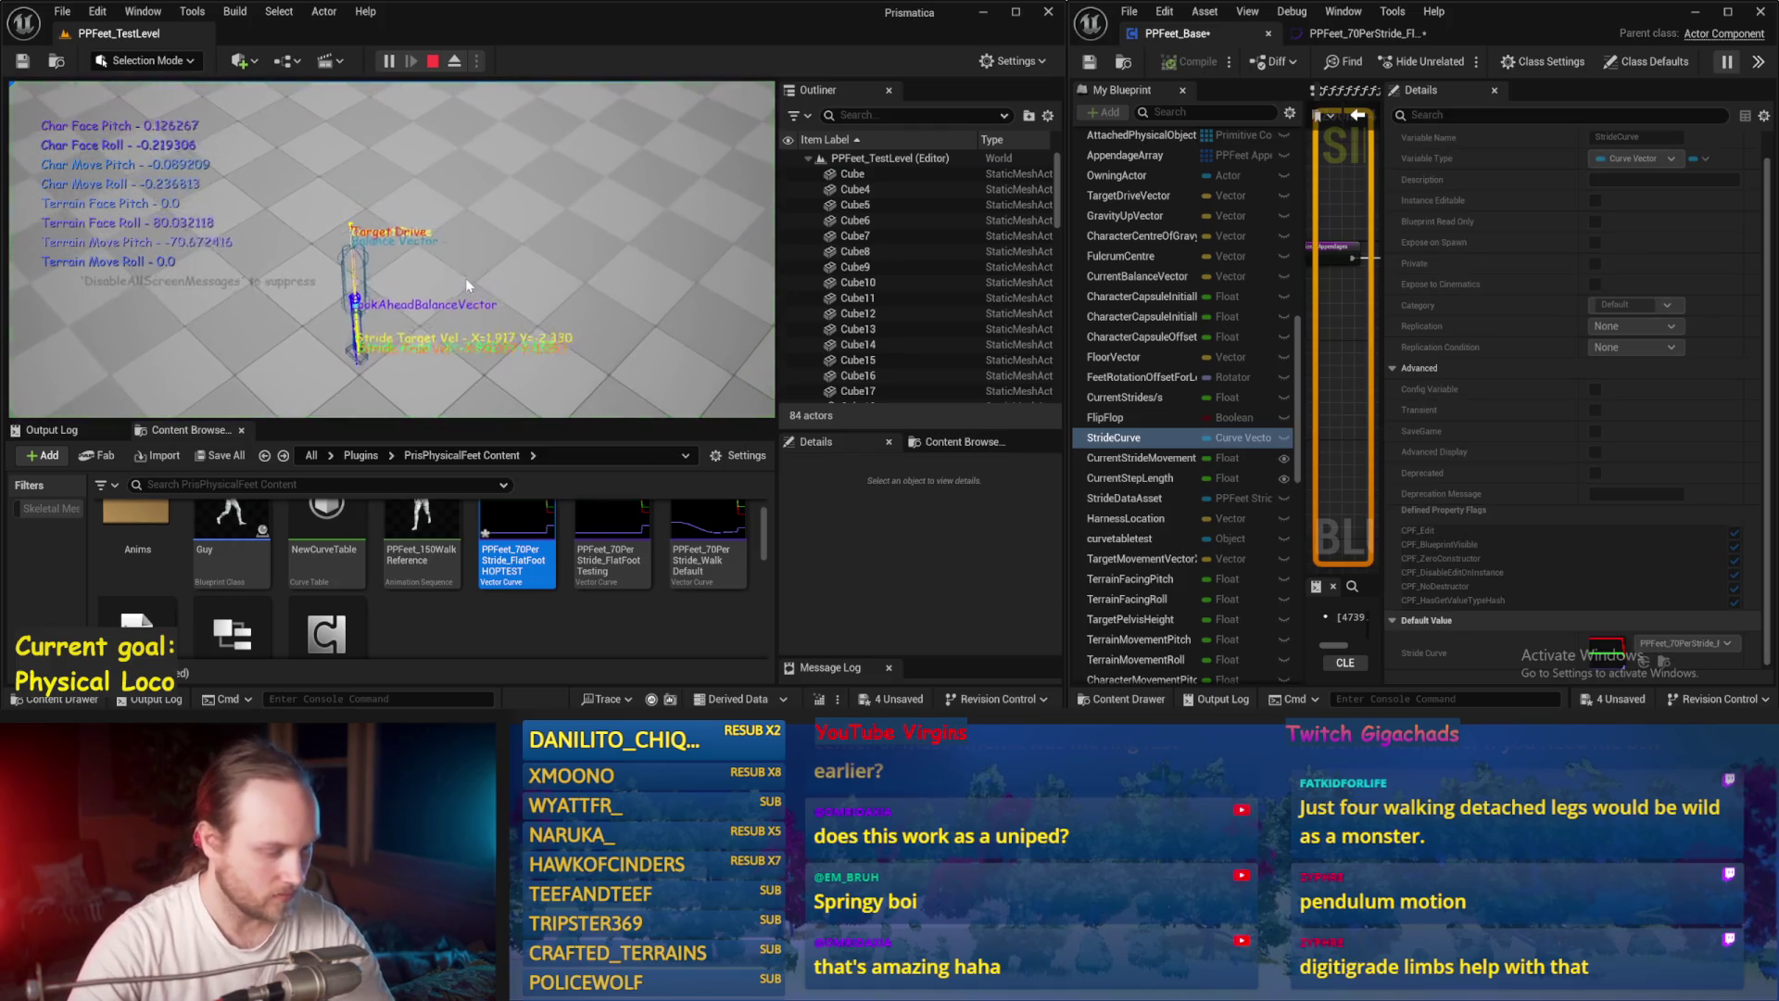
# Step: End the fullscreen play-test, widen the blueprint editor and graph, and run an Alt+S simulation
pyautogui.press('F11')
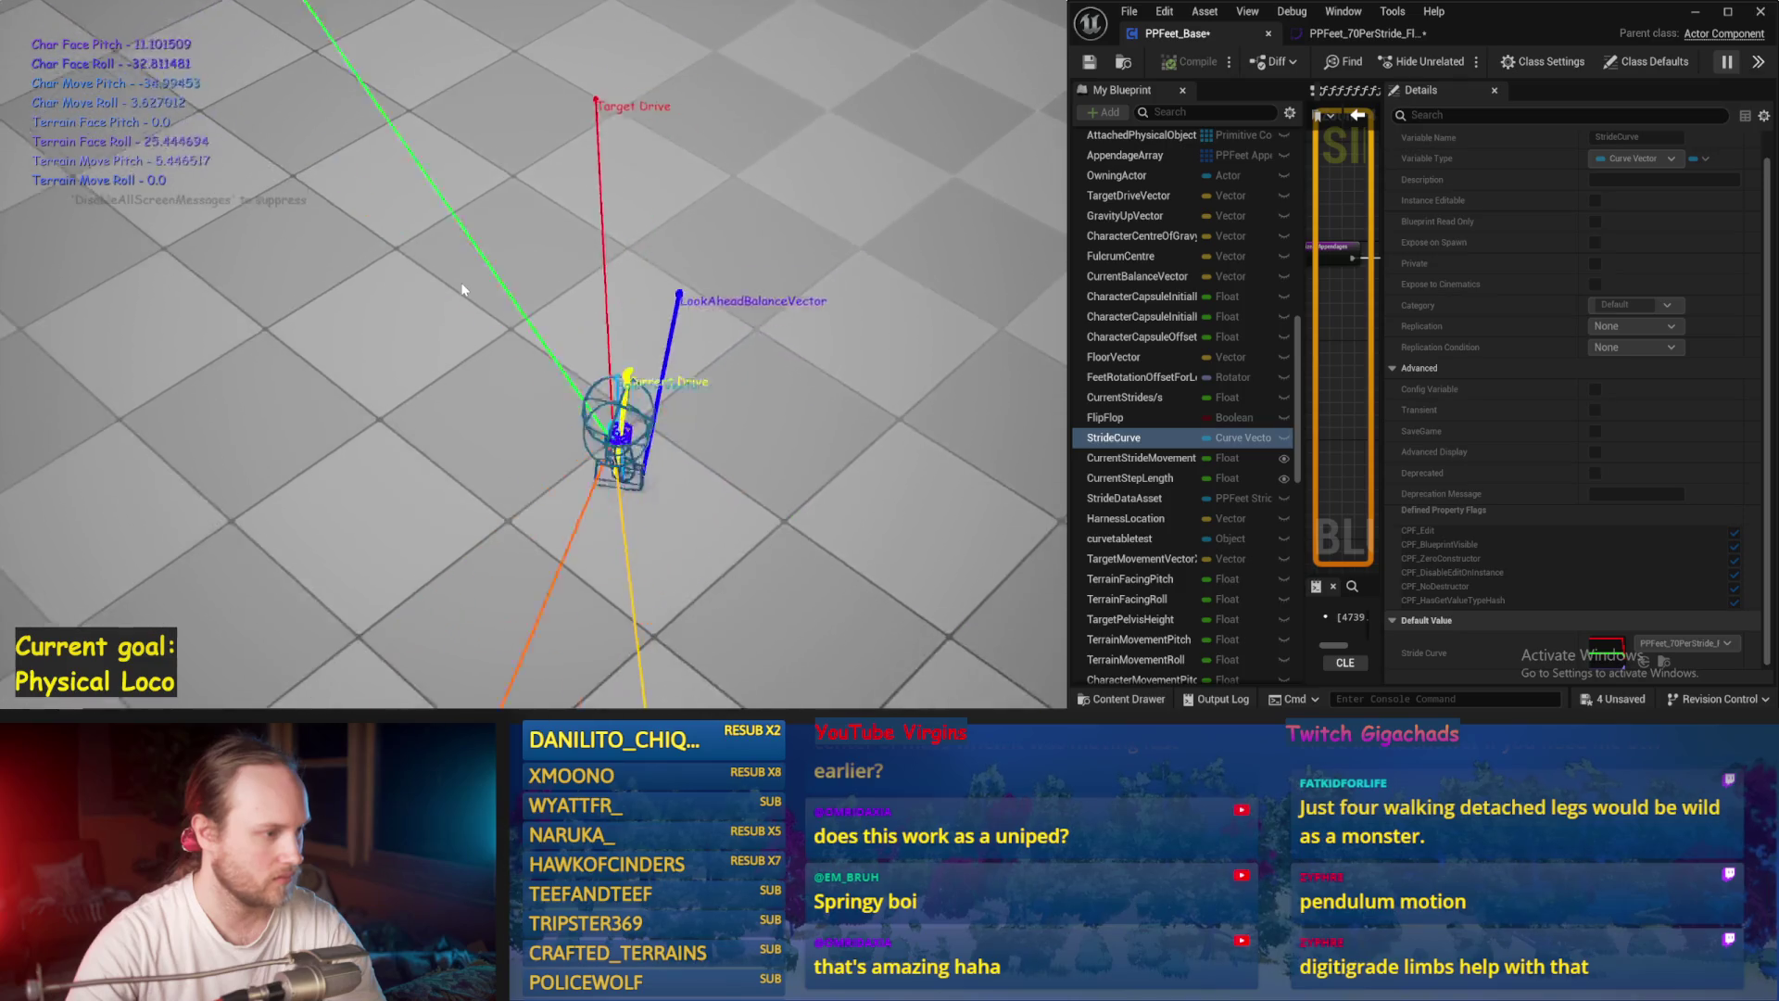
pyautogui.press('Escape')
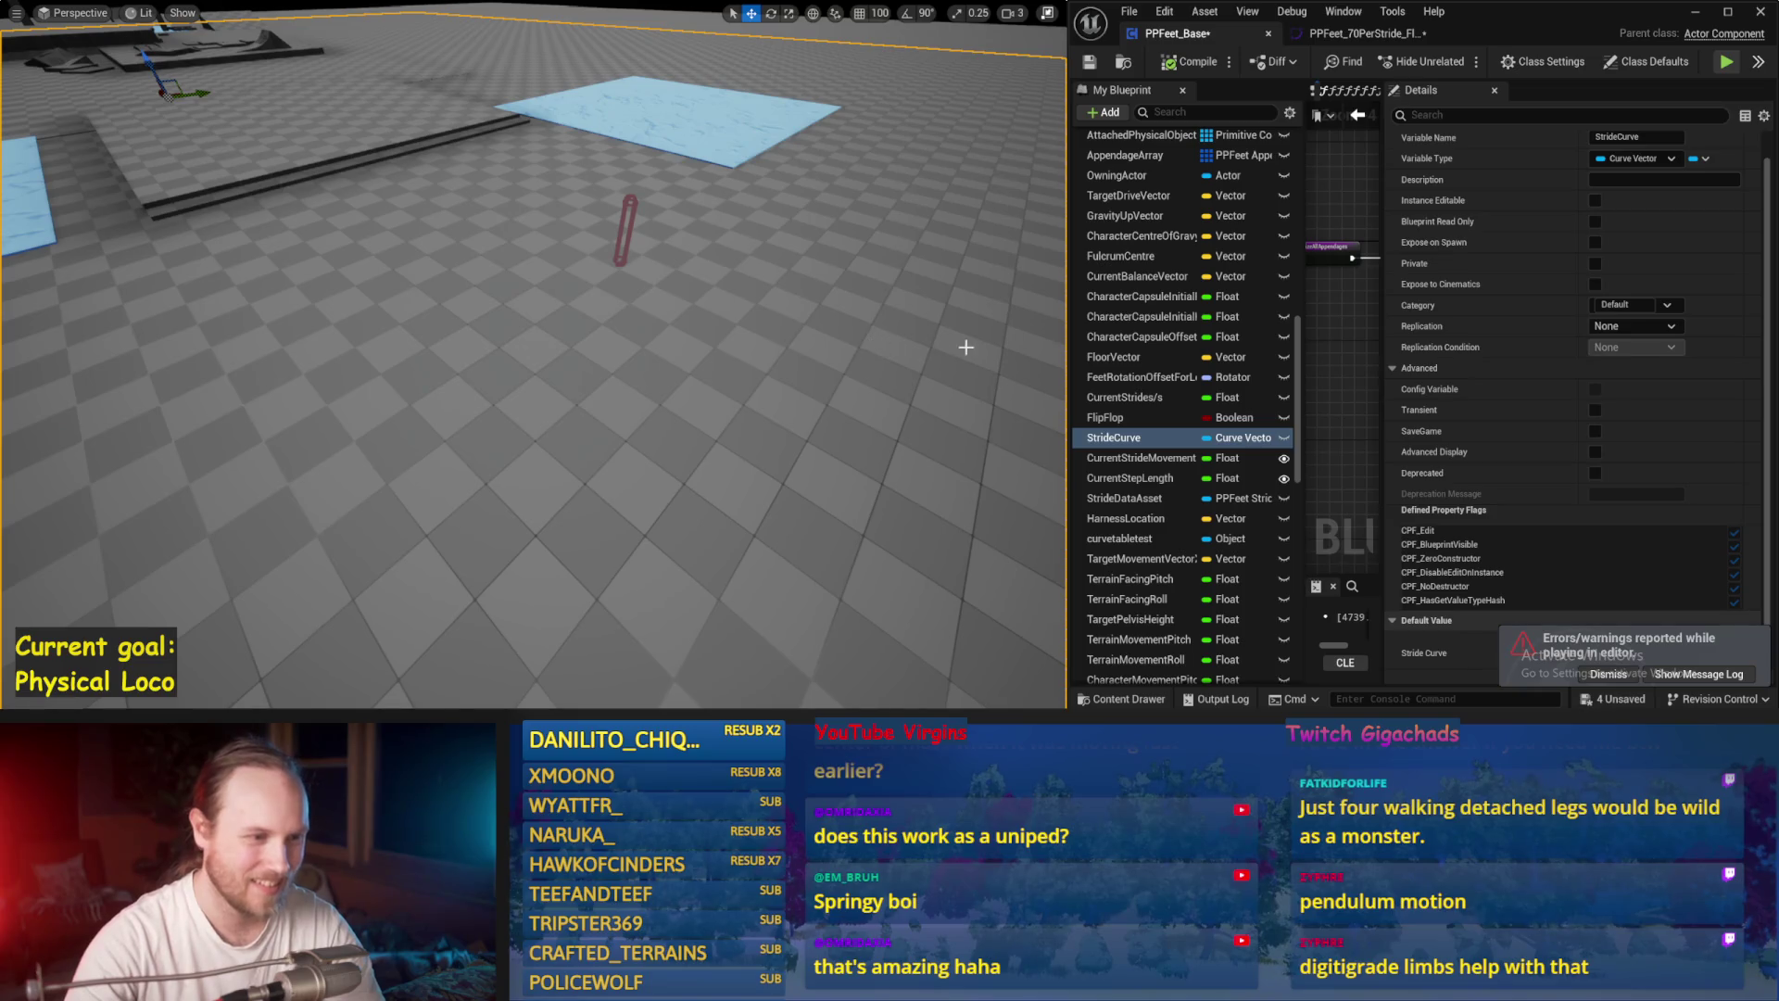
pyautogui.moveTo(1067, 348); pyautogui.dragTo(742, 371)
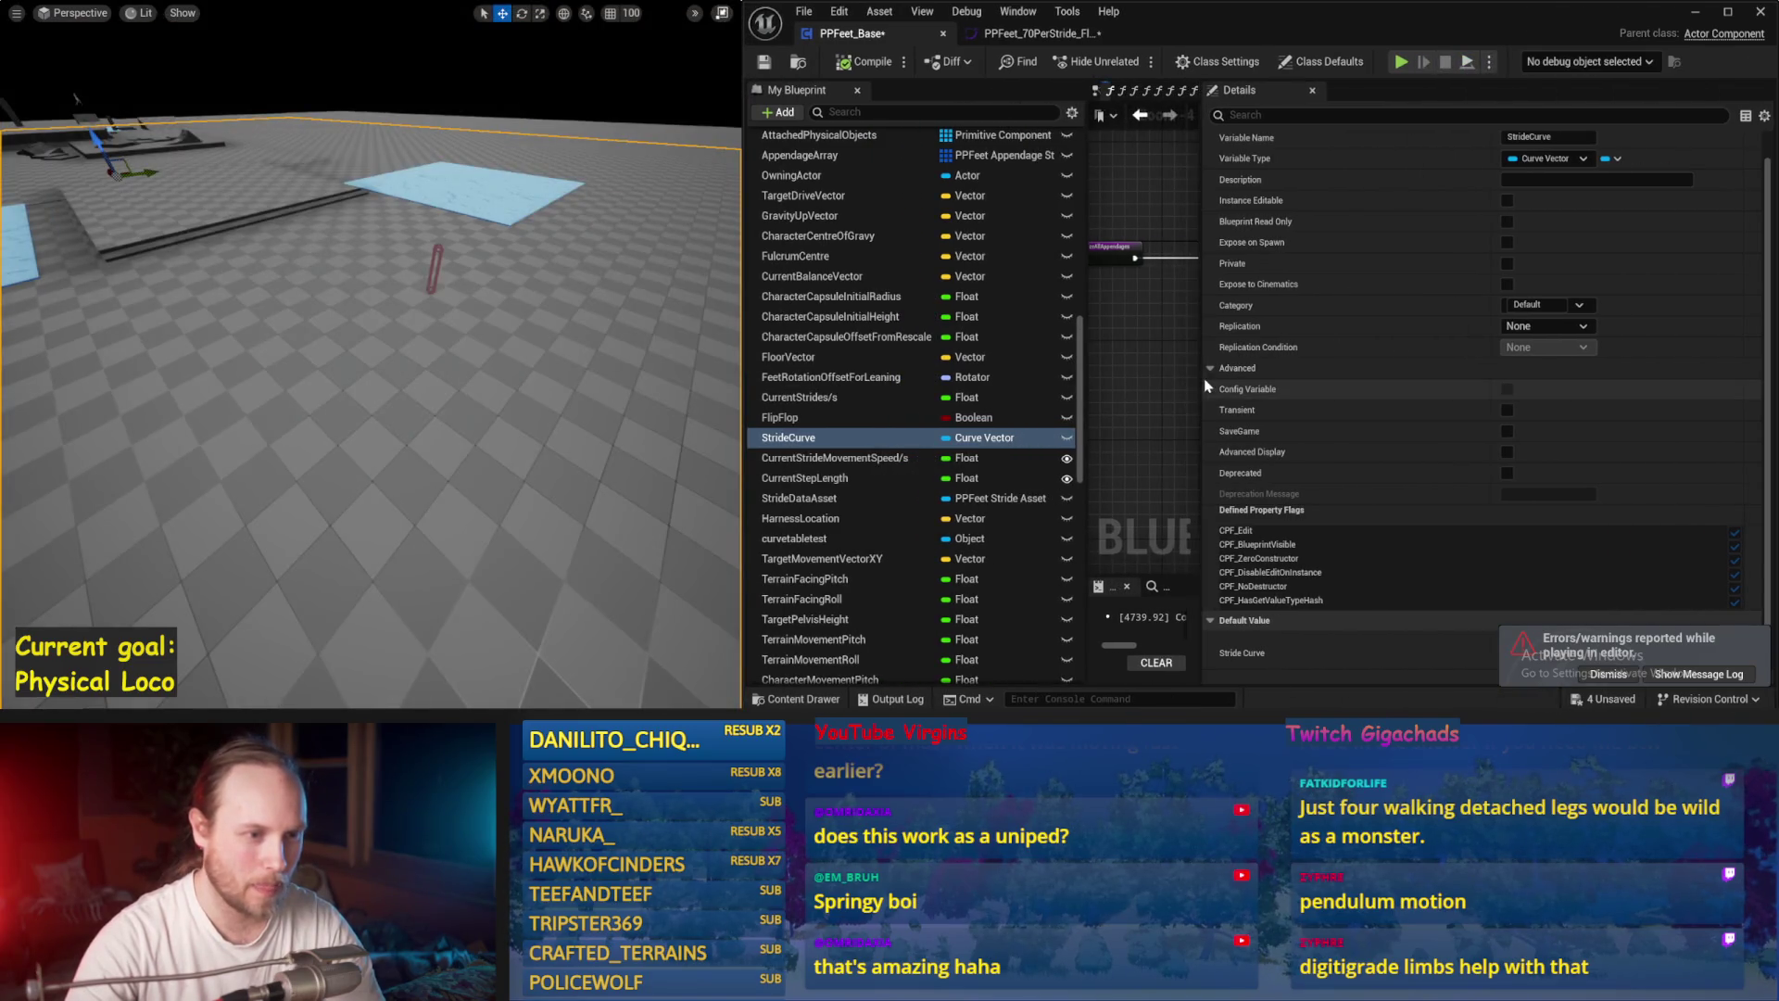
pyautogui.moveTo(1217, 381); pyautogui.dragTo(1489, 383)
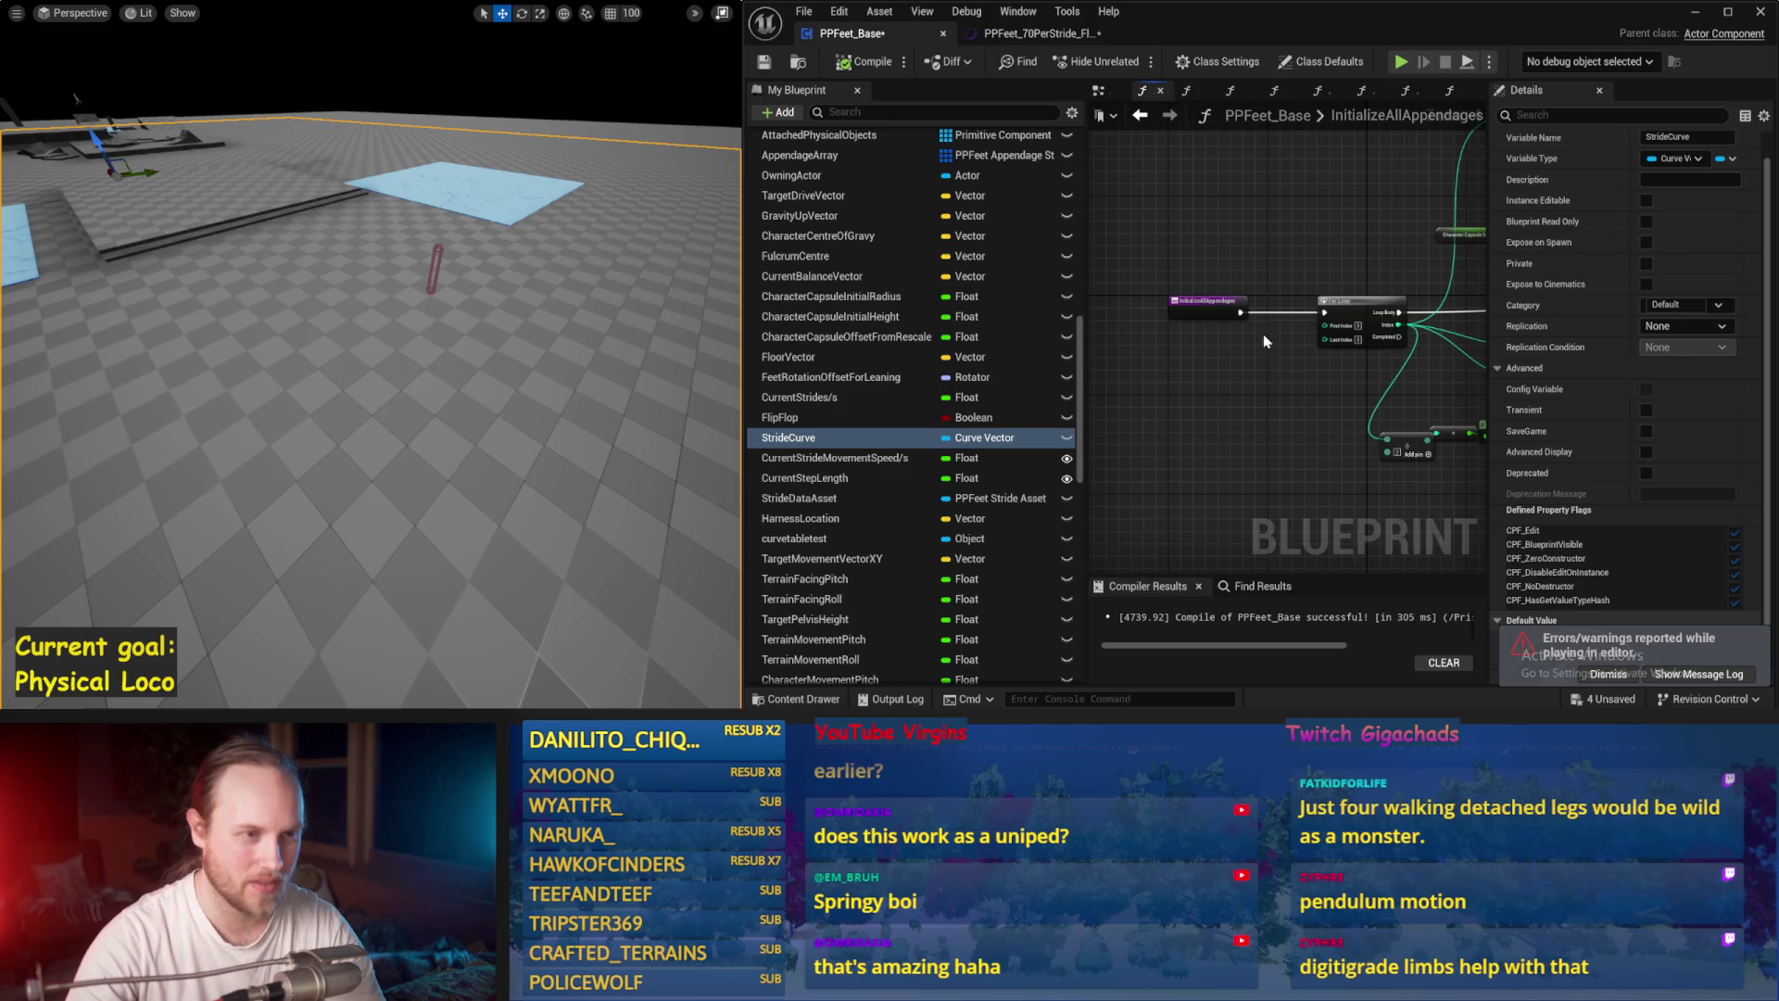
pyautogui.moveTo(347, 372); pyautogui.dragTo(429, 366)
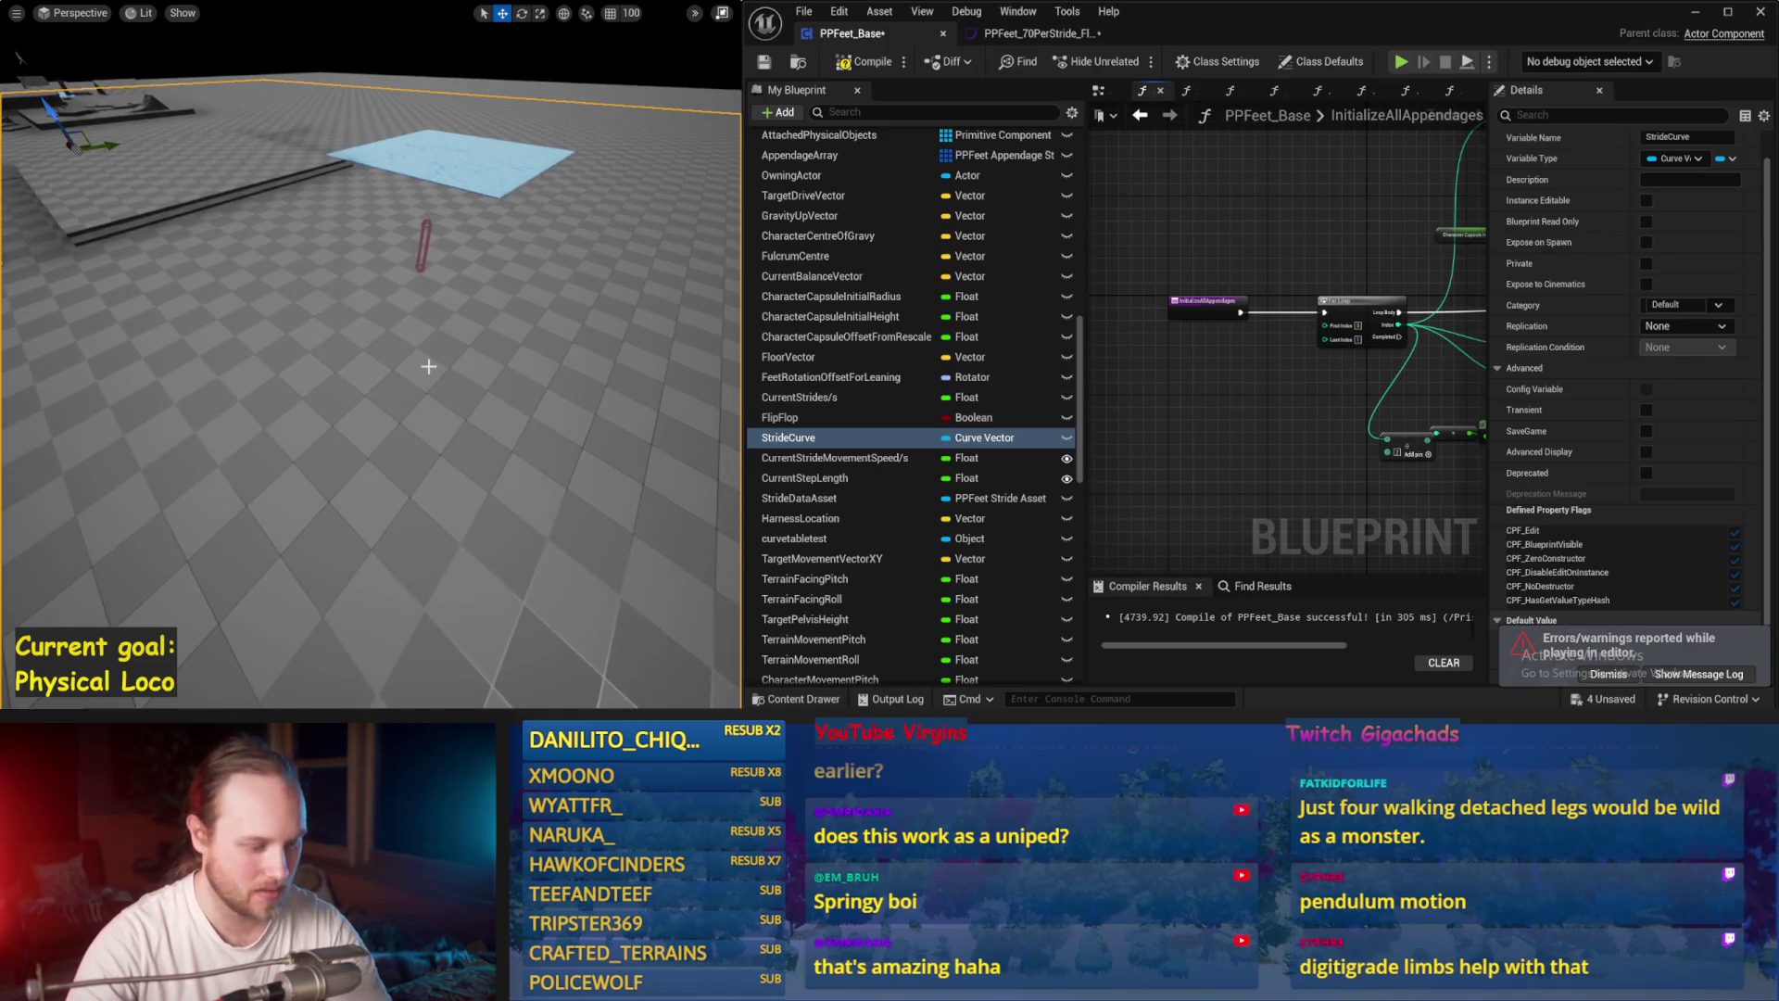
pyautogui.hotkey('alt', 's')
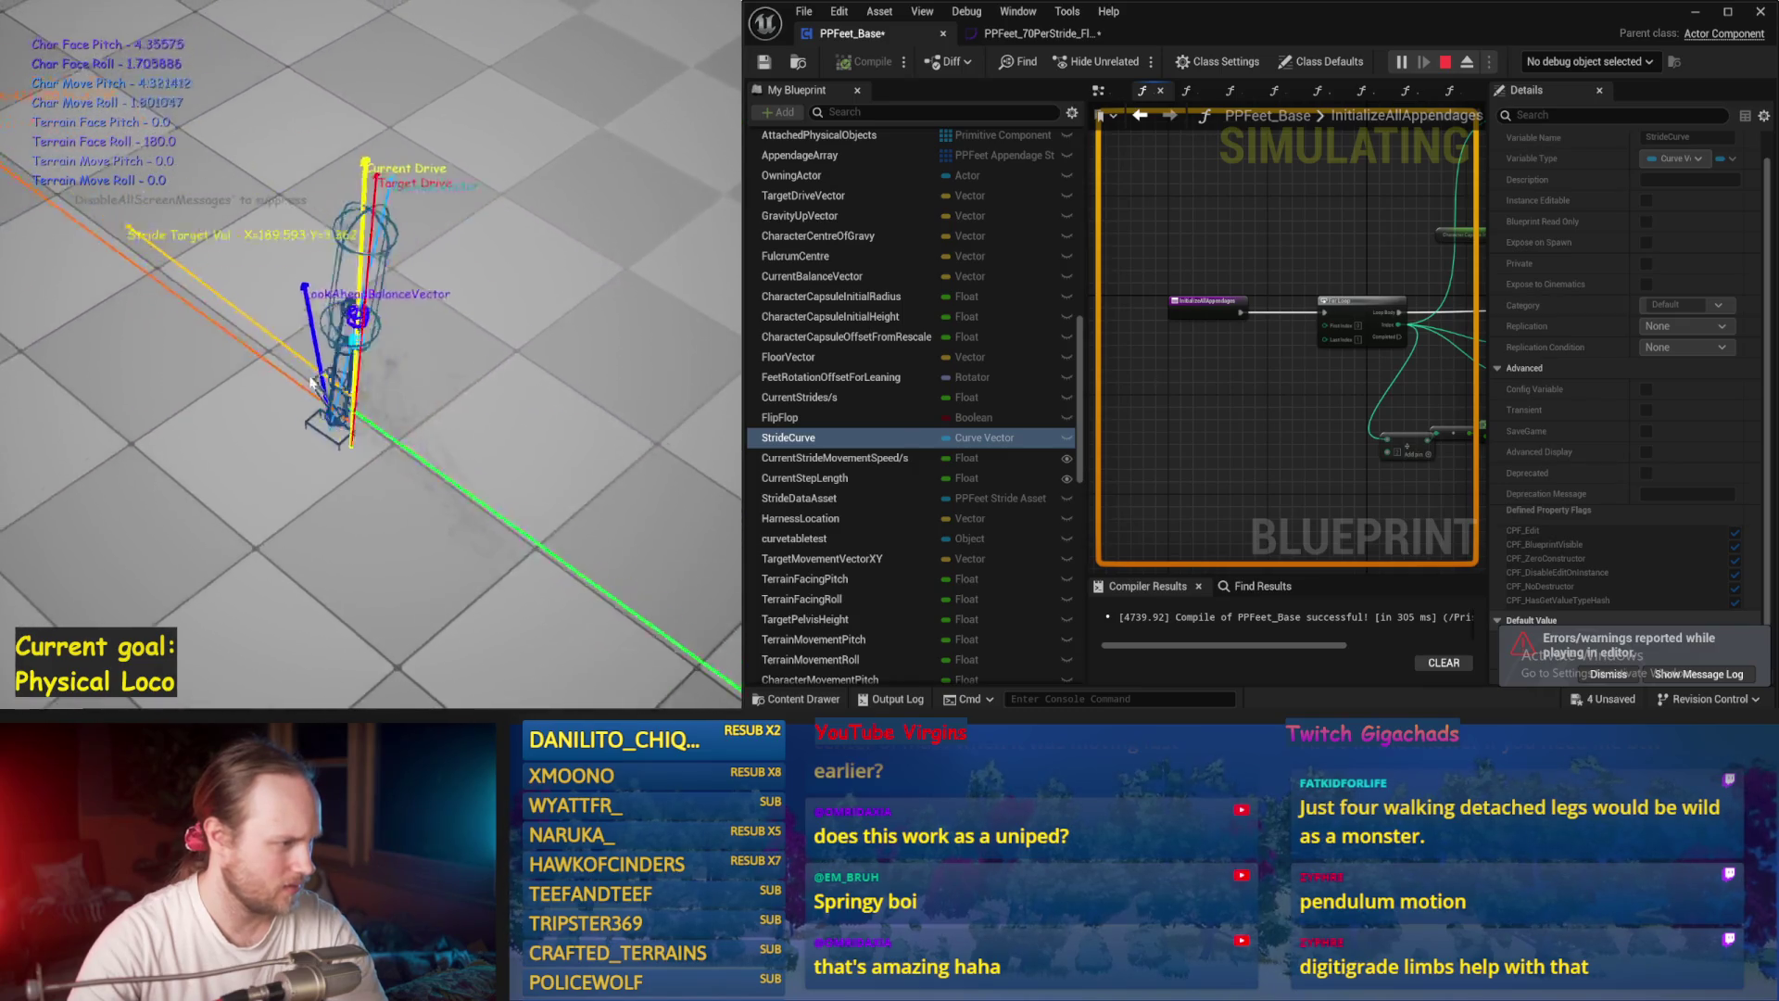
pyautogui.press('Escape')
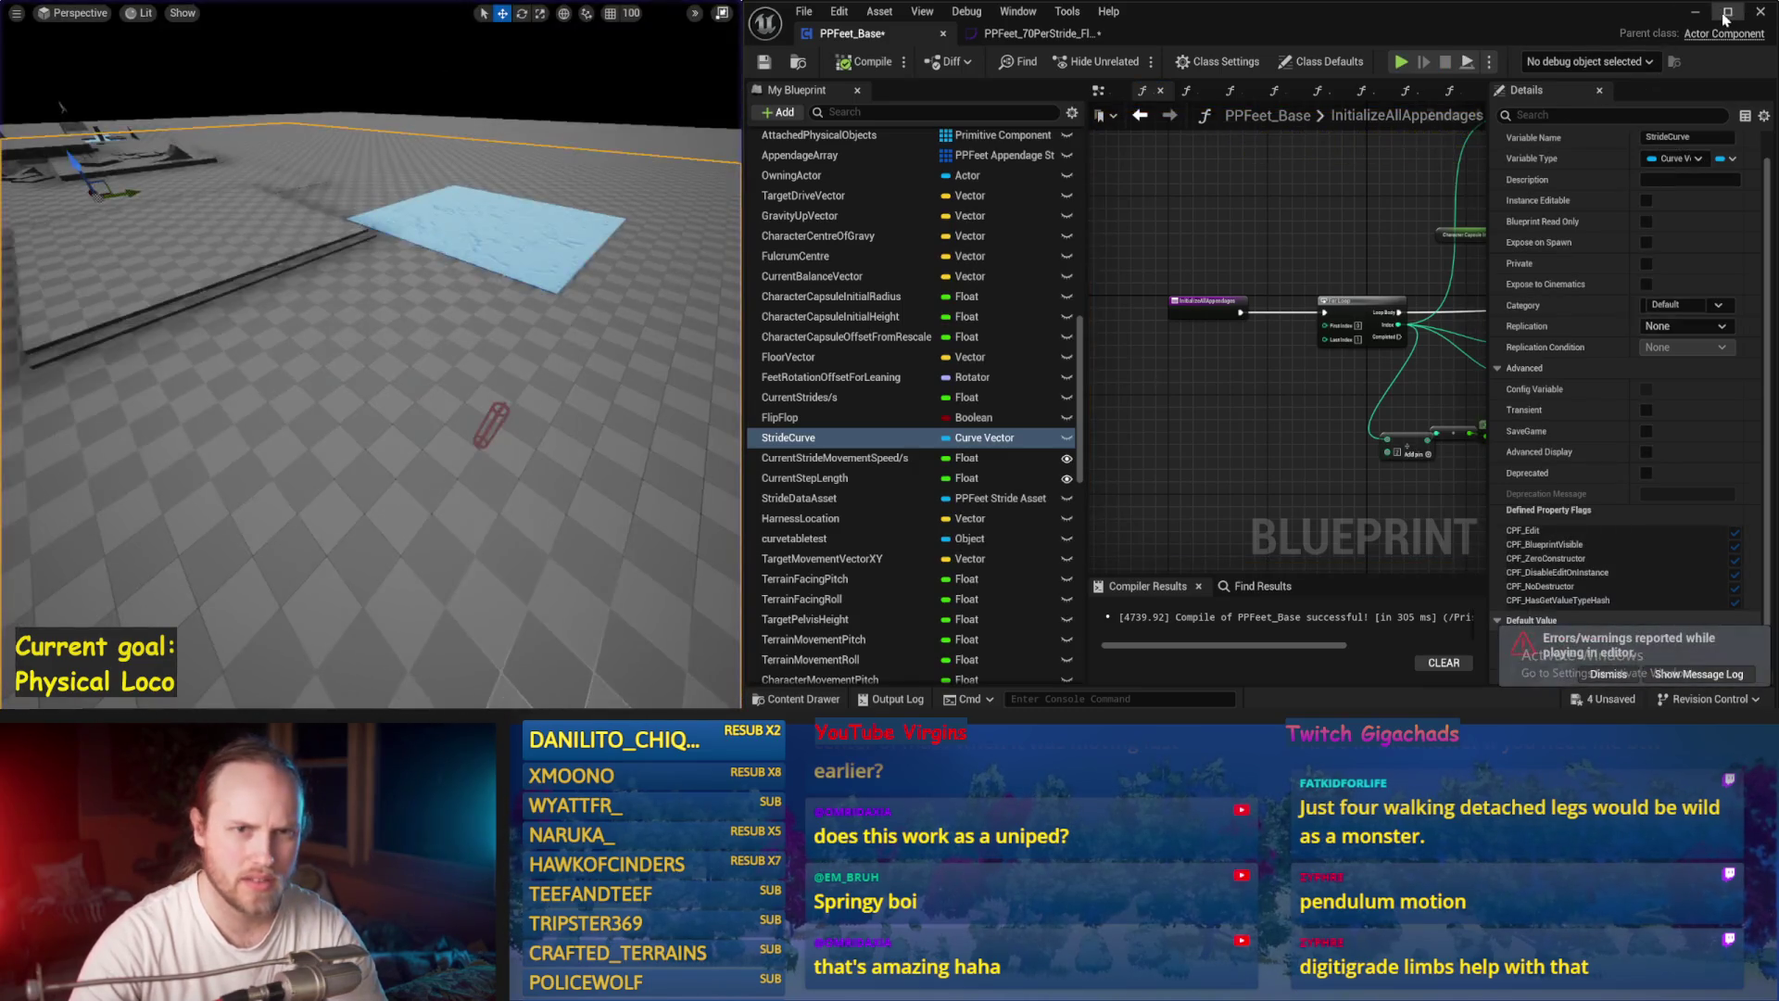
# Step: Maximize and save the PPFeet_Base blueprint, then review the stride curve list without changing it
pyautogui.click(1728, 11)
pyautogui.hotkey('ctrl', 's')
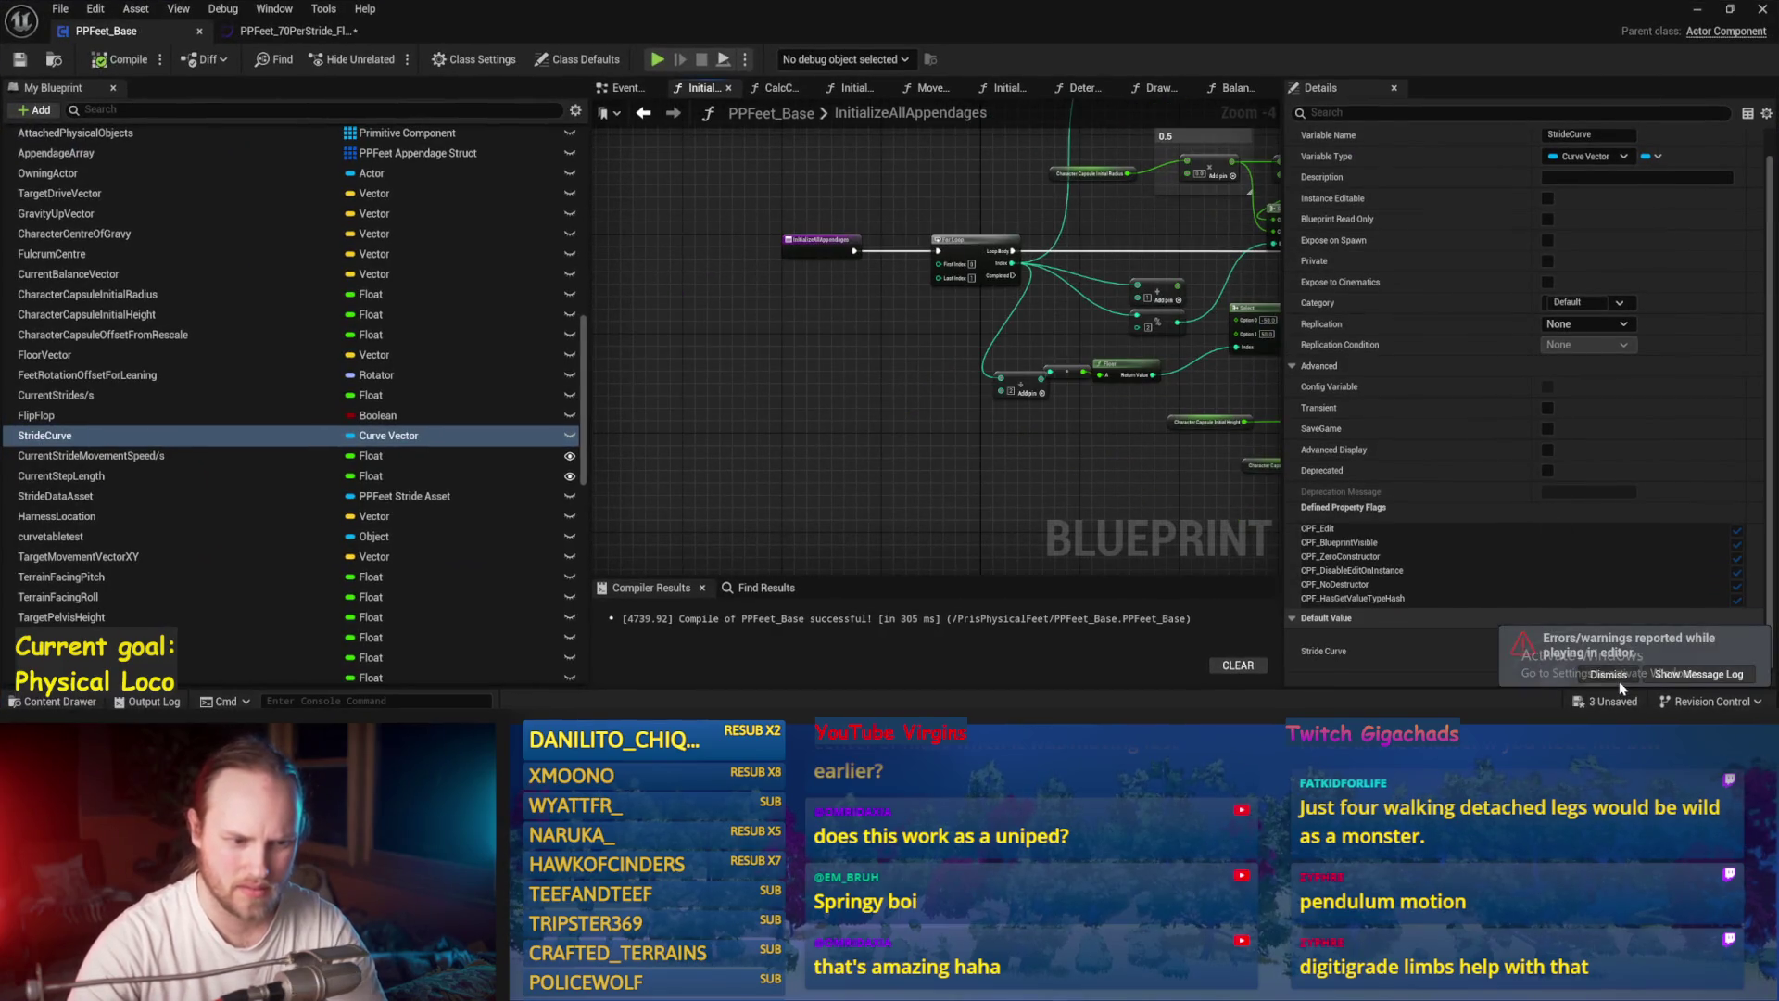
pyautogui.click(1668, 638)
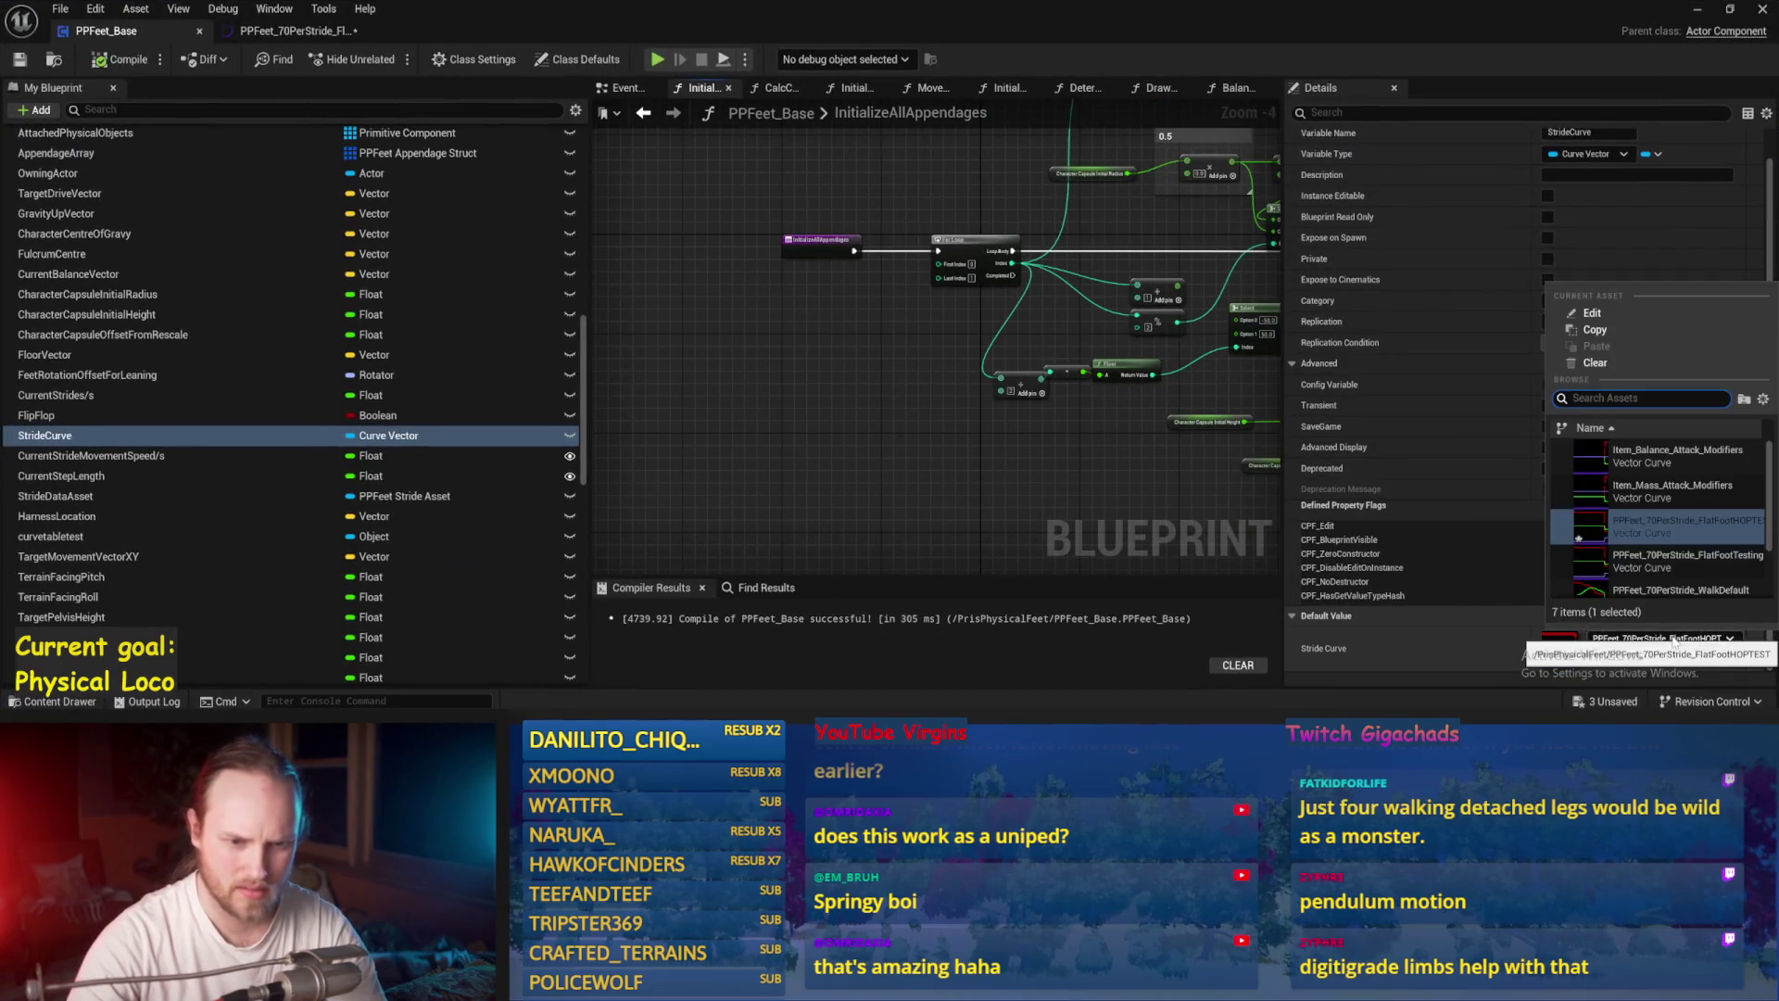
pyautogui.click(762, 477)
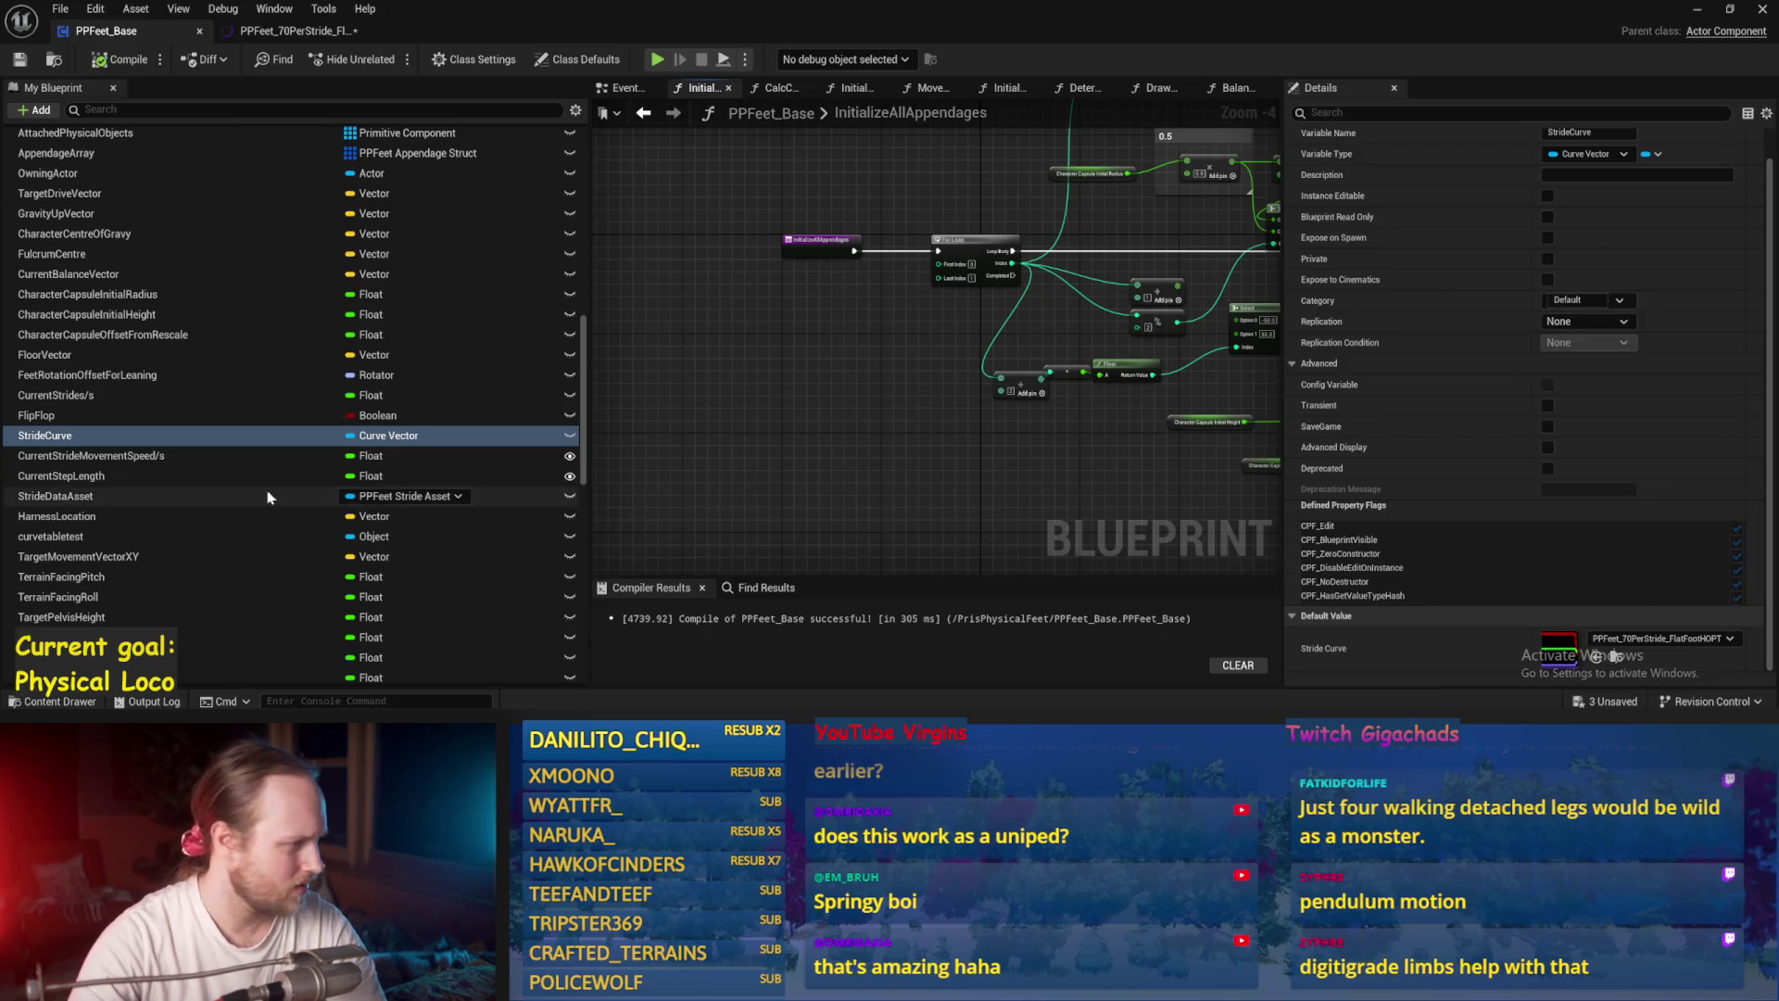
# Step: Delete the StrideCurve variable from PPFeet_Base and select the StrideDataAsset variable
pyautogui.click(176, 498)
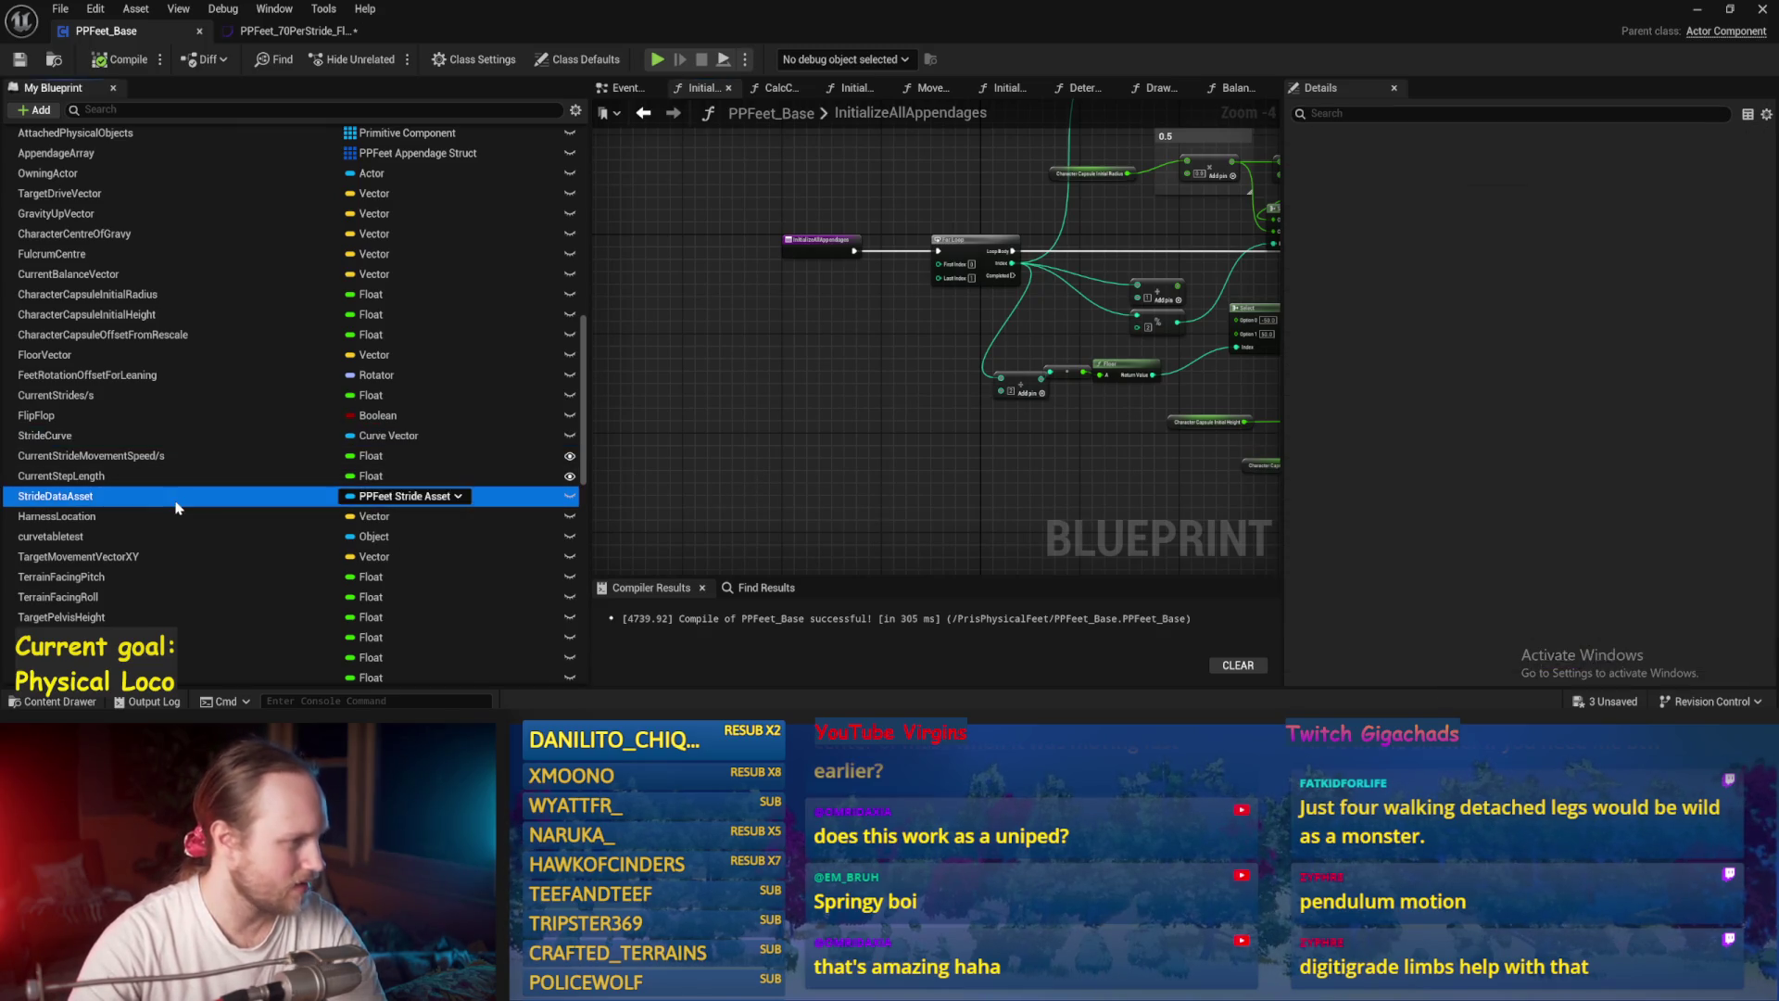
pyautogui.click(155, 444)
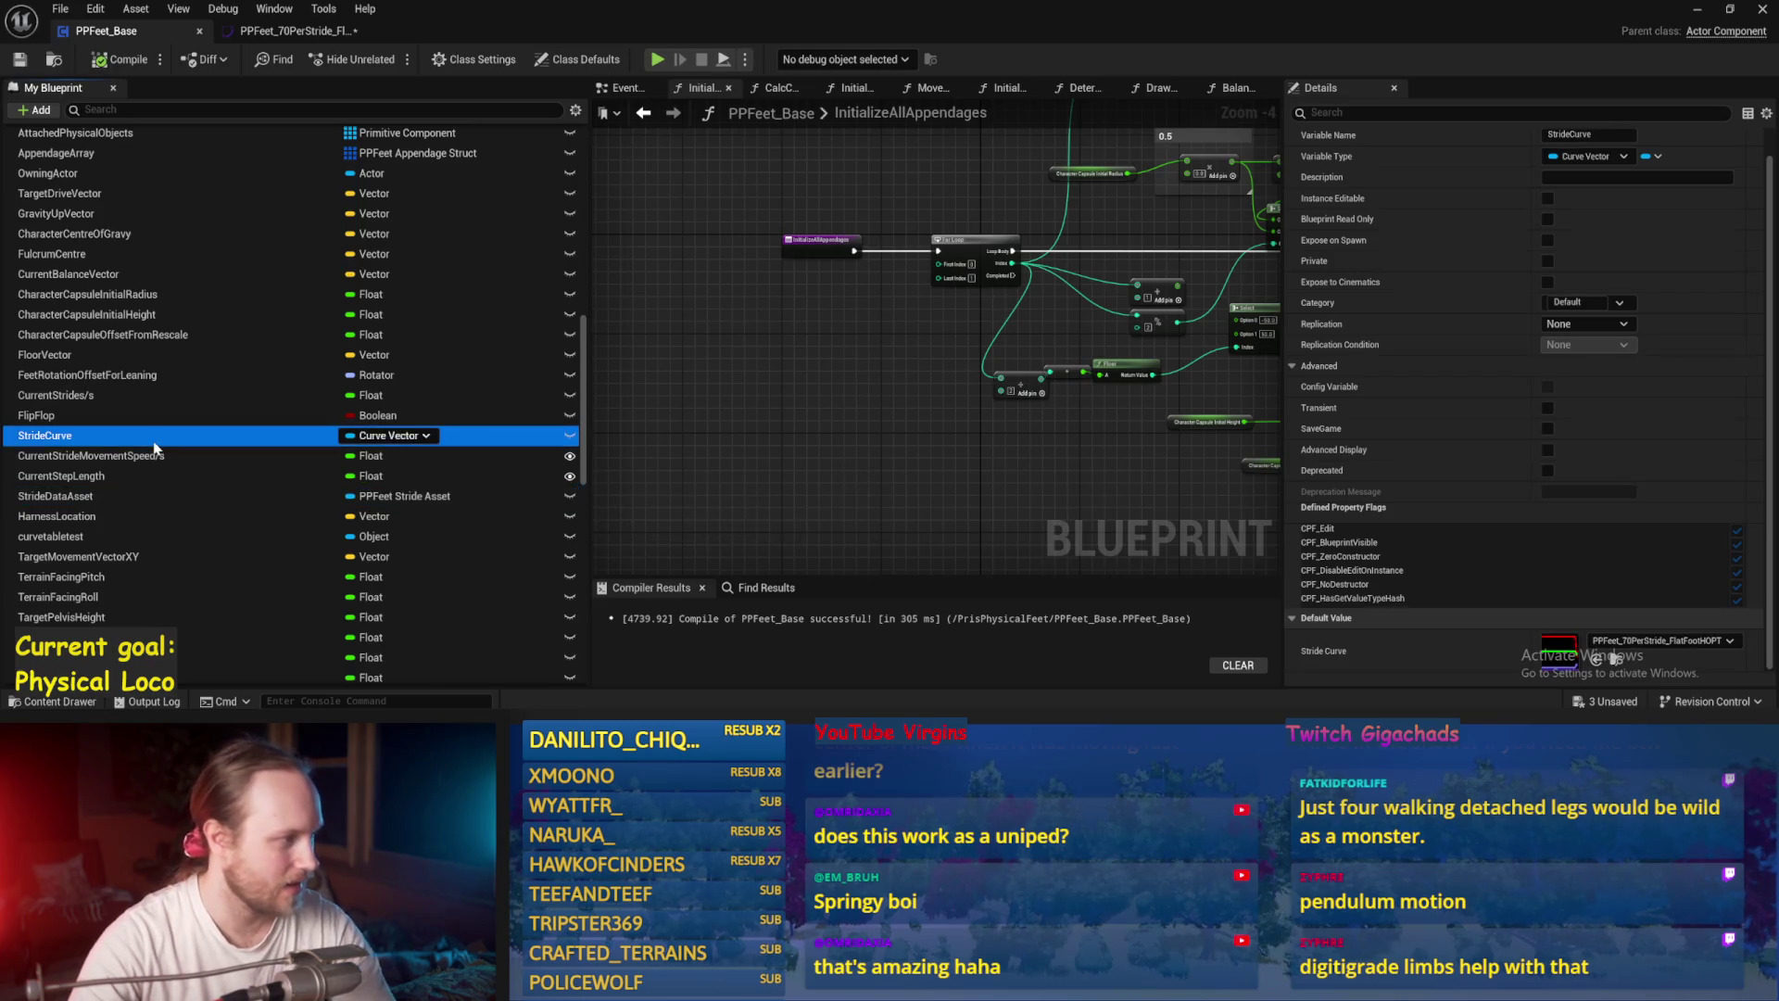
pyautogui.press('Delete')
pyautogui.click(149, 476)
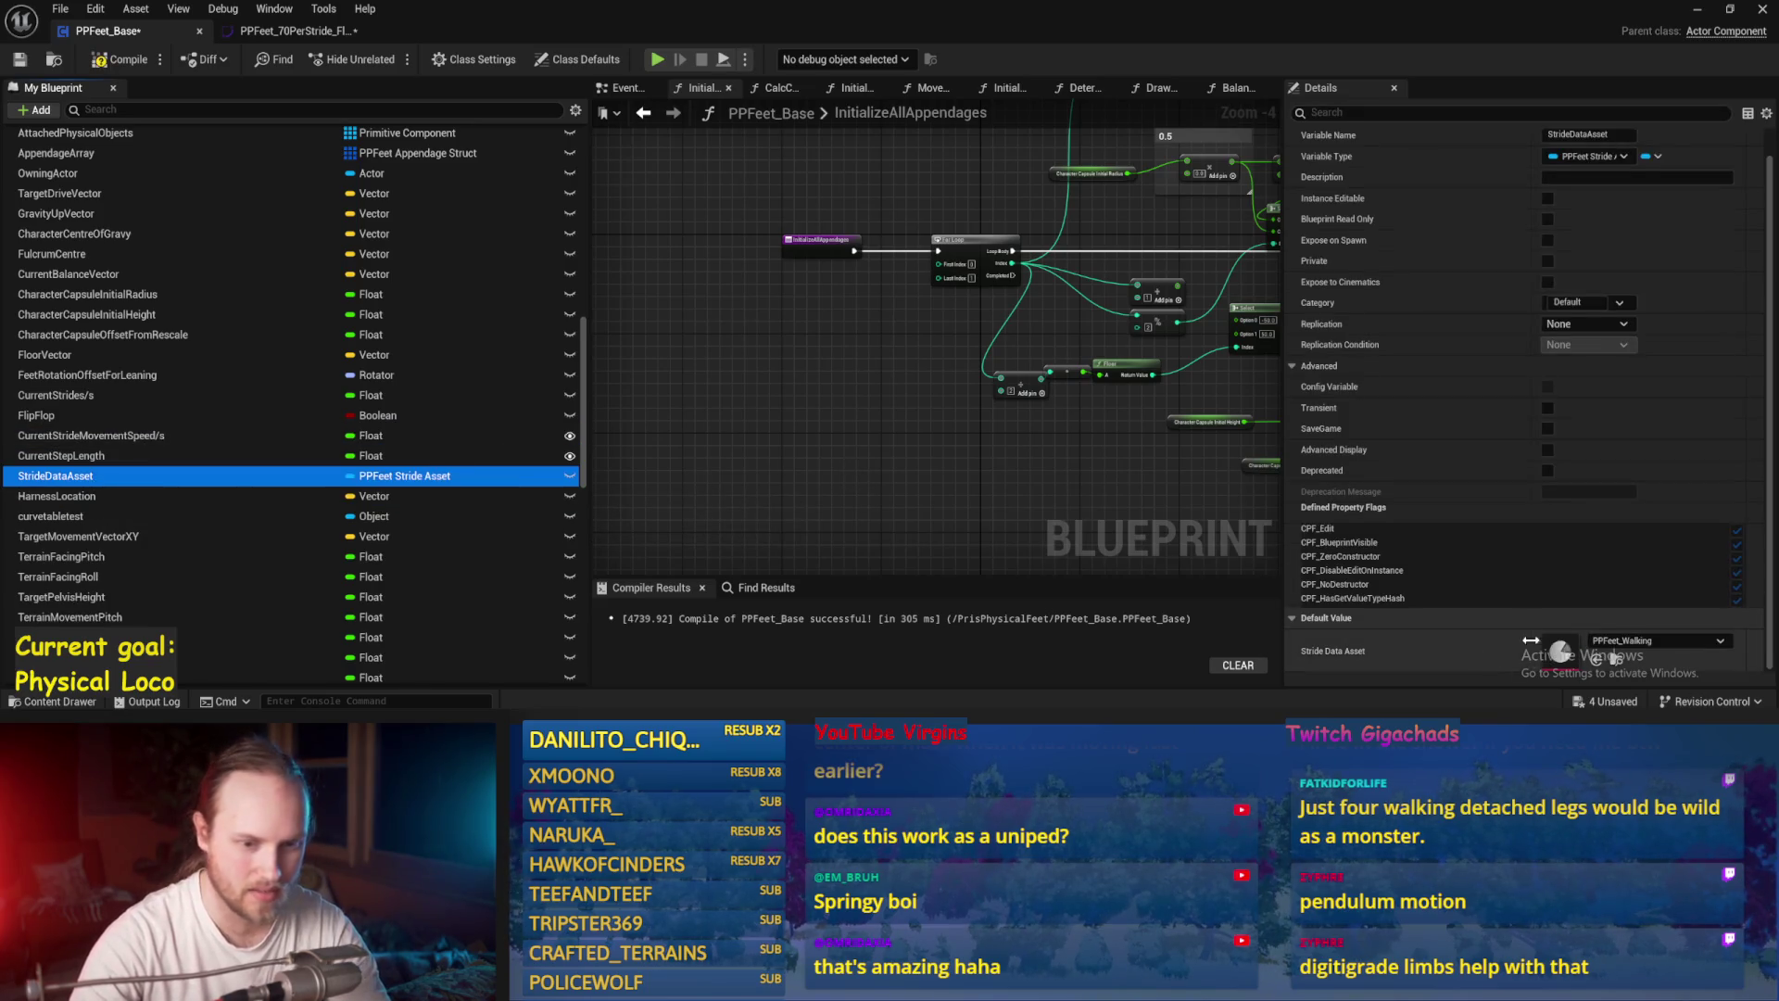
# Step: Confirm the stride data asset stays PPFeet_Walking and its Stride Curve unchanged, then minimize the editor
pyautogui.click(1689, 651)
pyautogui.click(1556, 662)
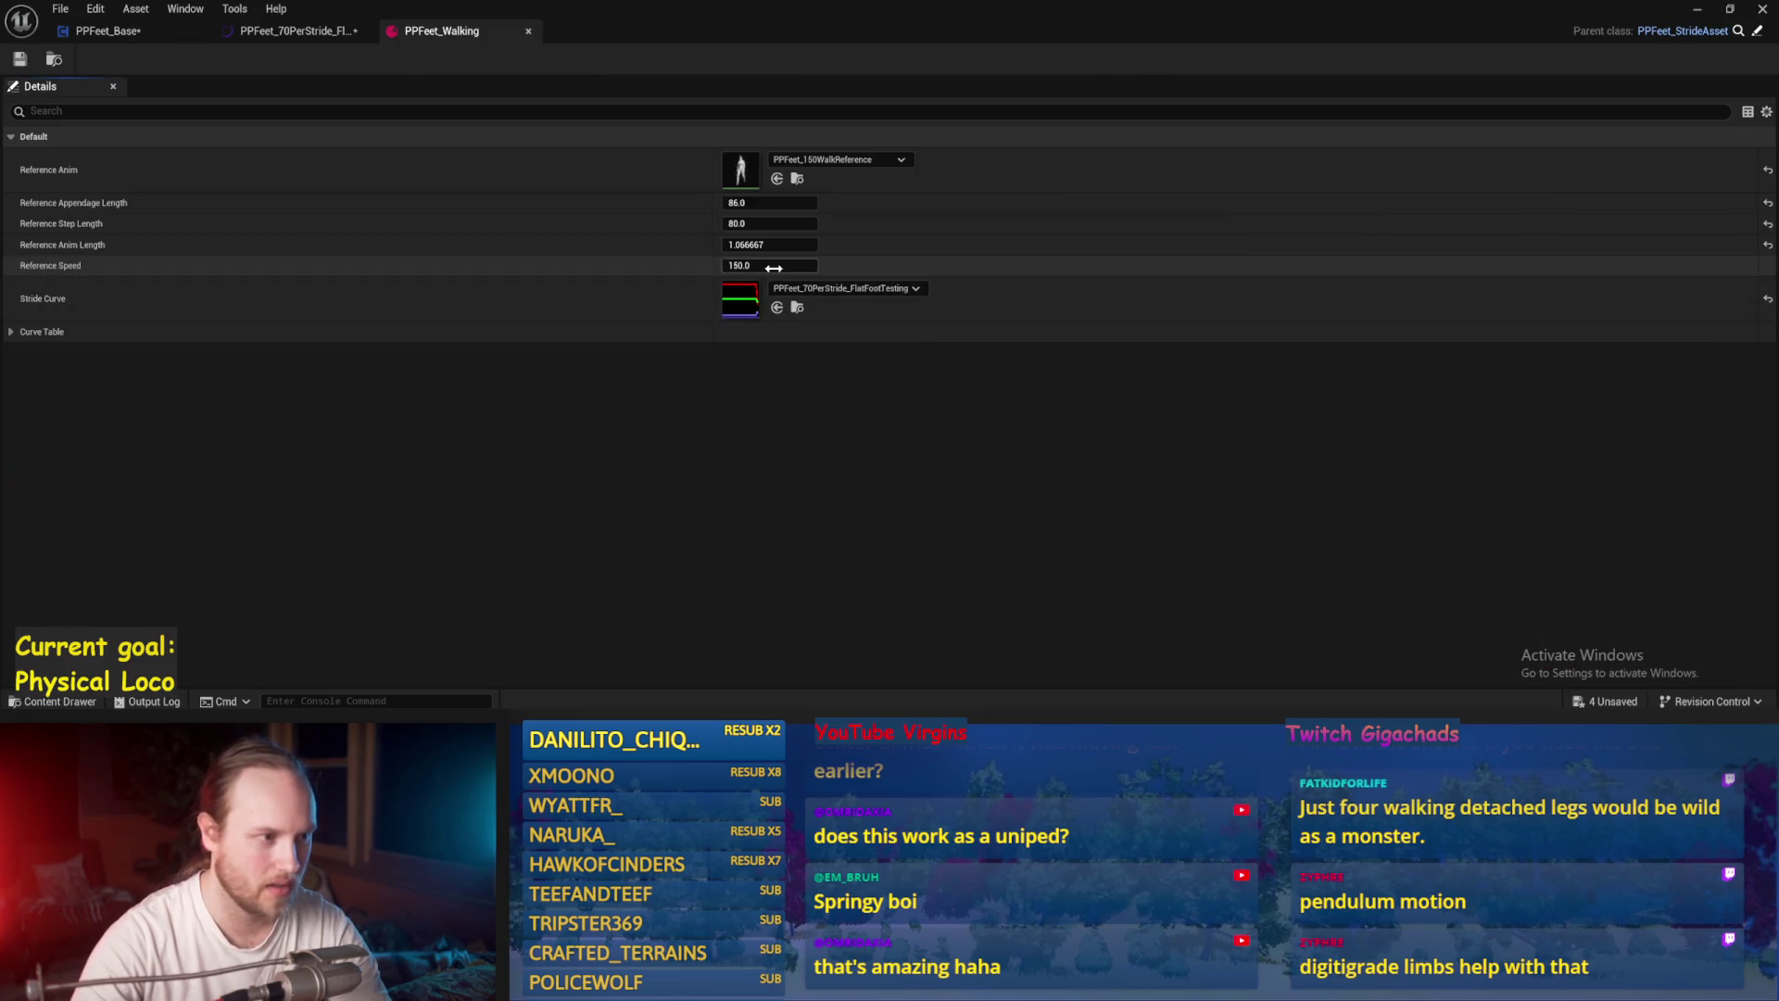
pyautogui.click(851, 288)
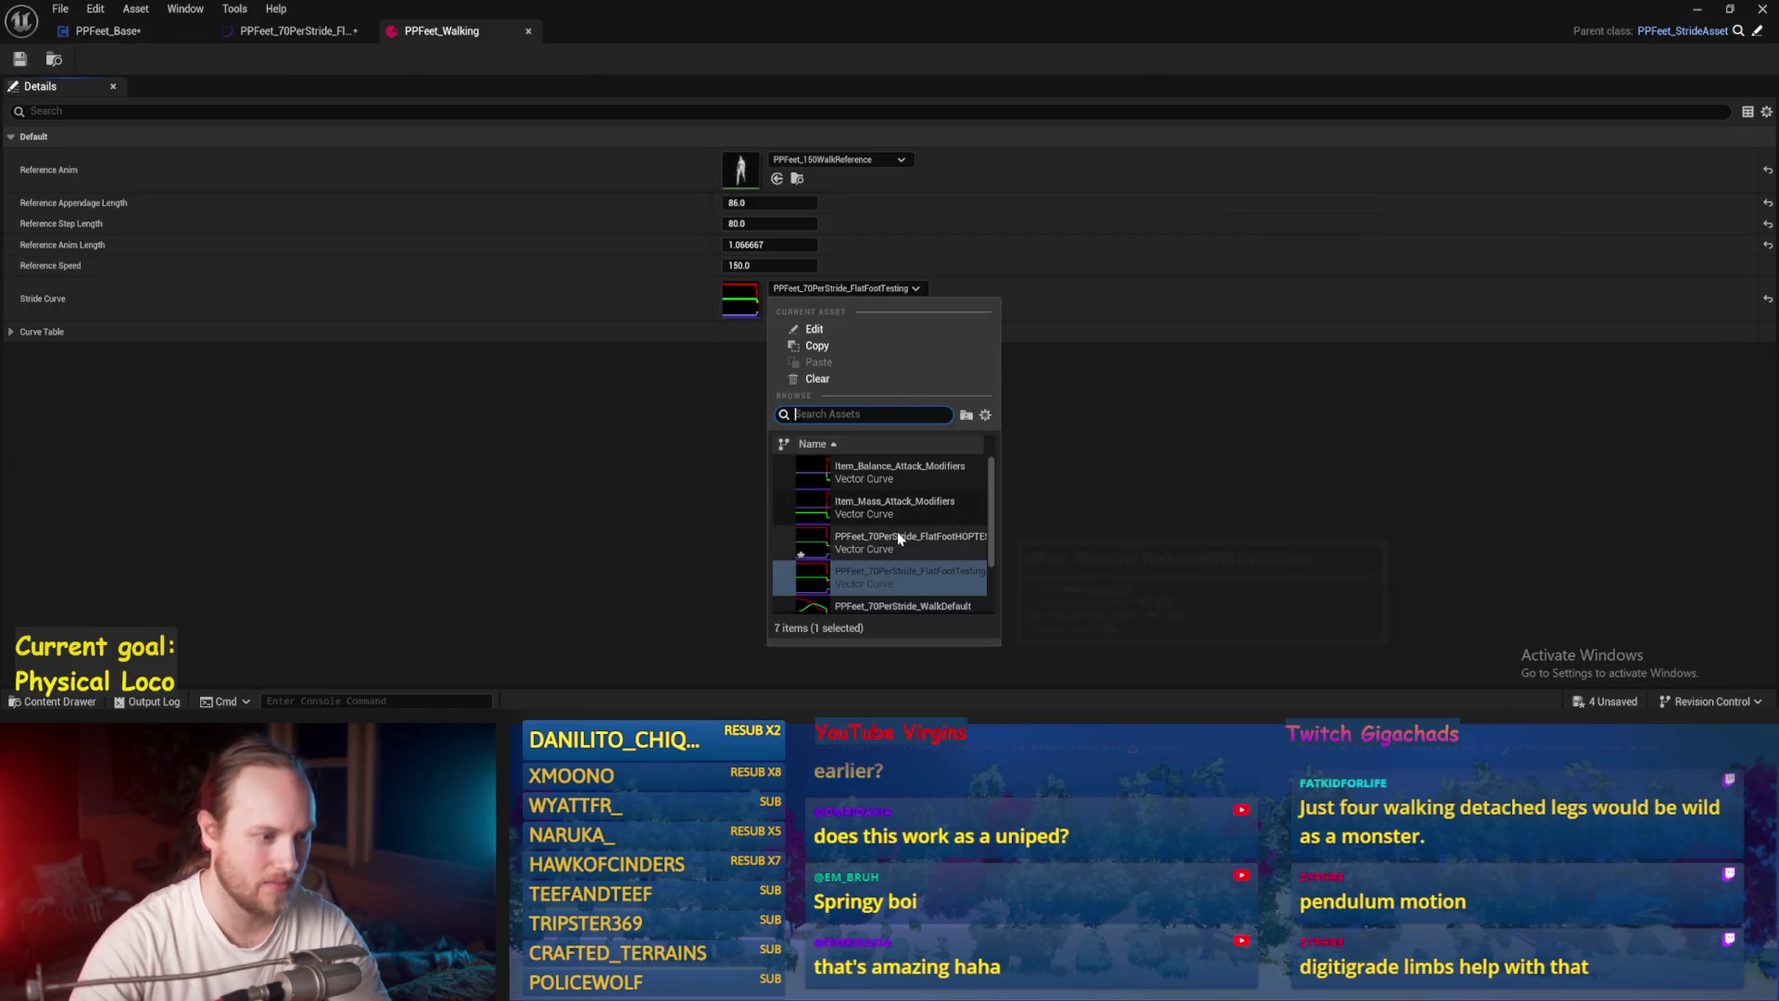
pyautogui.click(927, 542)
pyautogui.click(1713, 13)
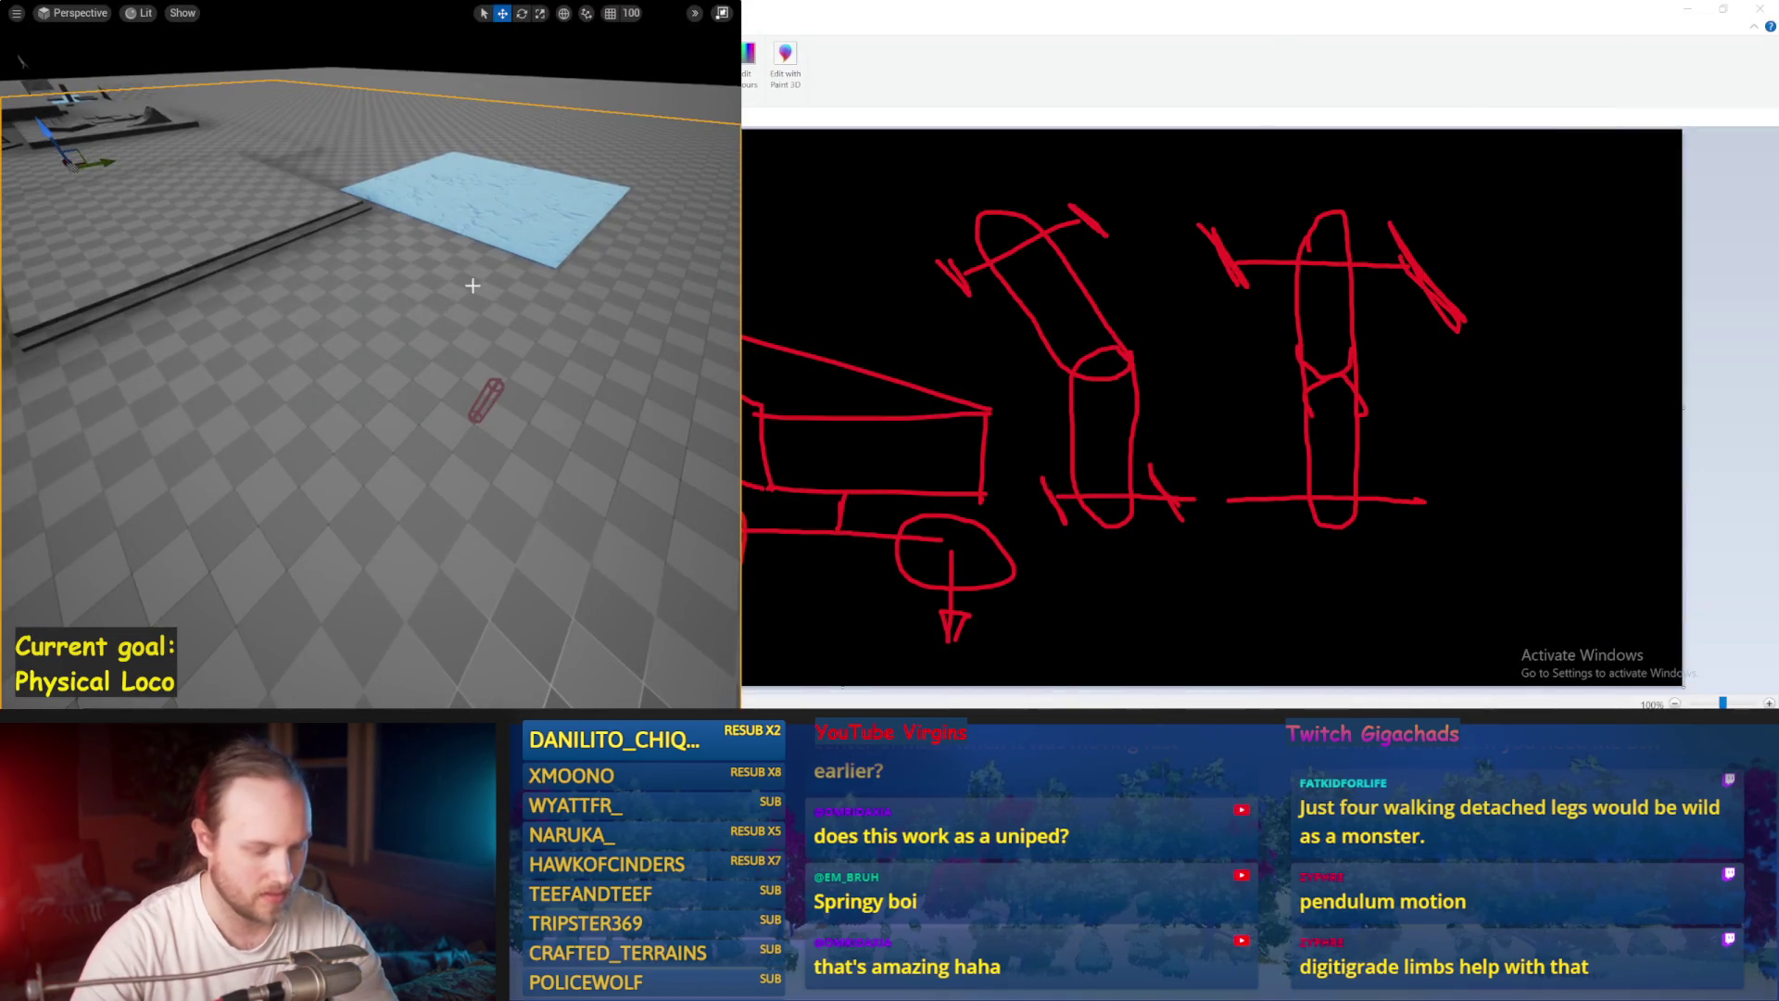
# Step: Run an Alt+P play-test of the walking feet, stop it, leave immersive mode and maximize the editor
pyautogui.hotkey('alt', 'p')
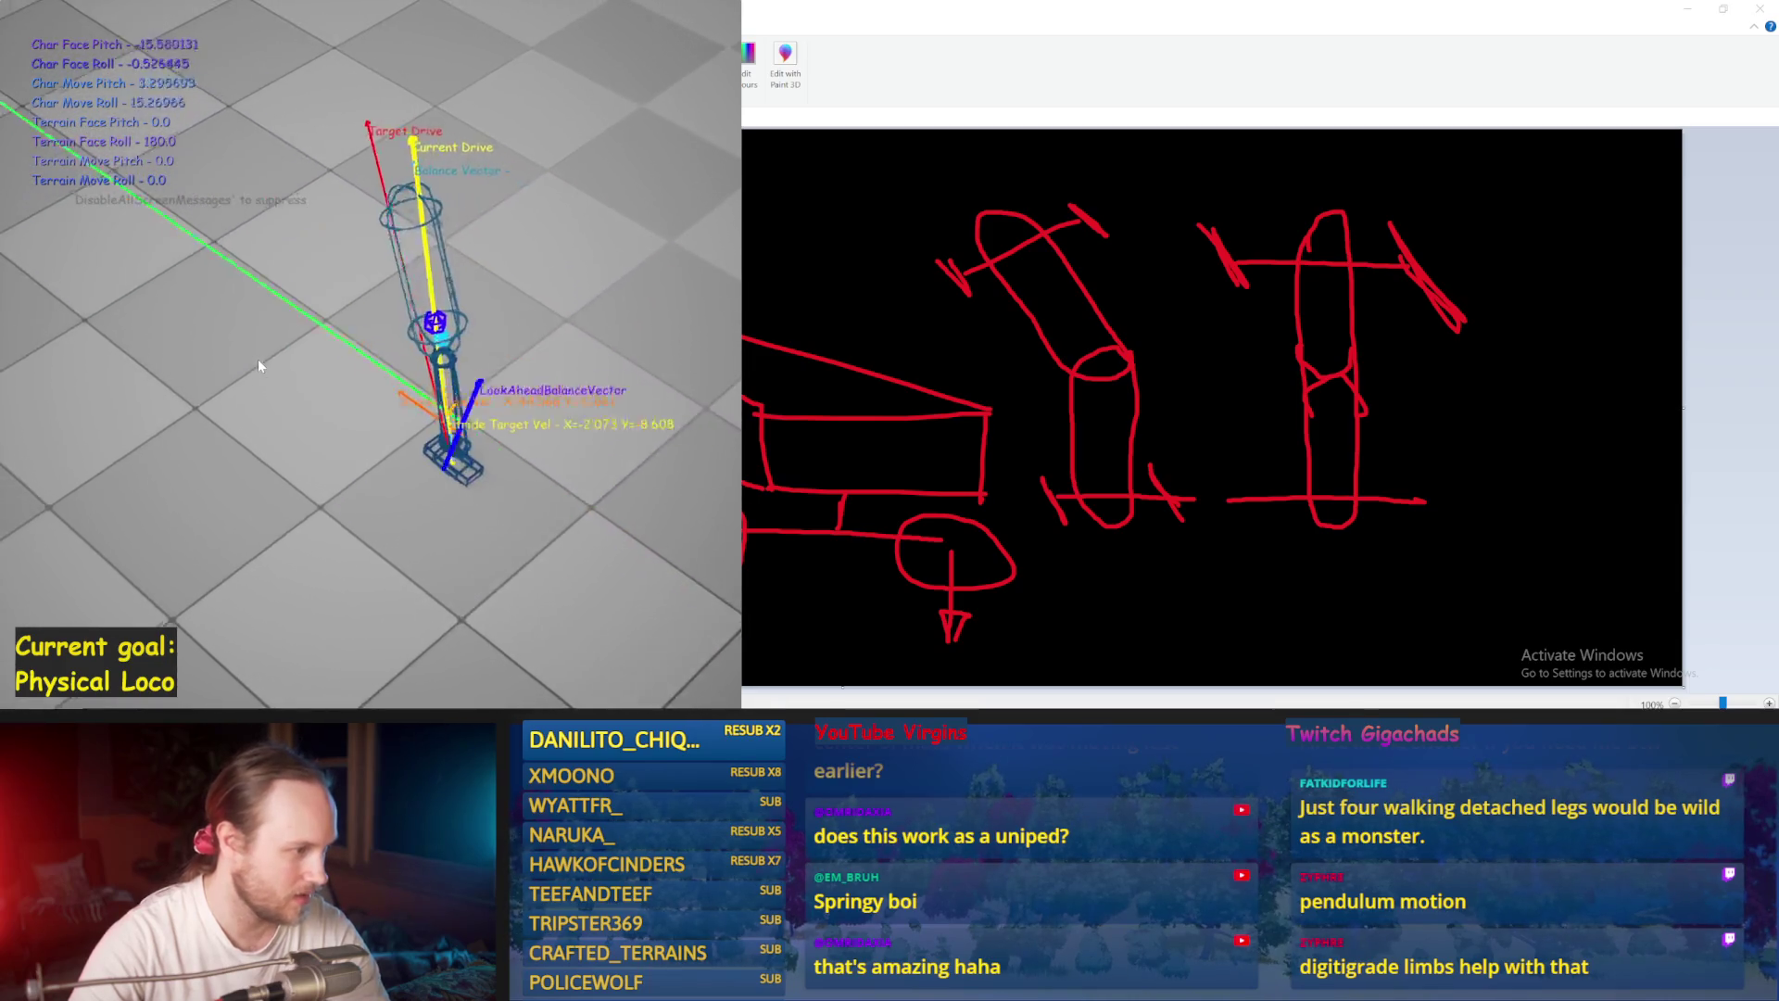
pyautogui.press('Escape')
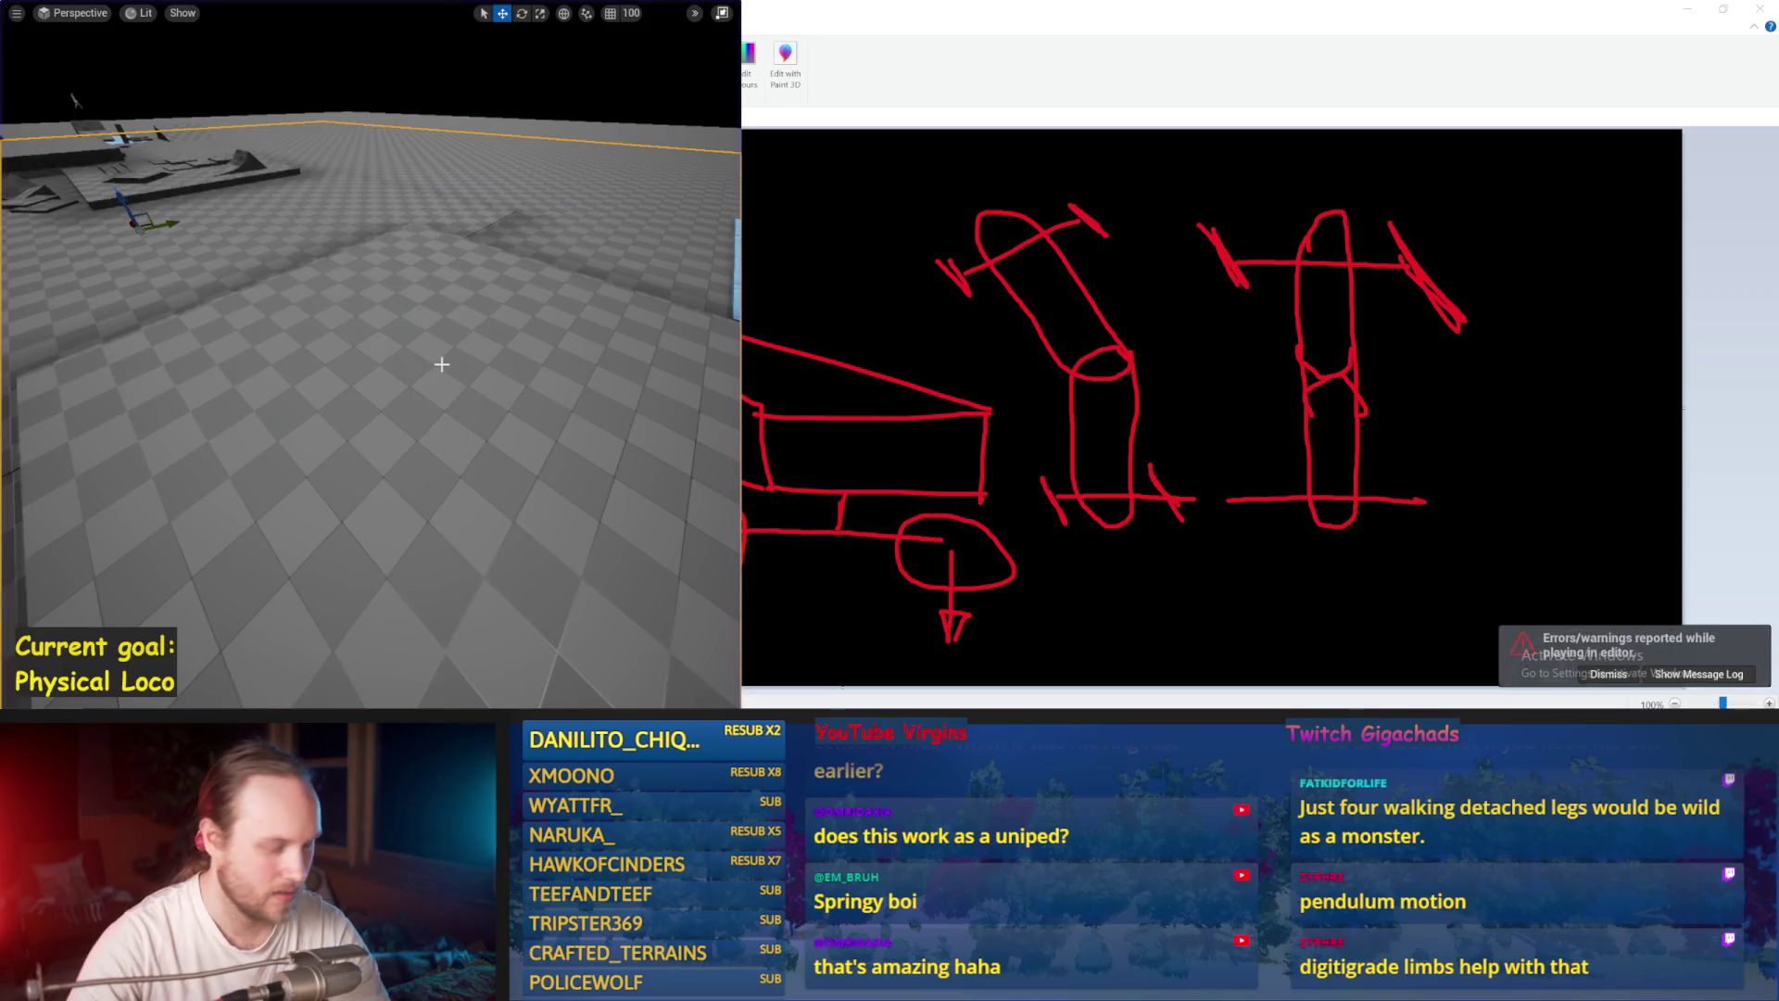
pyautogui.press('F11')
pyautogui.click(692, 12)
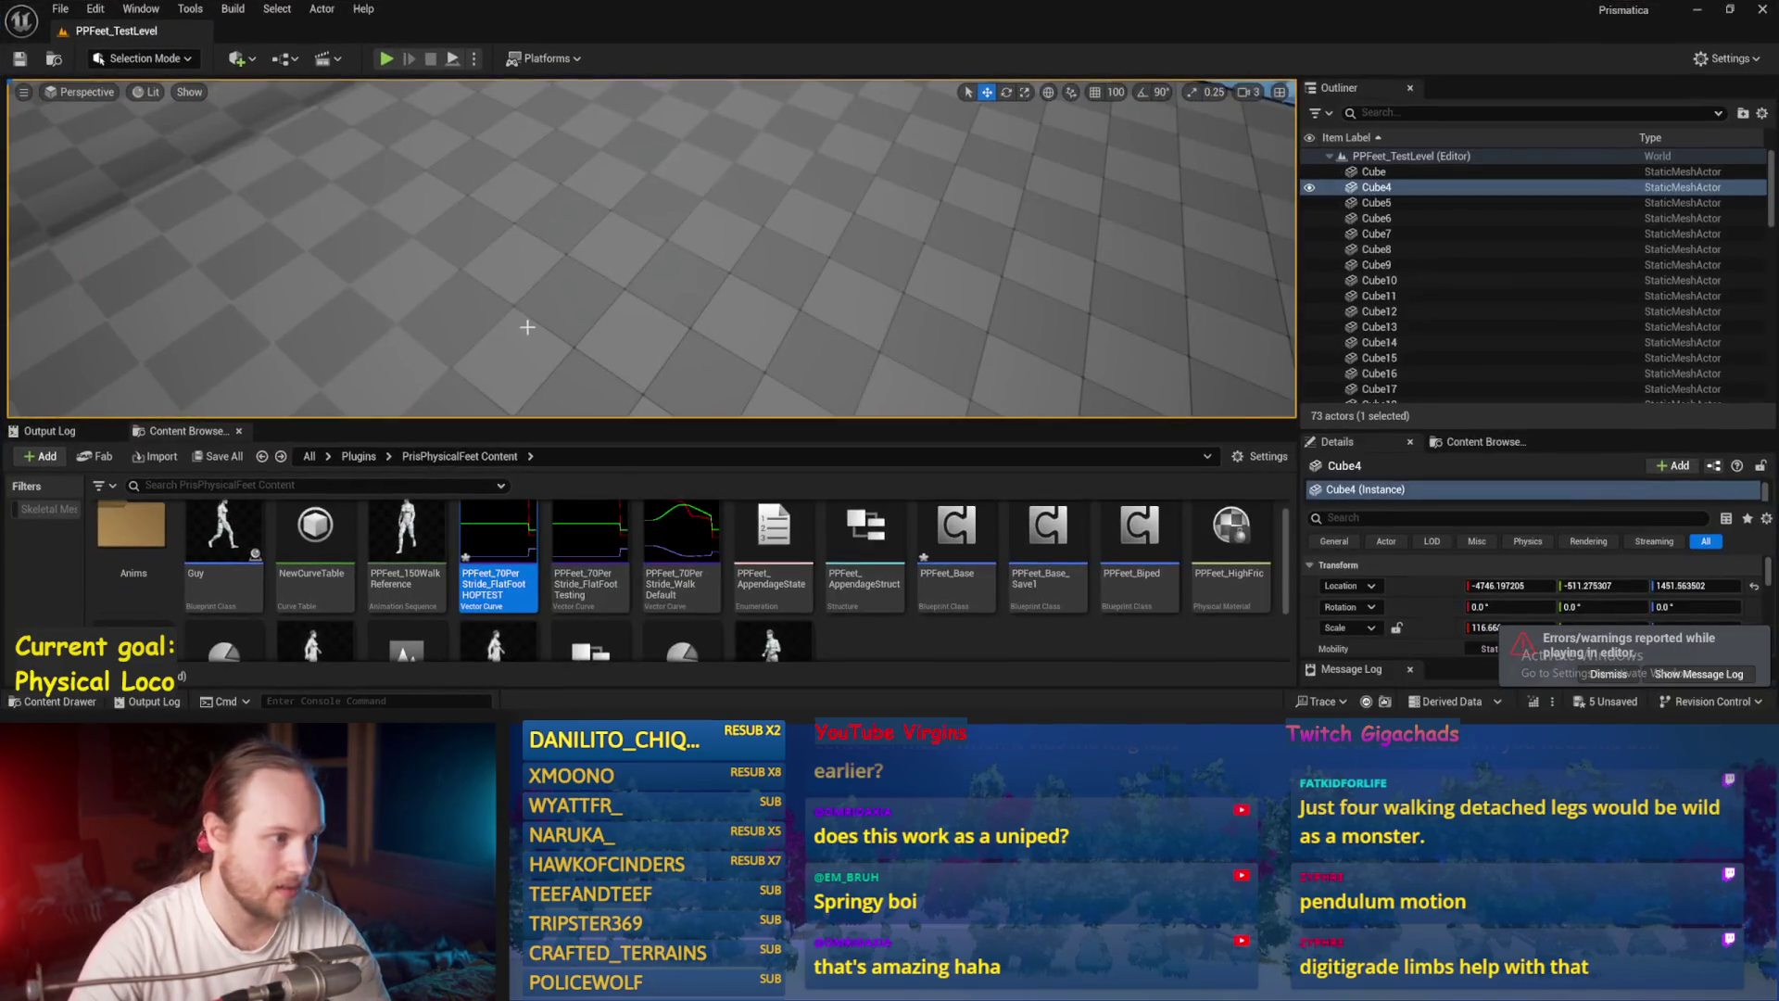
# Step: Open PPFeet_Base's Event Graph and dive into the Balance Maybe function's cheating comment groups
pyautogui.doubleClick(971, 547)
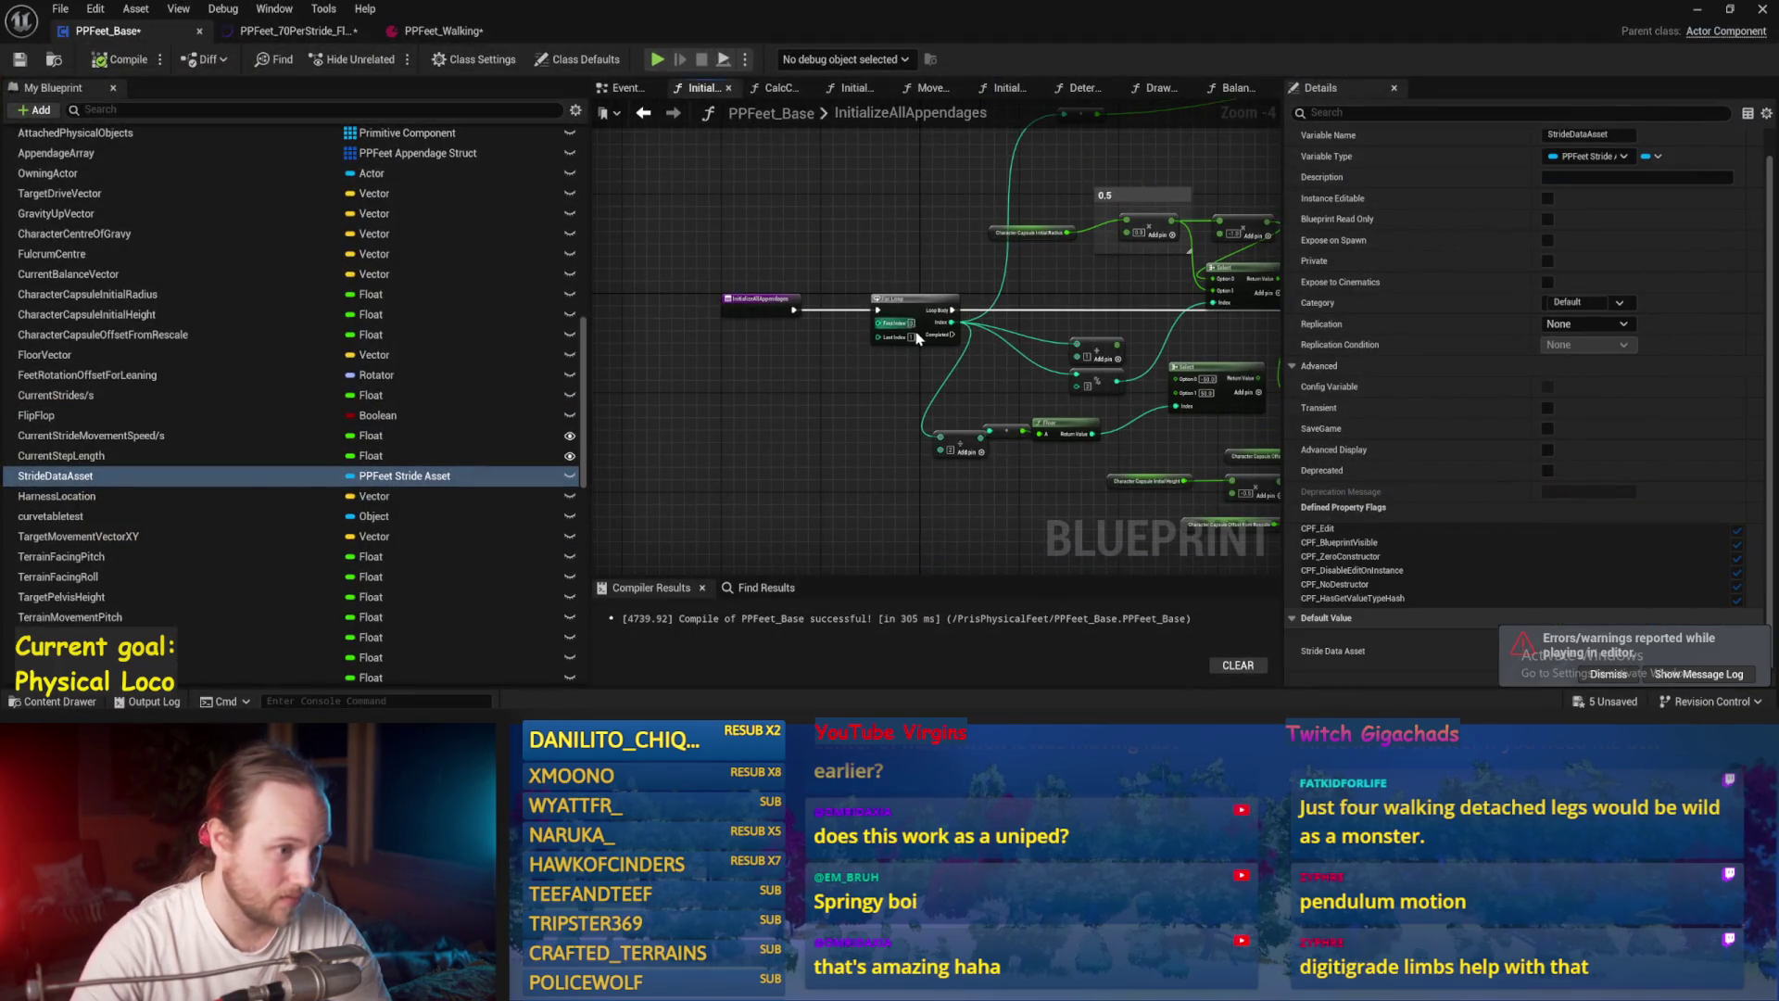
pyautogui.click(634, 93)
pyautogui.moveTo(927, 352)
pyautogui.mouseDown()
pyautogui.moveTo(1005, 386)
pyautogui.moveTo(998, 339)
pyautogui.moveTo(983, 389)
pyautogui.moveTo(1003, 429)
pyautogui.moveTo(894, 488)
pyautogui.moveTo(874, 365)
pyautogui.moveTo(1072, 413)
pyautogui.mouseUp()
pyautogui.scroll(1, 1002, 429)
pyautogui.doubleClick(932, 352)
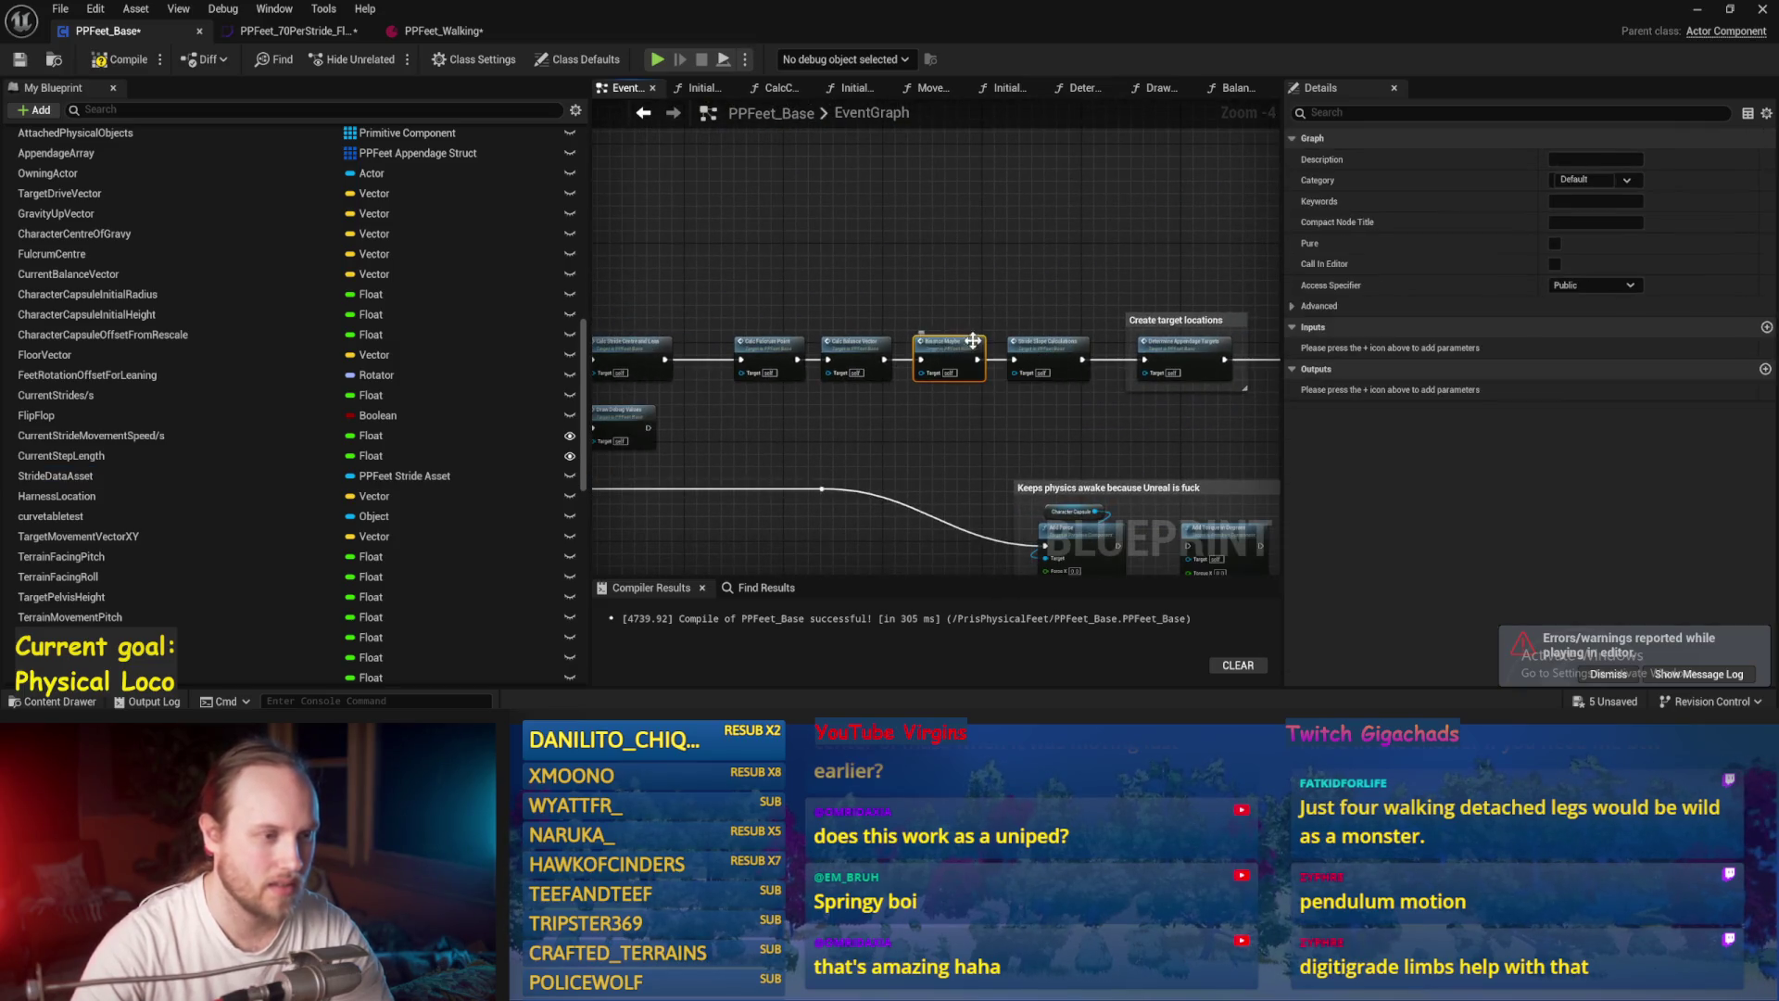
pyautogui.scroll(-3, 644, 291)
pyautogui.moveTo(644, 297)
pyautogui.mouseDown()
pyautogui.moveTo(942, 286)
pyautogui.moveTo(1021, 365)
pyautogui.mouseUp()
pyautogui.scroll(2, 667, 362)
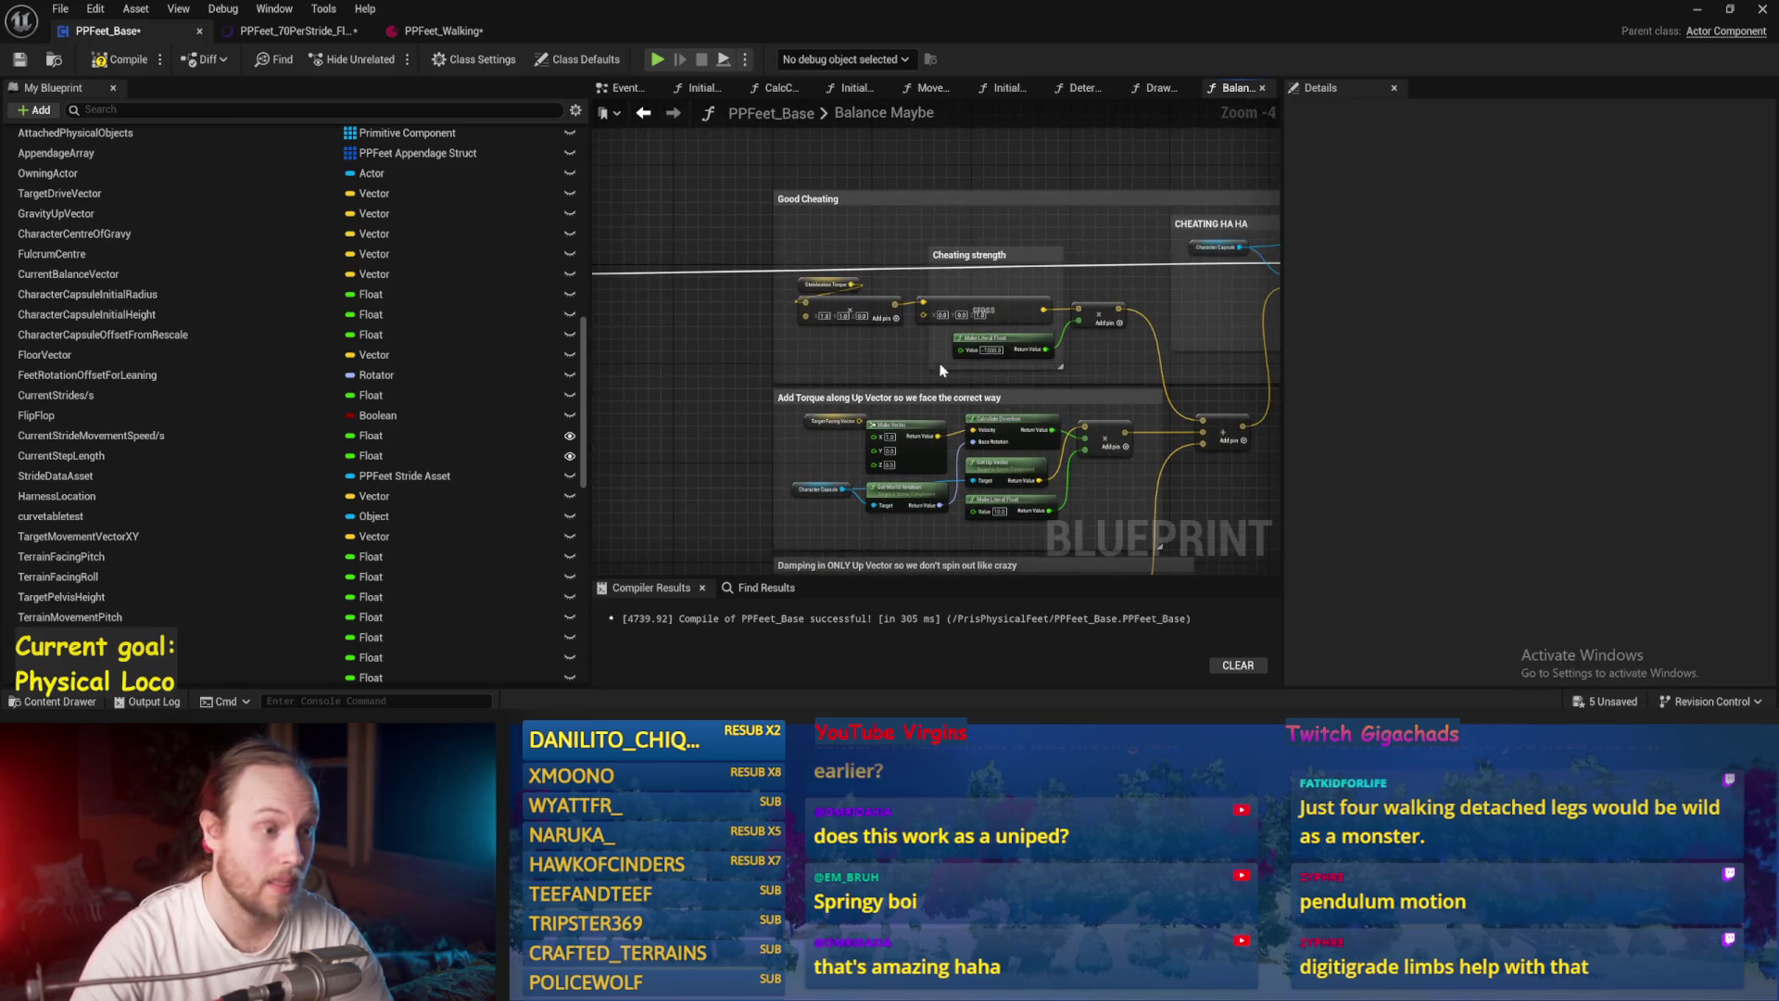
pyautogui.scroll(3, 991, 363)
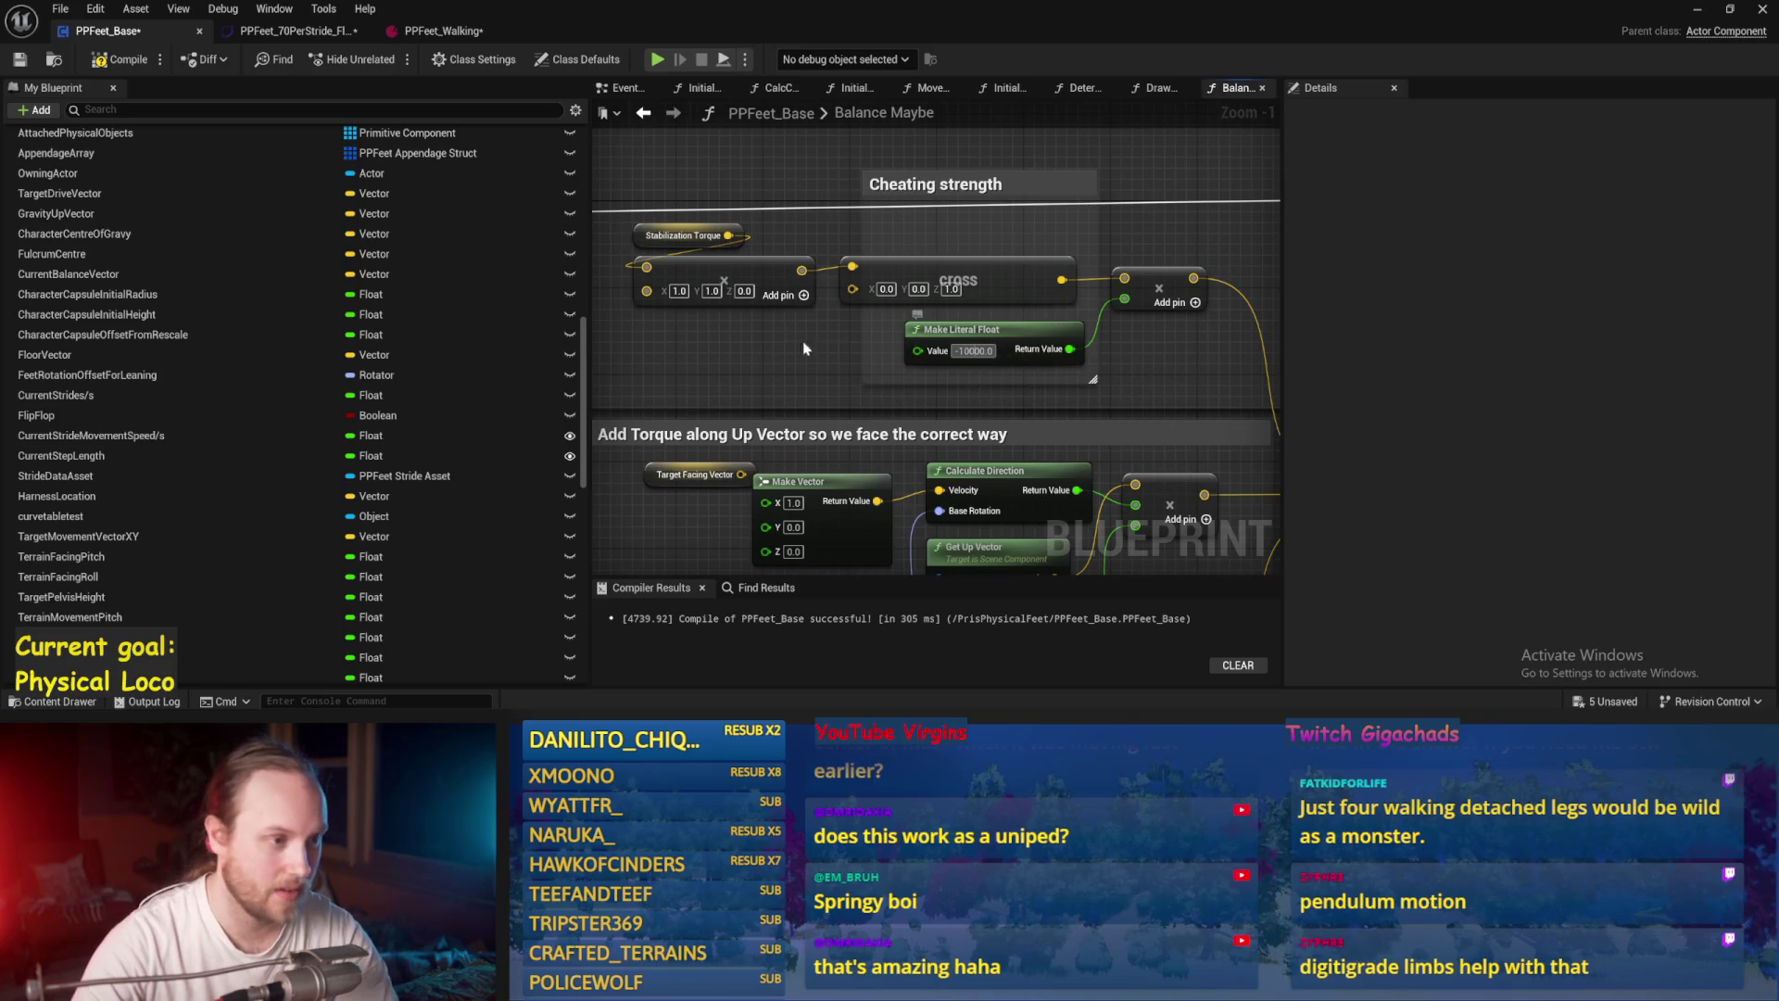
# Step: Tile the blueprint editor right and the level left, run a short play-test, then view PPFeet_Walking
pyautogui.press('super+Right')
pyautogui.click(309, 176)
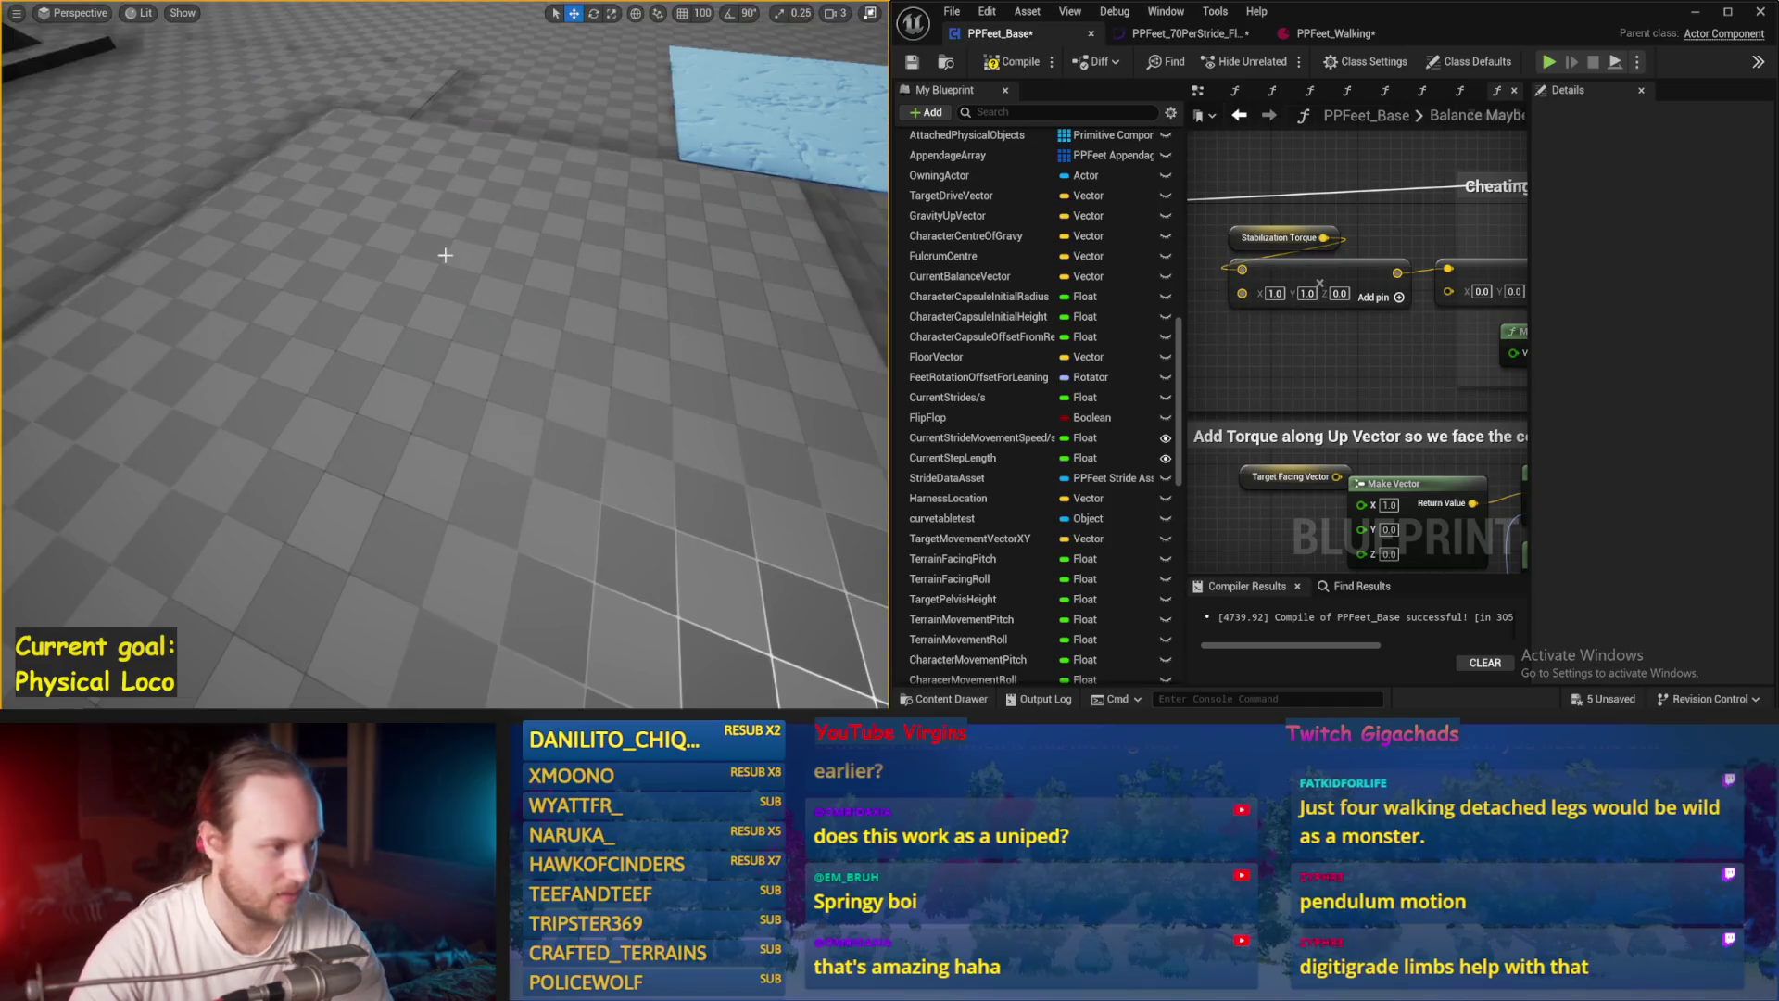
pyautogui.moveTo(445, 254); pyautogui.dragTo(461, 289)
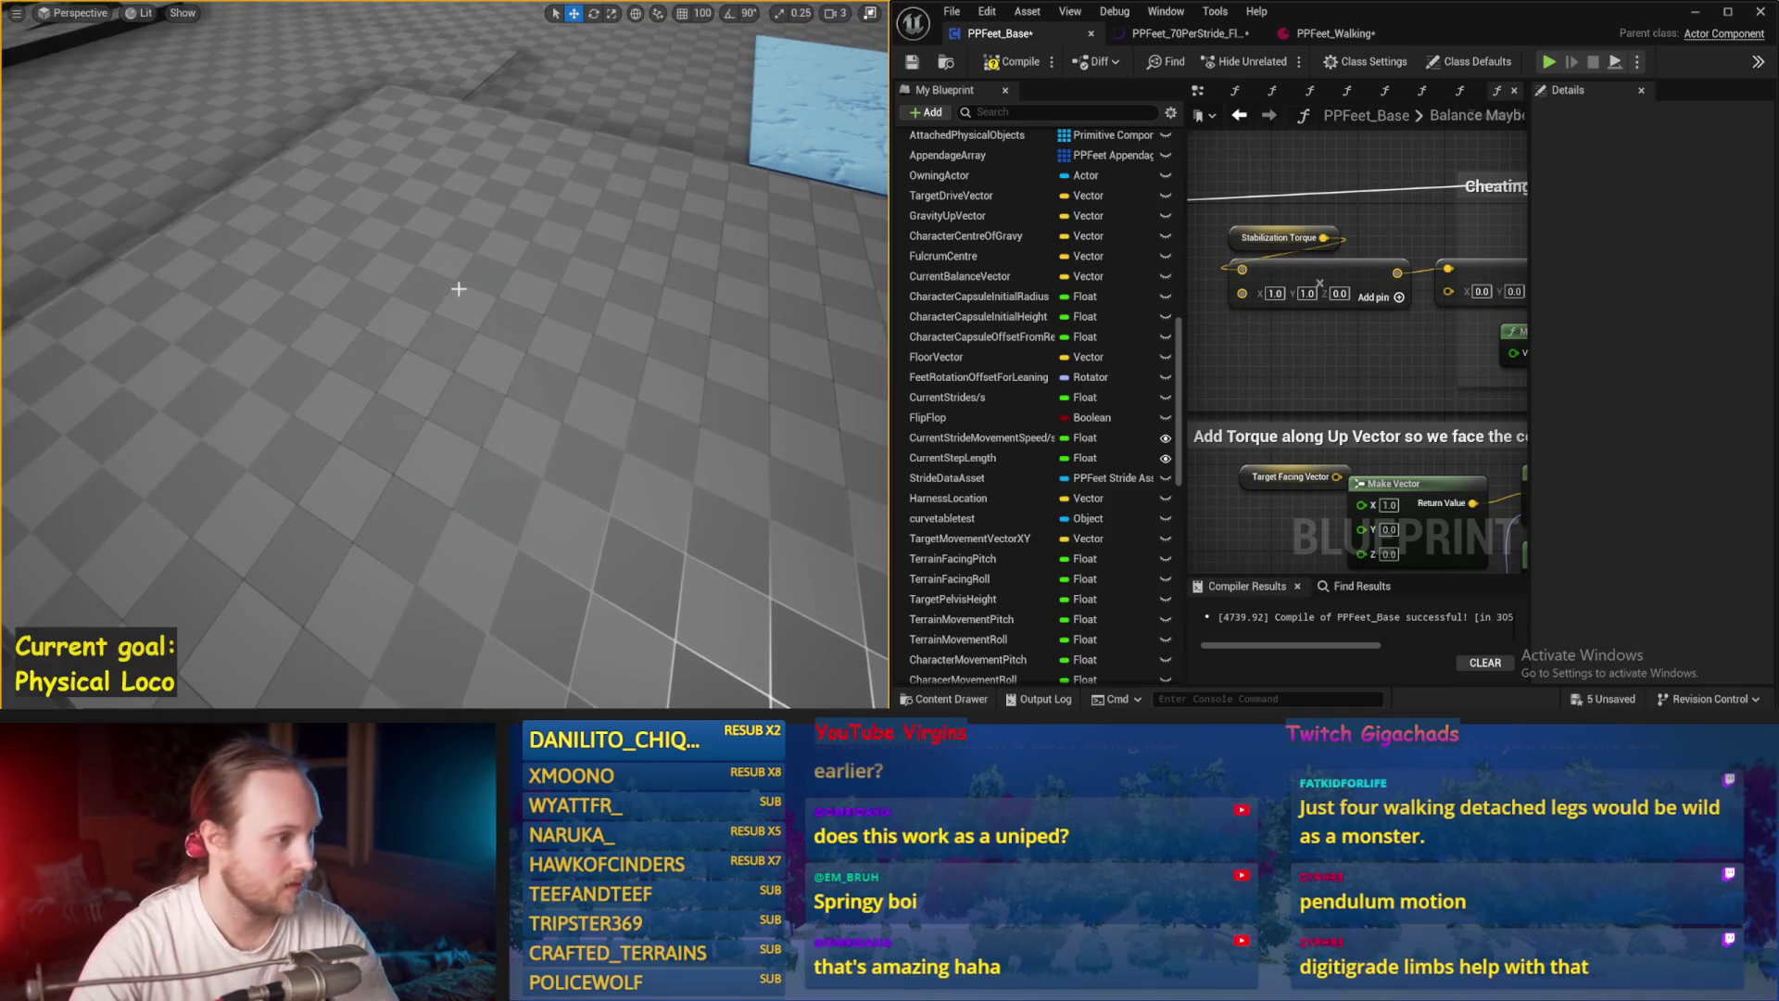
pyautogui.hotkey('alt', 'p')
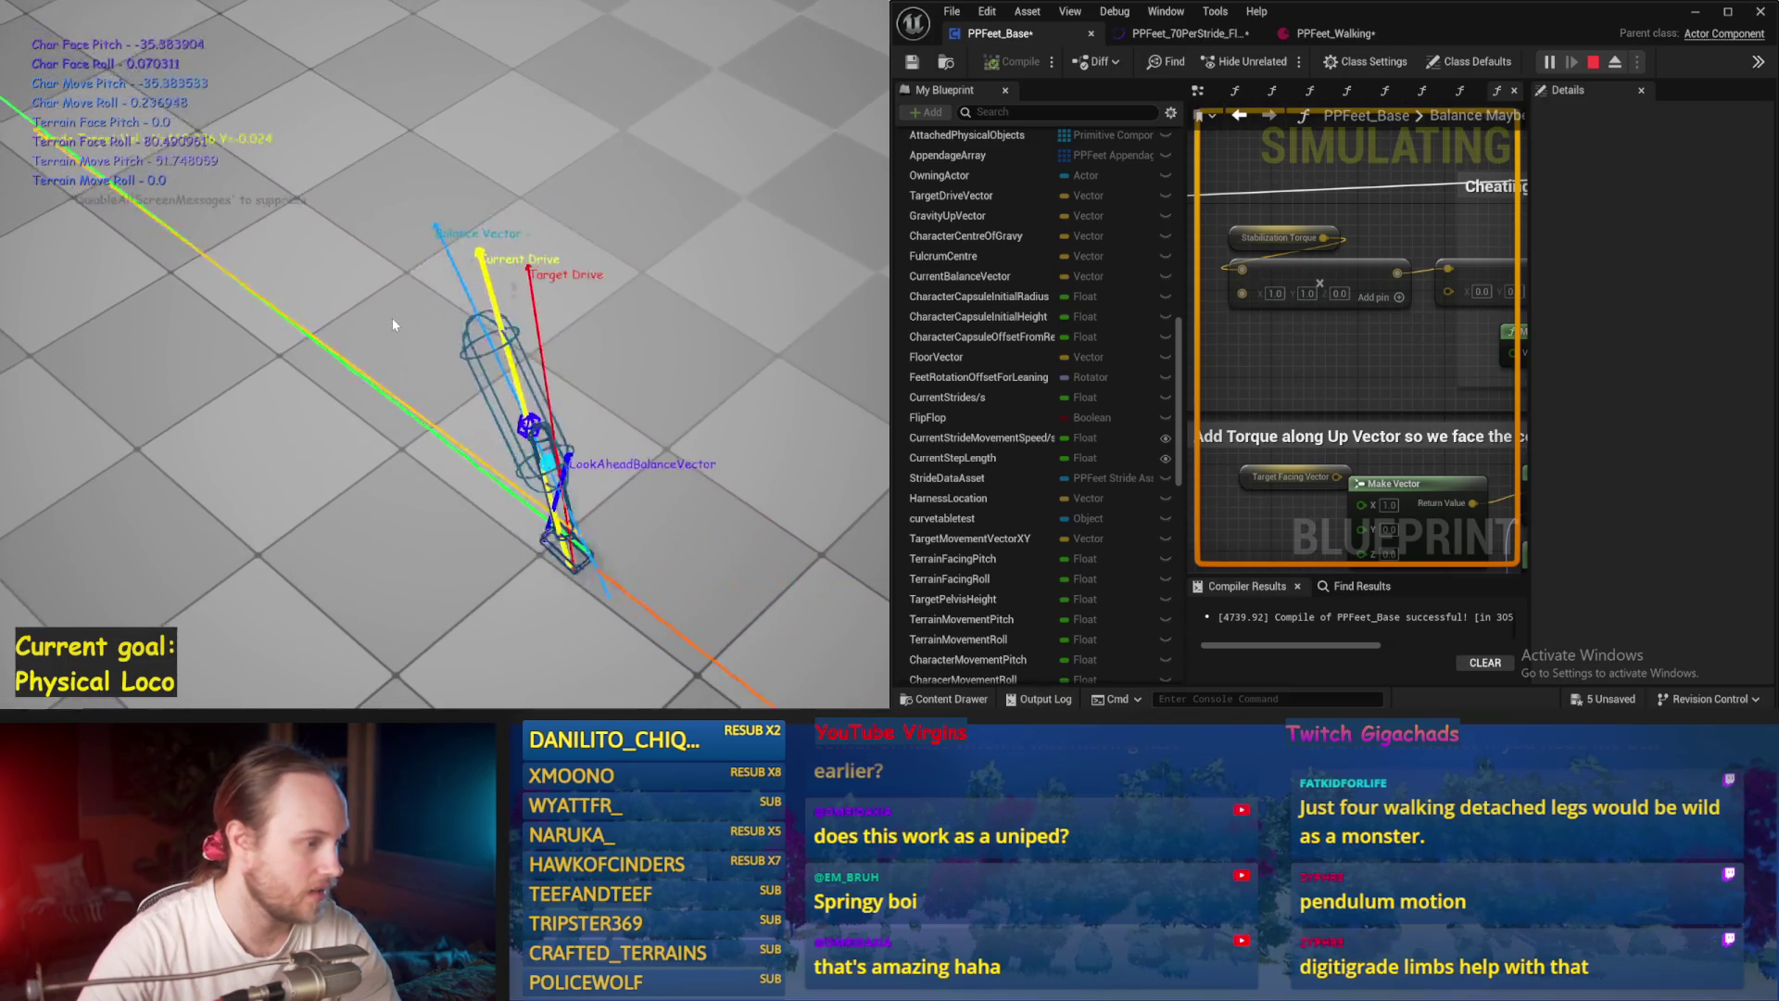
pyautogui.press('Escape')
pyautogui.click(1319, 37)
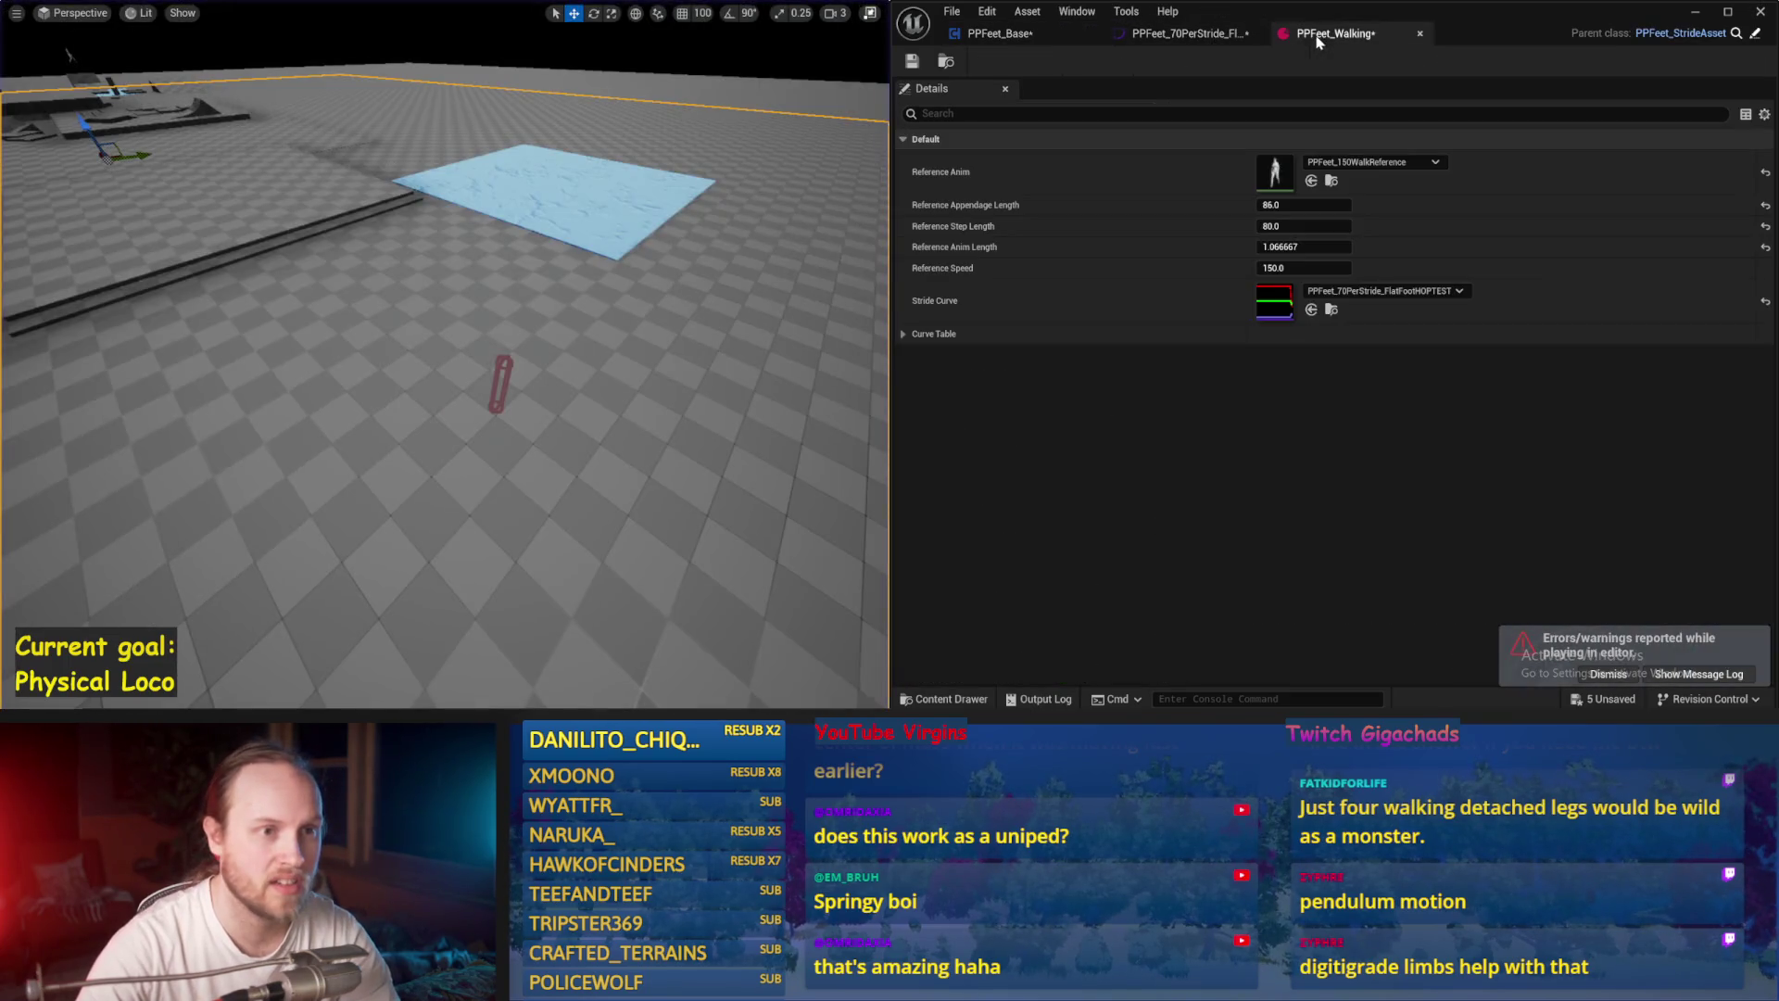
# Step: Open the HOPTEST stride curve in the Curve Editor and add keys to its Z curve
pyautogui.doubleClick(1276, 305)
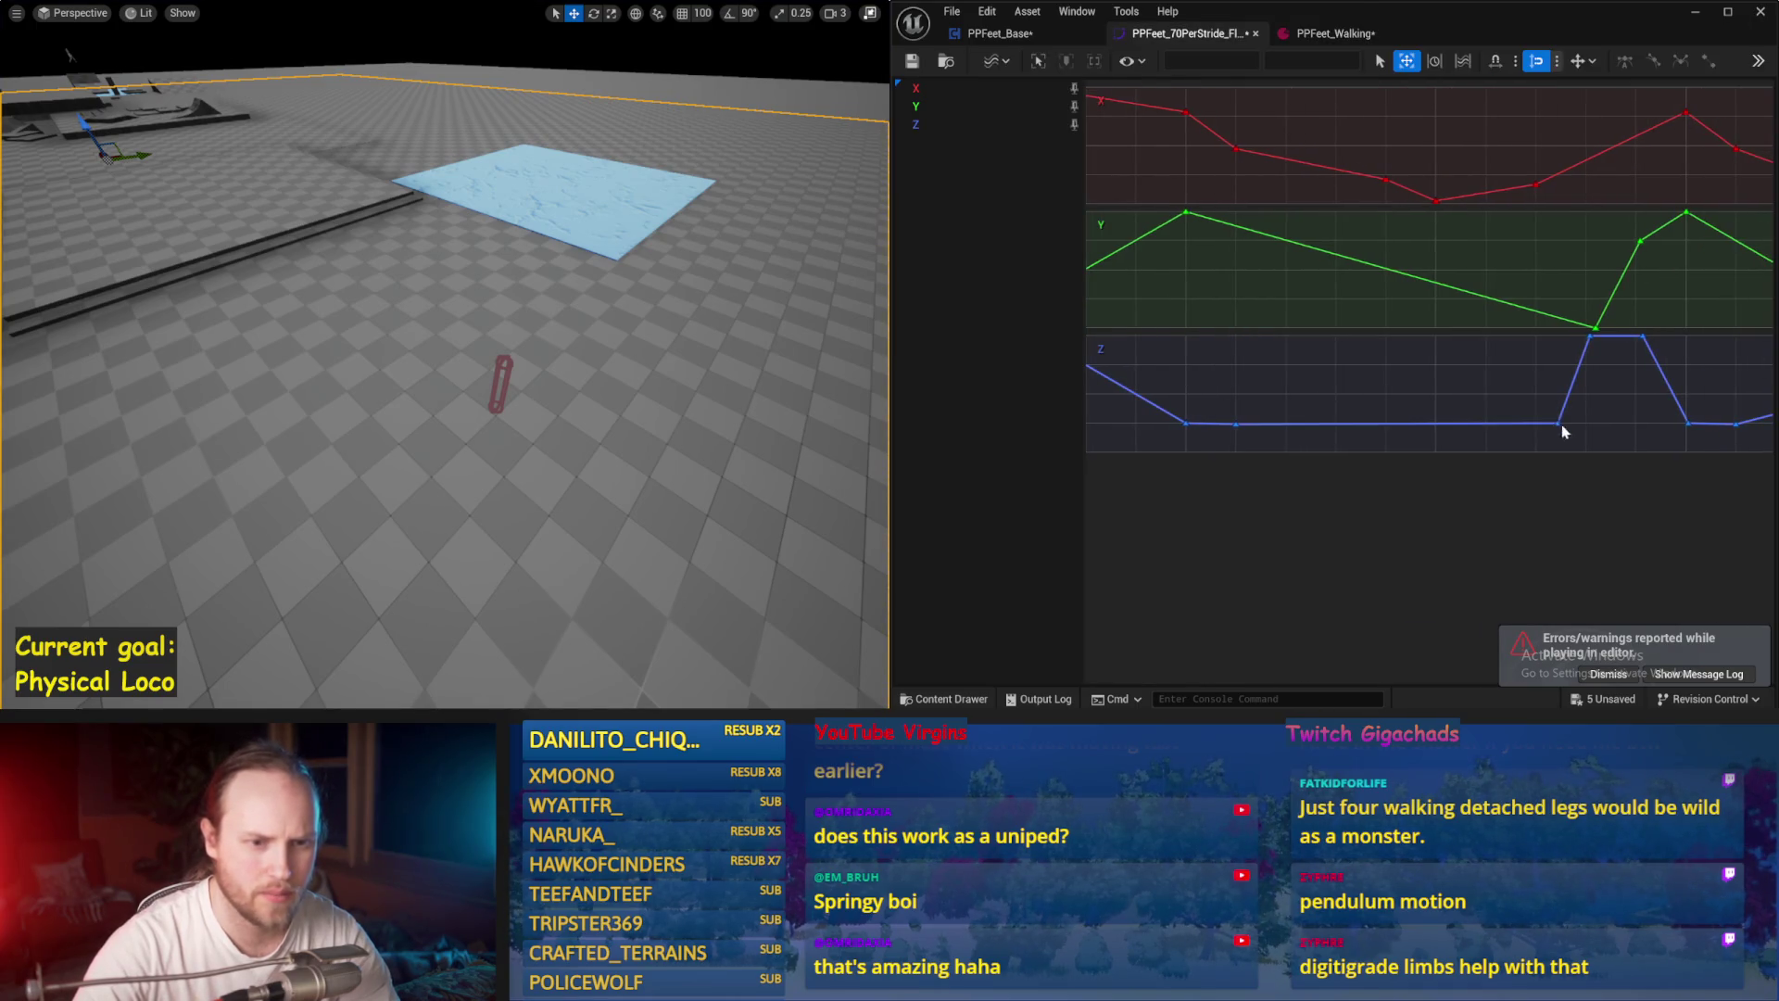
pyautogui.rightClick(1528, 430)
pyautogui.click(1590, 479)
pyautogui.rightClick(1511, 429)
pyautogui.click(1553, 471)
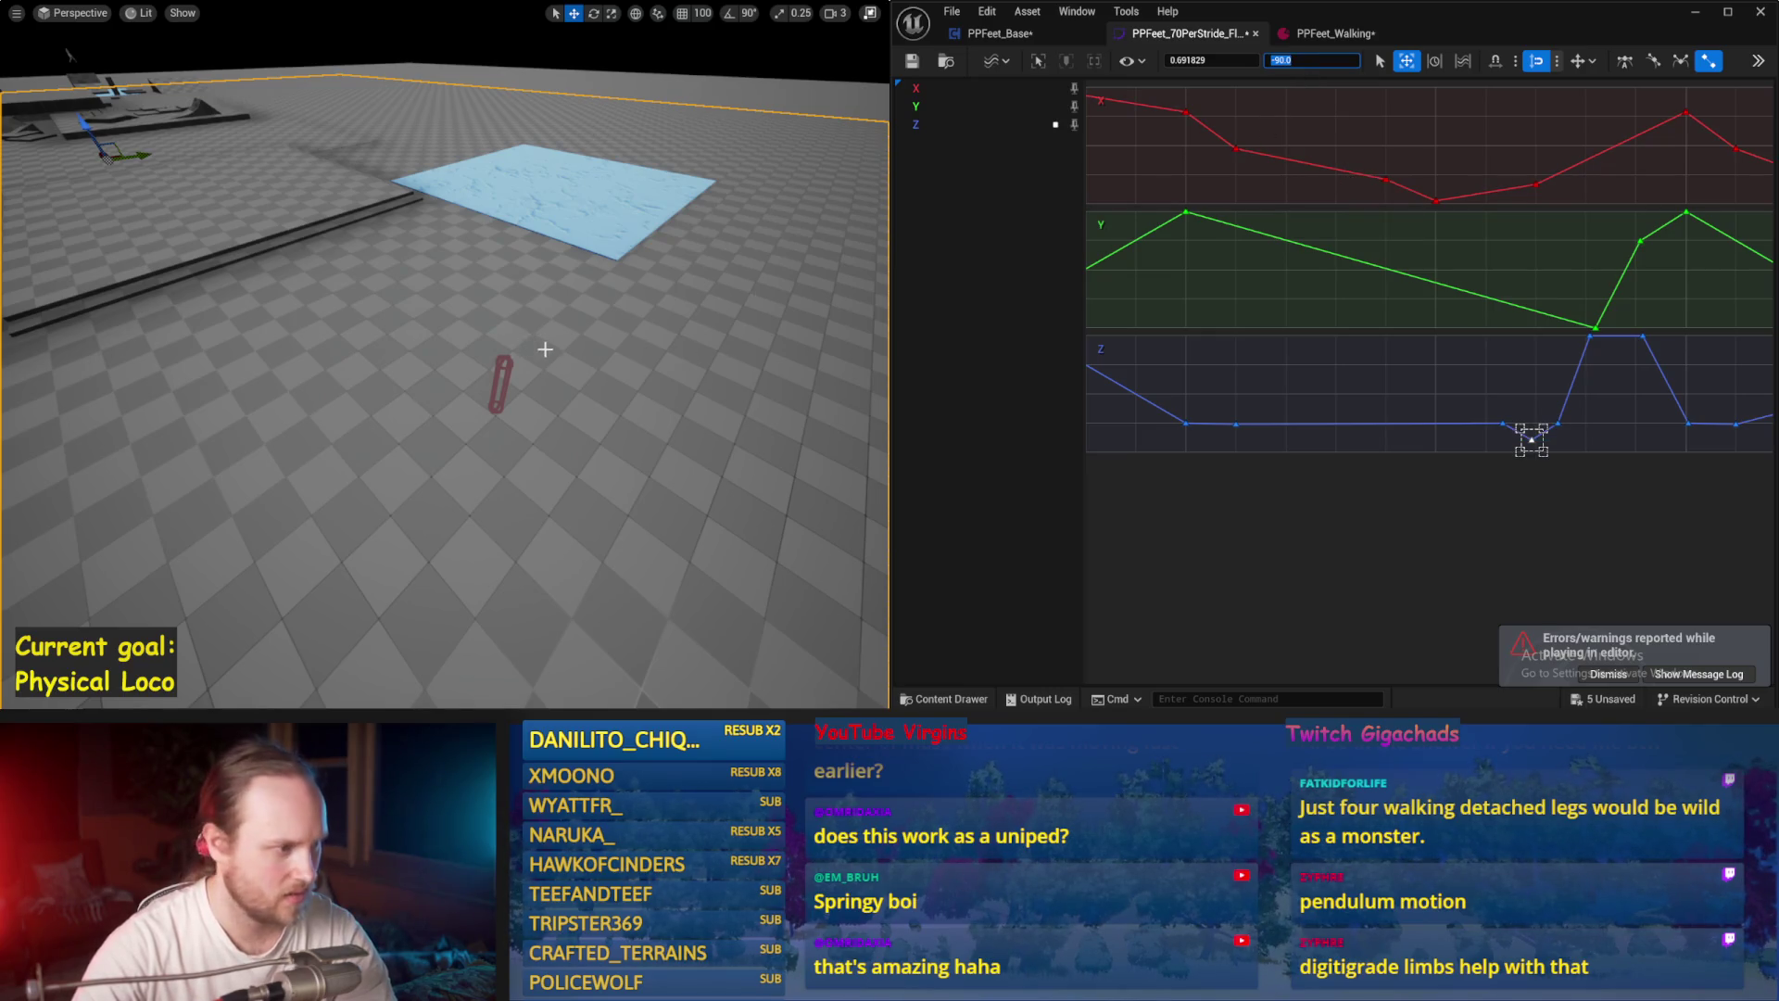
# Step: Play-test the walk with the dipped Z curve several times, then exit immersive mode
pyautogui.hotkey('alt', 'p')
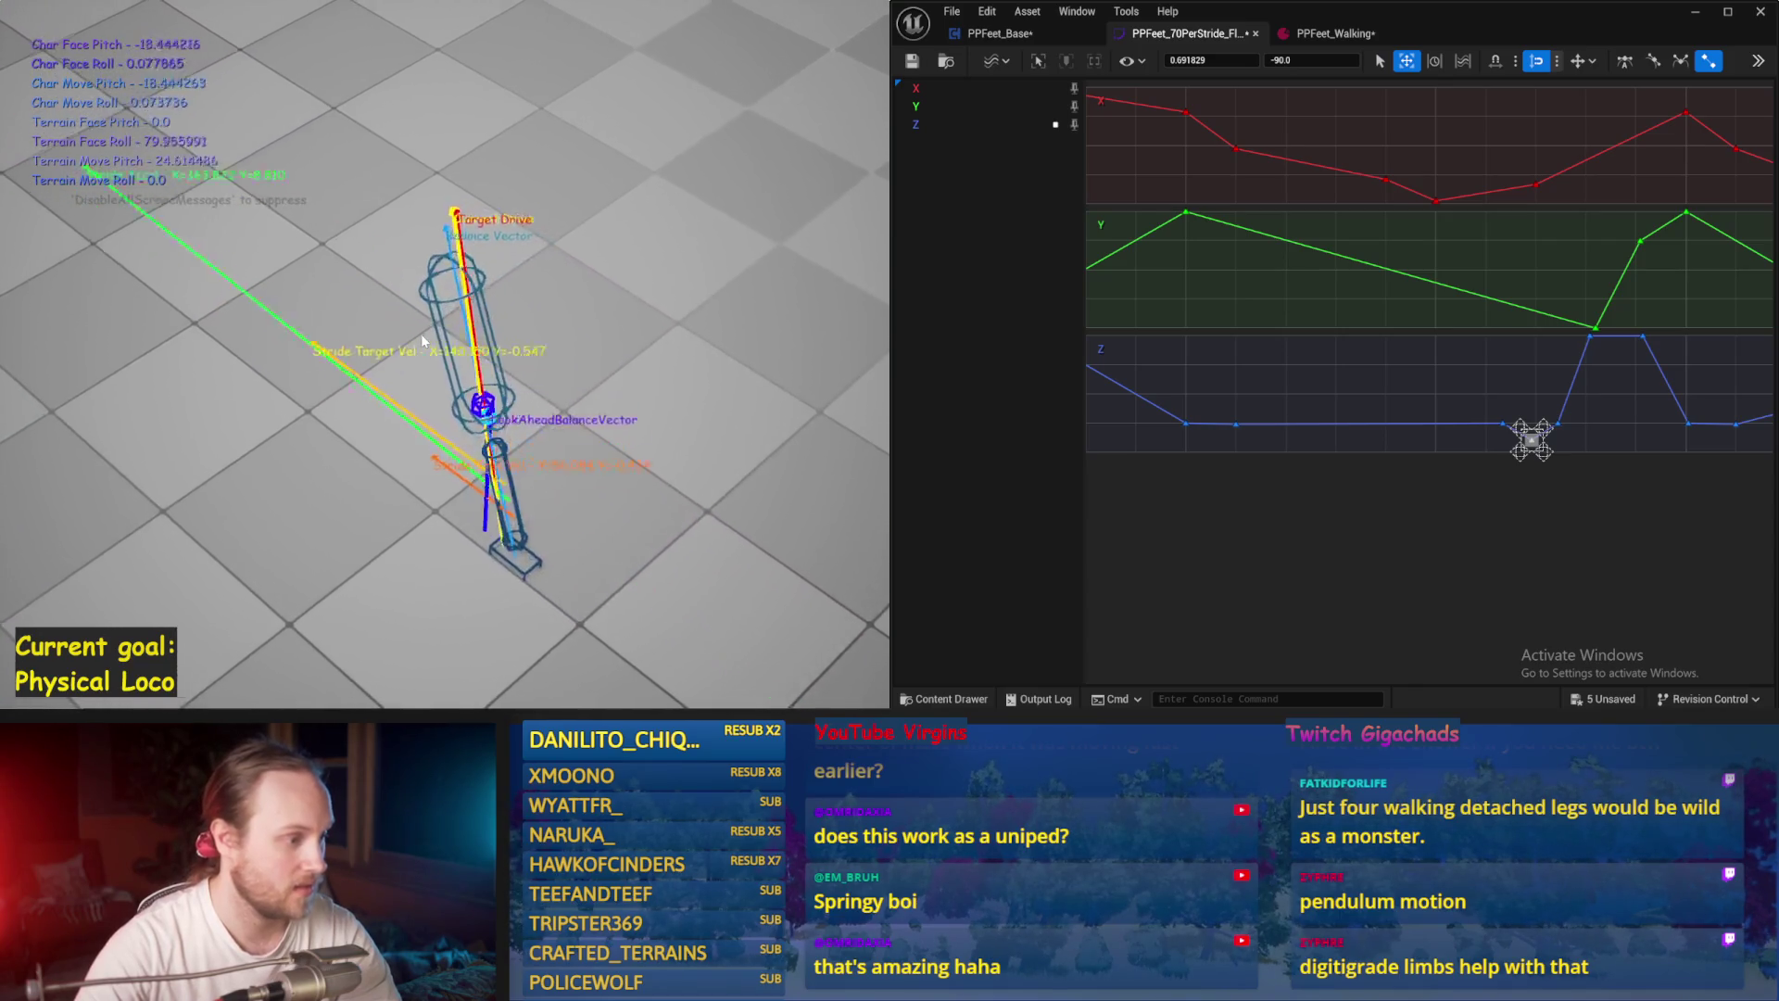
pyautogui.press('Escape')
pyautogui.moveTo(1506, 428)
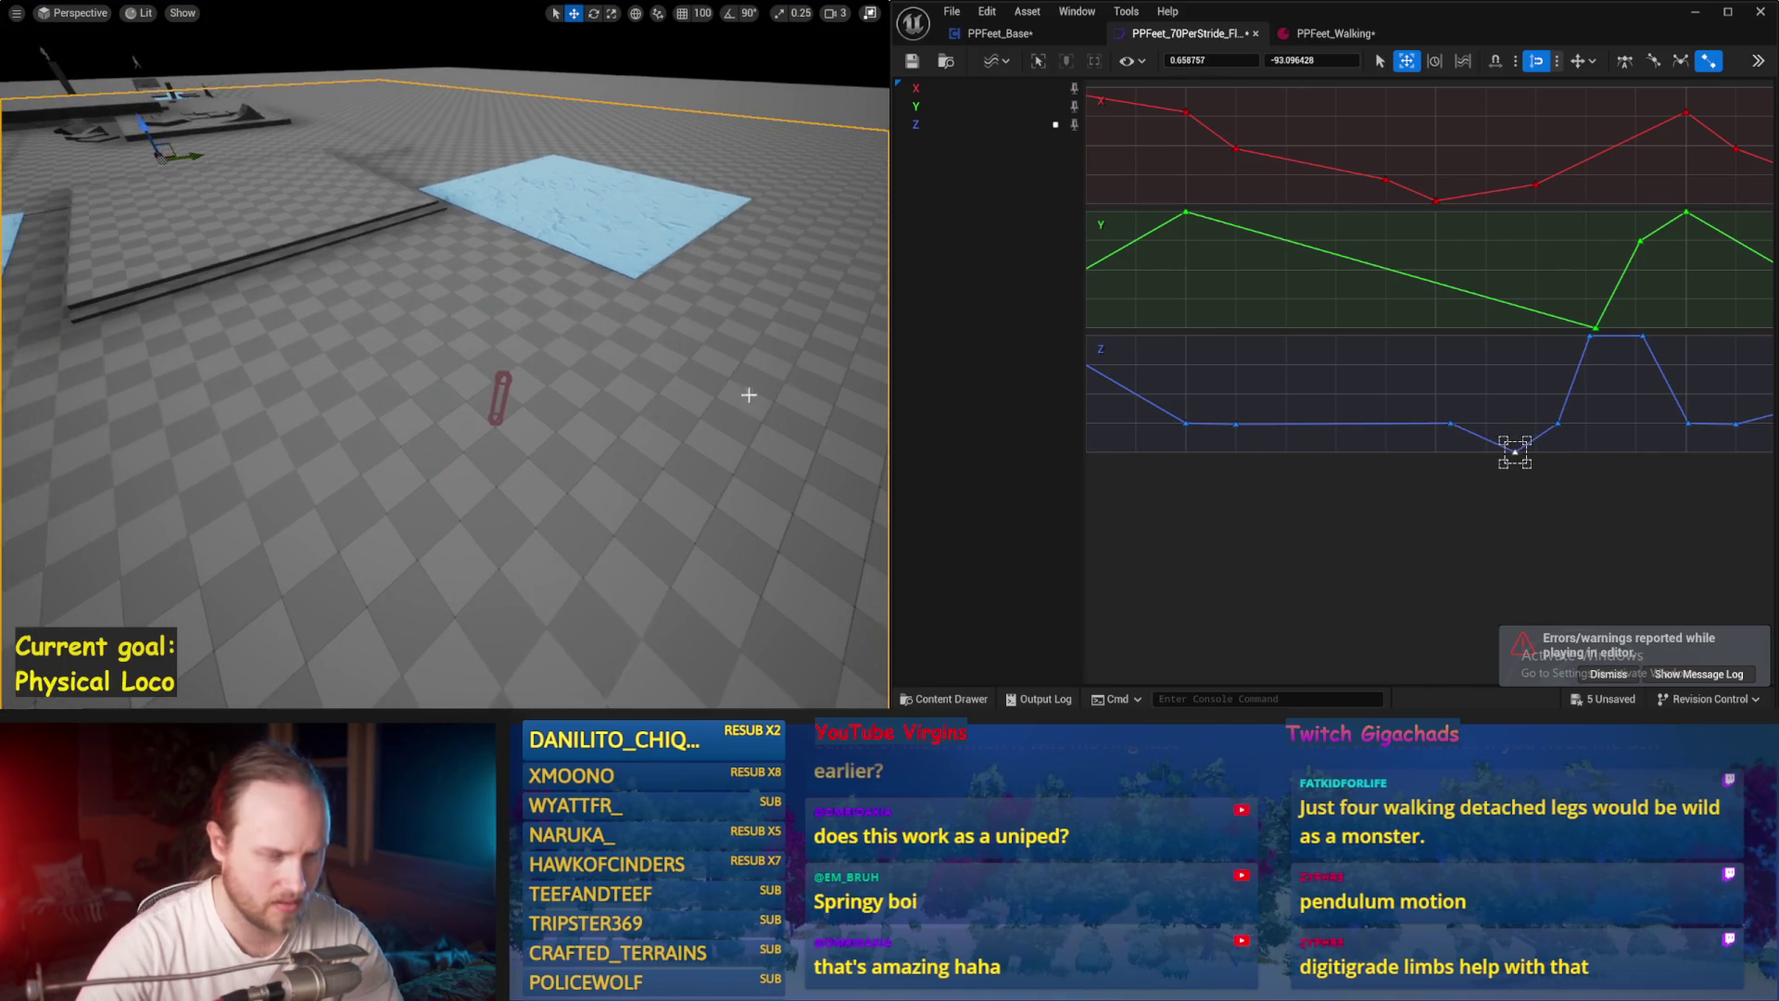
pyautogui.hotkey('alt', 'p')
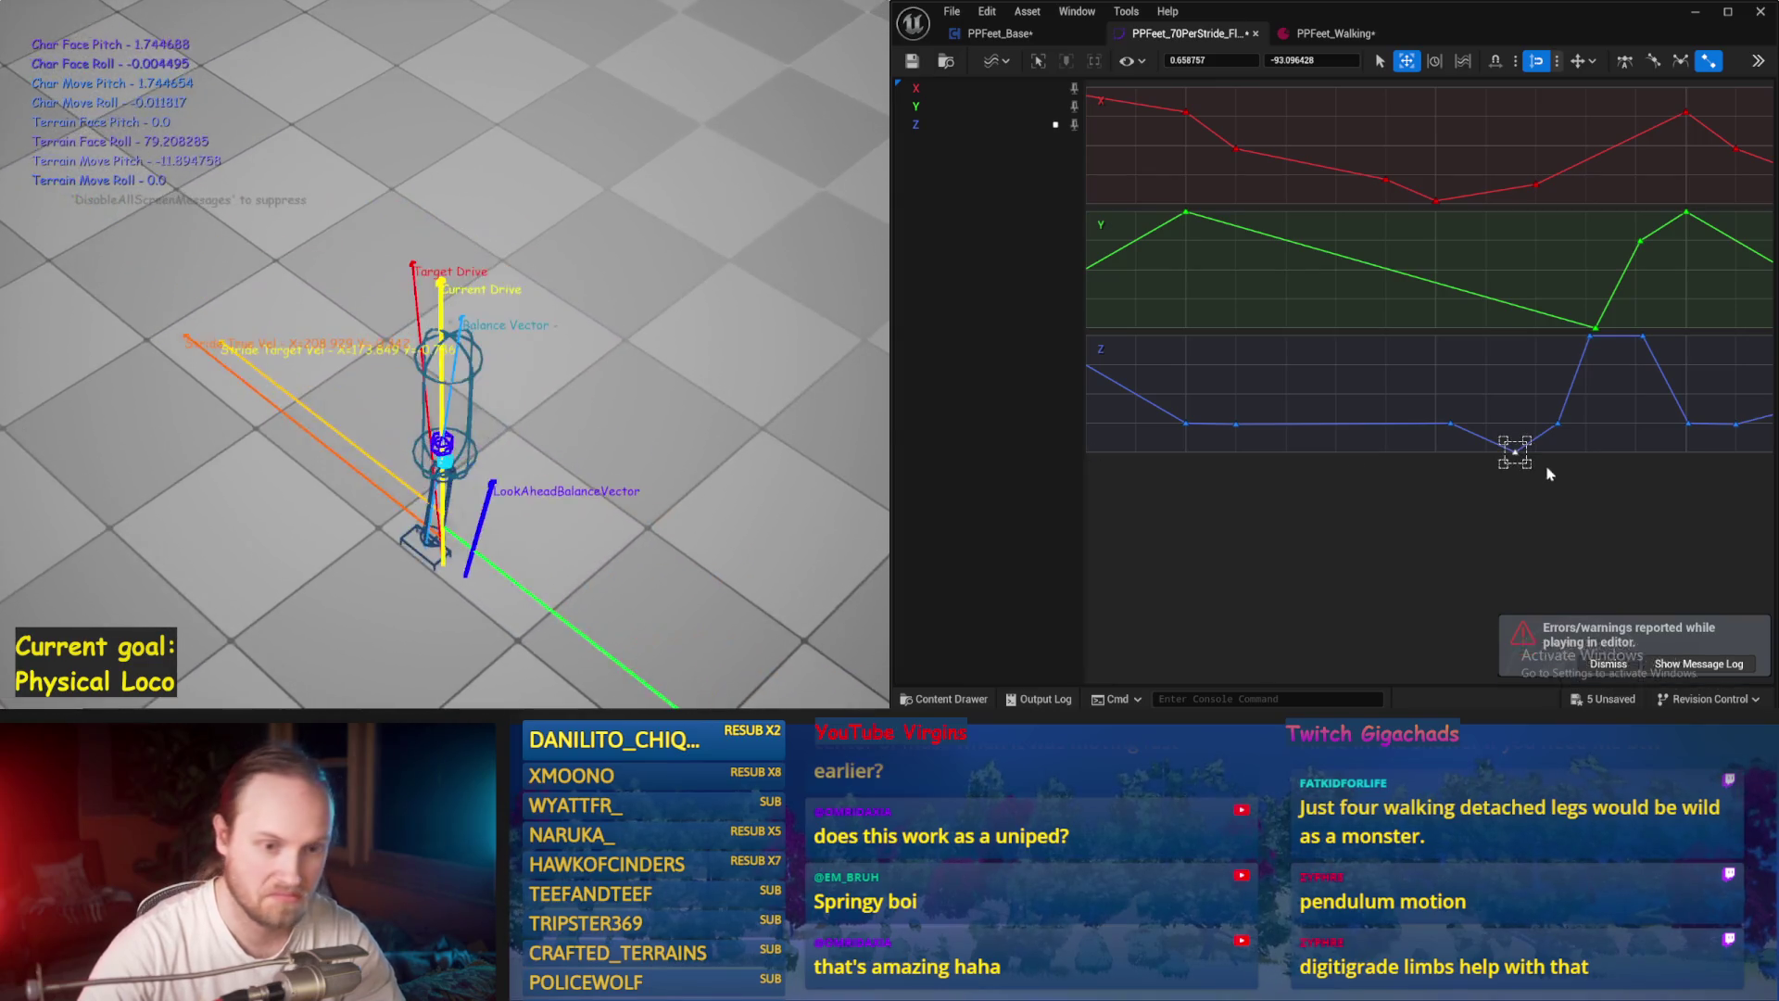
pyautogui.press('Escape')
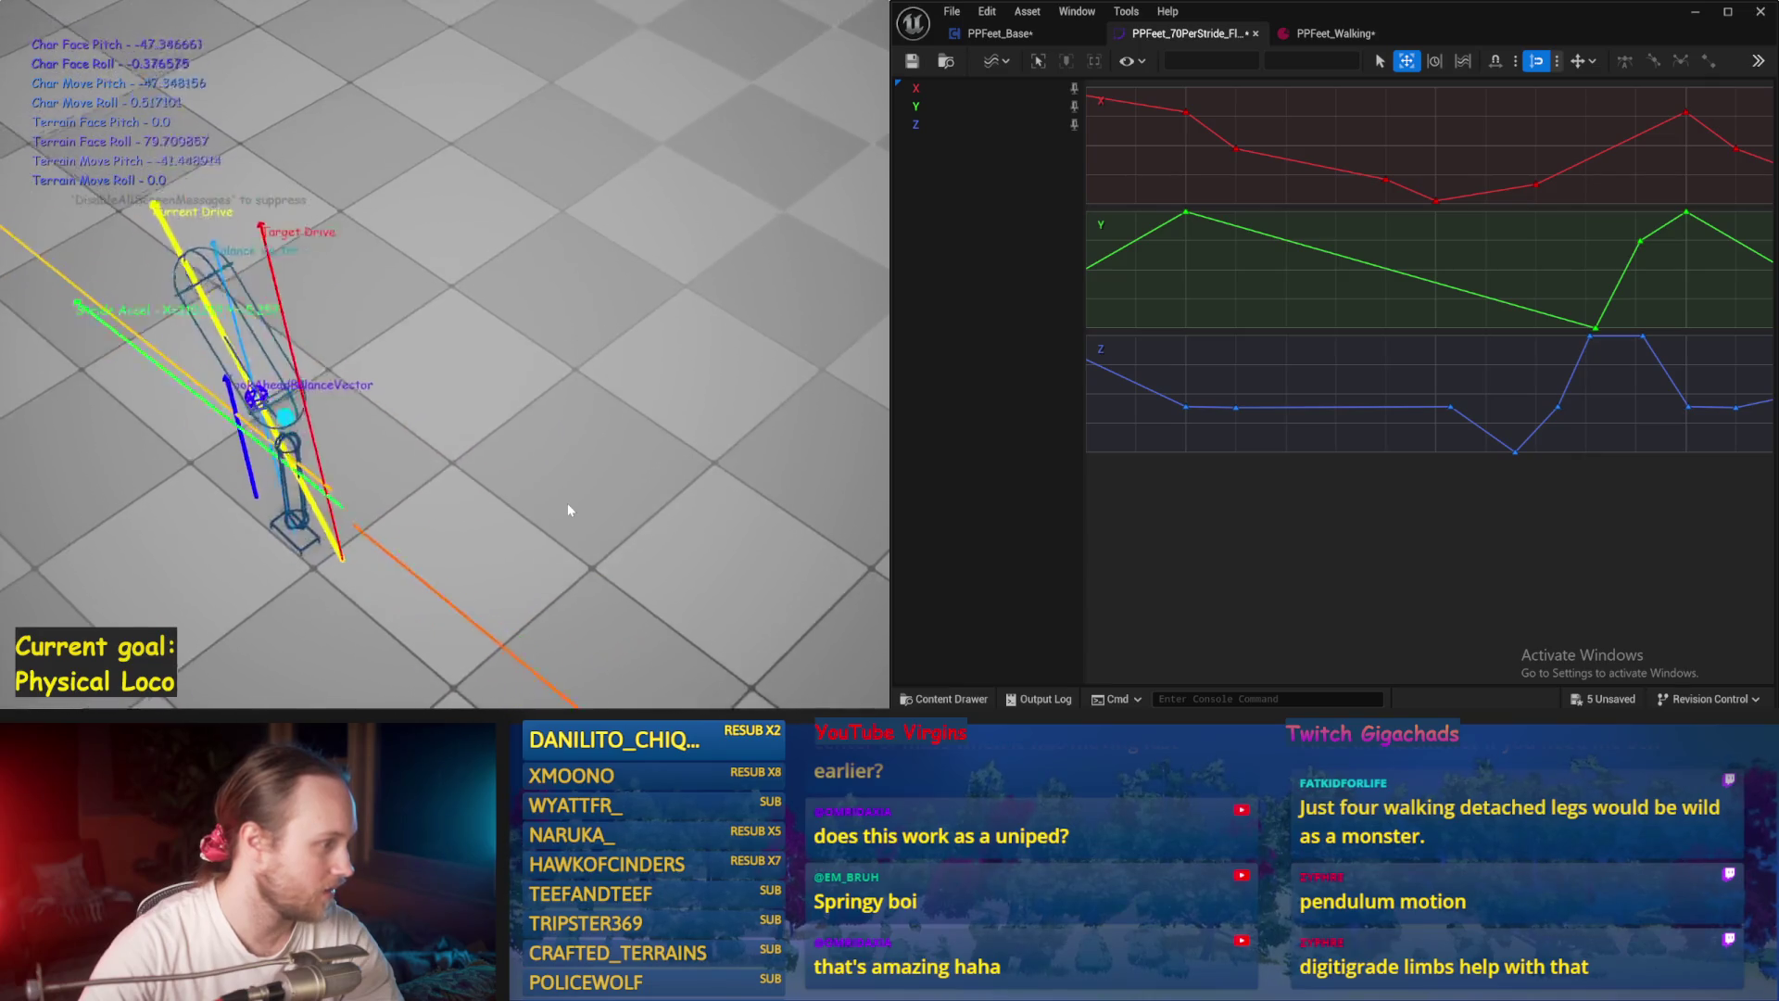
pyautogui.press('Escape')
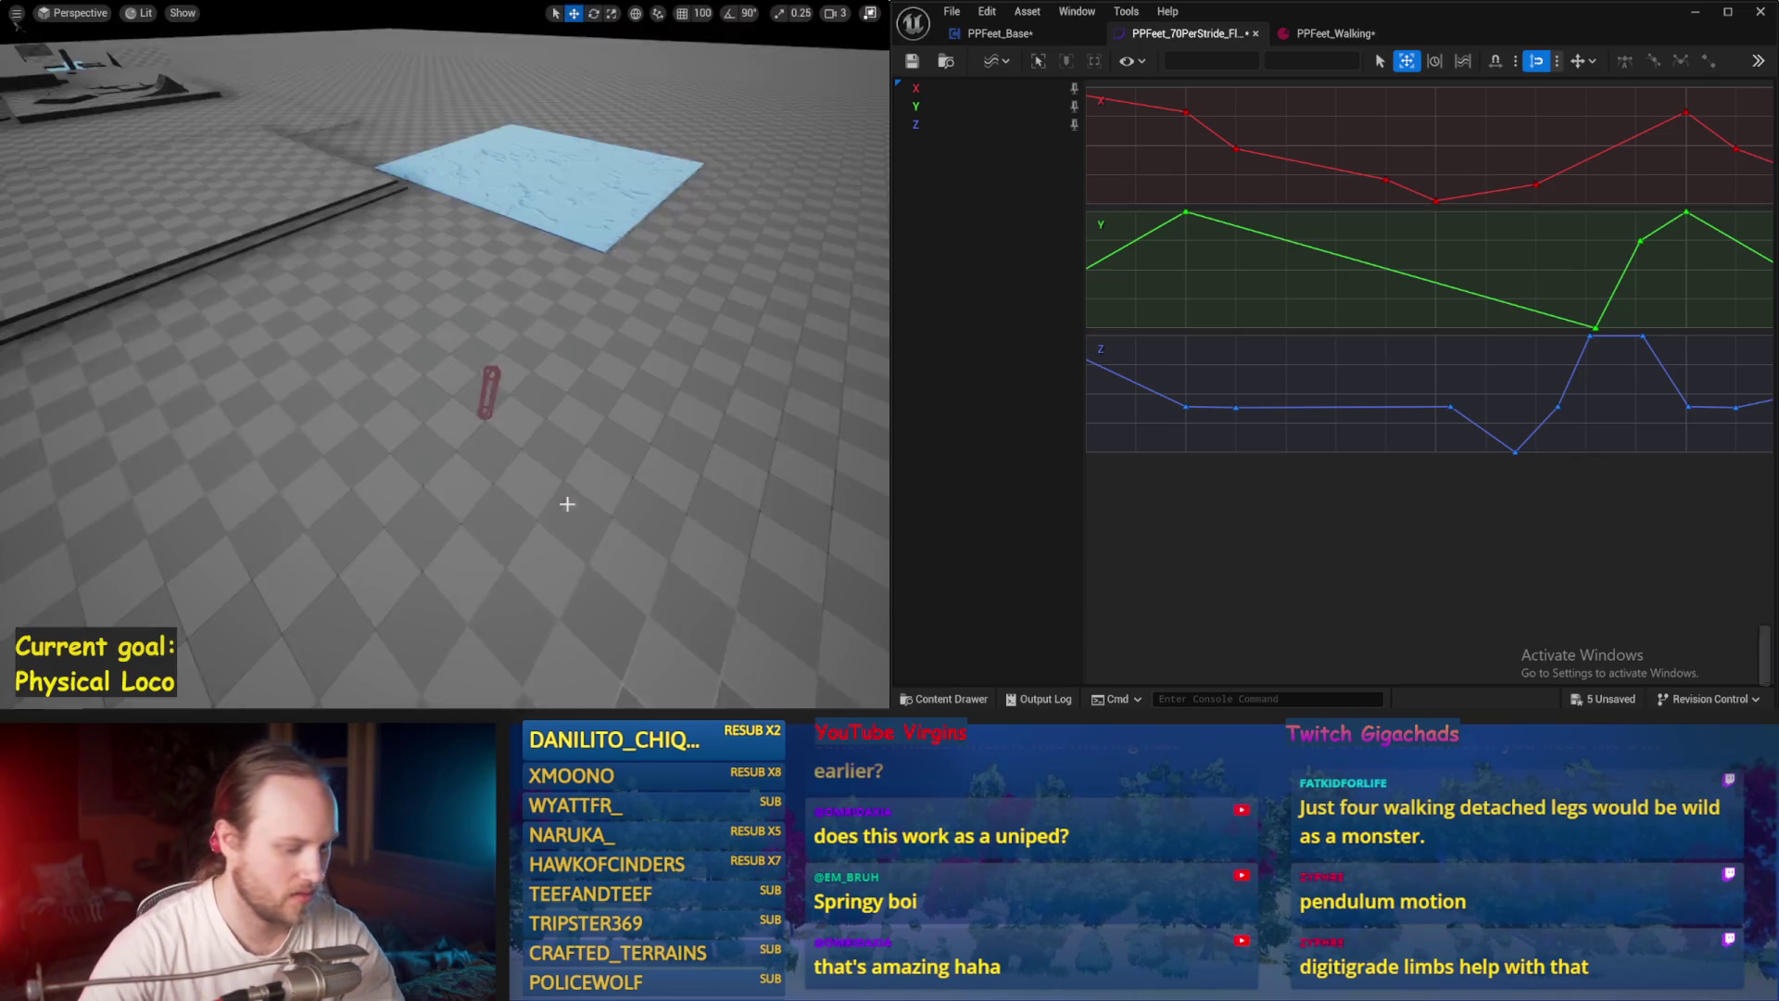
pyautogui.hotkey('alt', 'p')
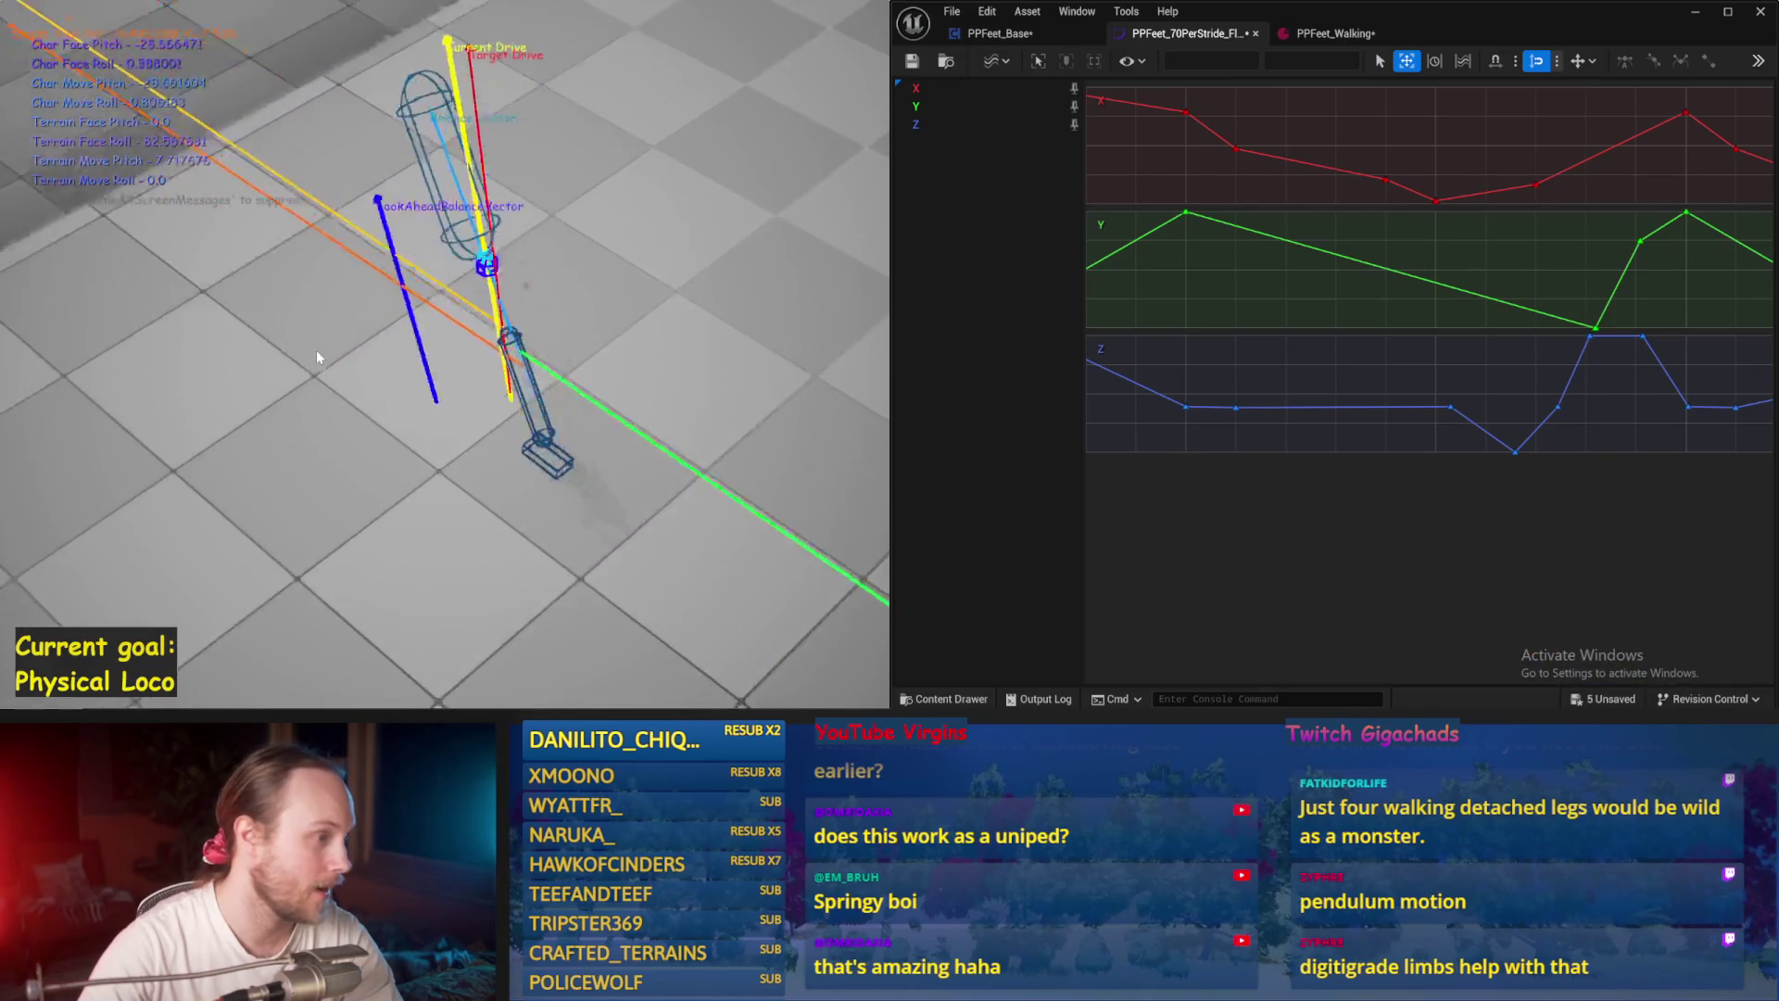
pyautogui.press('Escape')
pyautogui.press('F11')
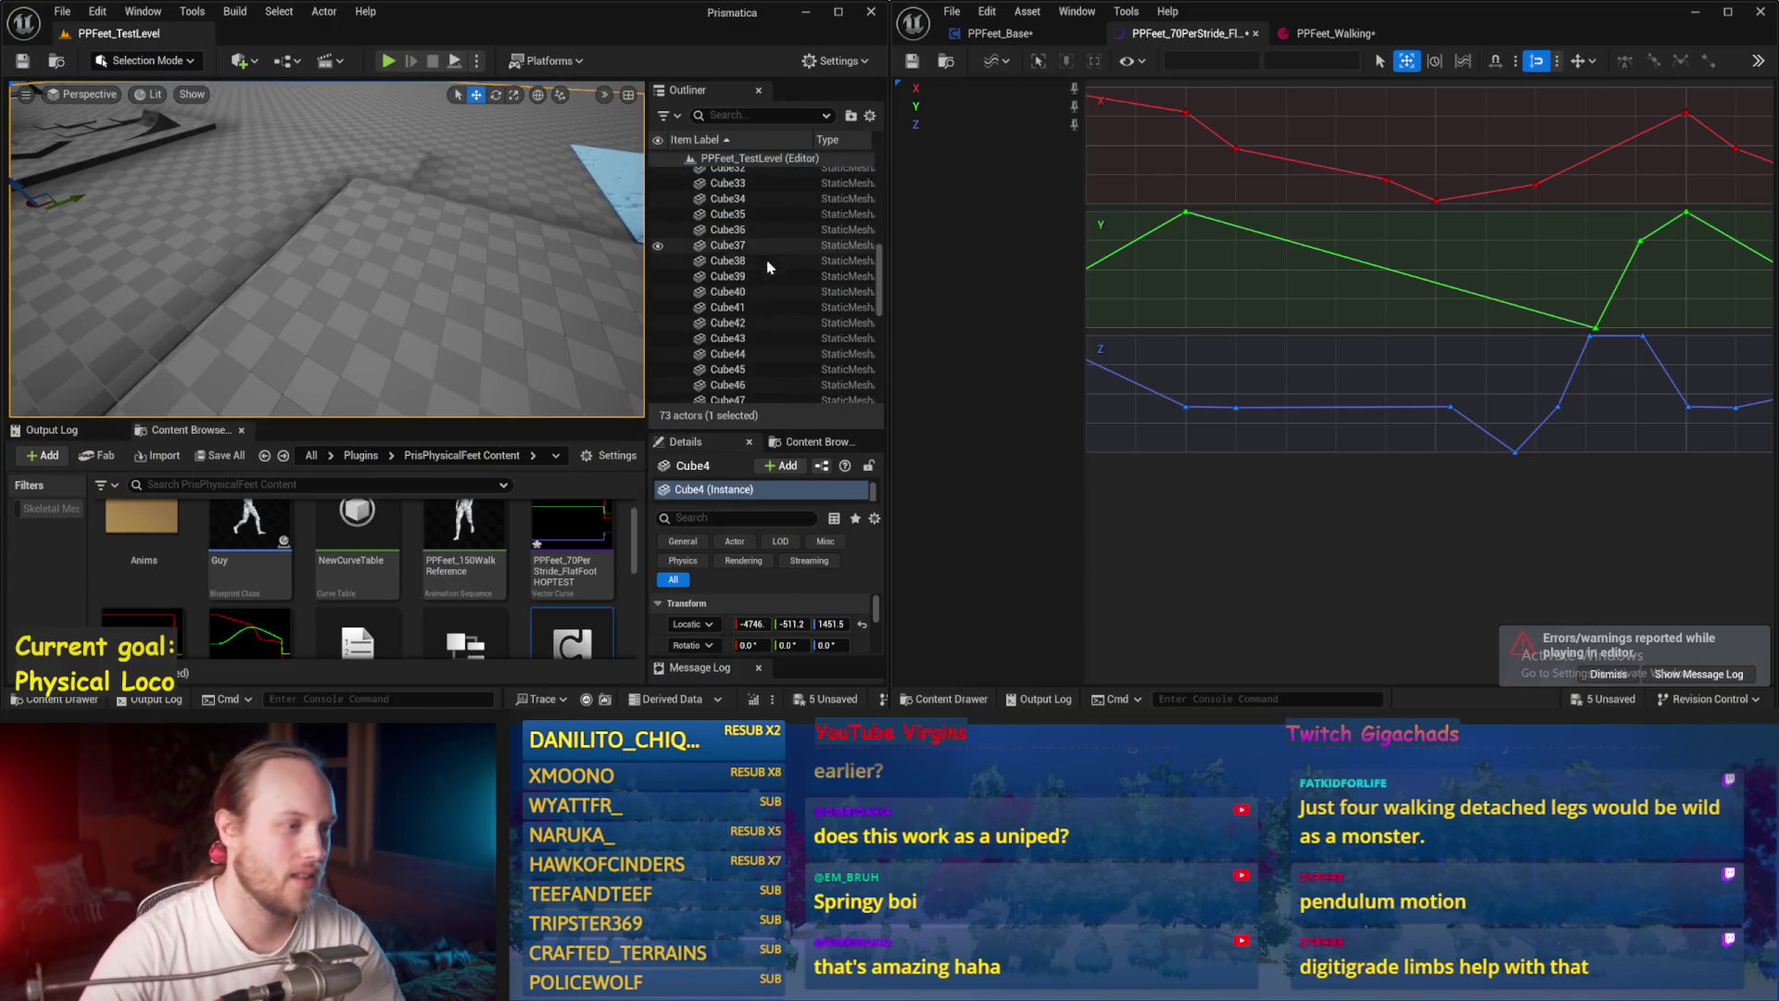
# Step: Select PPFeet_TestPlayer, make its SkeletalMesh component visible, and play-test it full-screen
pyautogui.moveTo(450, 385); pyautogui.dragTo(468, 354)
pyautogui.click(388, 194)
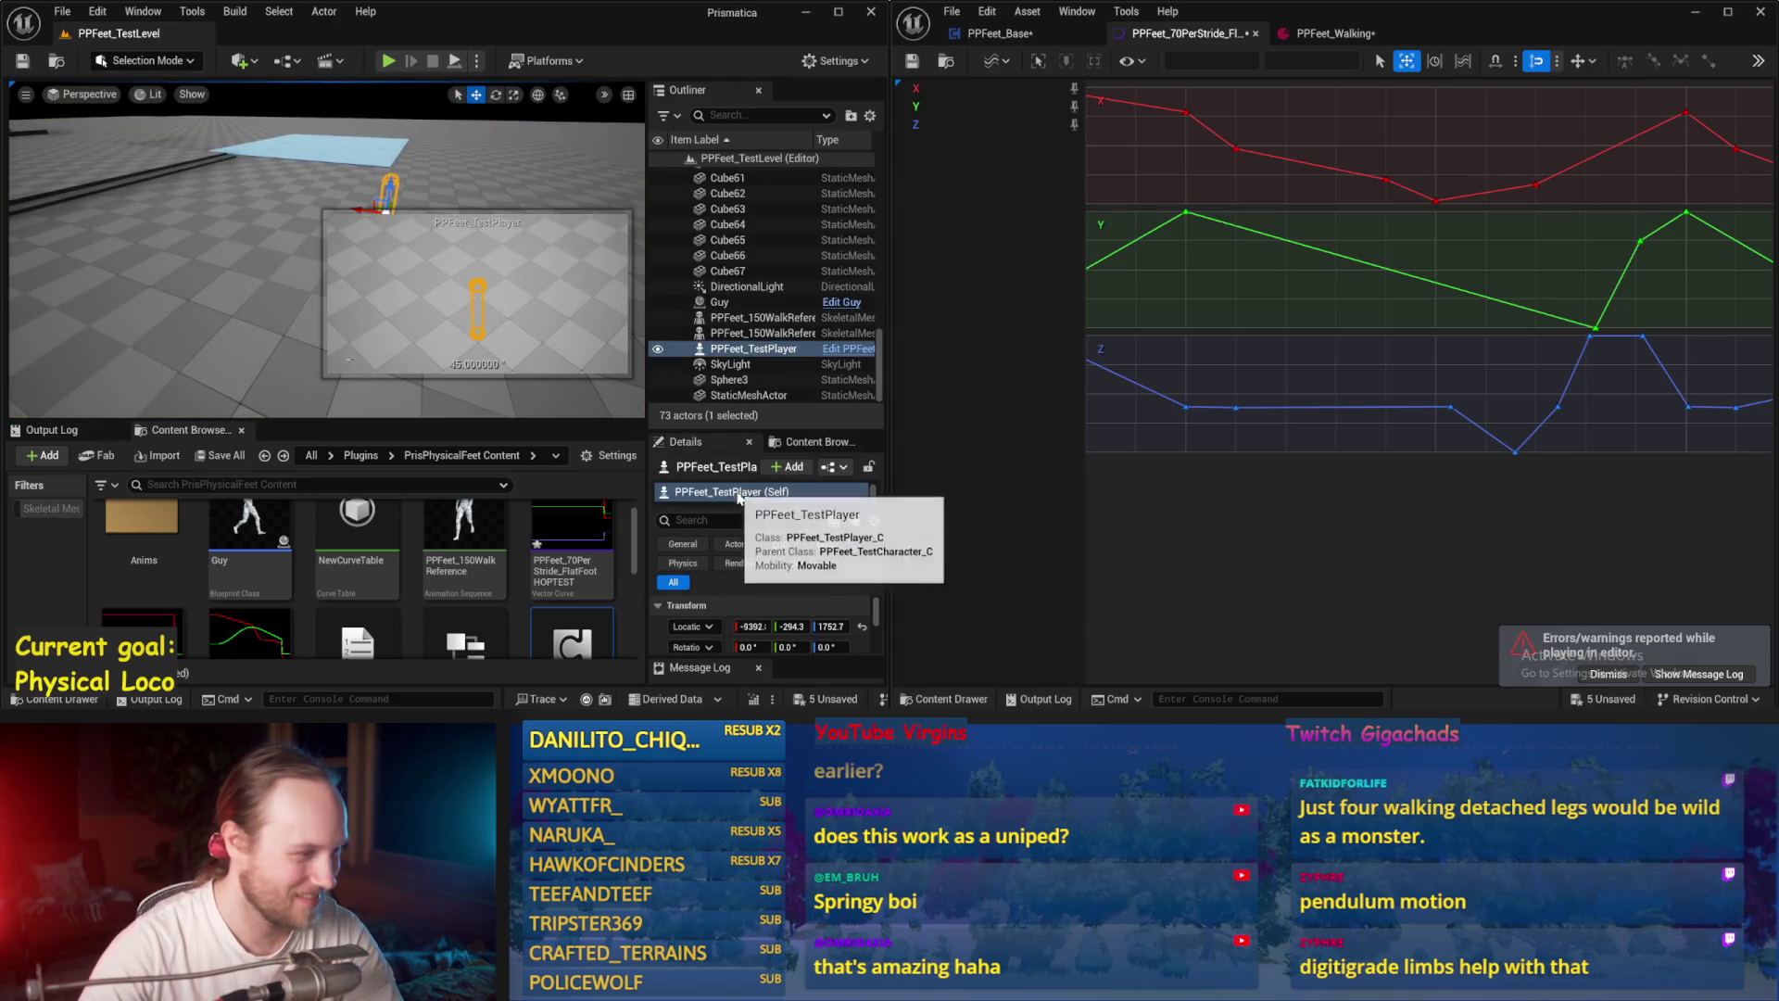
pyautogui.moveTo(741, 508); pyautogui.dragTo(741, 581)
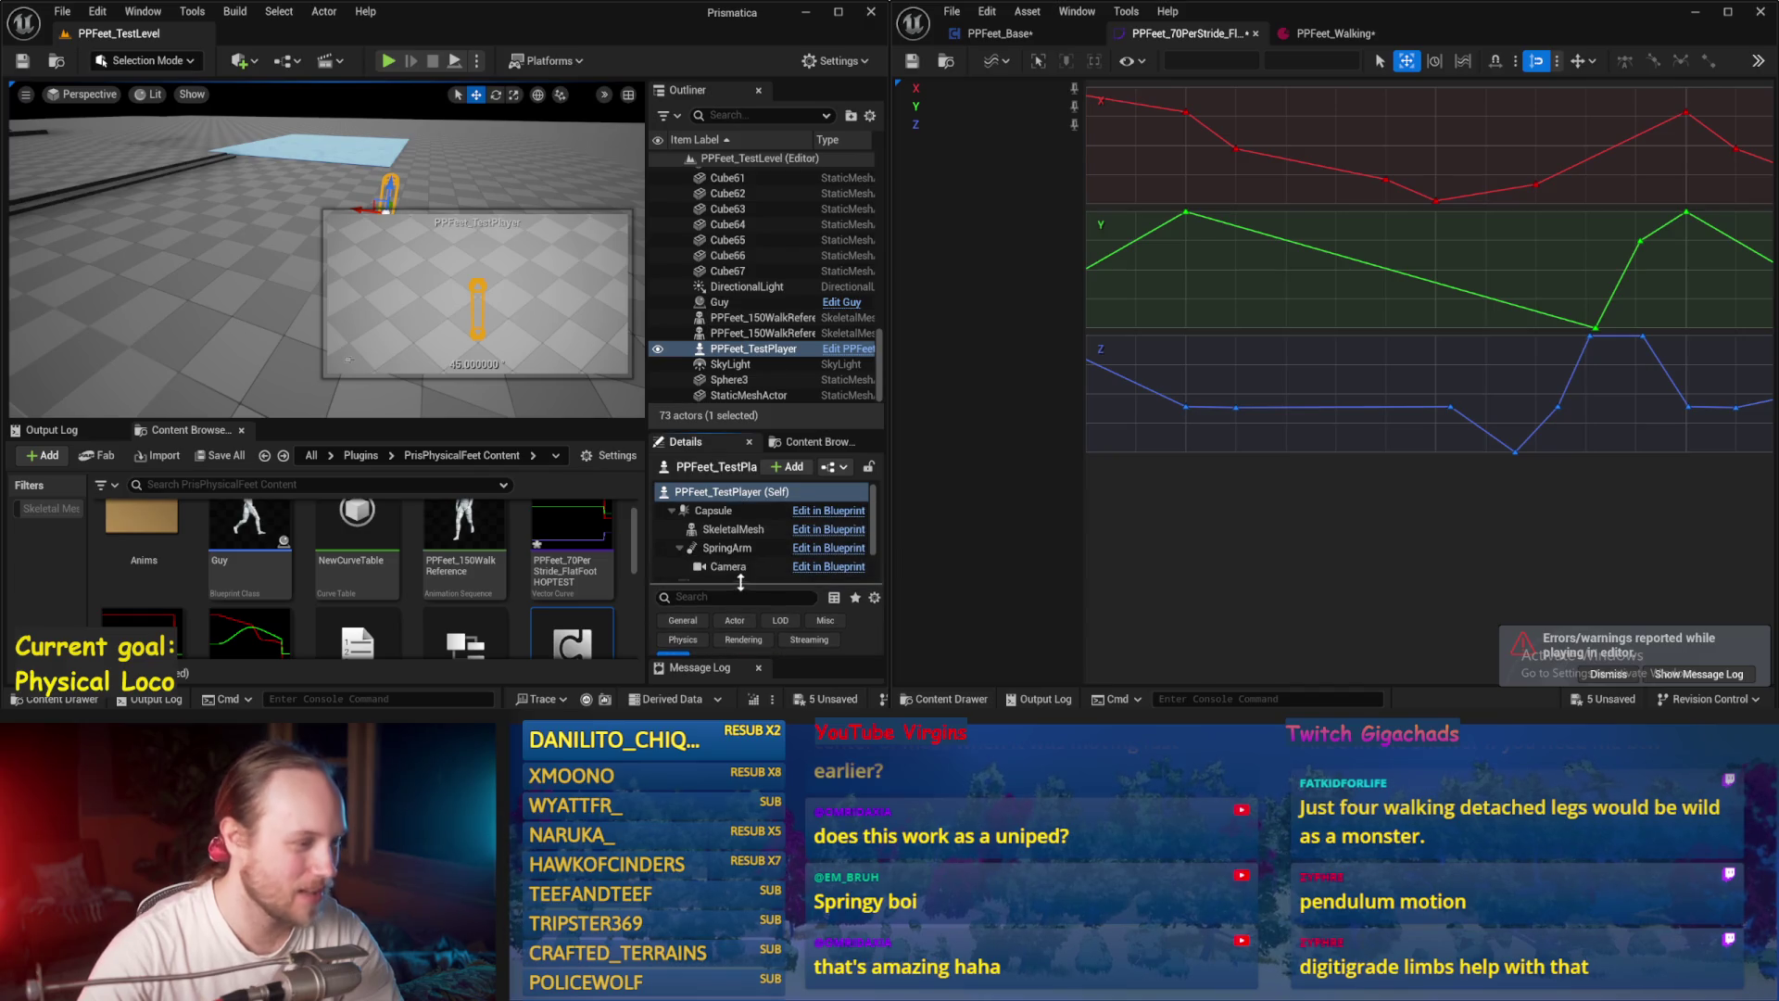
pyautogui.click(724, 536)
pyautogui.moveTo(738, 432)
pyautogui.mouseDown()
pyautogui.moveTo(738, 298)
pyautogui.moveTo(768, 182)
pyautogui.mouseUp()
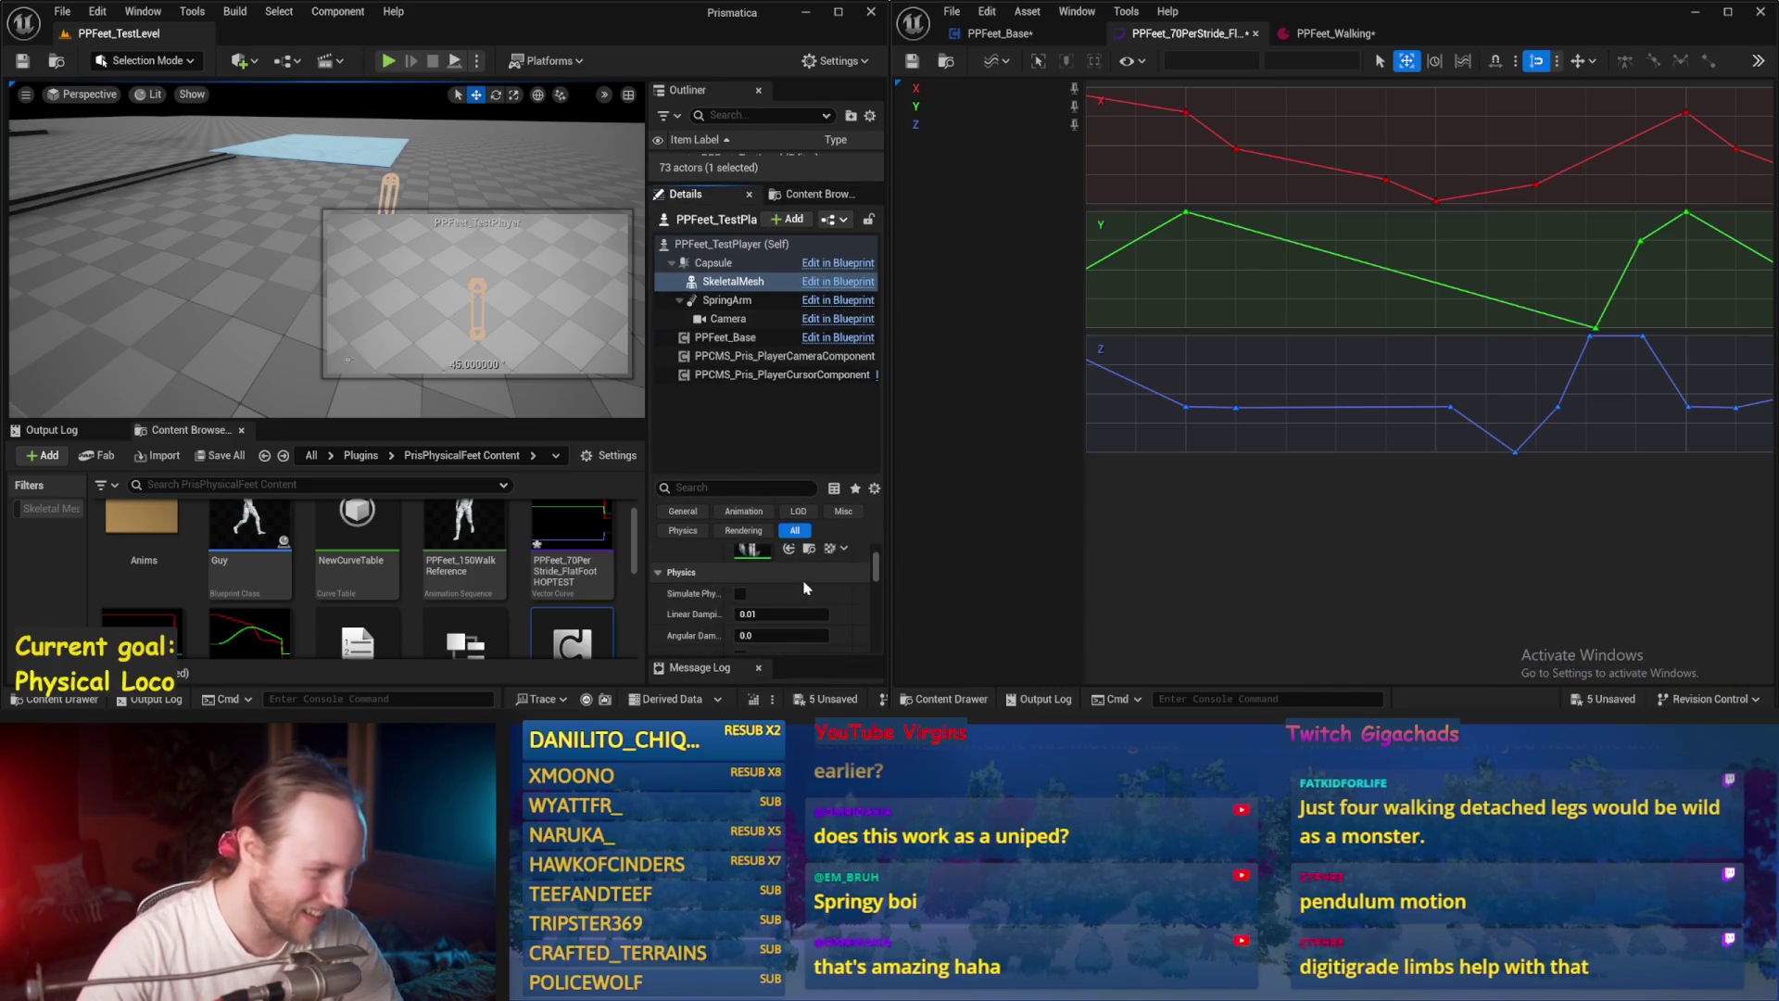
pyautogui.click(728, 300)
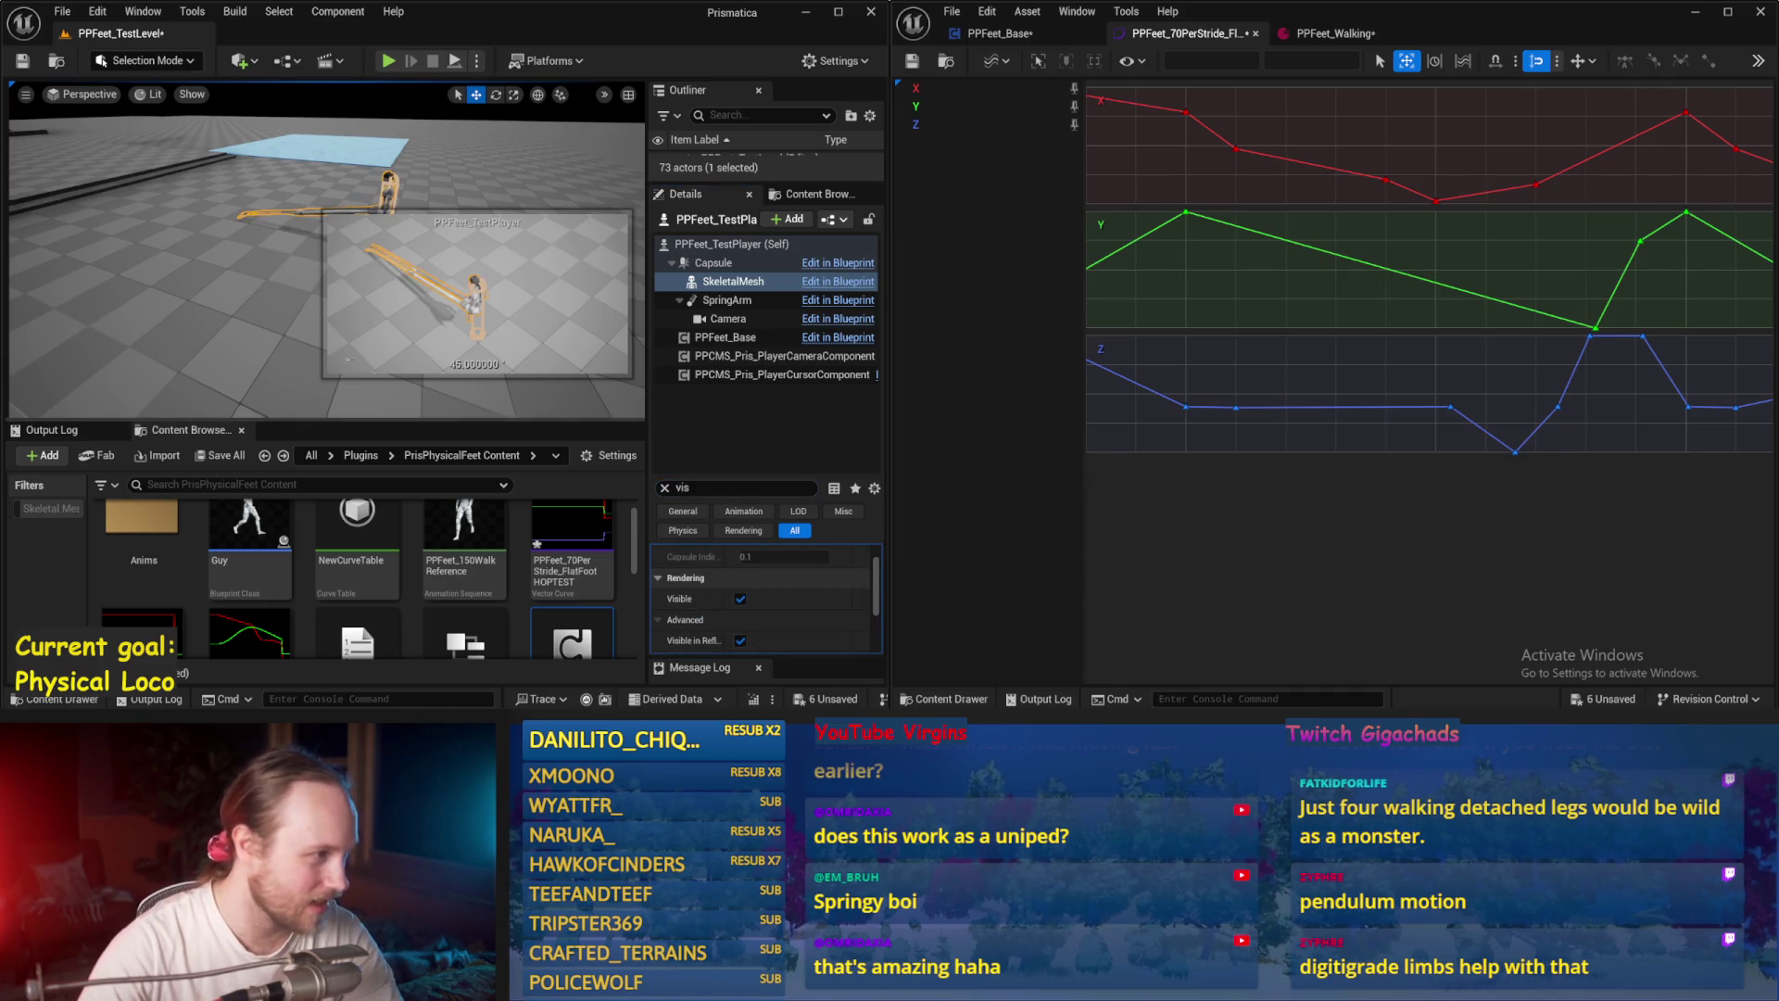
pyautogui.hotkey('alt', 'p')
pyautogui.press('F11')
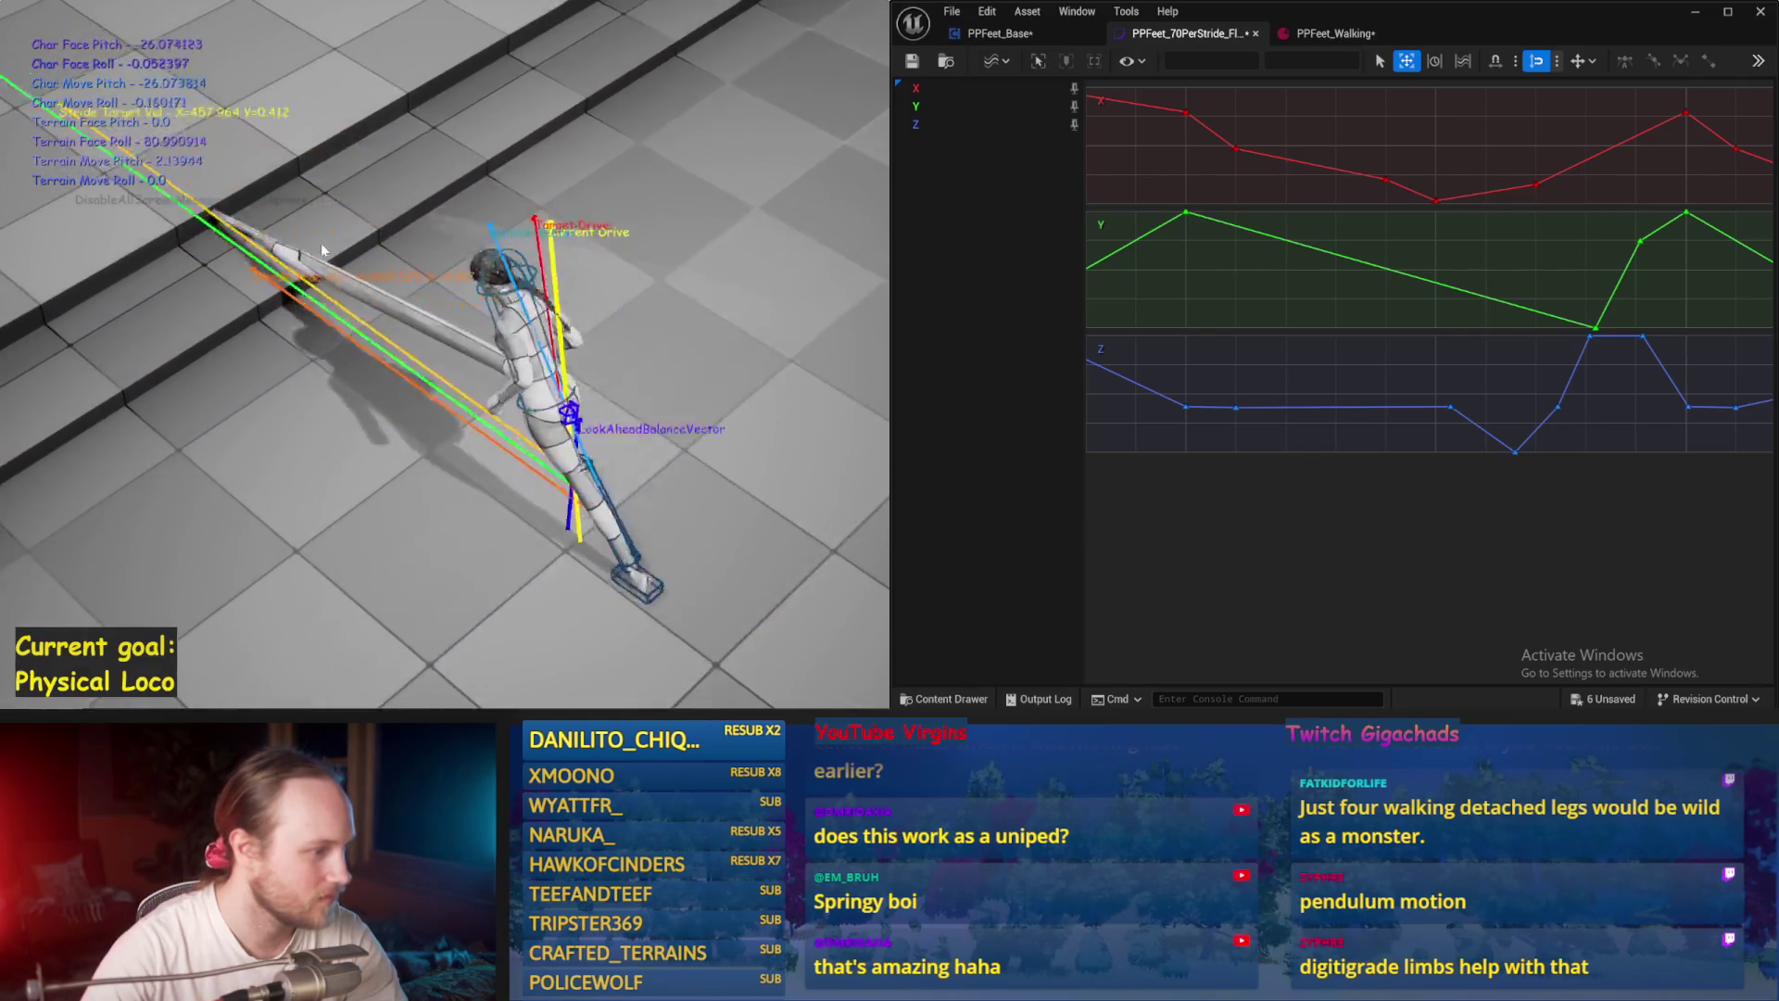
# Step: Stop the play-test and set Y-curve key tangents: two to Auto, one to a sharp corner
pyautogui.press('Escape')
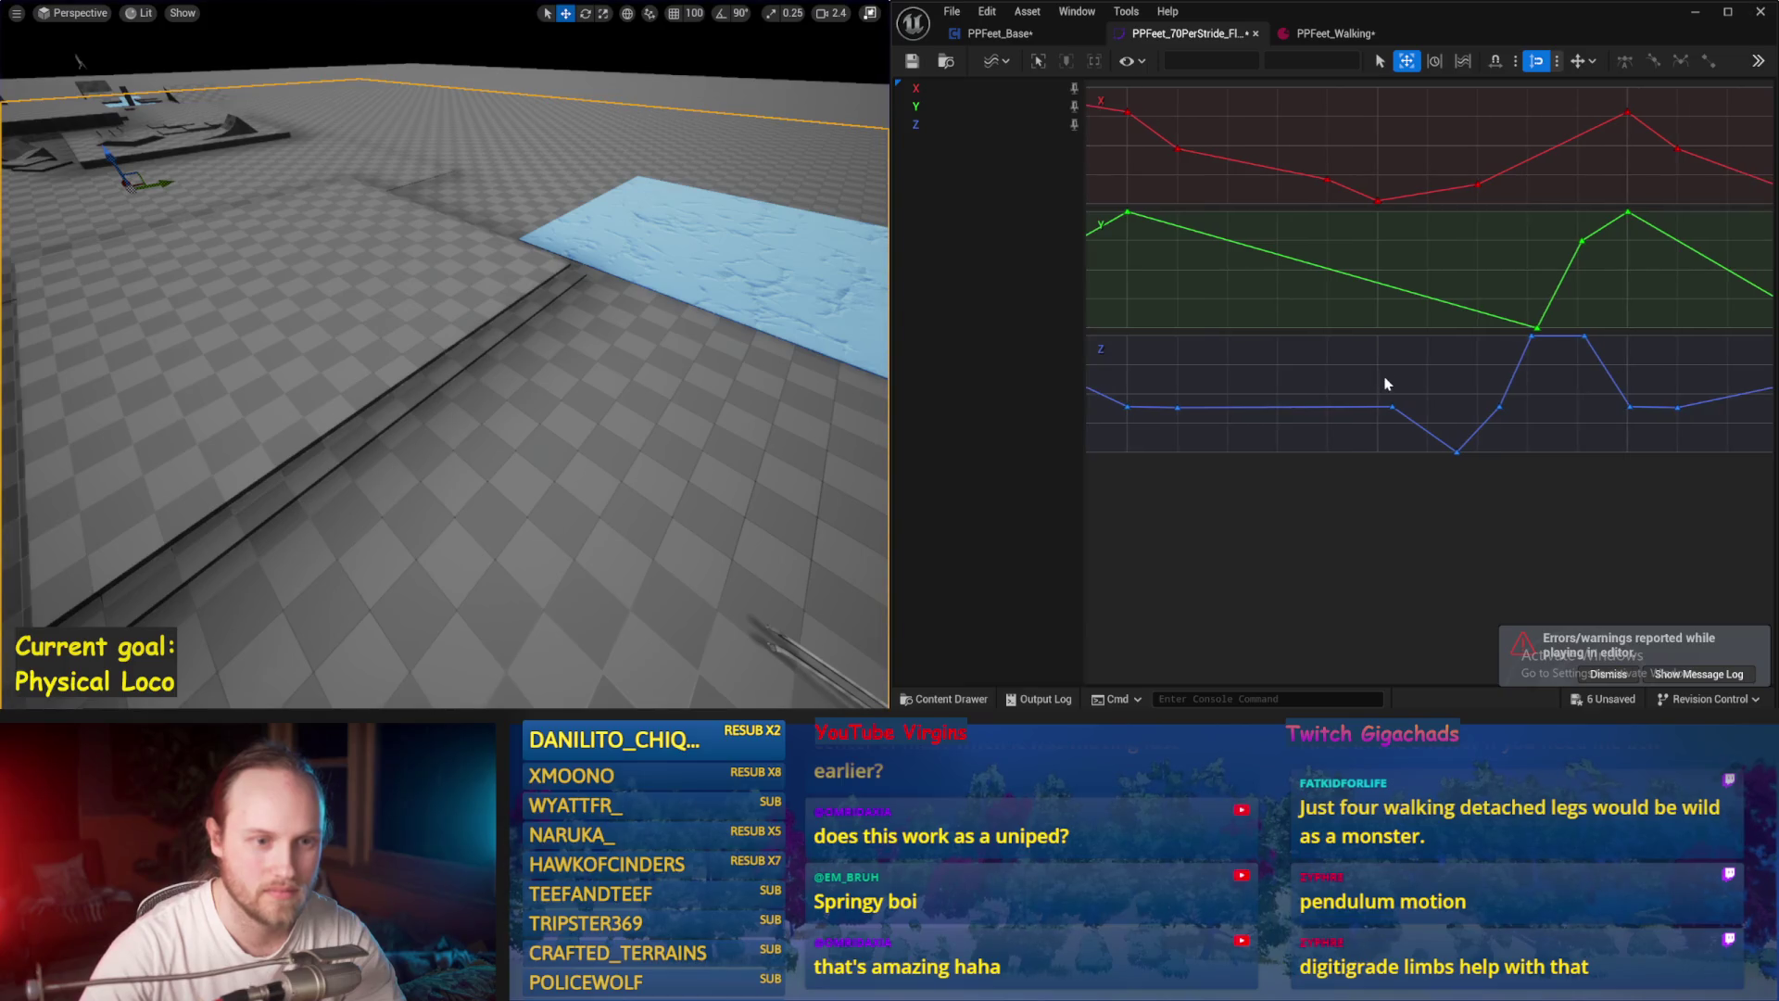
pyautogui.moveTo(1283, 382); pyautogui.dragTo(1335, 389)
pyautogui.moveTo(1391, 310); pyautogui.dragTo(1226, 307)
pyautogui.rightClick(1443, 244)
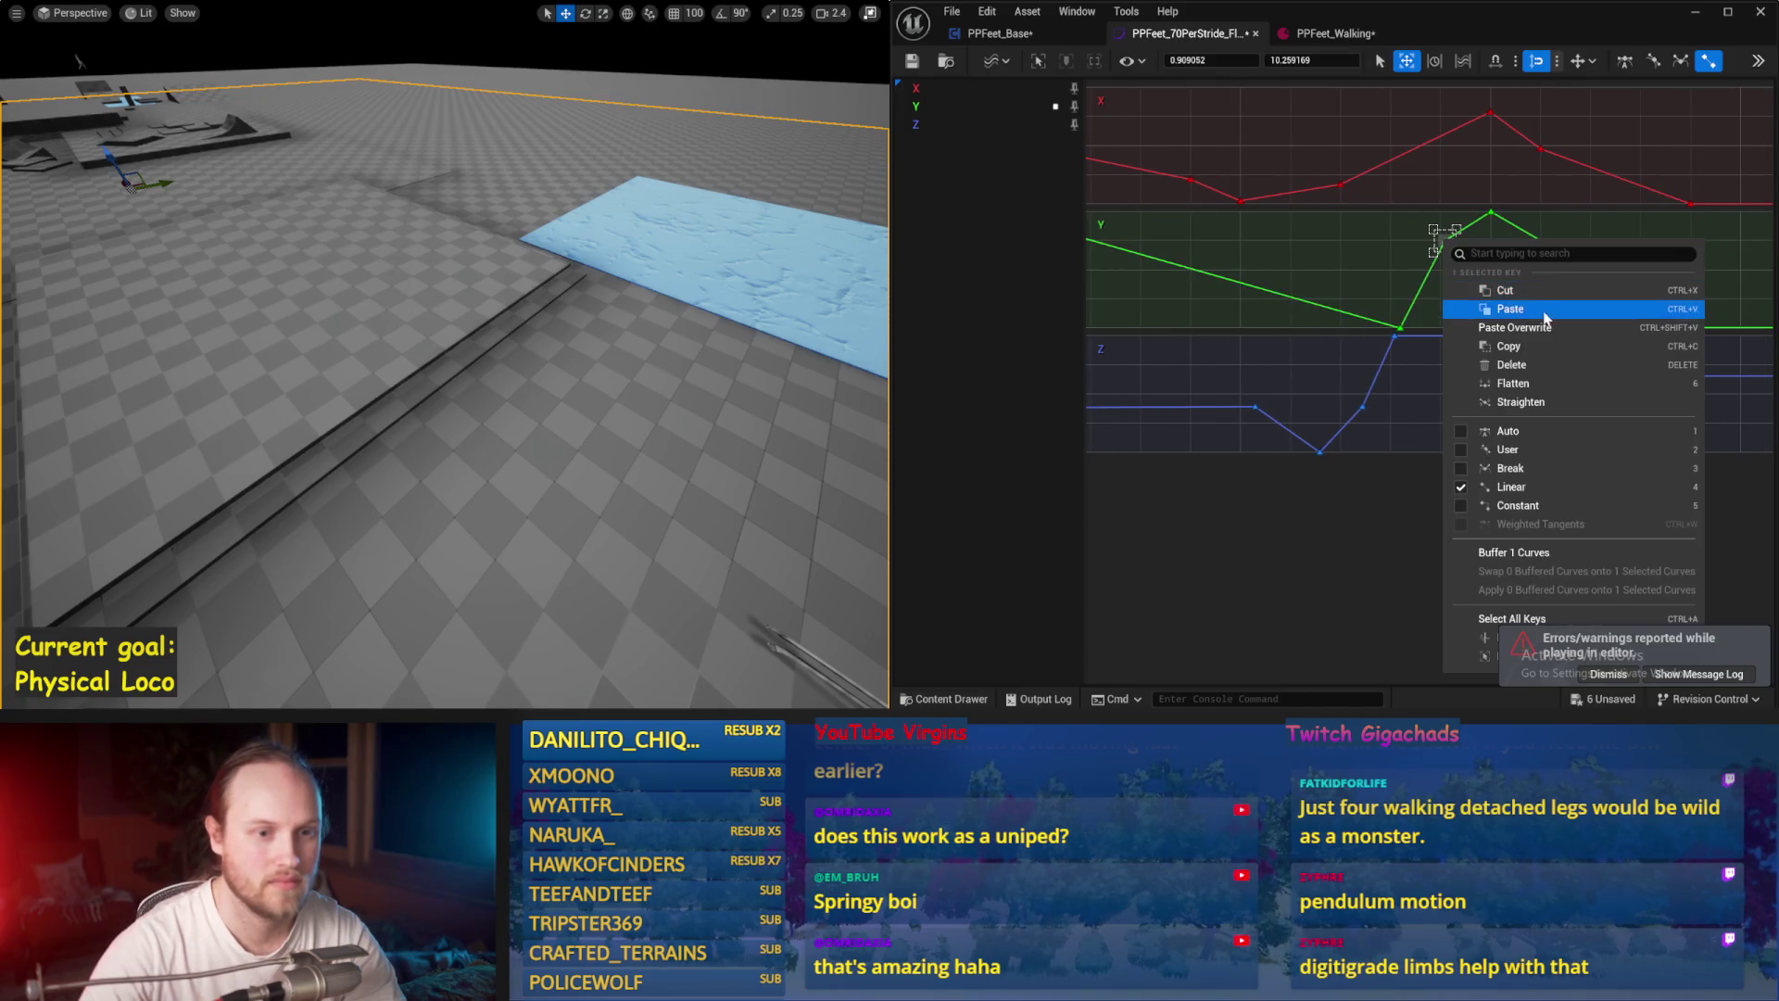
pyautogui.click(1536, 430)
pyautogui.rightClick(1471, 299)
pyautogui.press('Escape')
pyautogui.rightClick(1401, 329)
pyautogui.click(1477, 472)
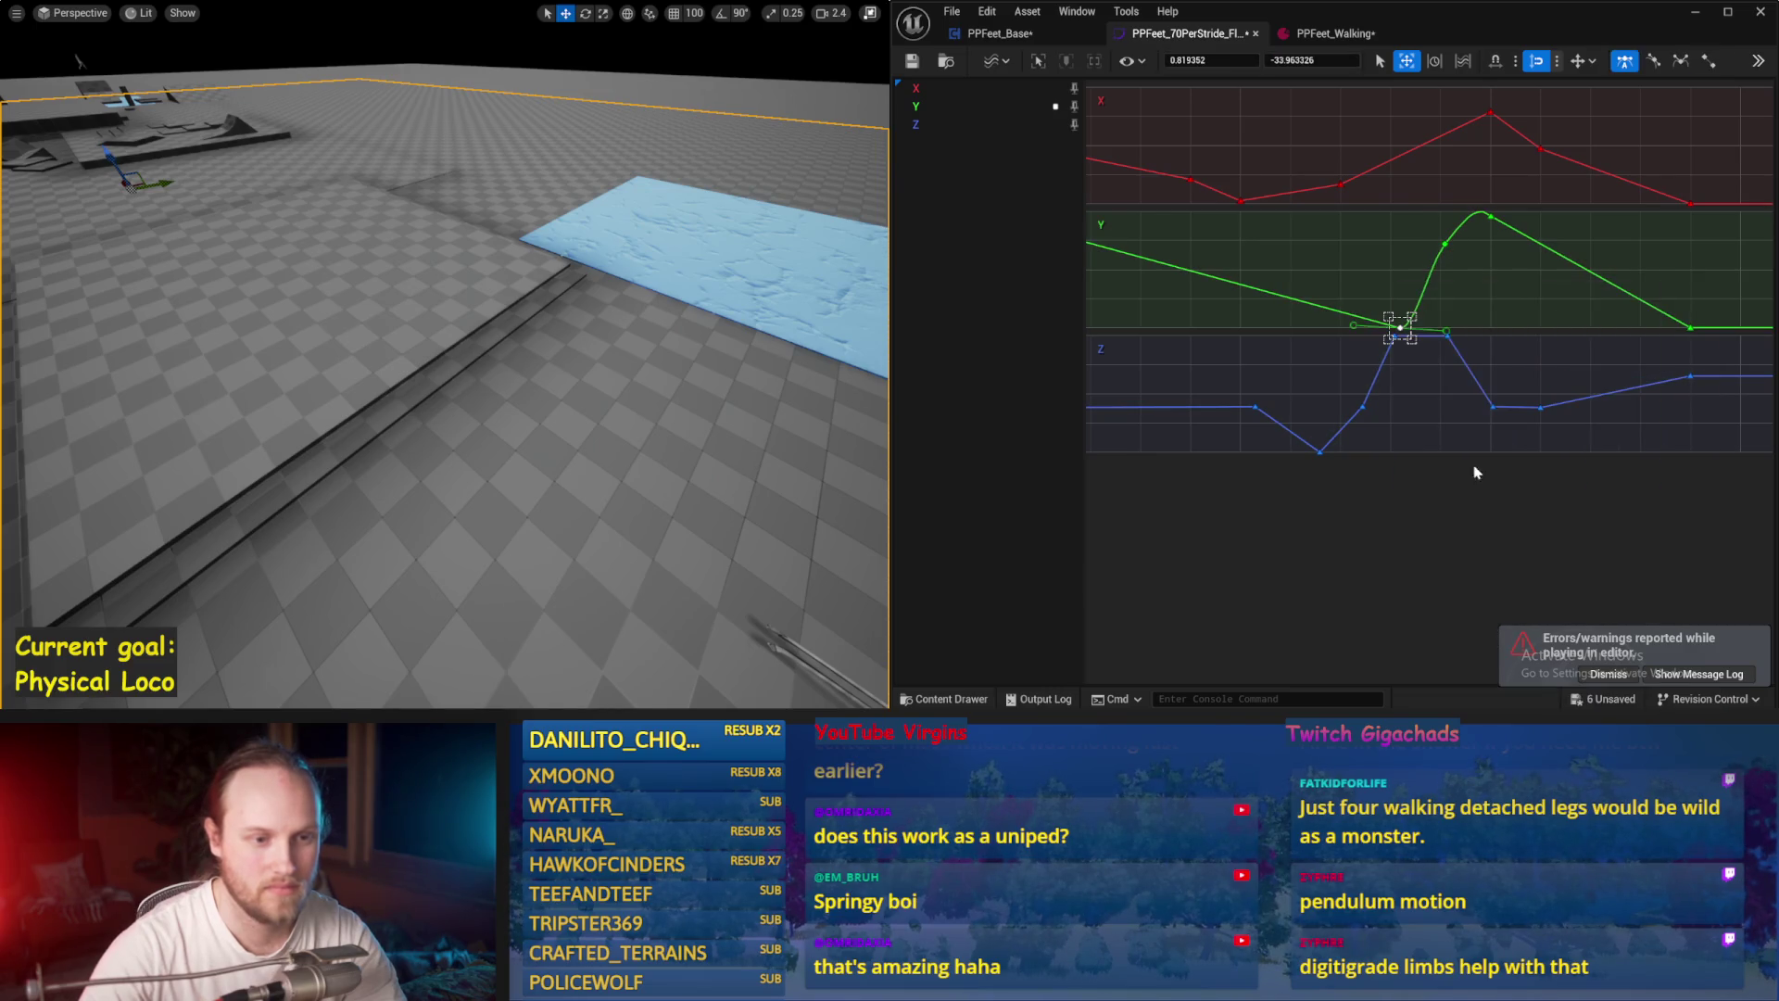
pyautogui.rightClick(1390, 290)
pyautogui.click(1445, 491)
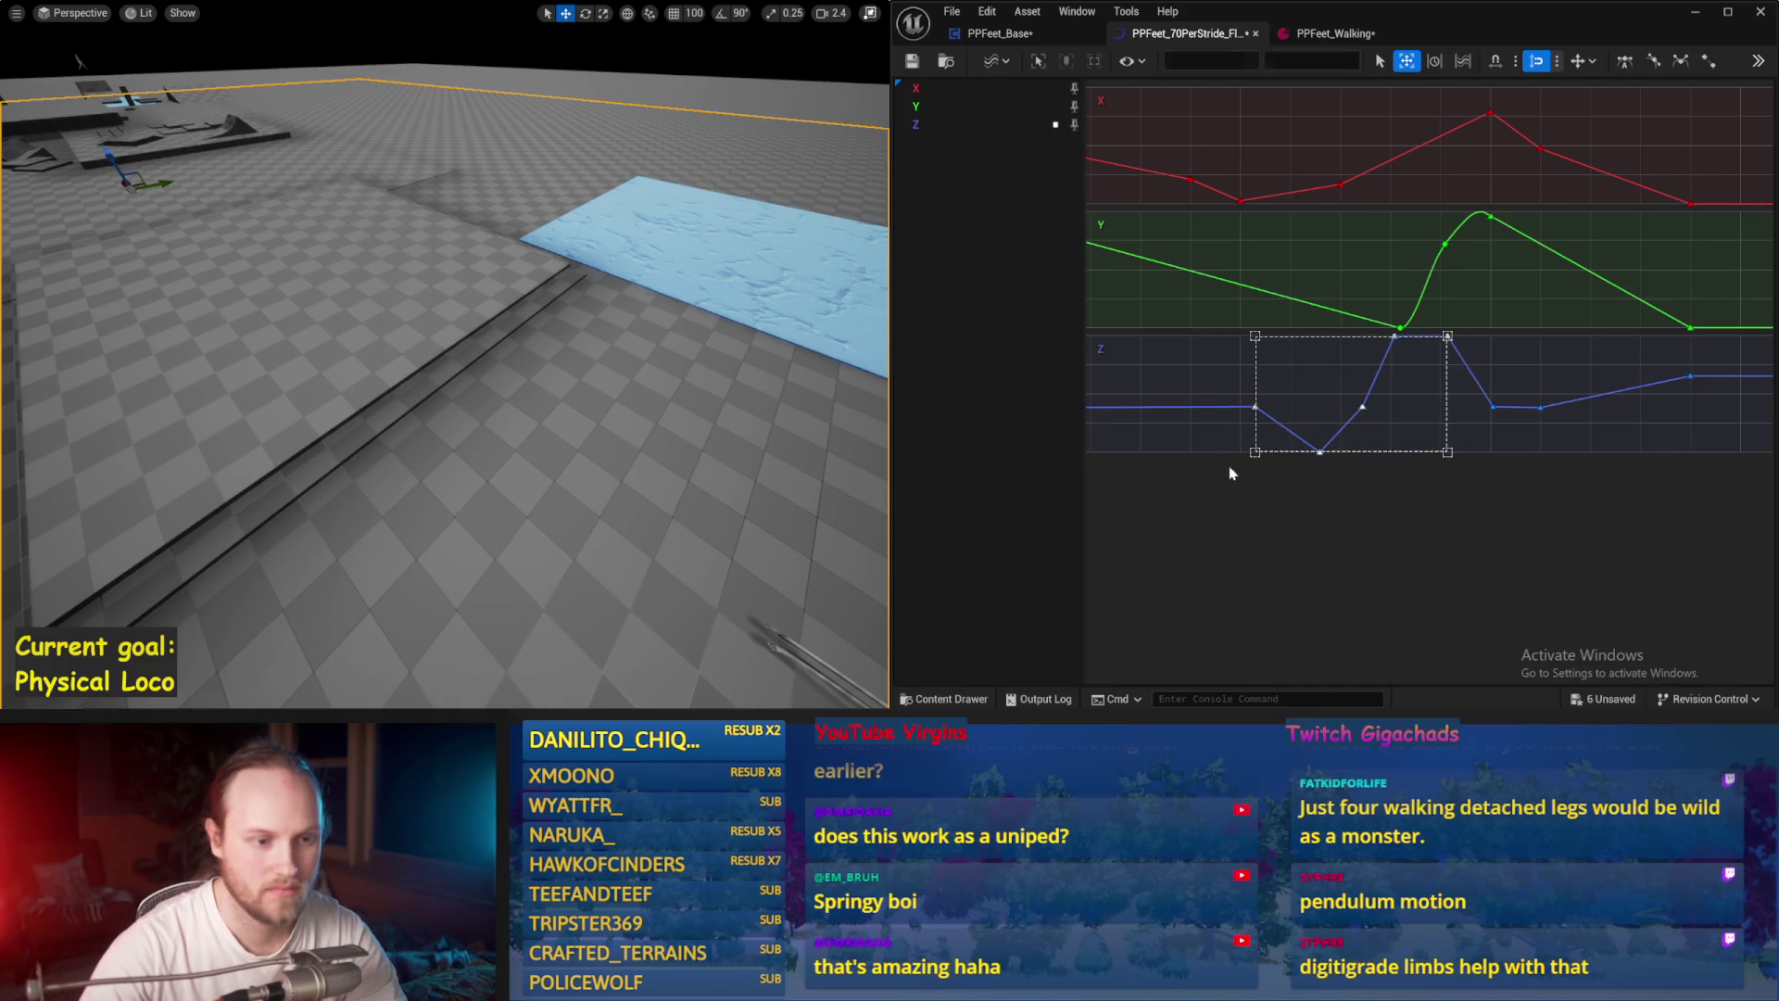
# Step: Set the Z-curve keys around the dip to Auto interpolation and start a play-test
pyautogui.moveTo(1229, 467); pyautogui.dragTo(1229, 467)
pyautogui.rightClick(1320, 451)
pyautogui.click(1397, 477)
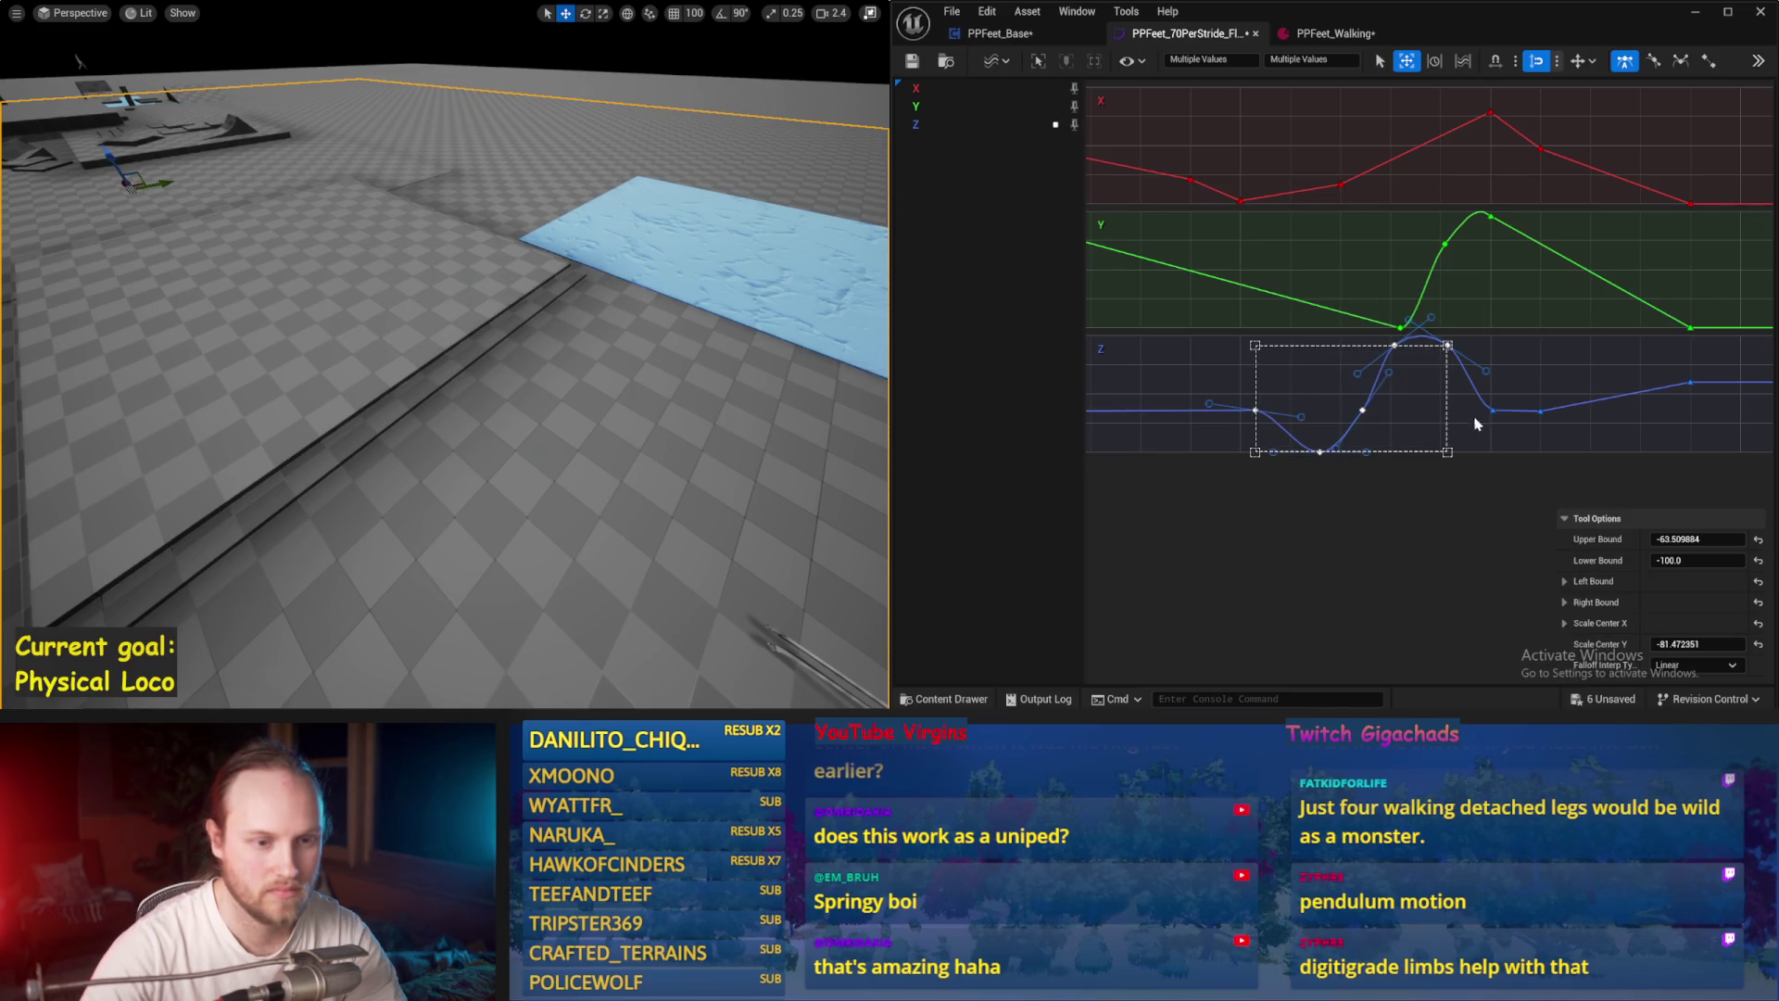
pyautogui.hotkey('alt', 'p')
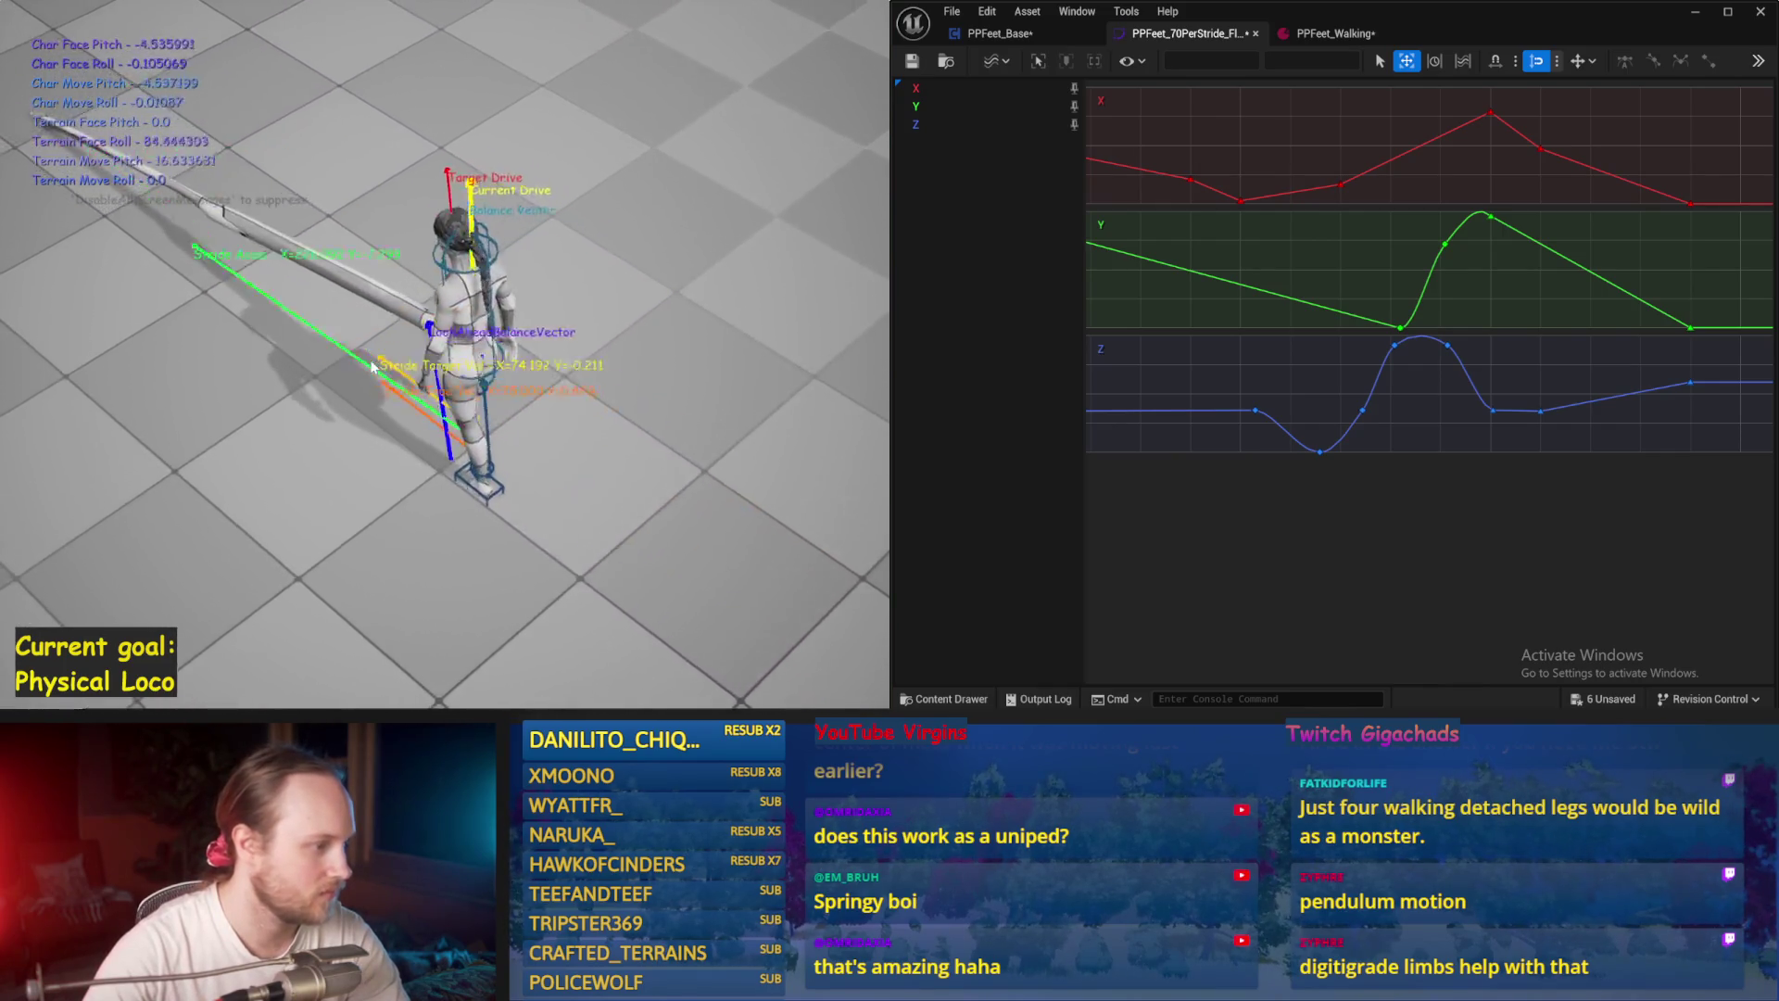
# Step: Play-test the walk five more times while adjusting the pre-dip Z key toward -80
pyautogui.press('Escape')
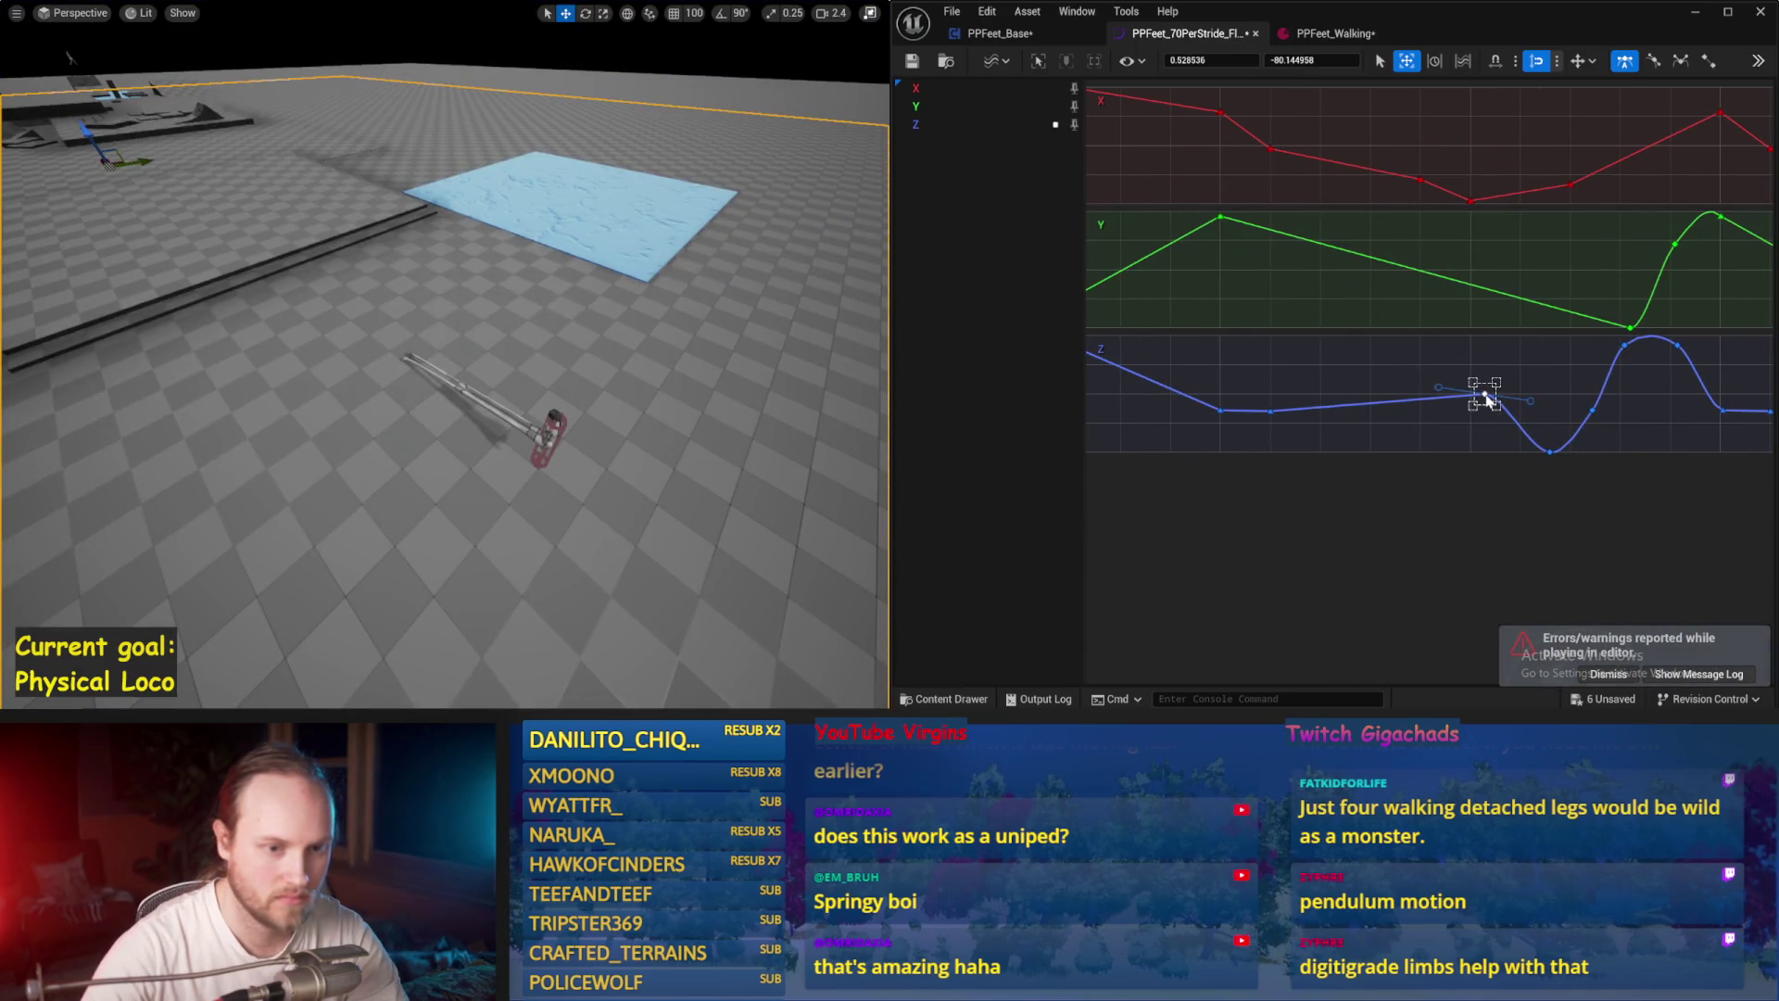
pyautogui.hotkey('alt', 'p')
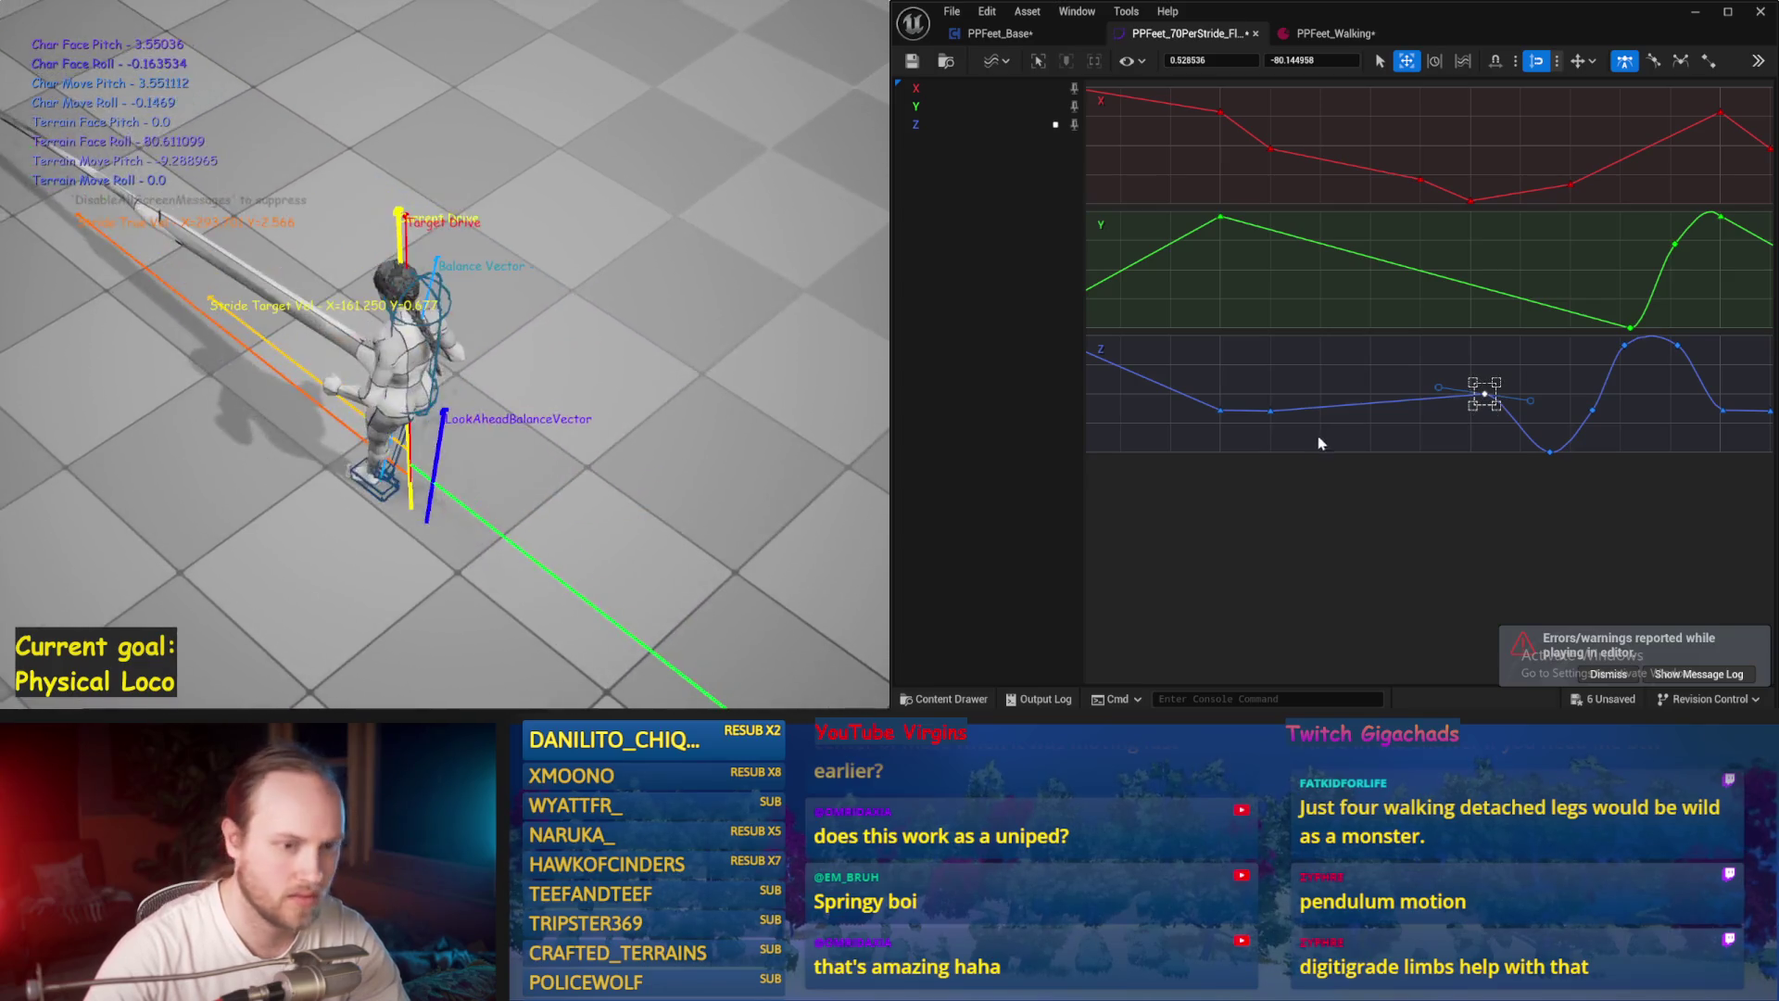
pyautogui.press('Escape')
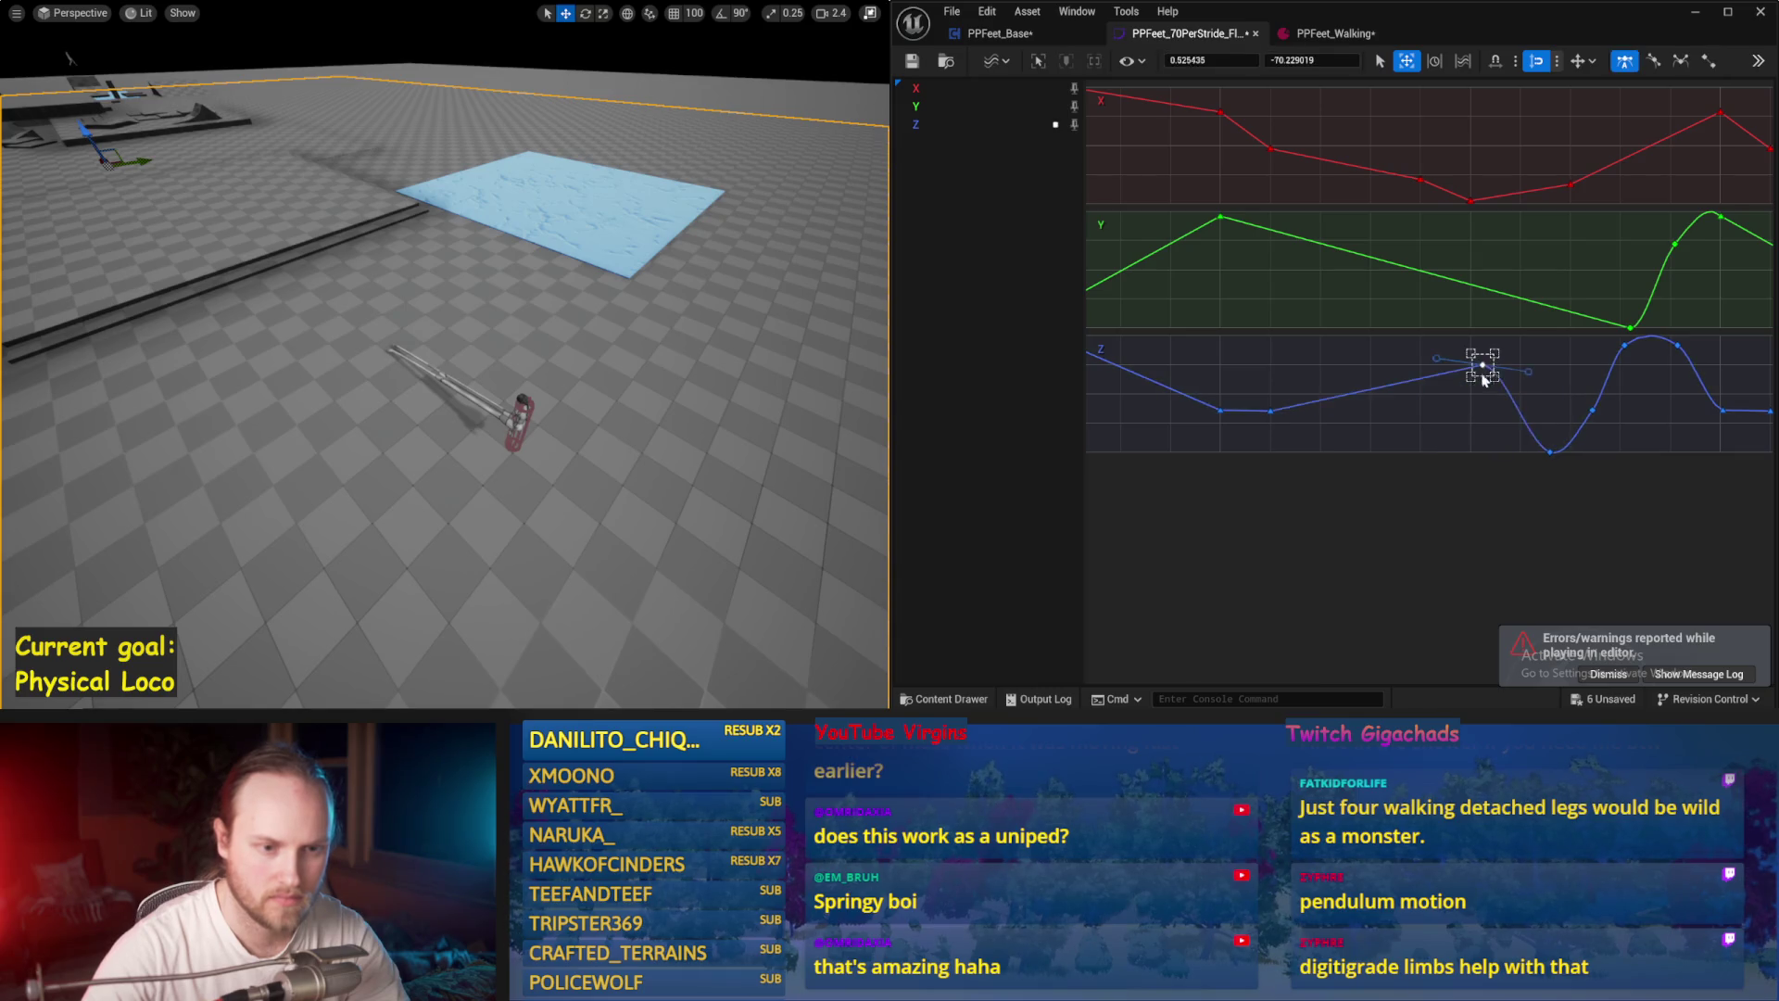
pyautogui.hotkey('alt', 'p')
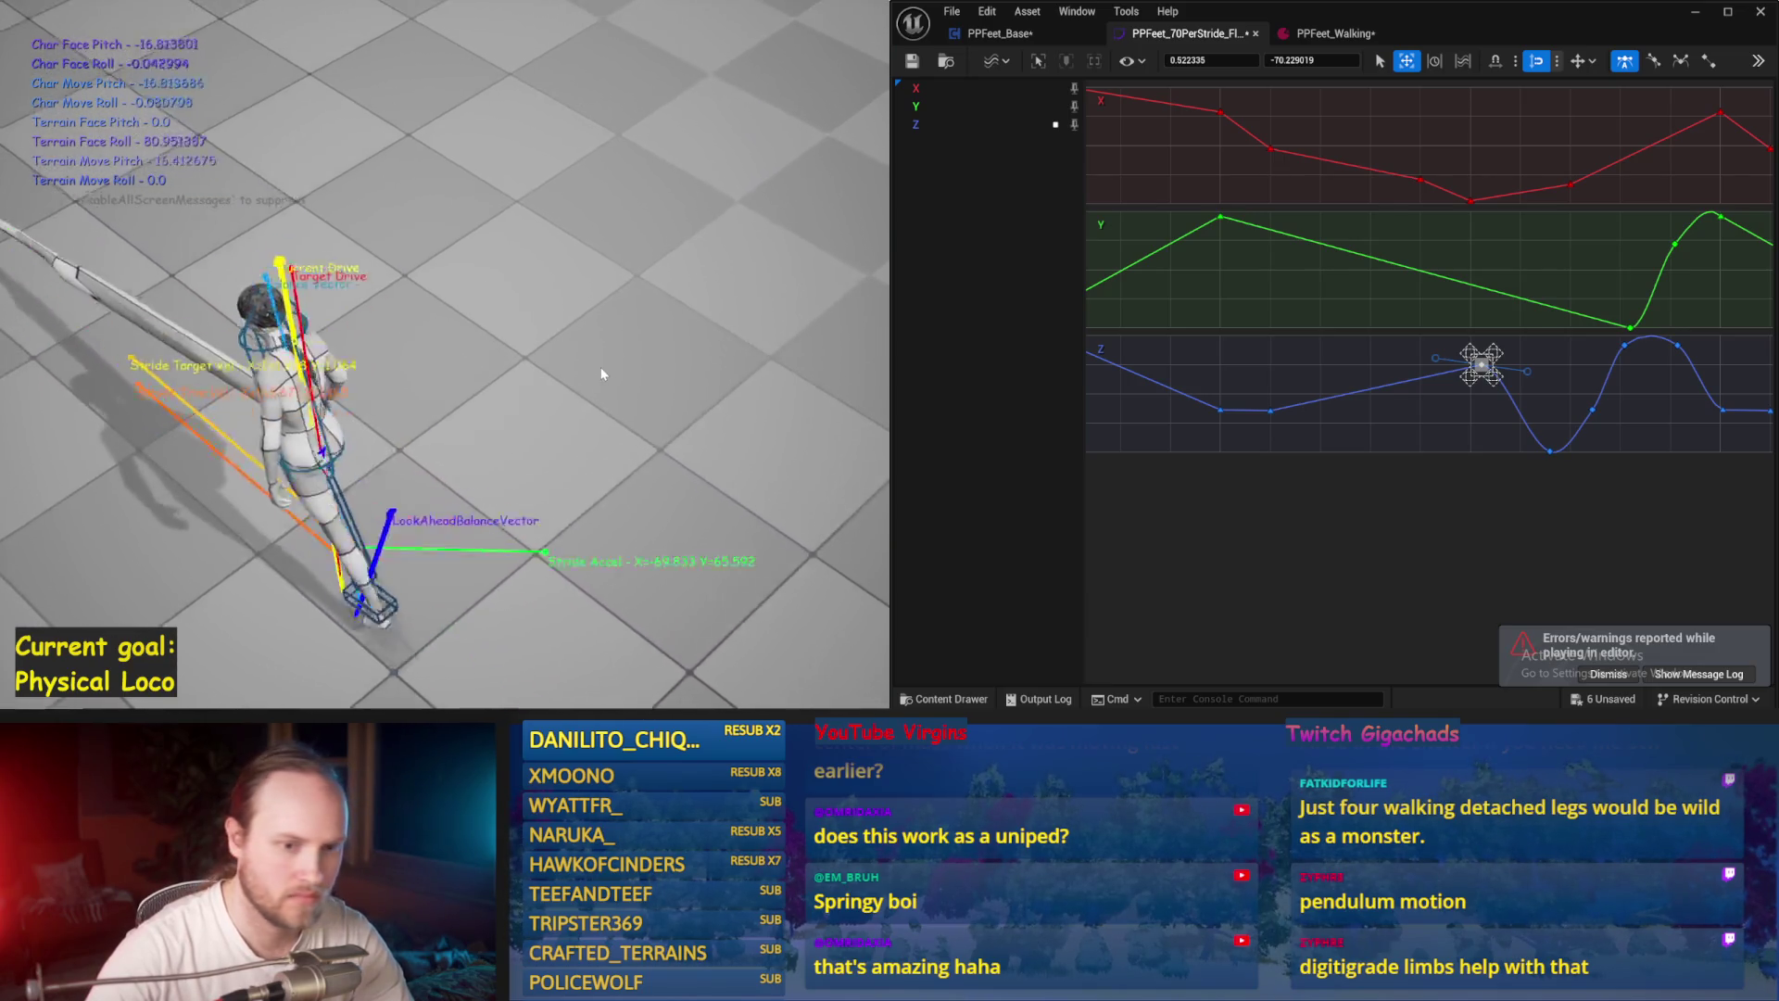
pyautogui.press('Escape')
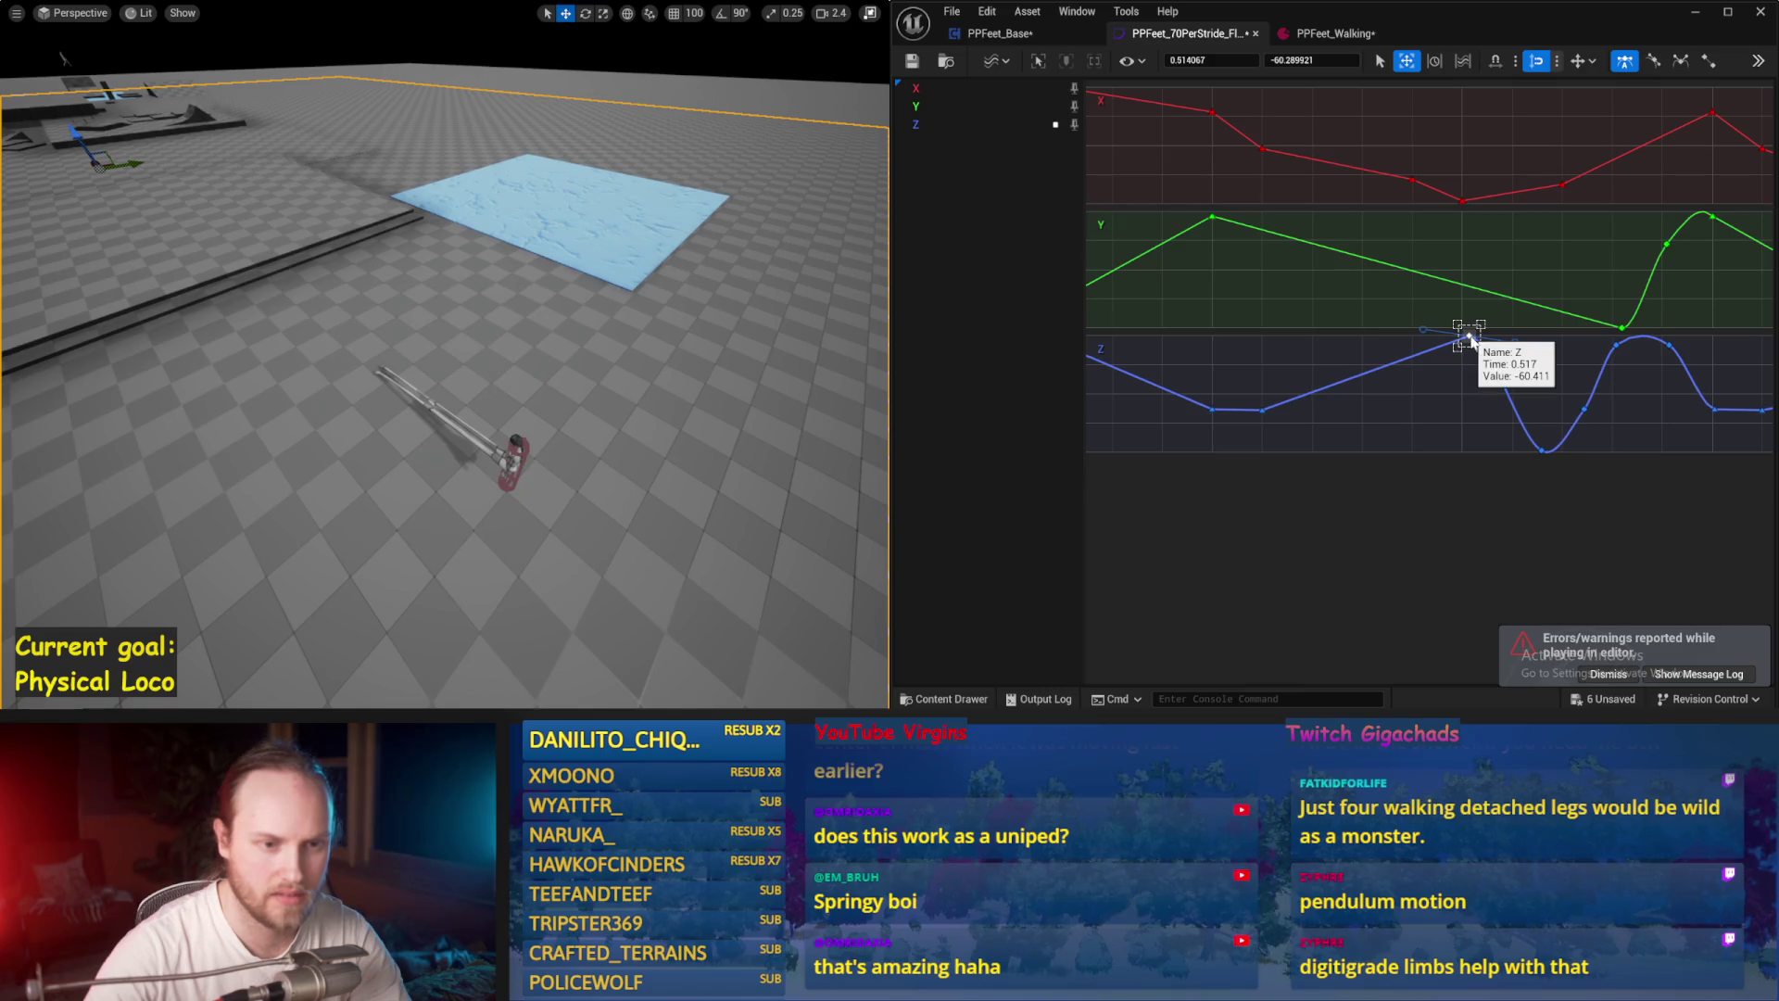
pyautogui.hotkey('alt', 'p')
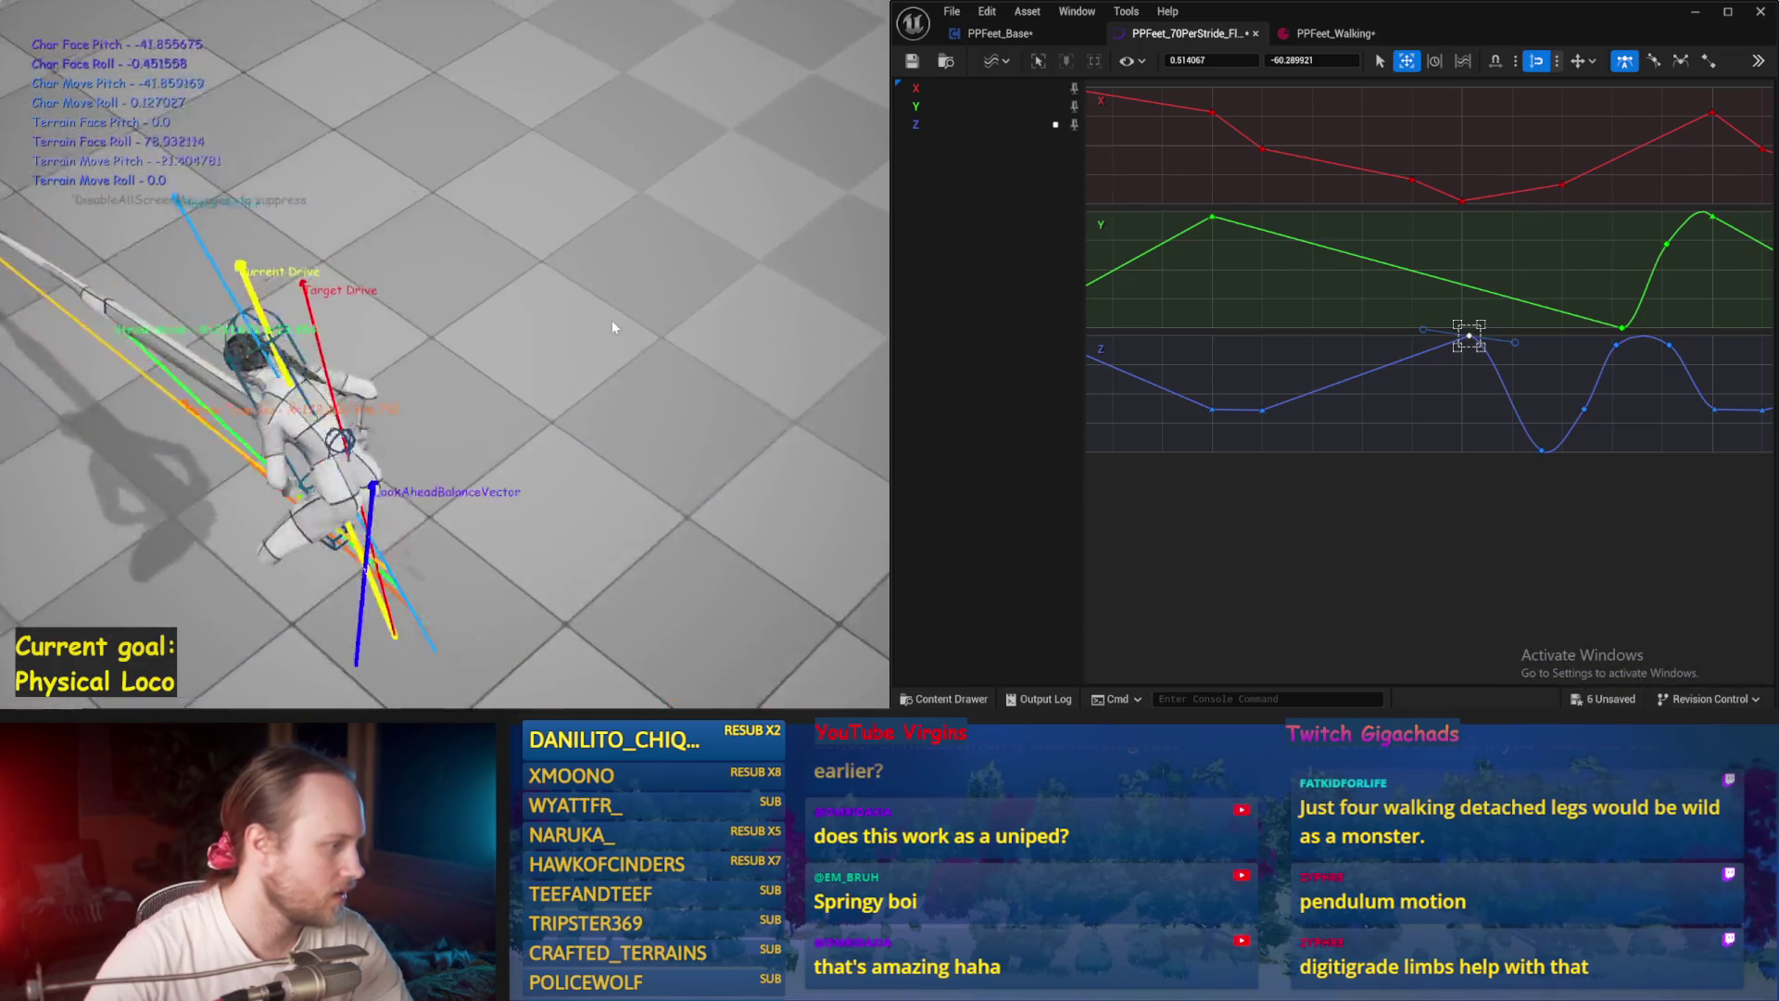
pyautogui.press('Escape')
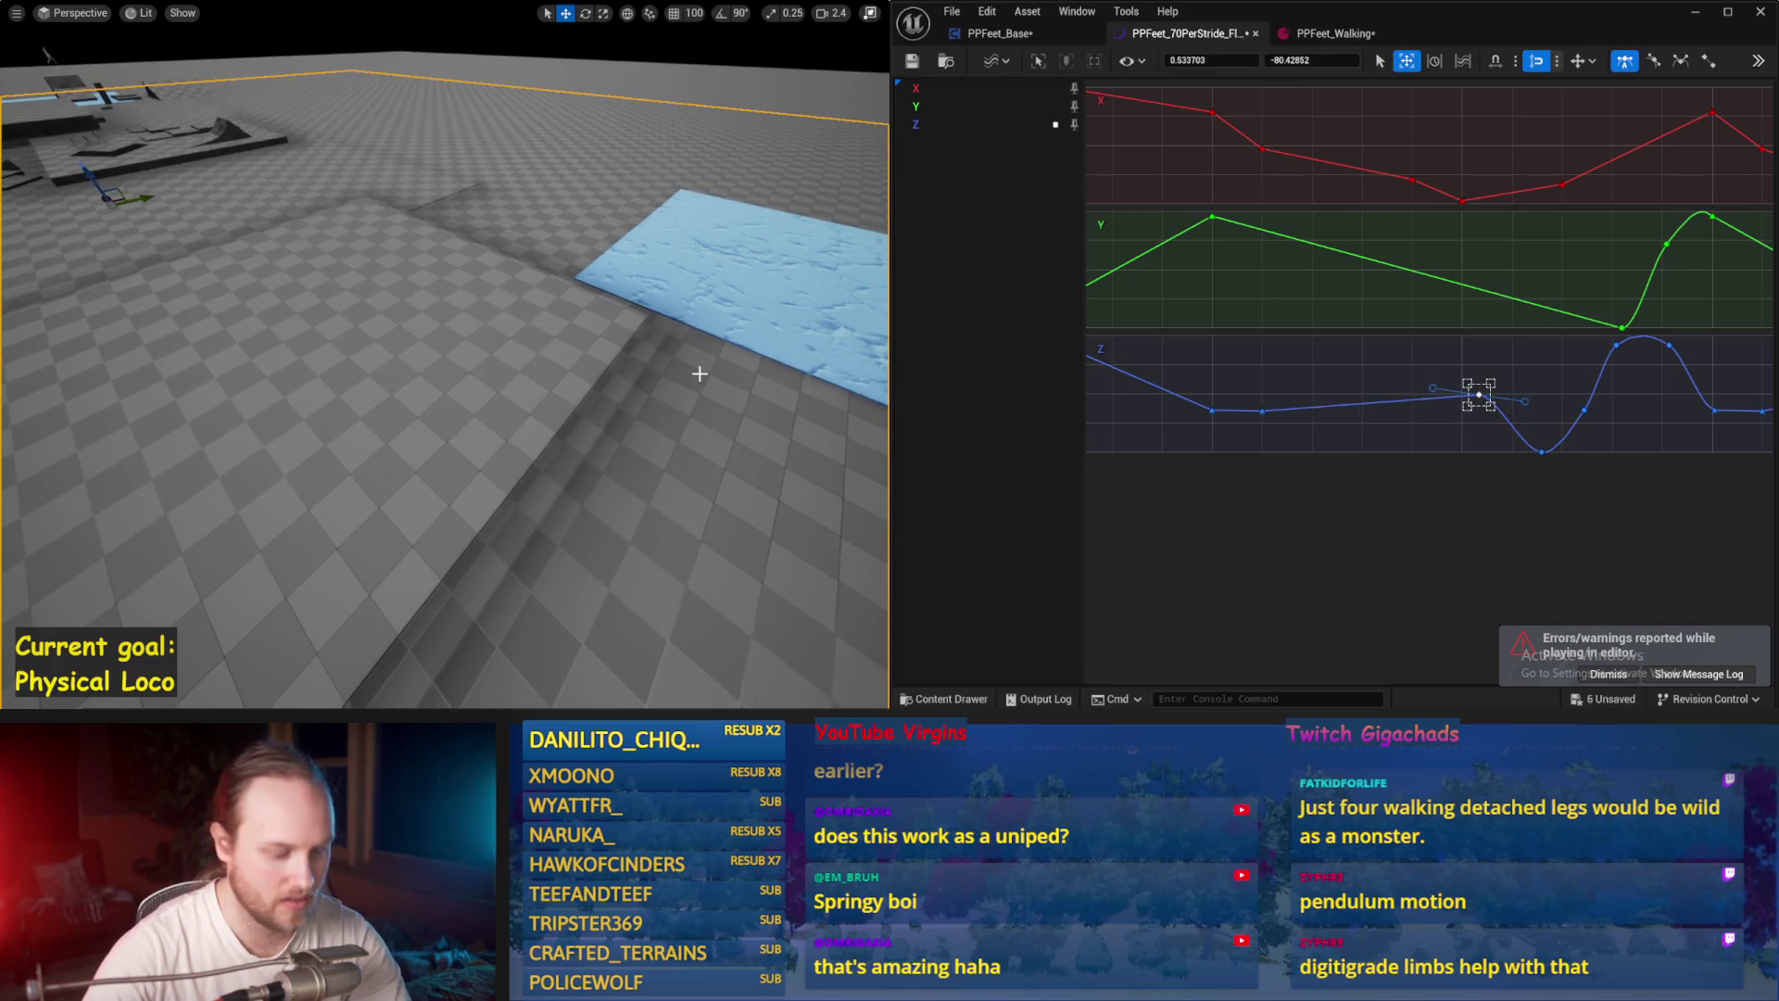
pyautogui.hotkey('alt', 'p')
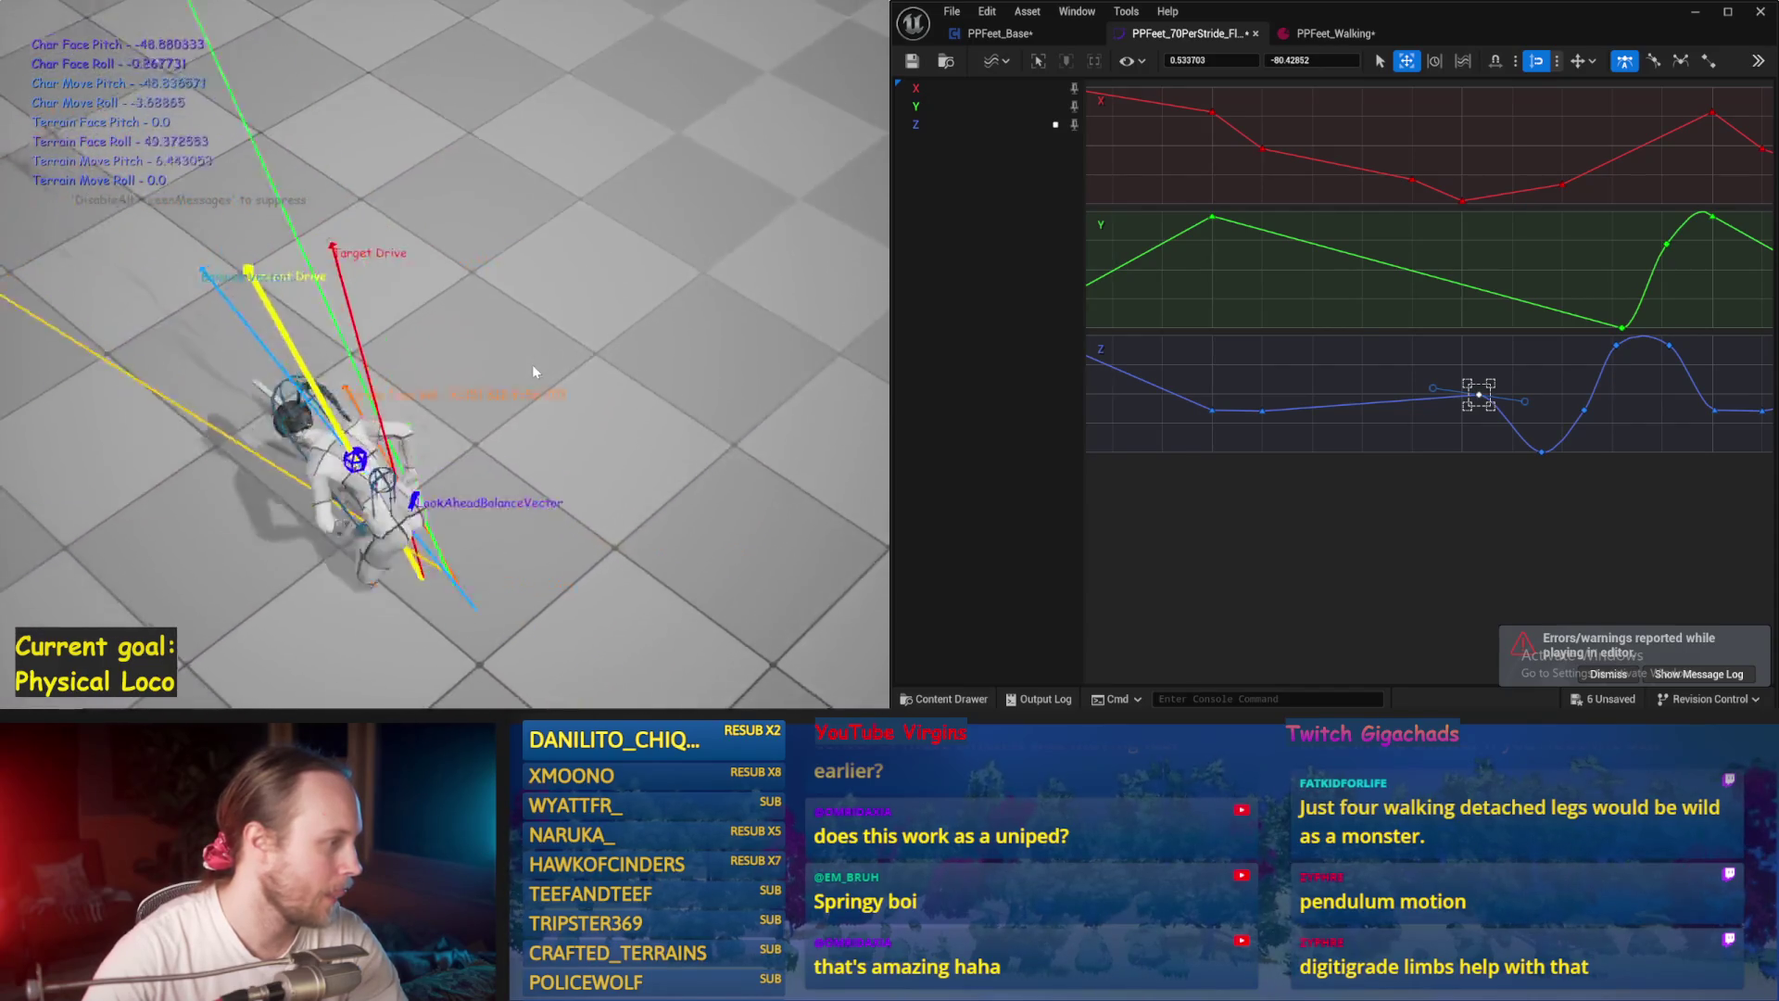
pyautogui.press('Escape')
pyautogui.hotkey('alt', 'p')
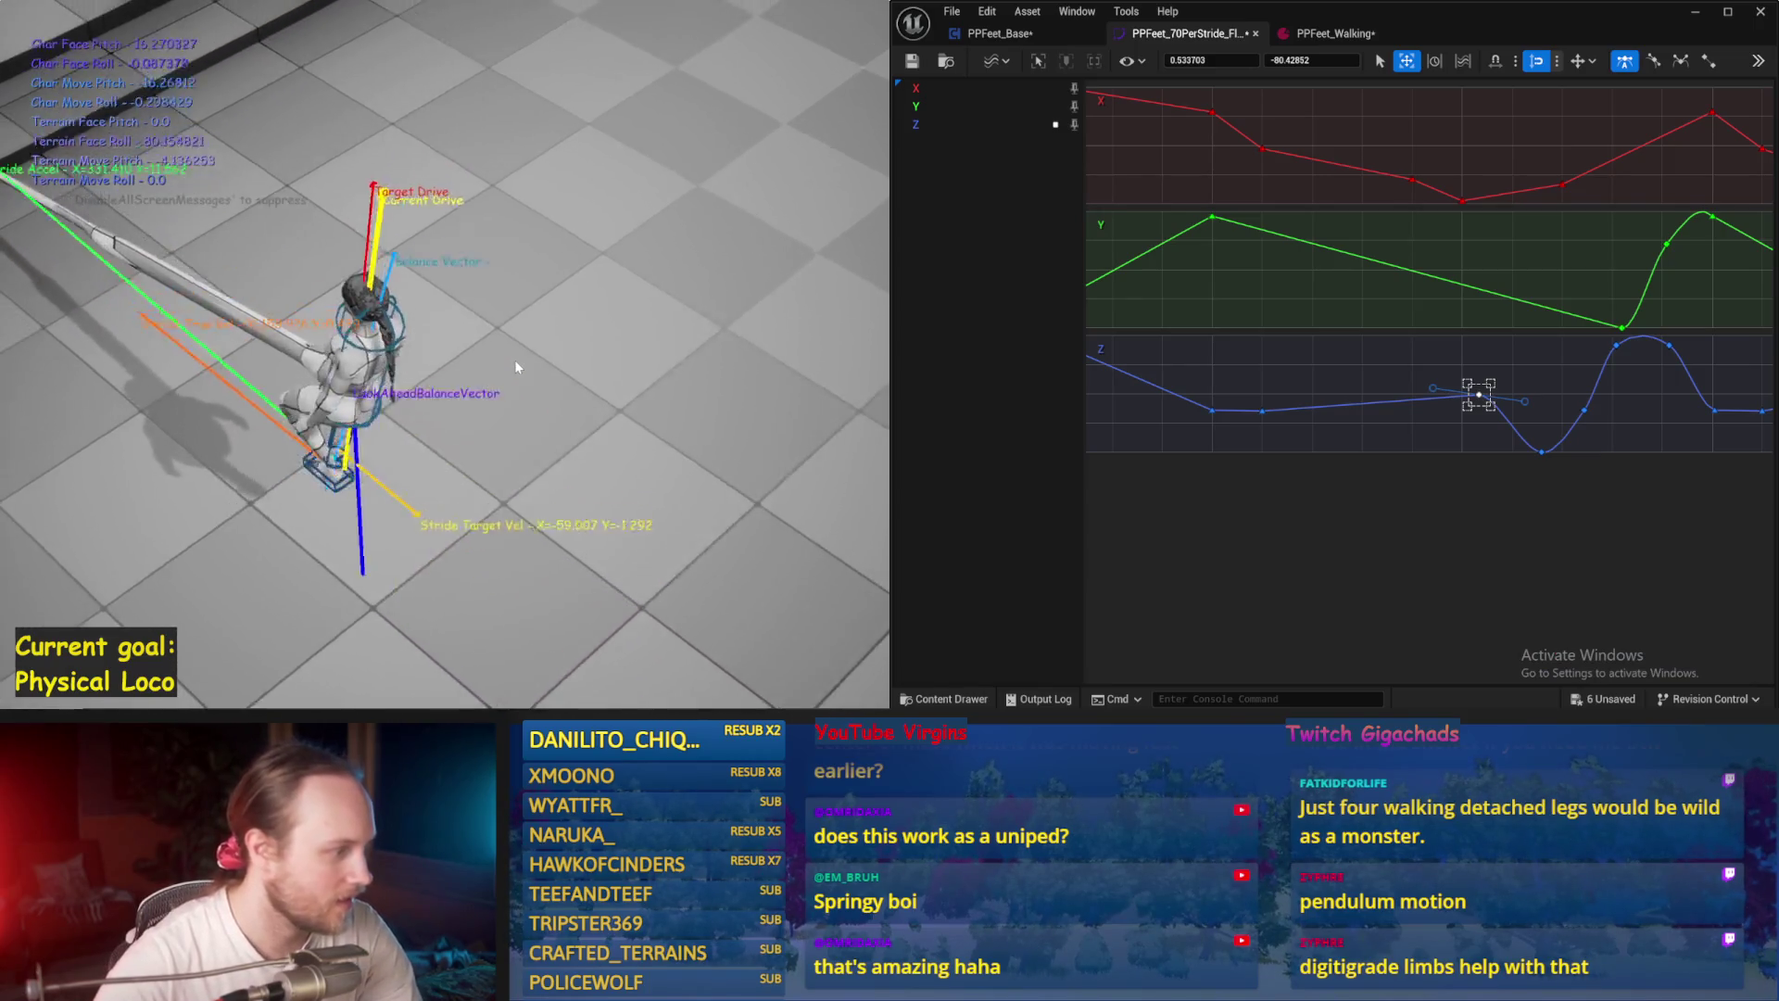
pyautogui.press('Escape')
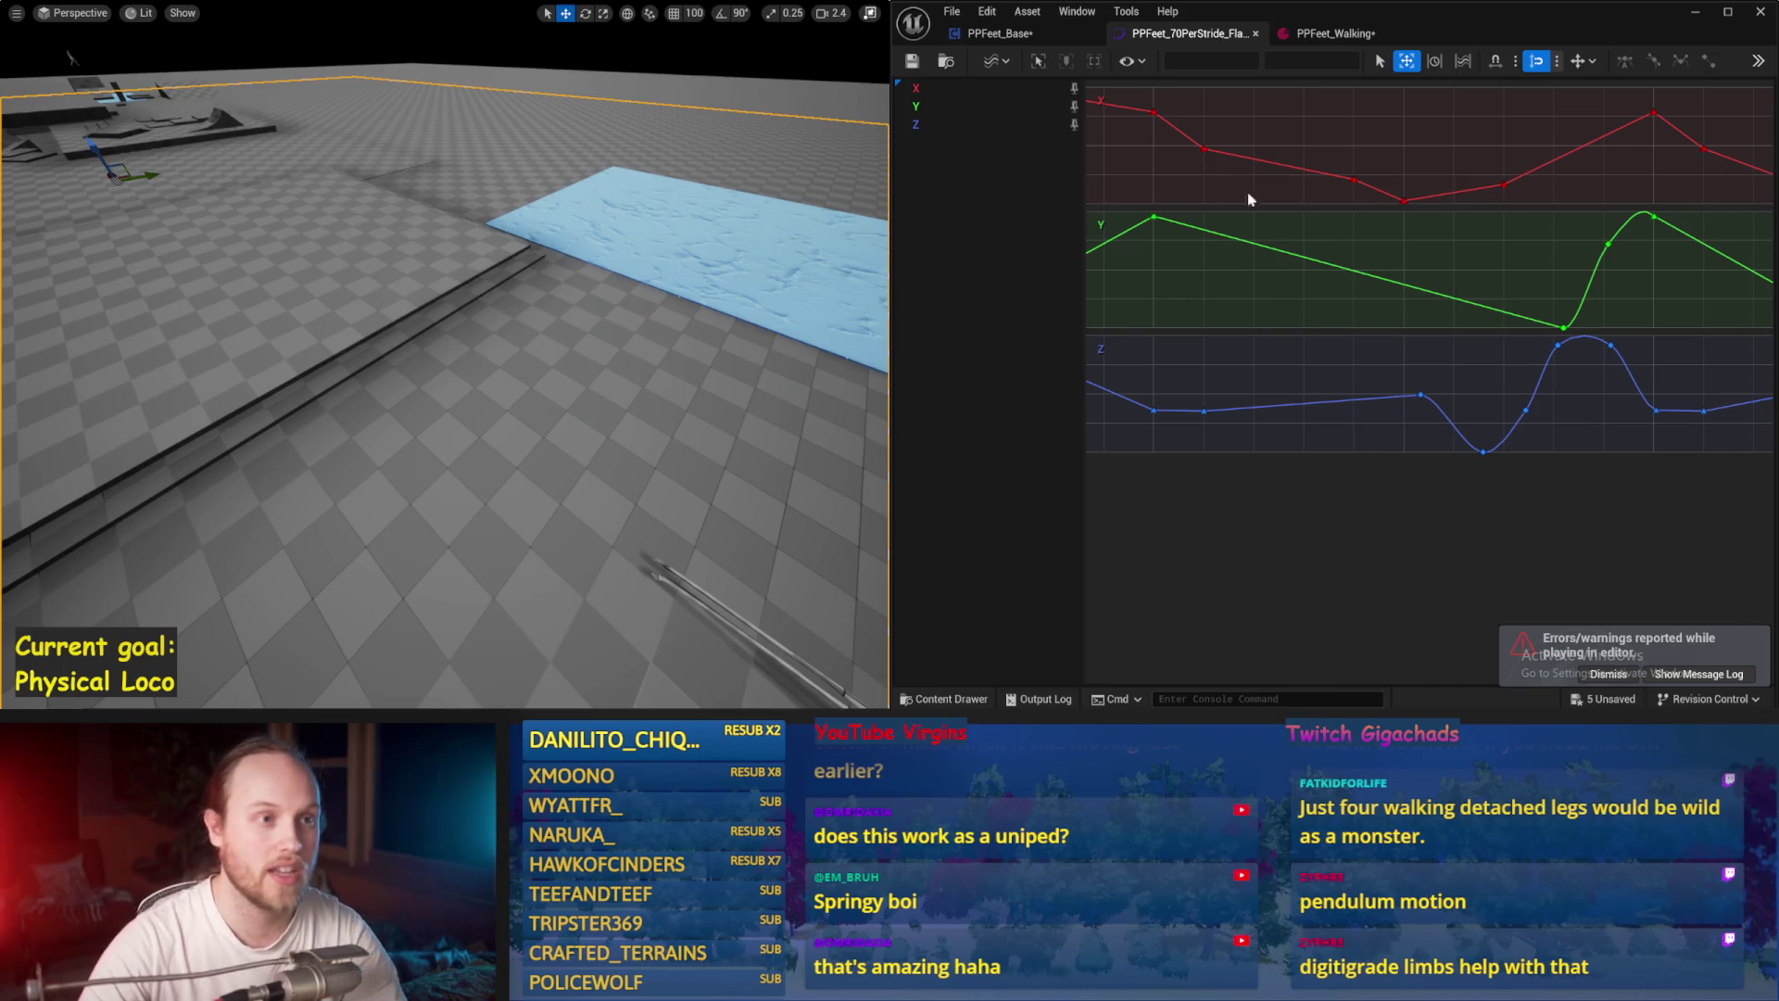
# Step: Set PPFeet_Walking's Stride Curve to PPFeet_70PerStride_FlatFootTesting, then save the PPFeet_Base blueprint
pyautogui.click(1335, 33)
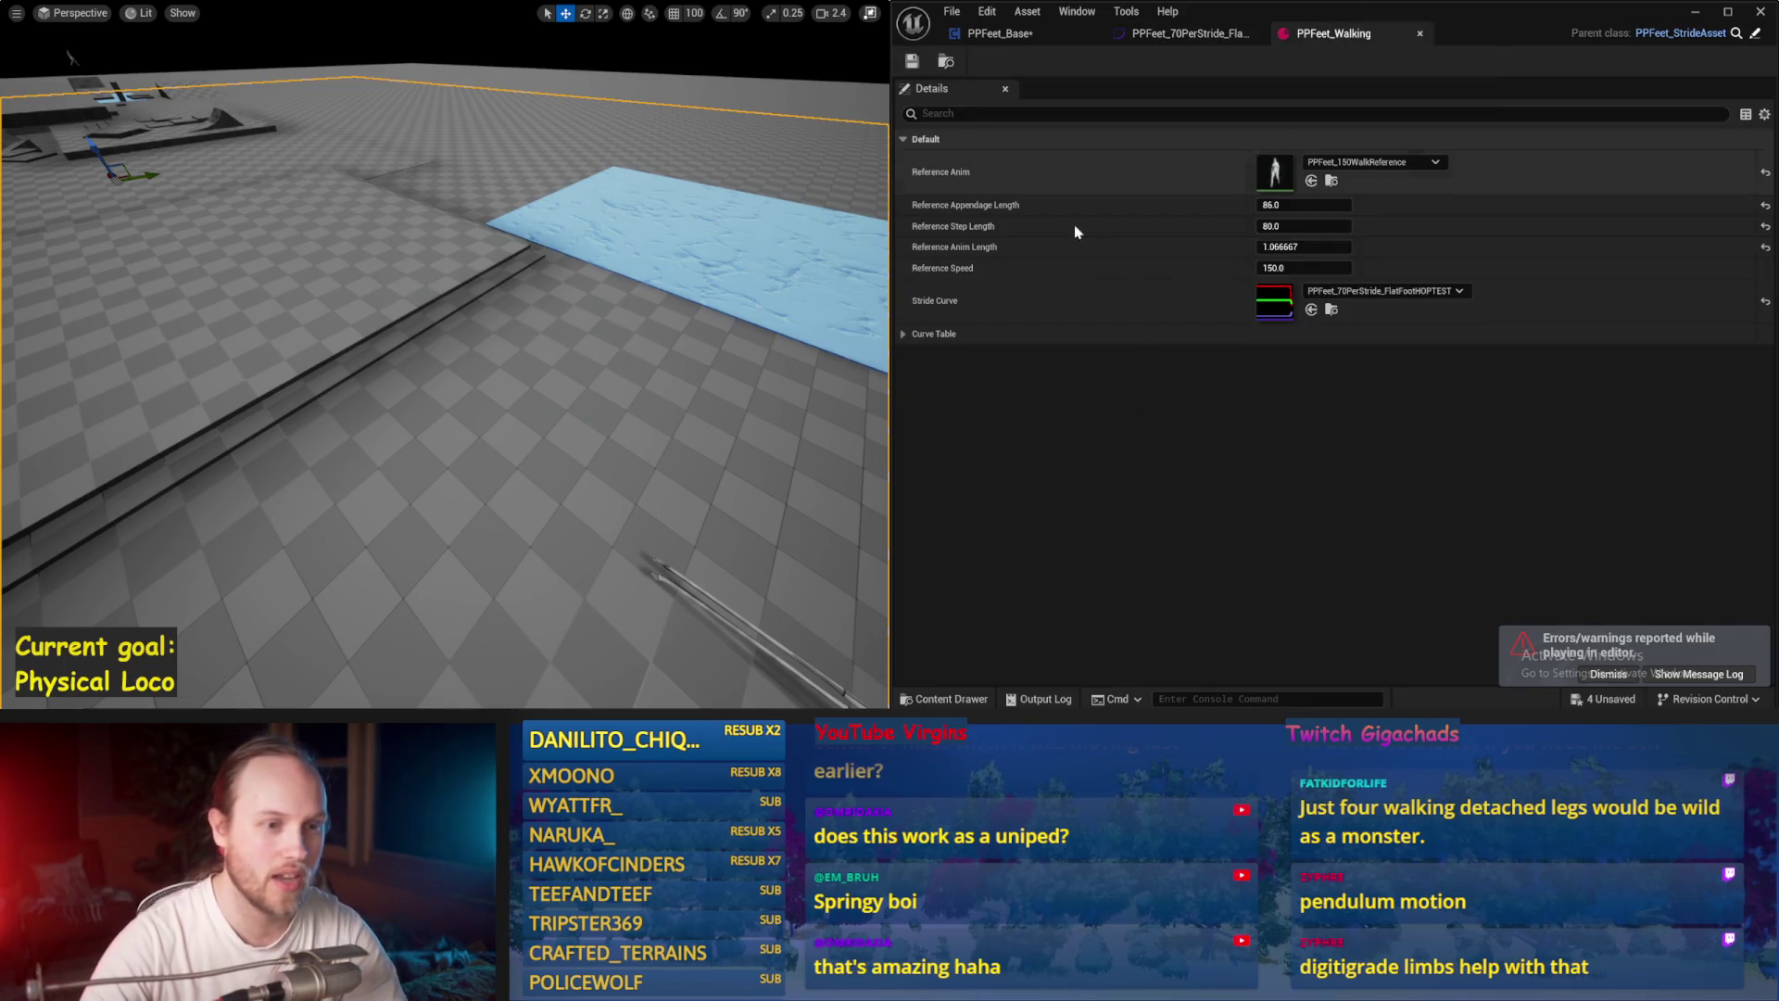
pyautogui.click(1381, 291)
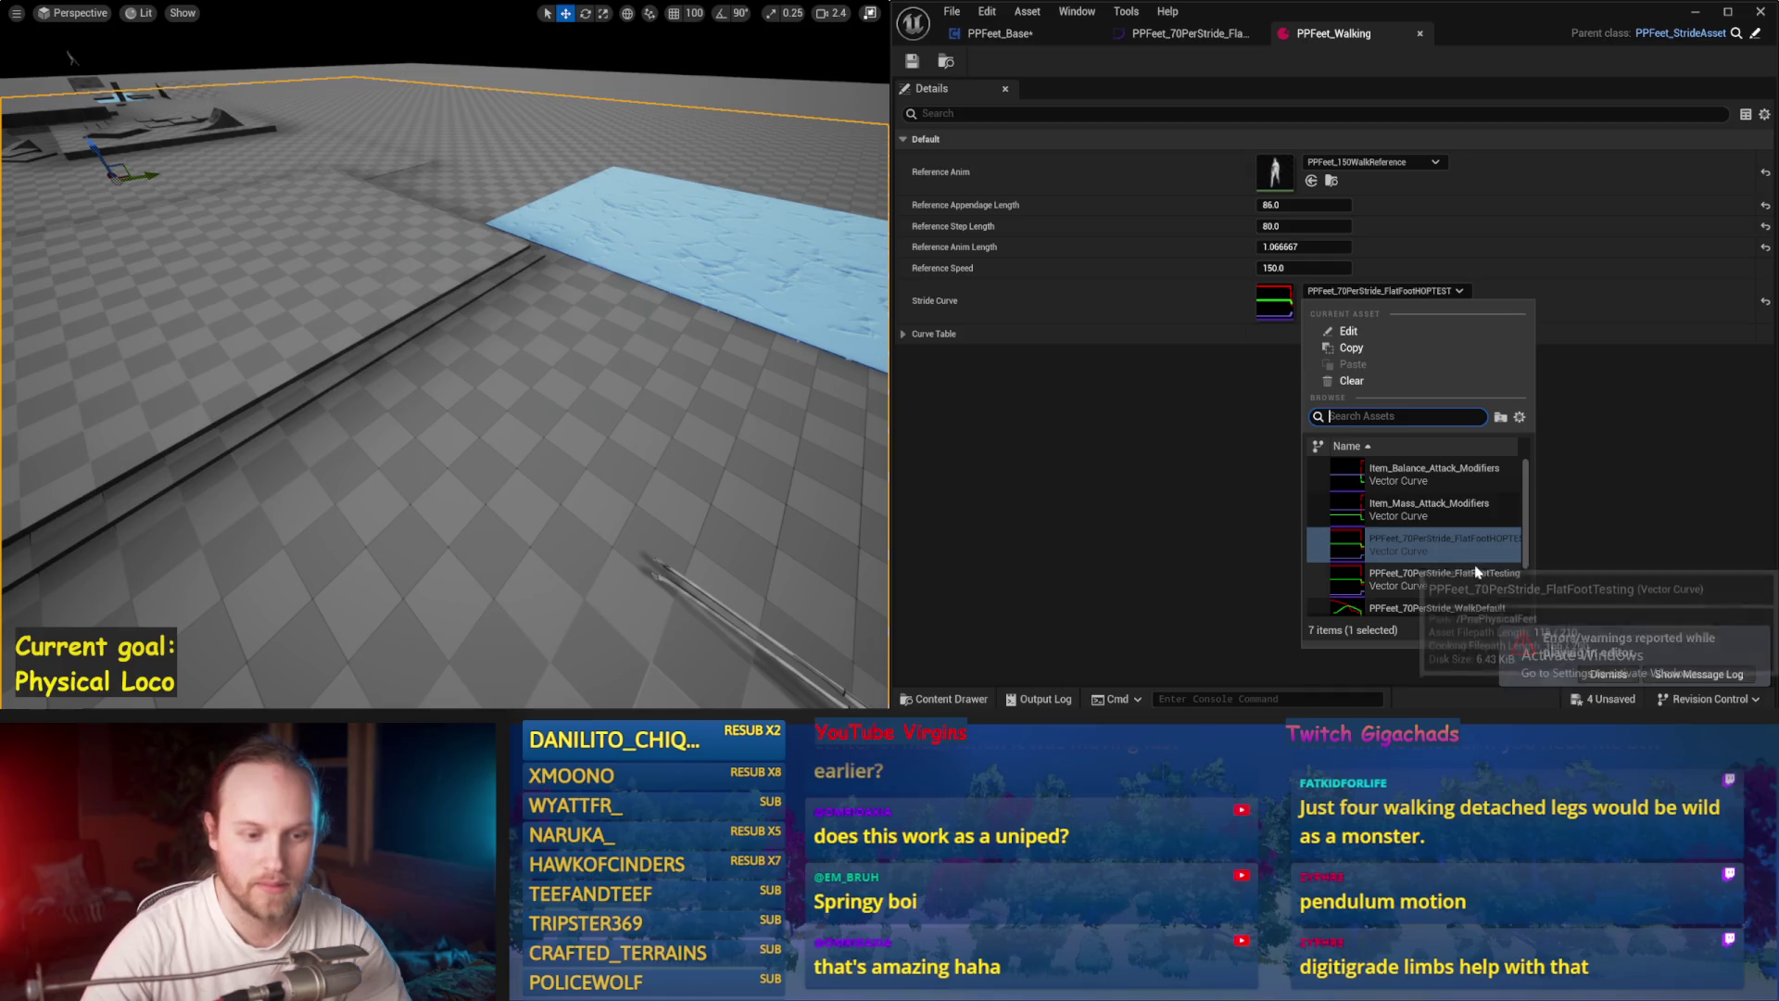
pyautogui.click(1477, 568)
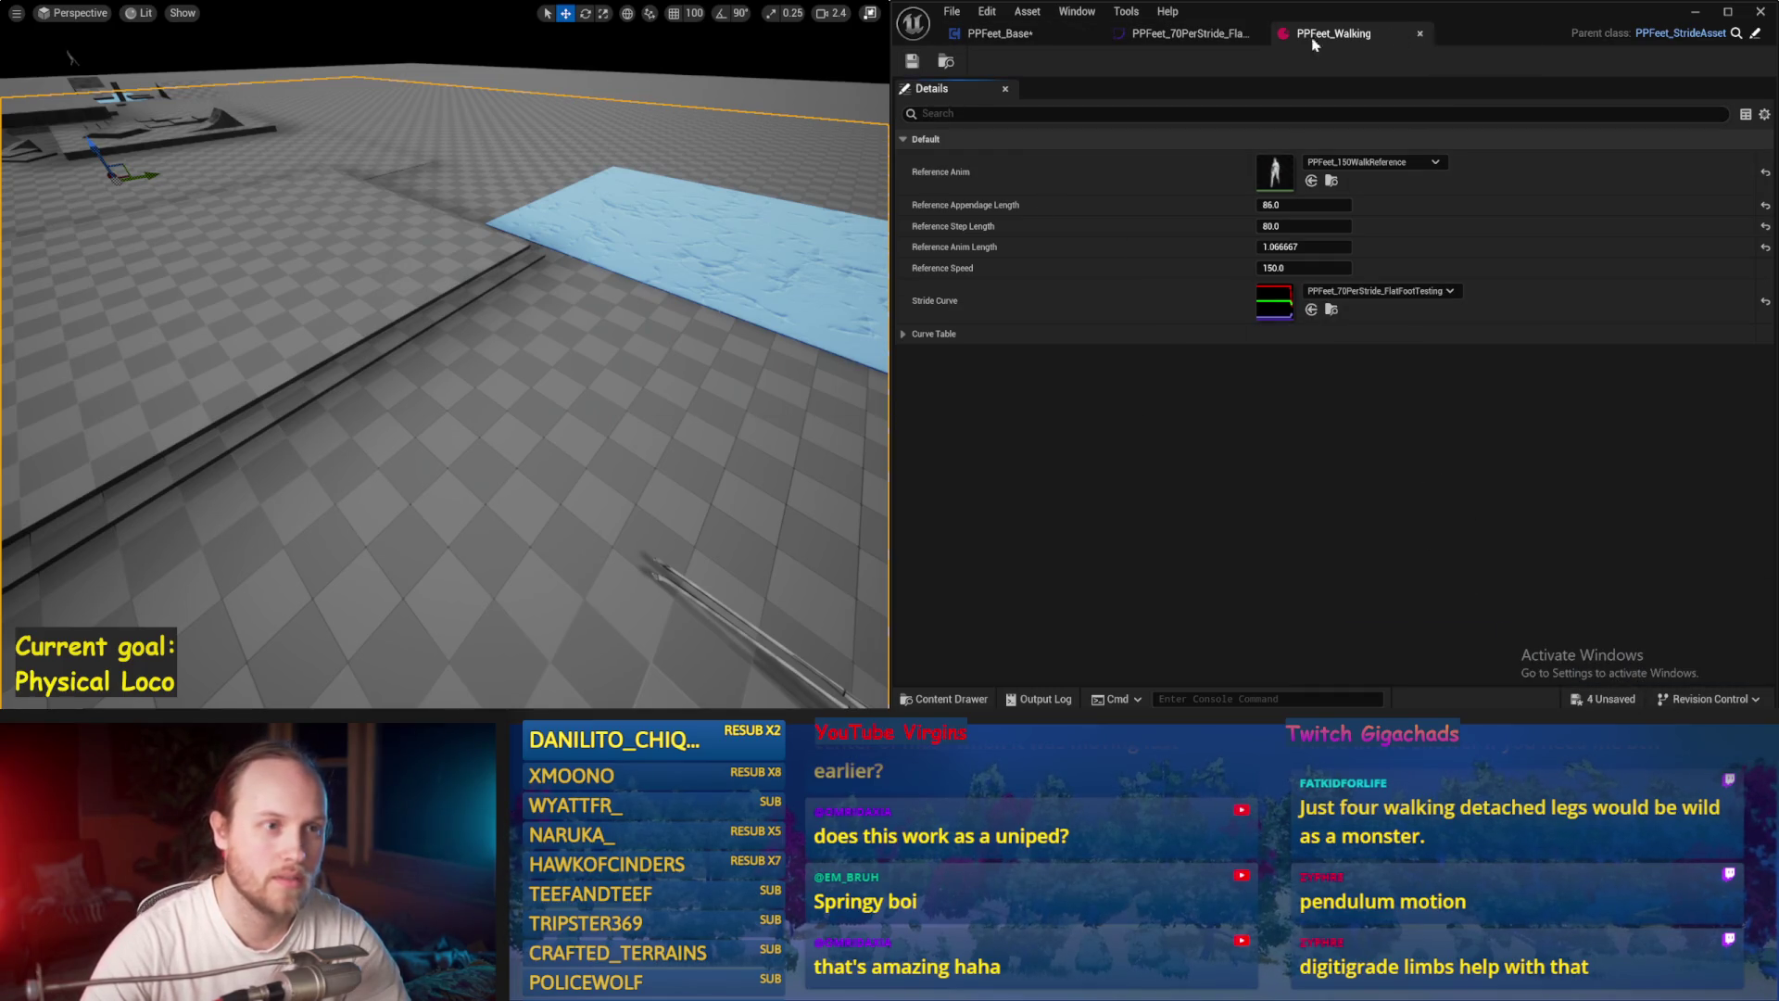
pyautogui.click(1196, 35)
pyautogui.click(1001, 33)
pyautogui.click(919, 63)
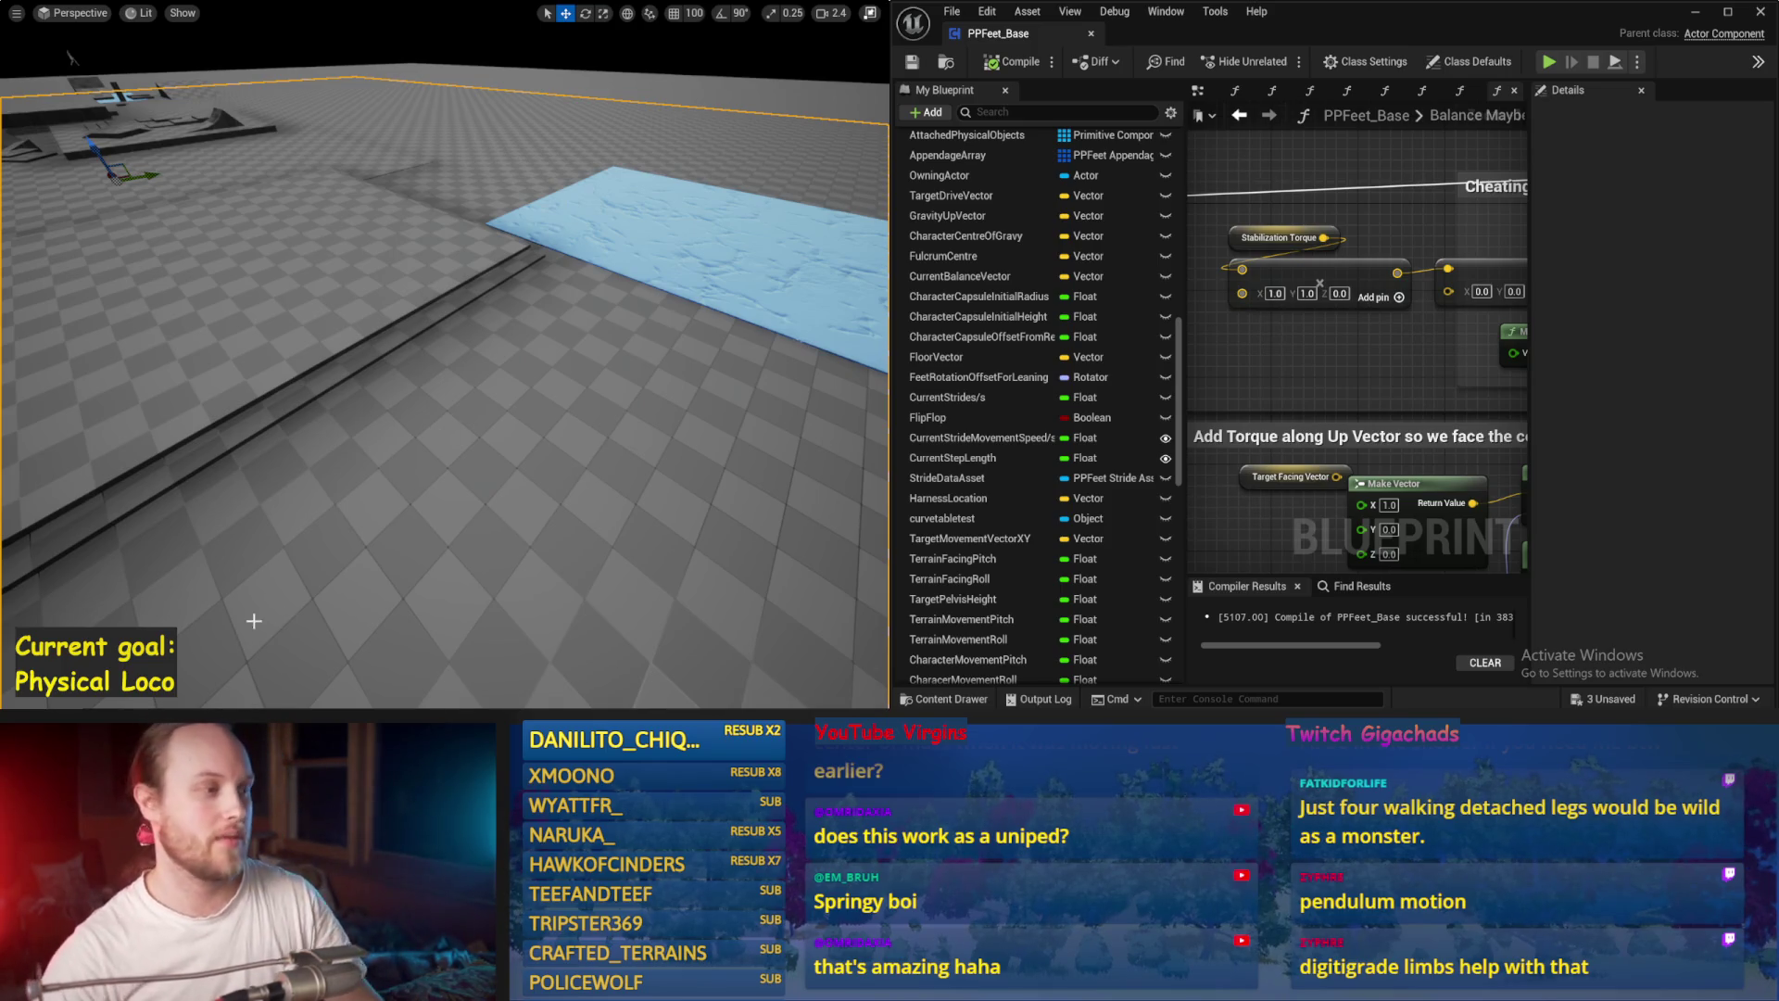
# Step: Run a quick play-test, widen the blueprint graph panels, and save with Ctrl+S
pyautogui.hotkey('alt', 'p')
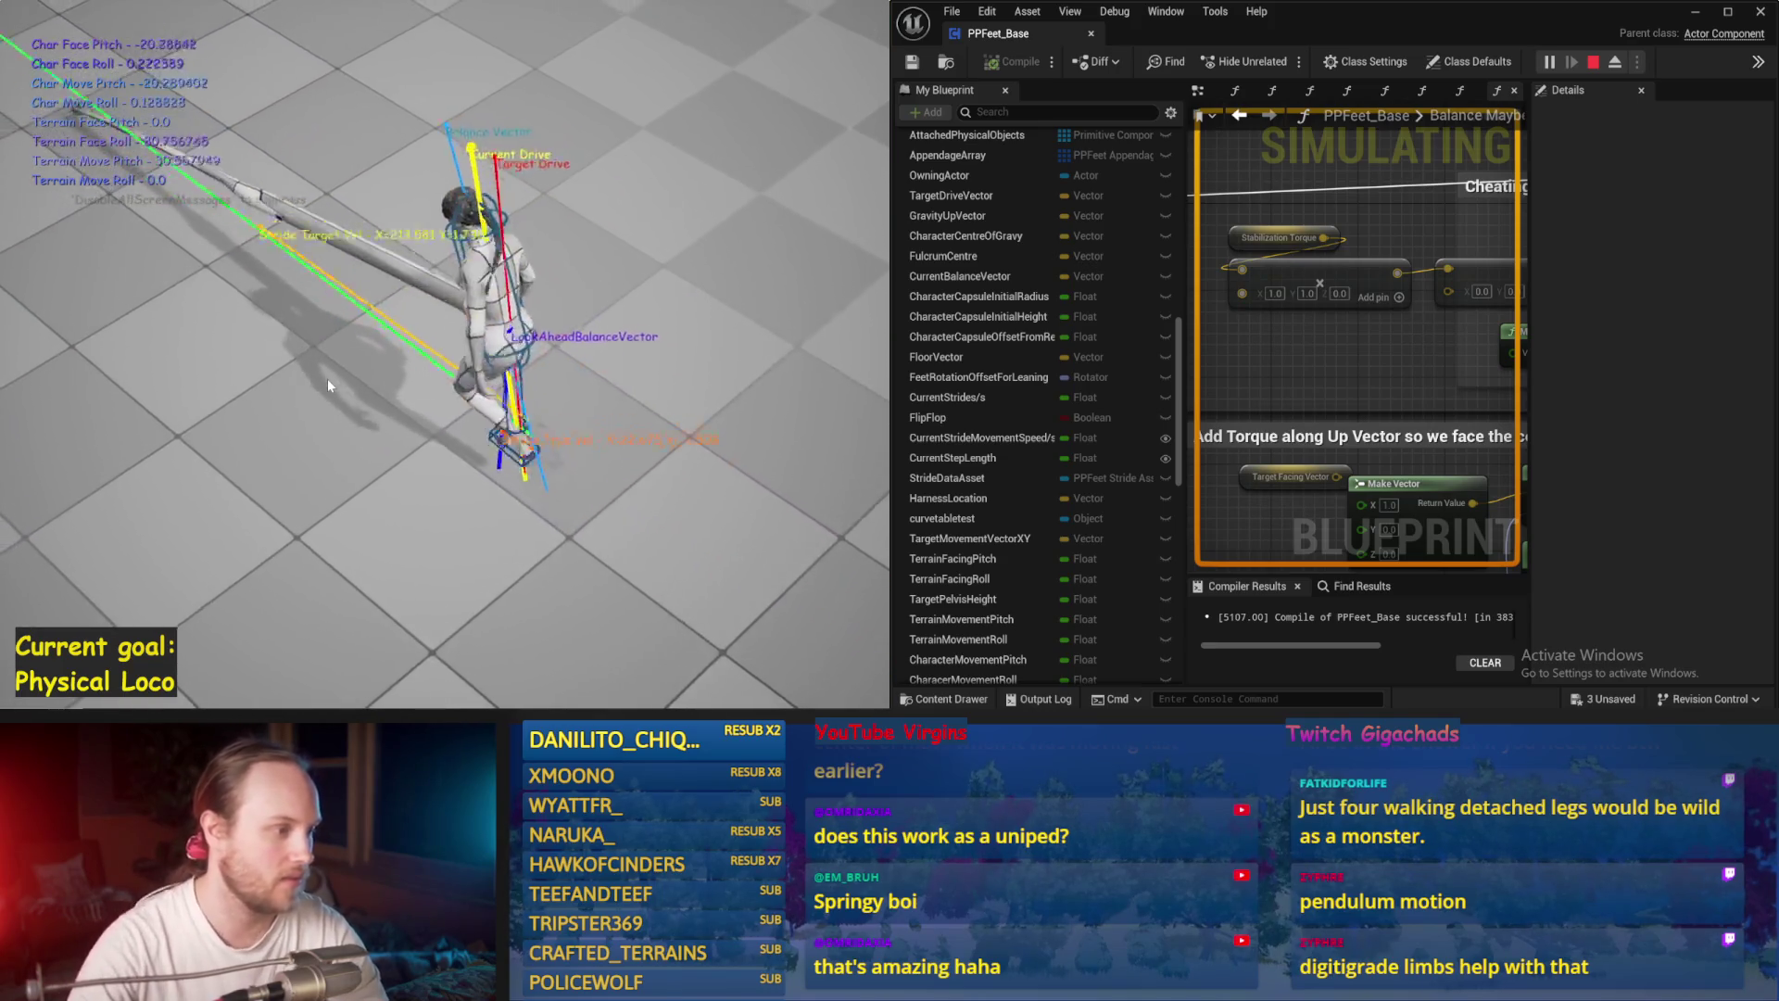
pyautogui.press('Escape')
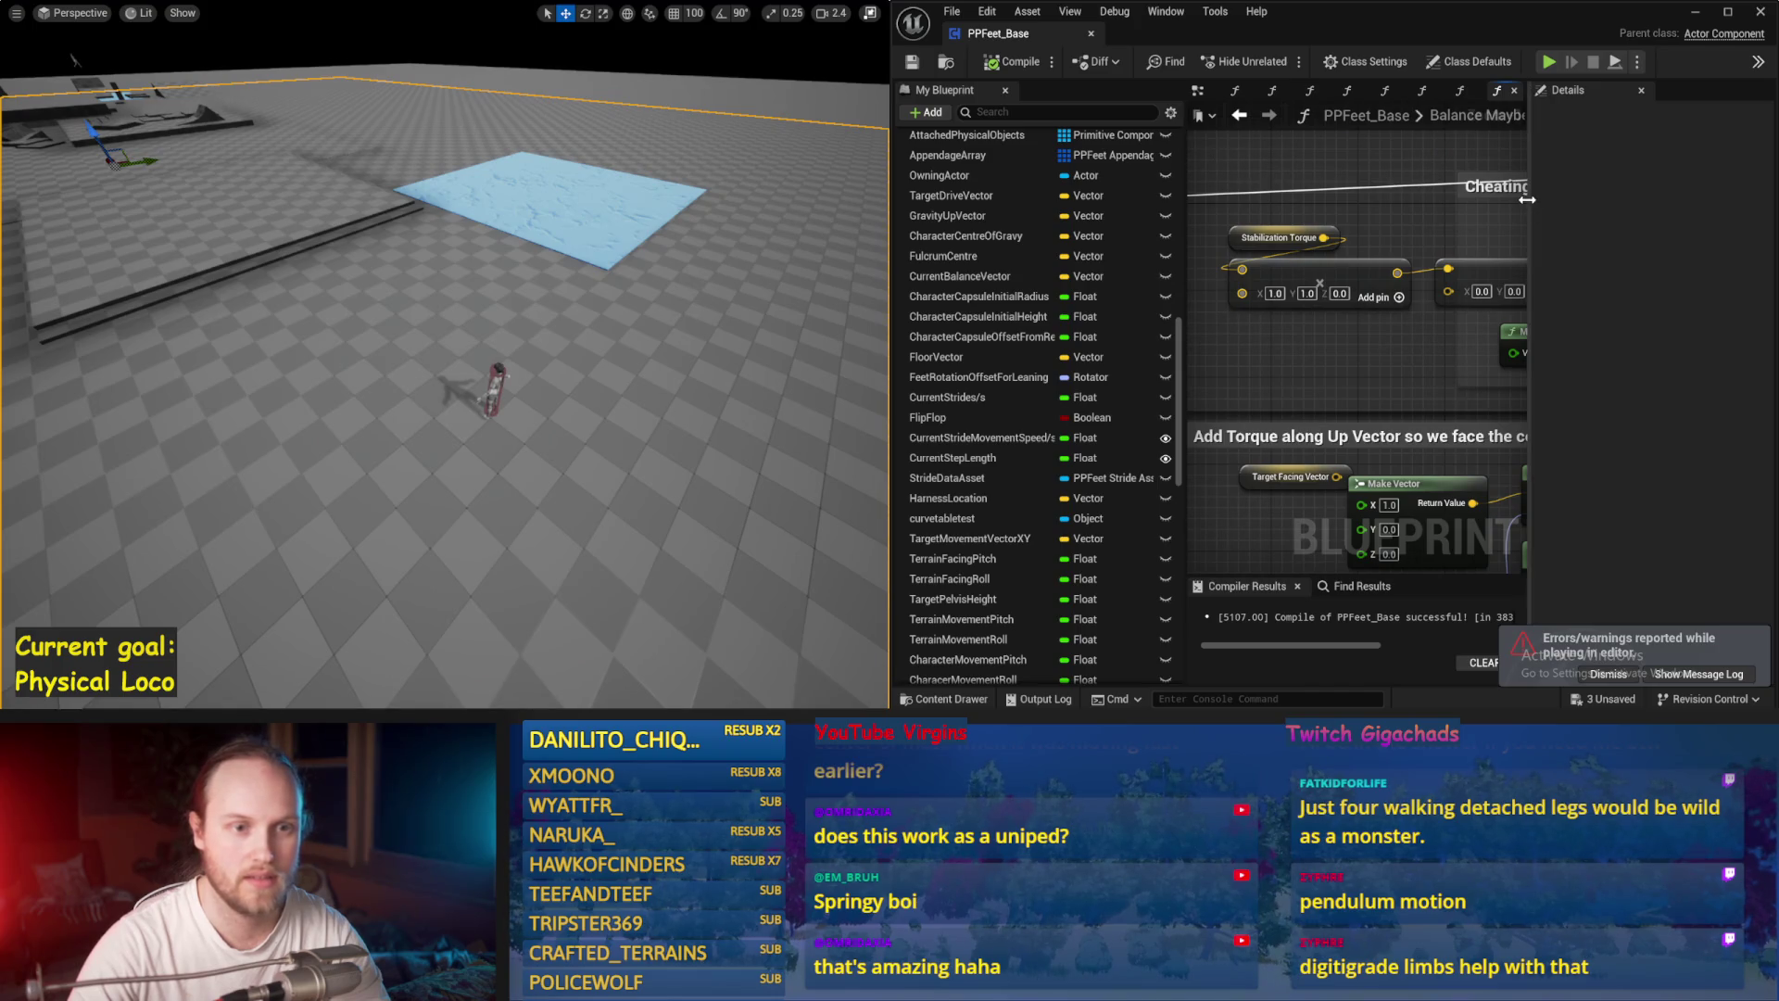
pyautogui.moveTo(1528, 199); pyautogui.dragTo(1668, 199)
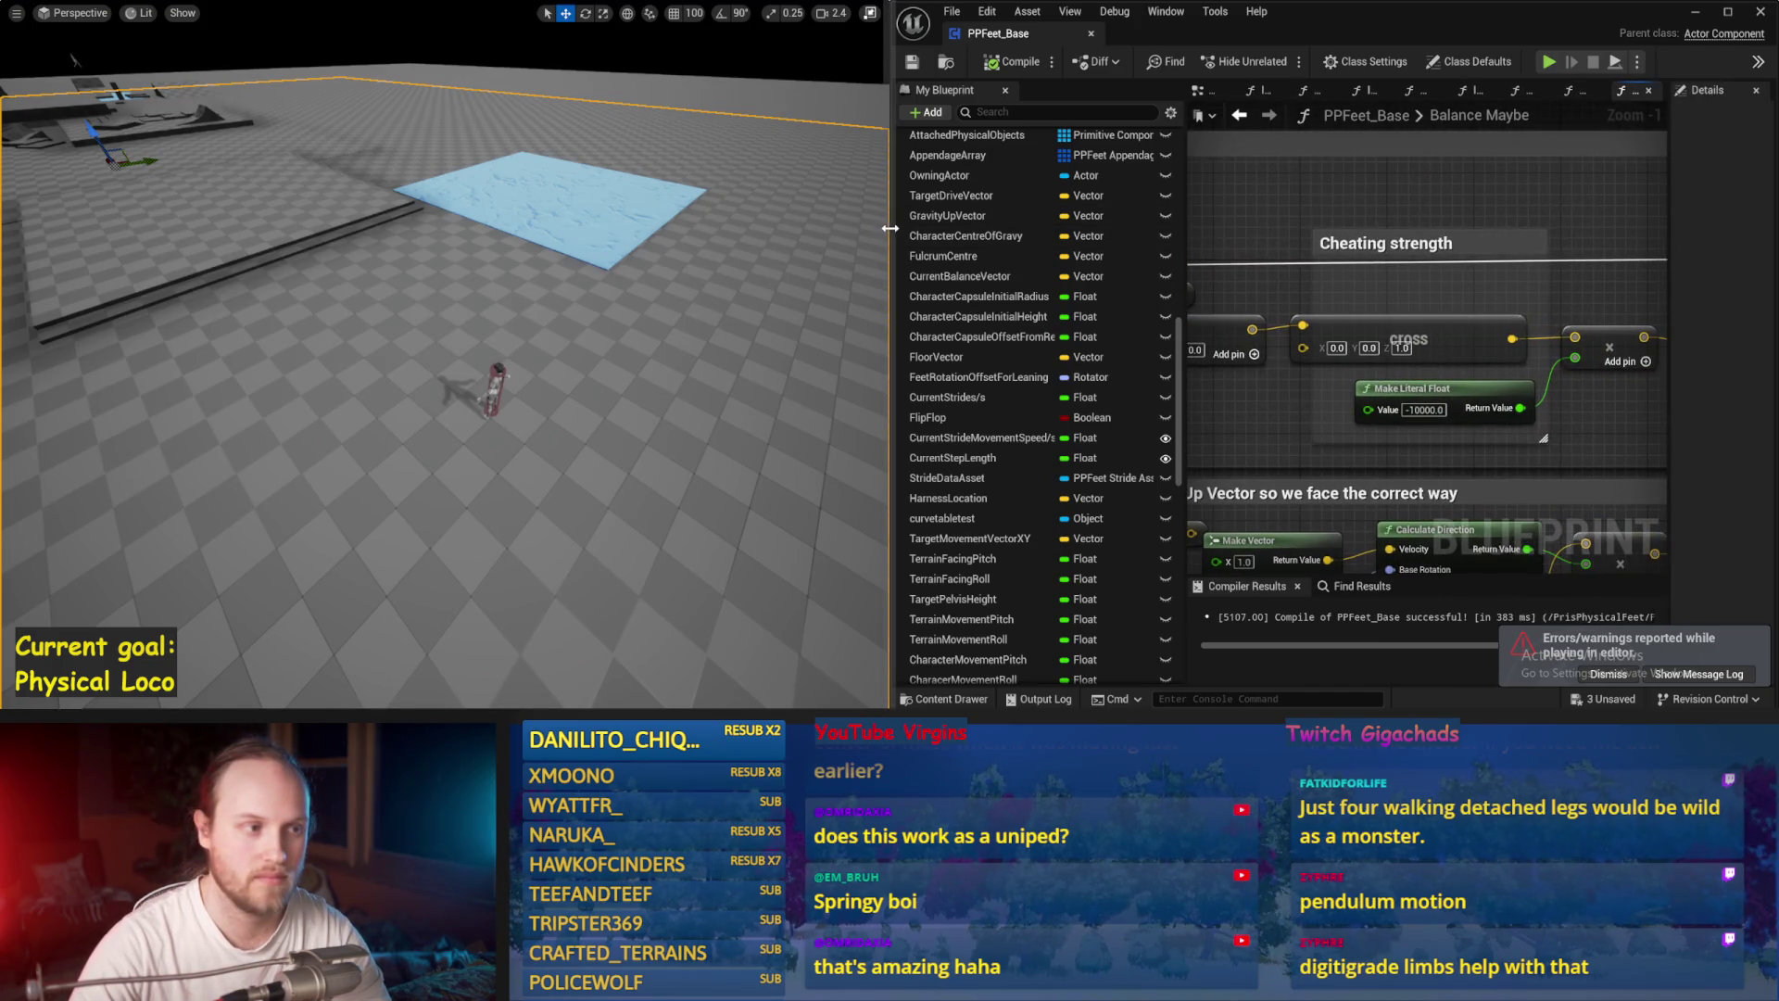
pyautogui.moveTo(890, 228); pyautogui.dragTo(810, 228)
pyautogui.scroll(-1, 1483, 278)
pyautogui.hotkey('ctrl', 's')
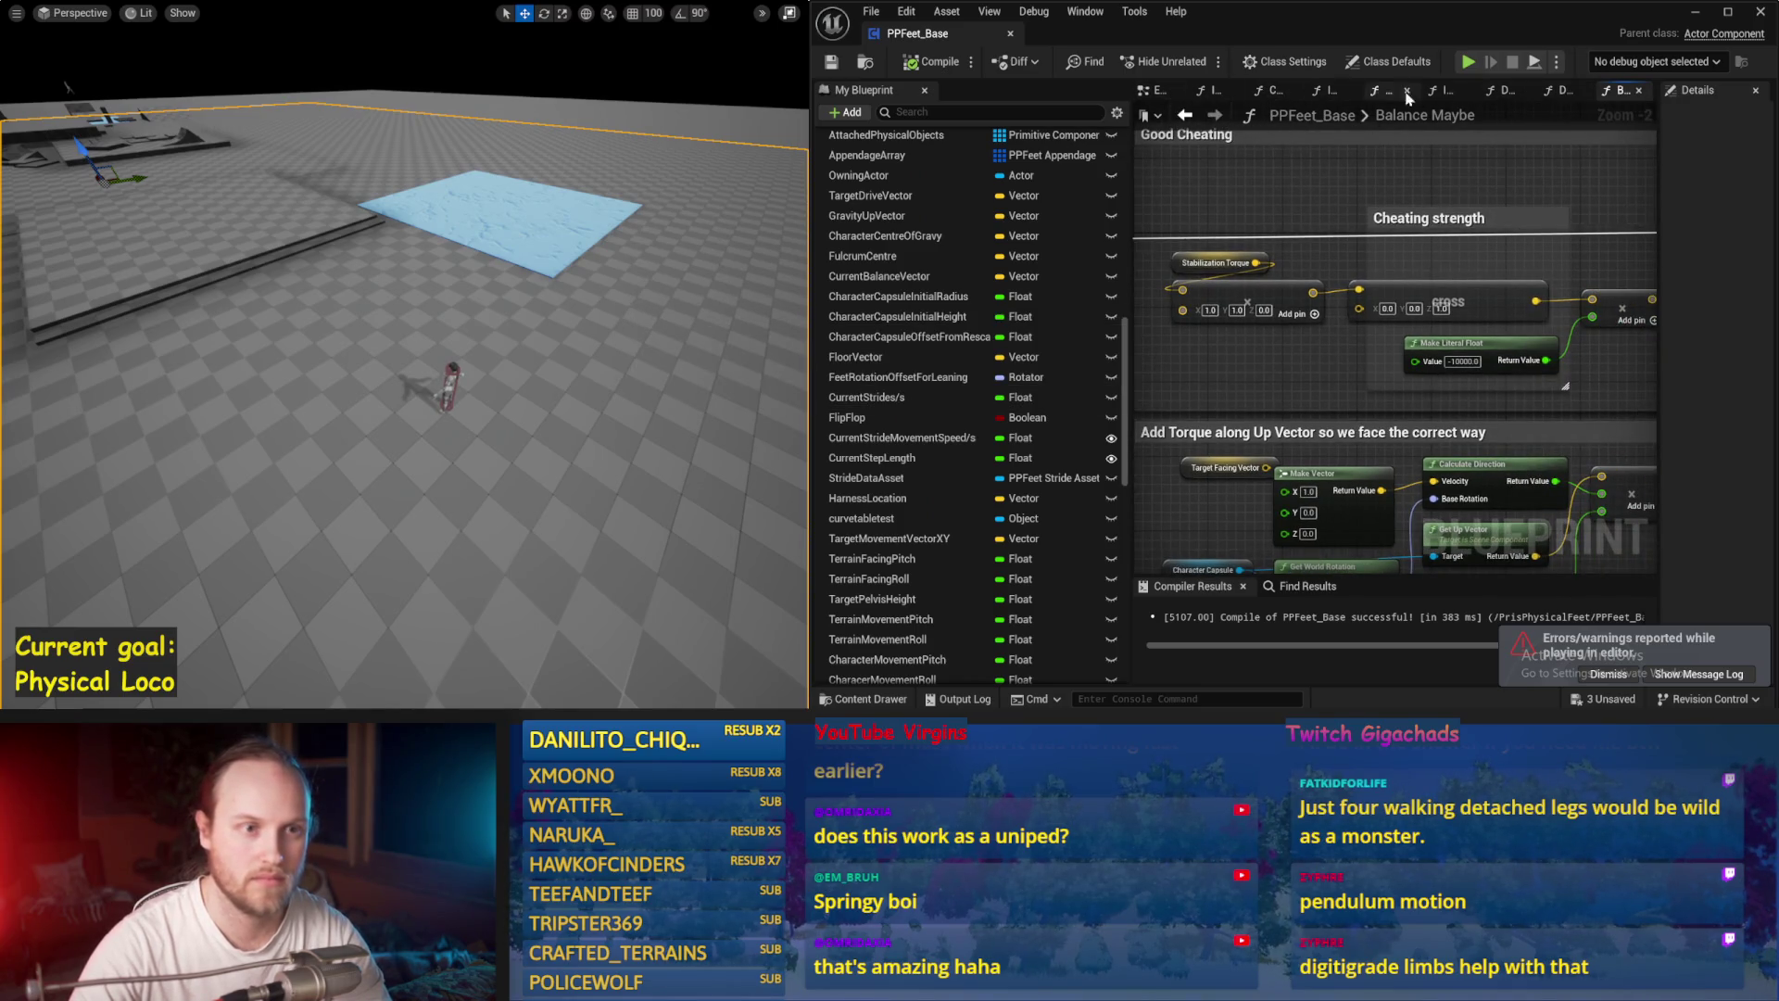
# Step: Open the InitializeAllAppendages function graph and start another play-test
pyautogui.click(1439, 93)
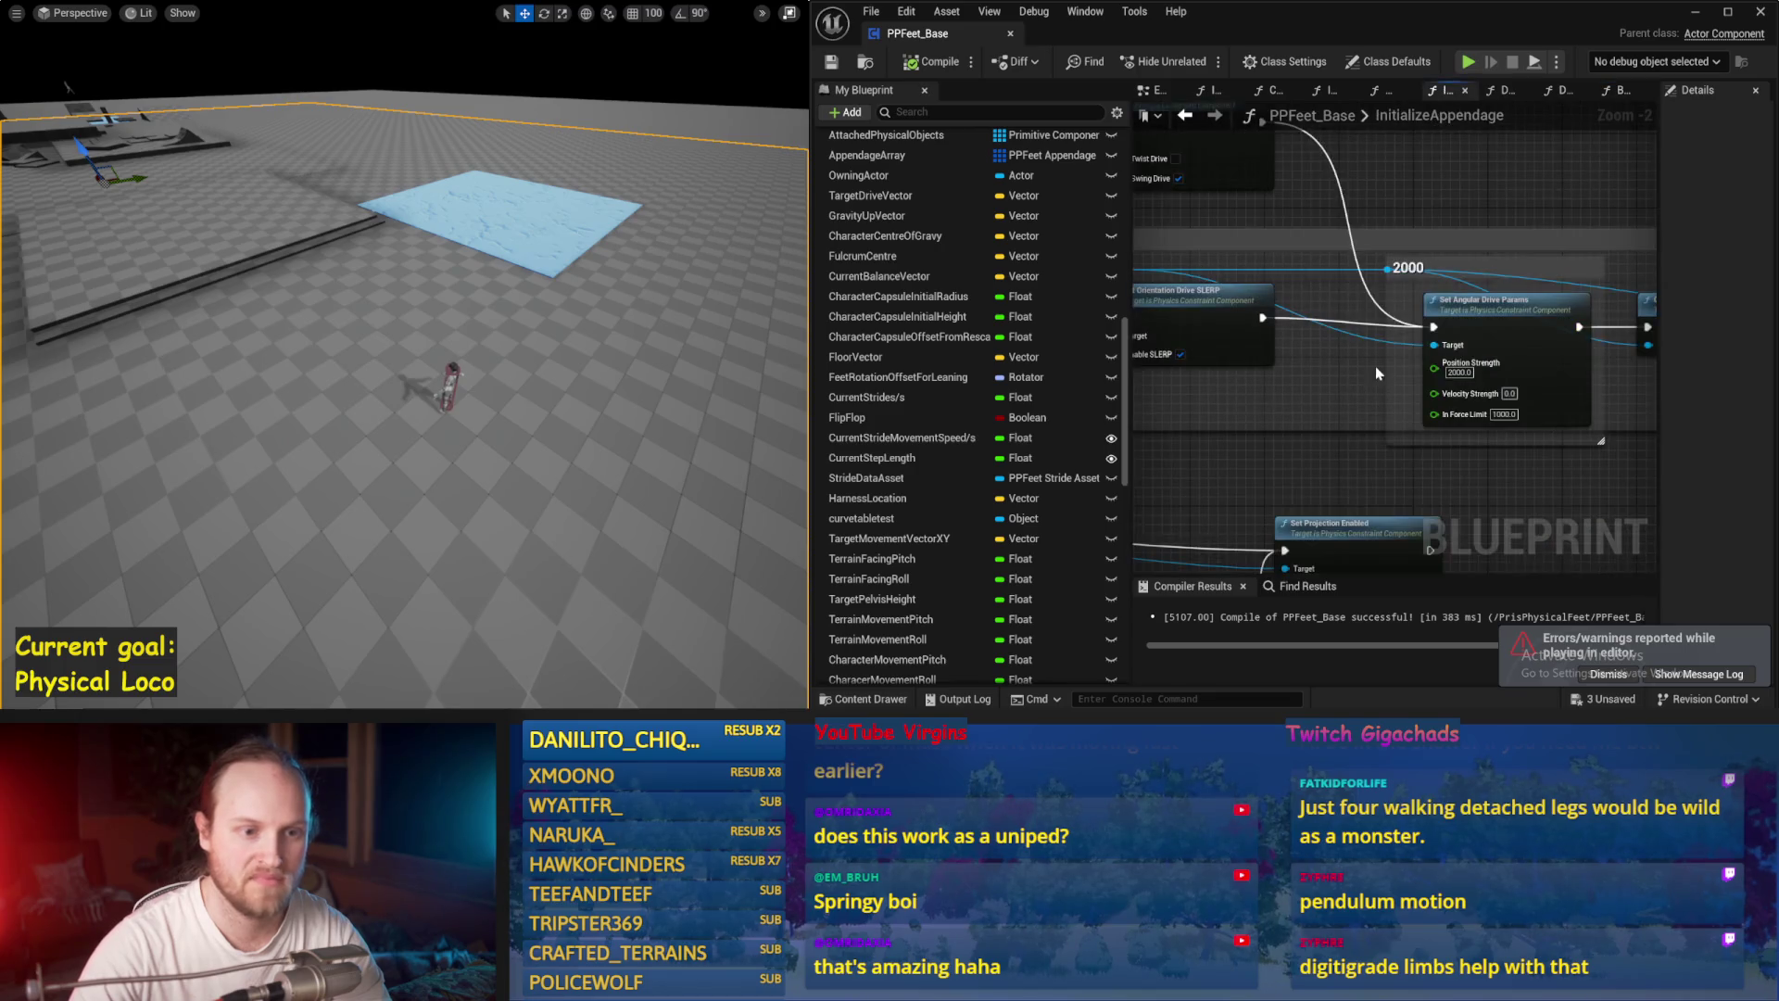
pyautogui.click(1331, 92)
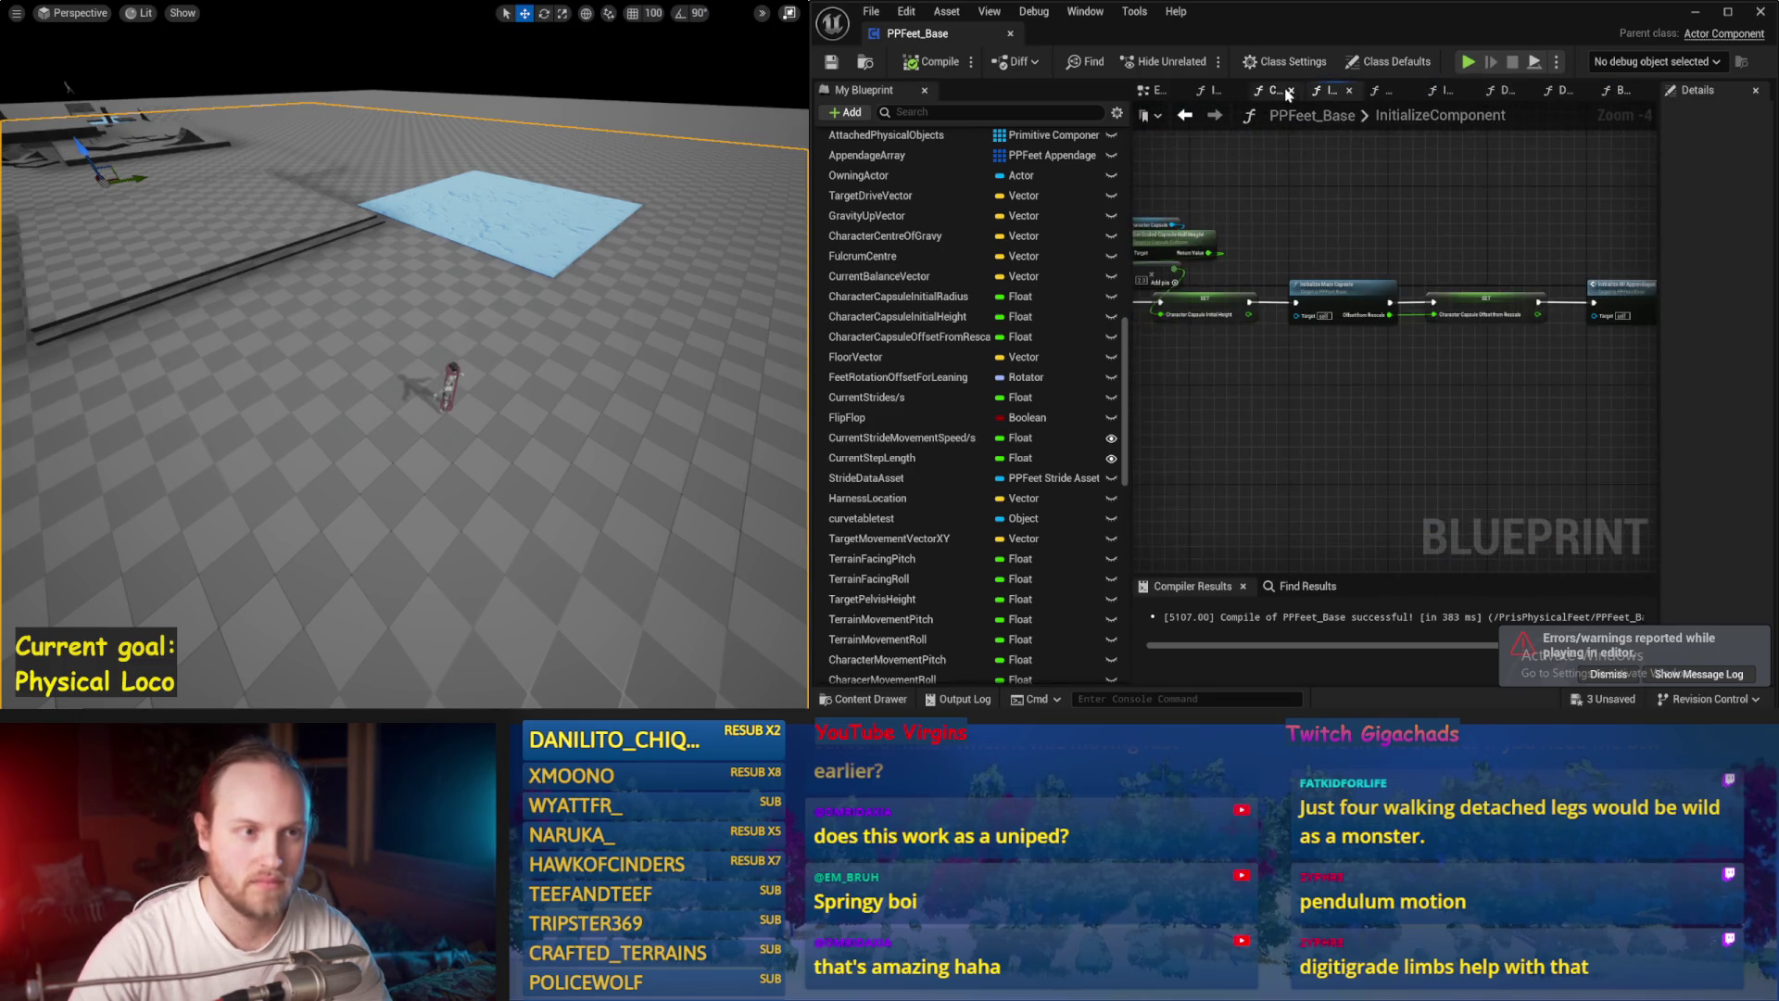
pyautogui.moveTo(1439, 269); pyautogui.dragTo(1298, 257)
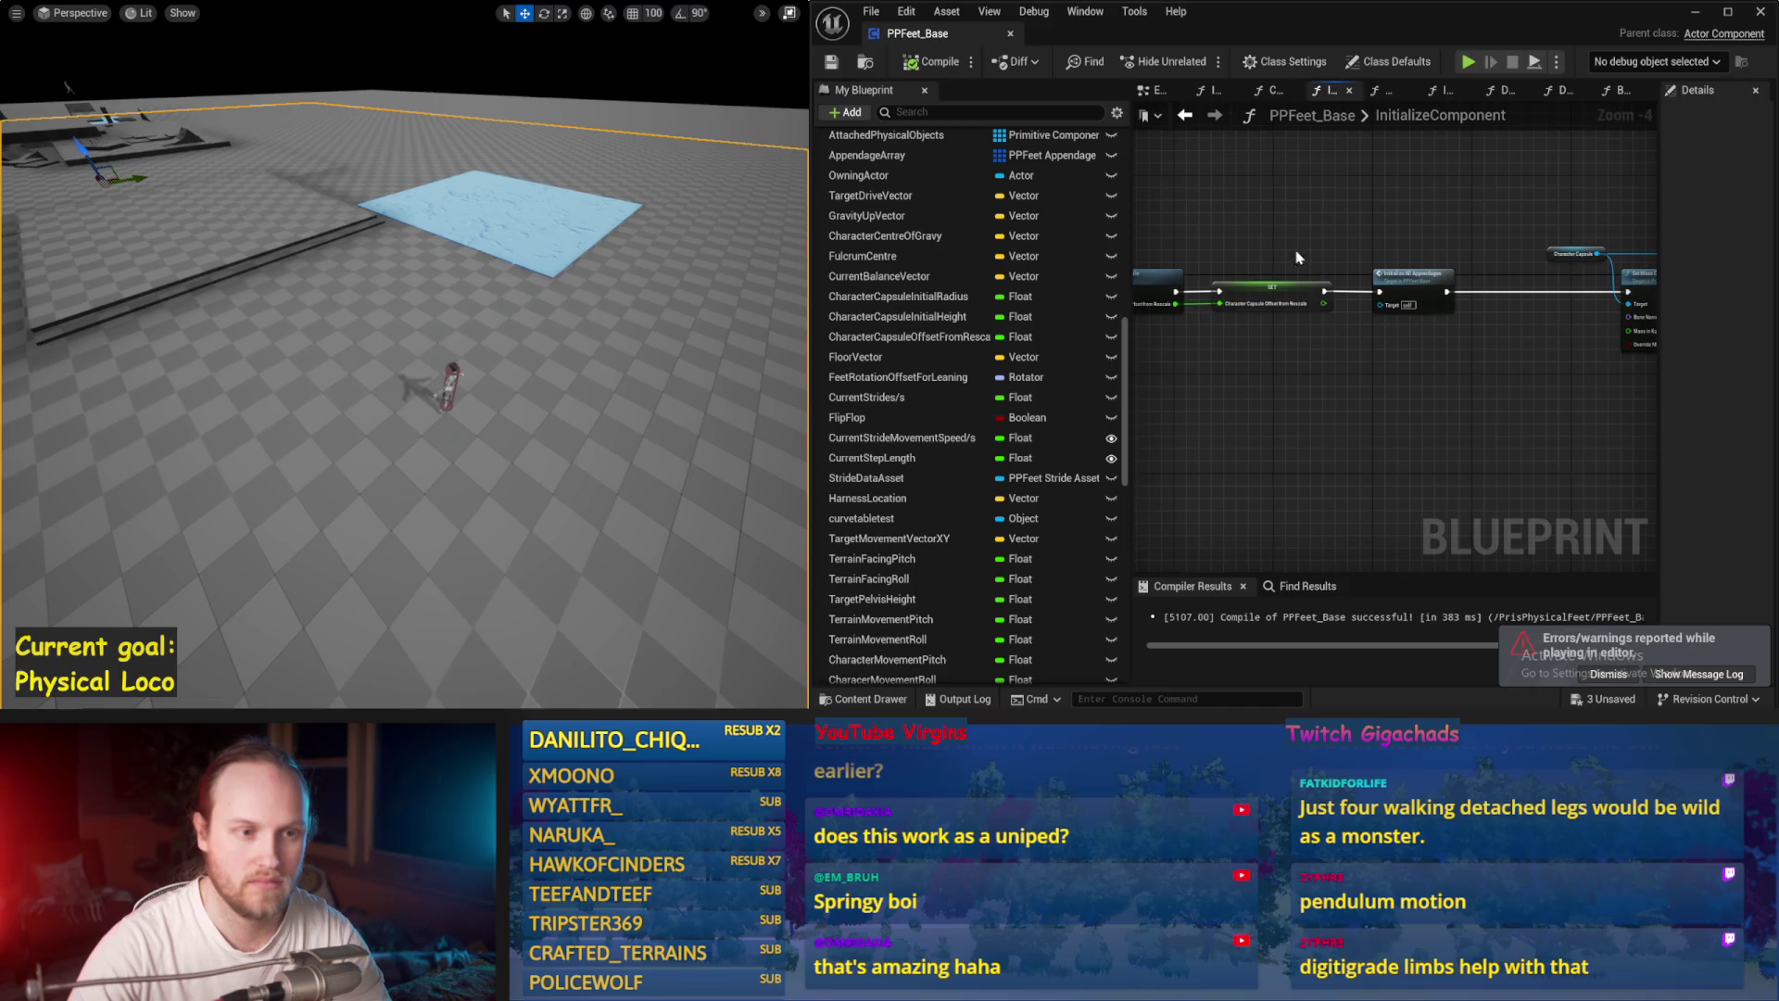
pyautogui.doubleClick(1384, 282)
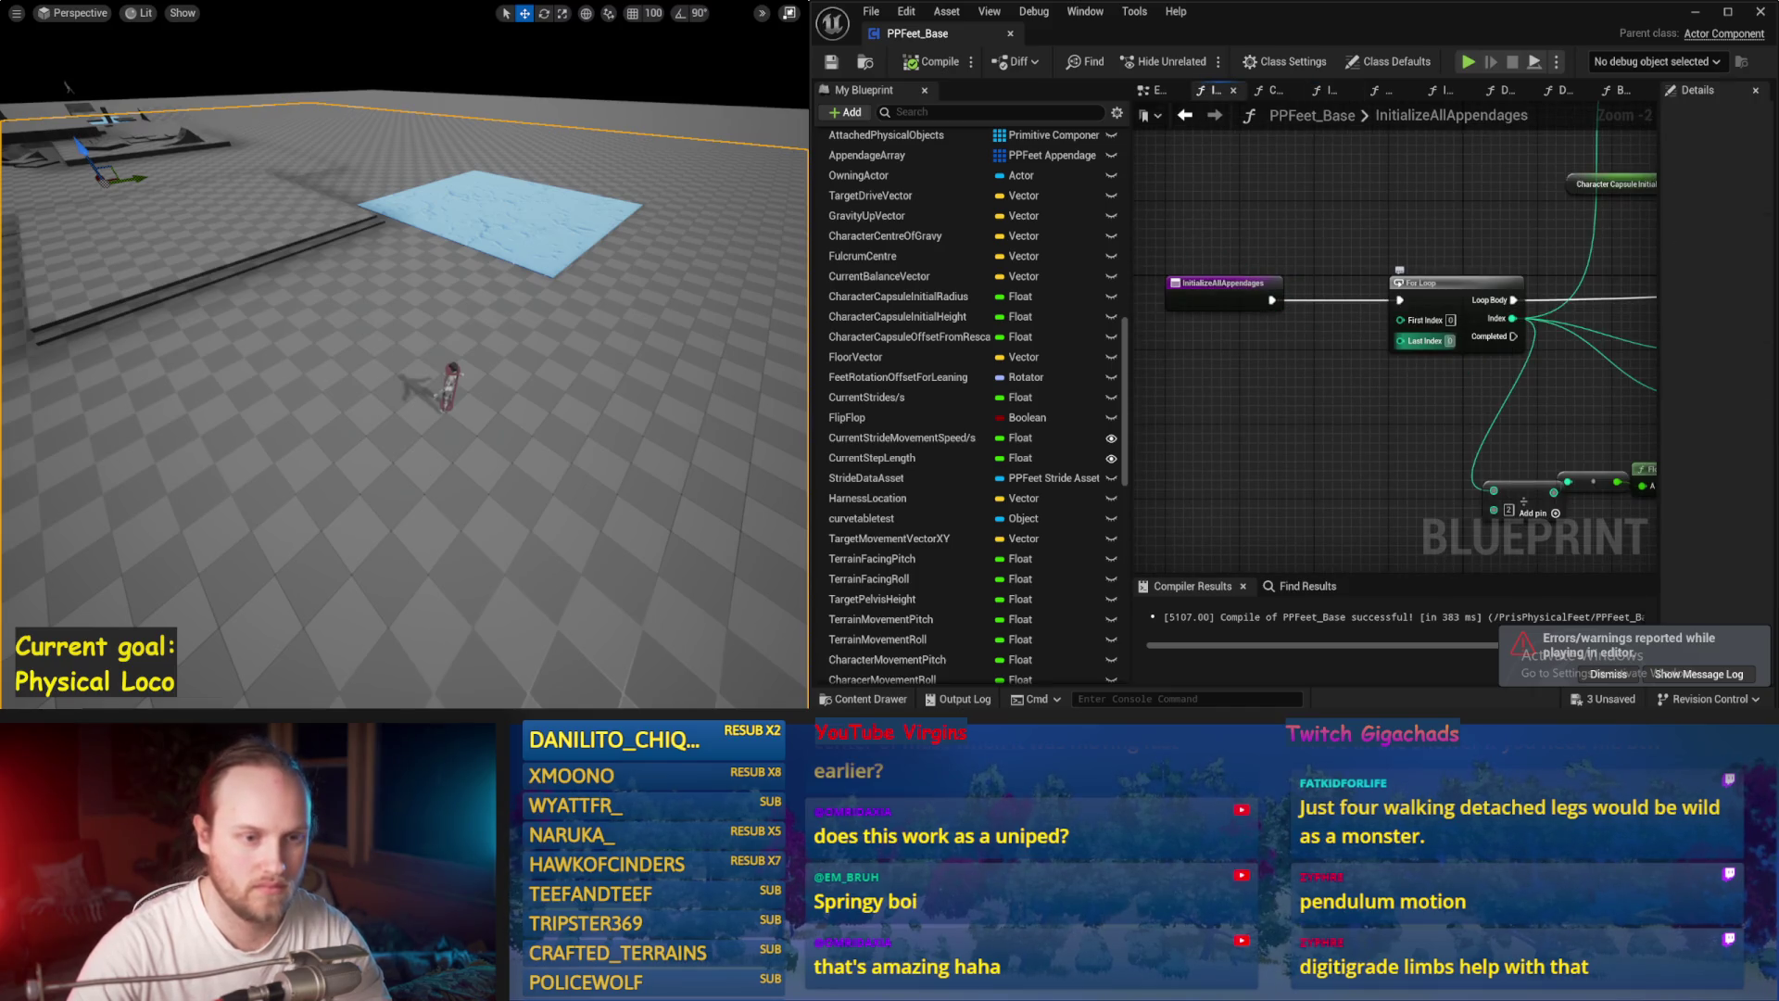
pyautogui.scroll(2, 706, 288)
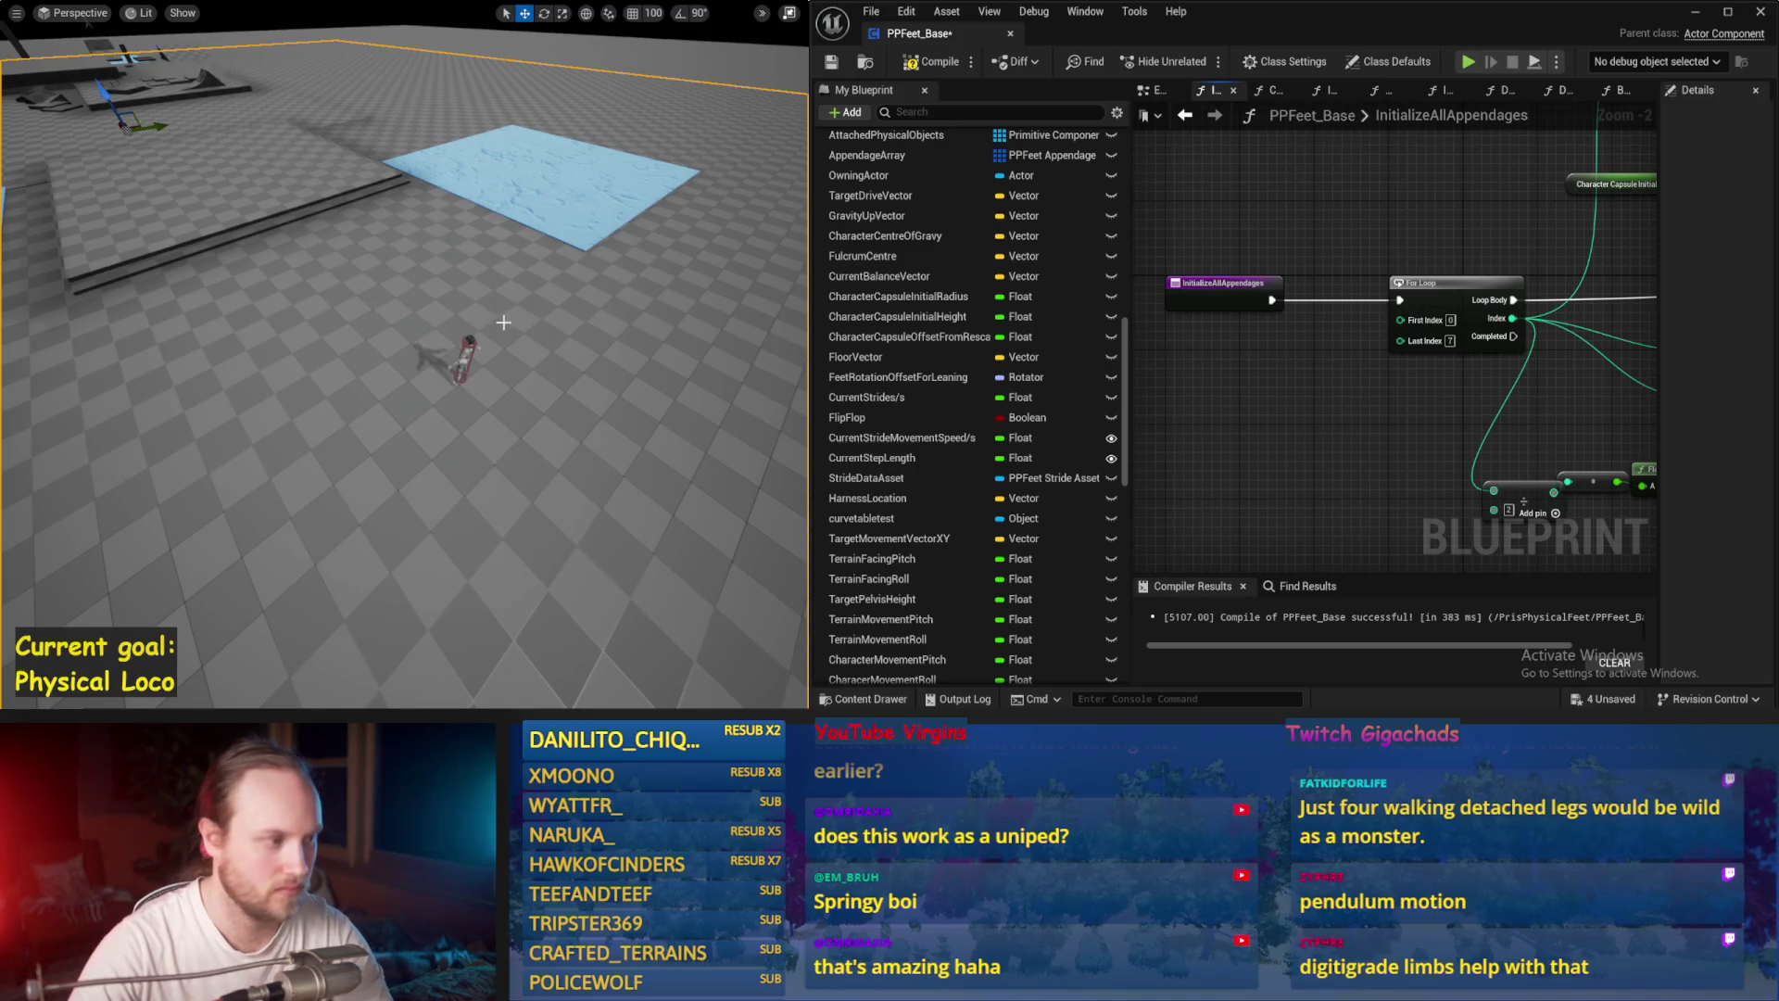
pyautogui.hotkey('alt', 's')
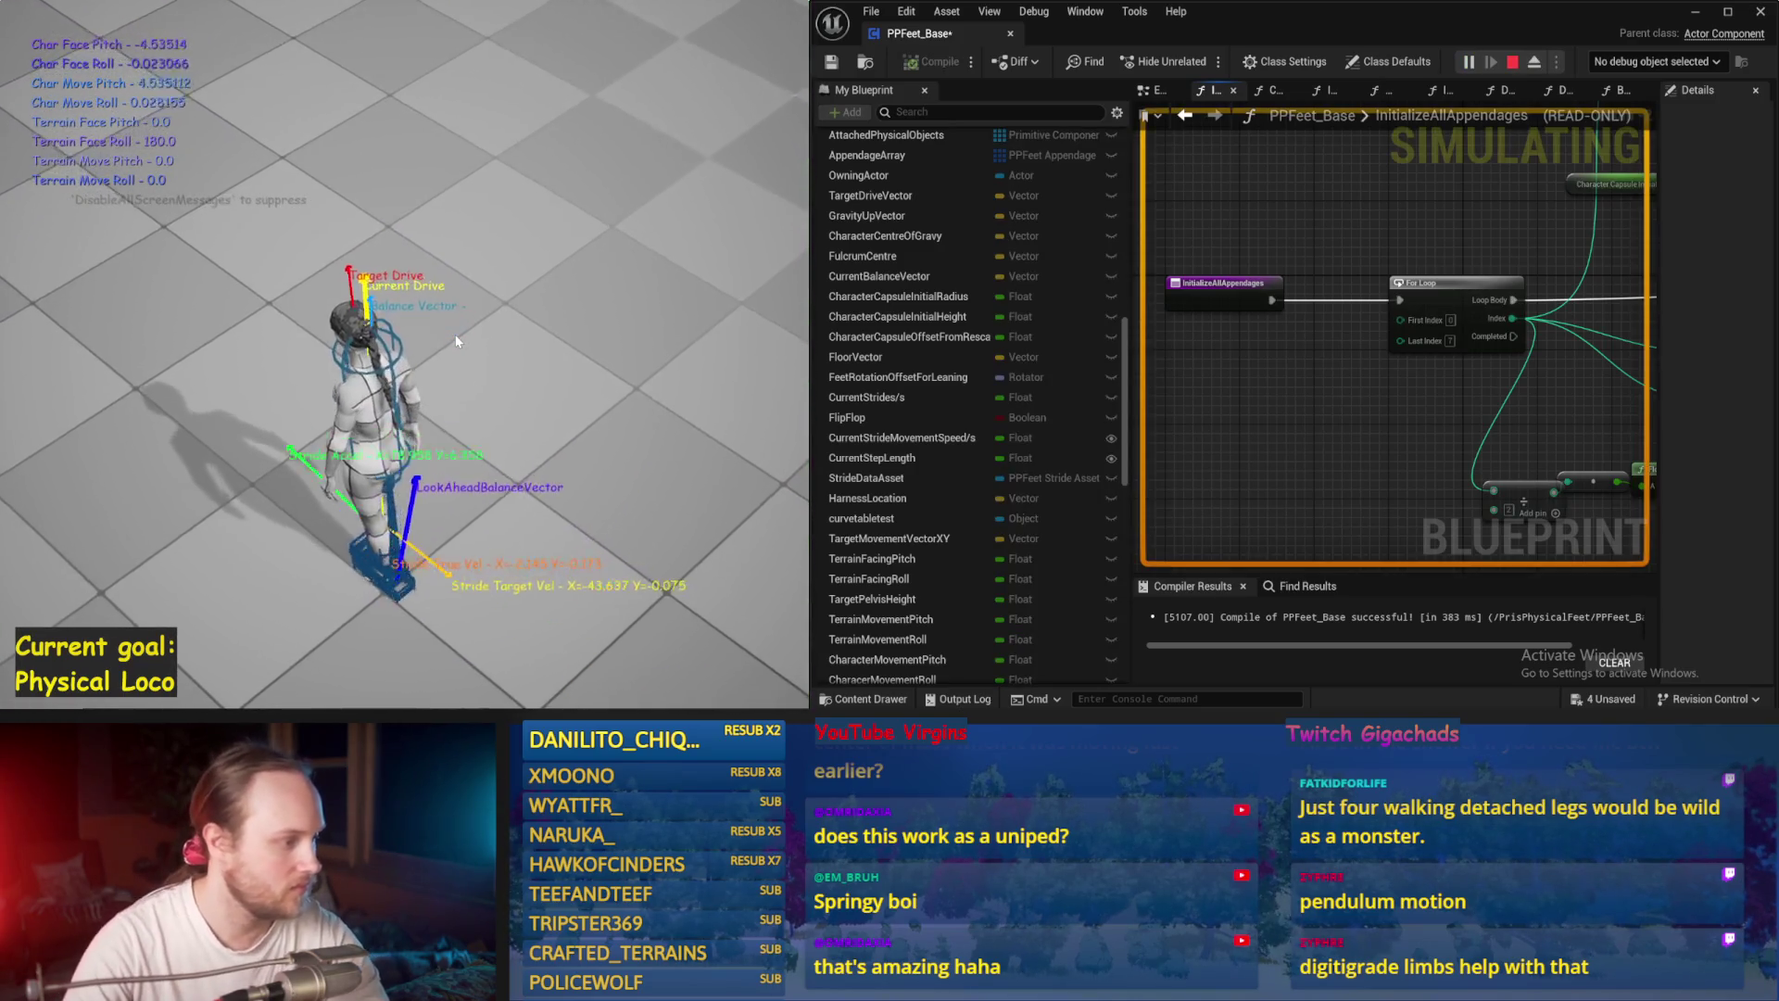
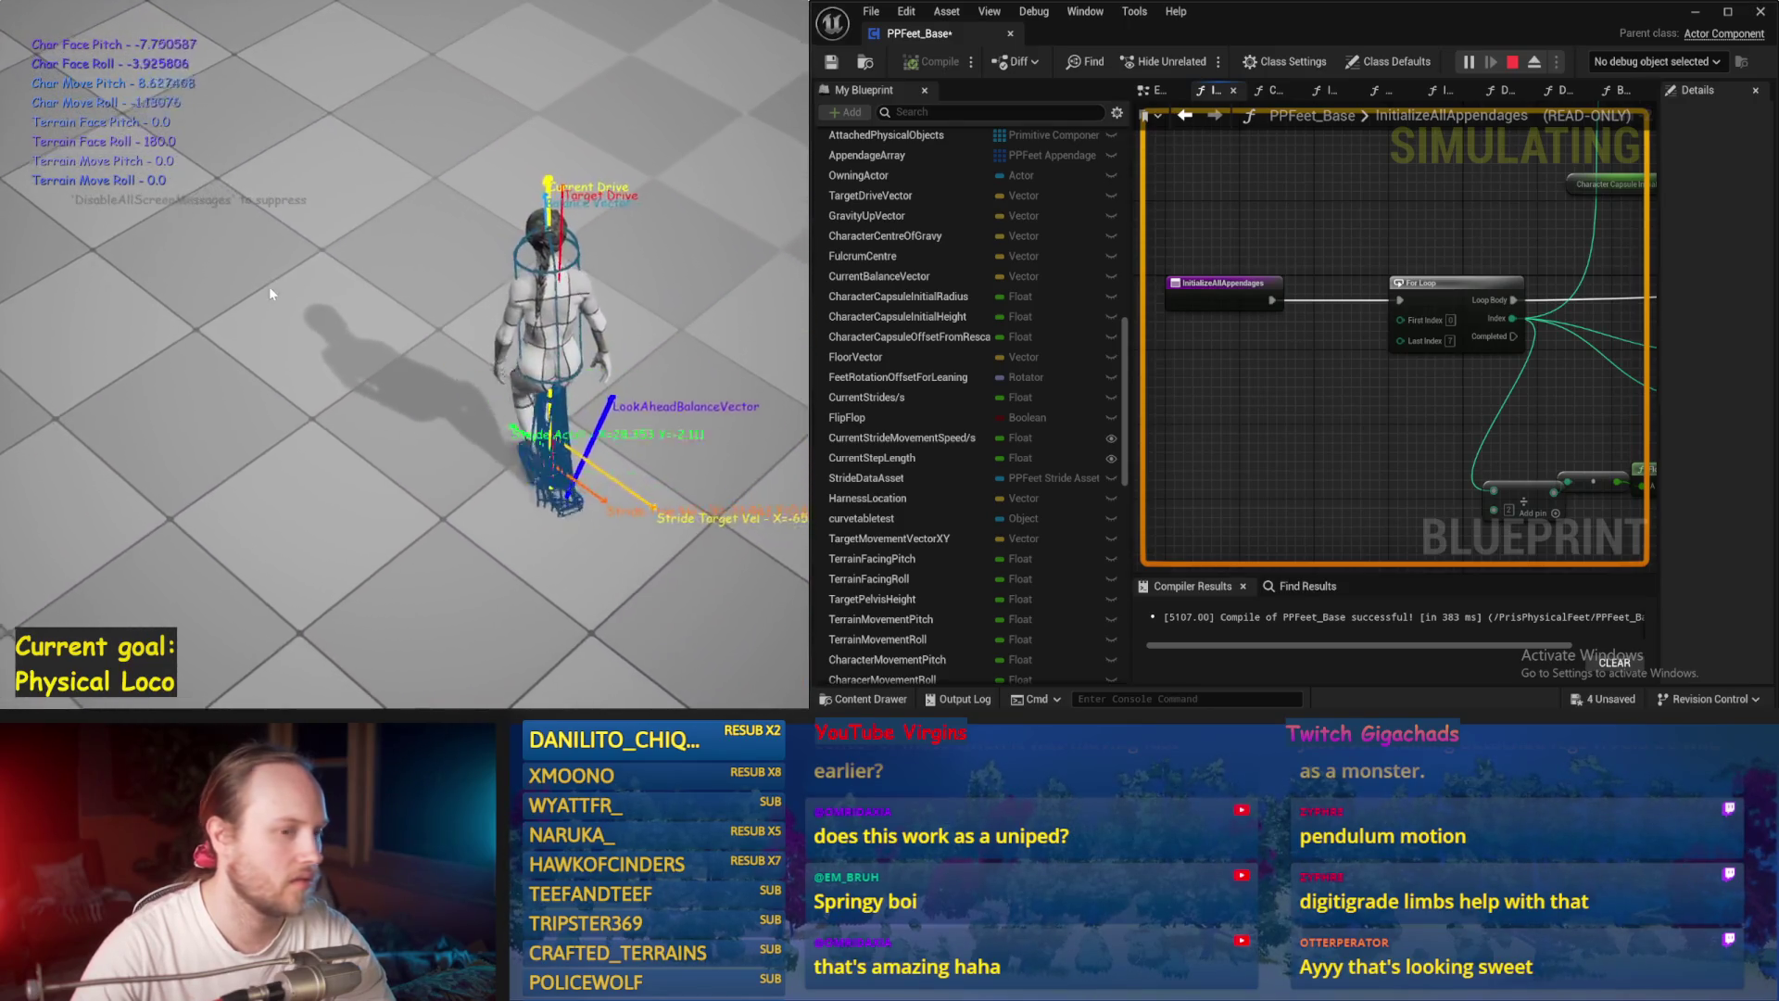
# Step: Stop the running simulation, run the physics-legged character test again, then end it
pyautogui.moveTo(1432, 378)
pyautogui.mouseDown()
pyautogui.moveTo(1279, 431)
pyautogui.moveTo(1274, 390)
pyautogui.moveTo(1332, 330)
pyautogui.moveTo(1591, 305)
pyautogui.mouseUp()
pyautogui.press('Escape')
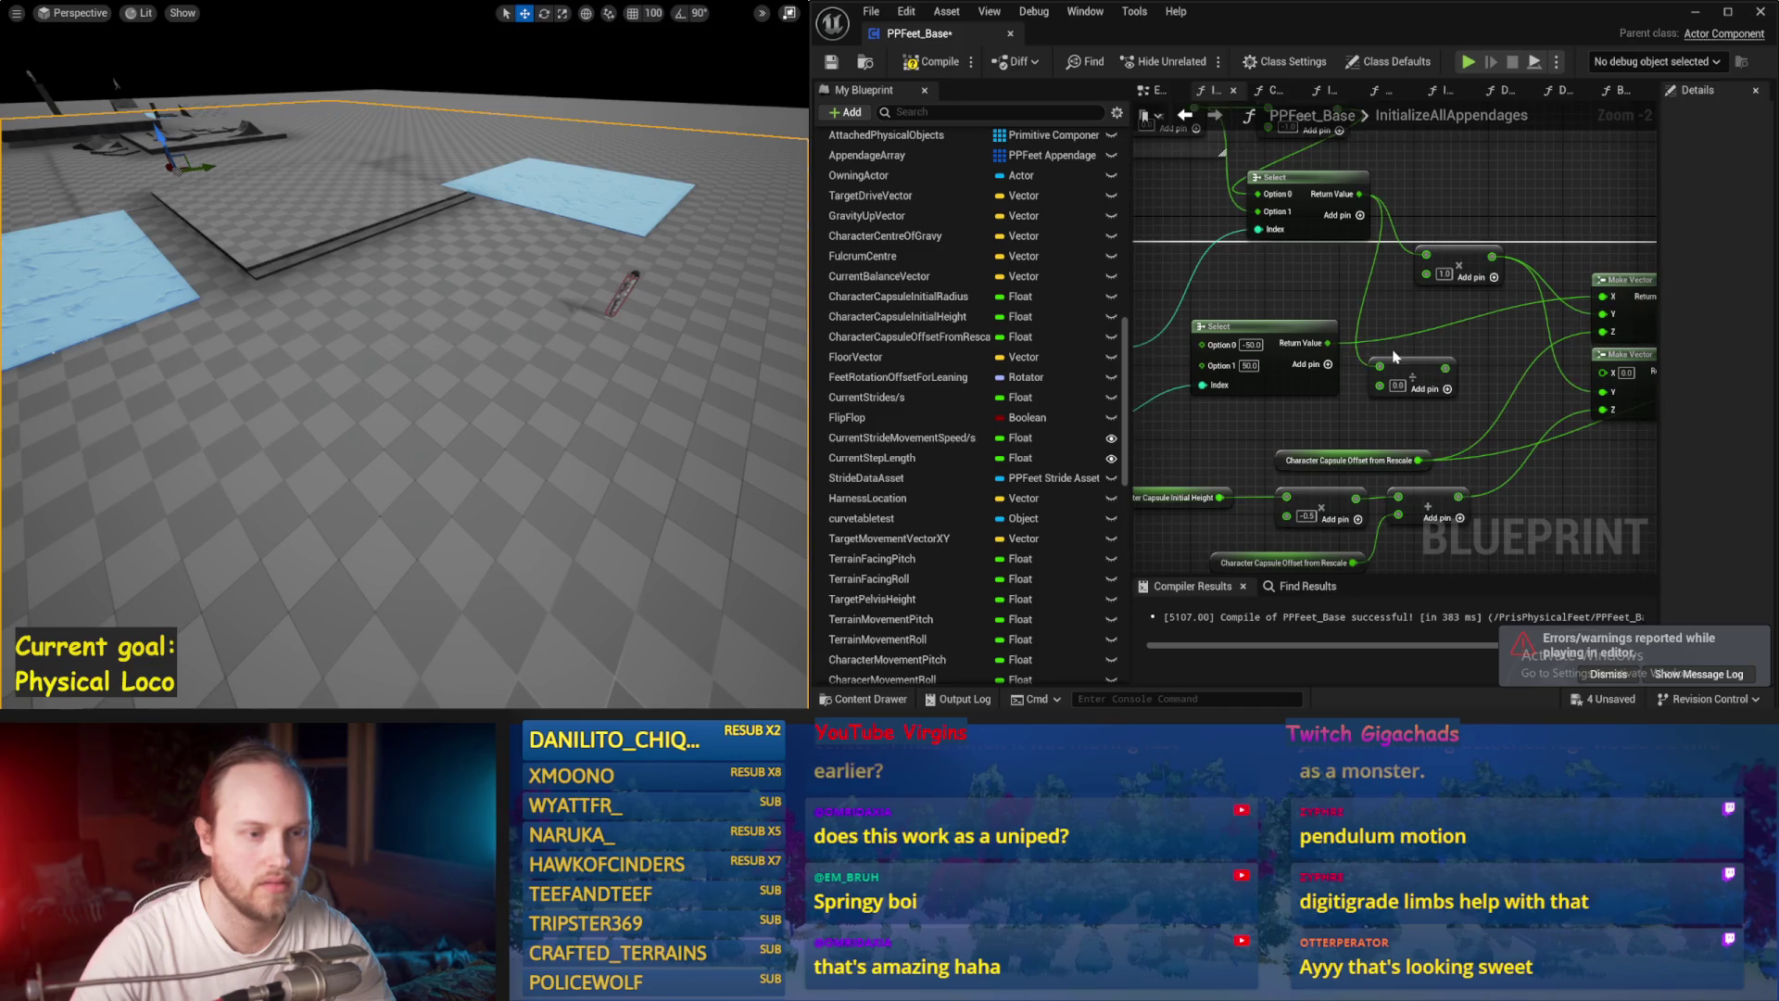
pyautogui.moveTo(694, 319); pyautogui.dragTo(694, 333)
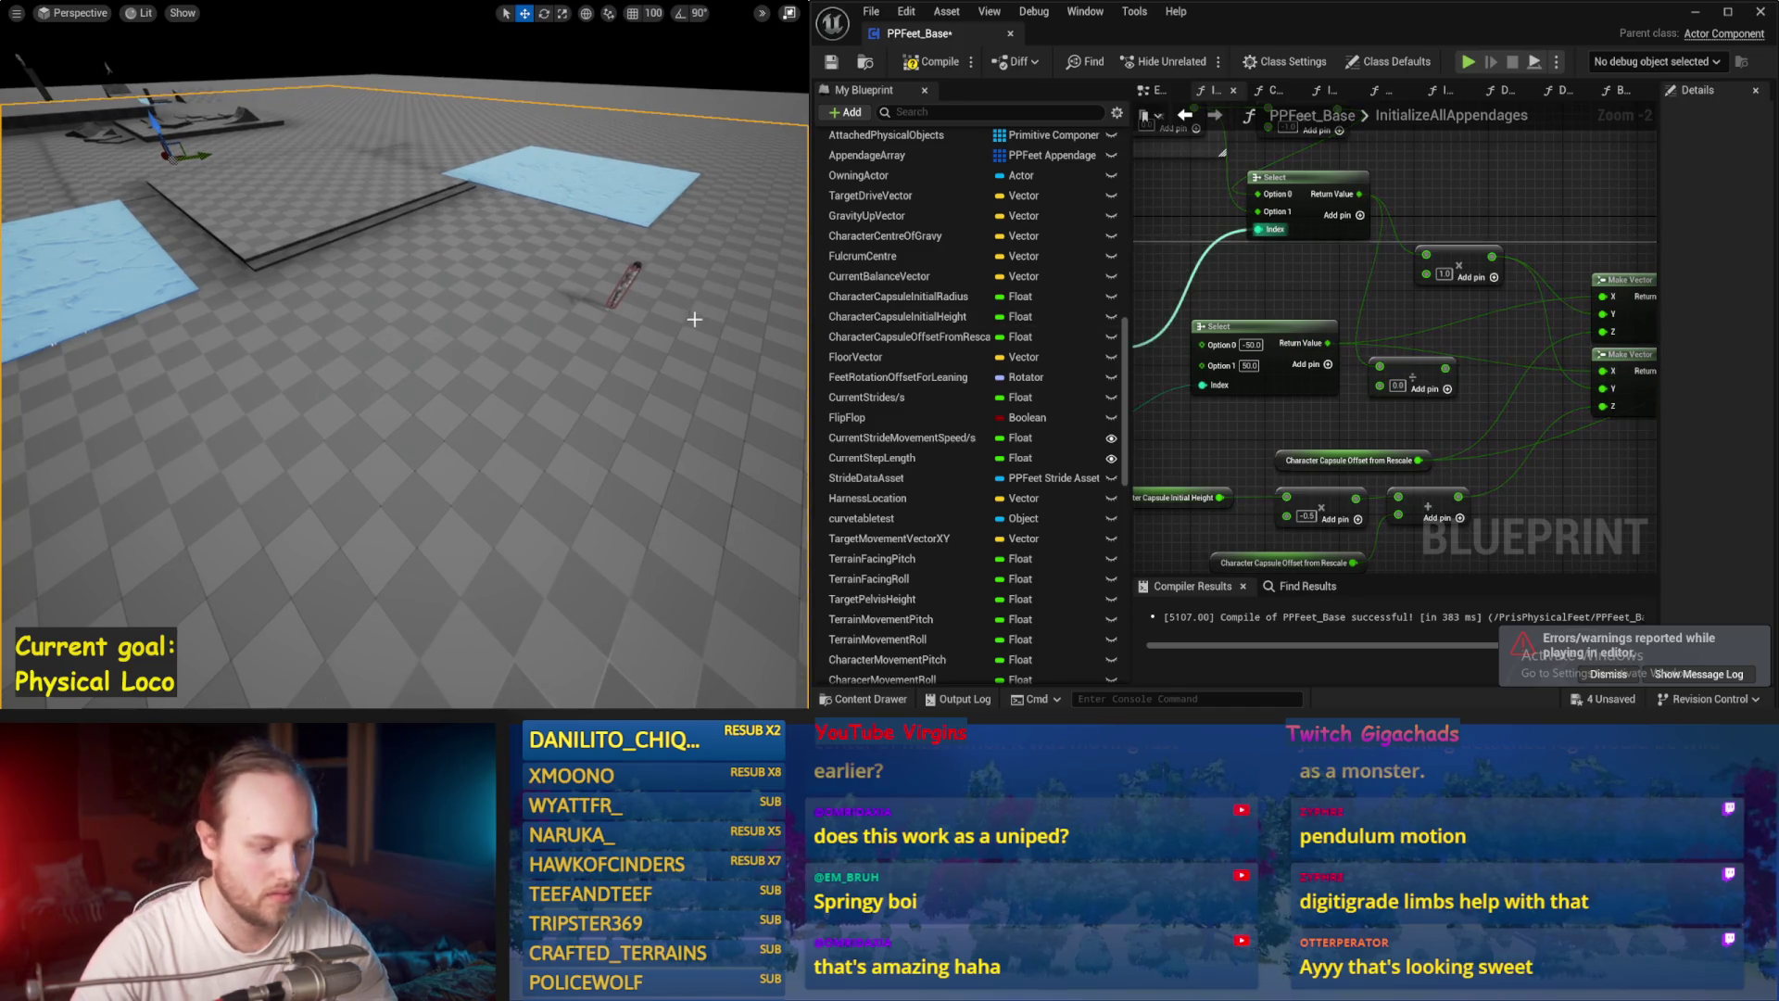
pyautogui.hotkey('alt', 'p')
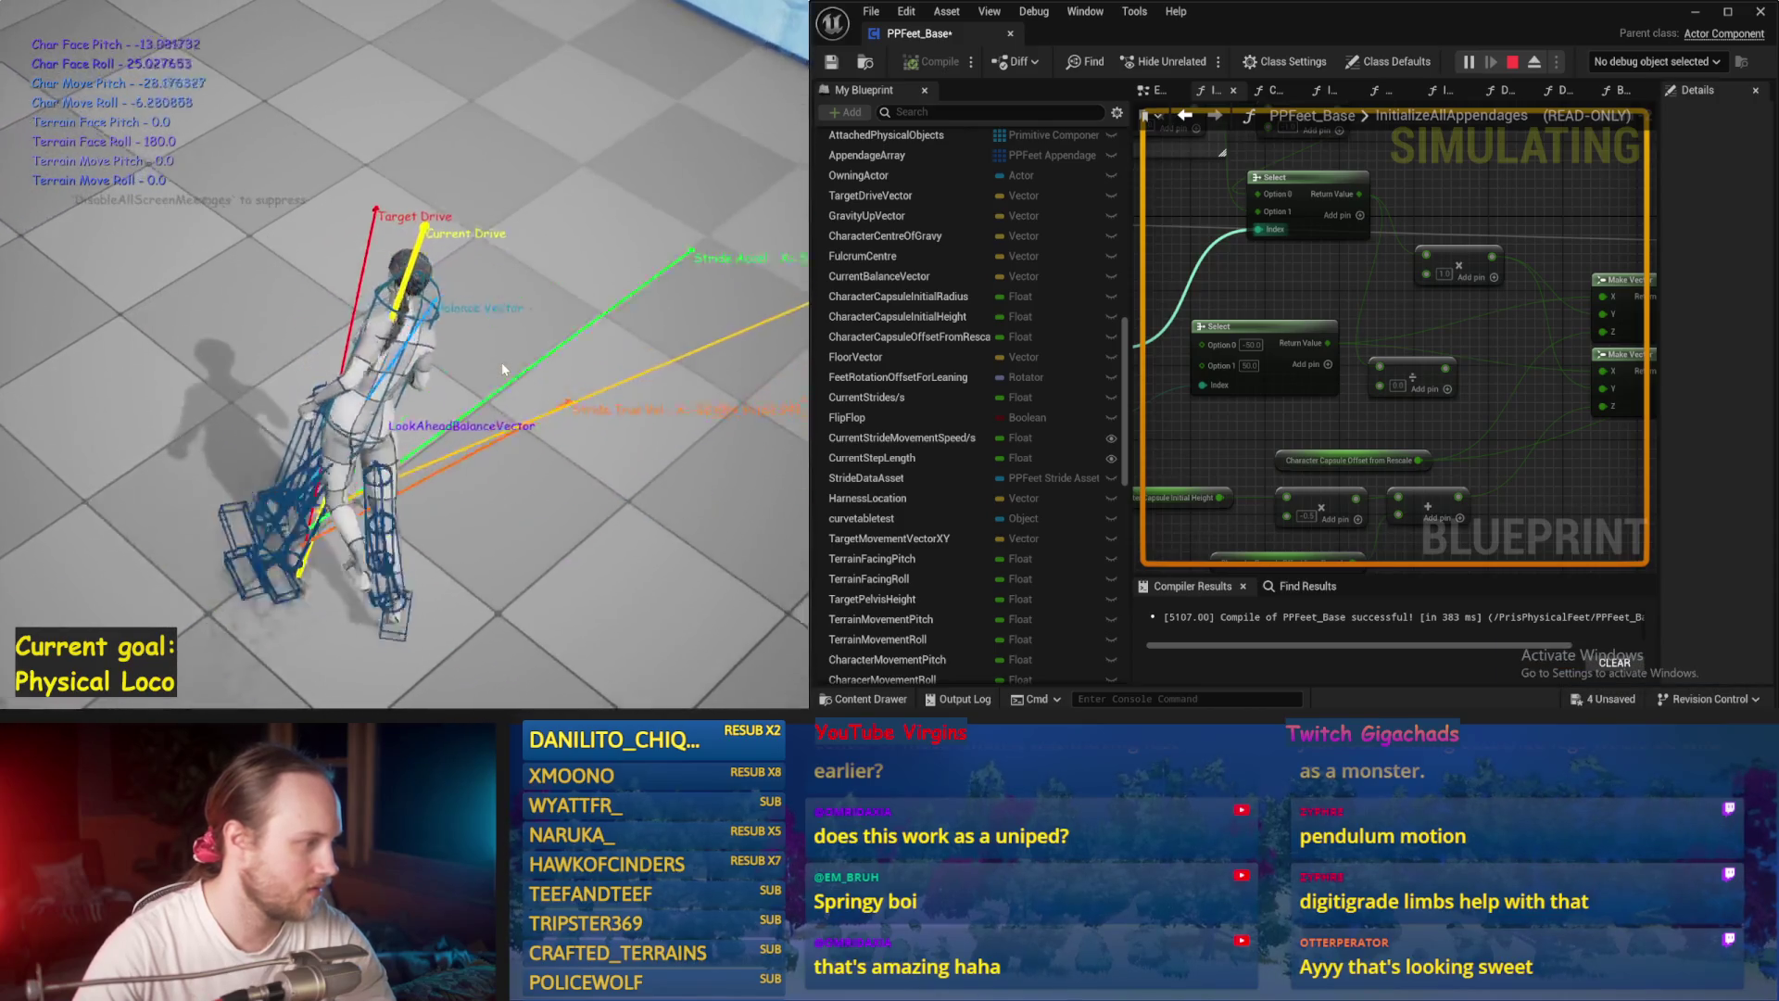
pyautogui.press('Escape')
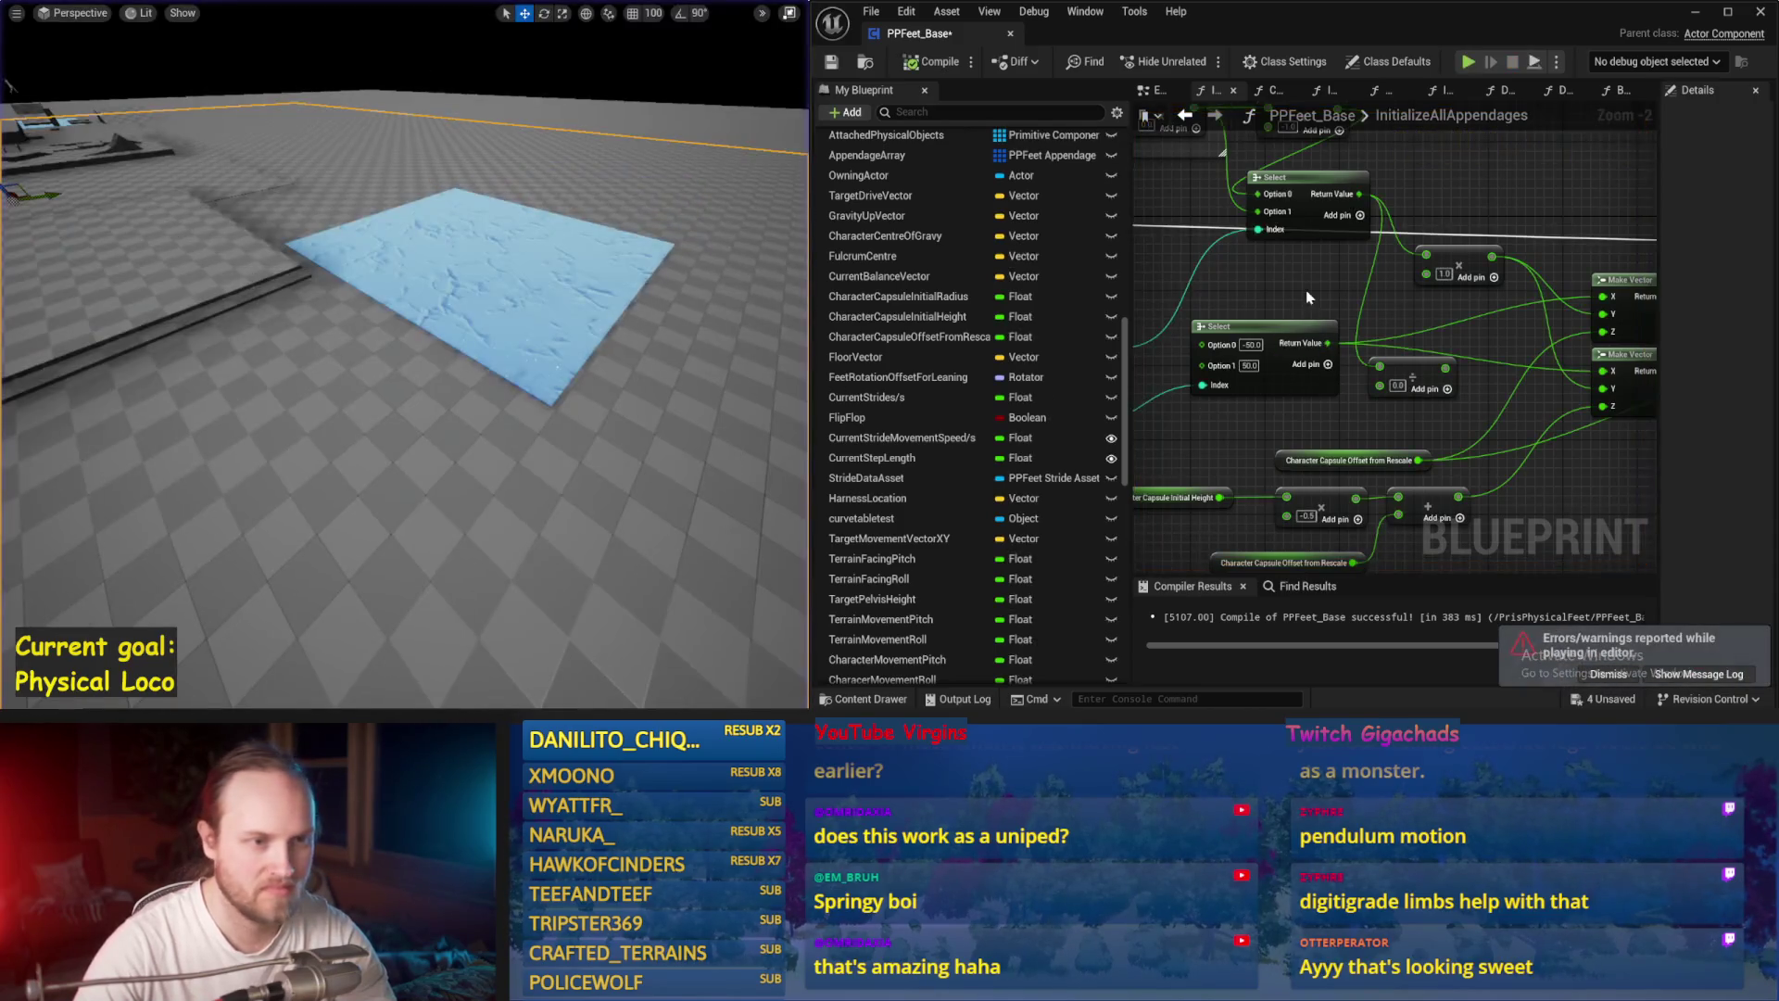
pyautogui.moveTo(1342, 380); pyautogui.dragTo(1541, 412)
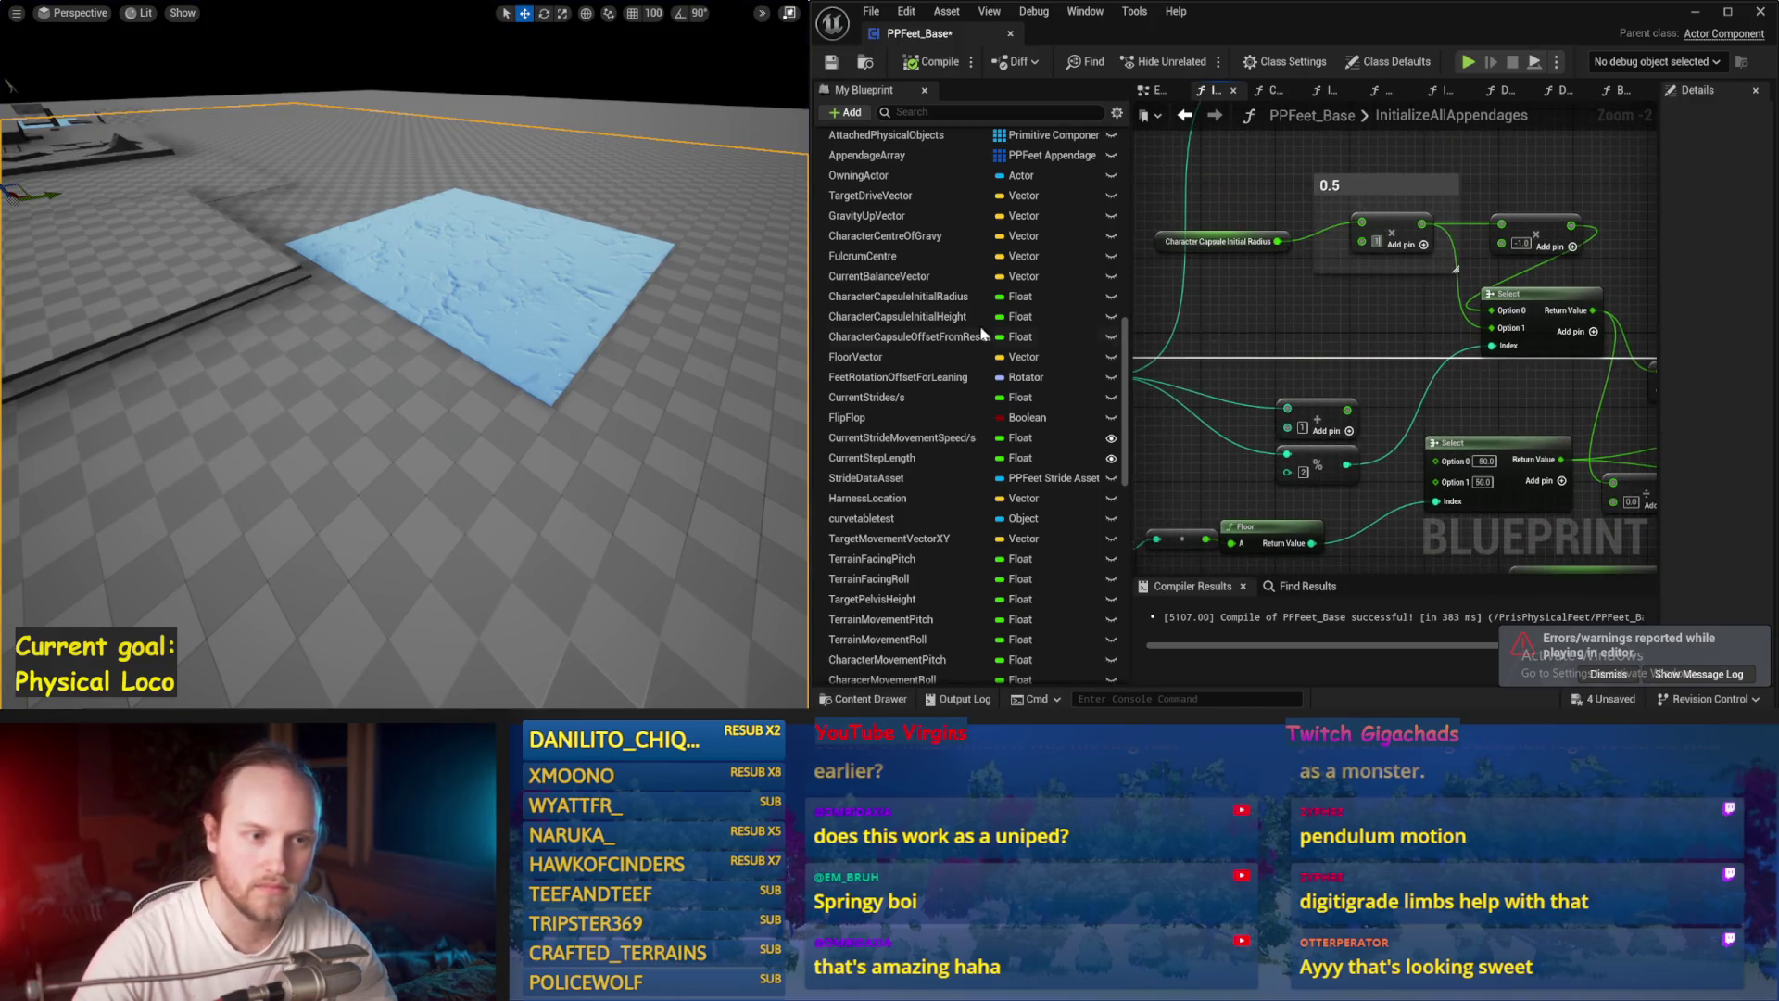
pyautogui.moveTo(547, 343); pyautogui.dragTo(547, 365)
pyautogui.hotkey('alt', 'p')
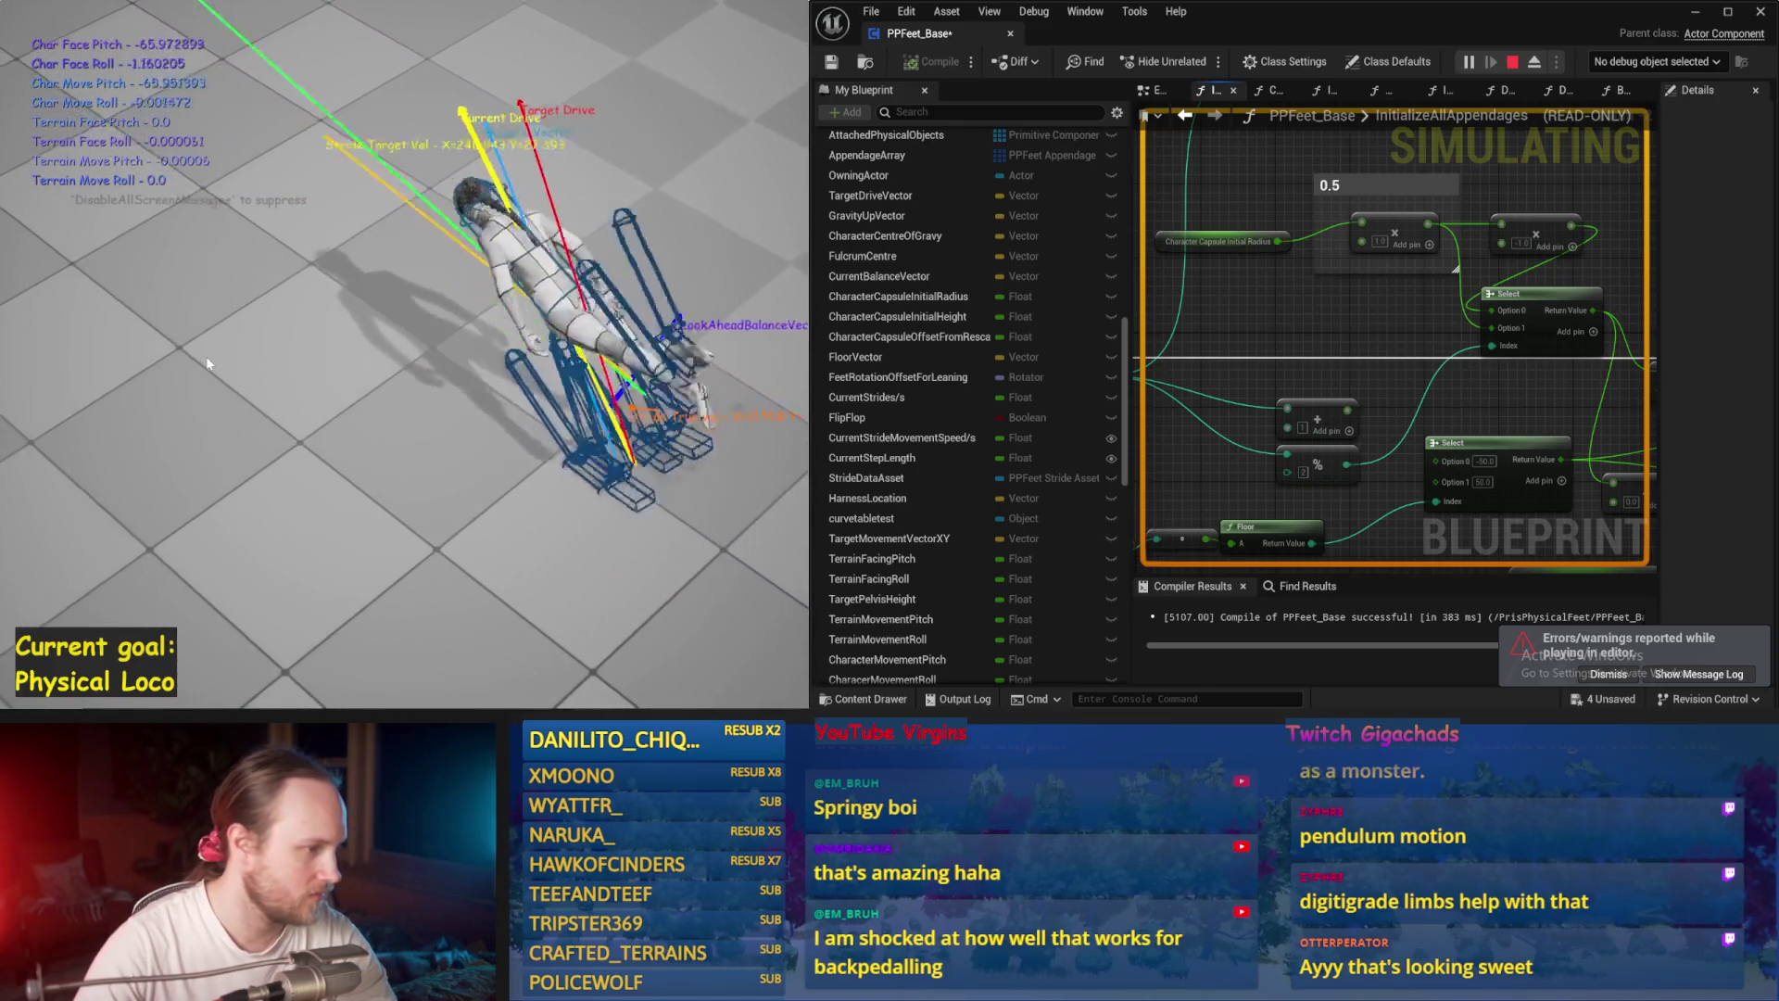
pyautogui.press('Escape')
pyautogui.moveTo(1297, 435); pyautogui.dragTo(1140, 341)
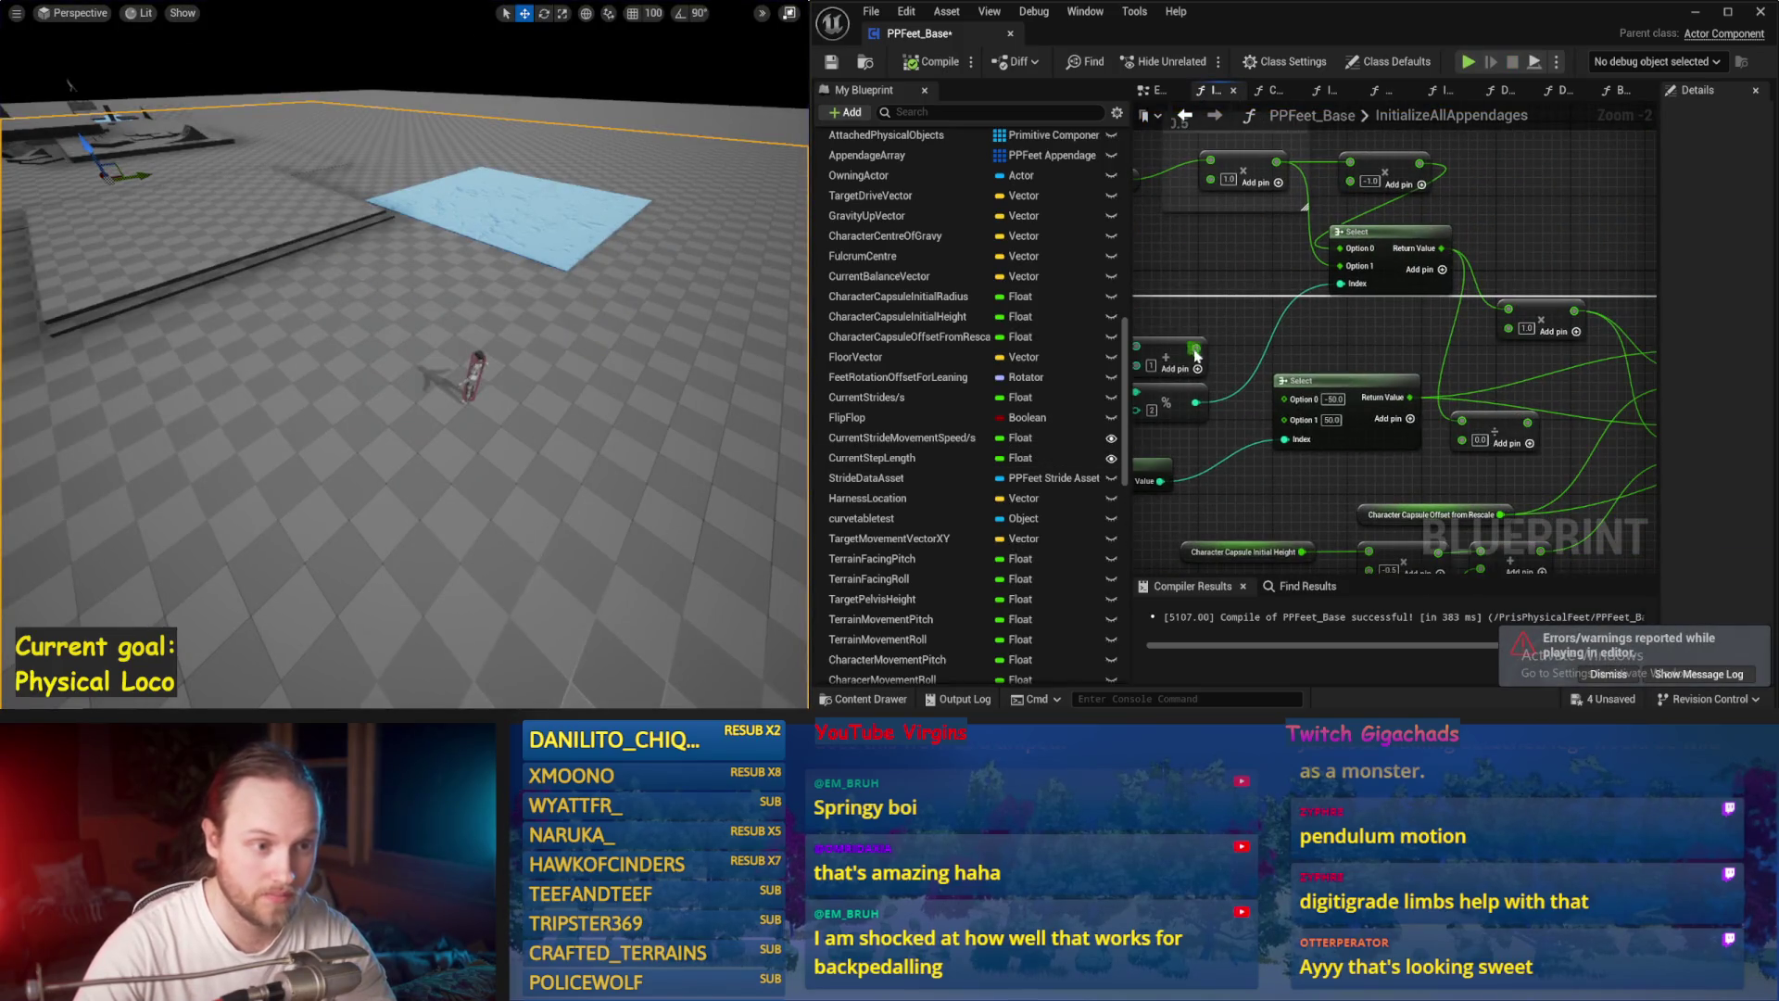
pyautogui.moveTo(1327, 361); pyautogui.dragTo(1446, 334)
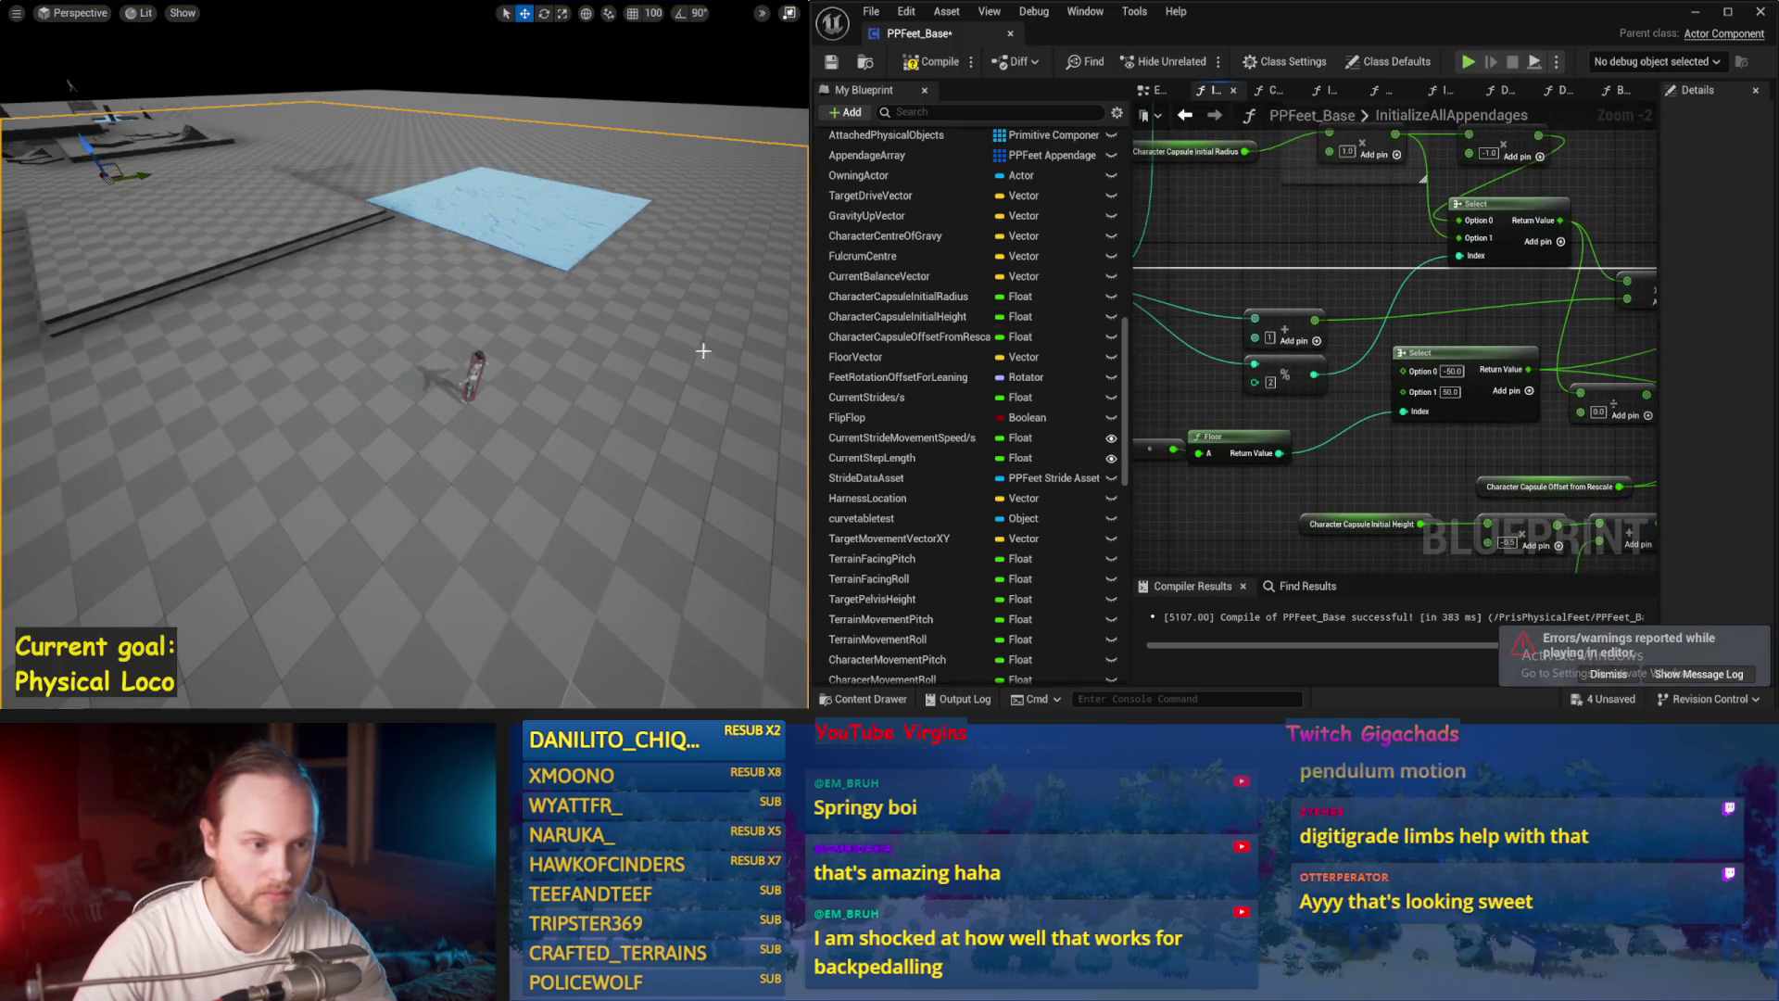
pyautogui.hotkey('alt', 'p')
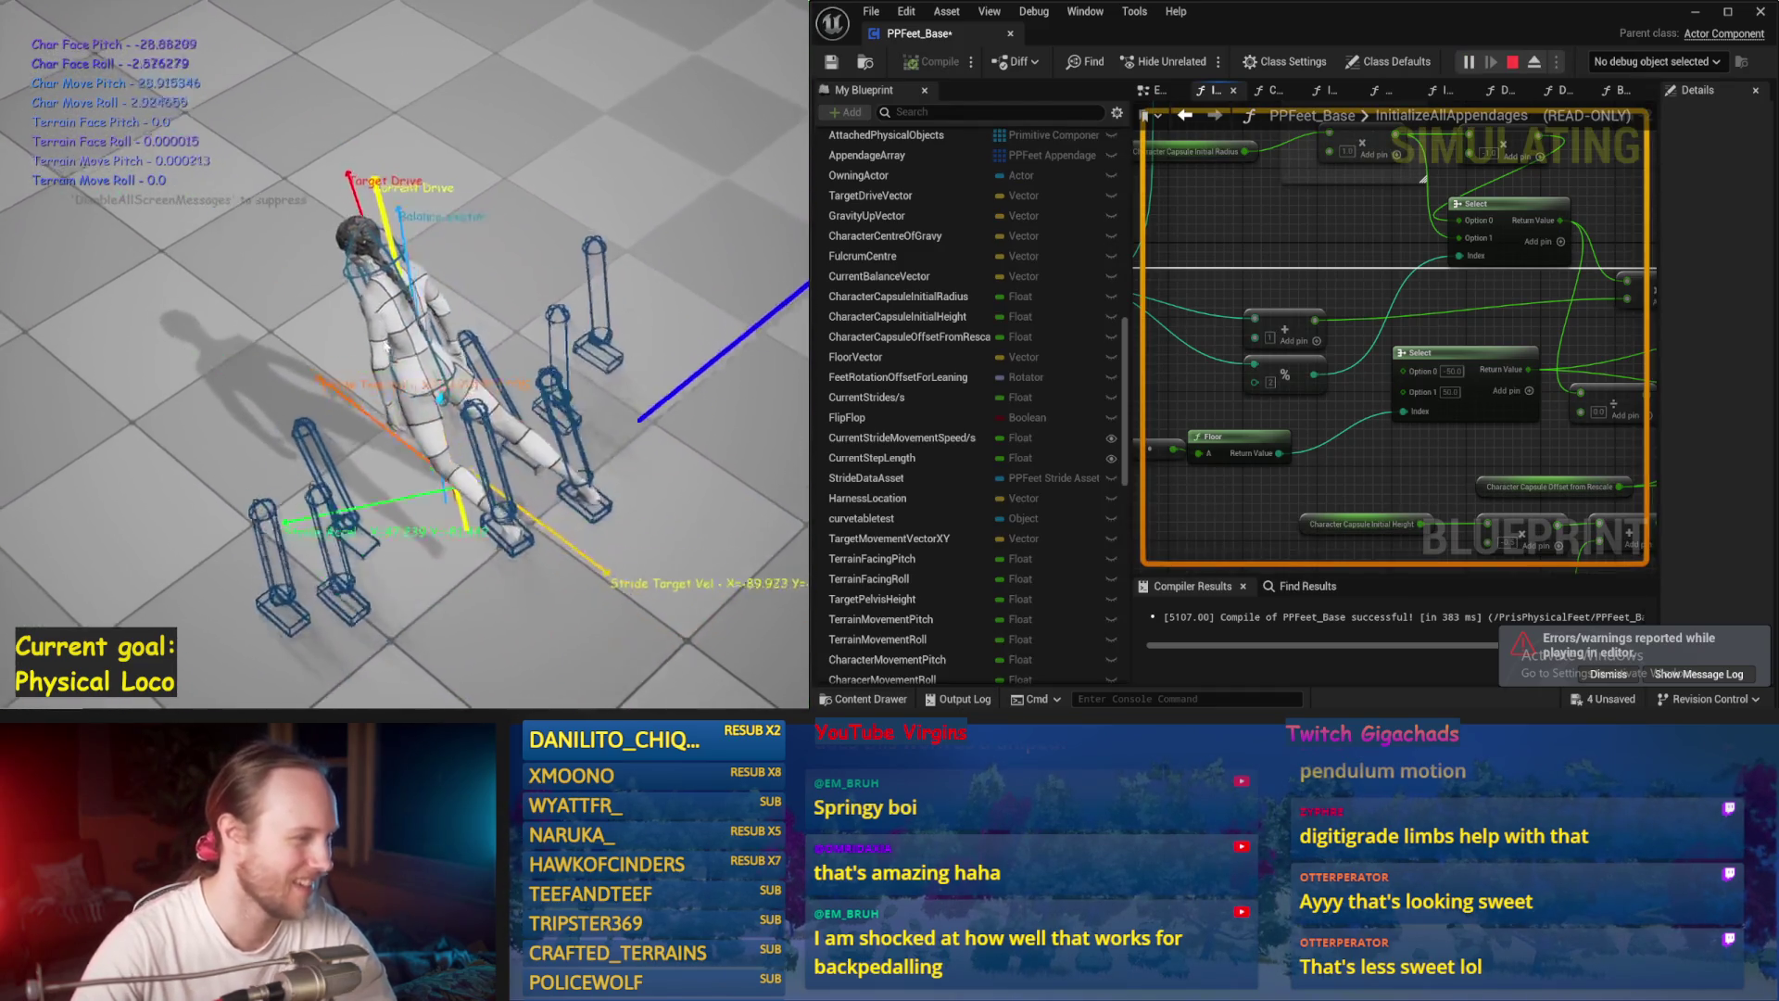
pyautogui.press('Escape')
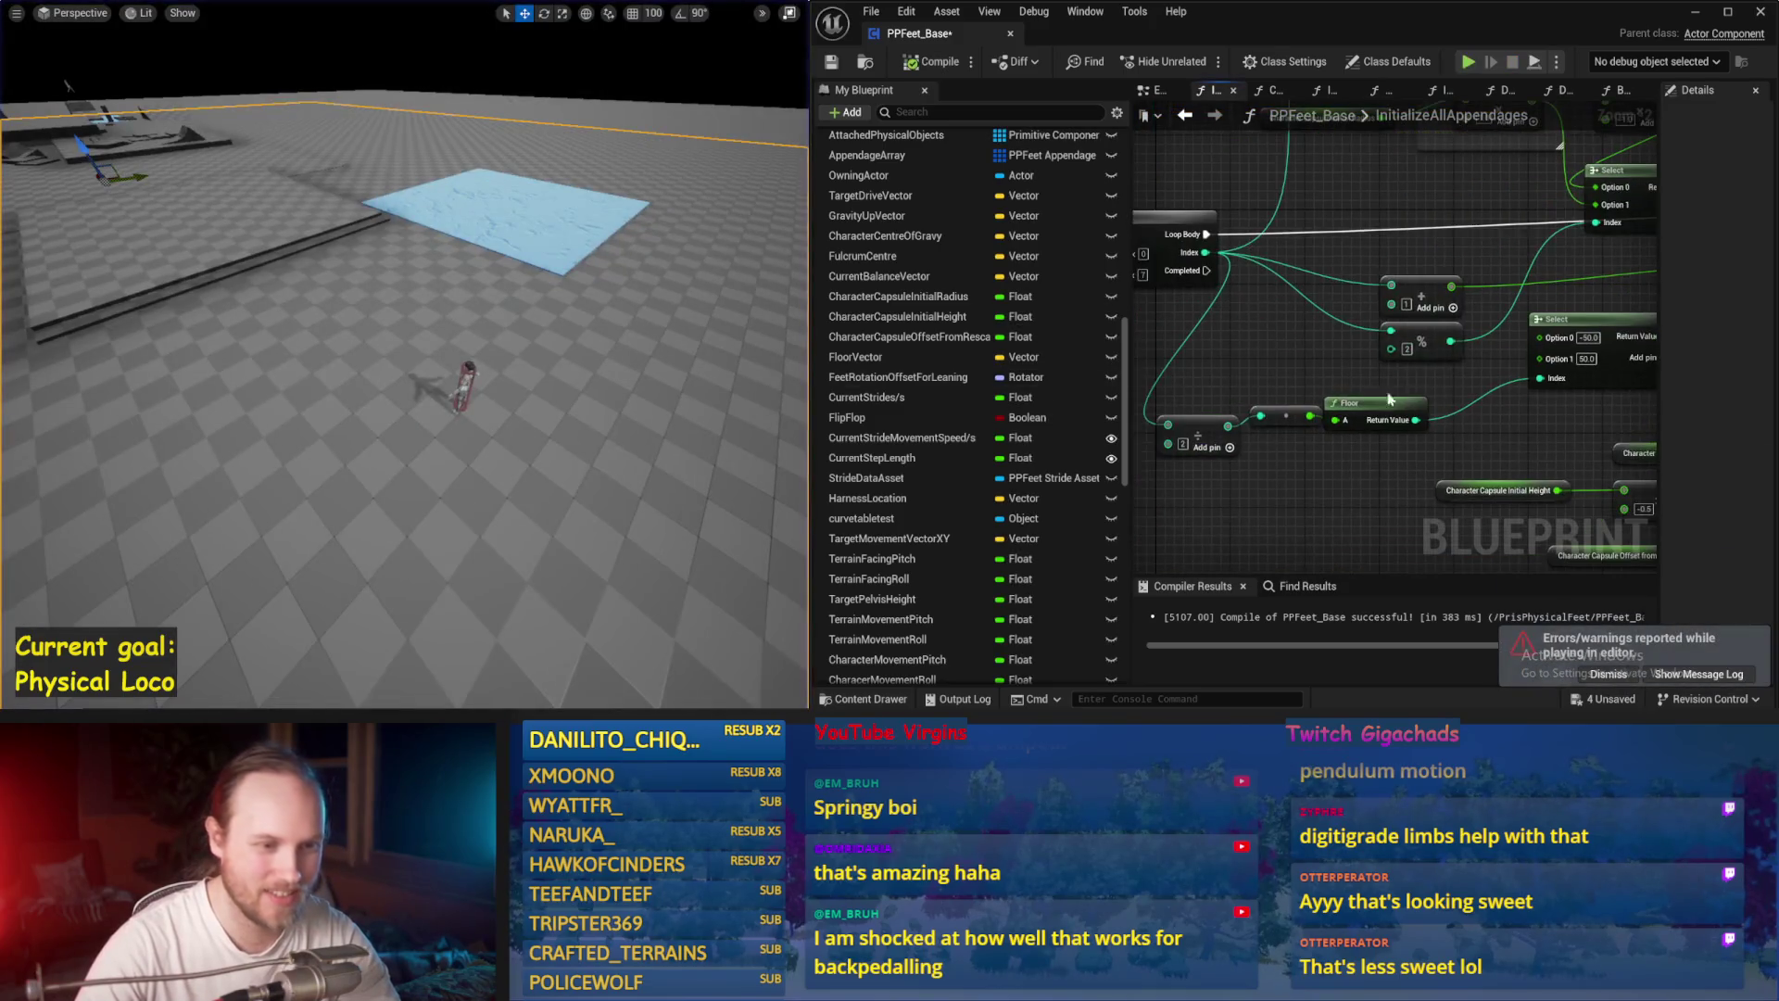
pyautogui.moveTo(1323, 387)
pyautogui.mouseDown()
pyautogui.moveTo(1340, 326)
pyautogui.moveTo(1253, 472)
pyautogui.moveTo(1245, 438)
pyautogui.mouseUp()
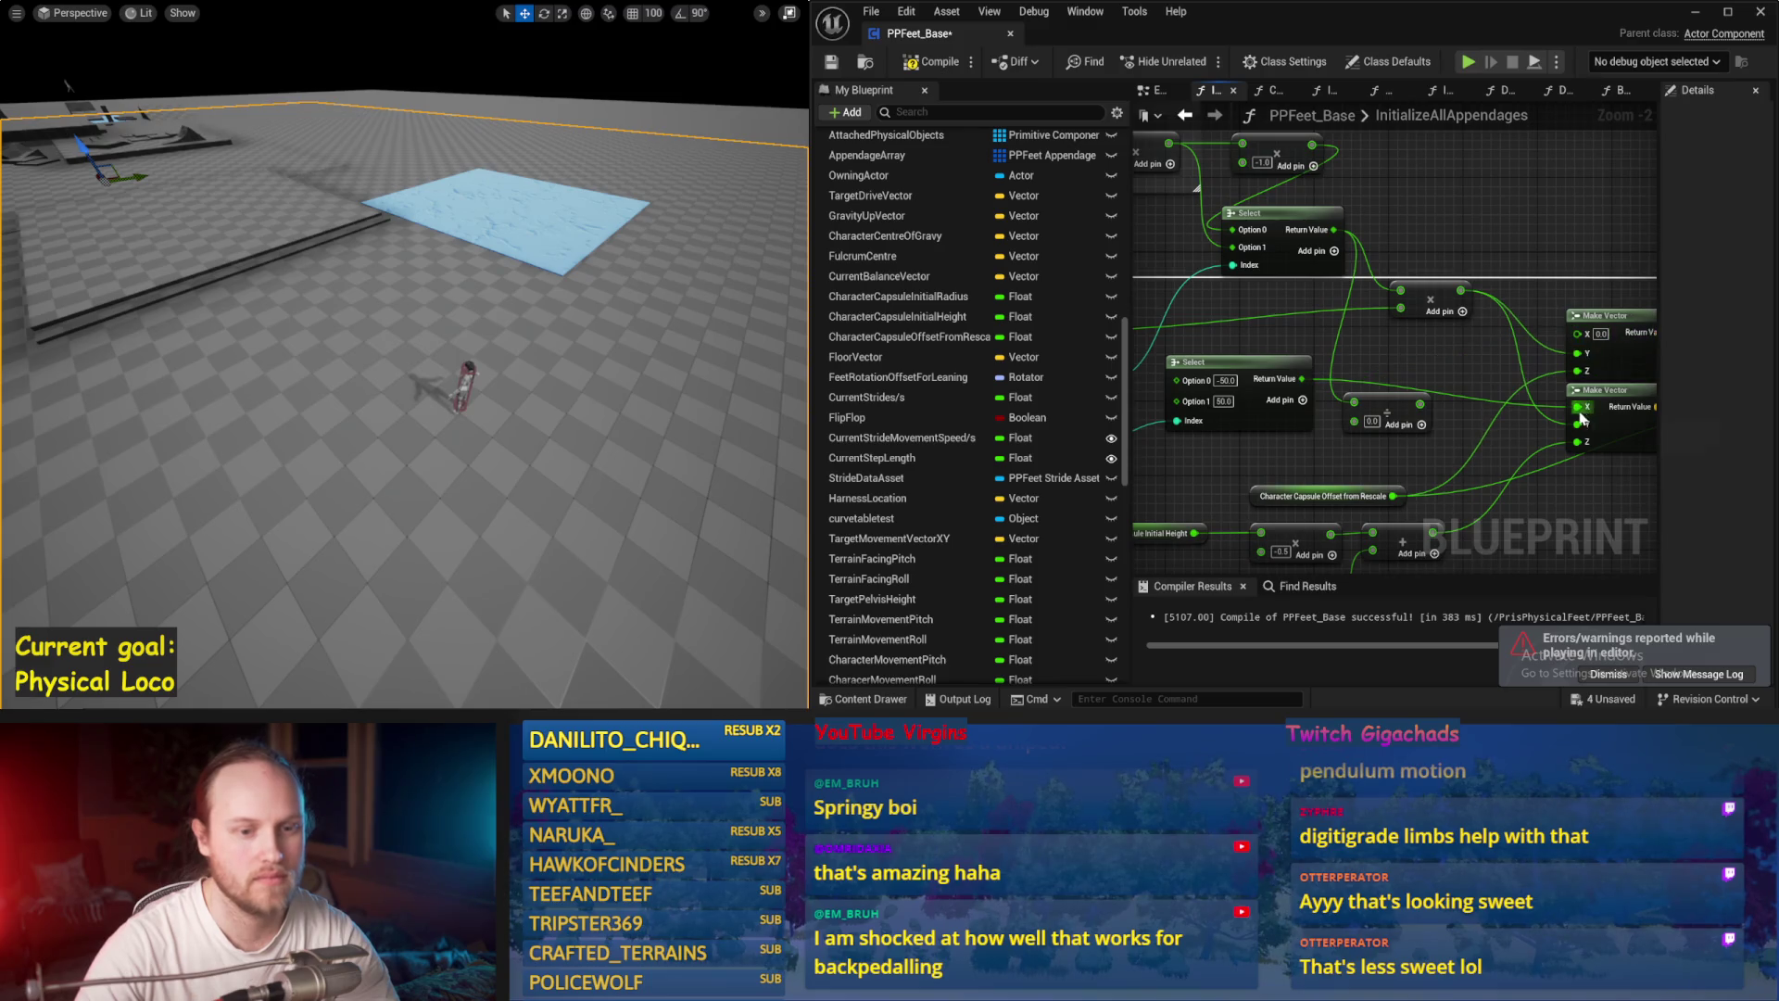
pyautogui.hotkey('alt', 's')
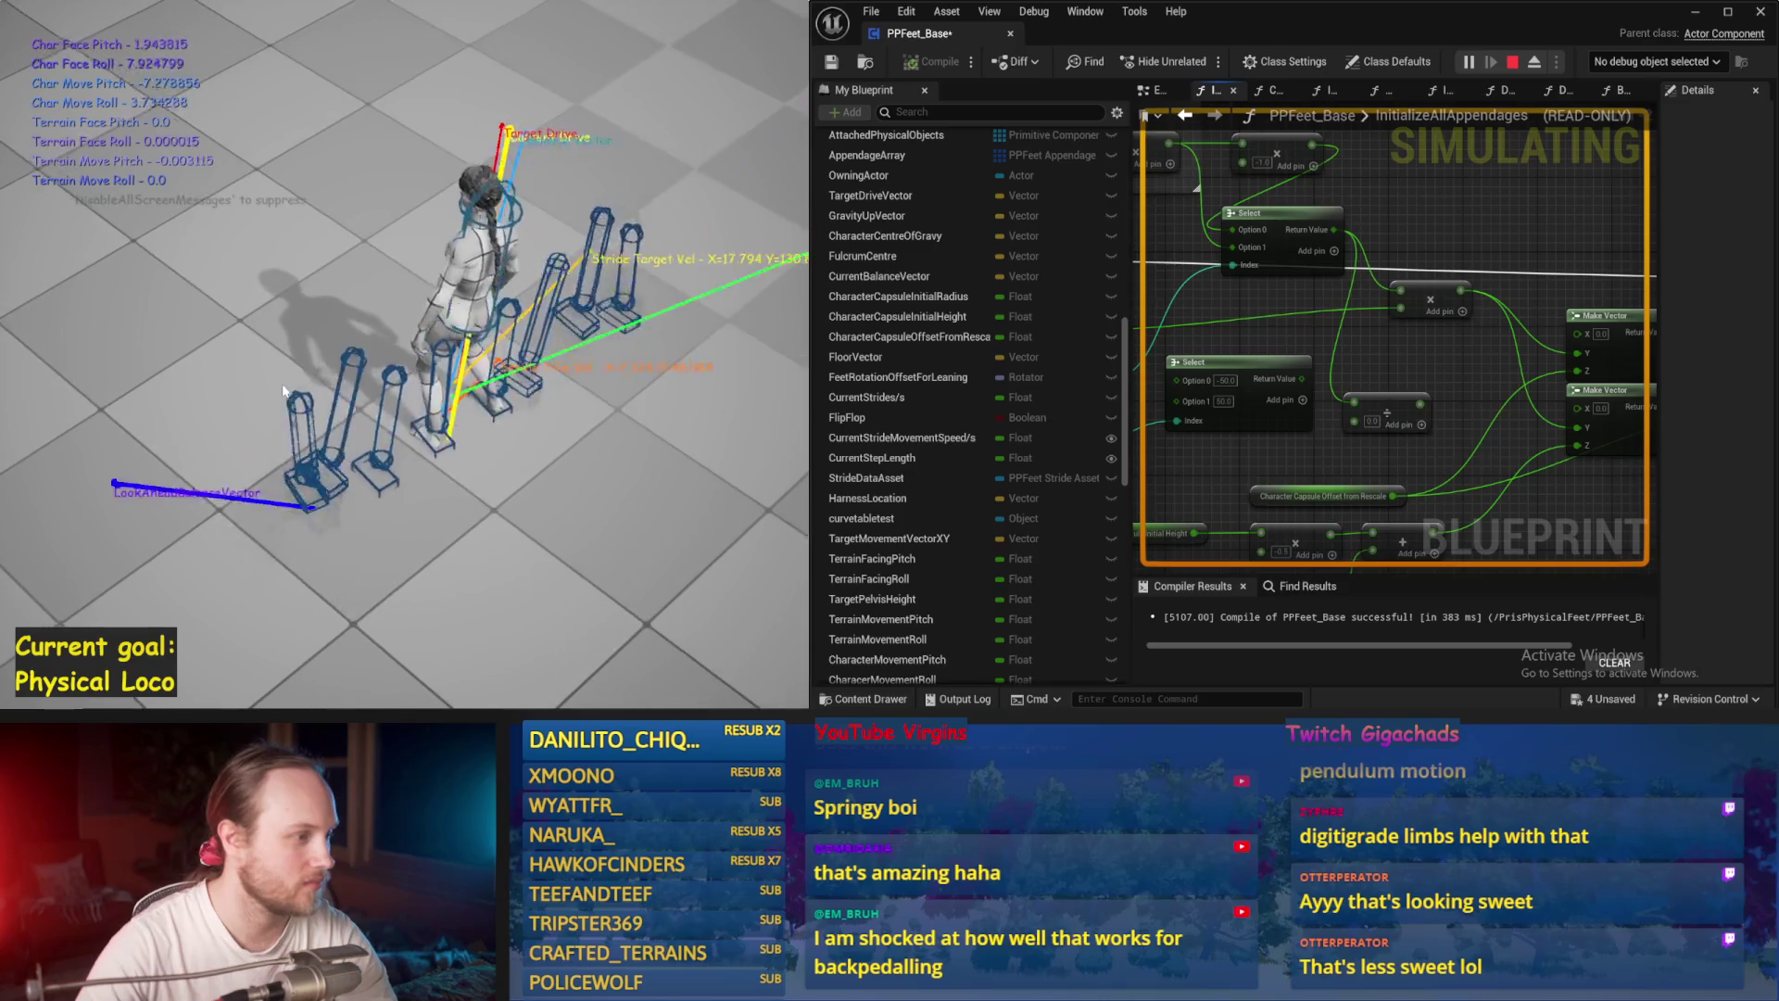
pyautogui.press('Escape')
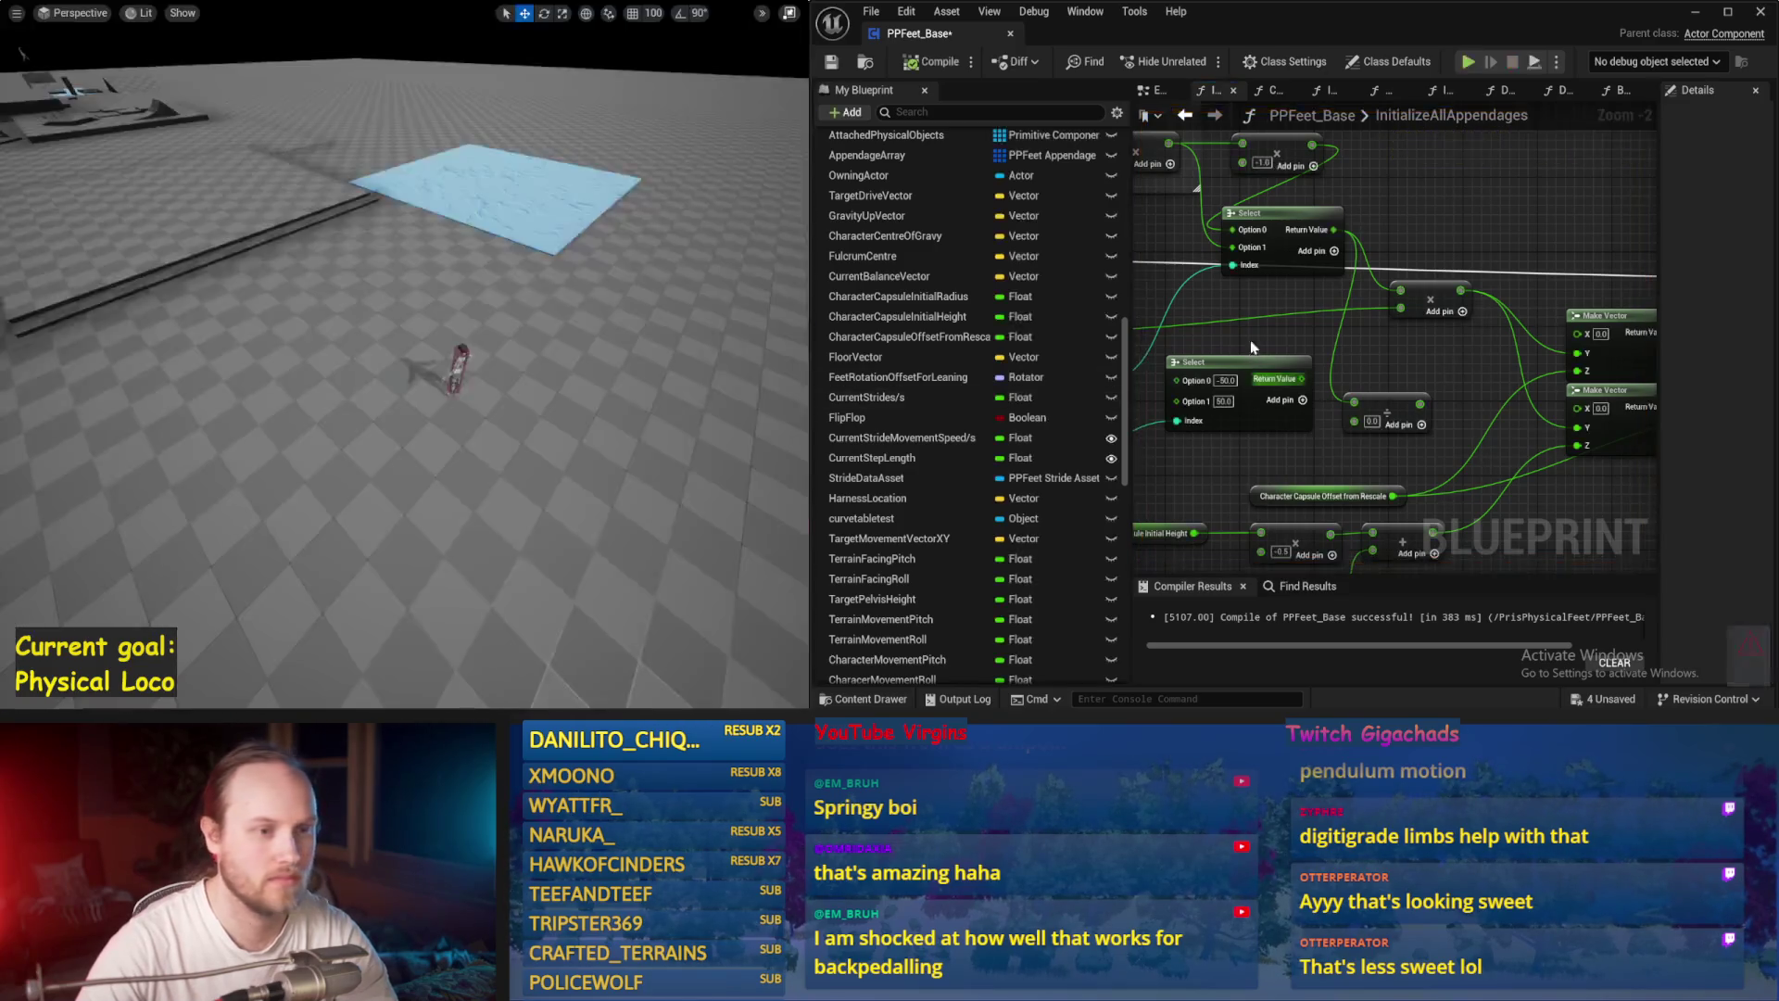
# Step: Set the For Loop node's Last Index to 99
pyautogui.moveTo(1081, 324); pyautogui.dragTo(1229, 335)
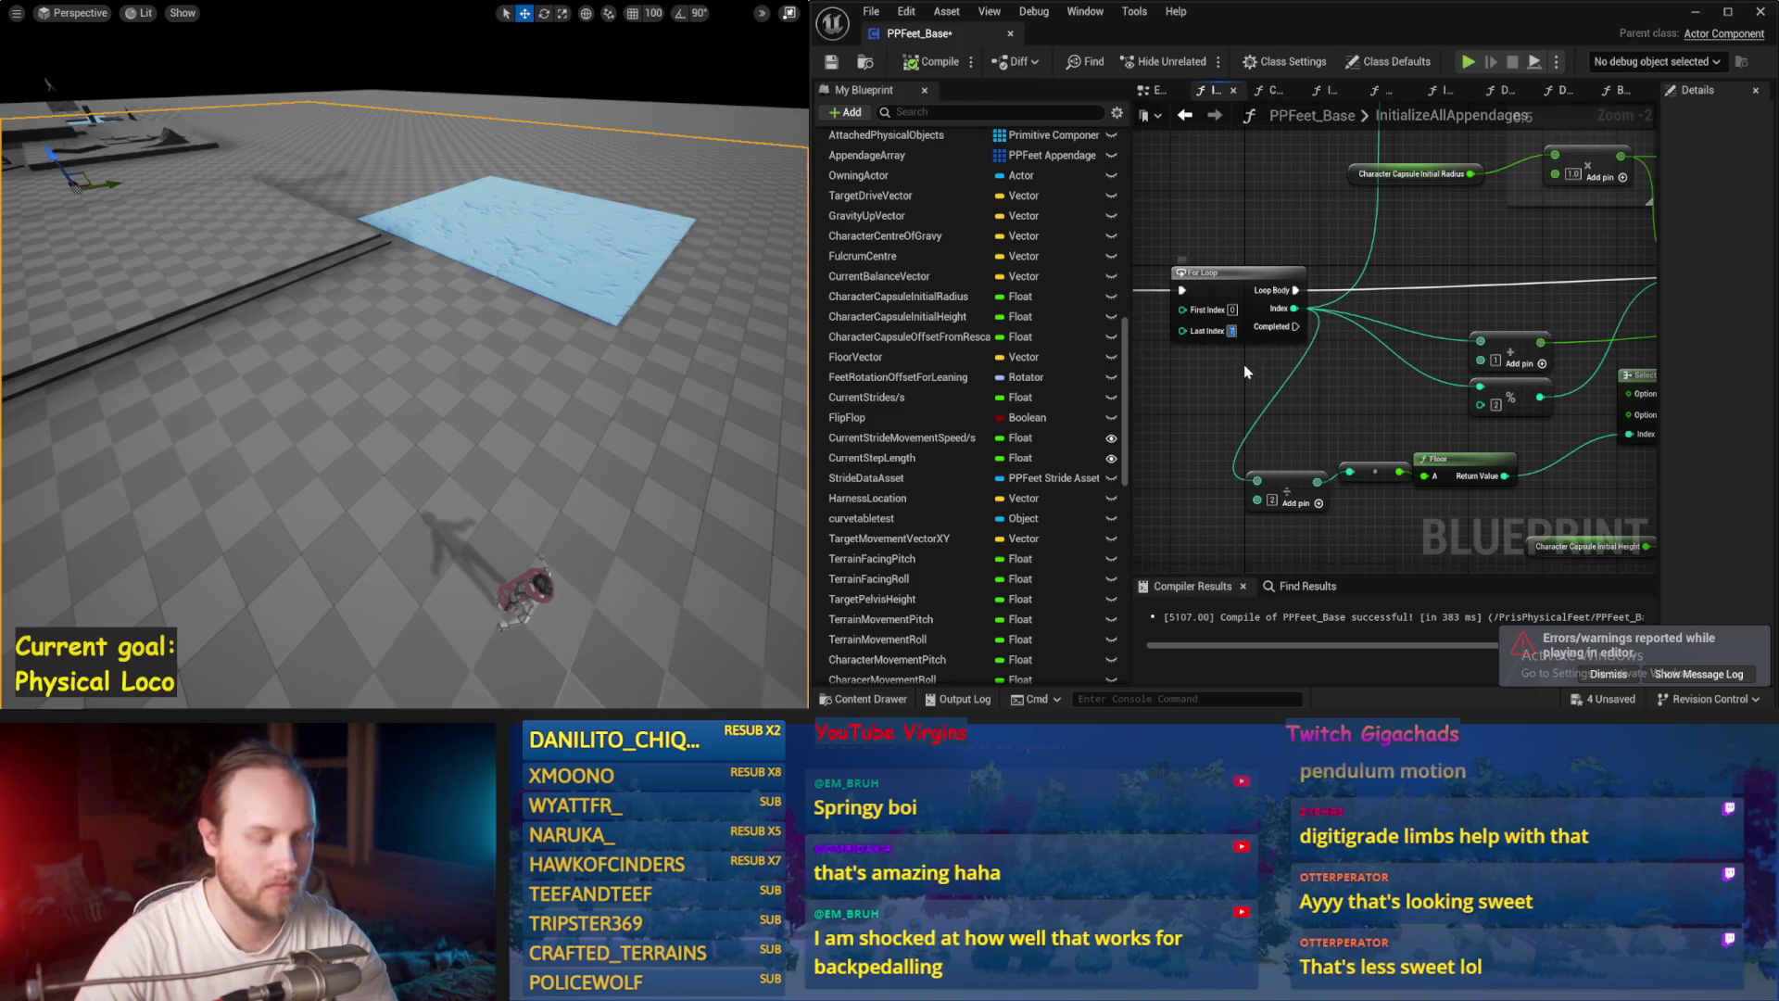
pyautogui.write('99')
pyautogui.moveTo(1236, 405); pyautogui.dragTo(1264, 427)
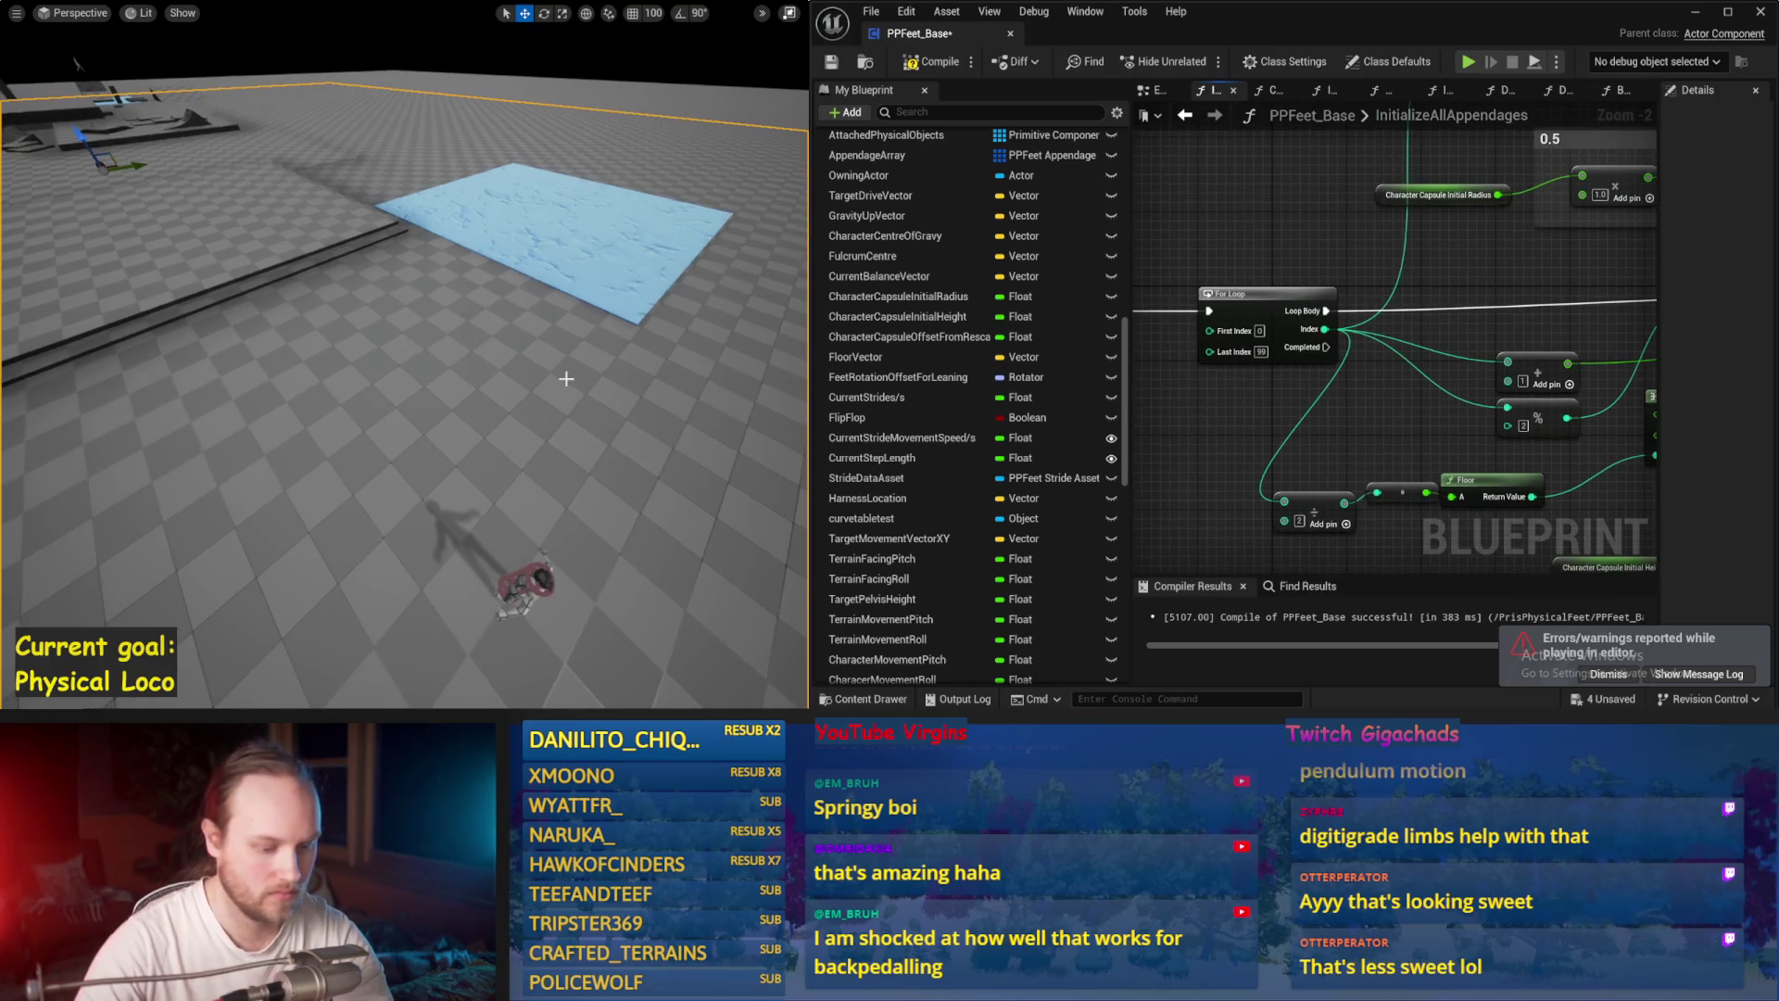
# Step: Play-test the character with 99 appendages, then stop the session
pyautogui.hotkey('alt', 'p')
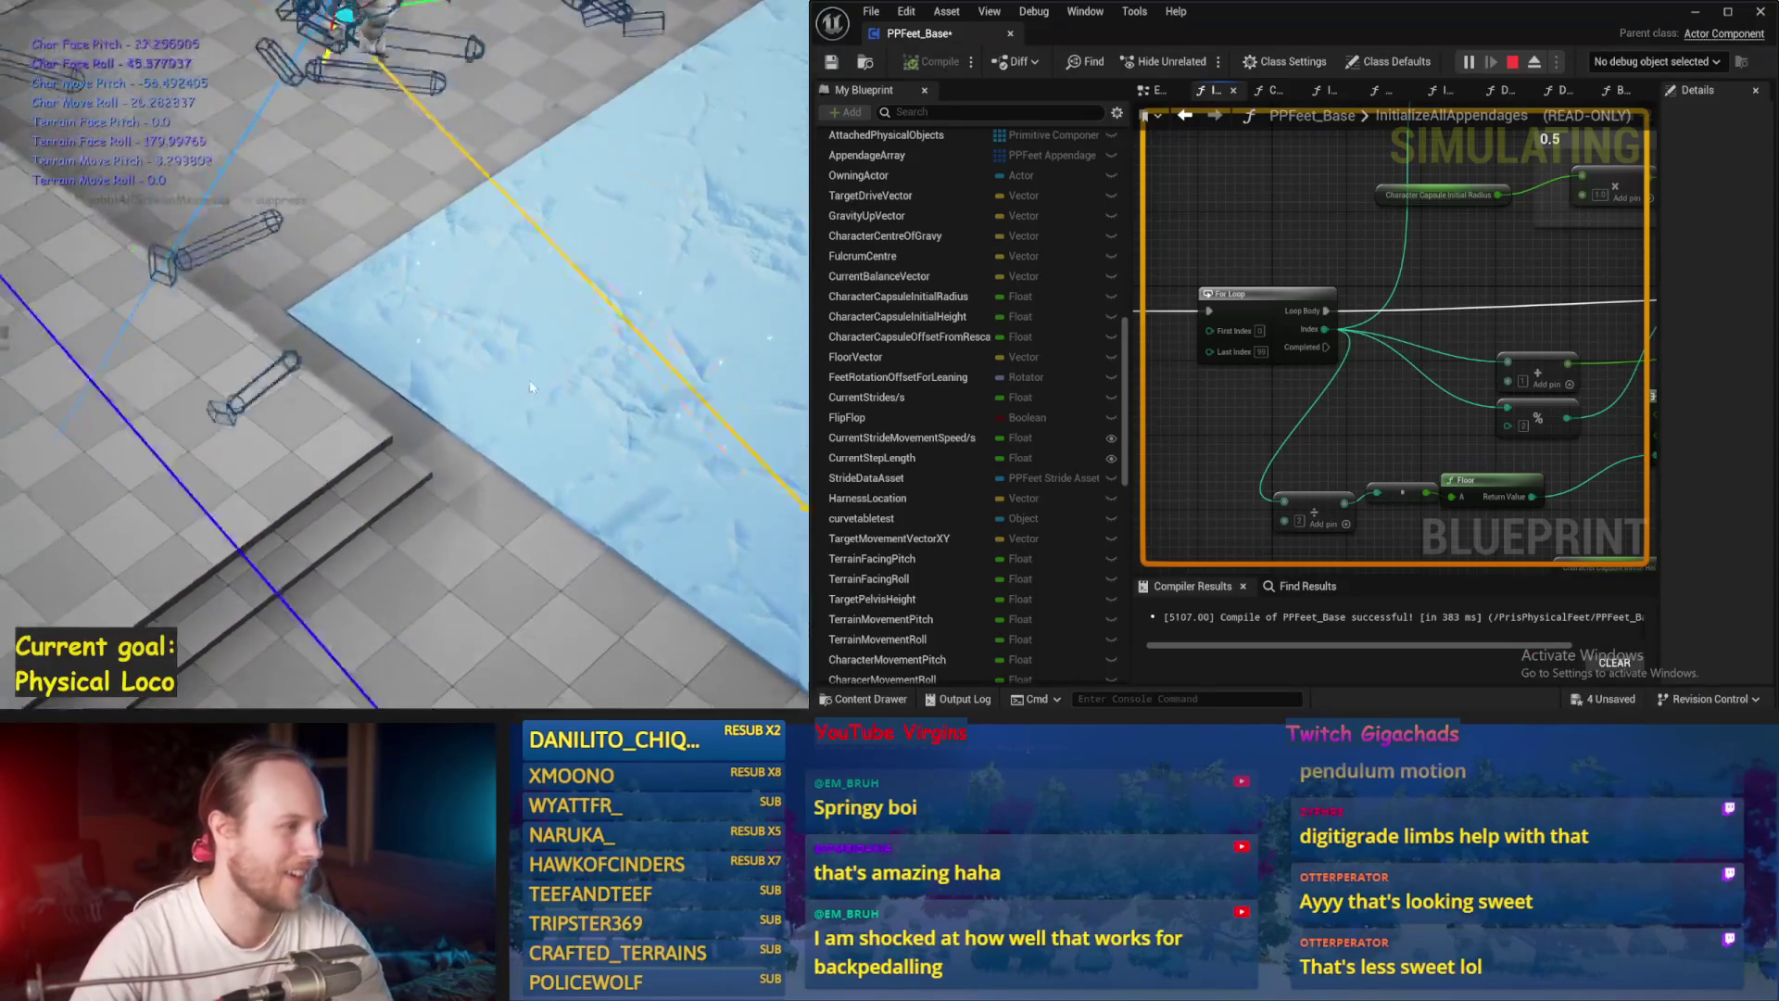
pyautogui.press('Escape')
pyautogui.moveTo(1603, 223); pyautogui.dragTo(1196, 300)
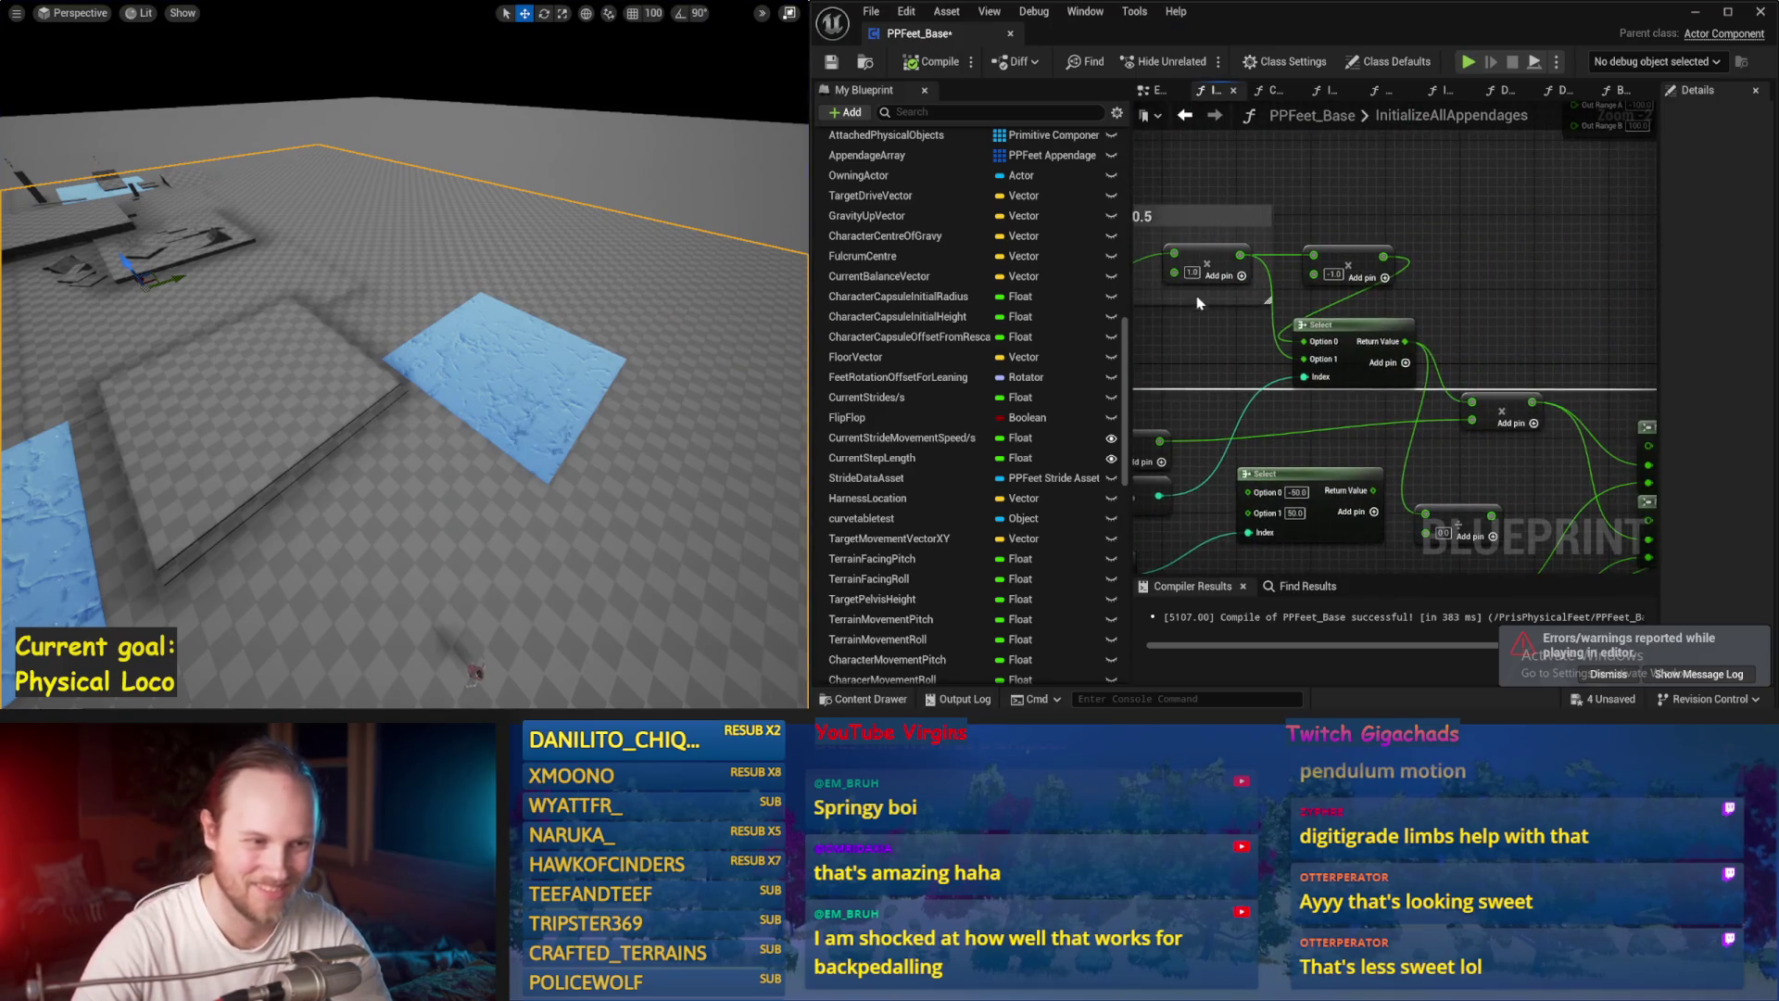
pyautogui.moveTo(542, 340); pyautogui.dragTo(544, 363)
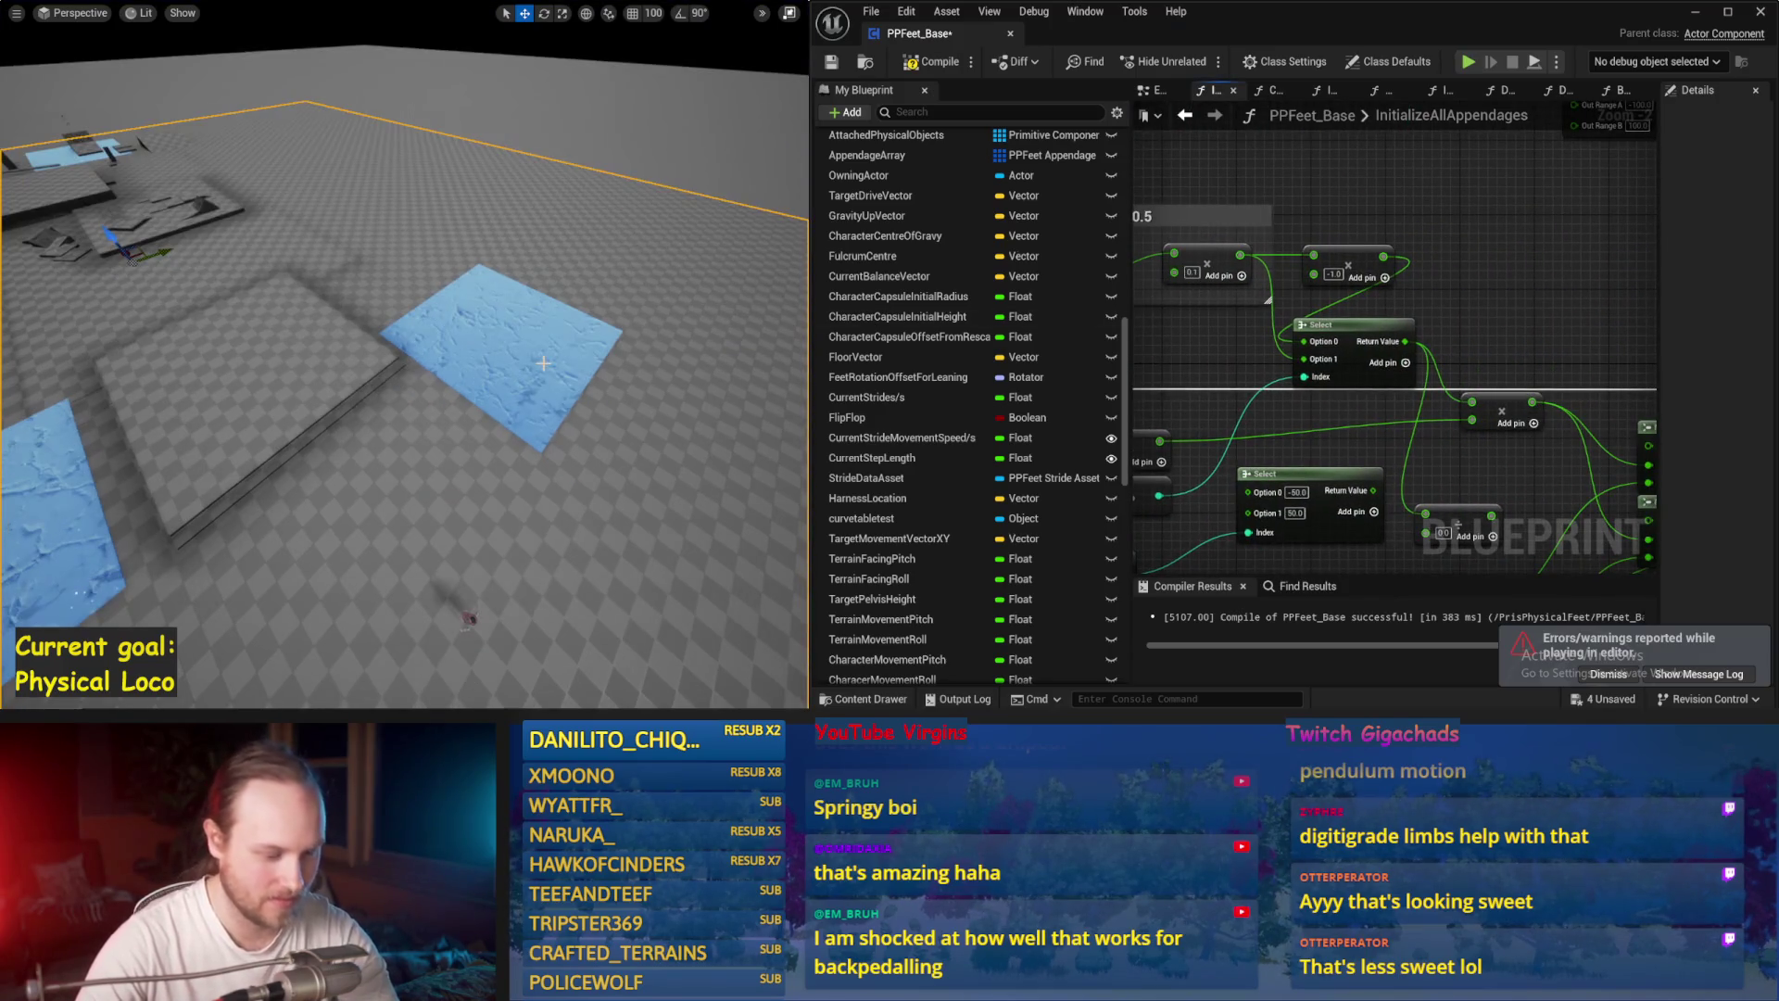
pyautogui.hotkey('alt', 'p')
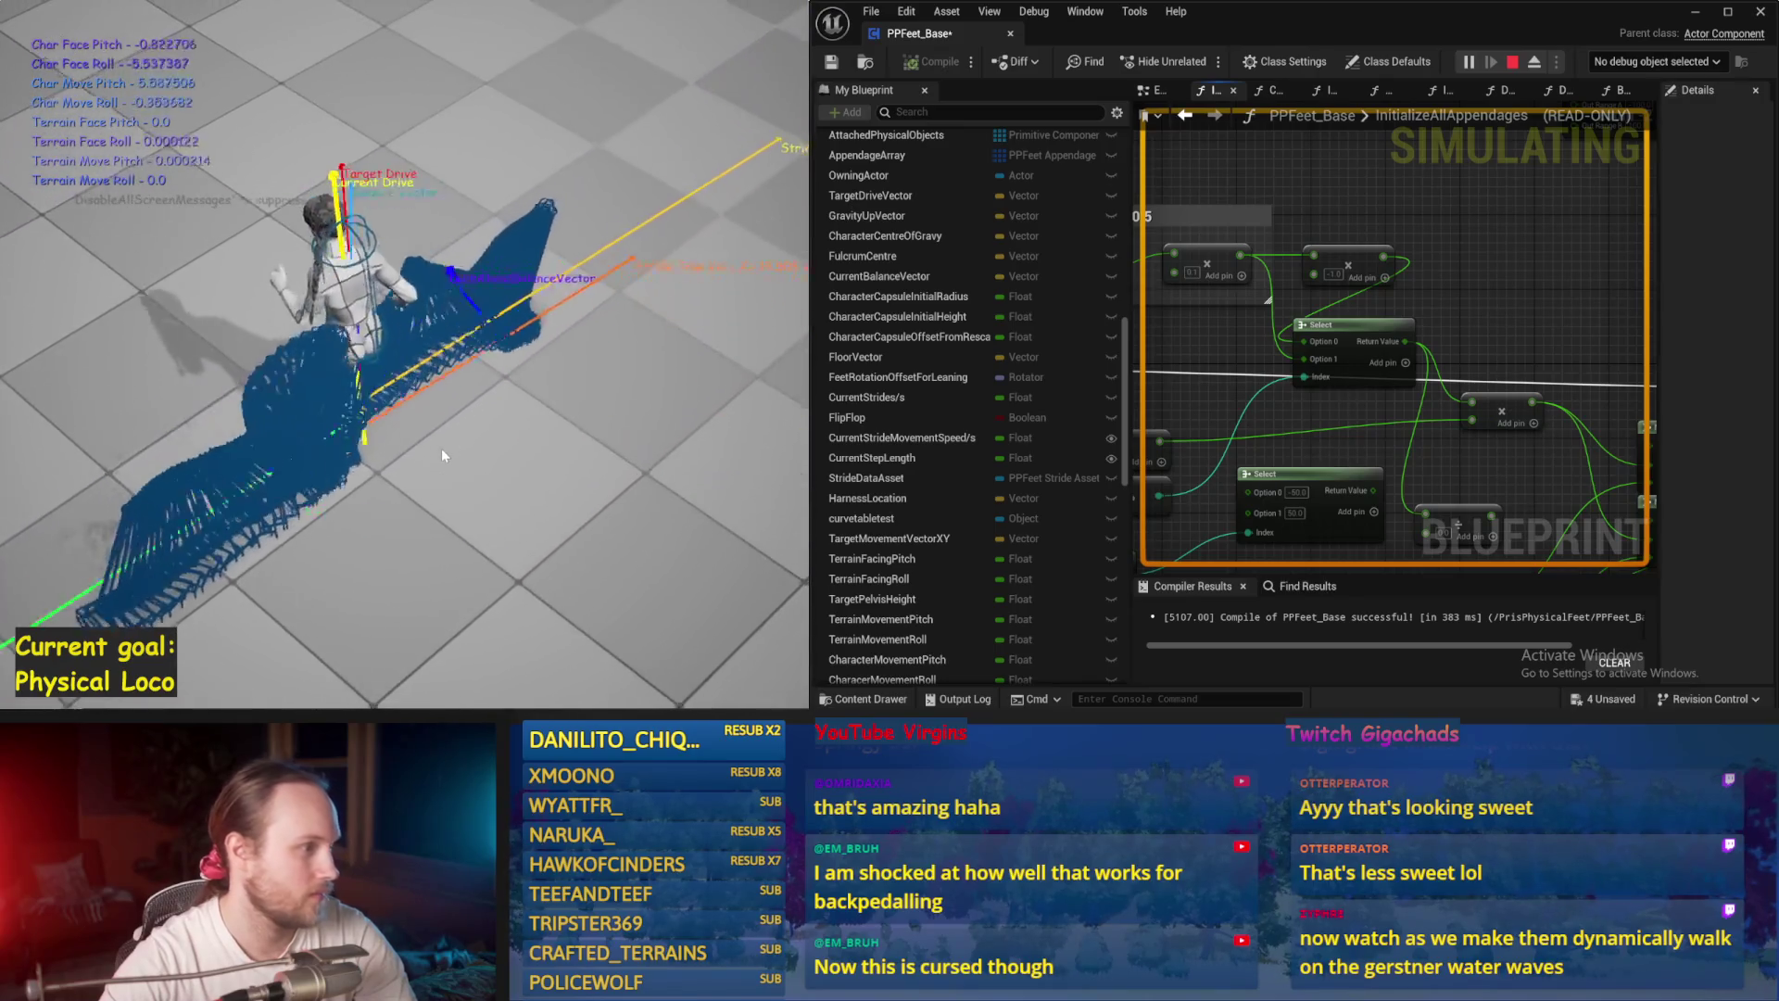
pyautogui.press('Escape')
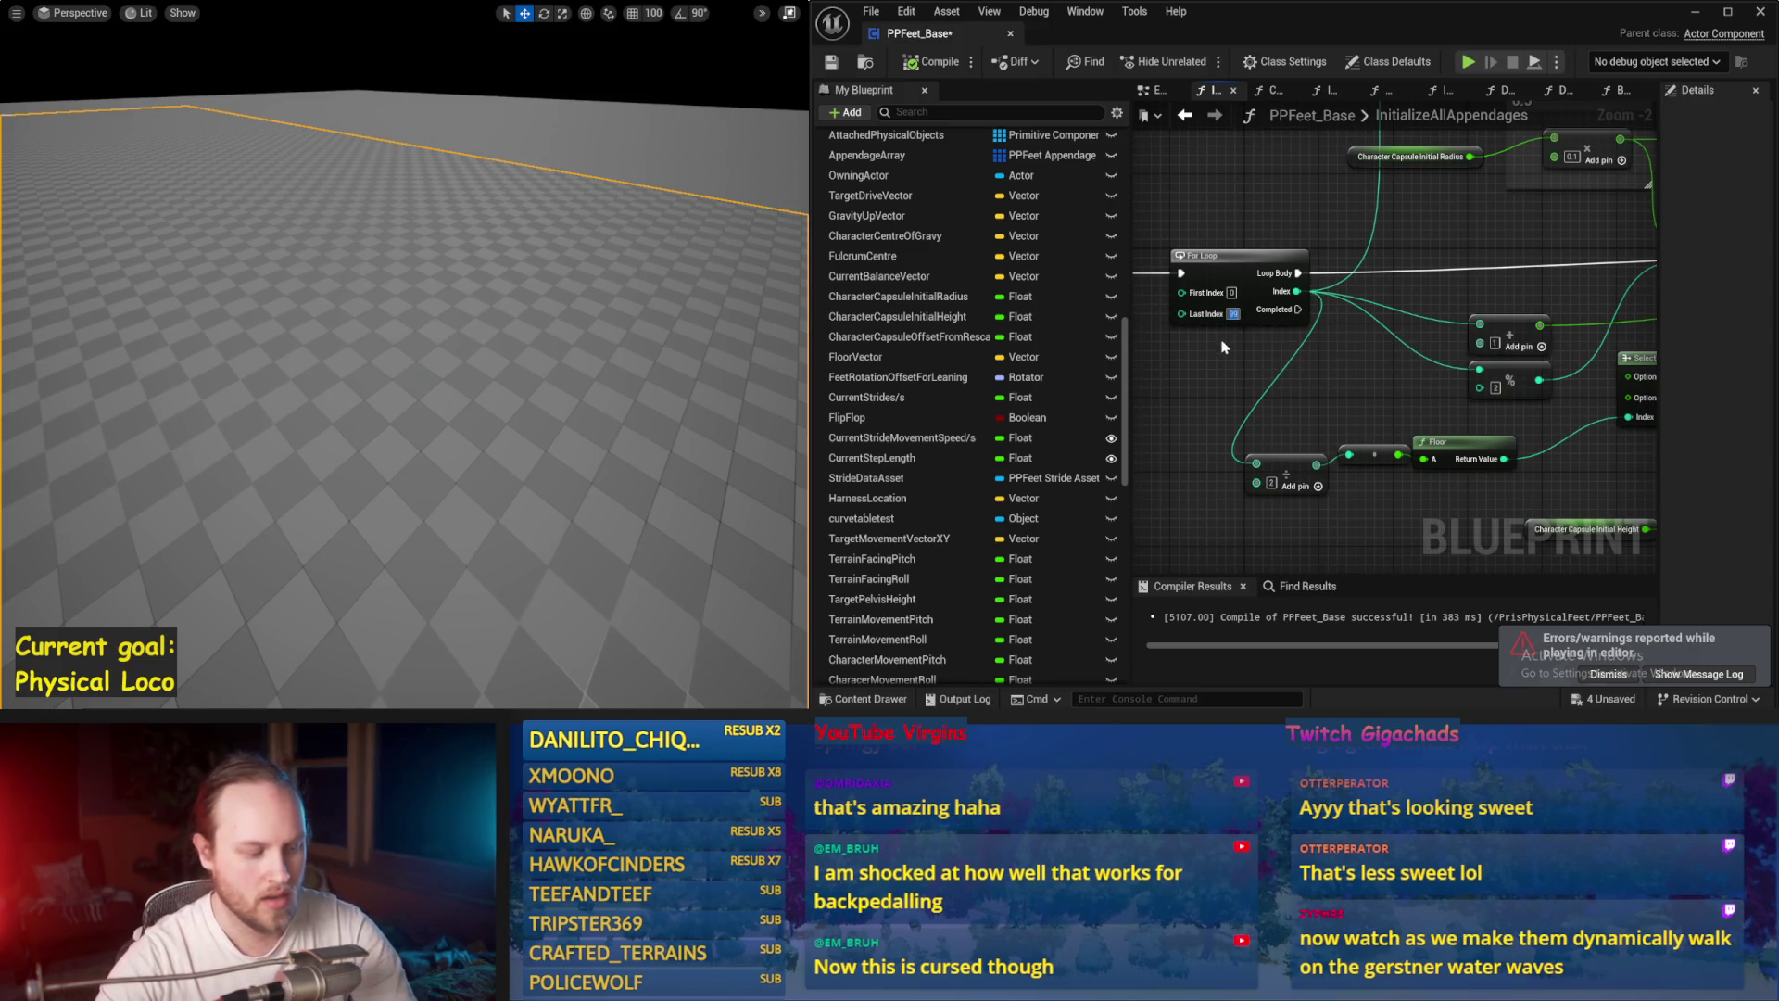
pyautogui.moveTo(1273, 360); pyautogui.dragTo(1254, 427)
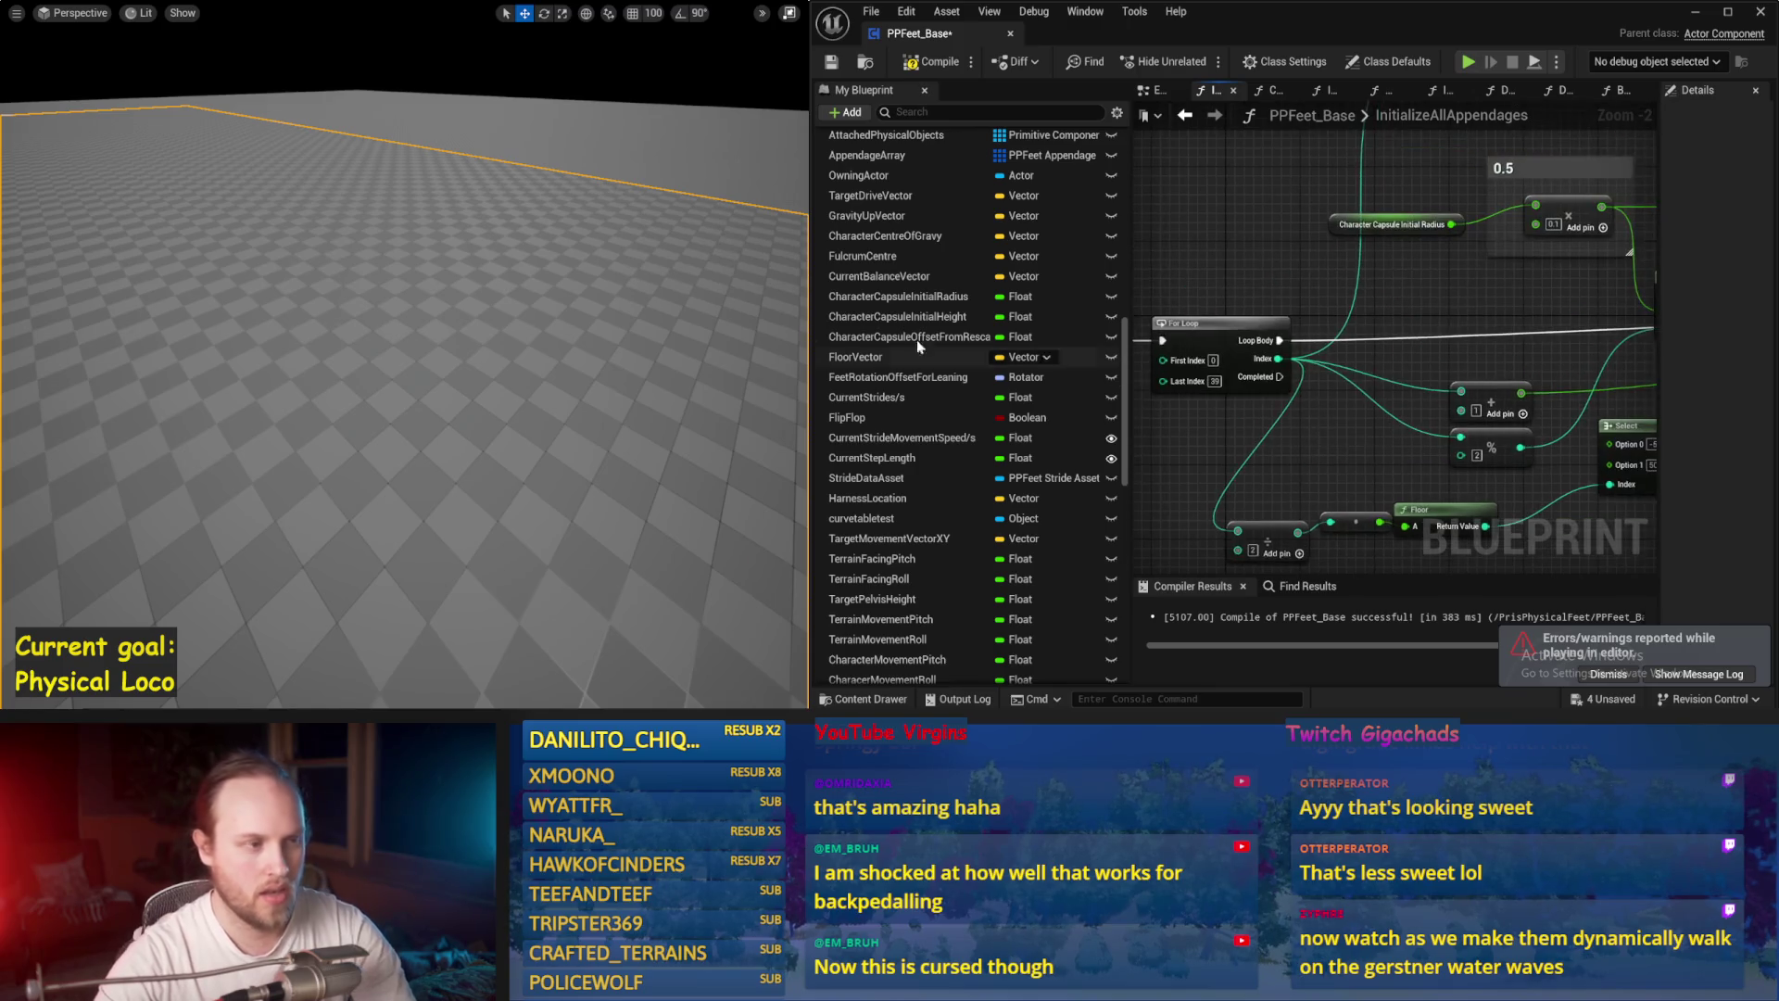
pyautogui.moveTo(525, 345); pyautogui.dragTo(561, 350)
# Step: Run a quick play test, then change the radius multiplier to 0.3
pyautogui.hotkey('alt', 'p')
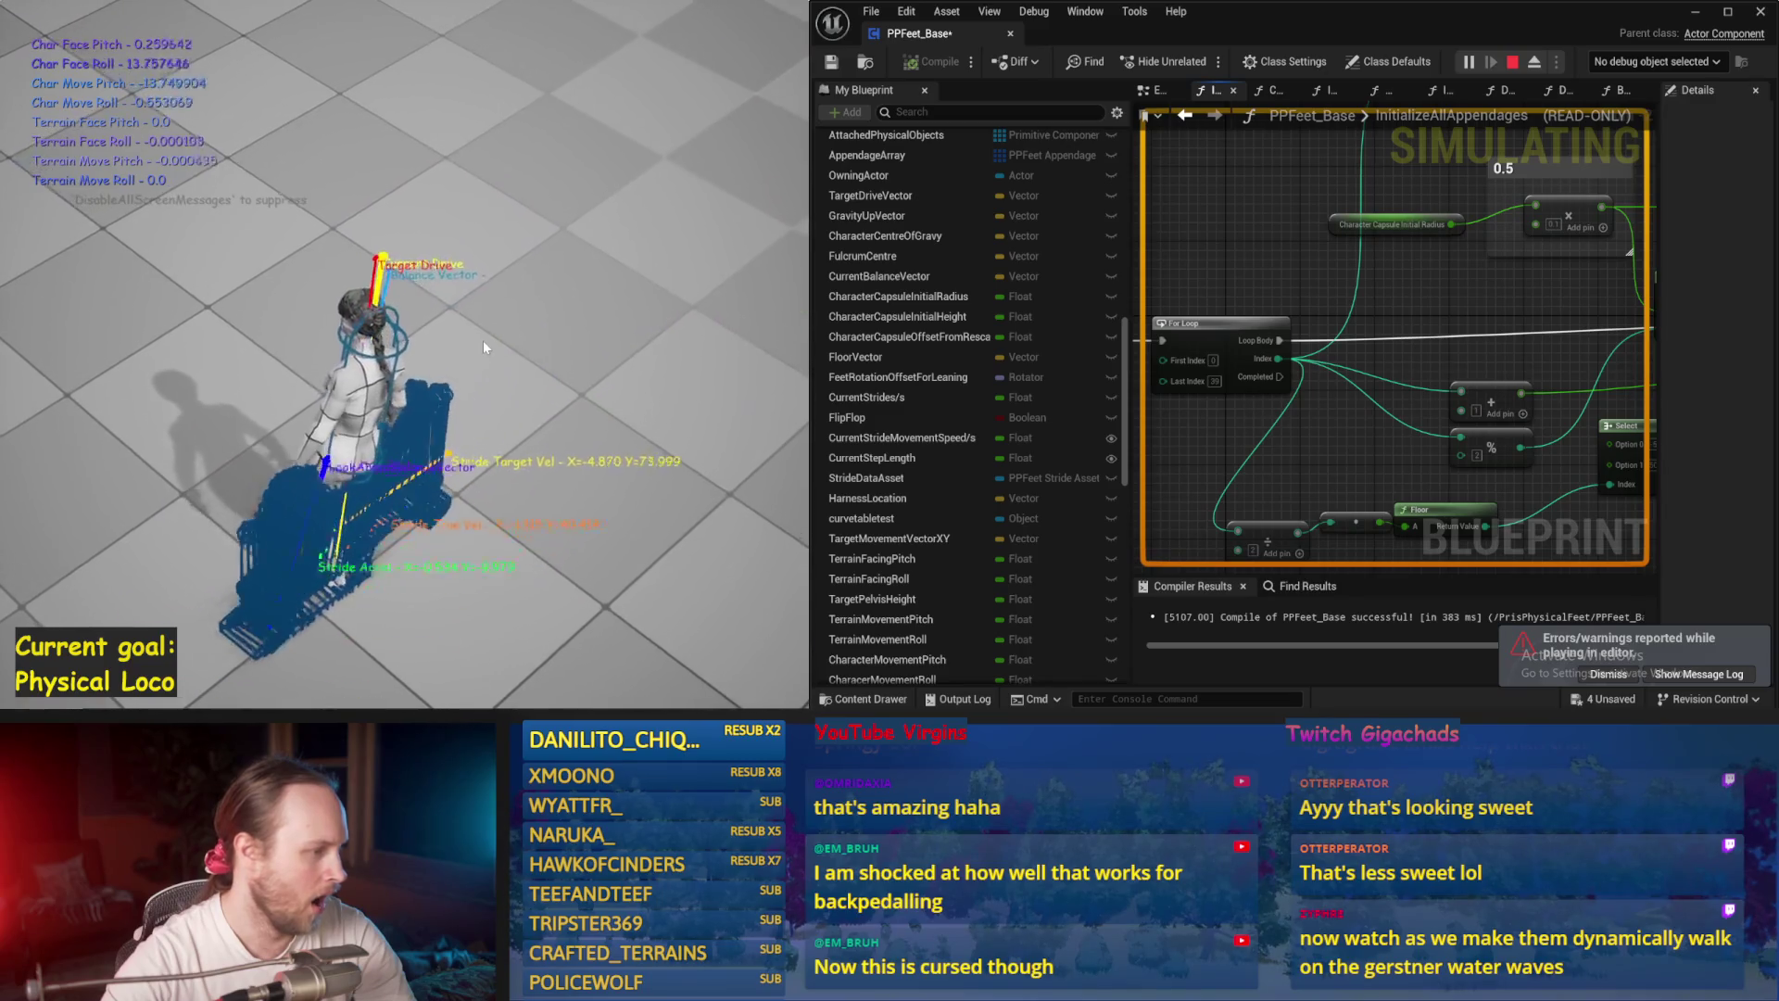
pyautogui.press('Escape')
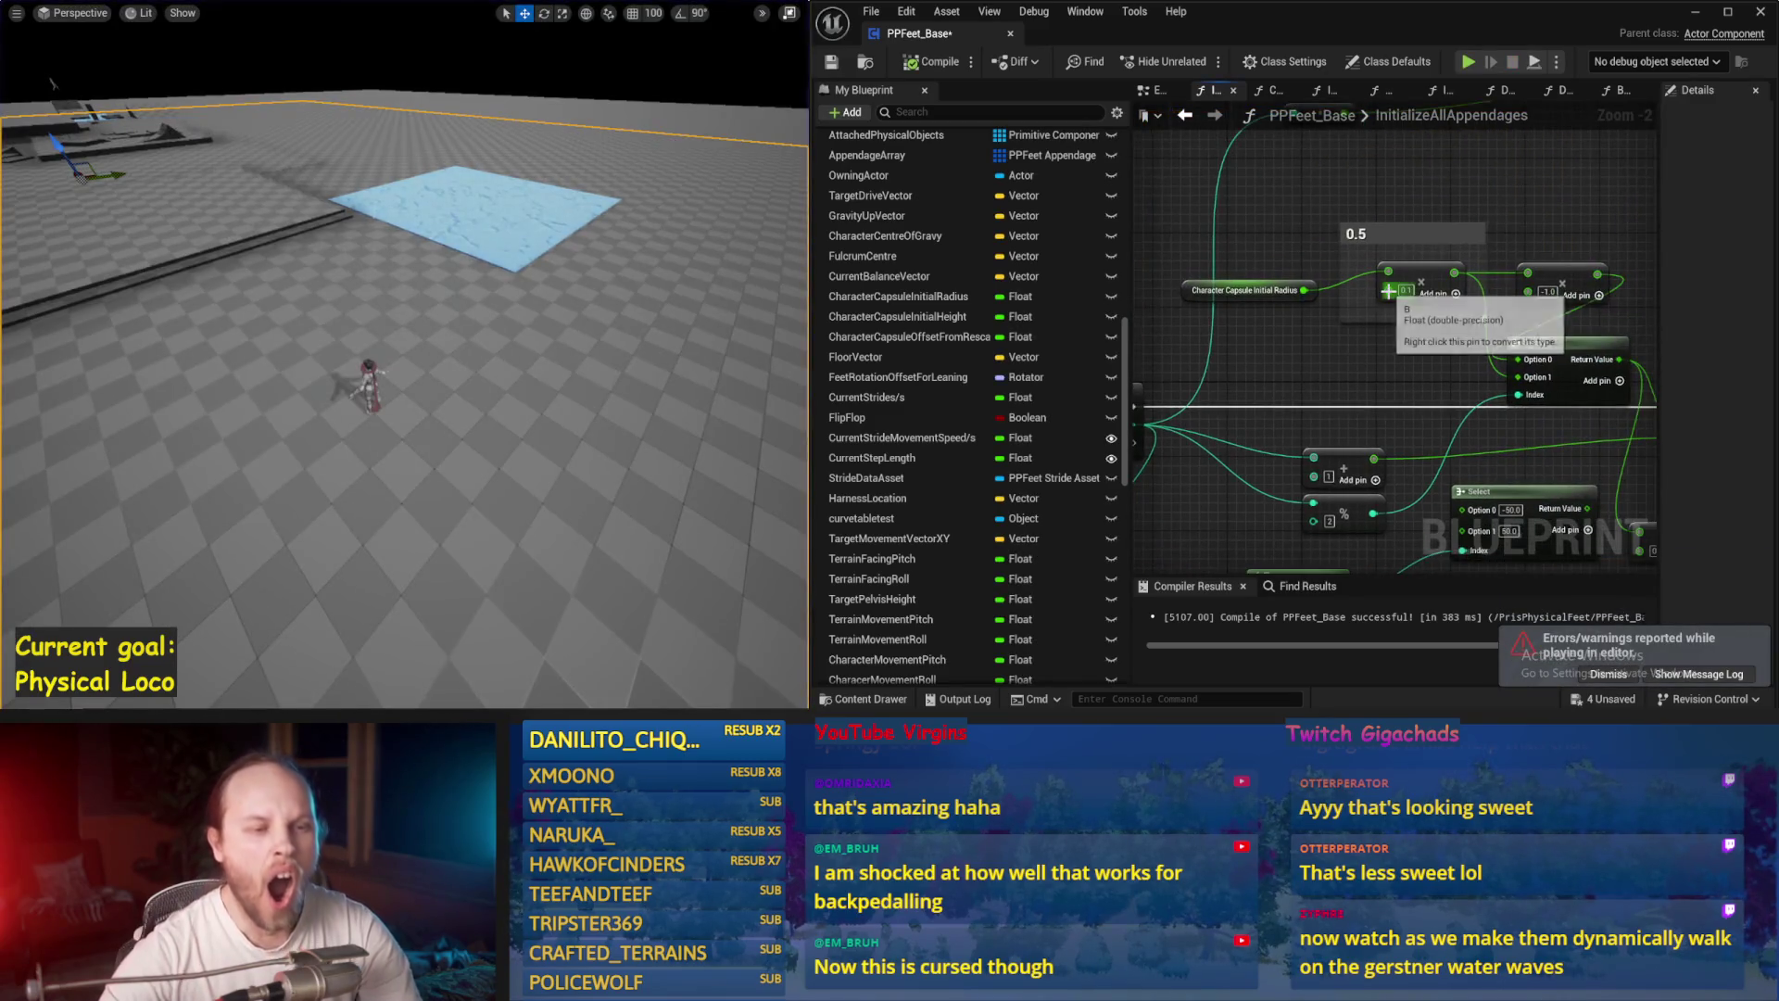
pyautogui.write('0.3')
pyautogui.press('Return')
# Step: Play-test the character with the 0.3 radius multiplier and stop it
pyautogui.moveTo(708, 371); pyautogui.dragTo(708, 333)
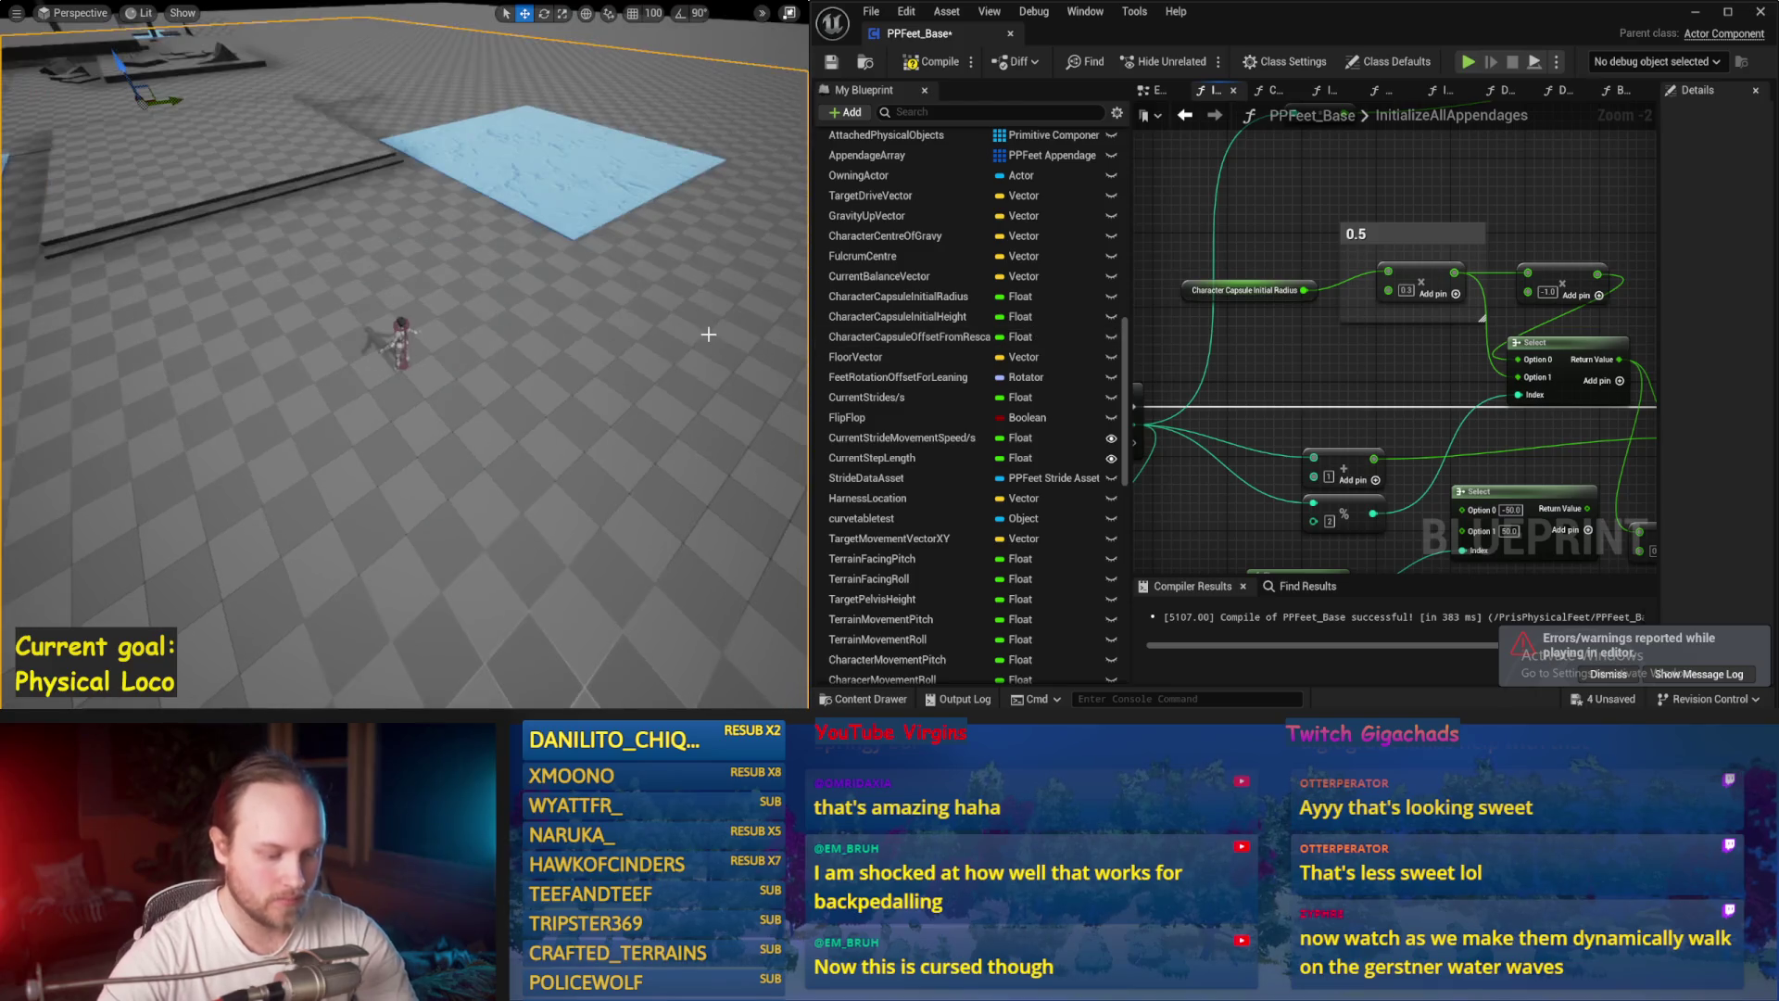
pyautogui.hotkey('alt', 'p')
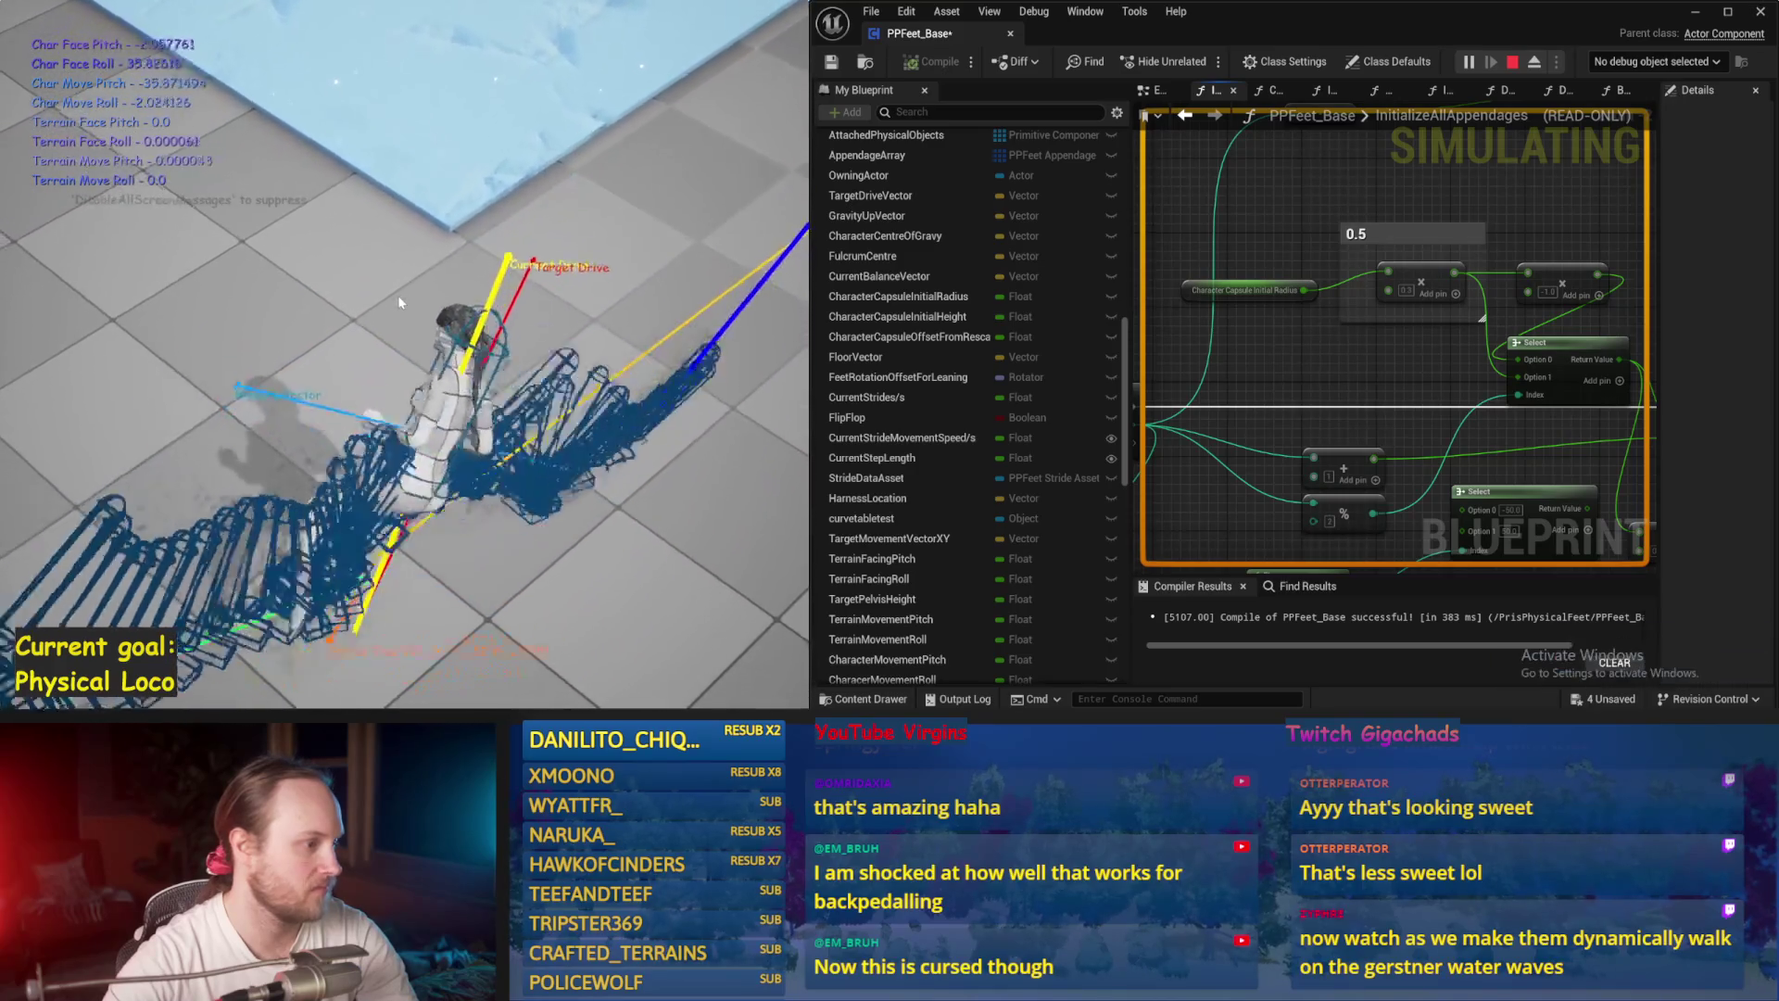
pyautogui.press('Escape')
# Step: Play-test the character, restart the session to respawn it, then stop playing
pyautogui.hotkey('alt', 'p')
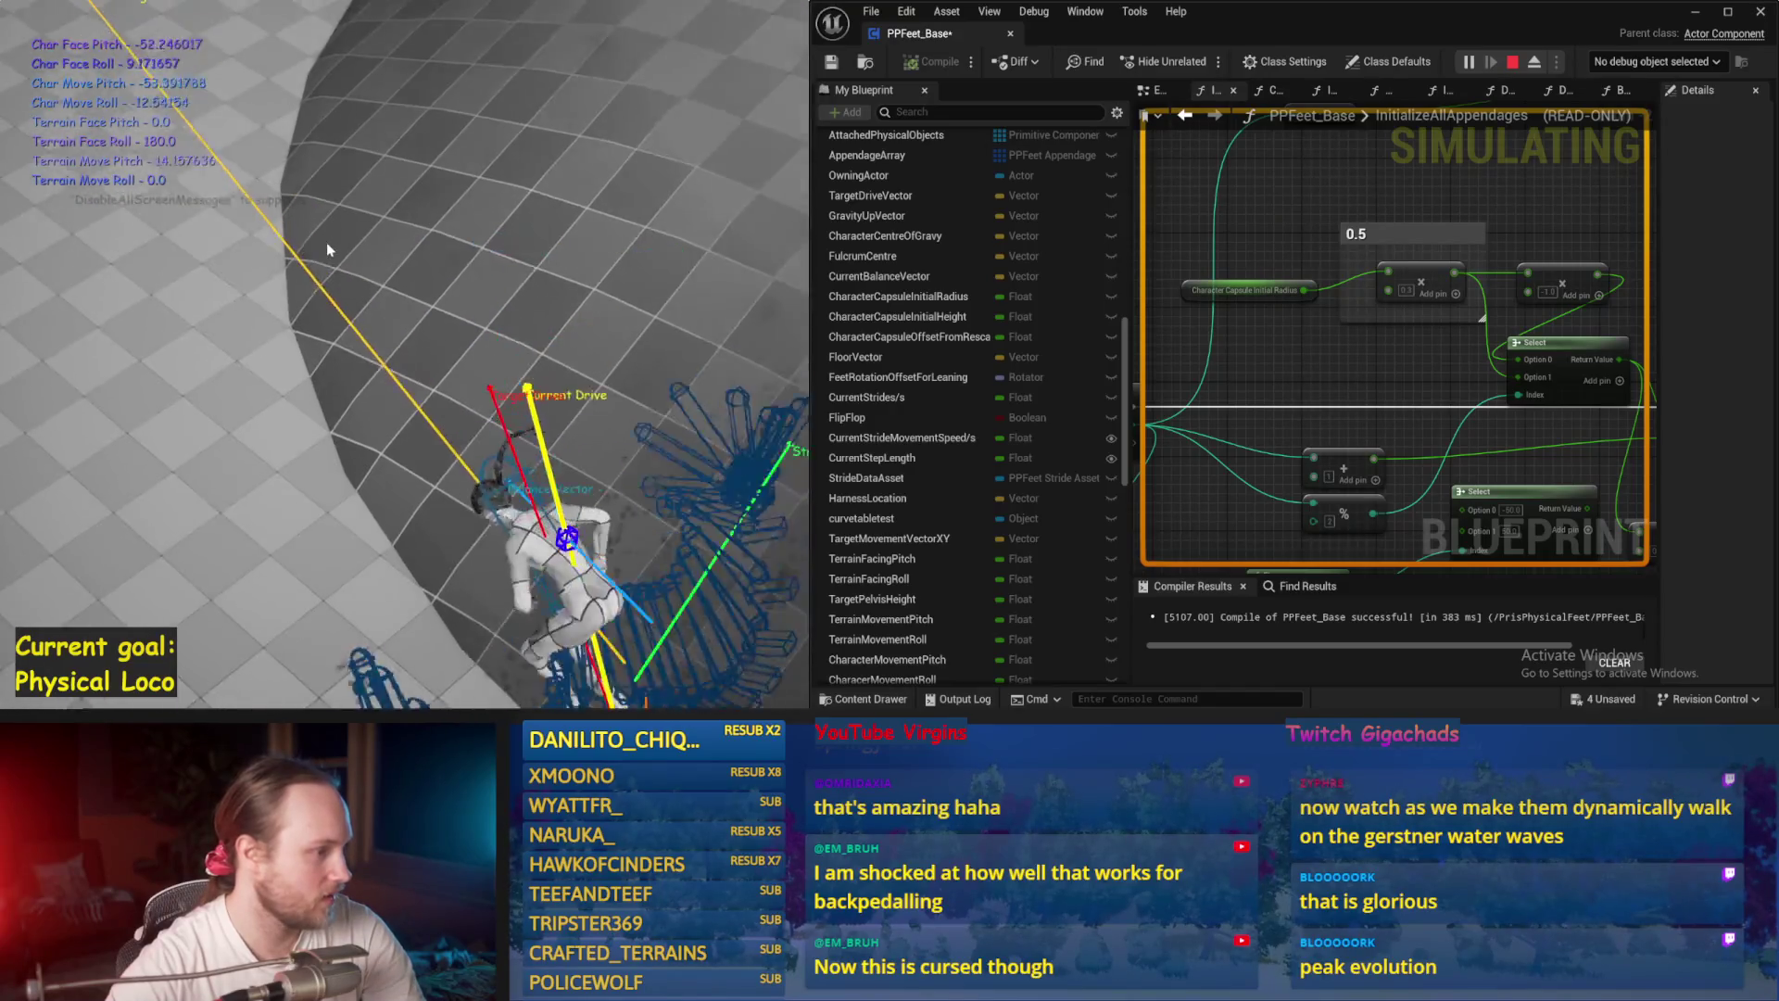
pyautogui.press('Escape')
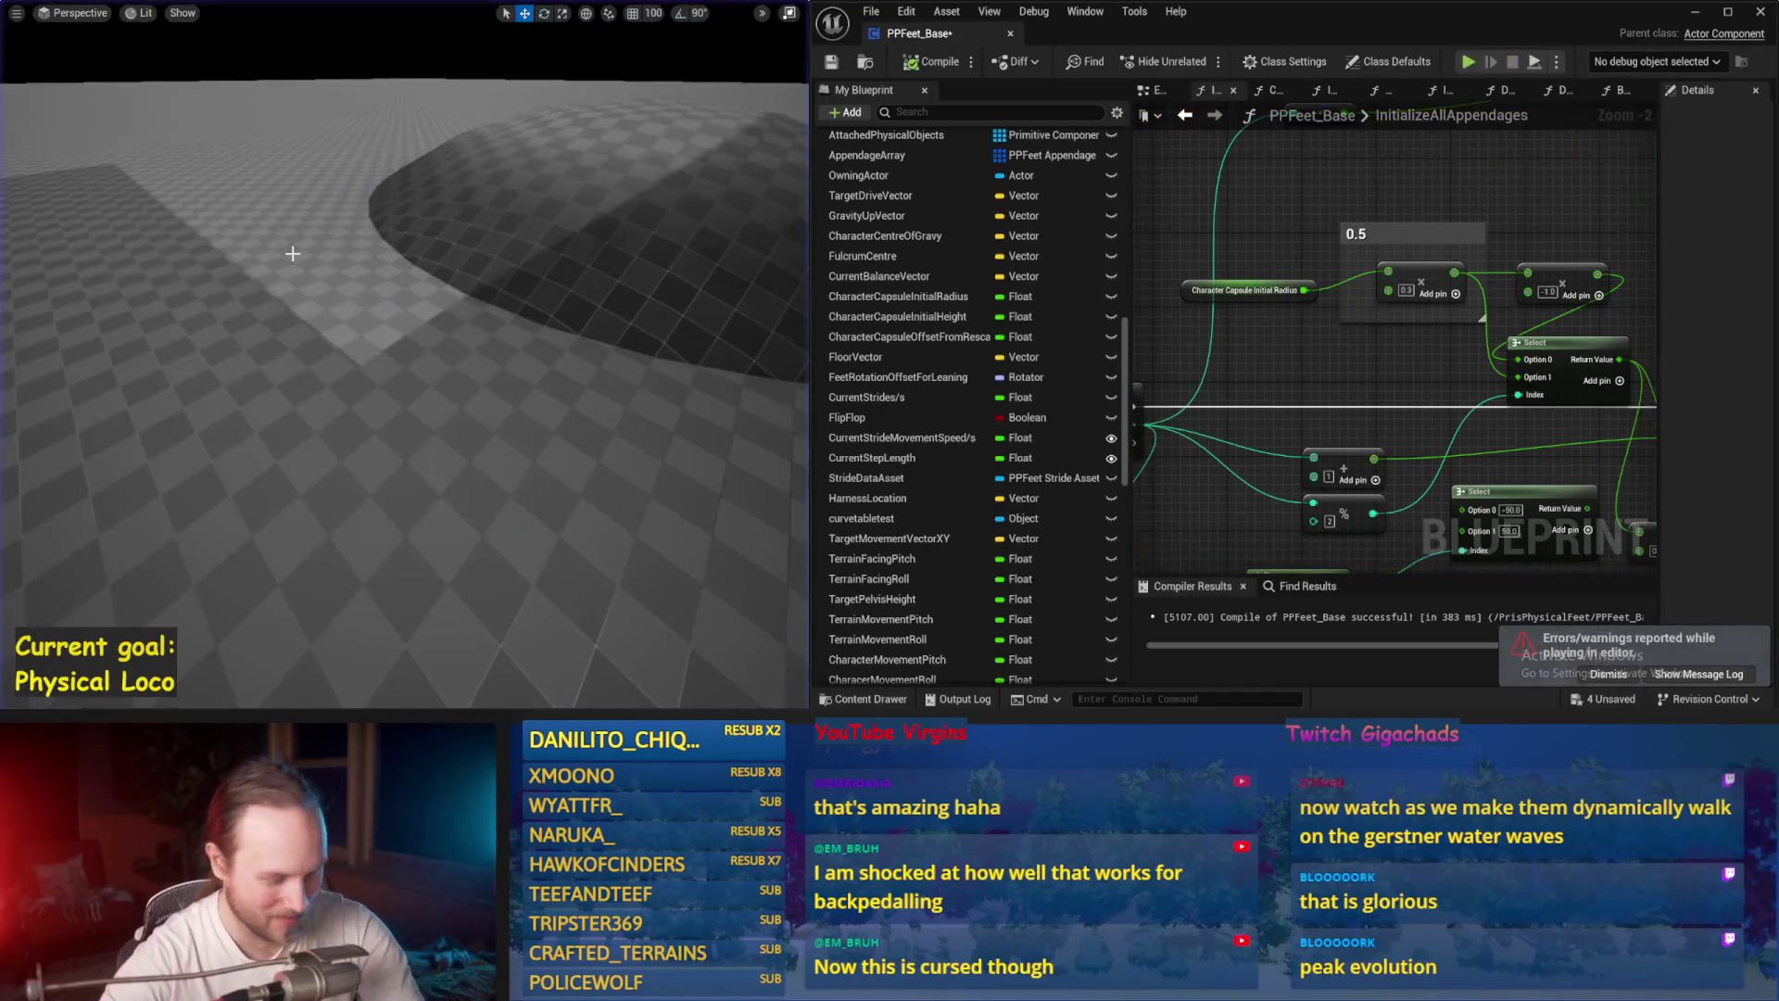
pyautogui.hotkey('alt', 'p')
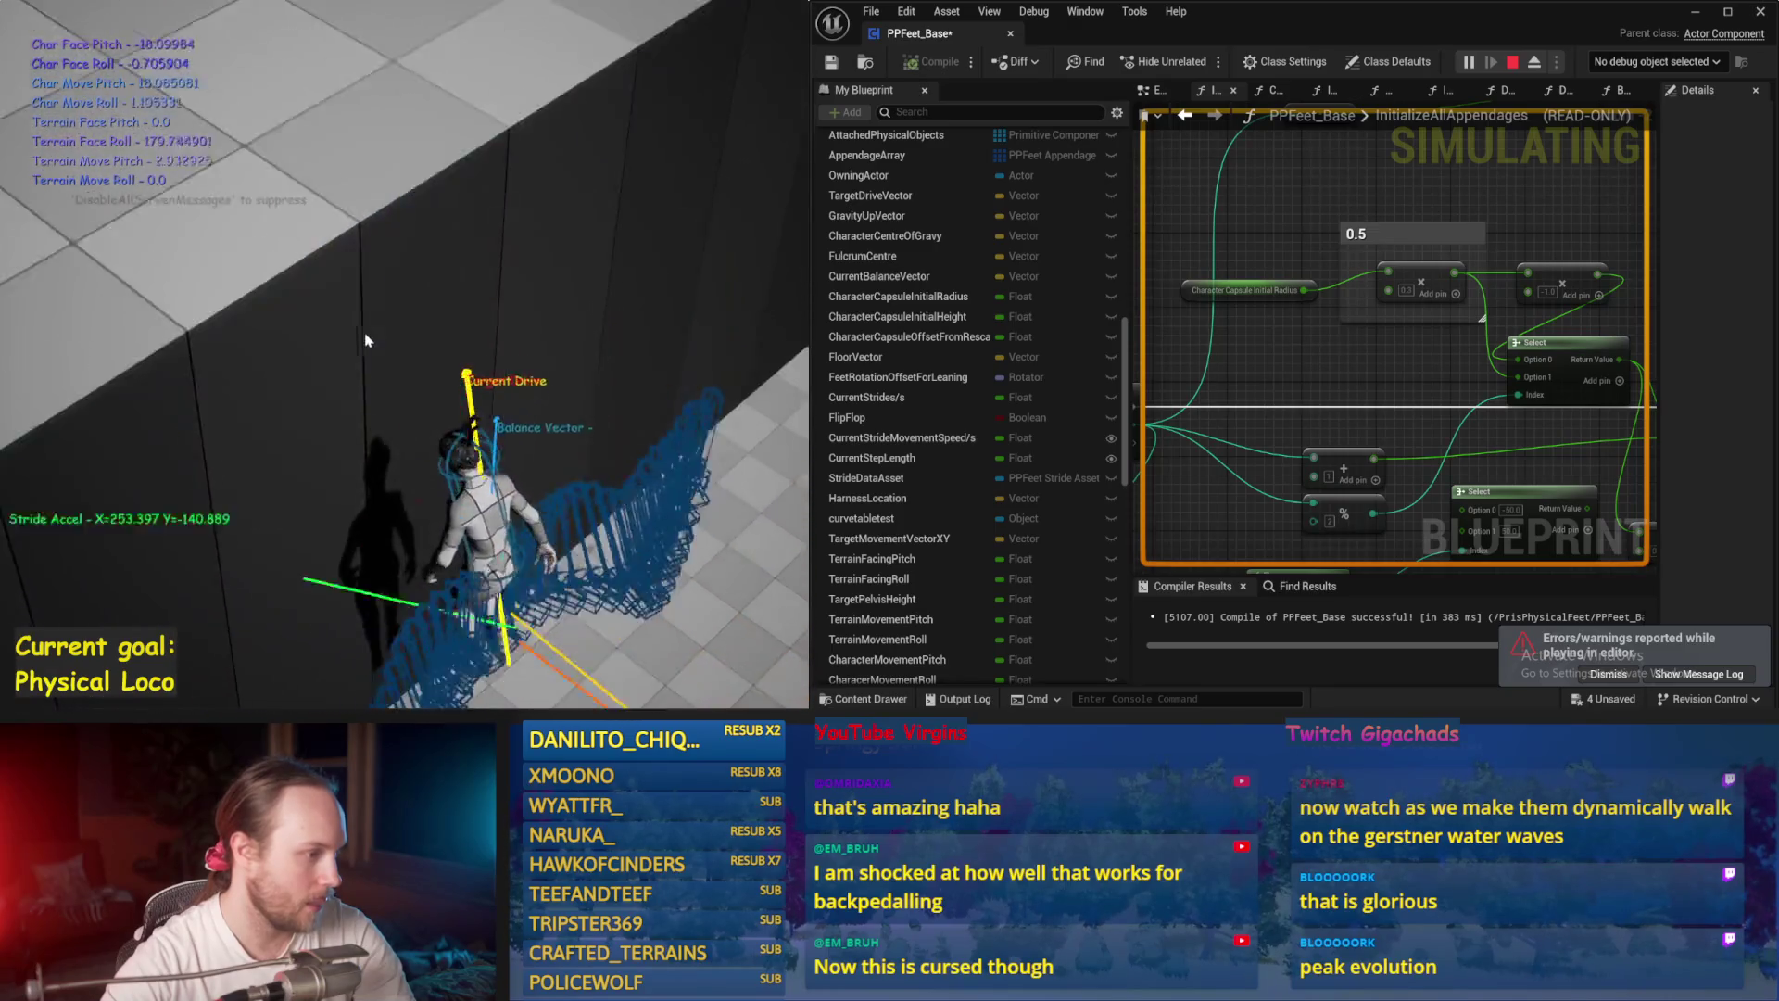
pyautogui.press('Escape')
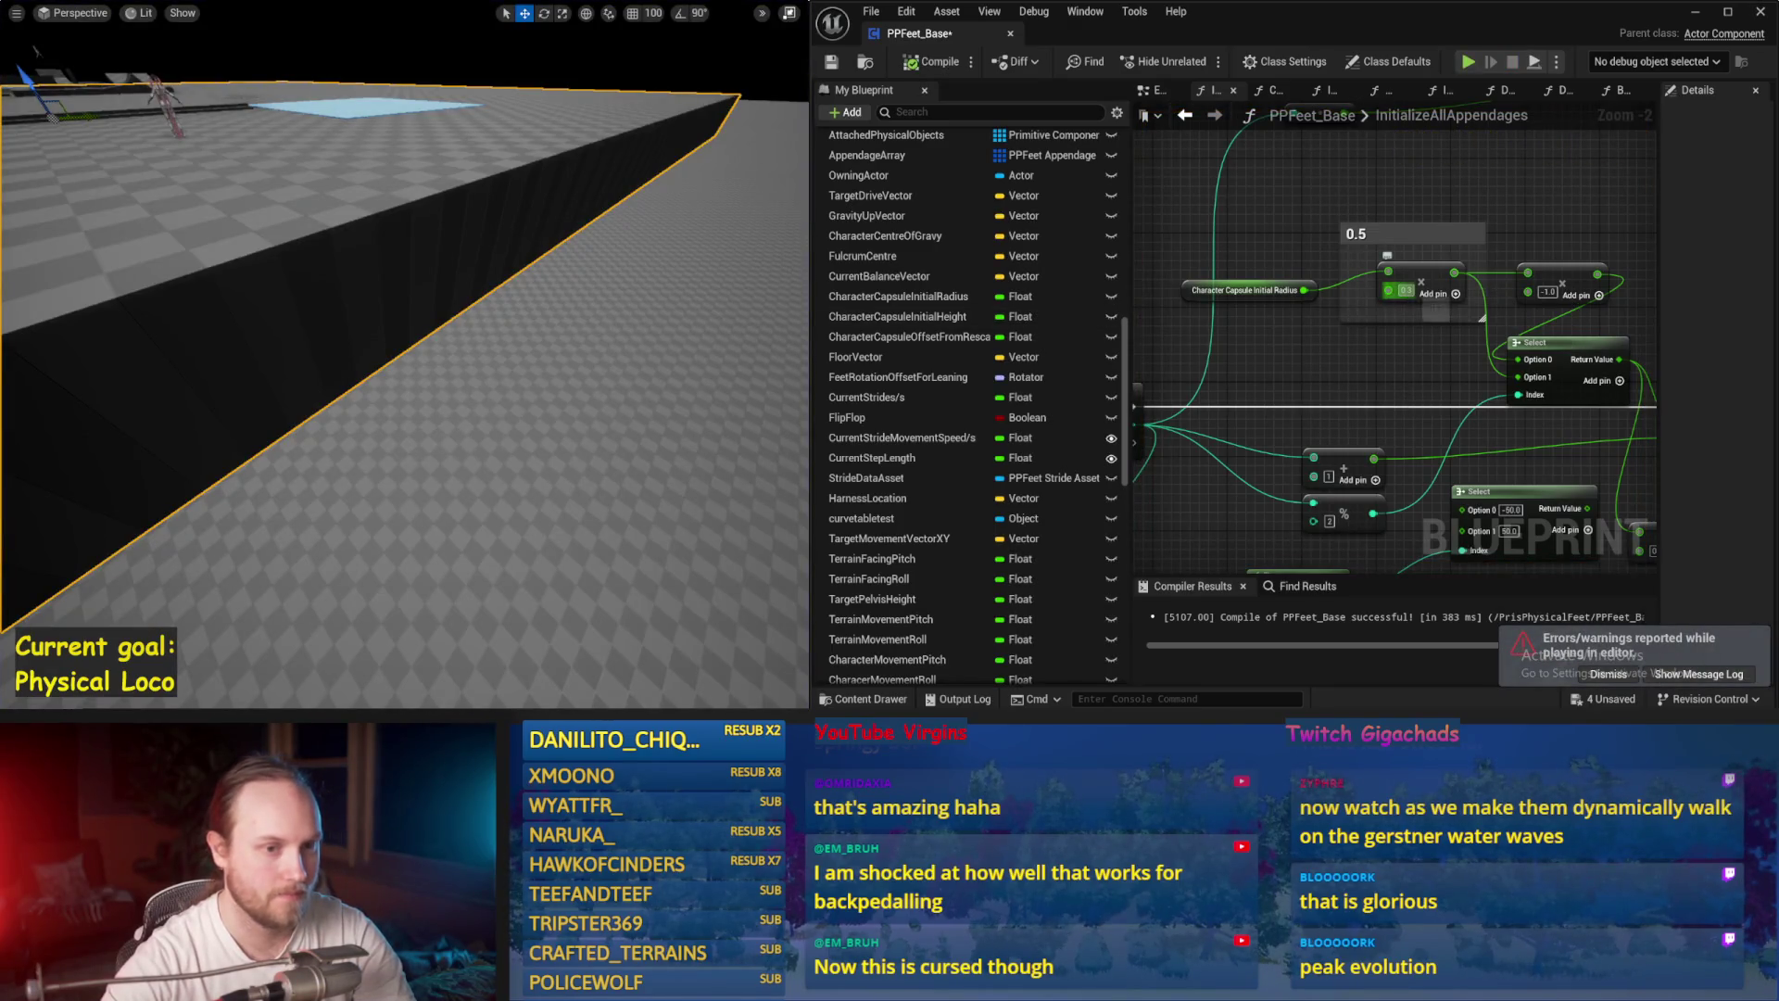
pyautogui.scroll(2, 471, 371)
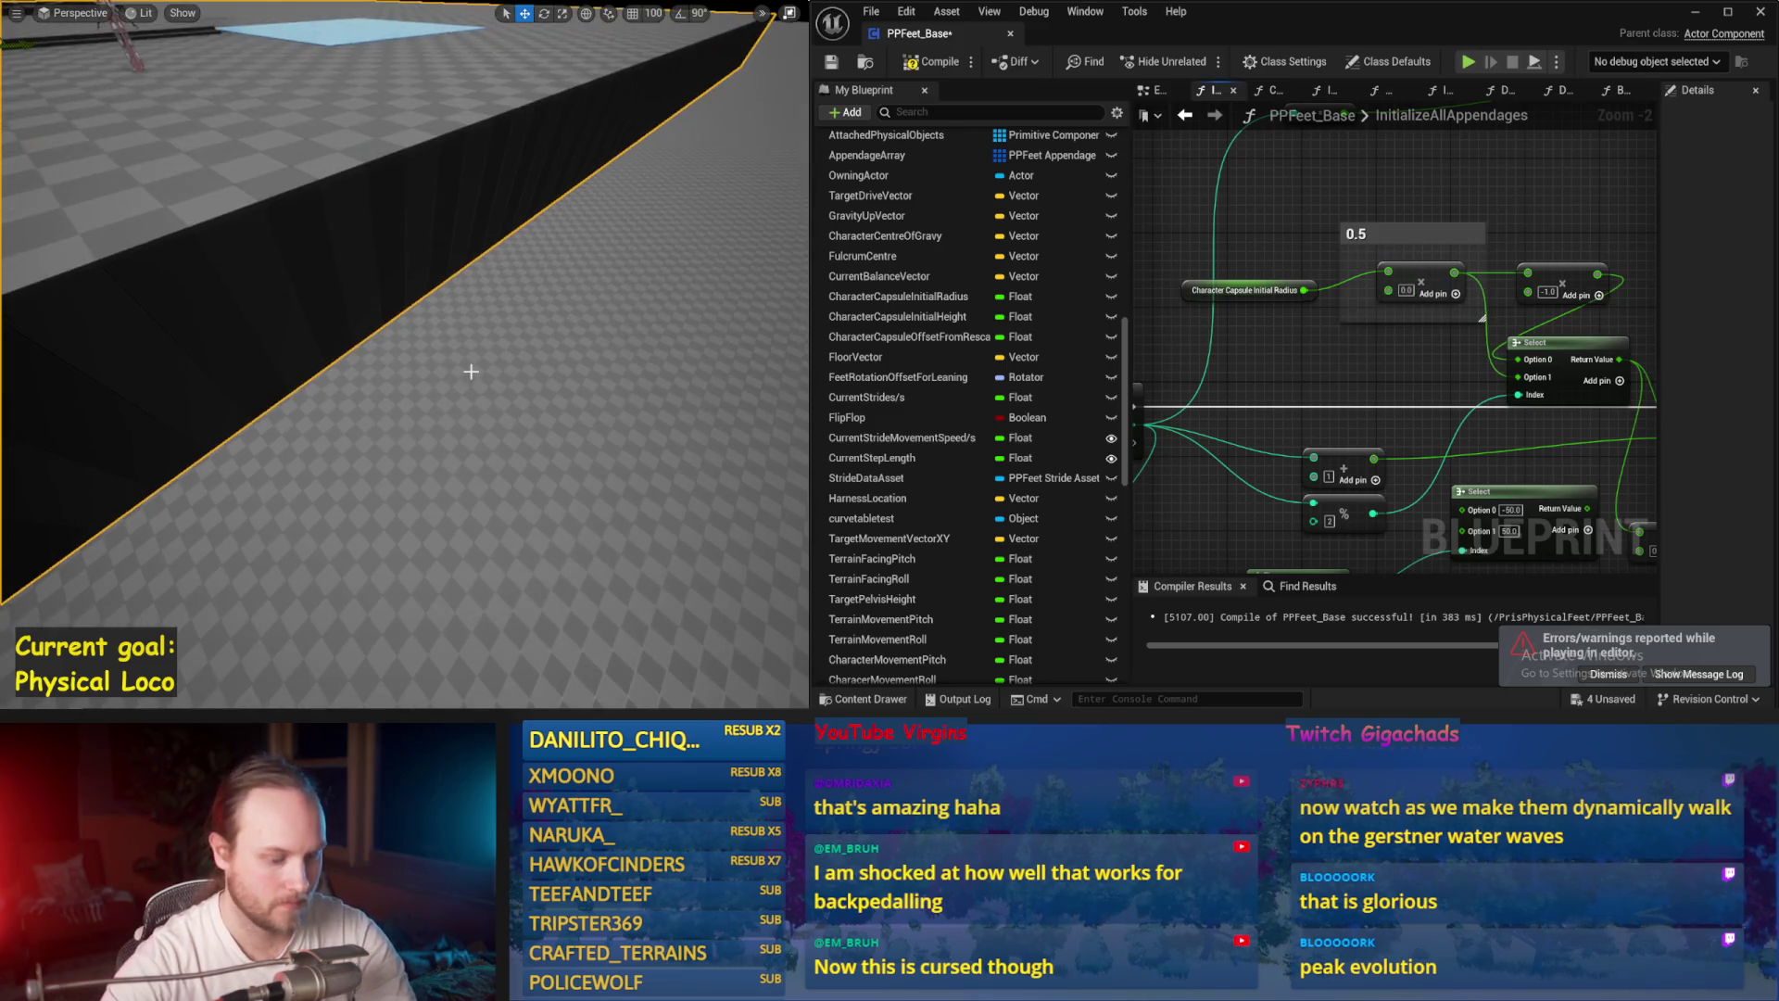
# Step: Watch the character walk across the tiled floor in a play test, then stop it
pyautogui.hotkey('alt', 'p')
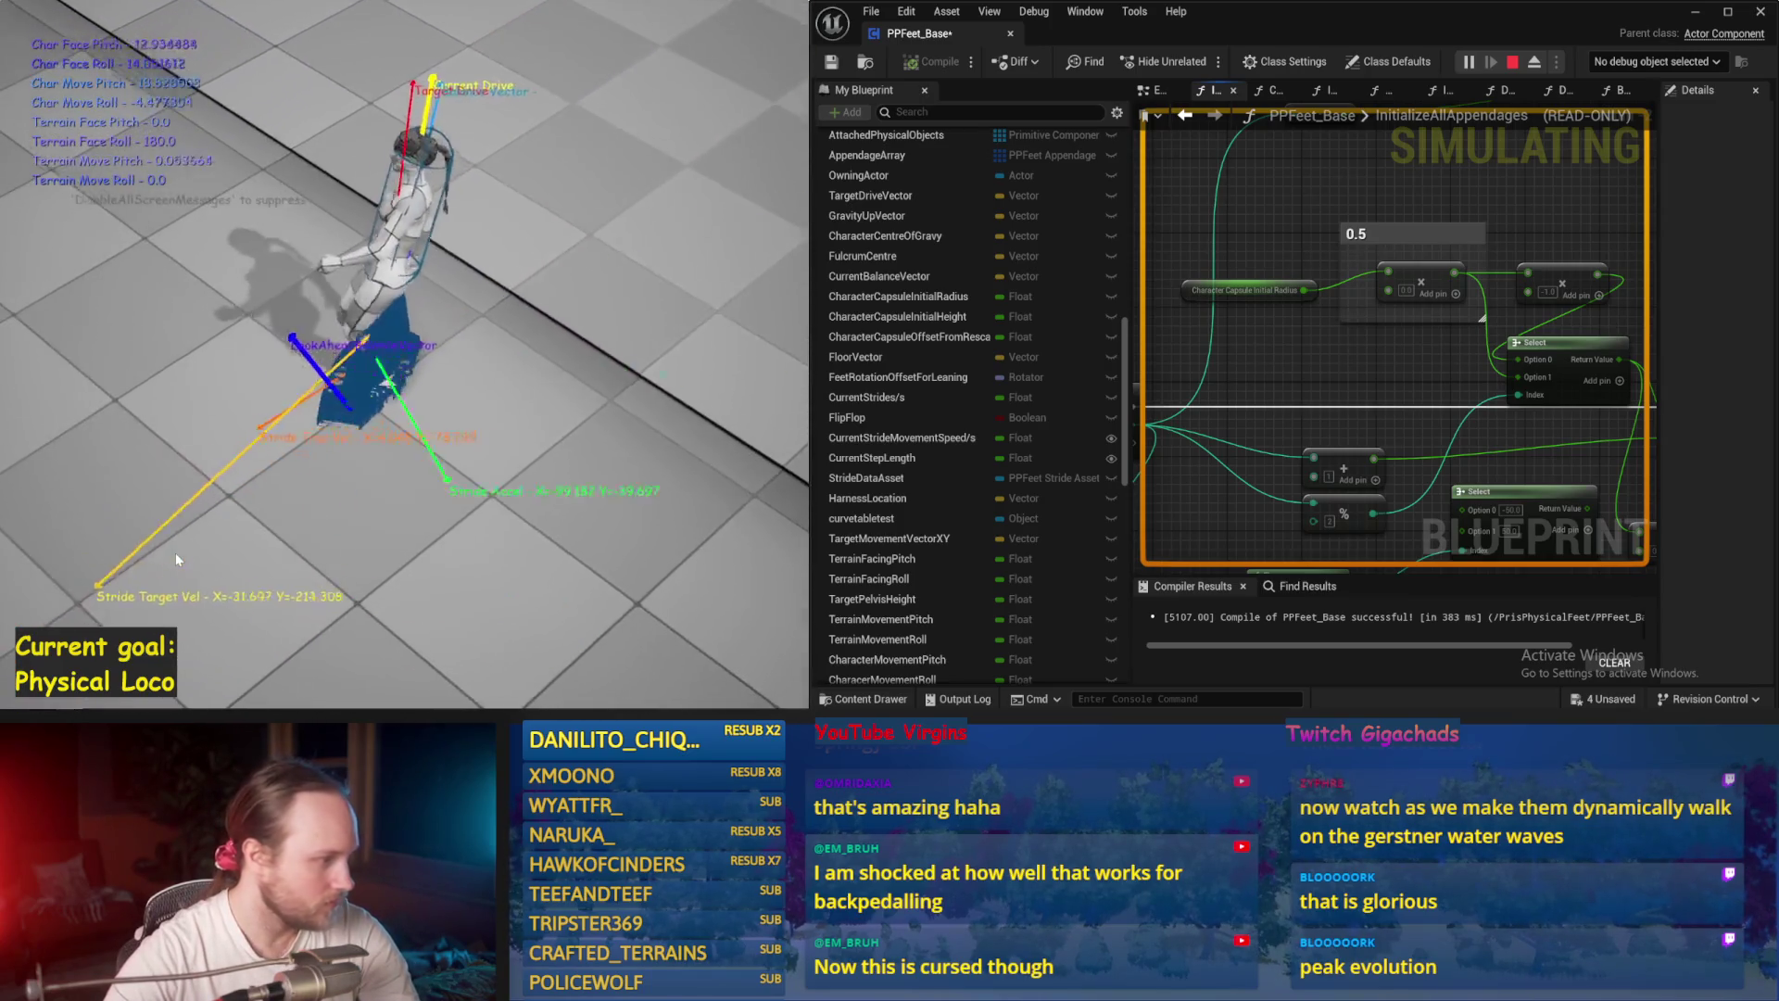
pyautogui.press('Escape')
pyautogui.moveTo(274, 517)
pyautogui.mouseDown()
pyautogui.moveTo(246, 612)
pyautogui.moveTo(326, 484)
pyautogui.mouseUp()
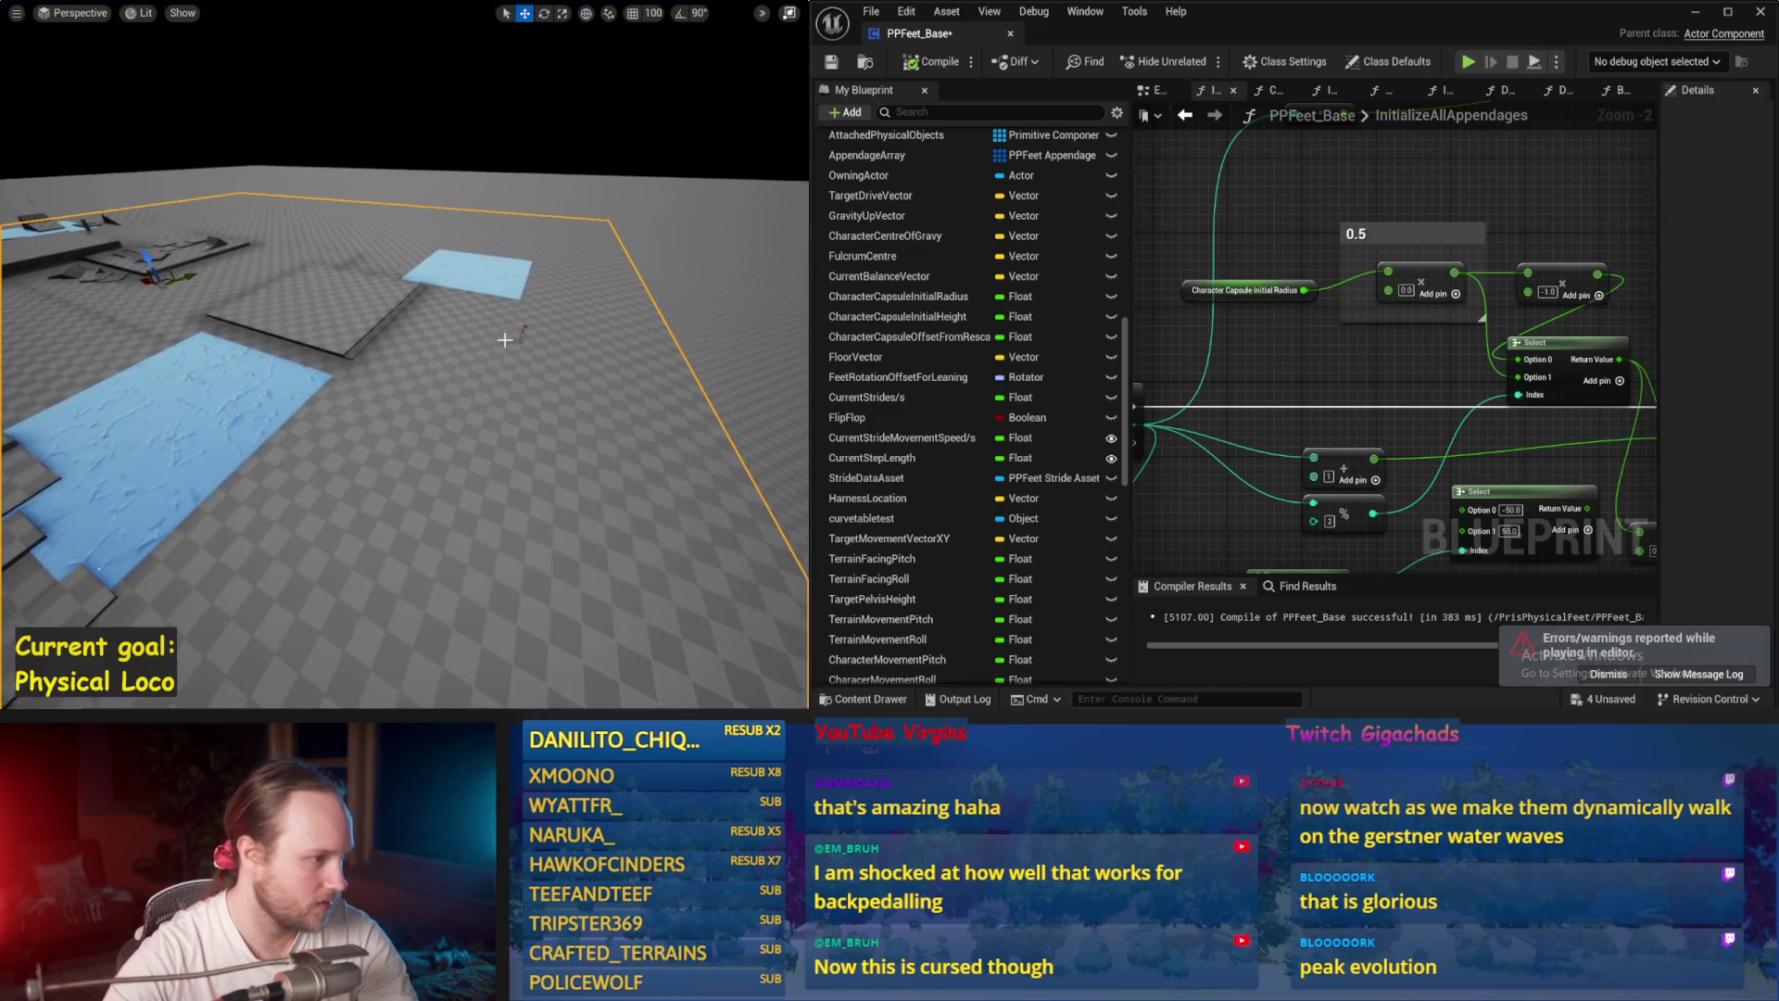
# Step: Fly the camera low over the water patches and simulate the character there
pyautogui.moveTo(514, 326); pyautogui.dragTo(450, 306)
pyautogui.moveTo(466, 220); pyautogui.dragTo(251, 295)
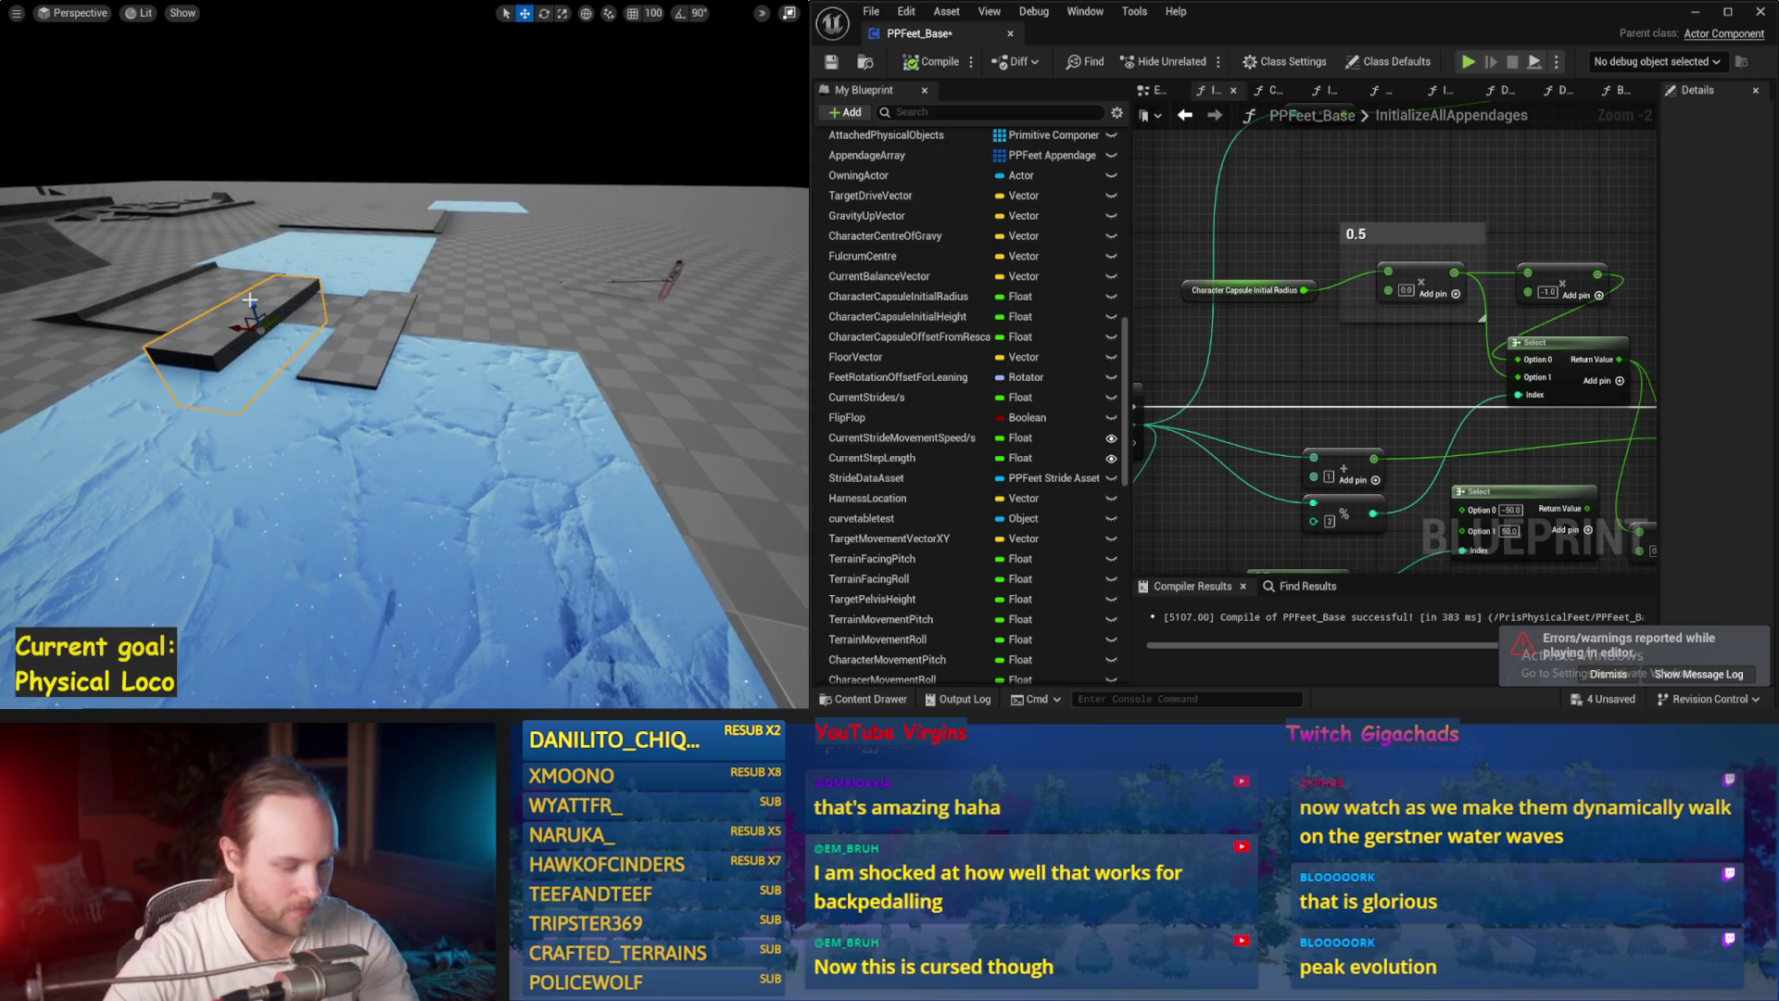
pyautogui.hotkey('alt', 's')
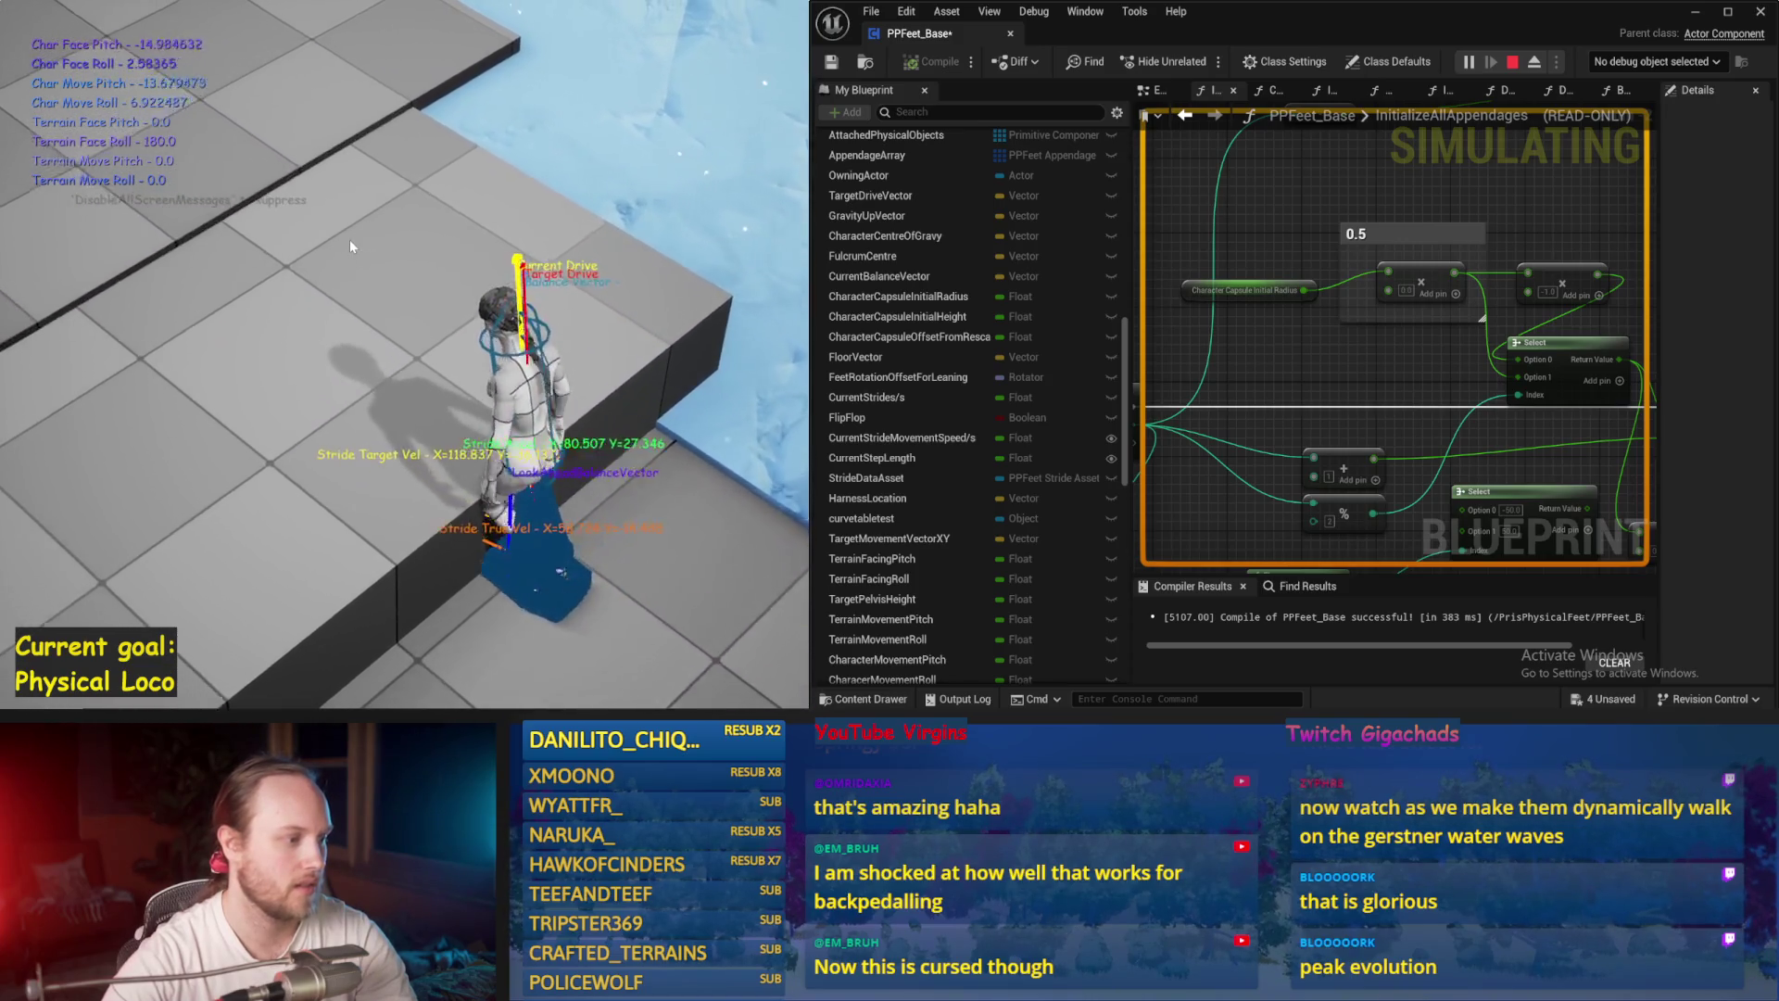
pyautogui.press('Escape')
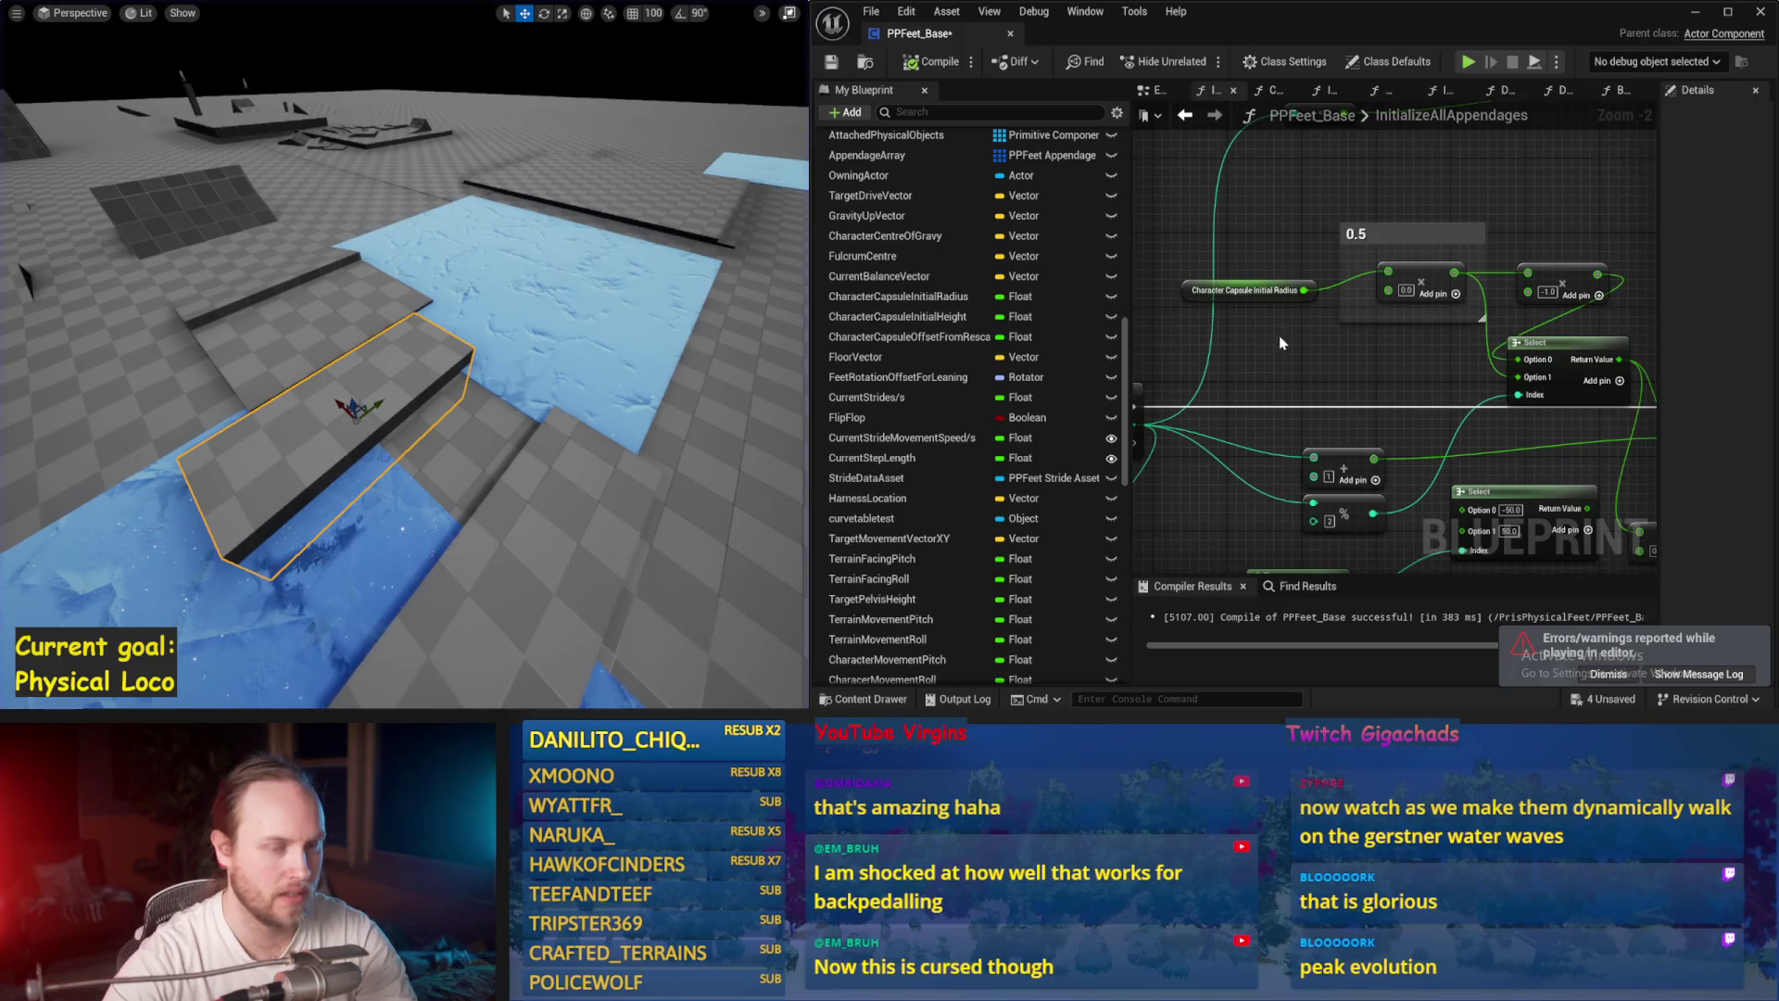
# Step: Recompile and simulate PPFeet_Base again, then return to its EventGraph
pyautogui.moveTo(1282, 343); pyautogui.dragTo(1578, 313)
pyautogui.hotkey('alt', 's')
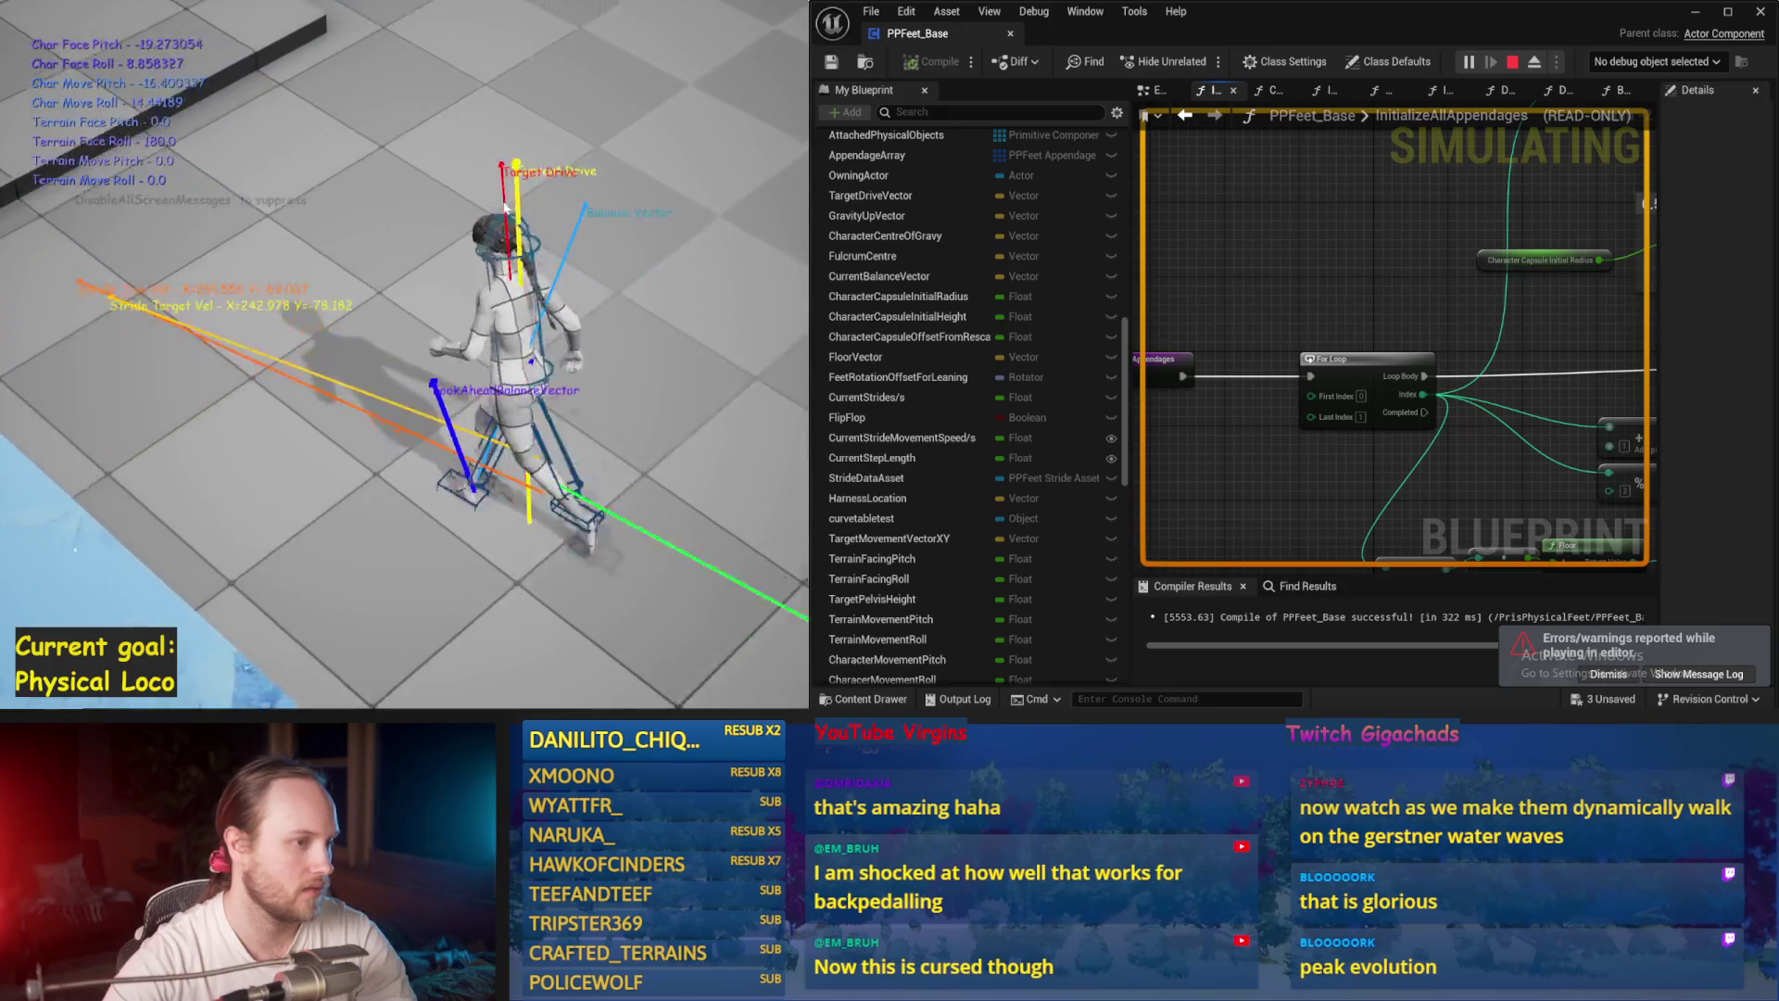
pyautogui.press('Escape')
pyautogui.click(1158, 90)
pyautogui.scroll(-2, 1388, 412)
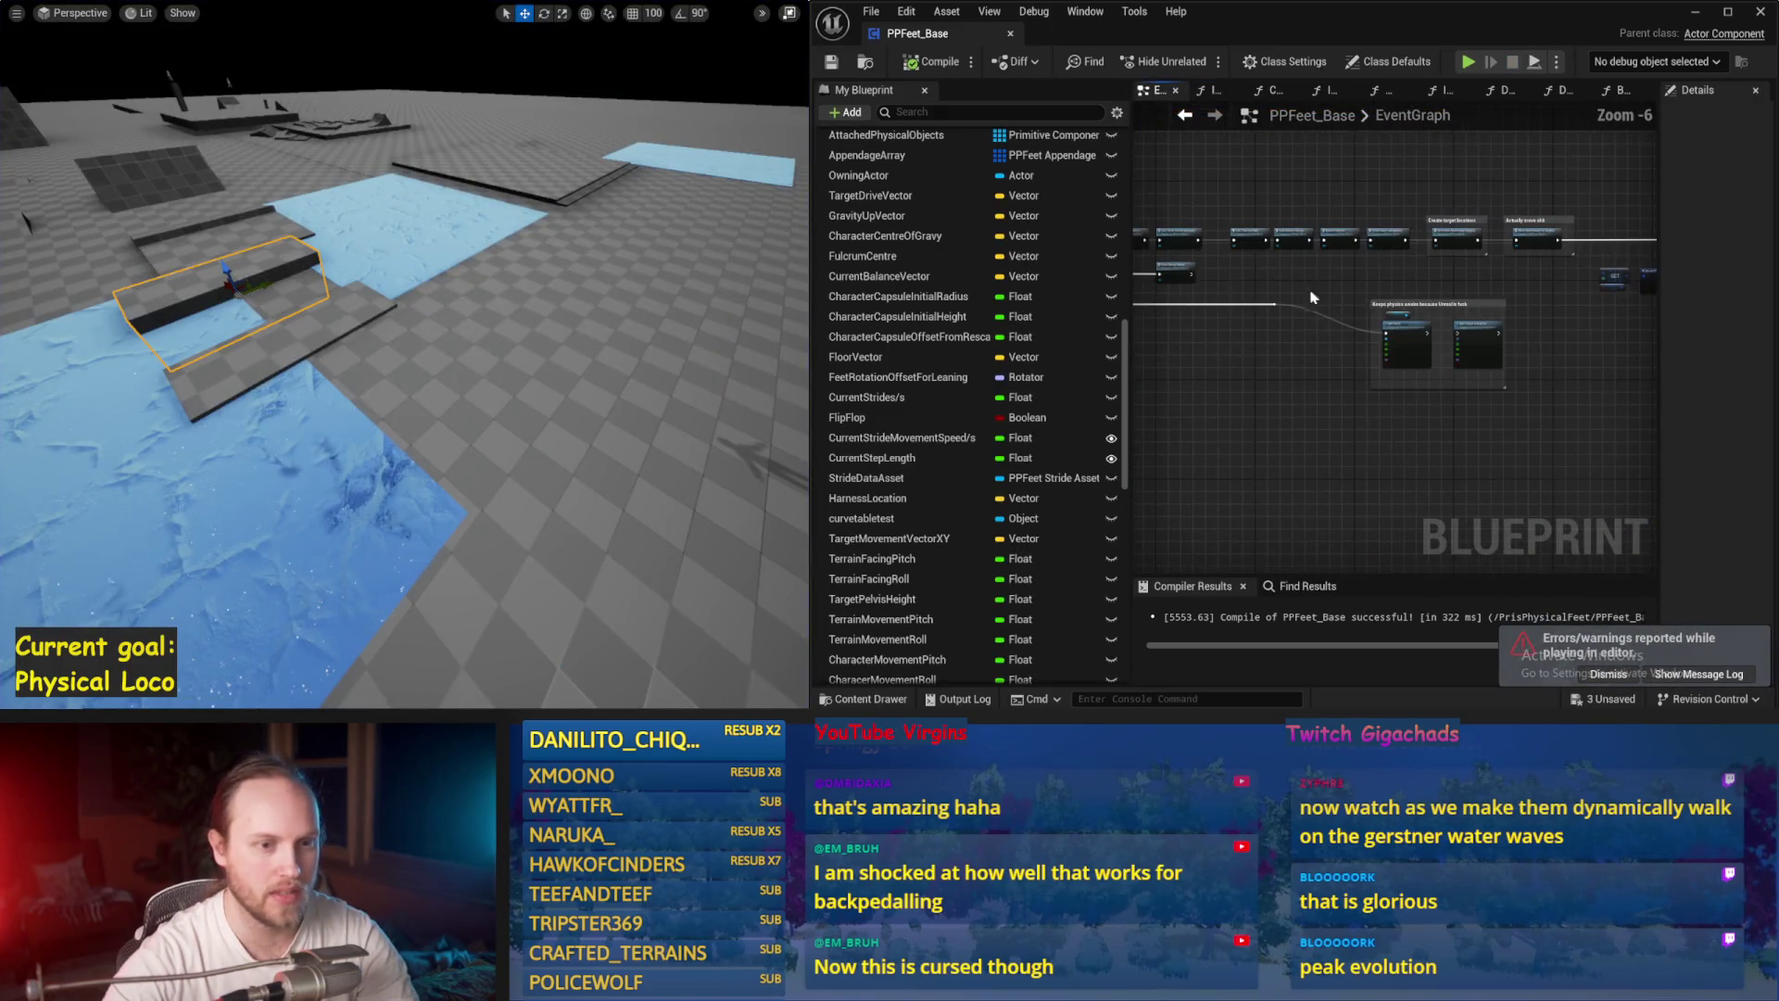
# Step: Open the Balance Maybe function graph from the EventGraph
pyautogui.scroll(3, 1353, 395)
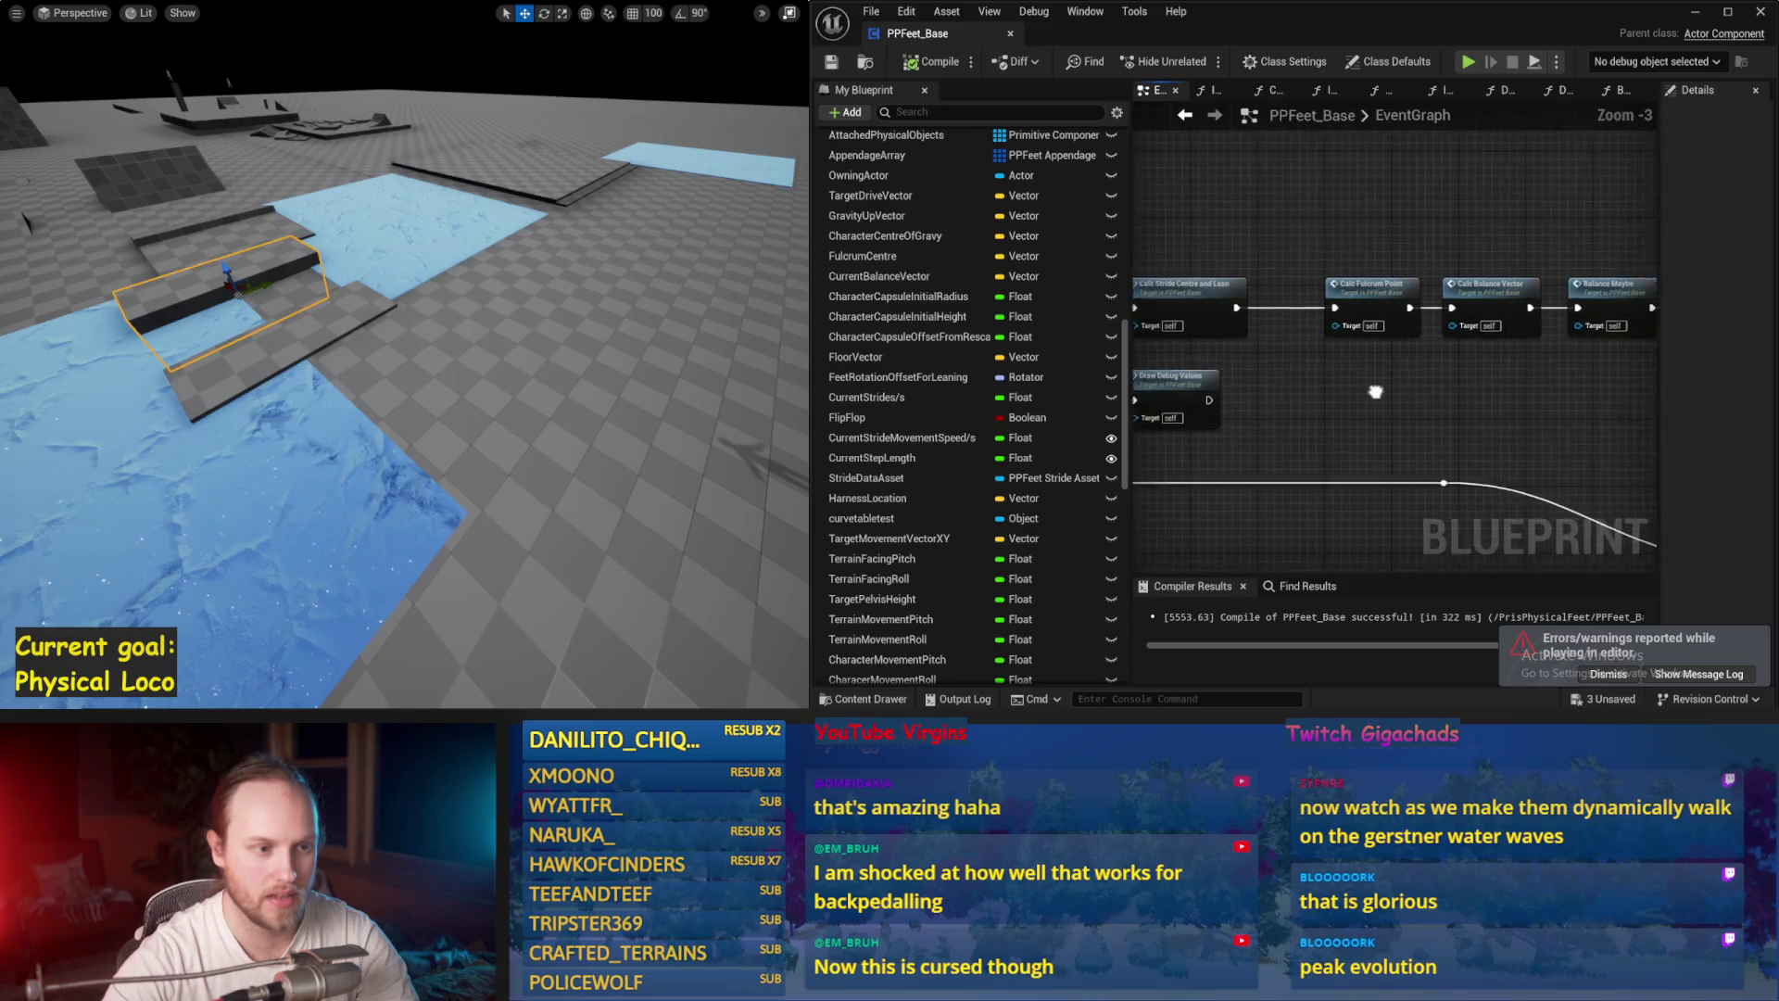
pyautogui.moveTo(1392, 395); pyautogui.dragTo(1208, 408)
pyautogui.moveTo(1323, 400); pyautogui.dragTo(1384, 404)
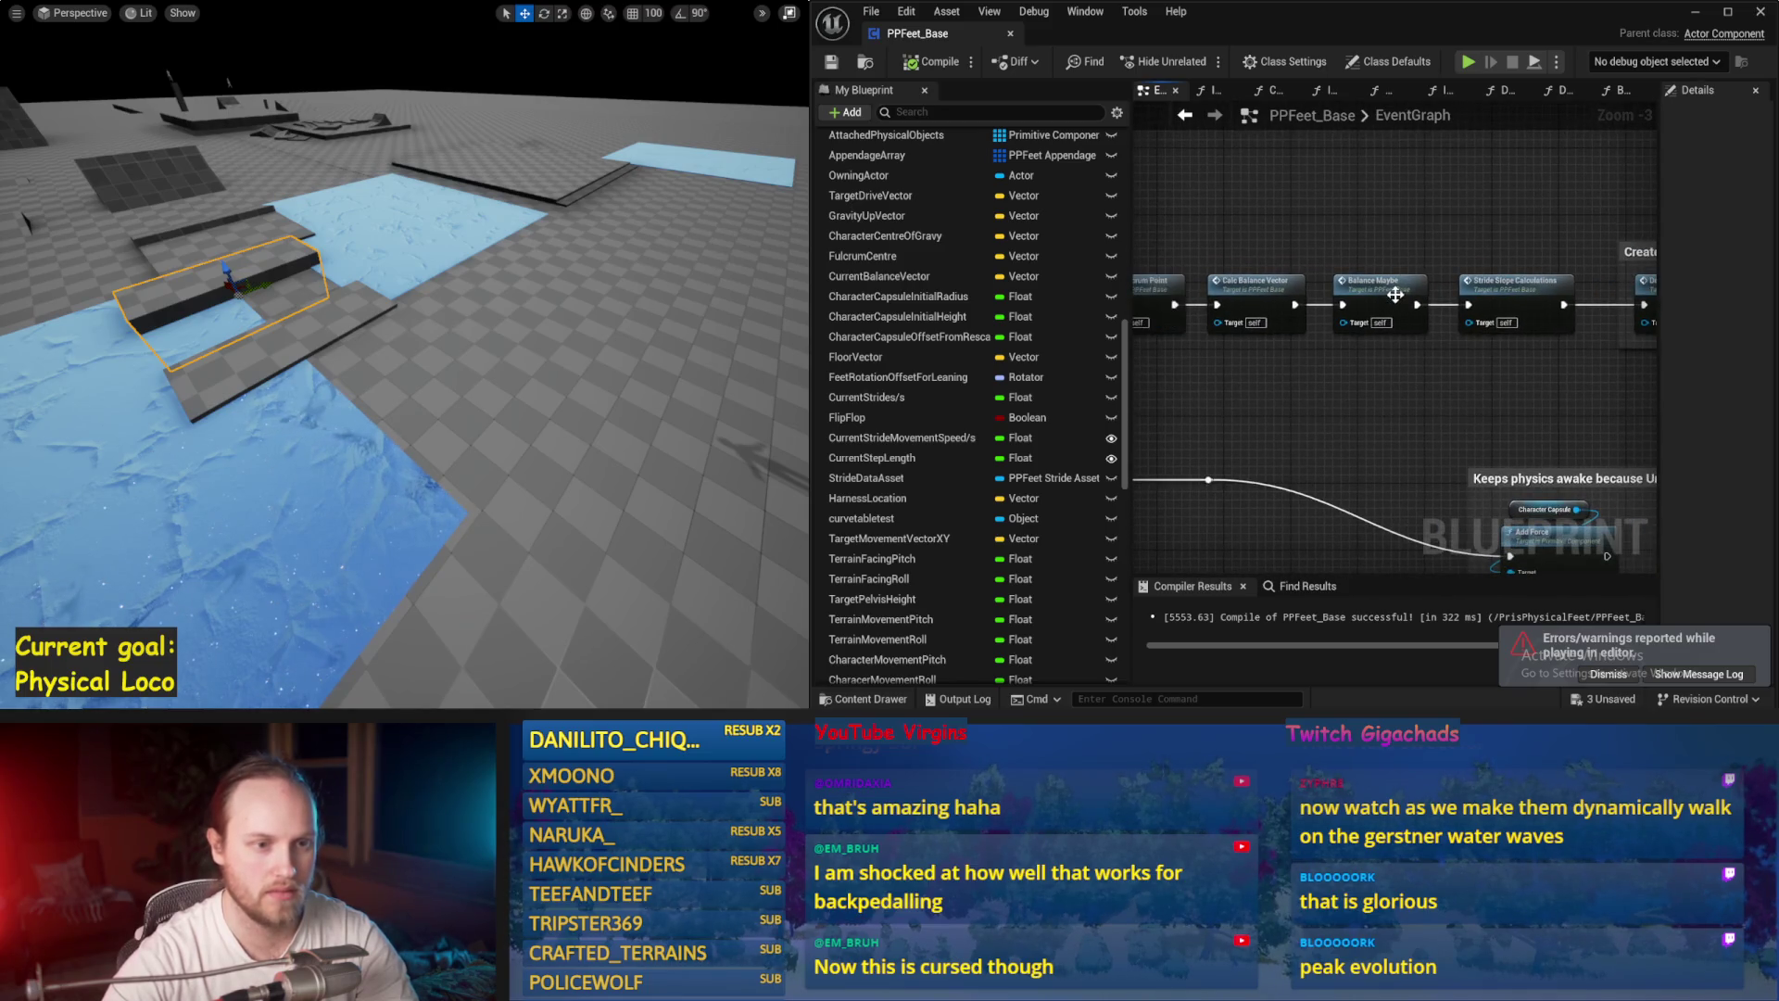
pyautogui.doubleClick(1379, 282)
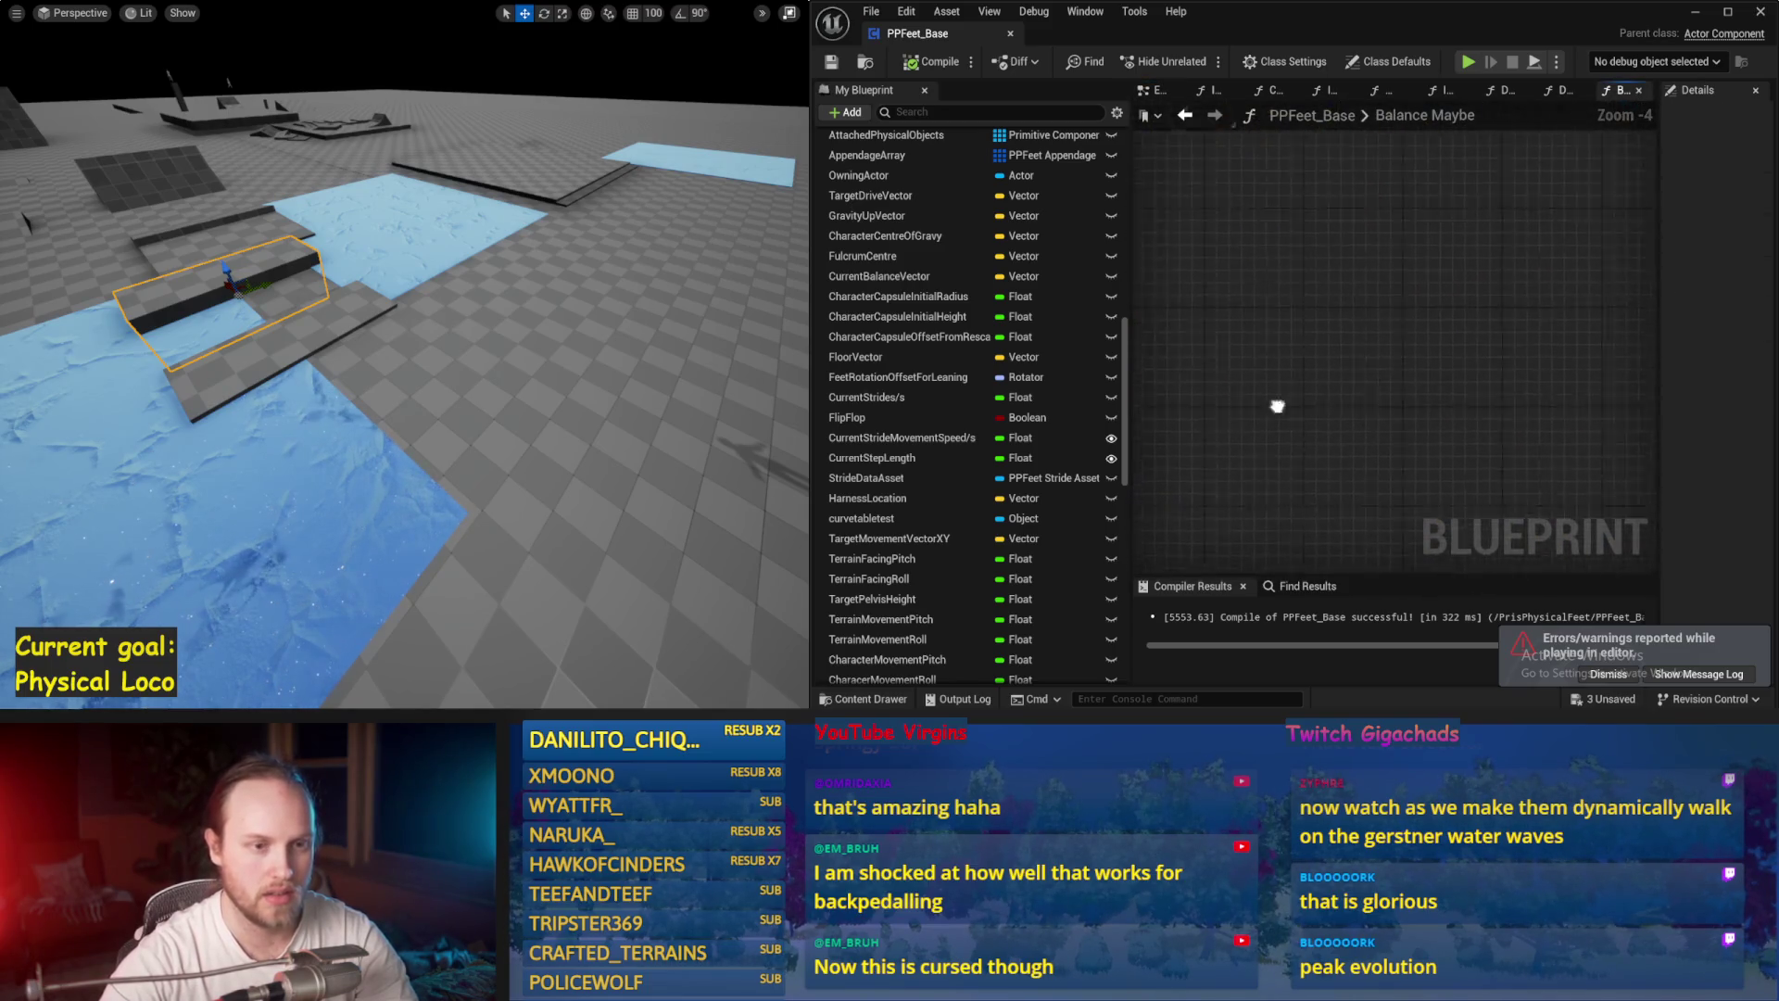
# Step: Set the second Map Range Clamped node's Out Range B to 250
pyautogui.moveTo(1455, 312)
pyautogui.mouseDown()
pyautogui.moveTo(1363, 278)
pyautogui.moveTo(1154, 353)
pyautogui.moveTo(1232, 435)
pyautogui.moveTo(1310, 437)
pyautogui.mouseUp()
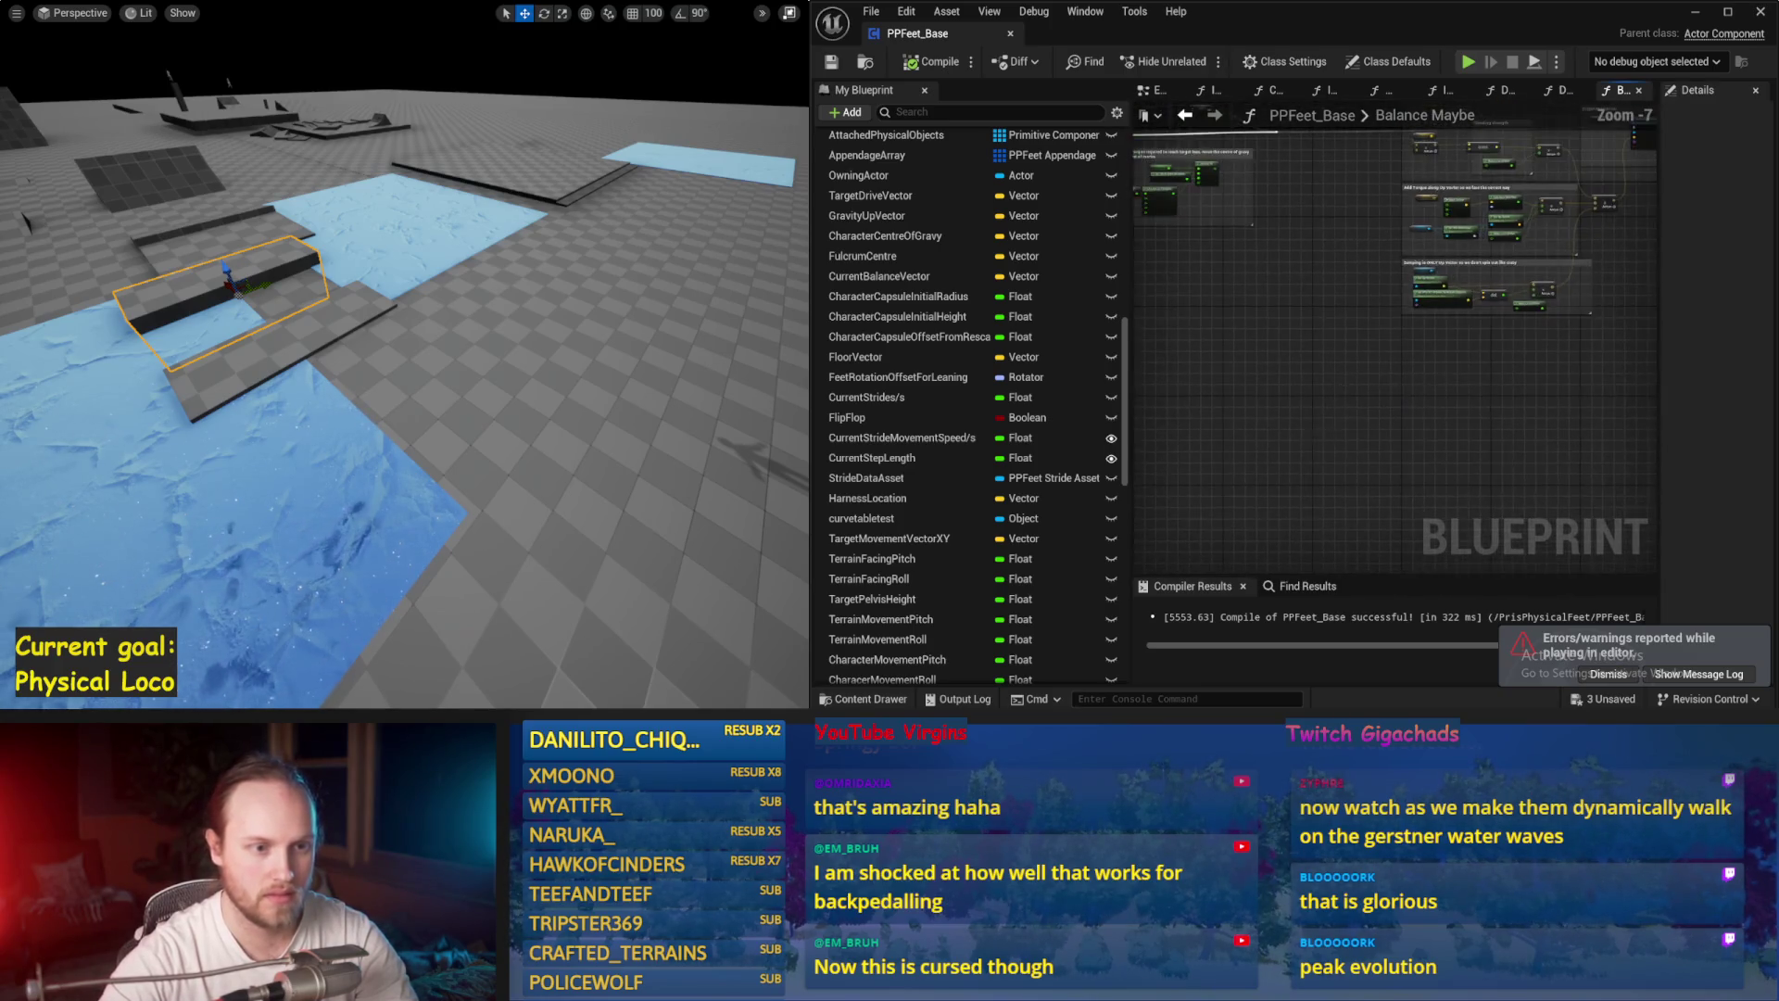
pyautogui.scroll(-1, 1321, 316)
pyautogui.scroll(6, 1320, 316)
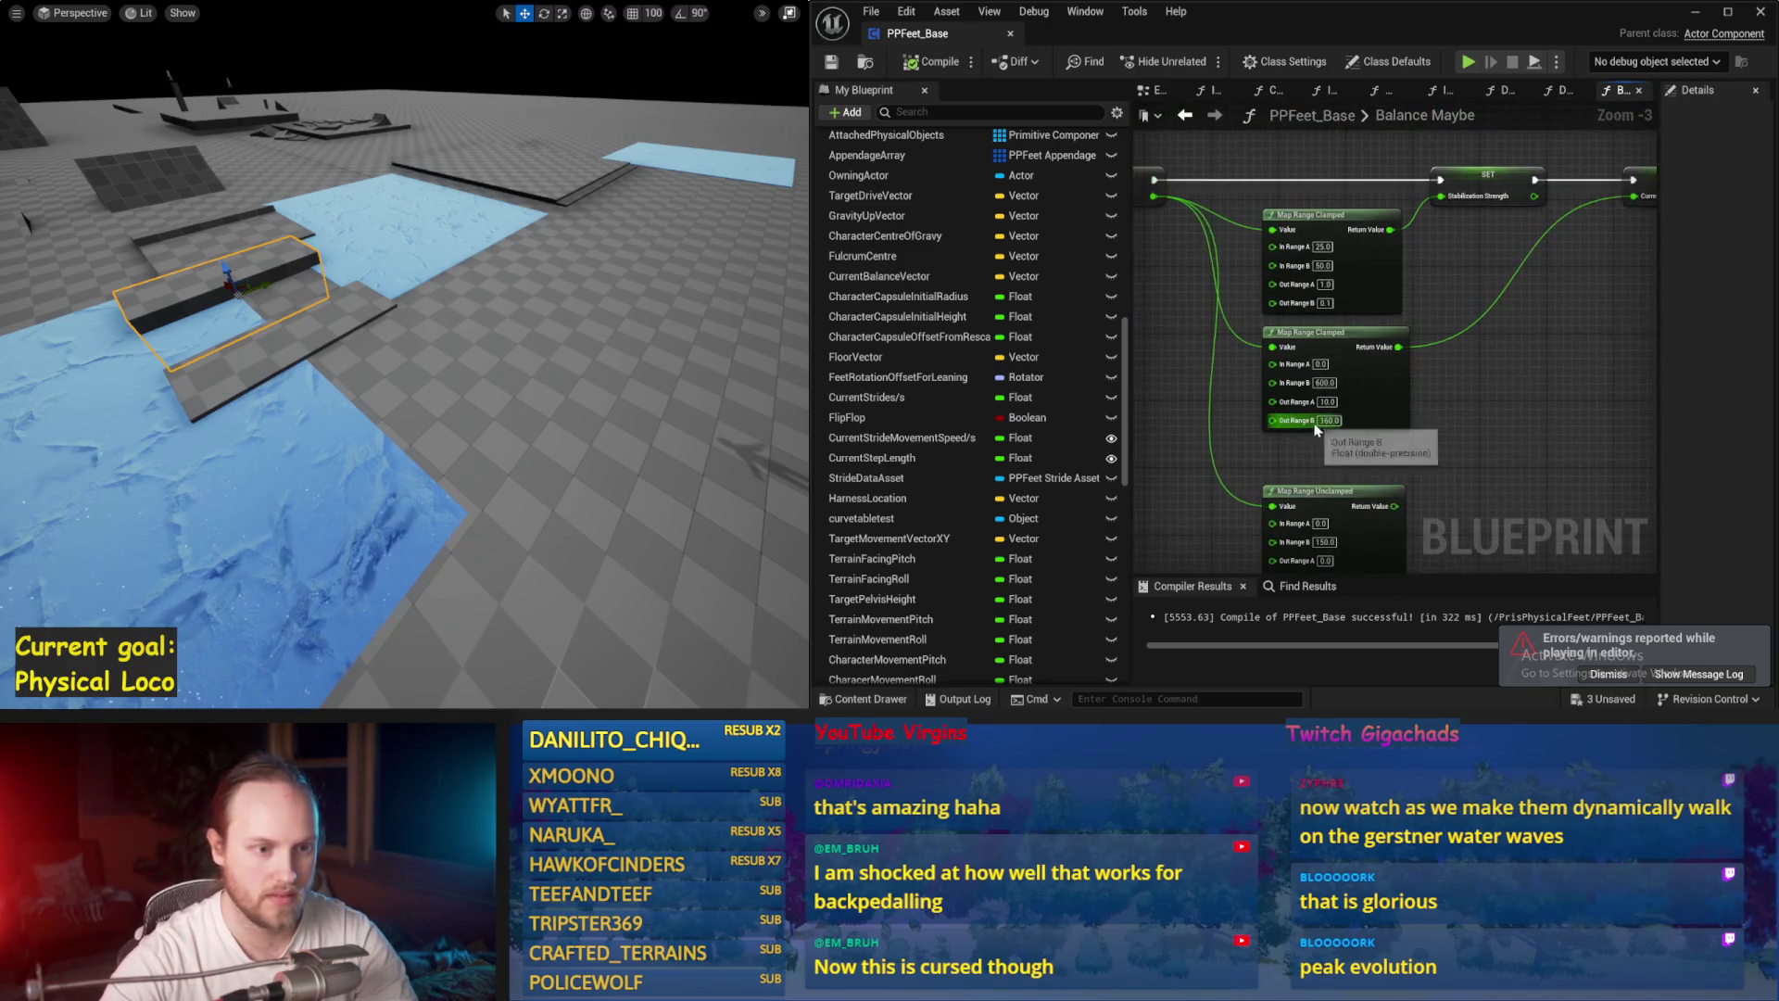
pyautogui.click(1333, 419)
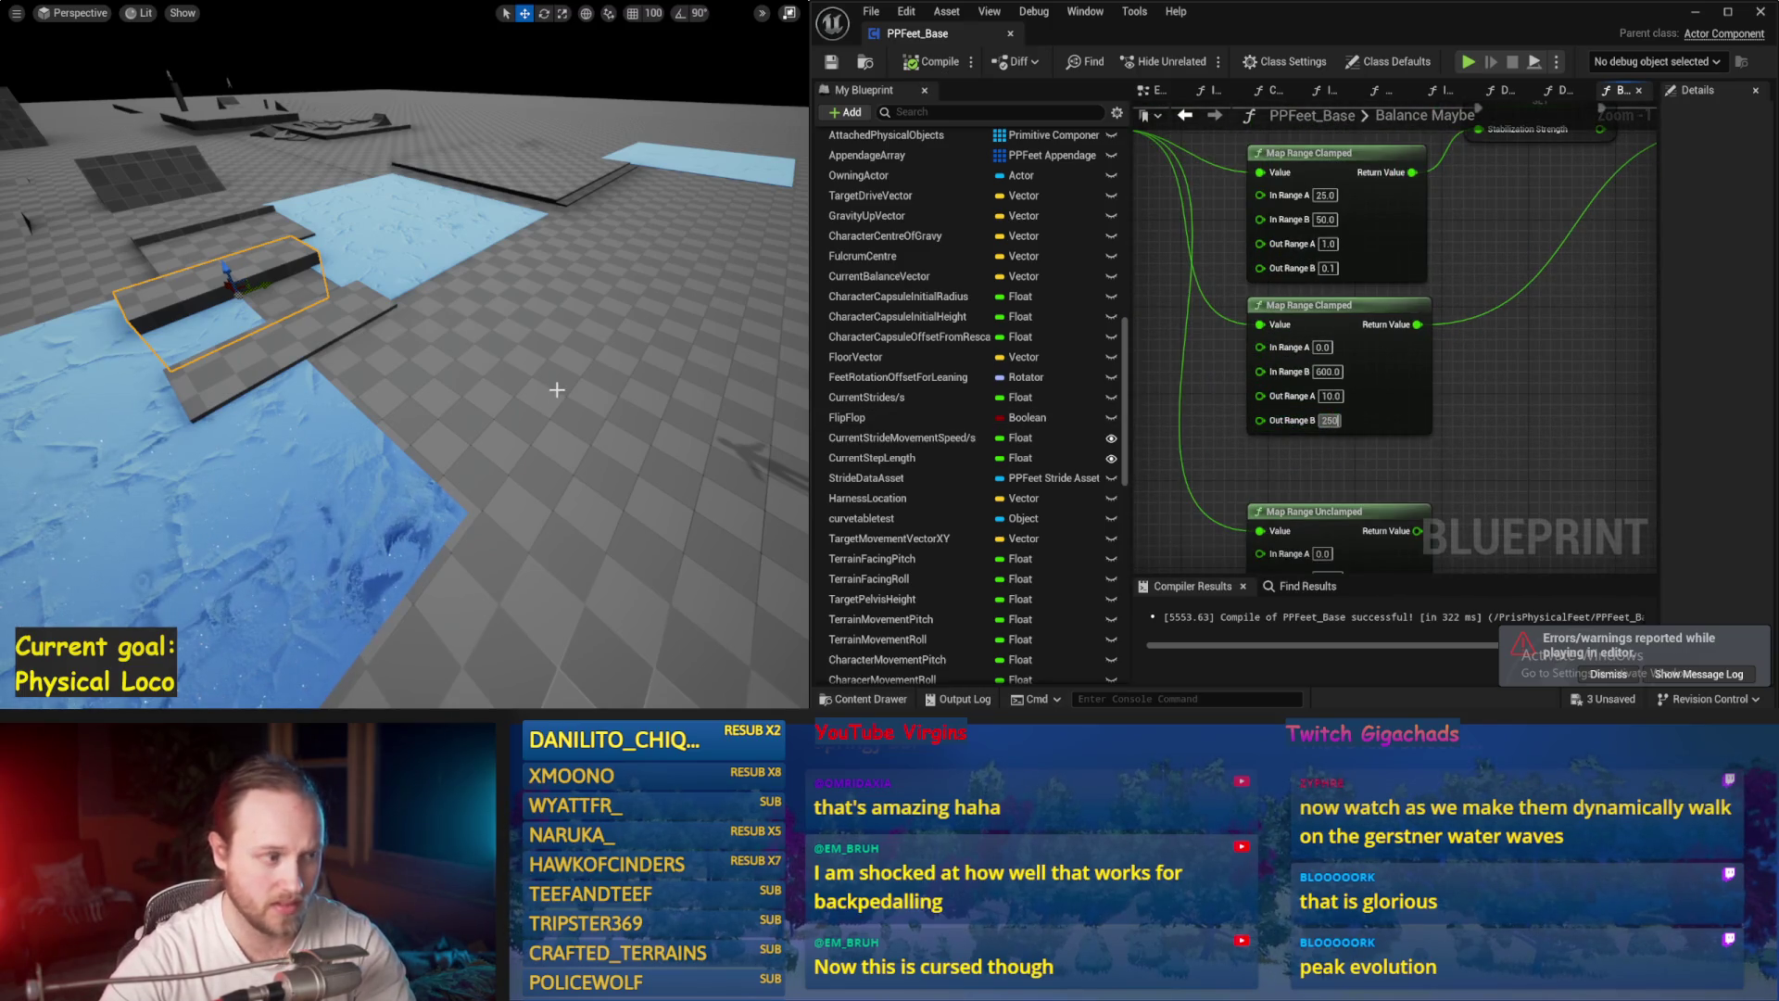
pyautogui.press('Return')
# Step: Play-test the character with Out Range B at 250, then stop the session
pyautogui.hotkey('alt', 'p')
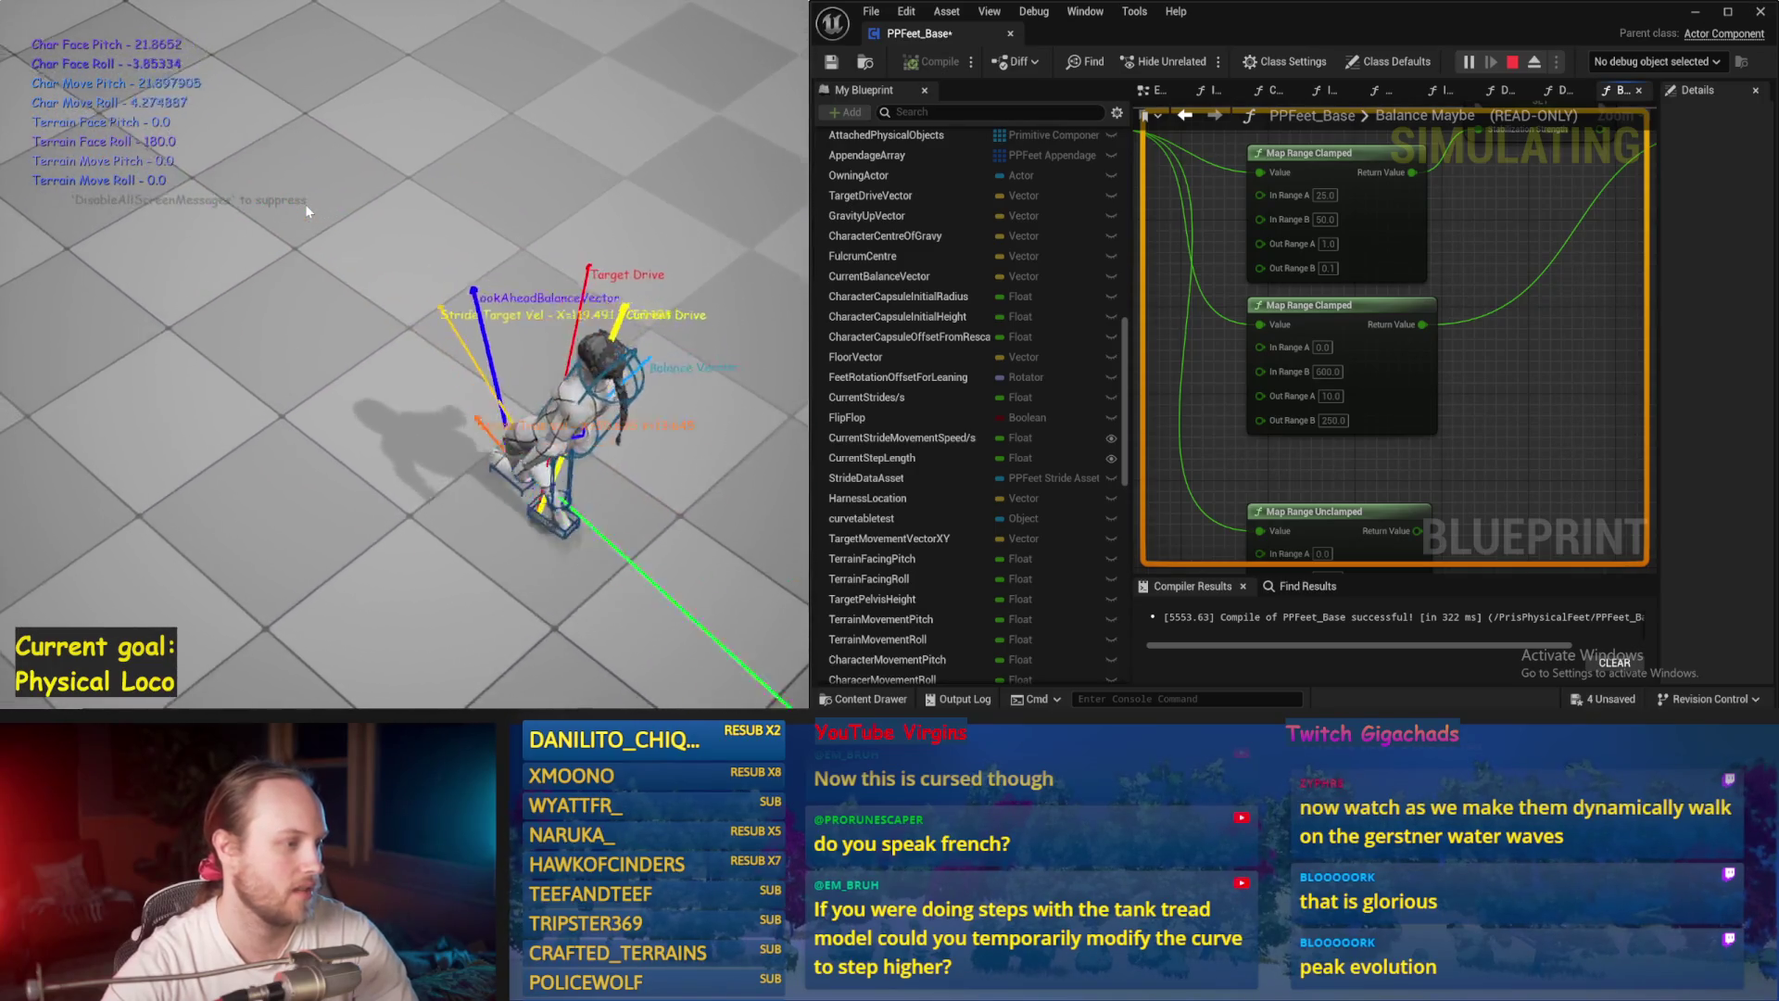
pyautogui.press('Escape')
pyautogui.scroll(-3, 1477, 388)
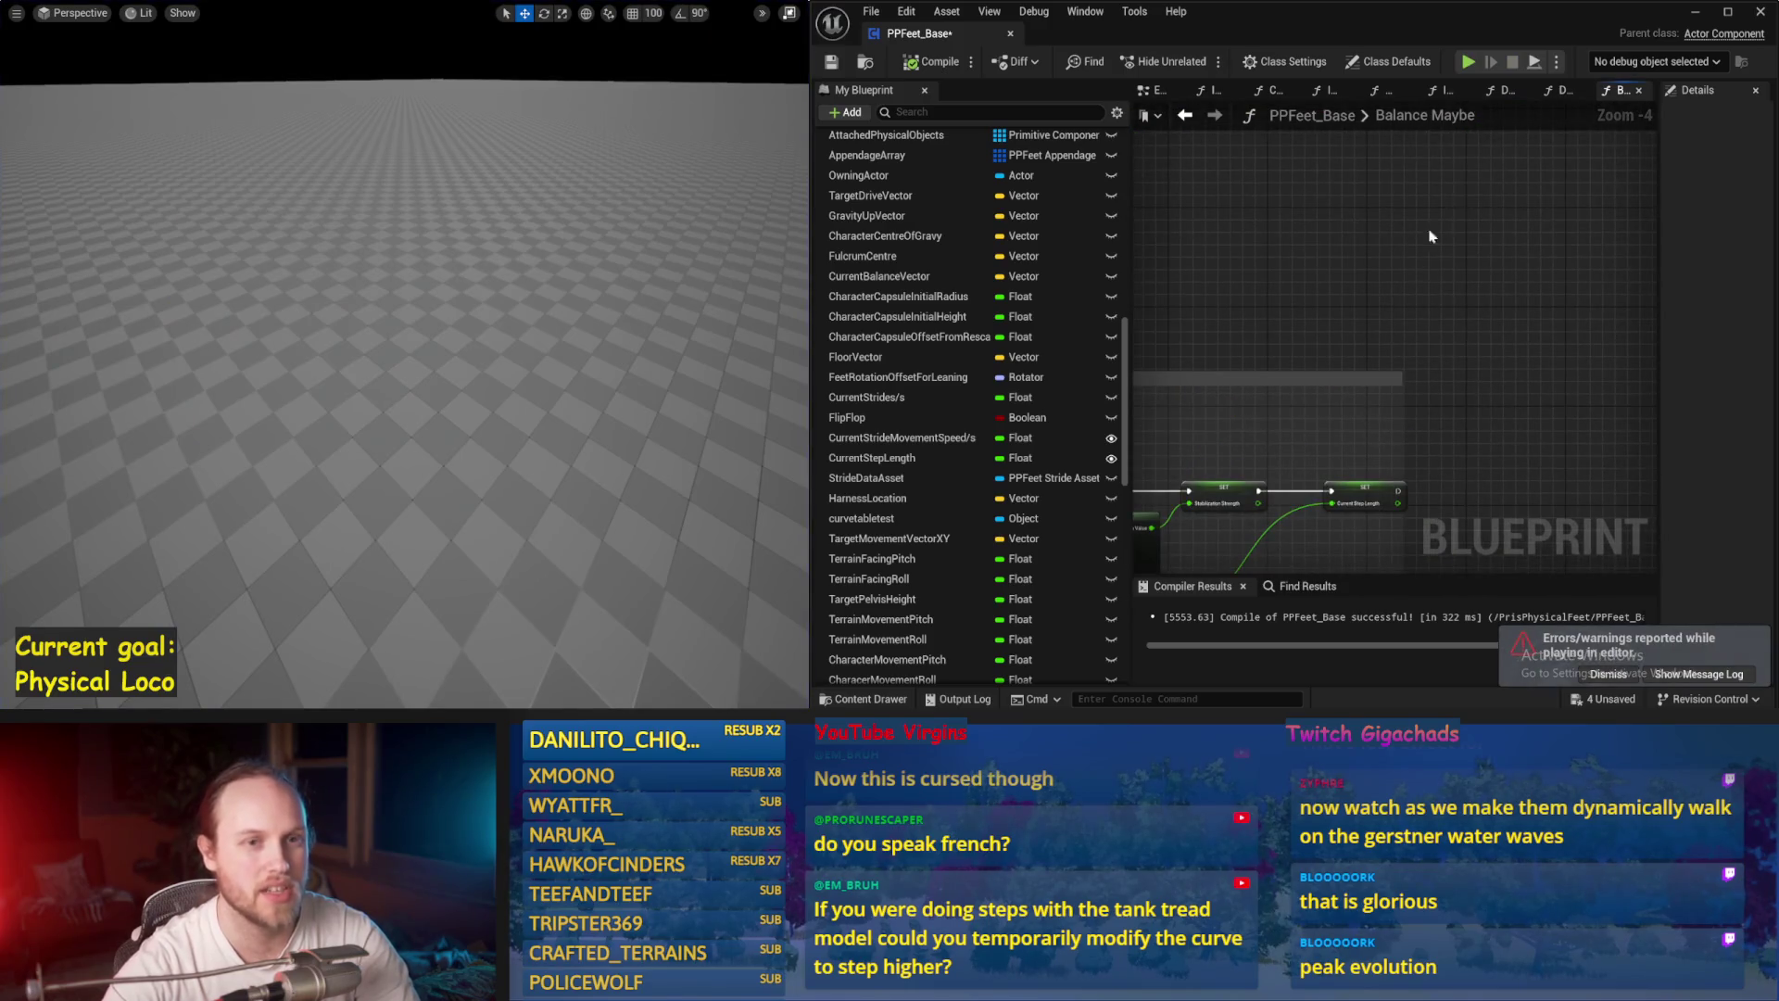
pyautogui.click(1552, 93)
pyautogui.click(1513, 93)
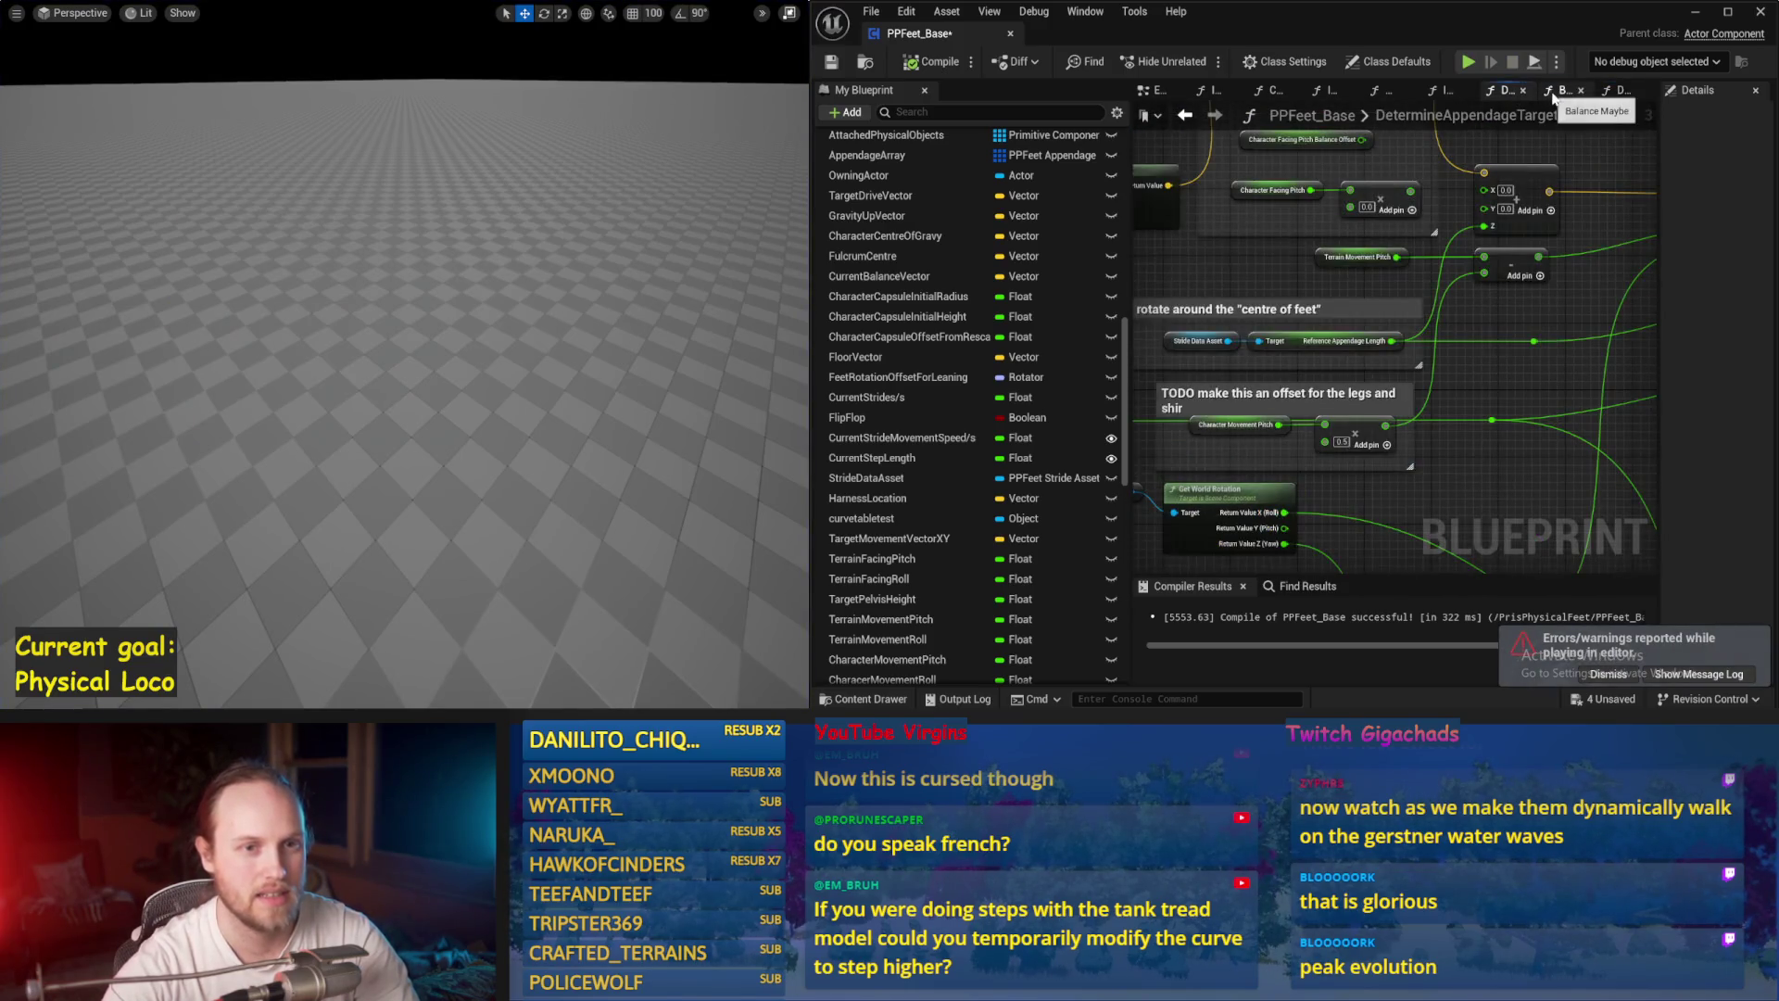
pyautogui.click(1557, 92)
pyautogui.scroll(-2, 1467, 293)
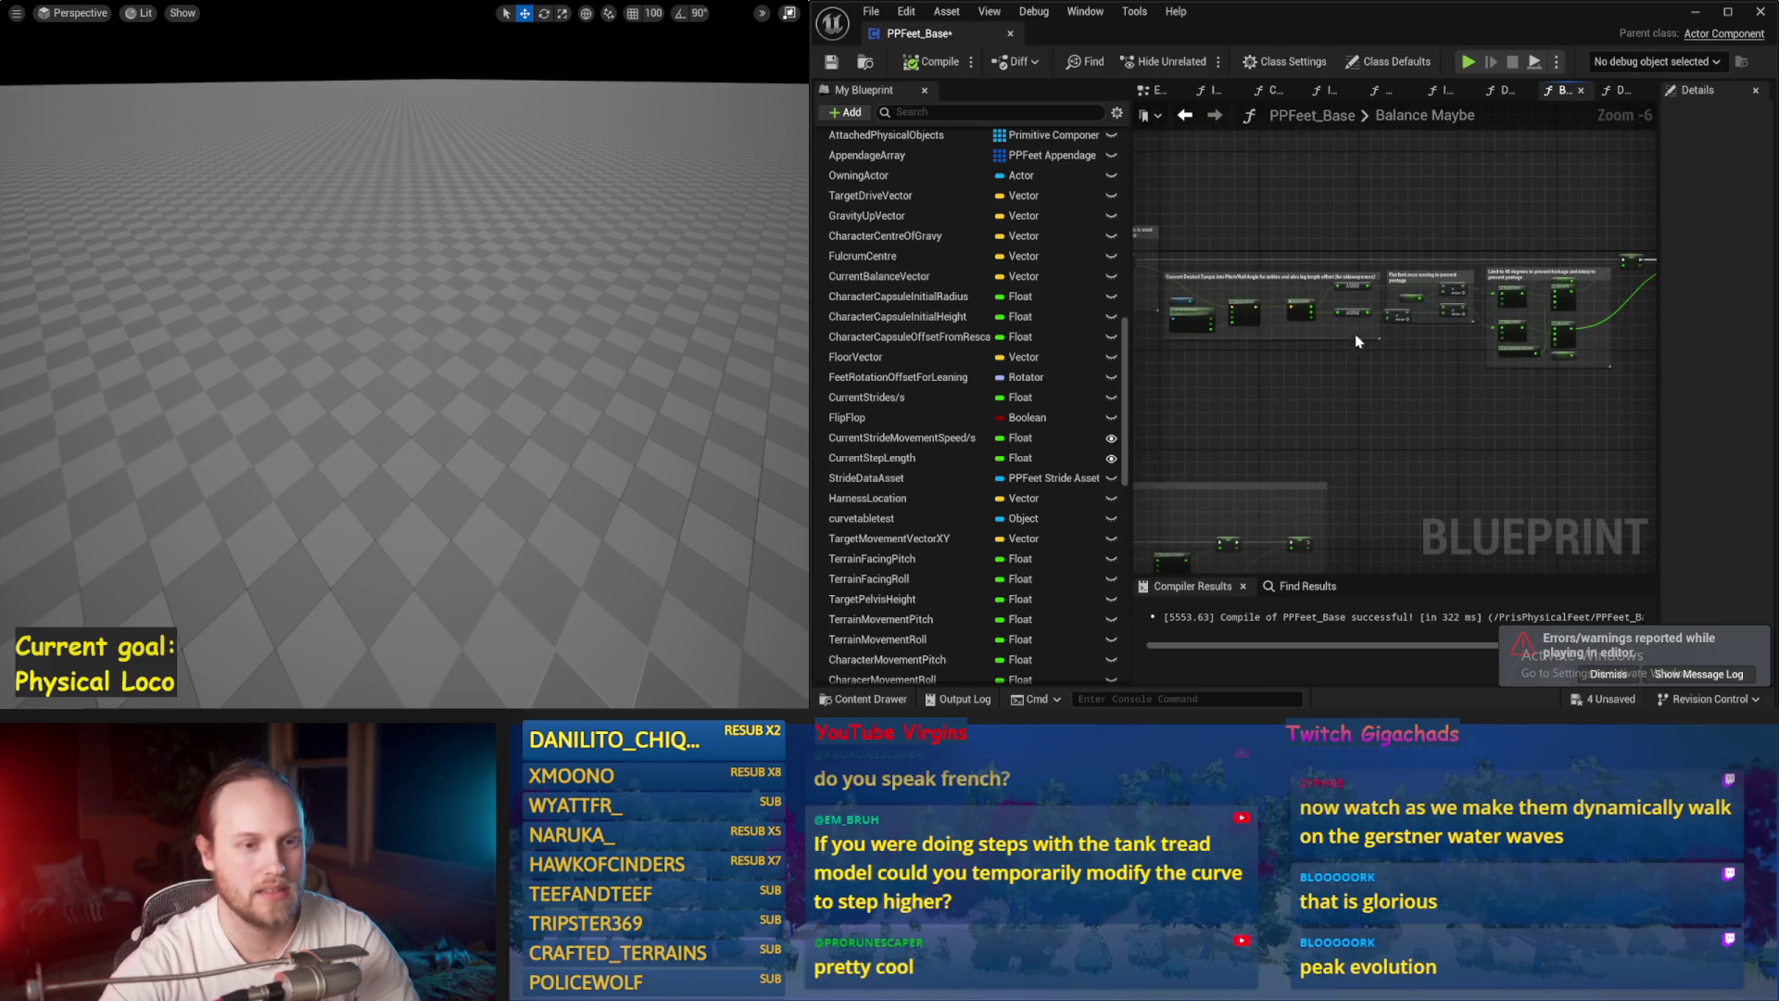
pyautogui.scroll(4, 1435, 371)
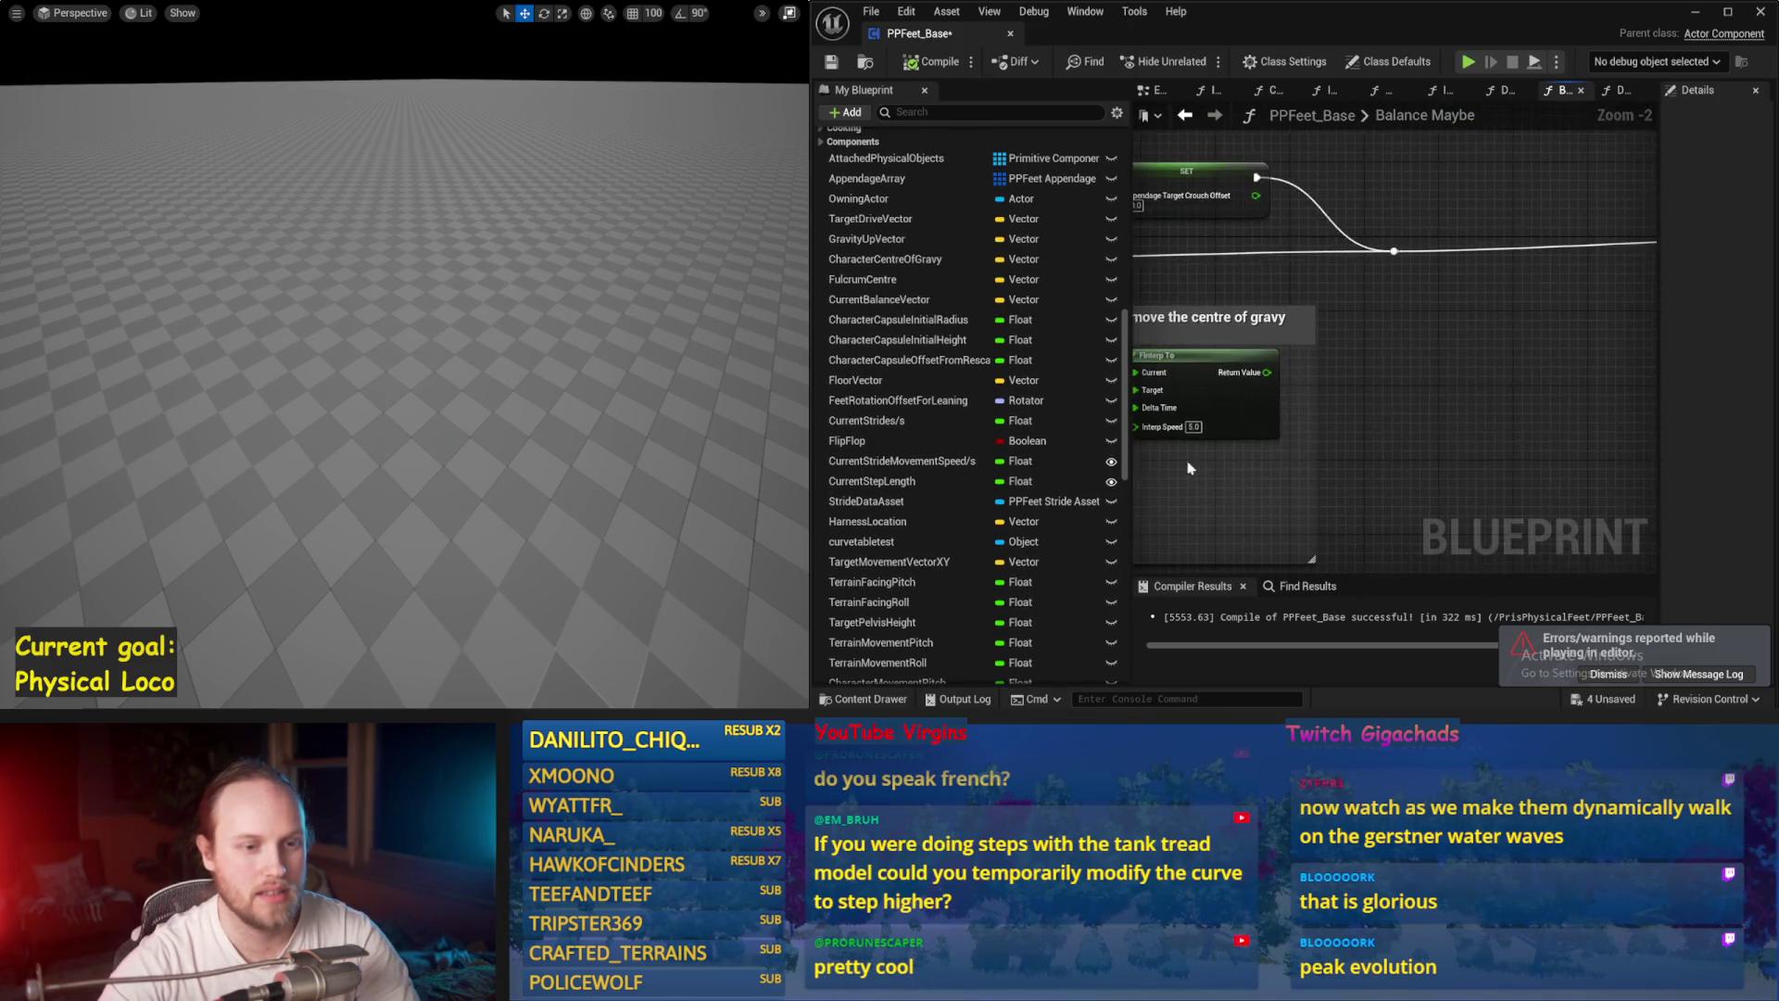
pyautogui.scroll(3, 1513, 360)
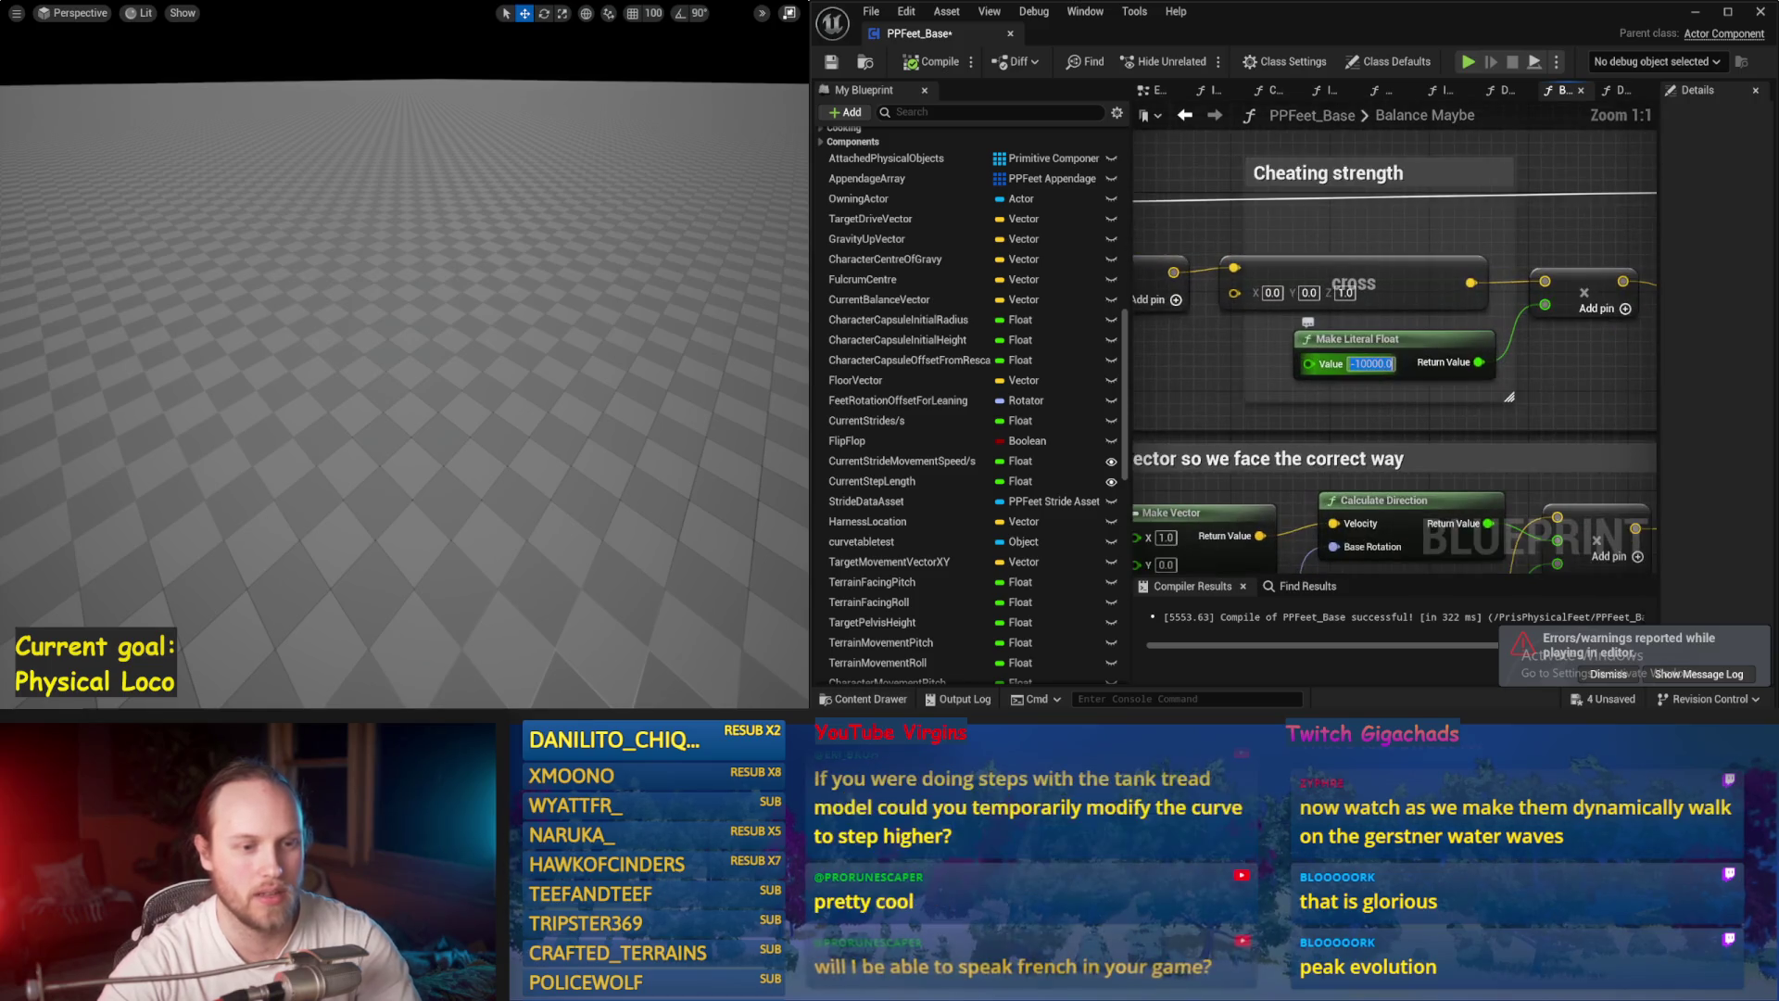
pyautogui.moveTo(660, 332); pyautogui.dragTo(670, 335)
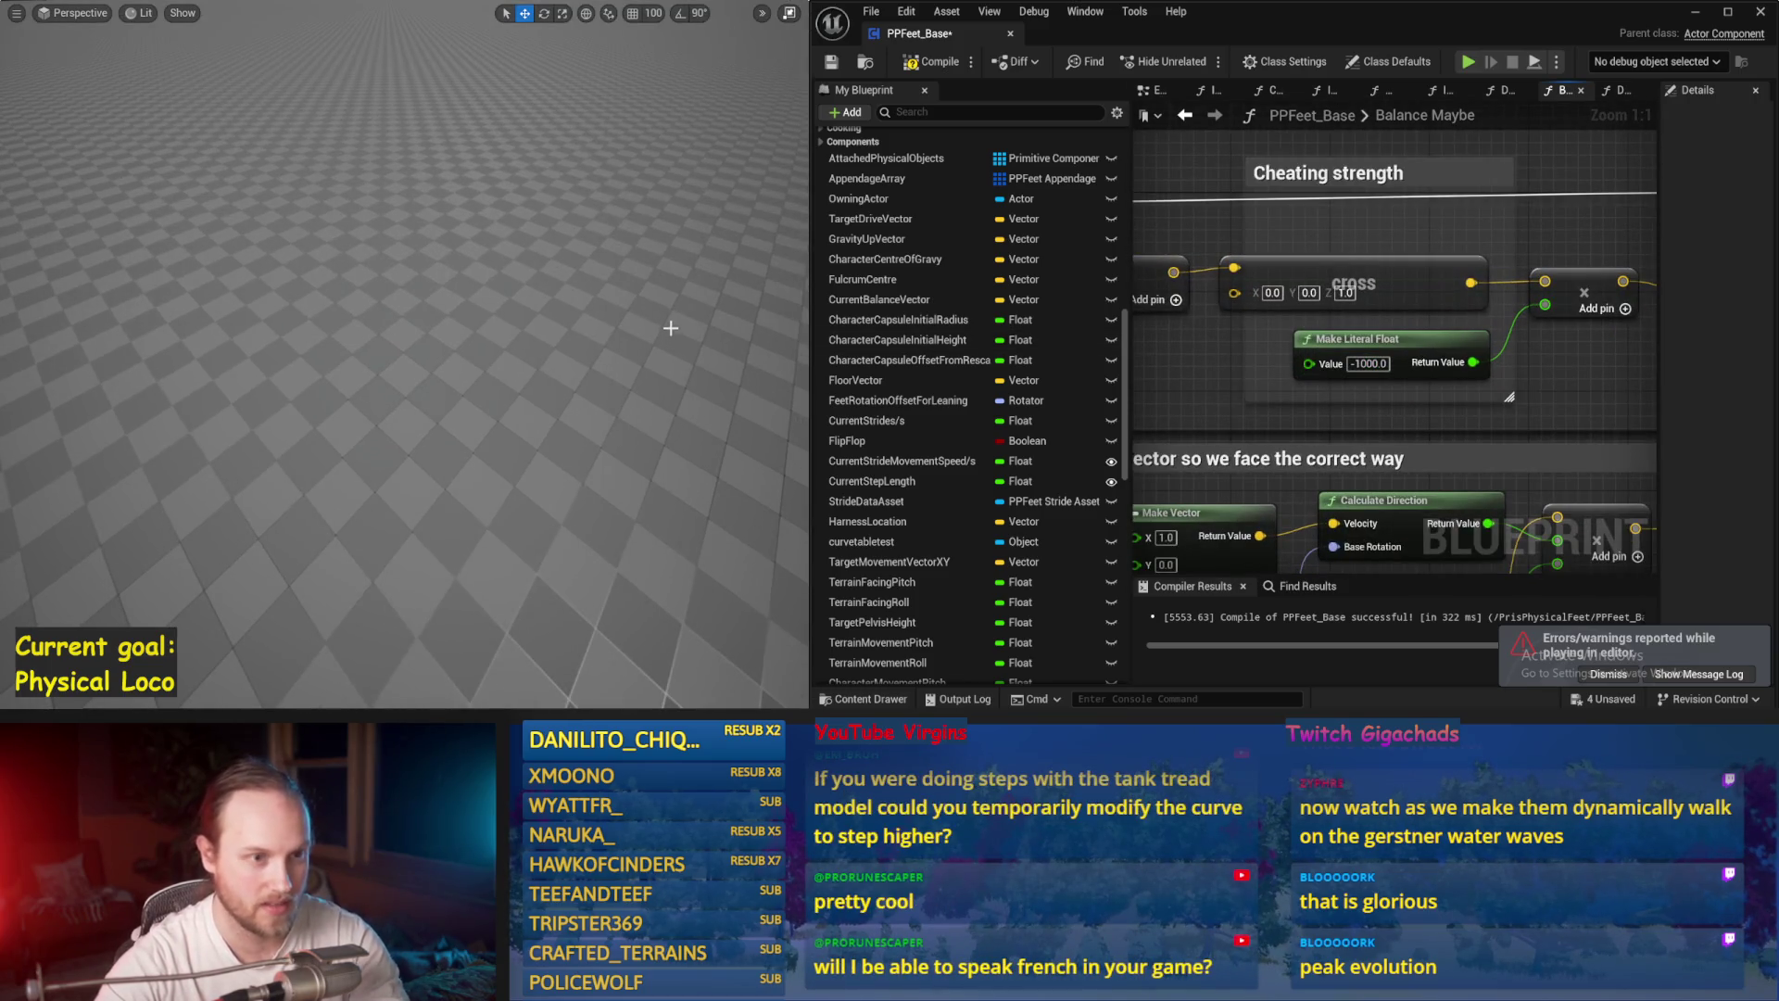
pyautogui.hotkey('alt', 's')
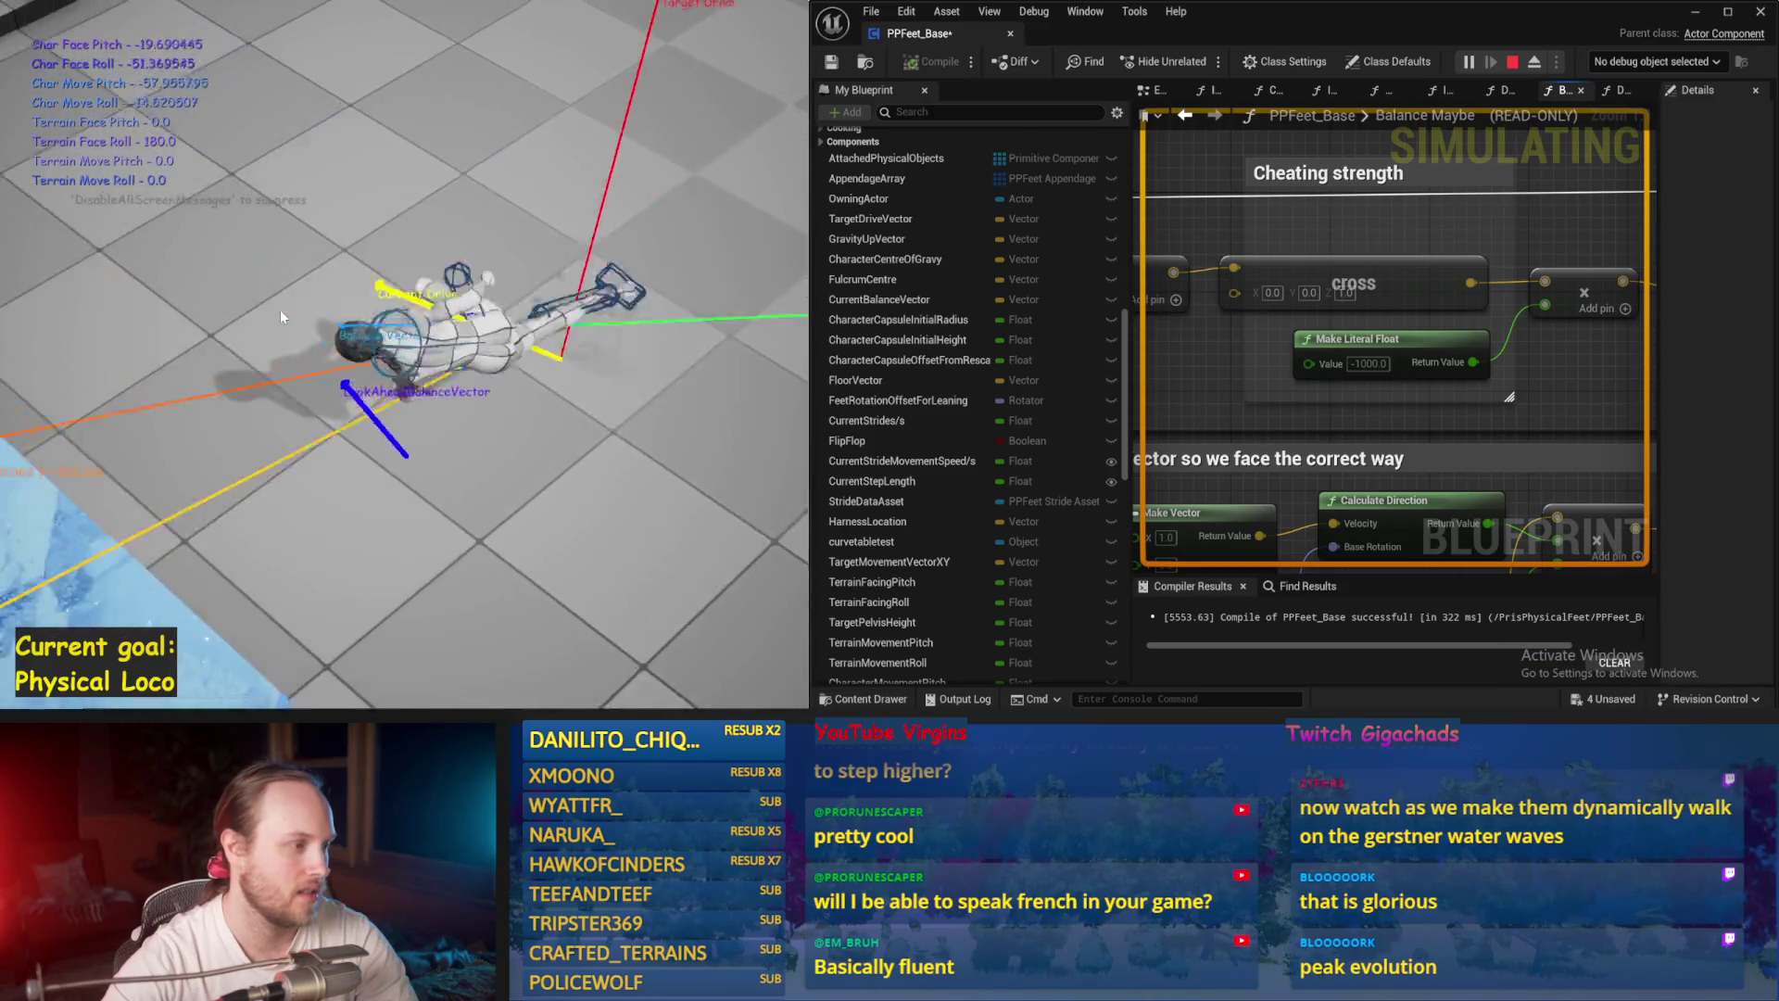
pyautogui.press('Escape')
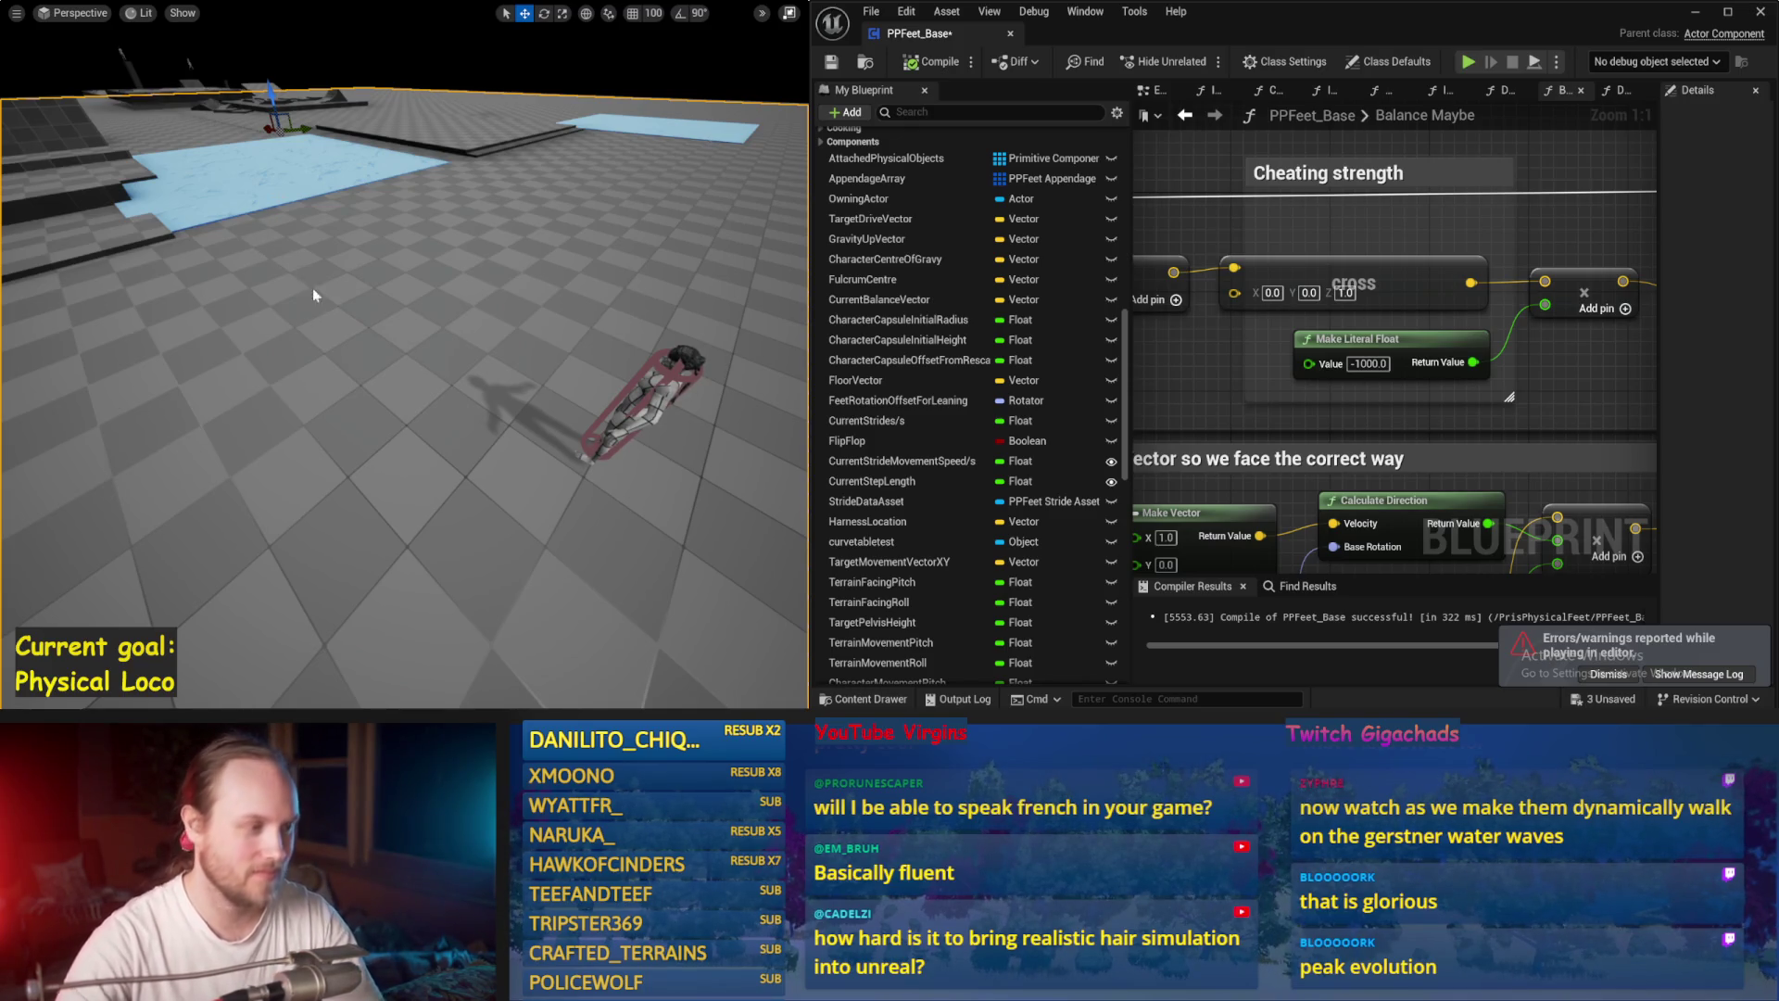
pyautogui.hotkey('alt', 'p')
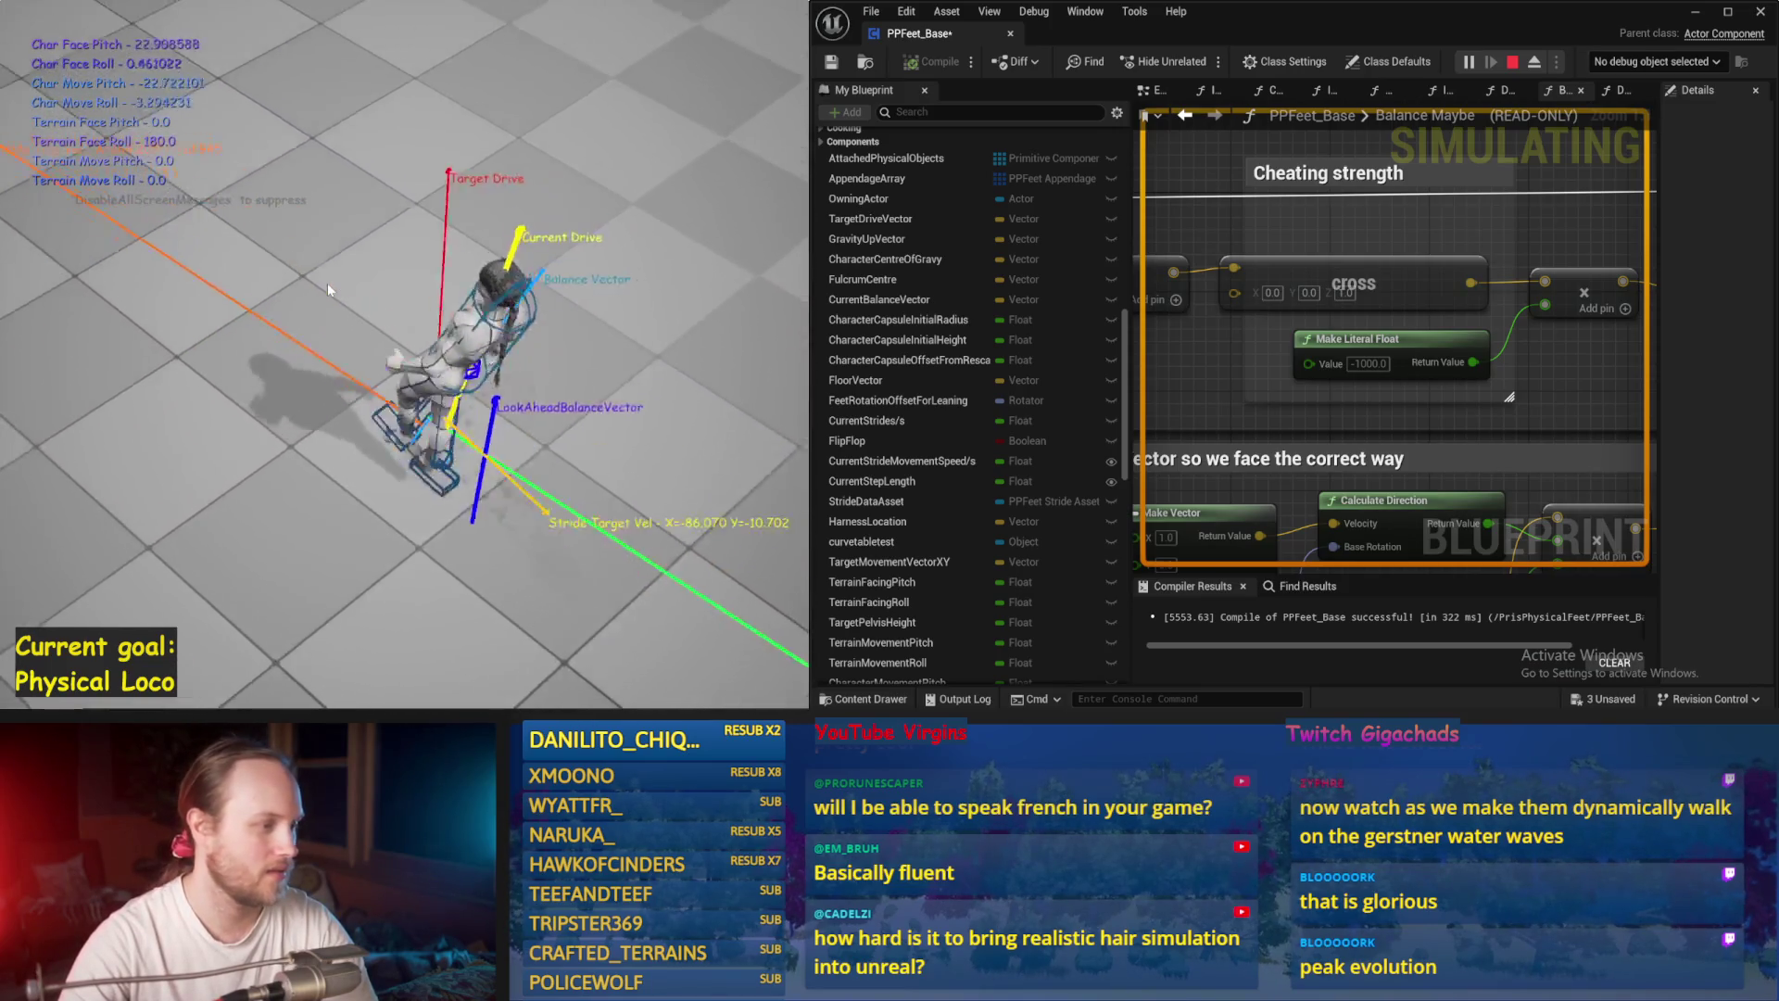
pyautogui.press('Escape')
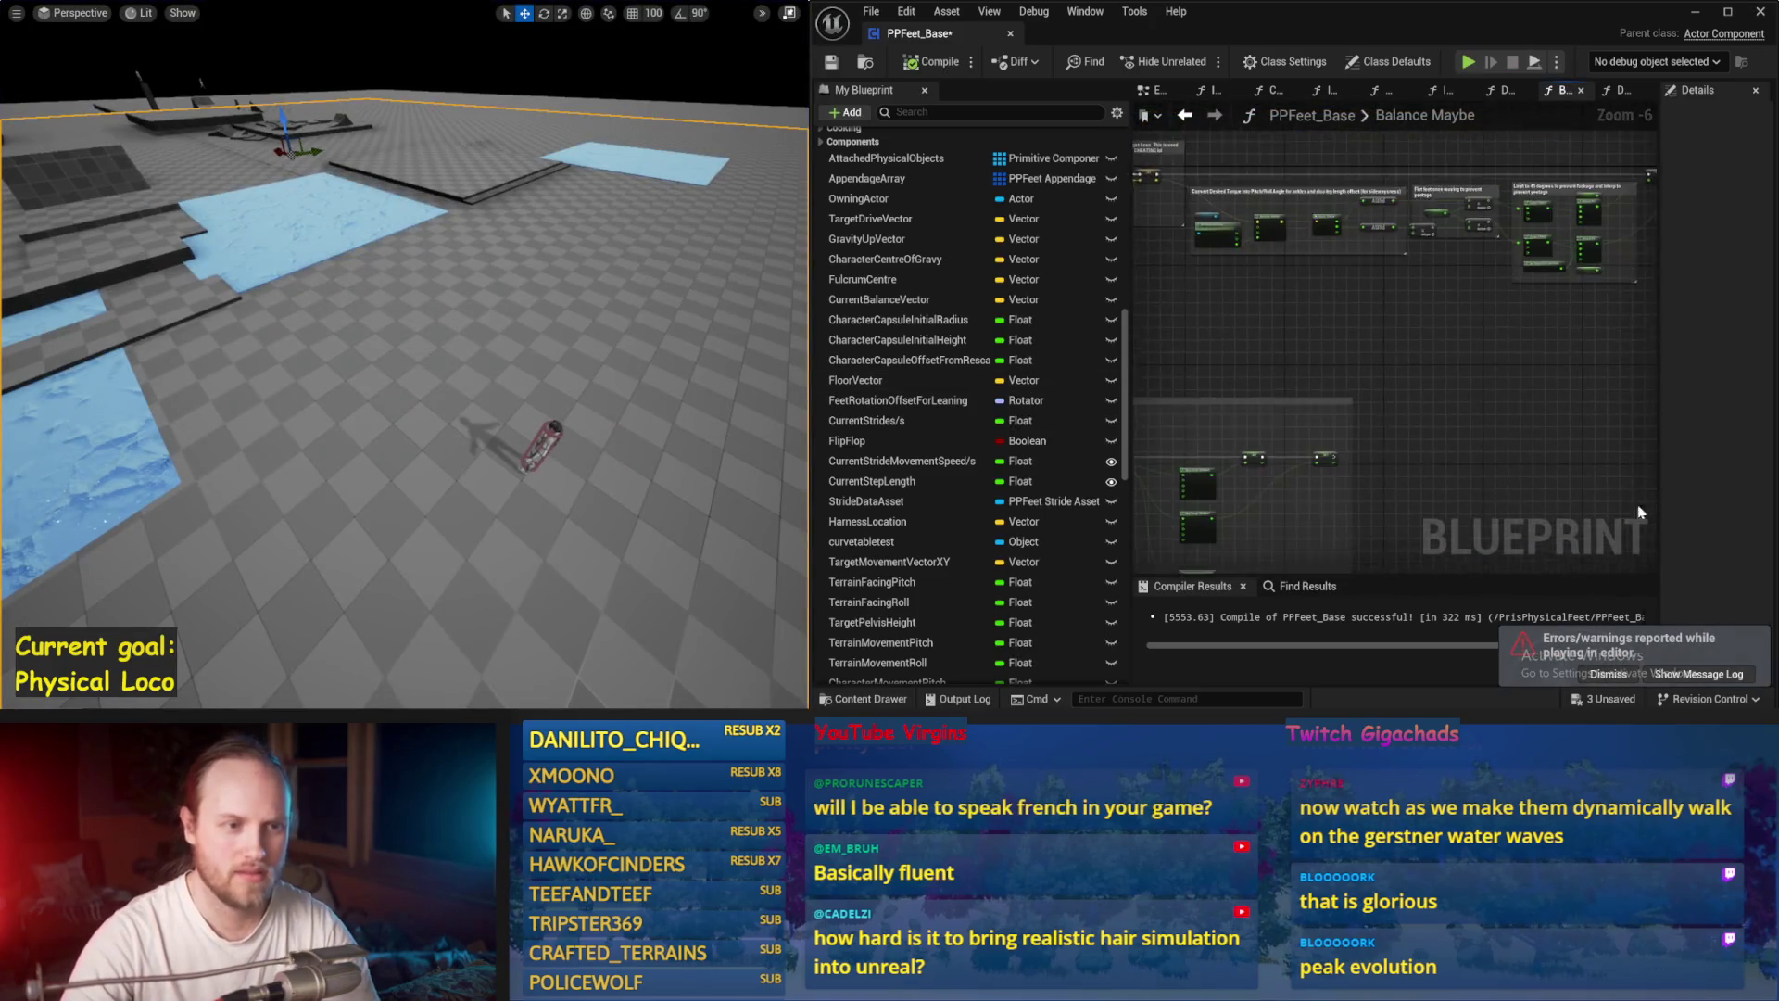
# Step: Dismiss the warnings and show Stride PID defaults (P 10, I 0, D 10) beside Counteract Torque
pyautogui.click(1602, 674)
pyautogui.scroll(3, 1381, 398)
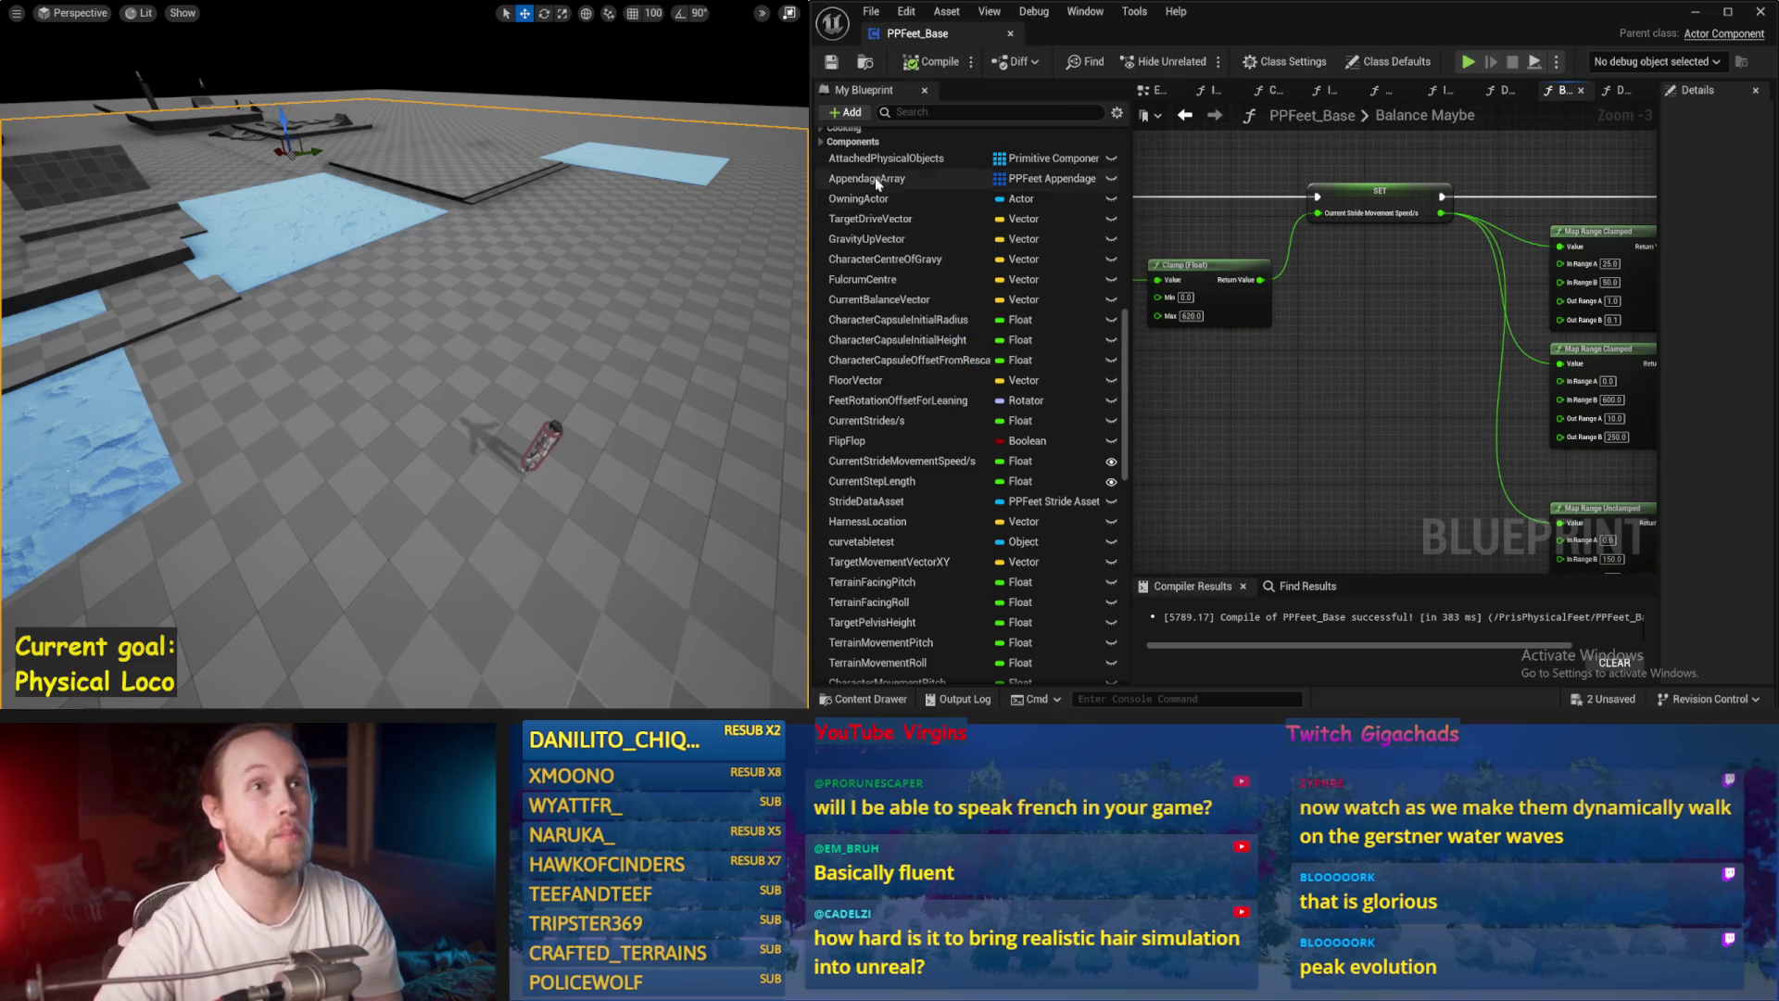
pyautogui.moveTo(1325, 365)
pyautogui.mouseDown()
pyautogui.moveTo(1369, 329)
pyautogui.moveTo(1445, 329)
pyautogui.moveTo(1449, 302)
pyautogui.mouseUp()
pyautogui.scroll(-1, 1454, 331)
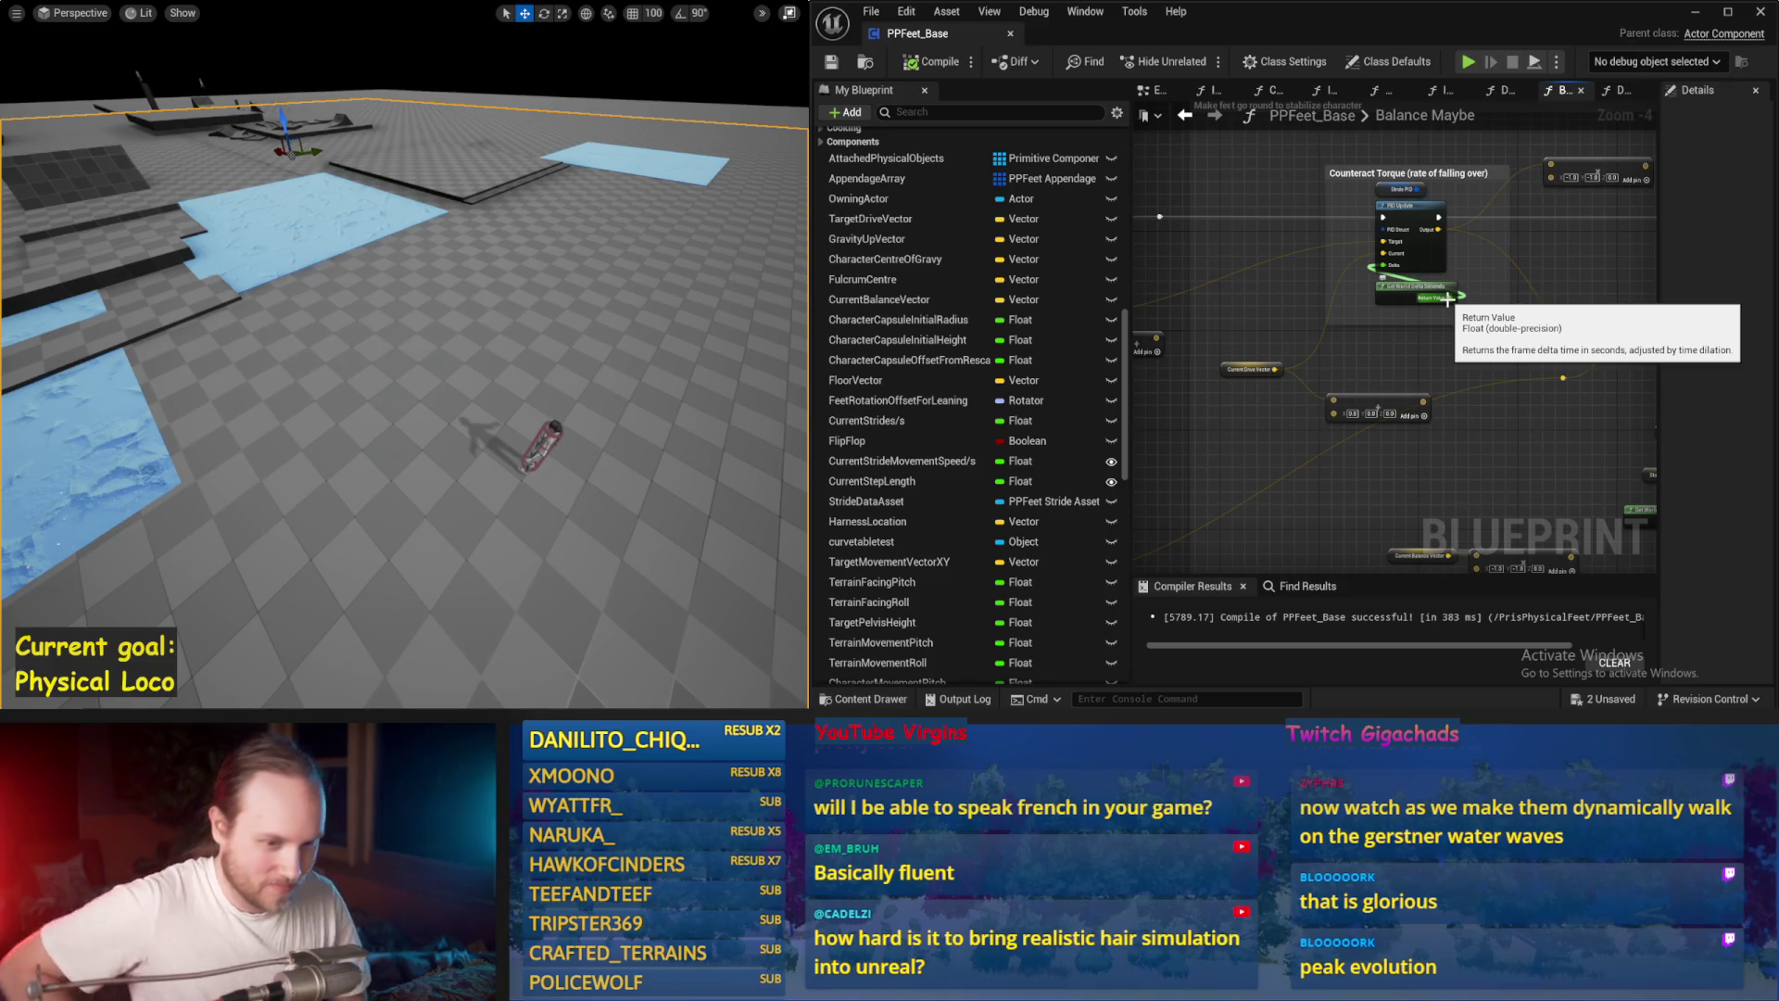
pyautogui.moveTo(1338, 352); pyautogui.dragTo(1462, 302)
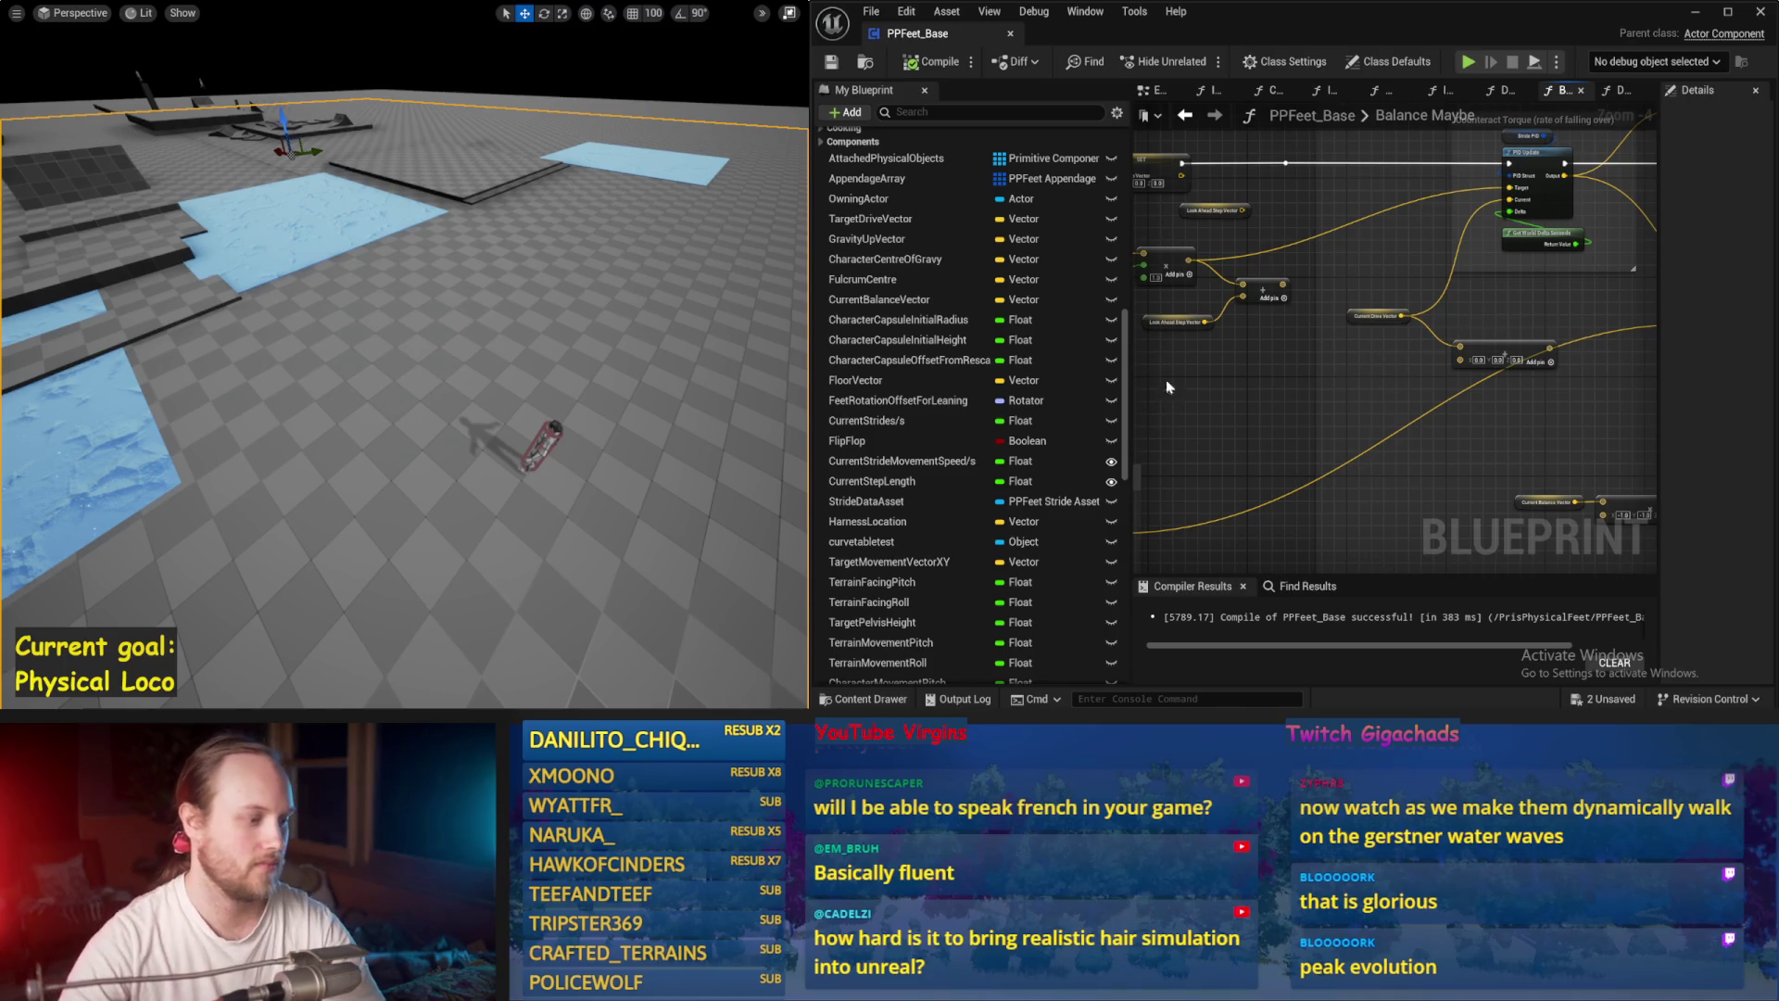
pyautogui.moveTo(1273, 405); pyautogui.dragTo(1349, 420)
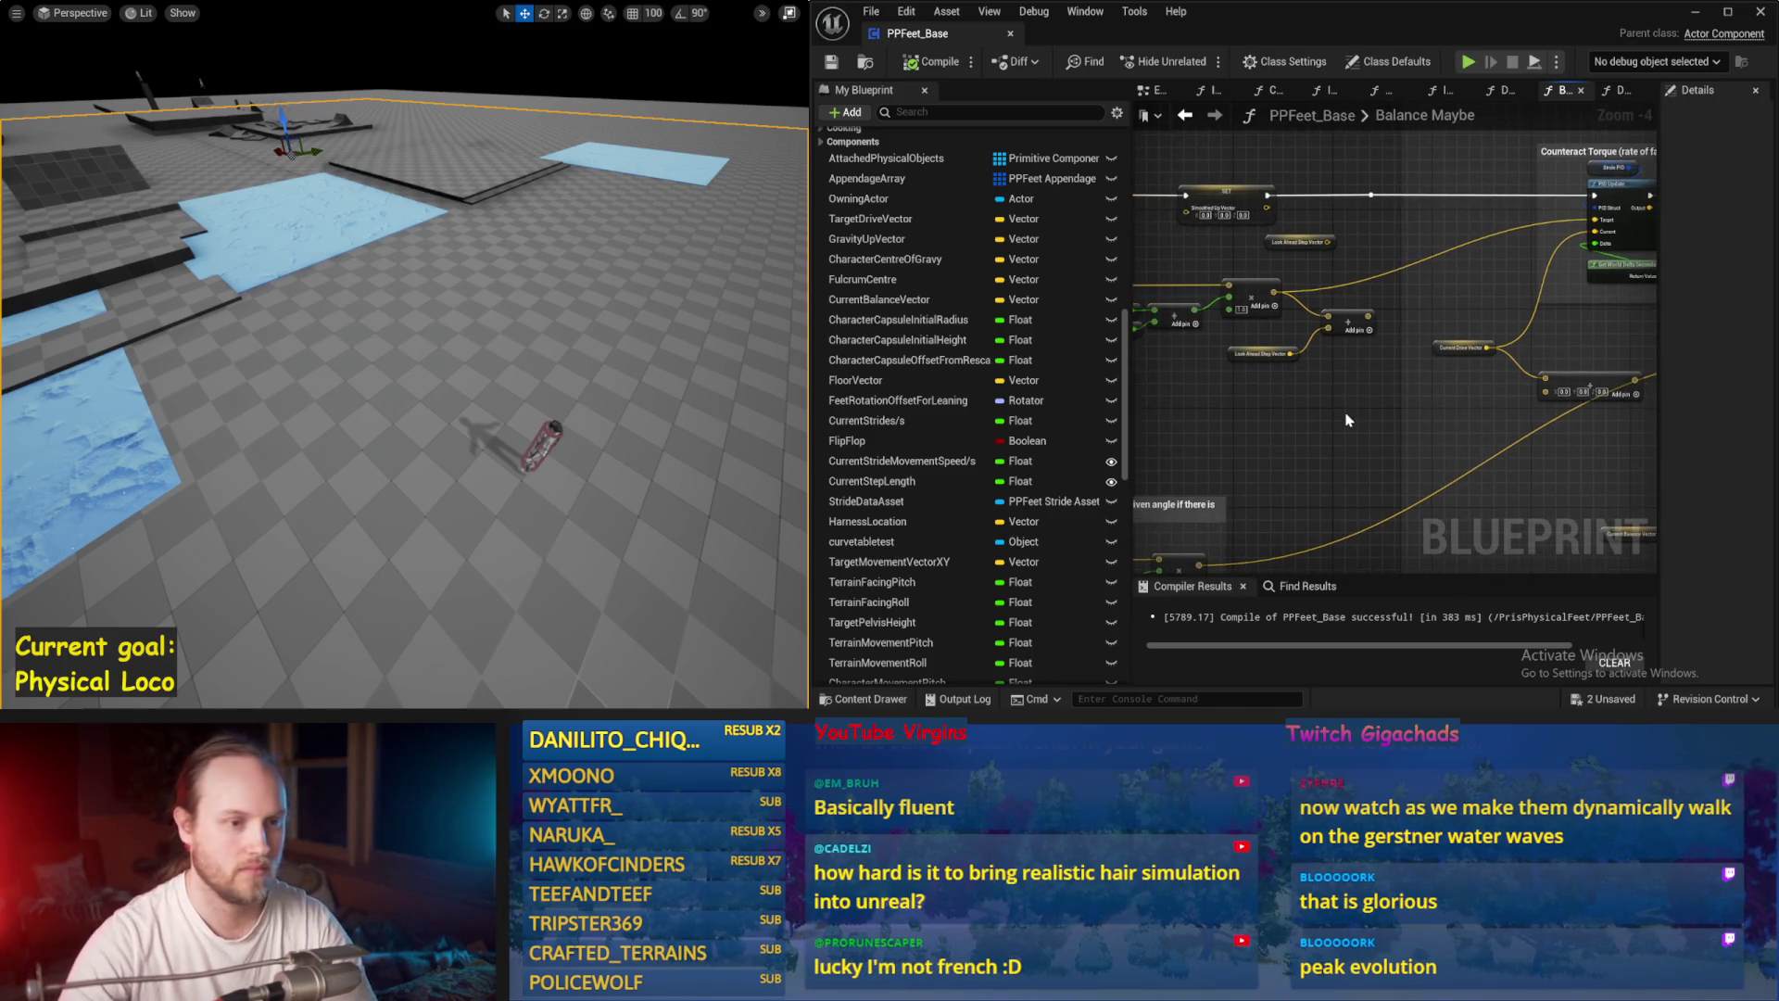
pyautogui.scroll(2, 1499, 266)
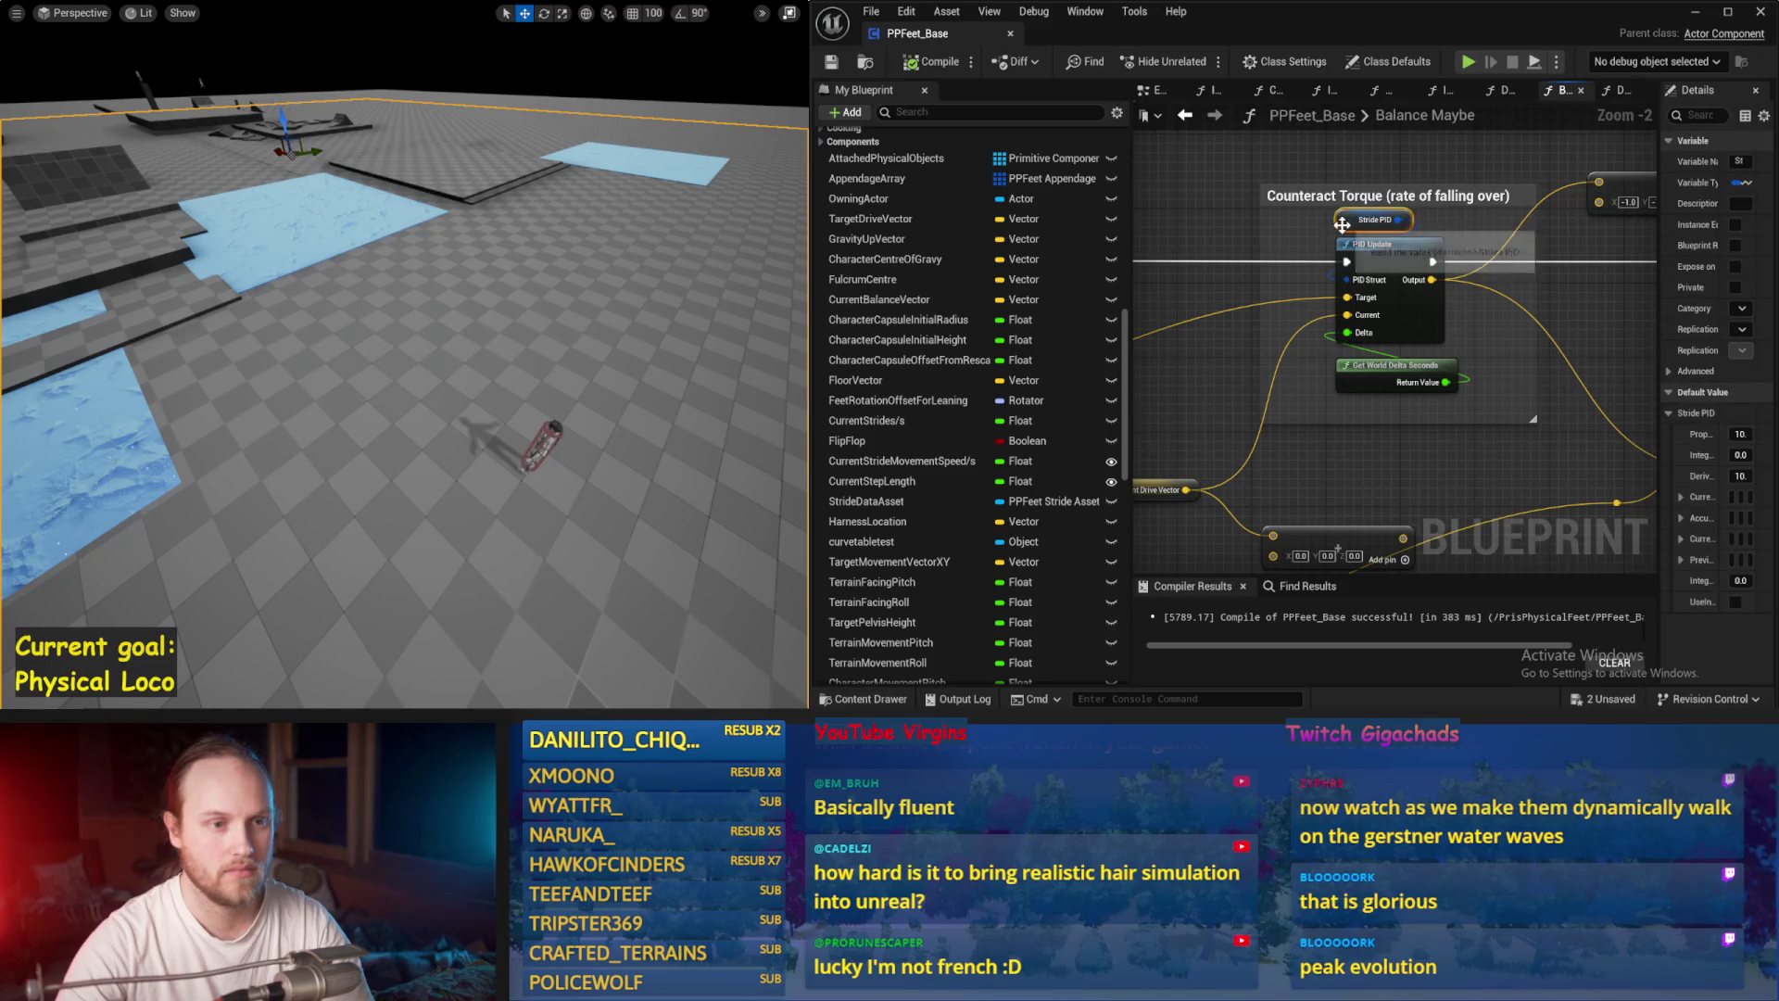
pyautogui.moveTo(1659, 347)
pyautogui.mouseDown()
pyautogui.moveTo(1152, 352)
pyautogui.moveTo(1288, 361)
pyautogui.mouseUp()
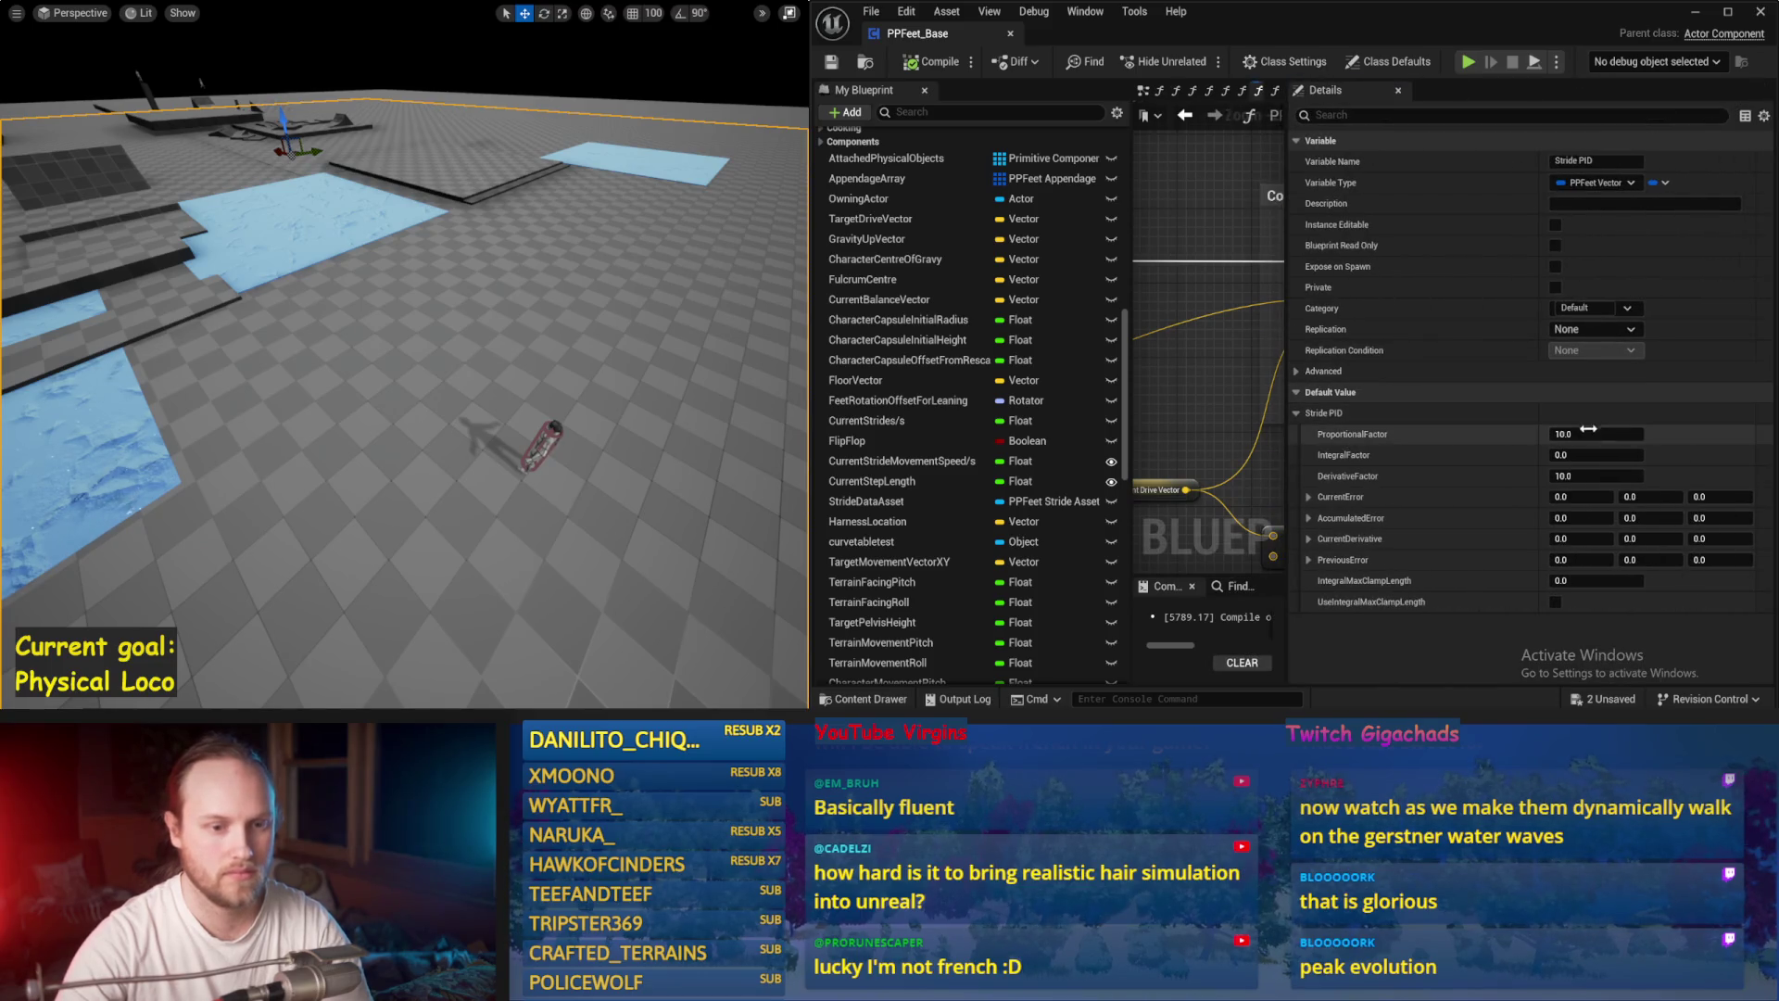
pyautogui.write('5')
# Step: Set Stride PID ProportionalFactor and DerivativeFactor to 5, play-testing after each change
pyautogui.press('Return')
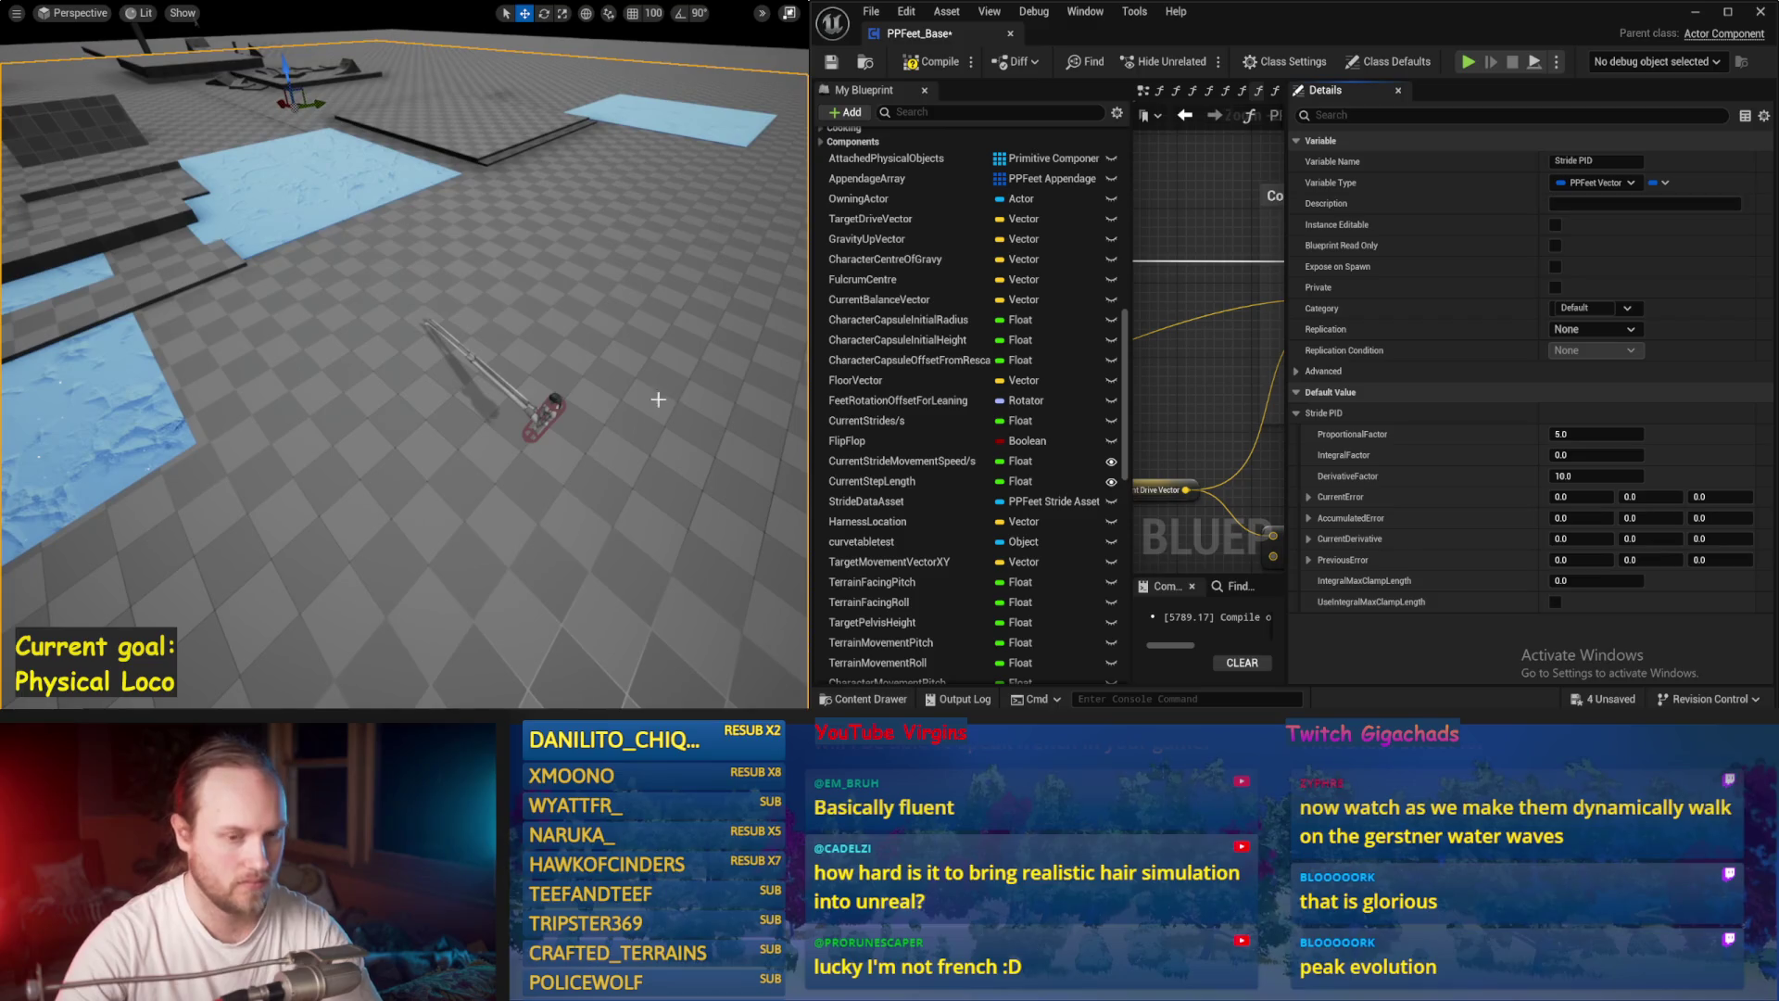
pyautogui.hotkey('alt', 'p')
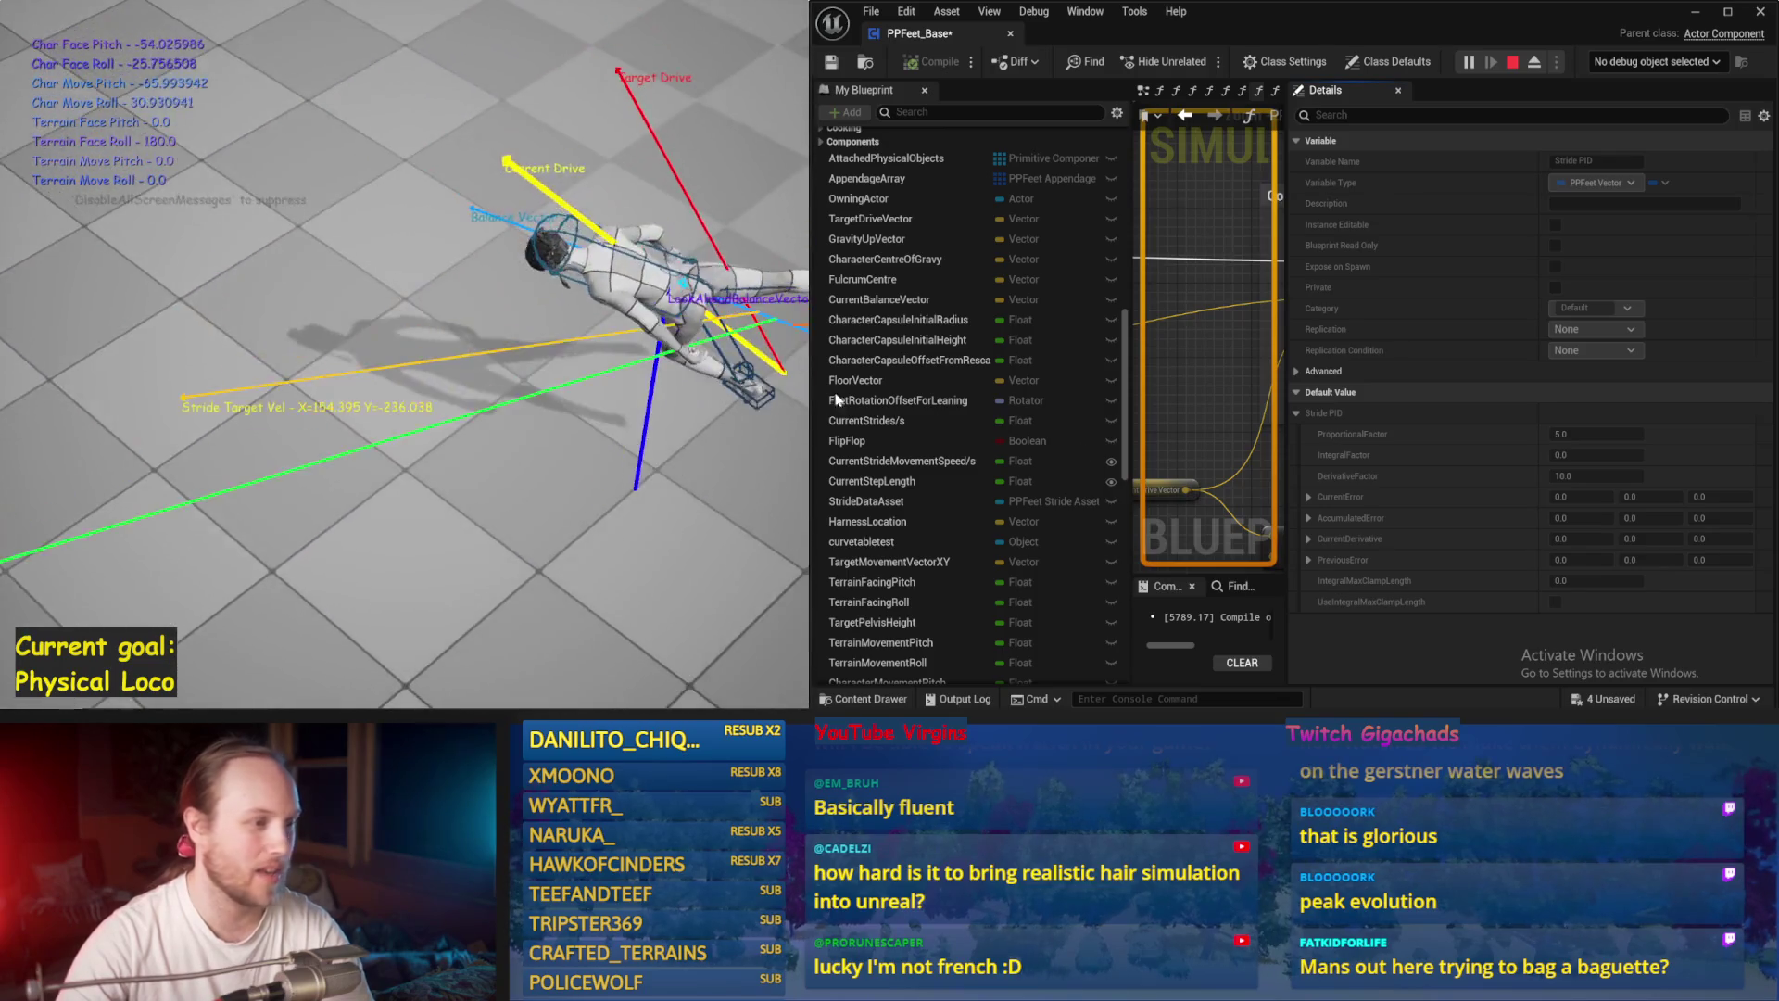
pyautogui.press('Escape')
pyautogui.write('5')
pyautogui.press('Return')
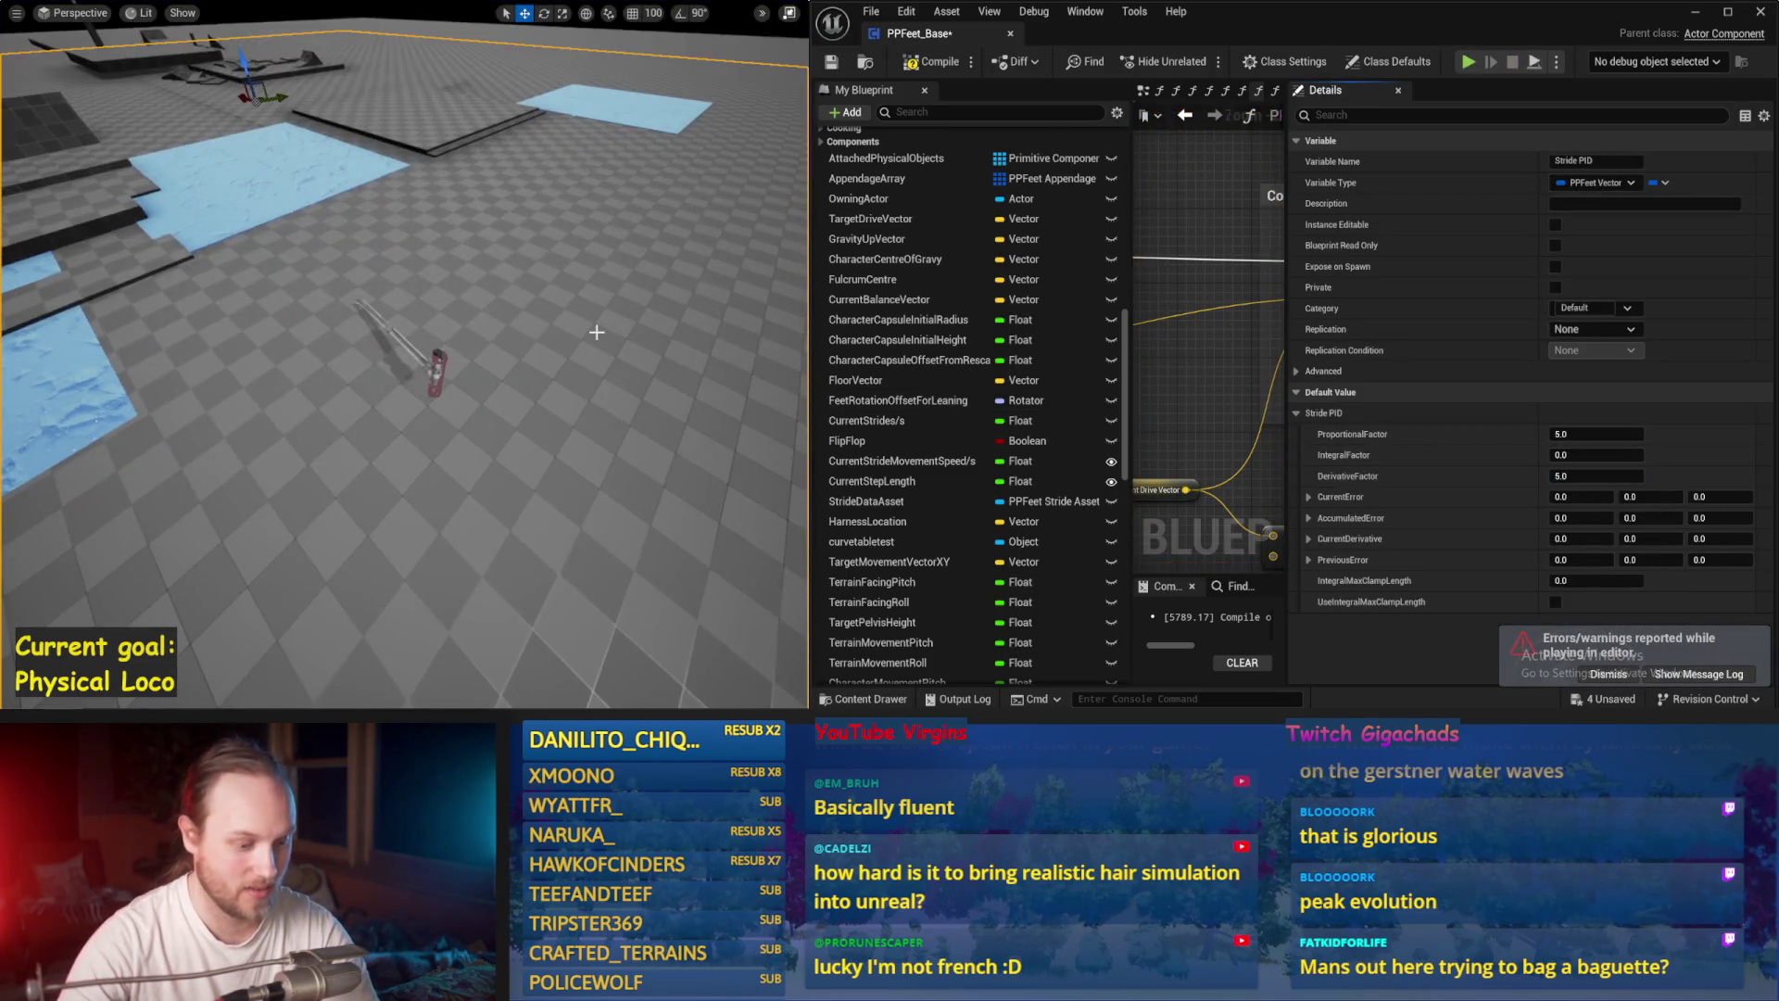
pyautogui.hotkey('alt', 'p')
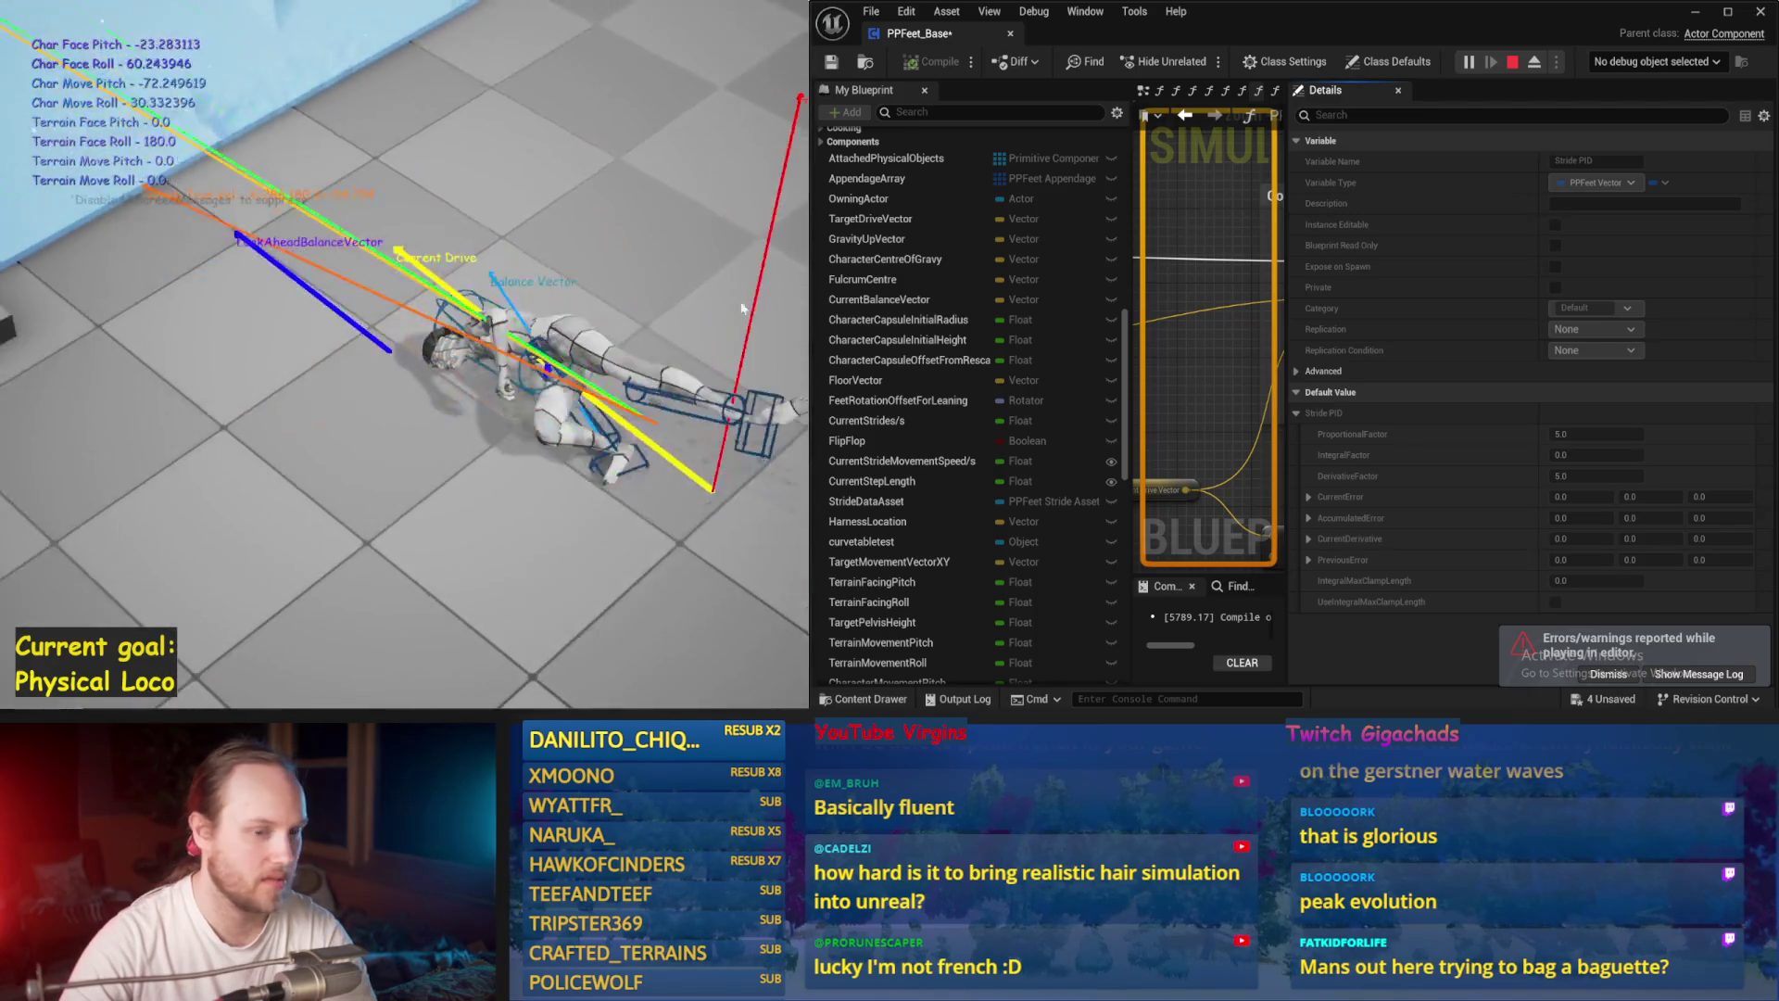
pyautogui.press('Escape')
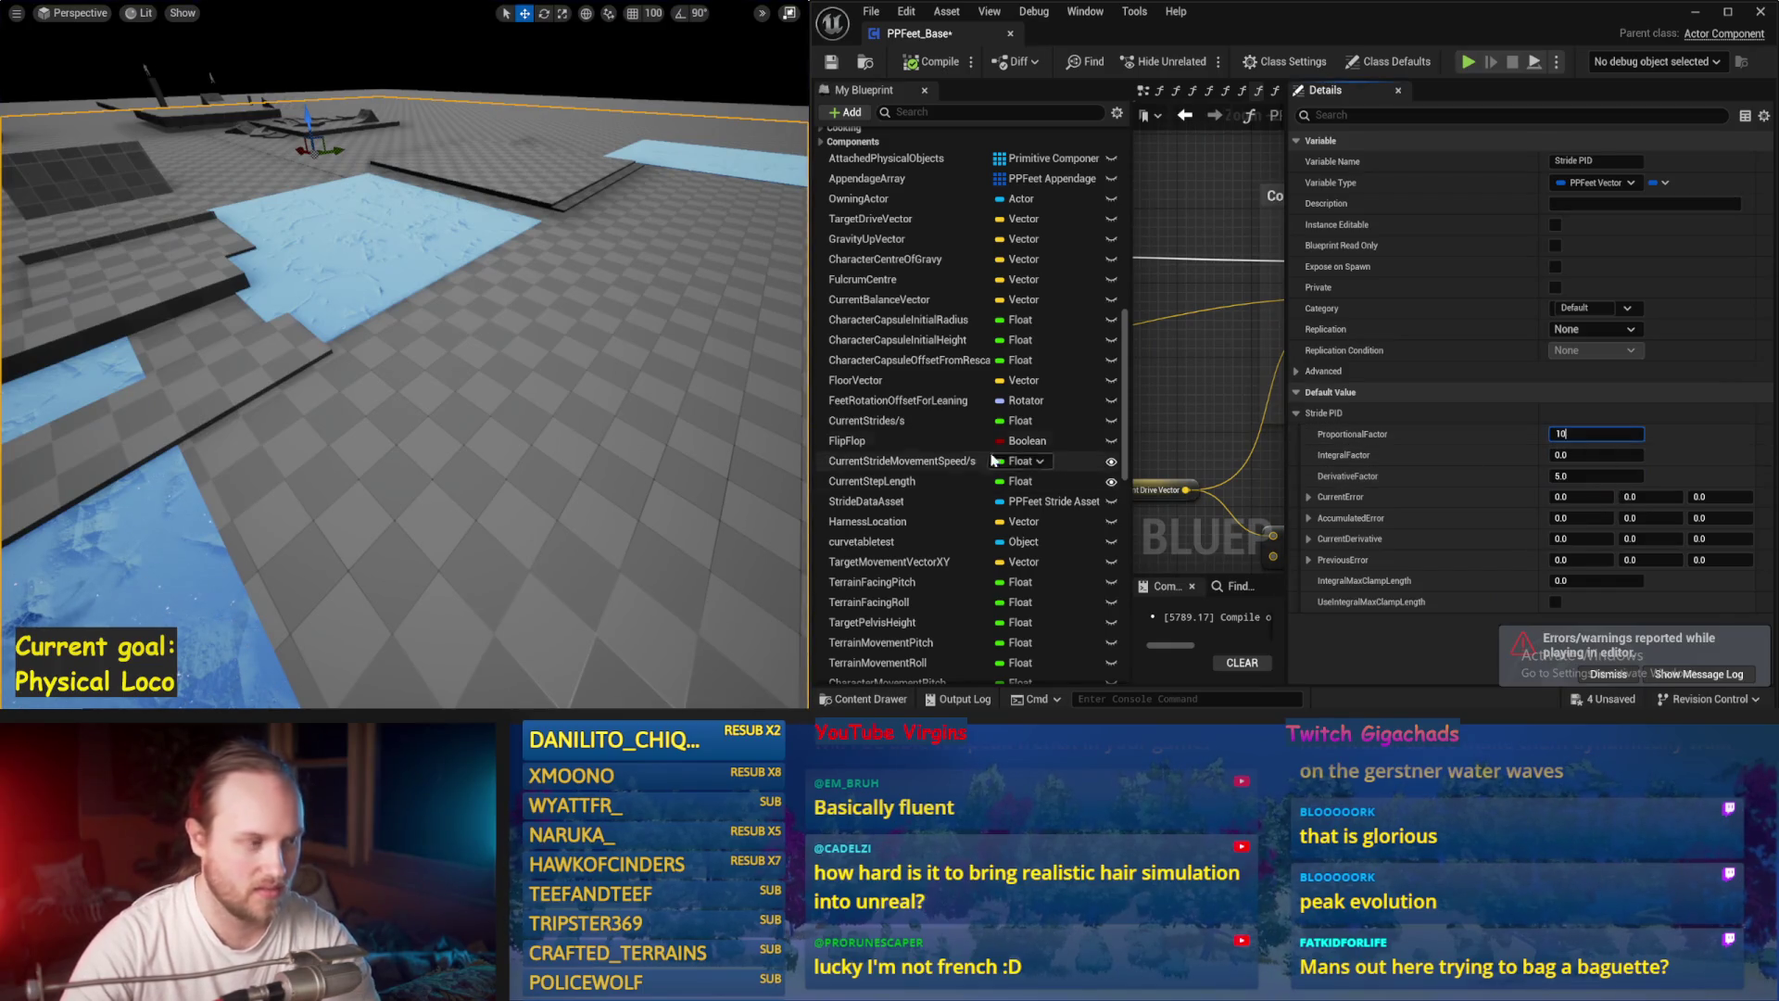
# Step: Compare play tests with ProportionalFactor 10 and 2.0, then restore 5.0 and test again
pyautogui.scroll(2, 630, 386)
pyautogui.hotkey('alt', 'p')
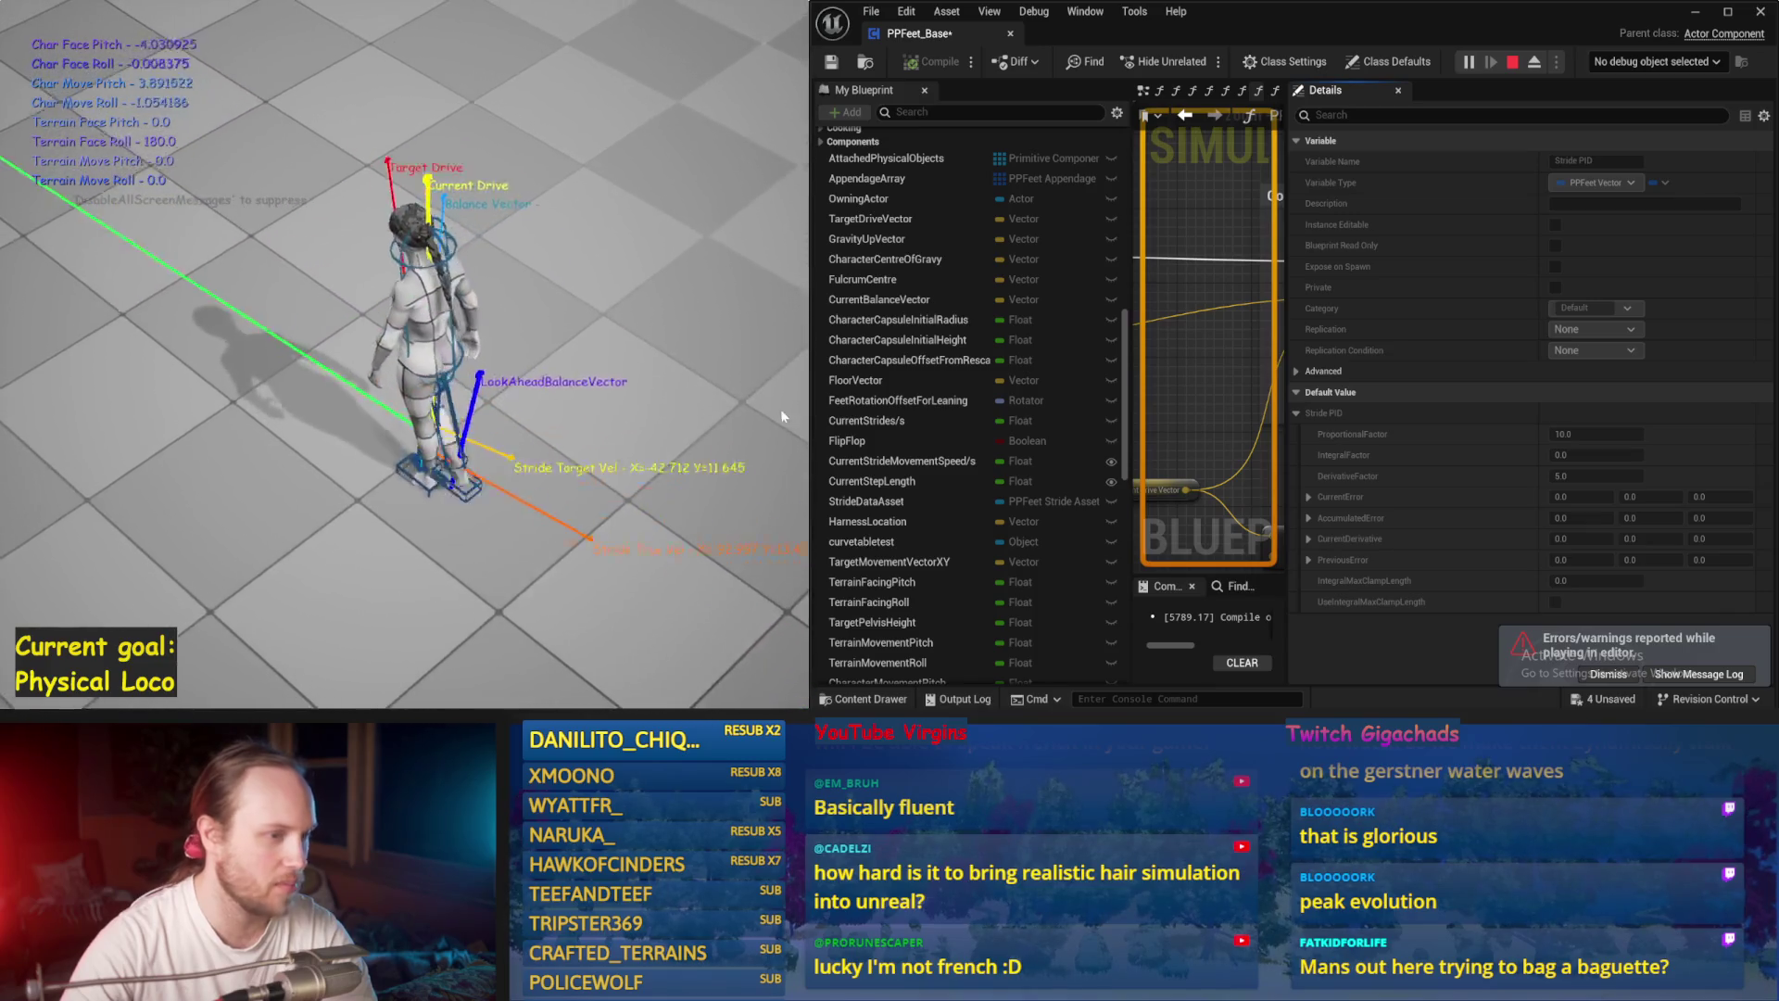
pyautogui.press('Escape')
pyautogui.press('Return')
pyautogui.scroll(-2, 477, 393)
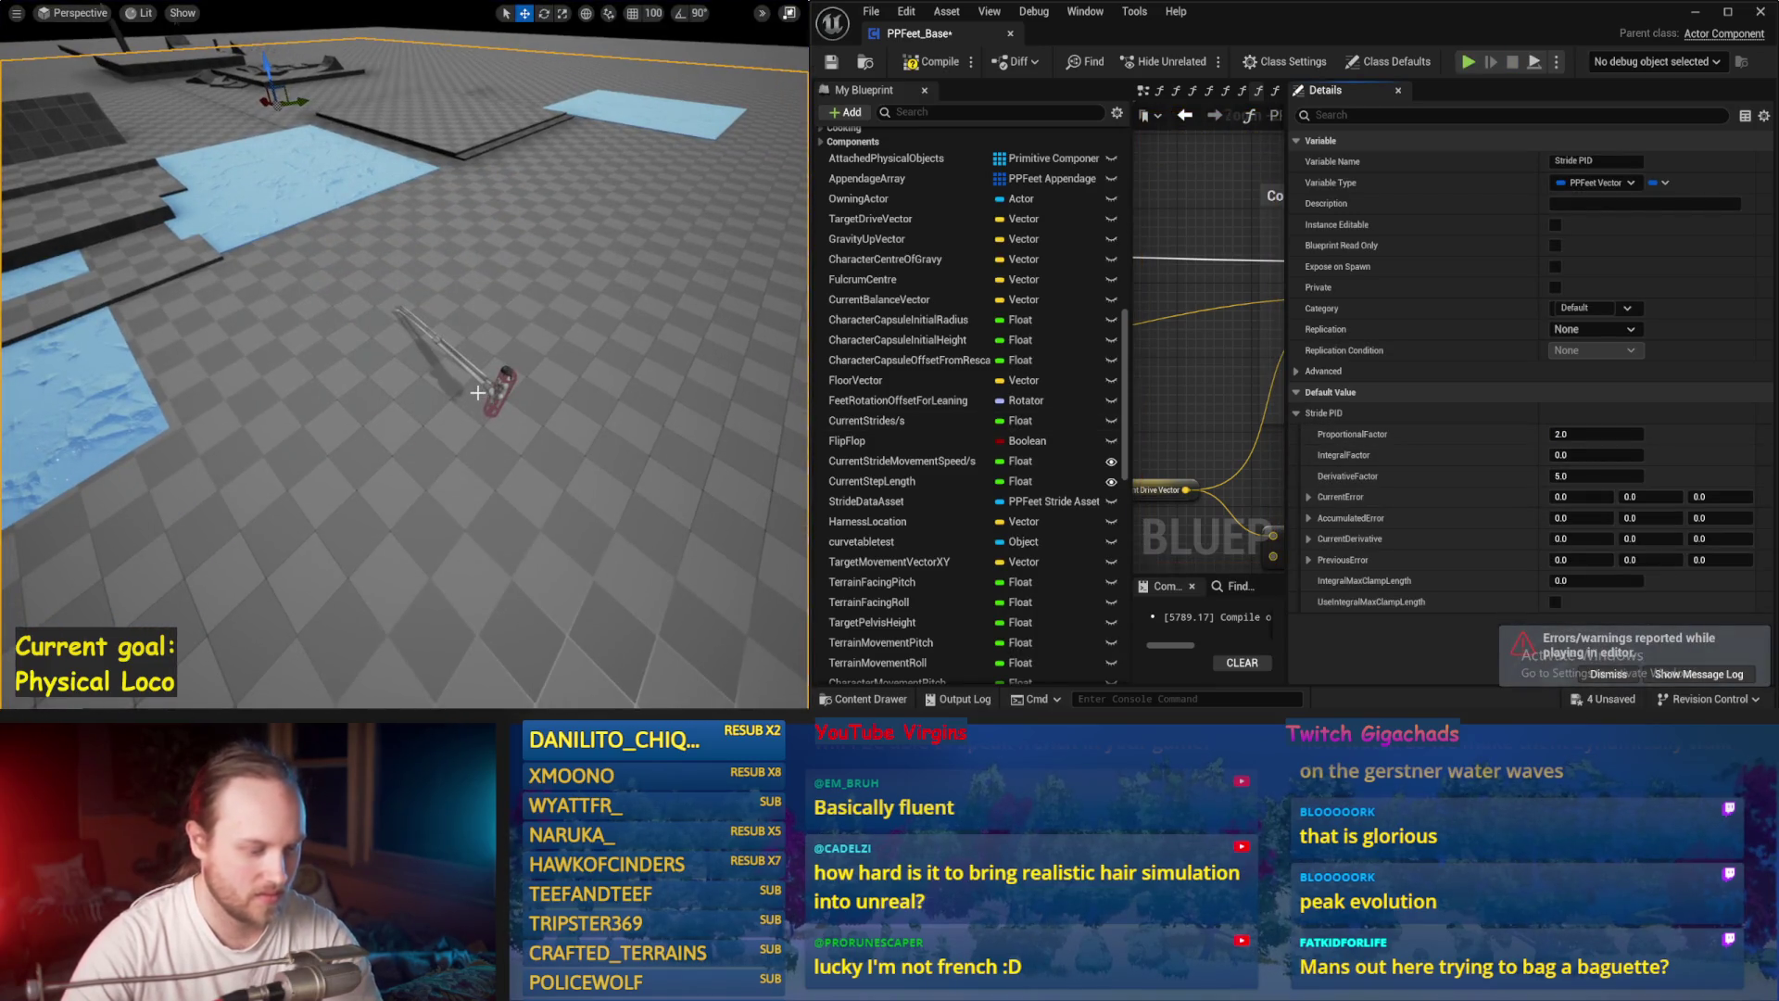
pyautogui.hotkey('alt', 'p')
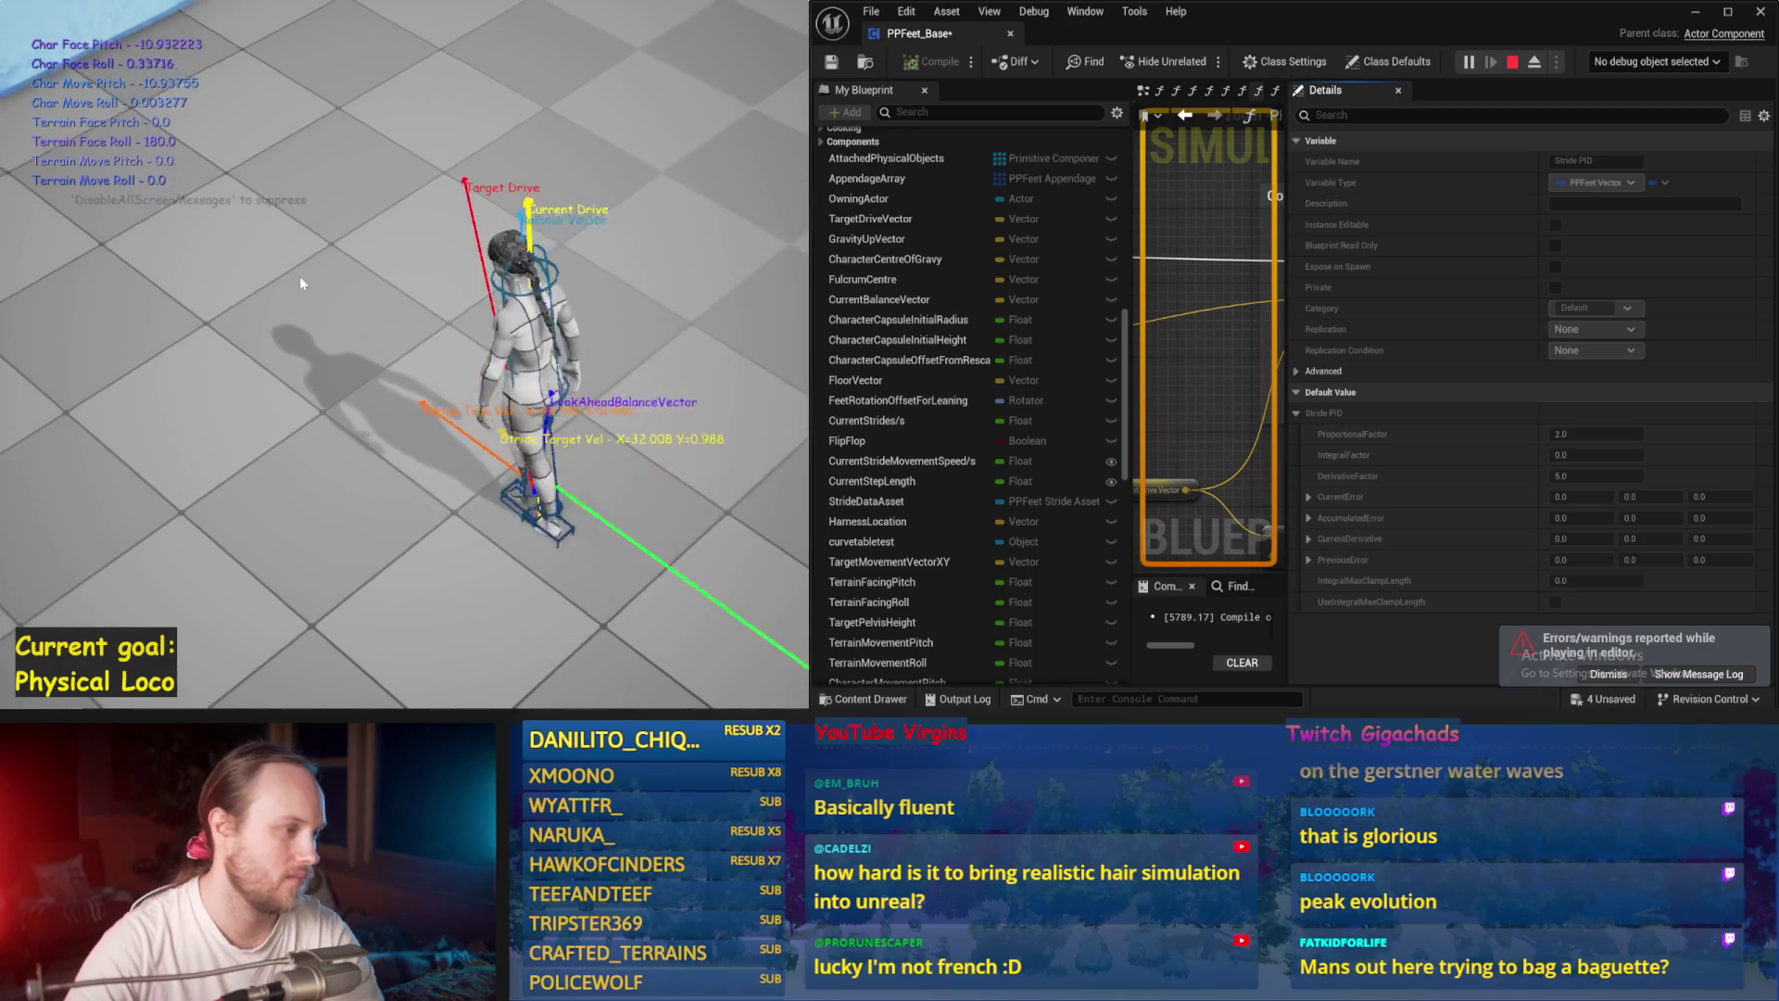
pyautogui.press('Escape')
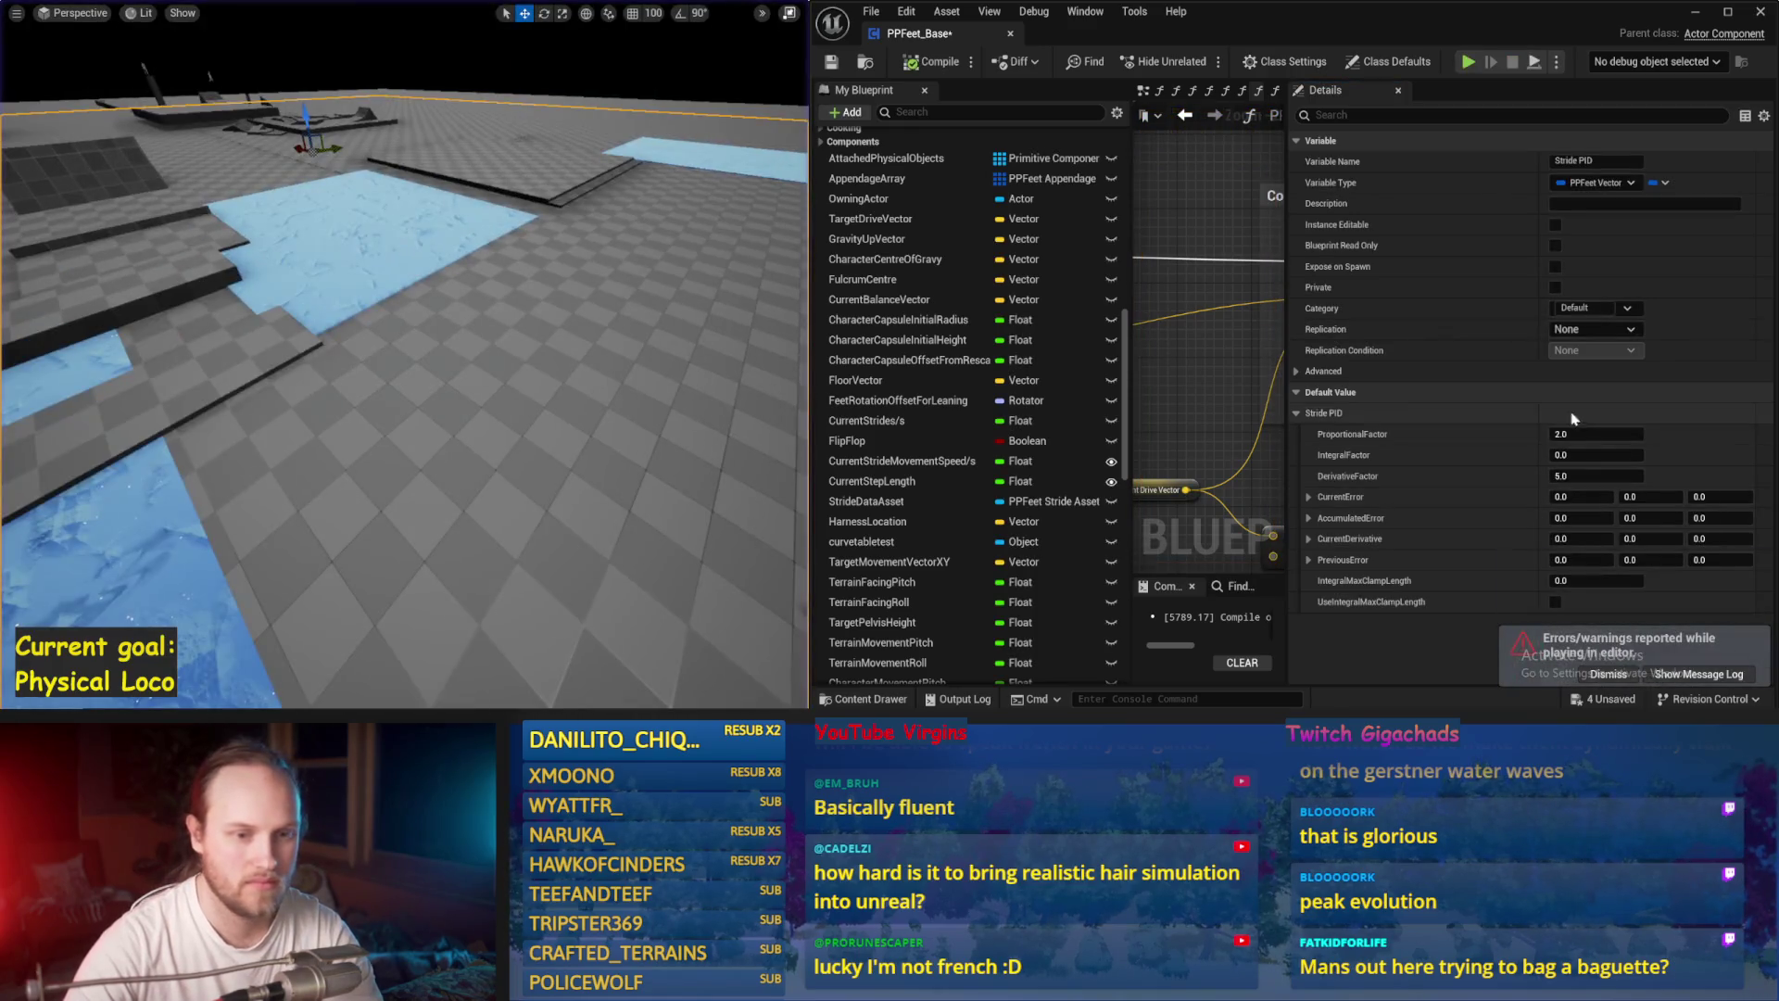
pyautogui.click(1610, 438)
pyautogui.write('5')
pyautogui.moveTo(652, 380); pyautogui.dragTo(654, 351)
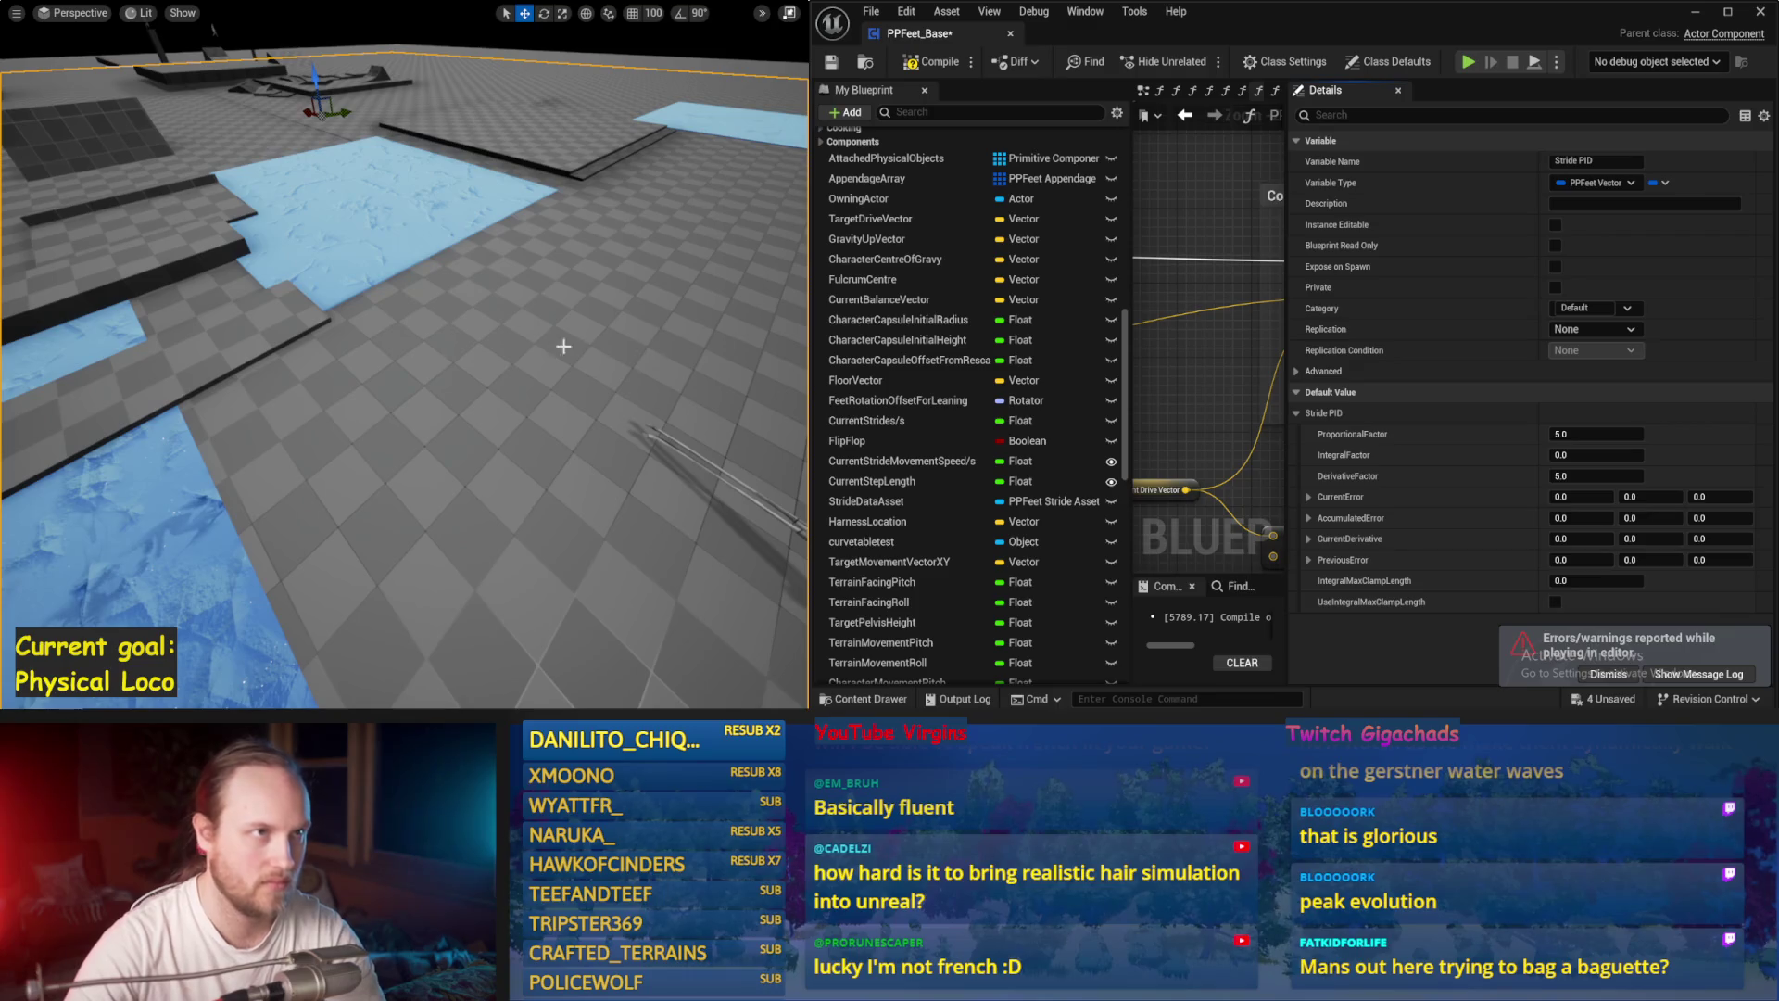
pyautogui.hotkey('alt', 'p')
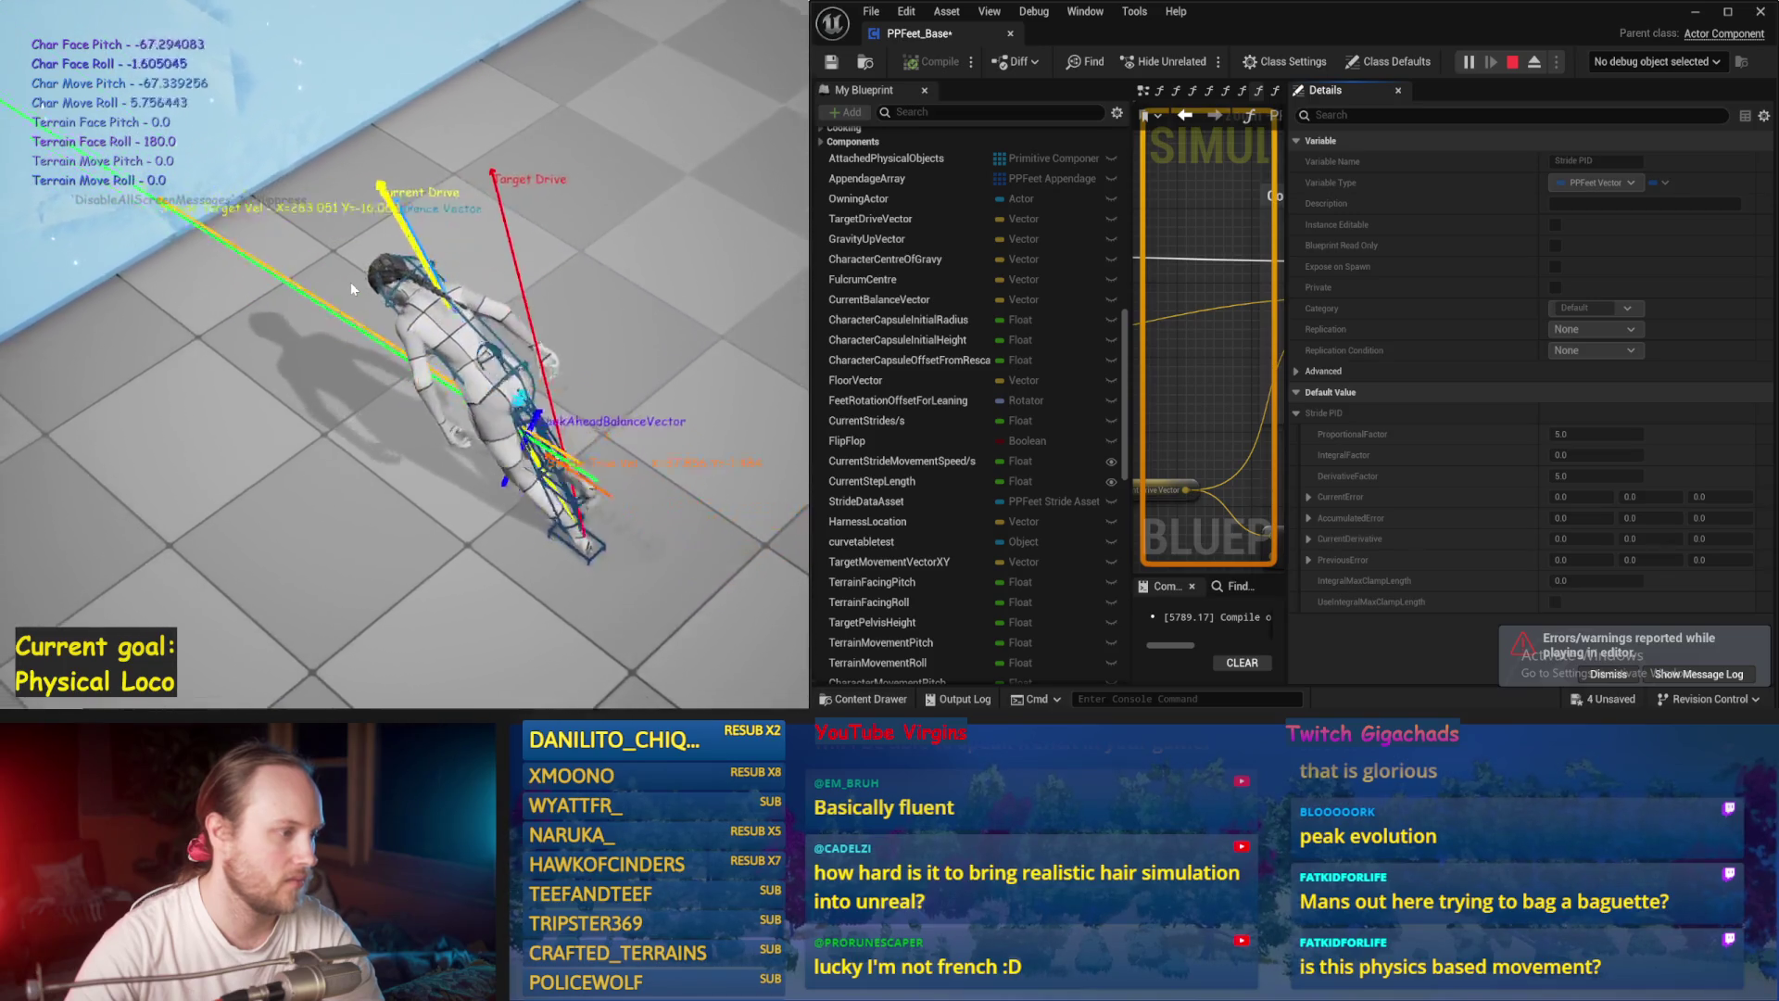
pyautogui.press('Escape')
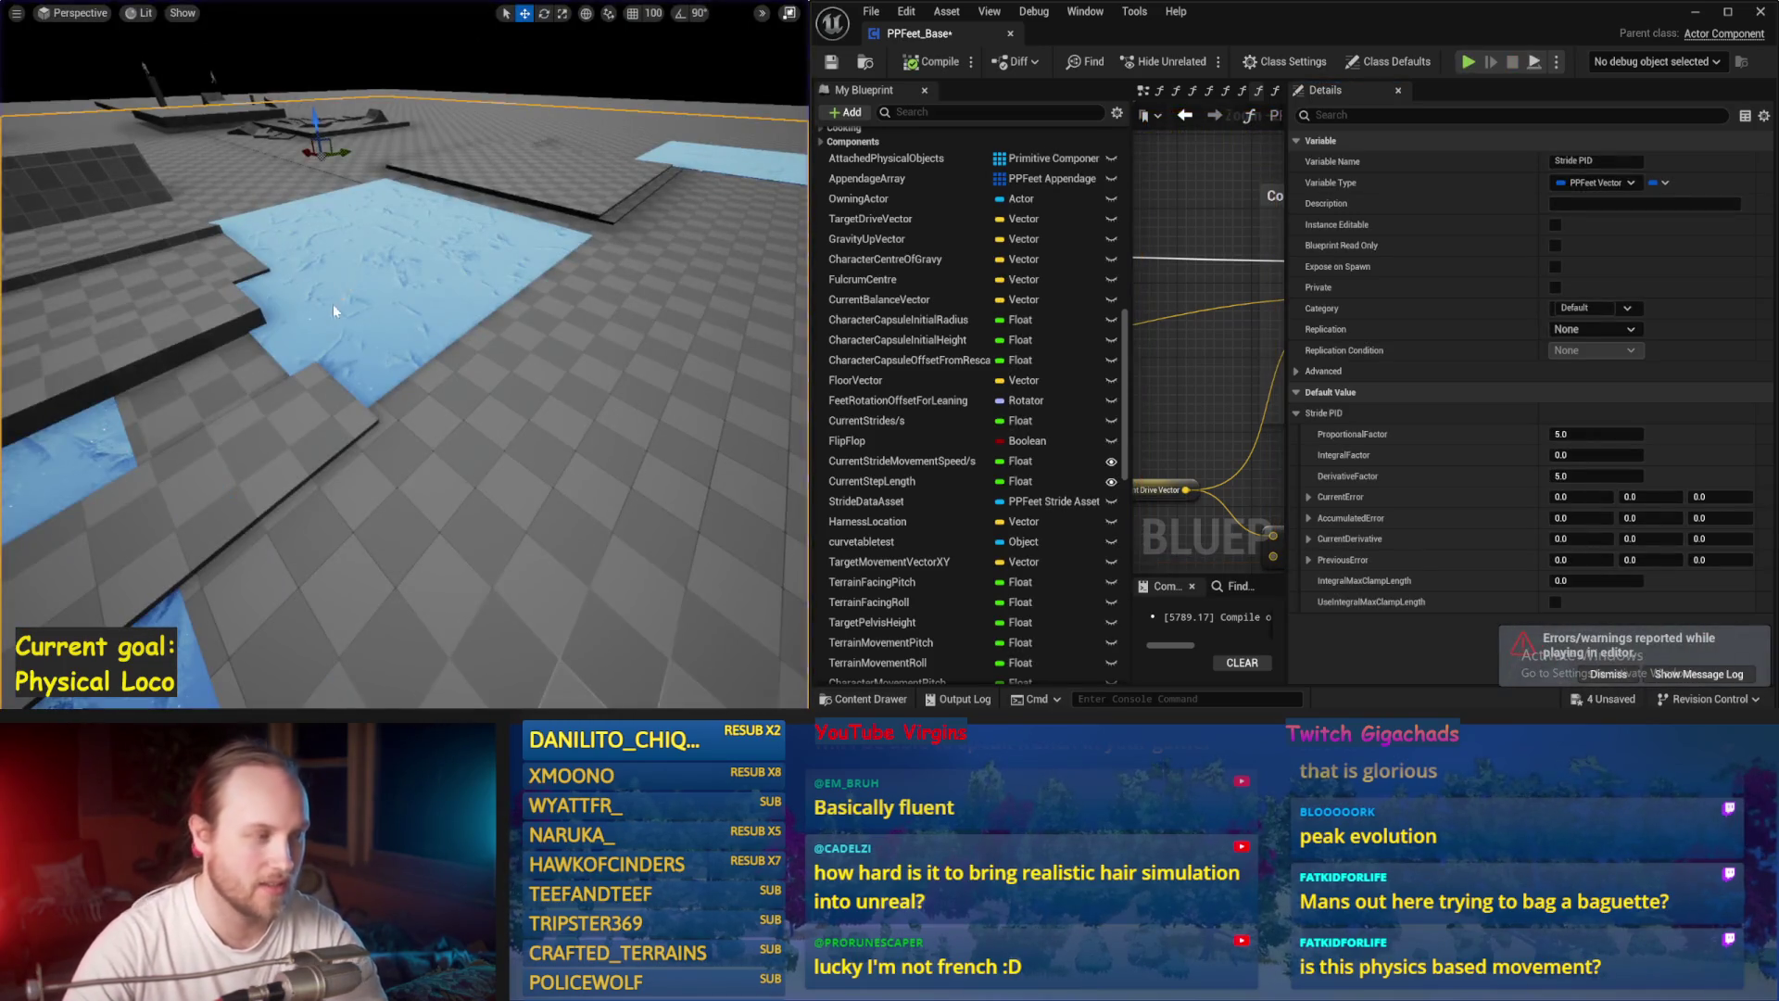
pyautogui.hotkey('alt', 'p')
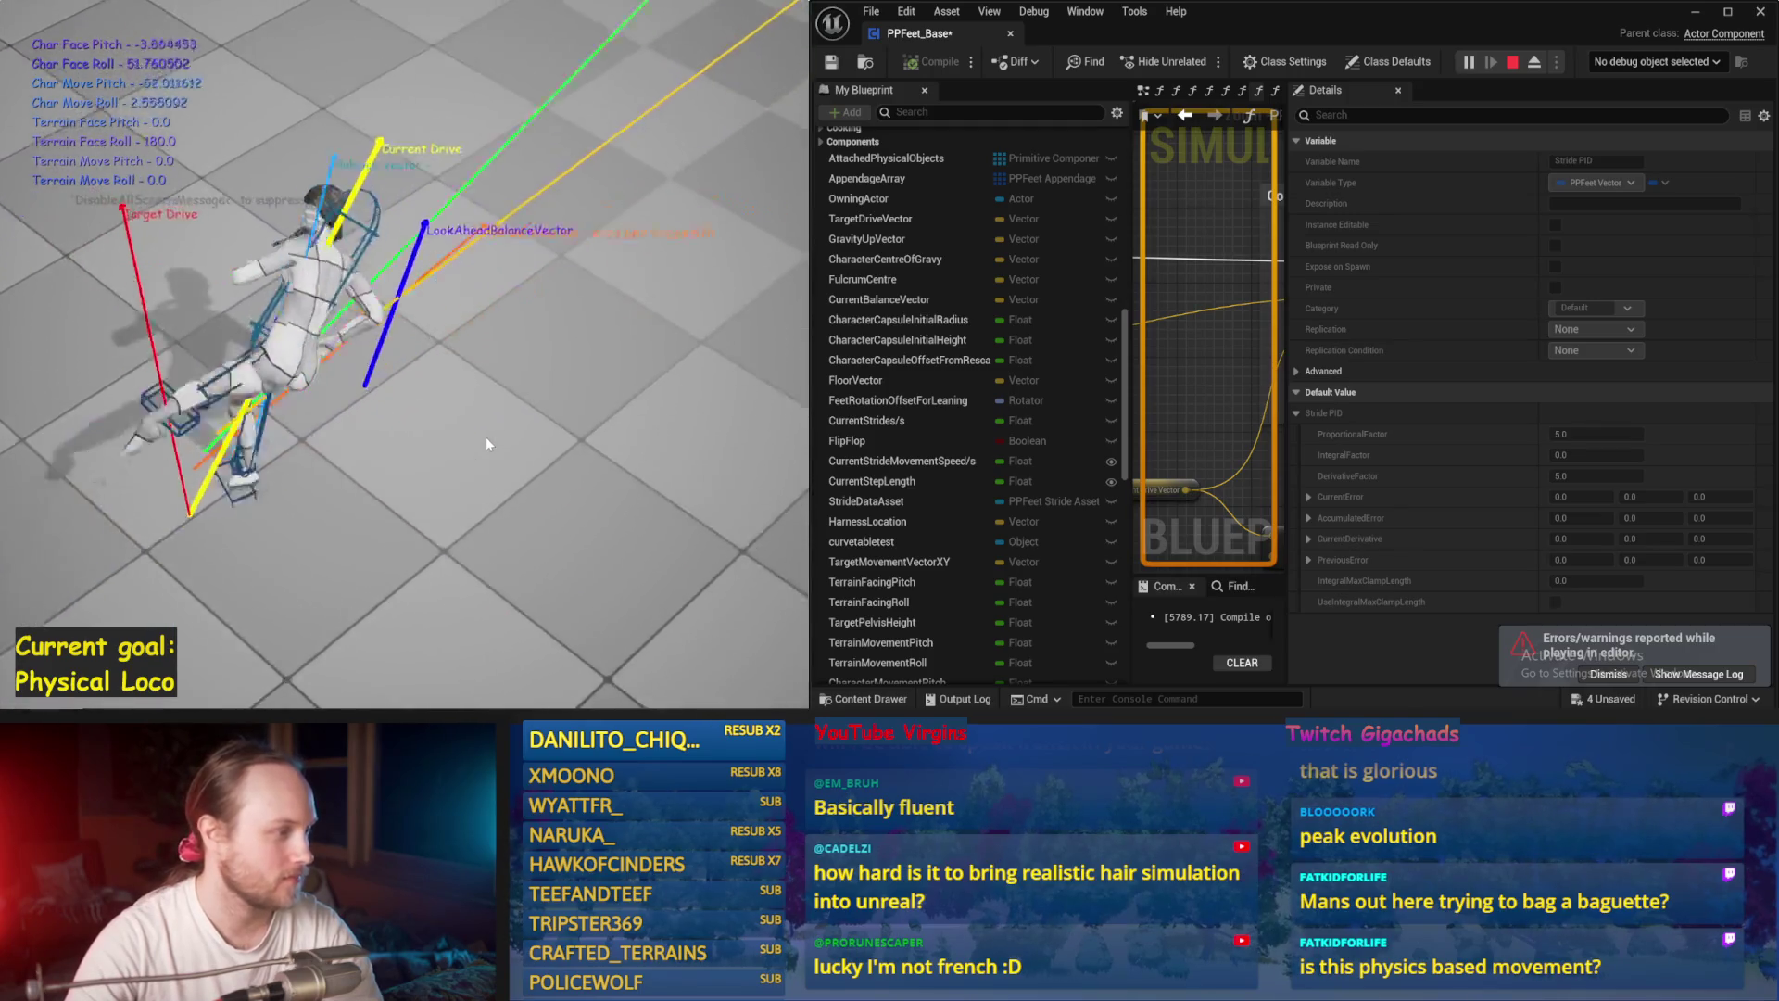
pyautogui.press('Escape')
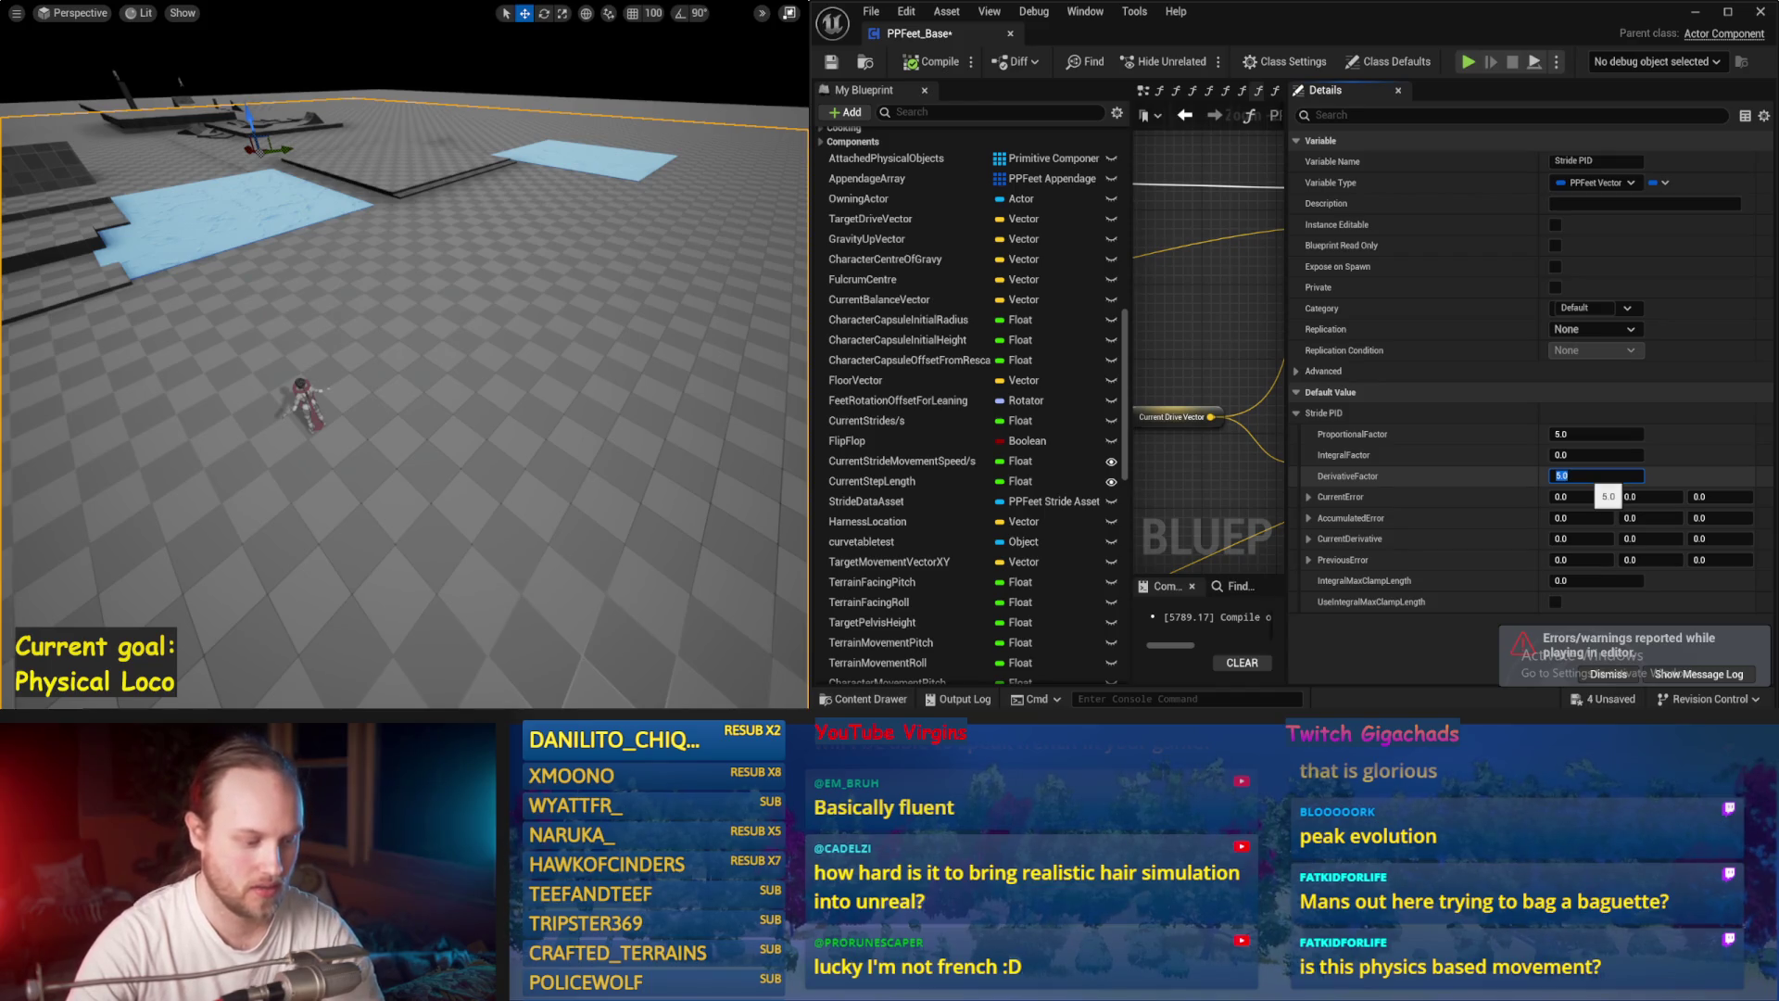
pyautogui.click(1597, 476)
pyautogui.write('3')
# Step: Test-run the character with Stride PID derivative factor 3.0, then with 10.0
pyautogui.press('Return')
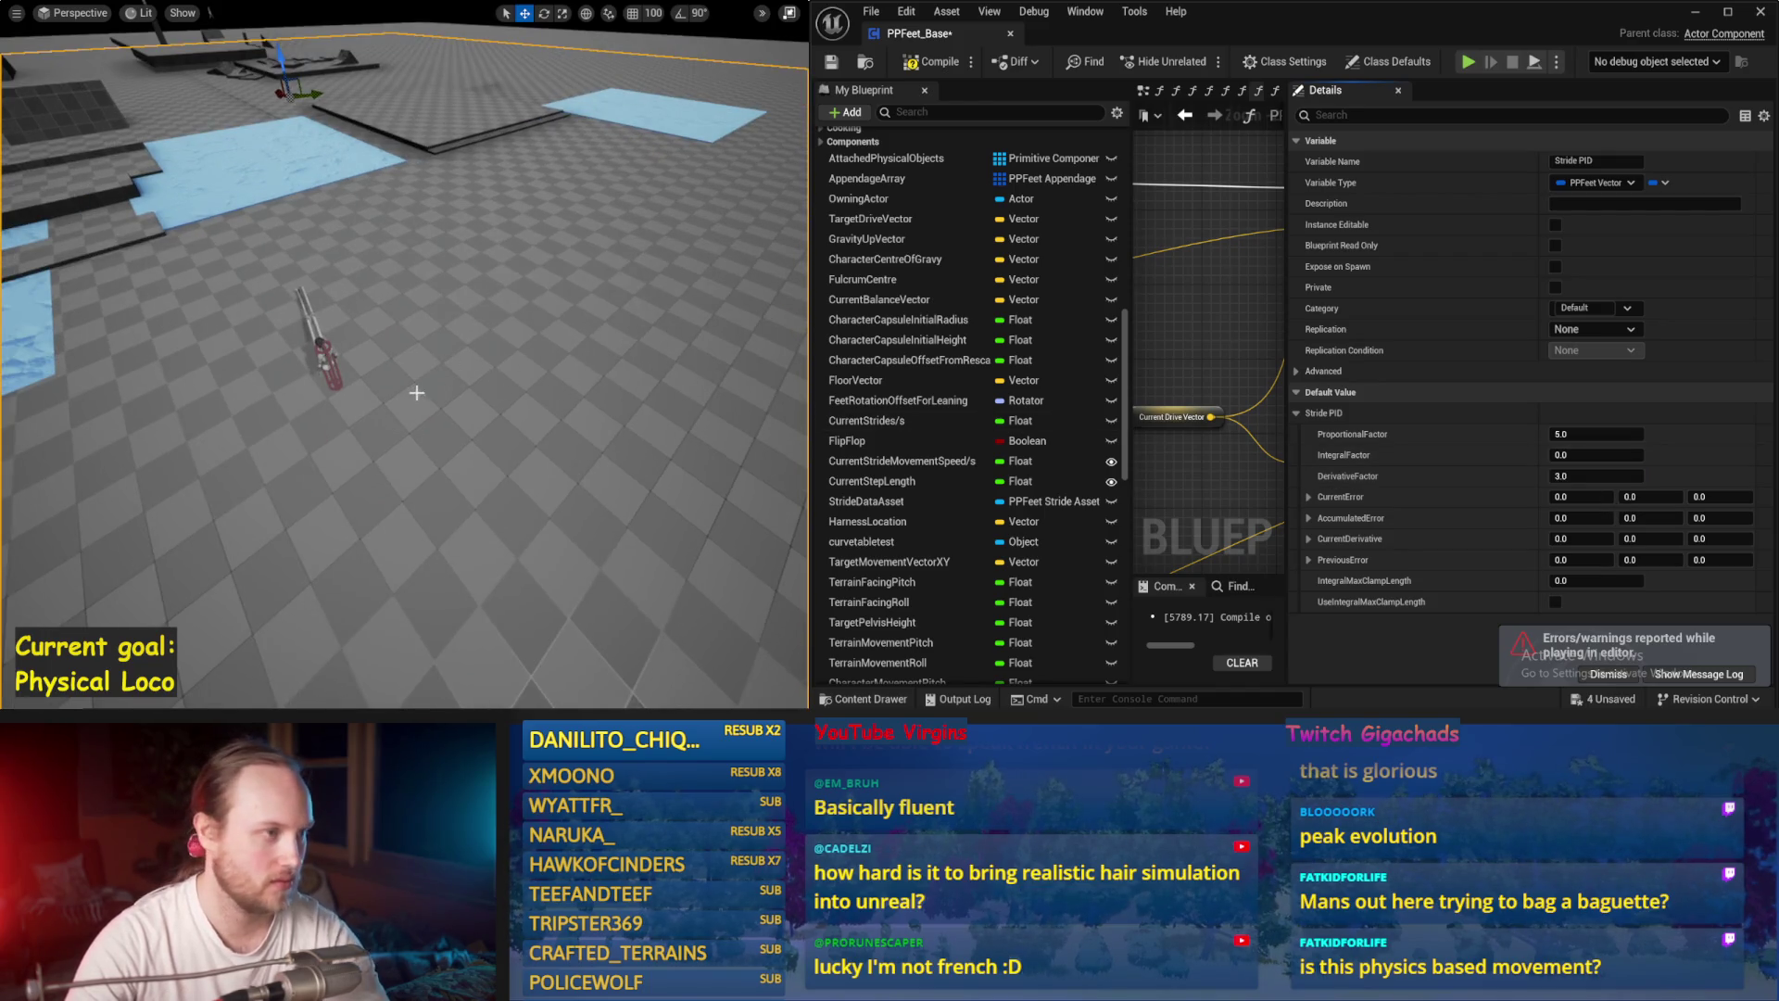
pyautogui.hotkey('alt', 'p')
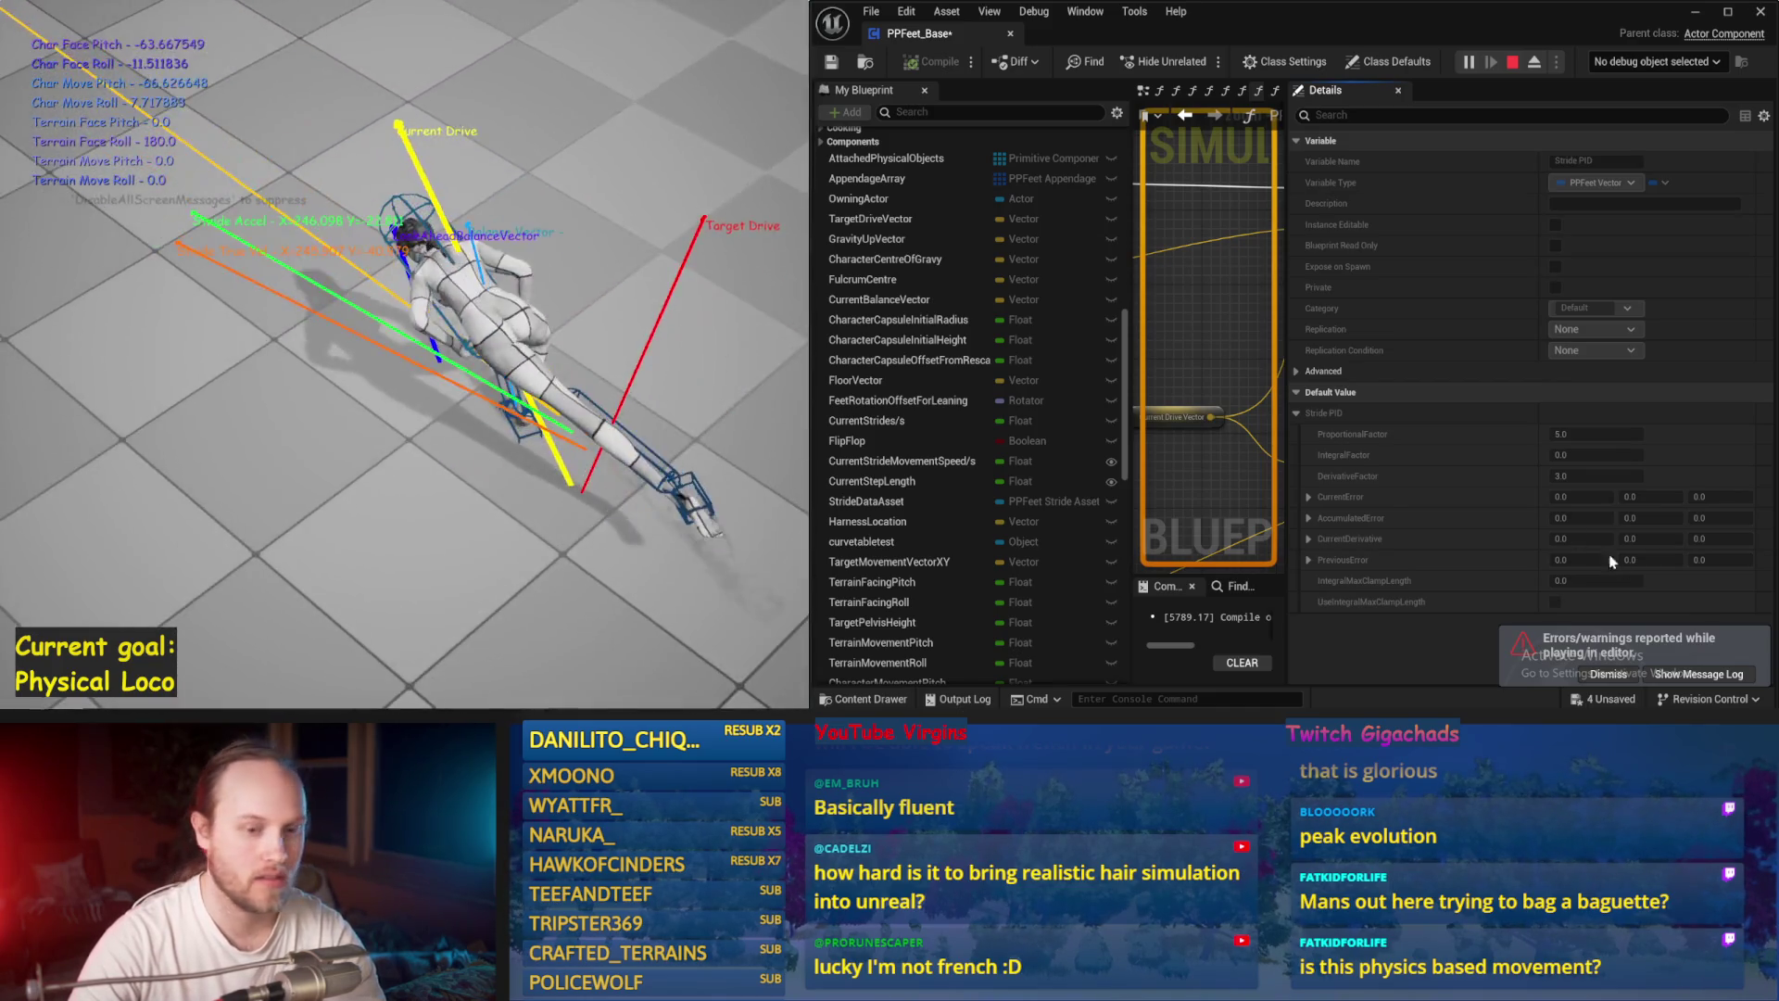
pyautogui.press('Escape')
pyautogui.press('Return')
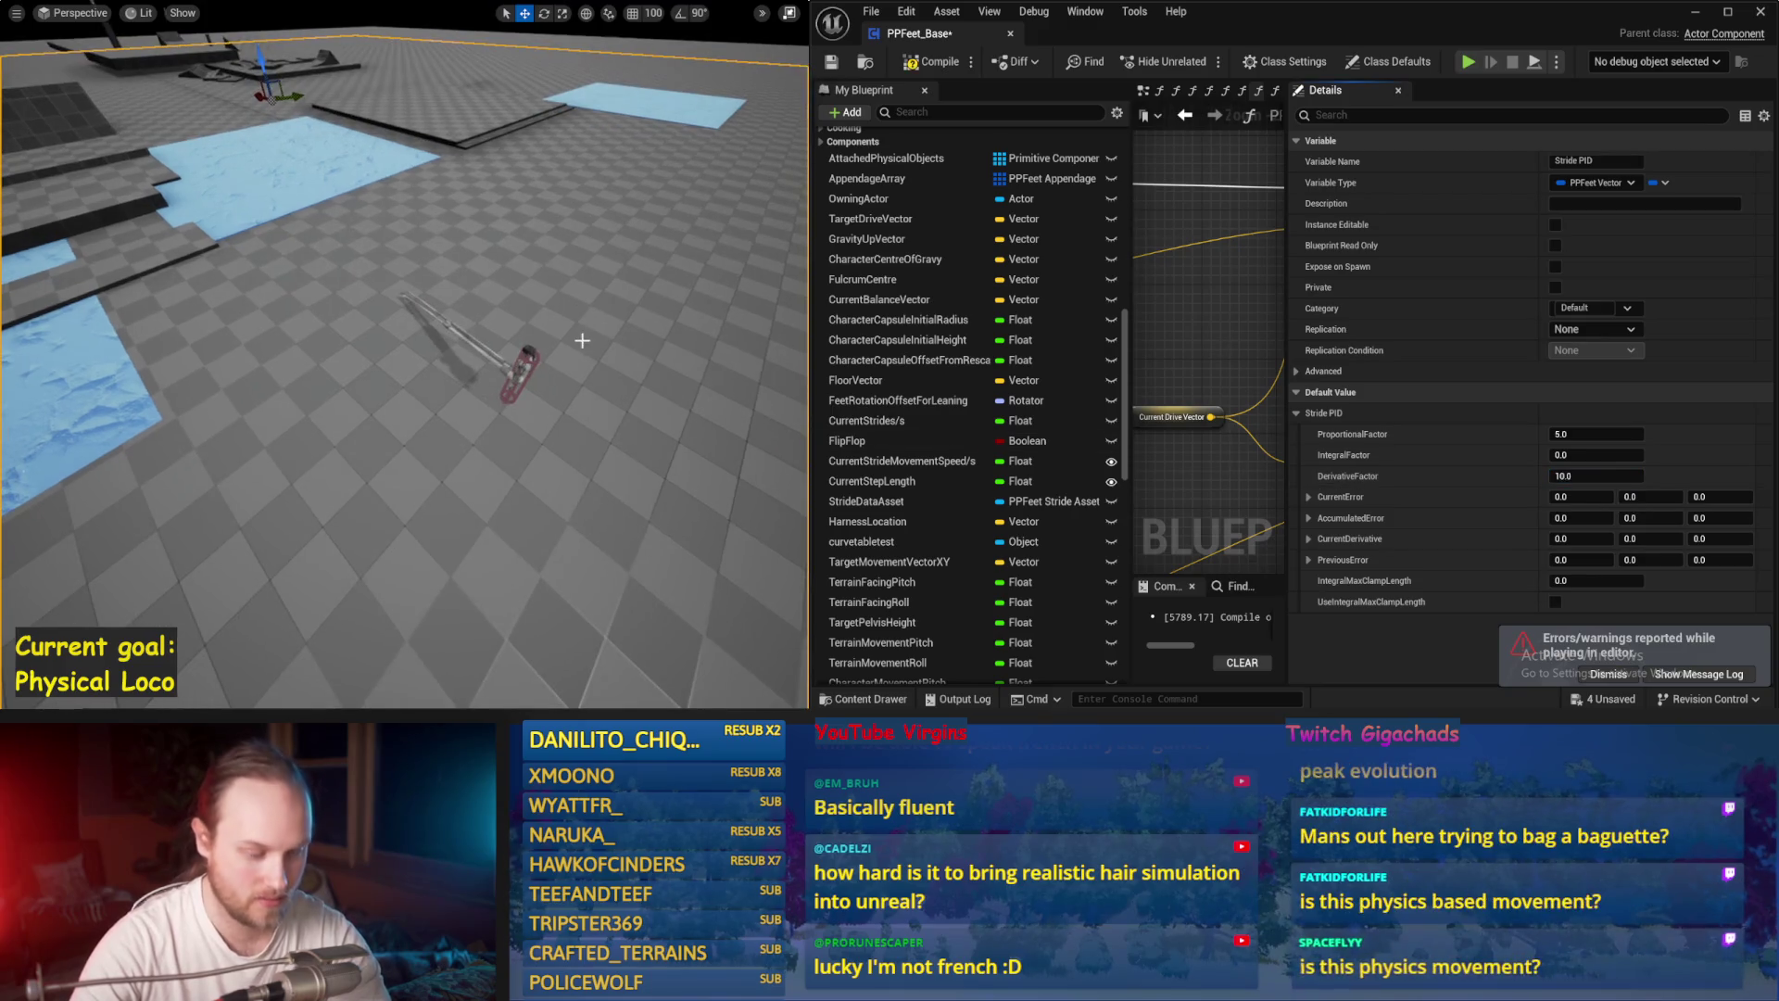
pyautogui.hotkey('alt', 'p')
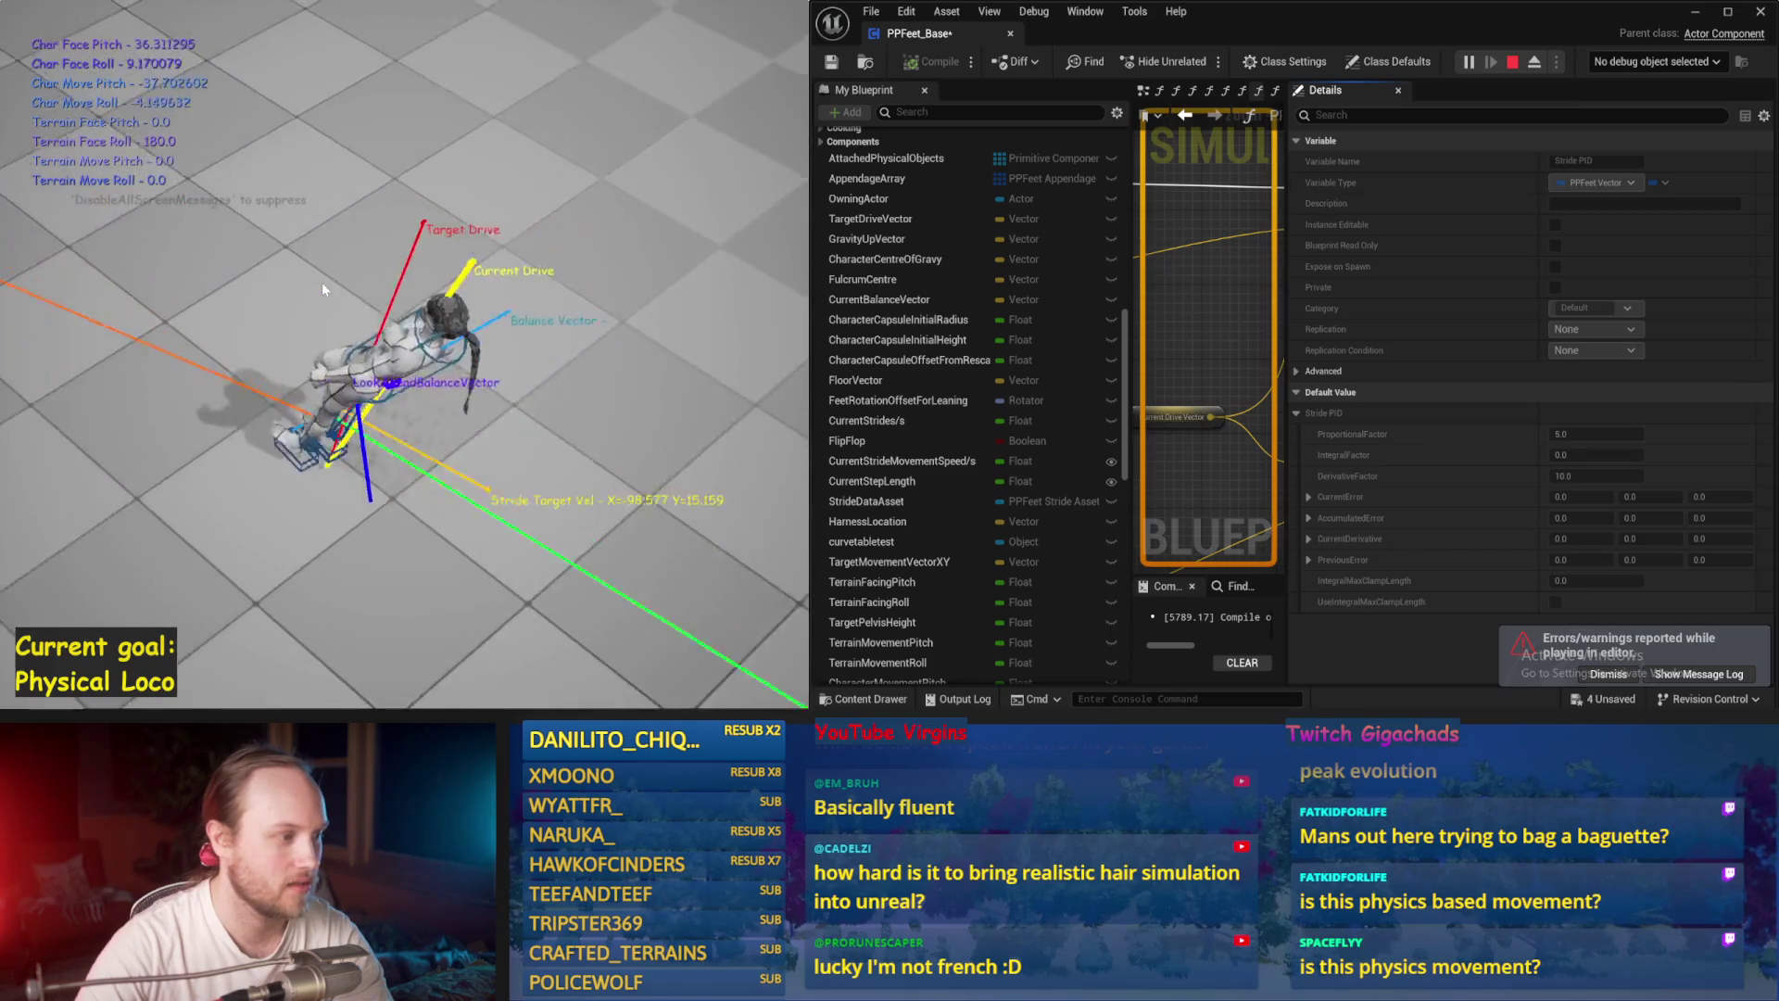
pyautogui.press('Escape')
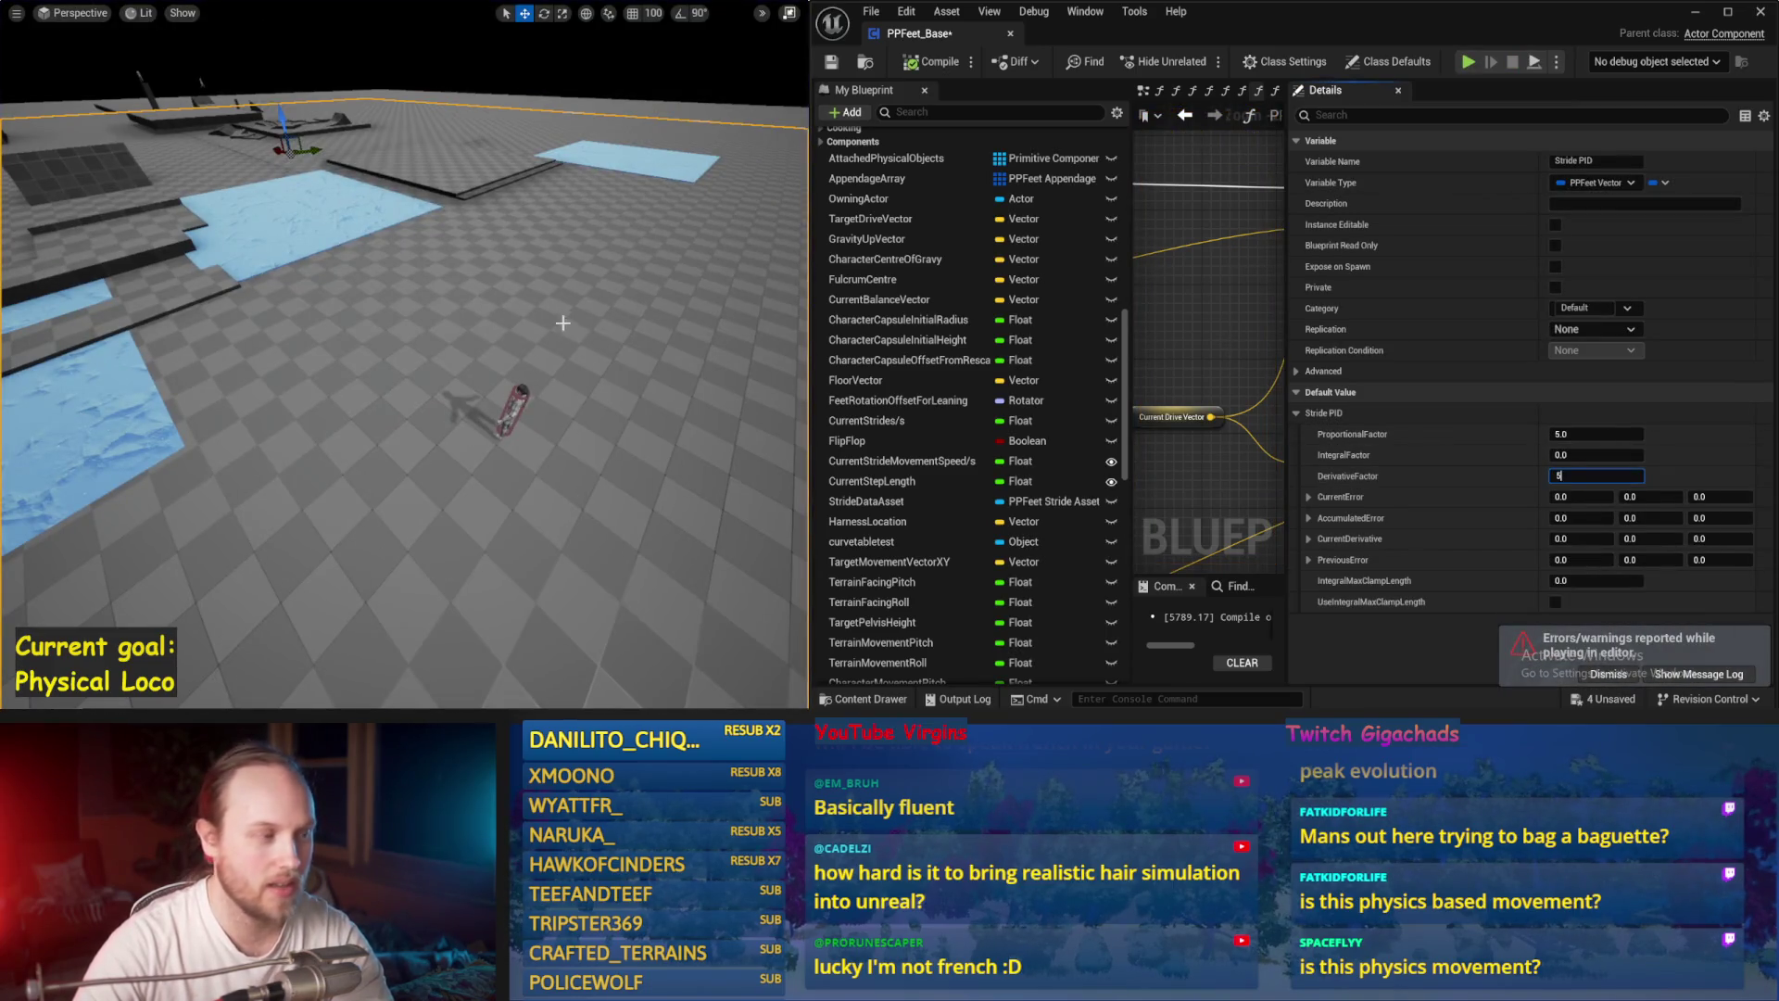
# Step: Test-run derivative factors 5.0 and 3.0, then select the value to edit again
pyautogui.press('Return')
pyautogui.hotkey('alt', 'p')
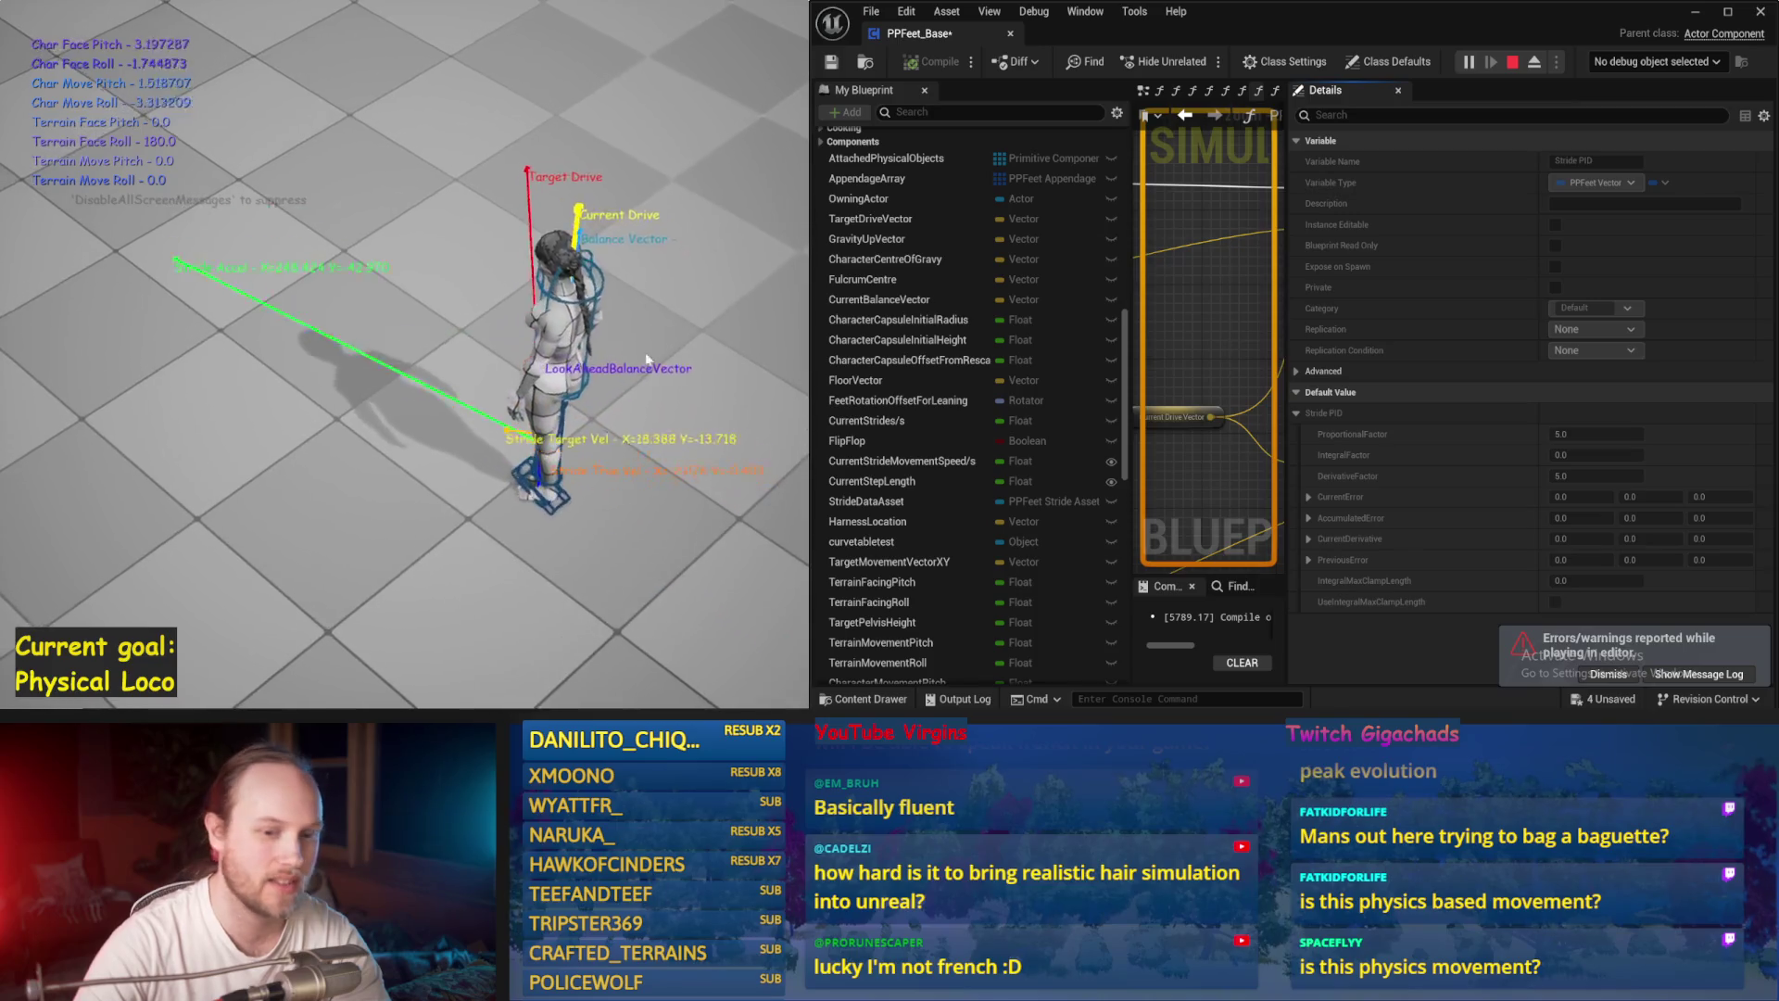
pyautogui.press('Escape')
pyautogui.press('Return')
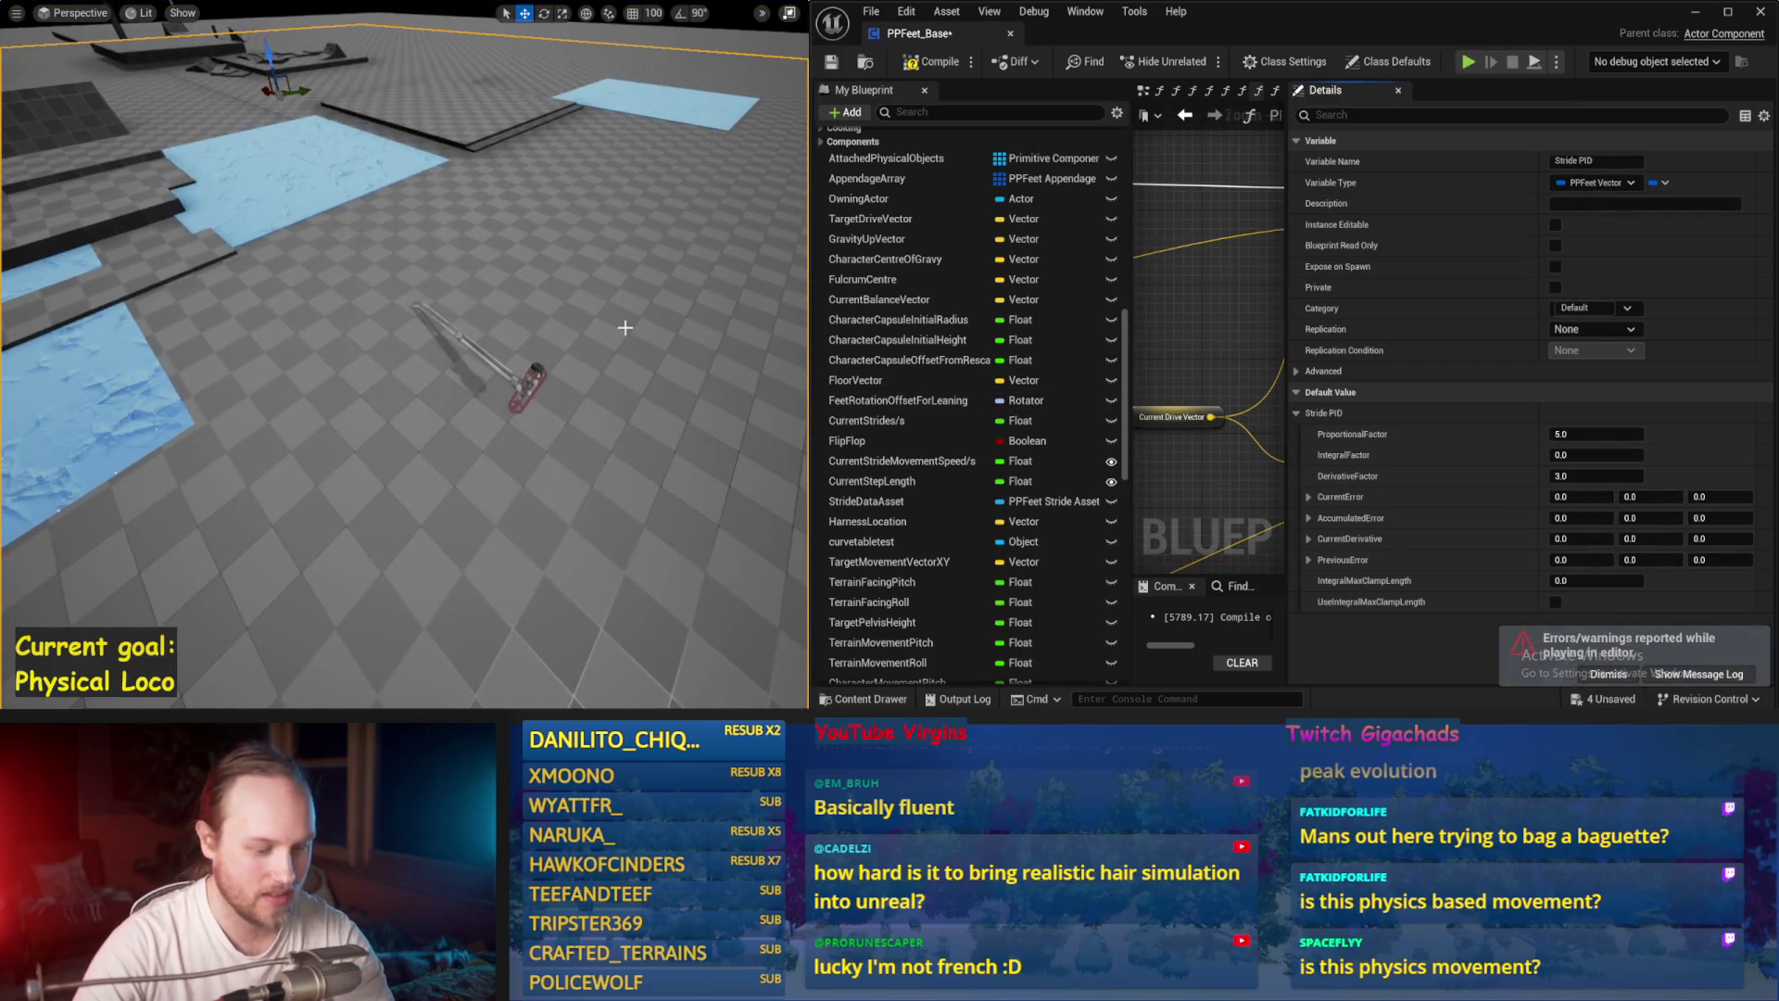
pyautogui.hotkey('alt', 'p')
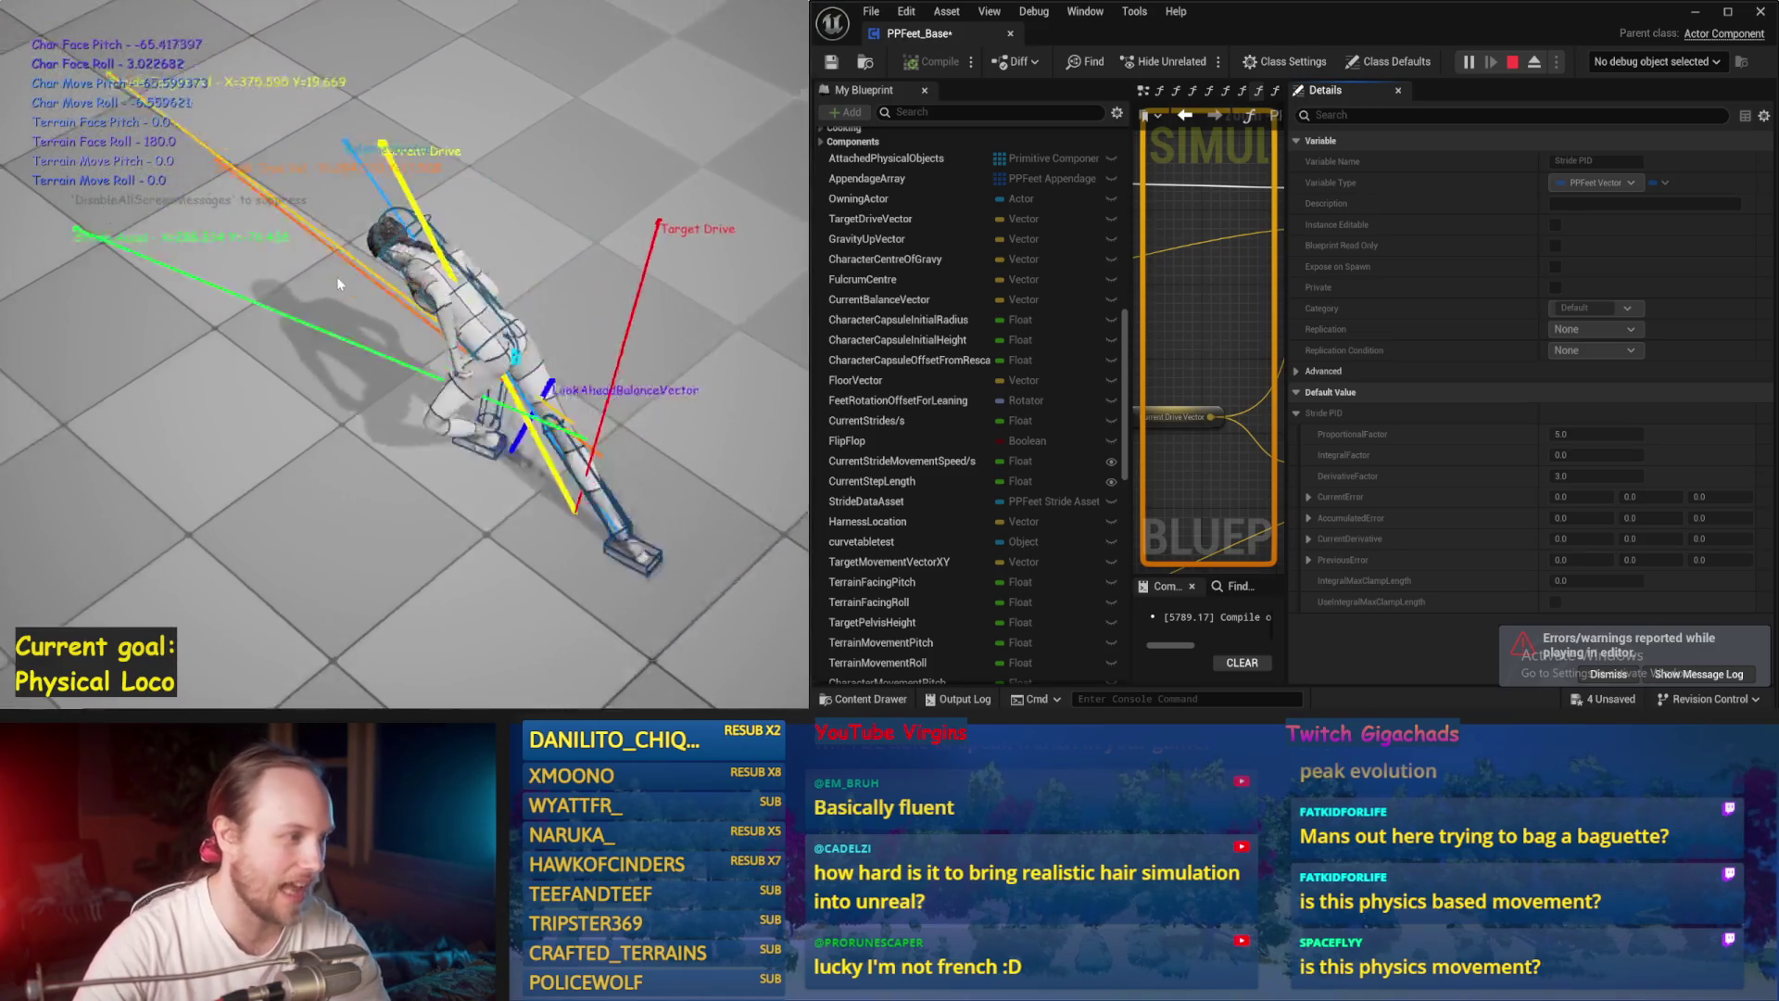
pyautogui.press('Escape')
pyautogui.click(1587, 476)
pyautogui.write('5')
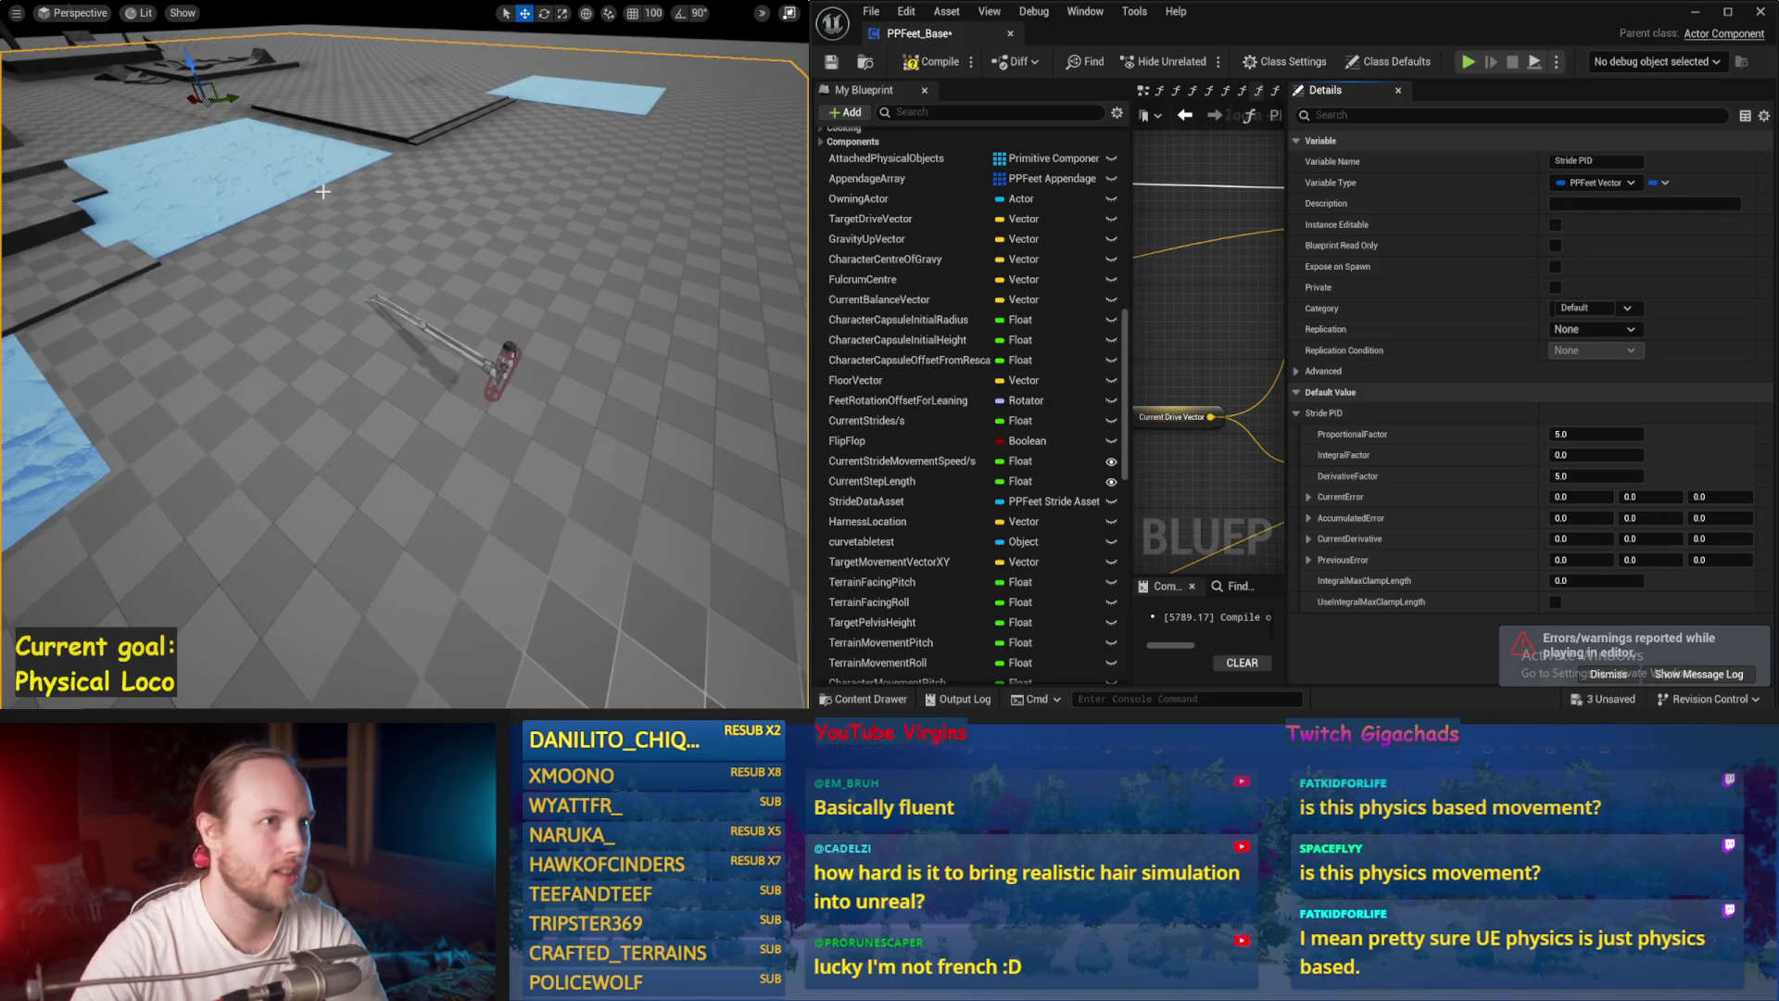
pyautogui.moveTo(446, 223); pyautogui.dragTo(421, 220)
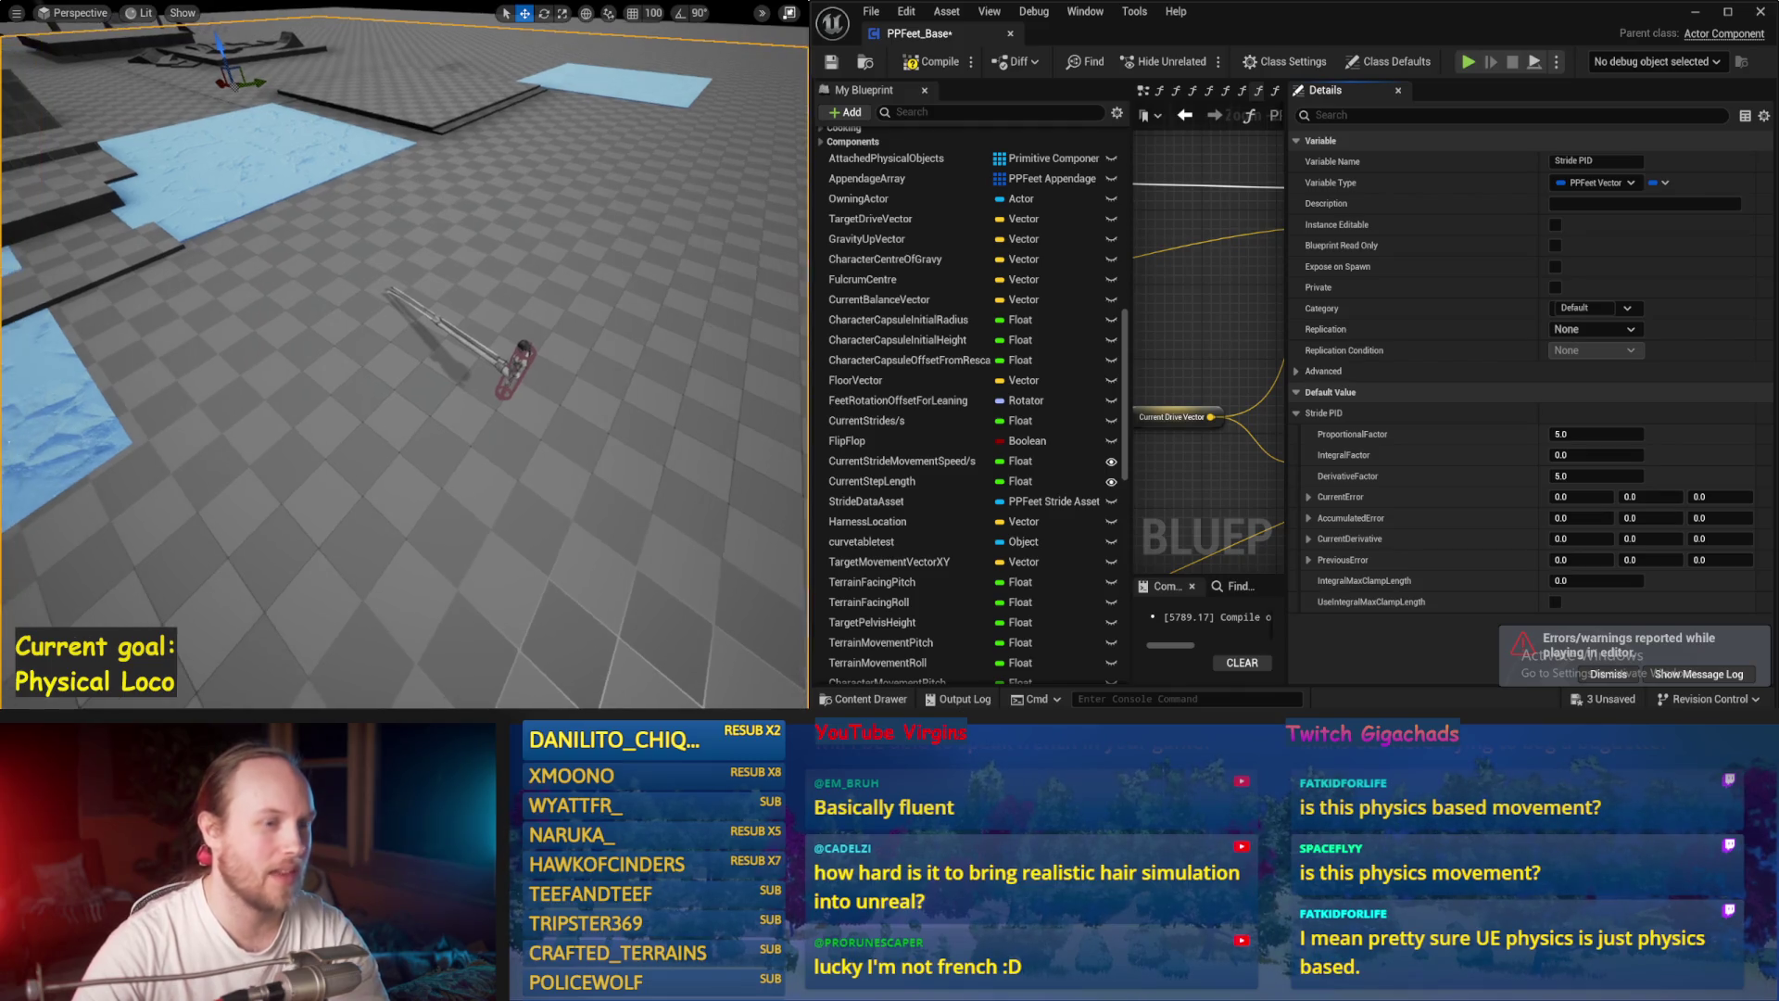
# Step: Save all modified assets, then do another test run of the character
pyautogui.press('F11')
pyautogui.click(62, 12)
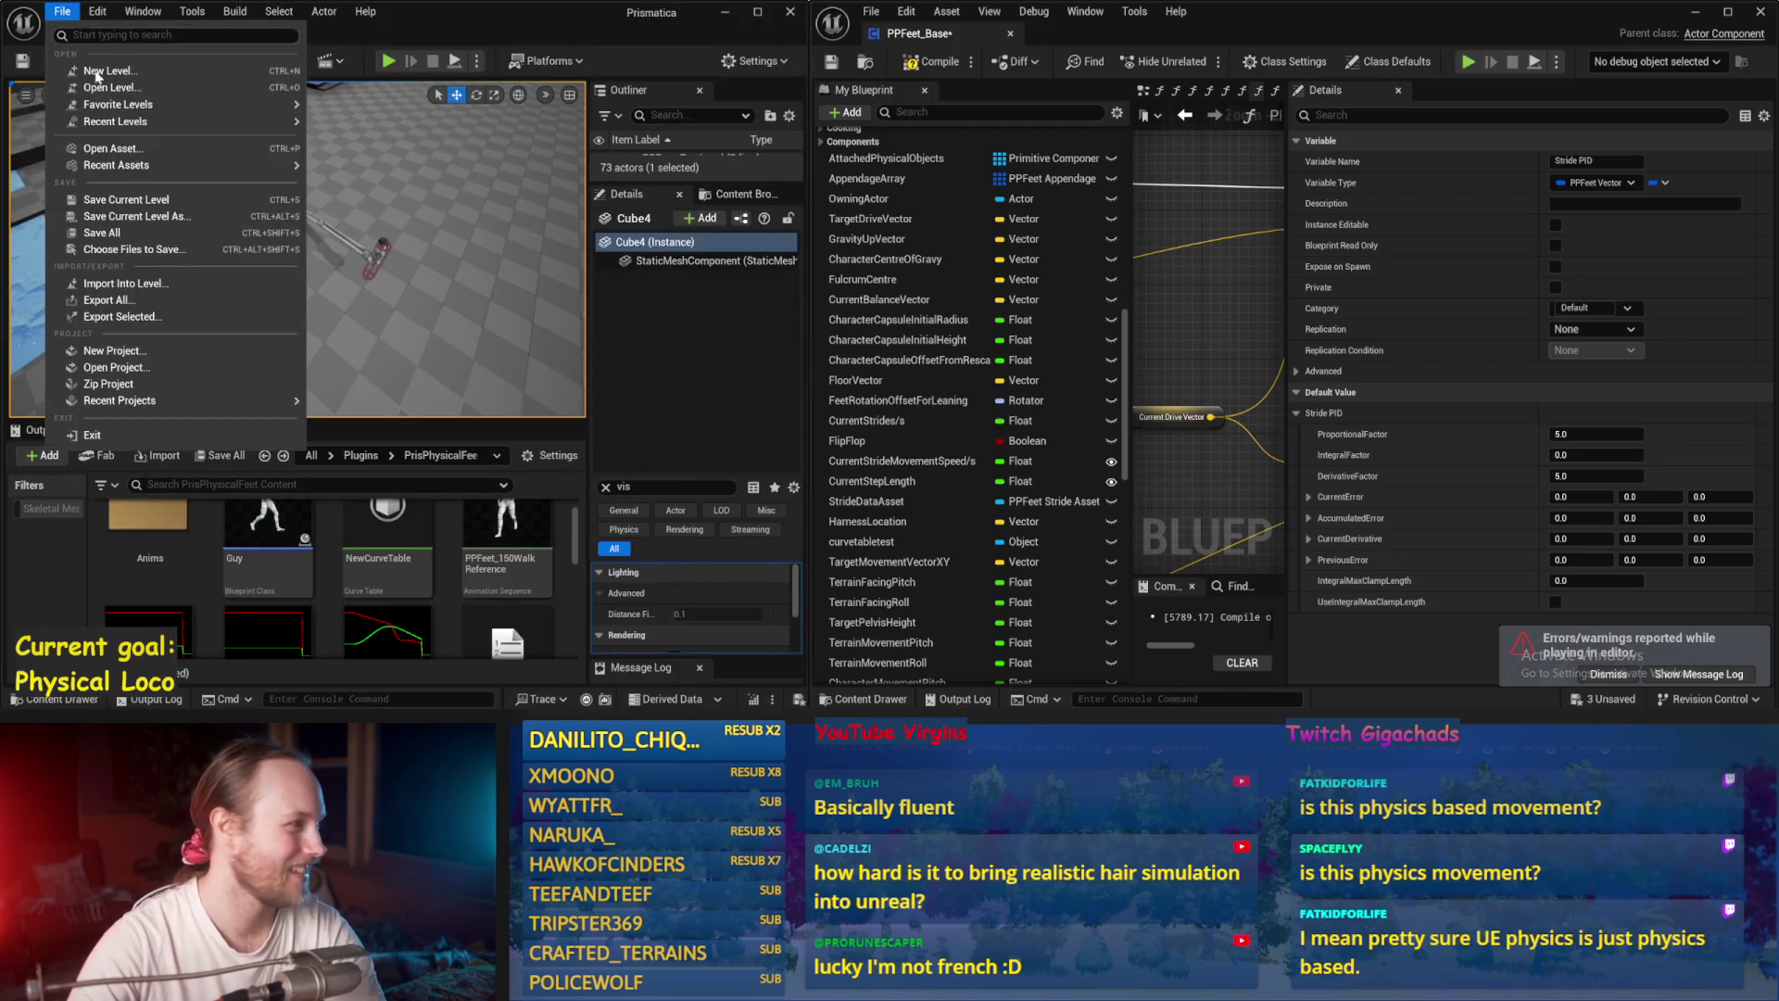
pyautogui.click(122, 235)
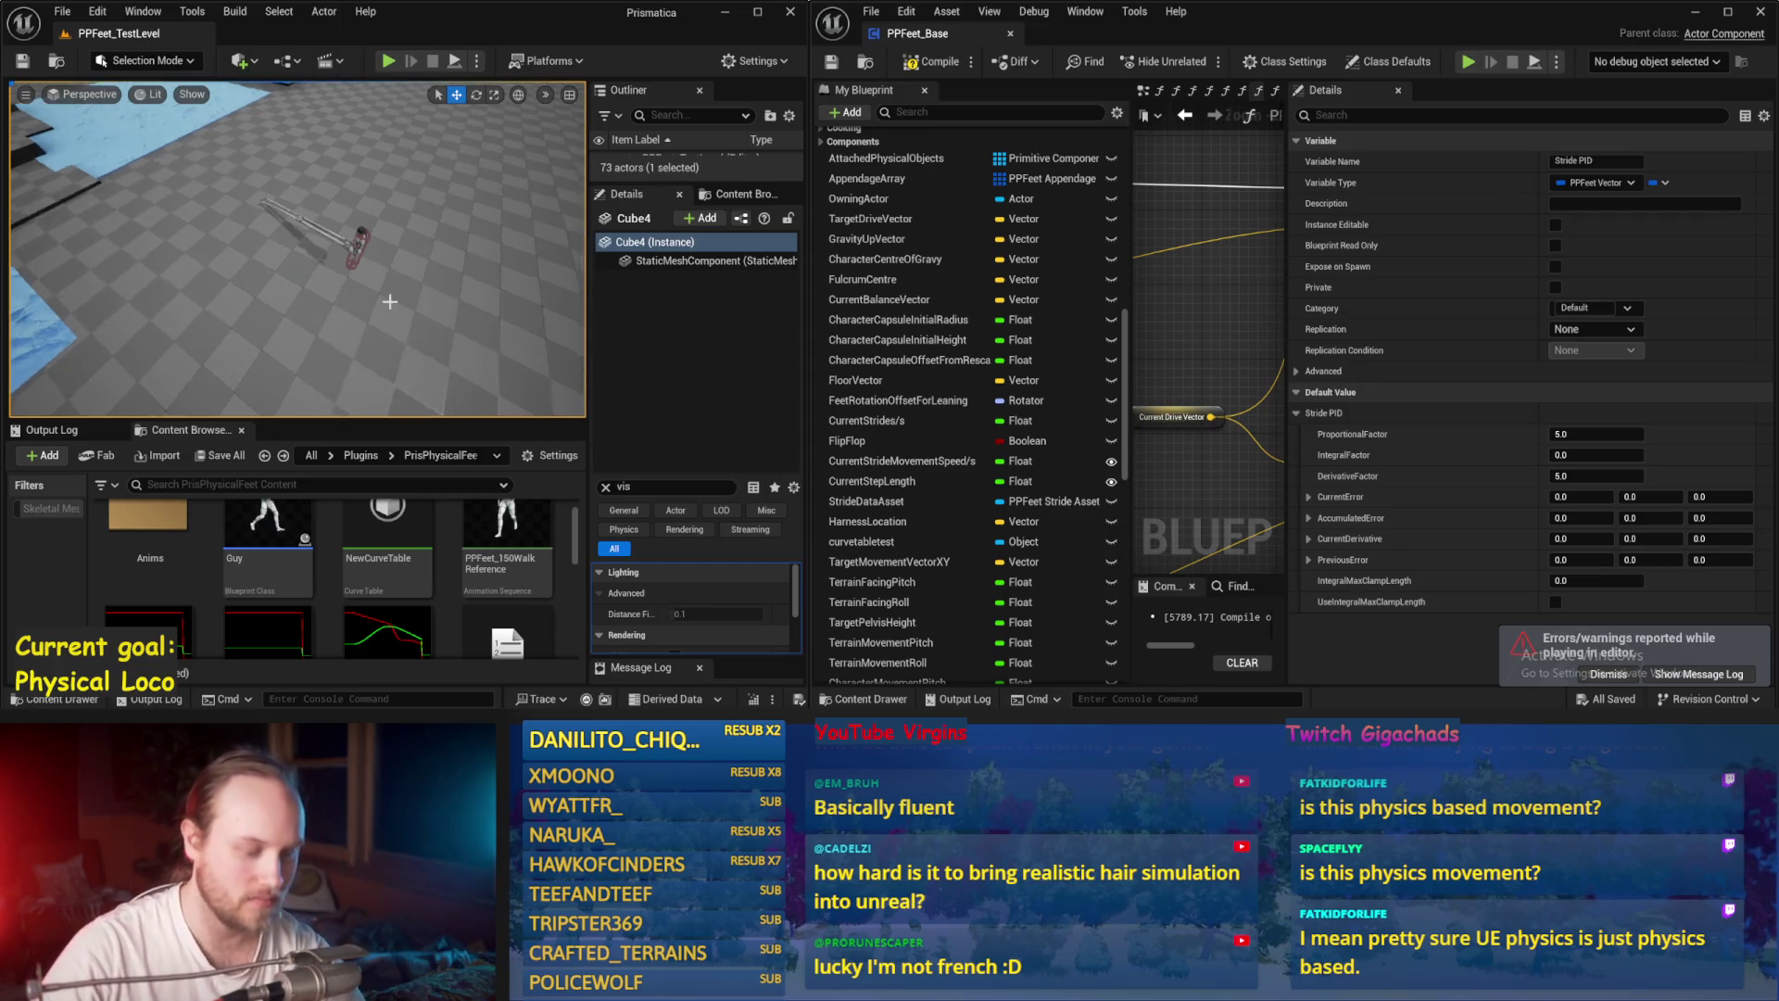
pyautogui.press('F11')
pyautogui.hotkey('alt', 'p')
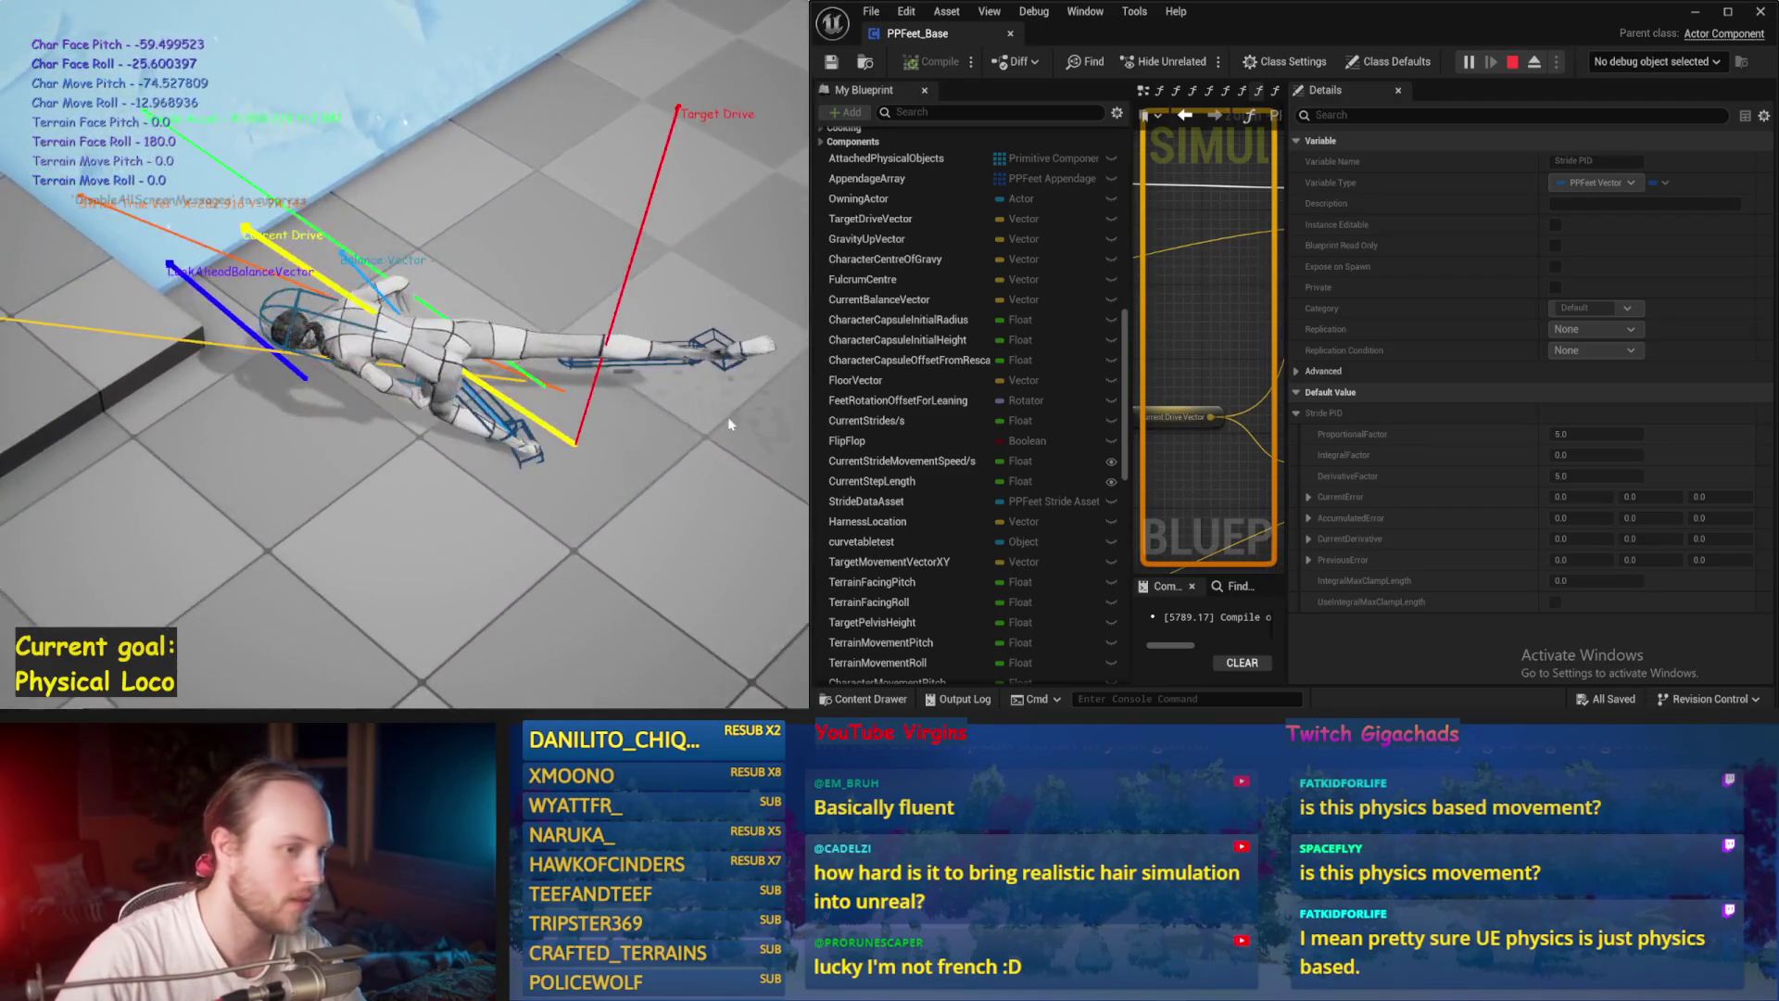
pyautogui.press('Escape')
# Step: Widen the PPFeet_Base node graph and compile and save the blueprint
pyautogui.moveTo(1285, 432); pyautogui.dragTo(1437, 429)
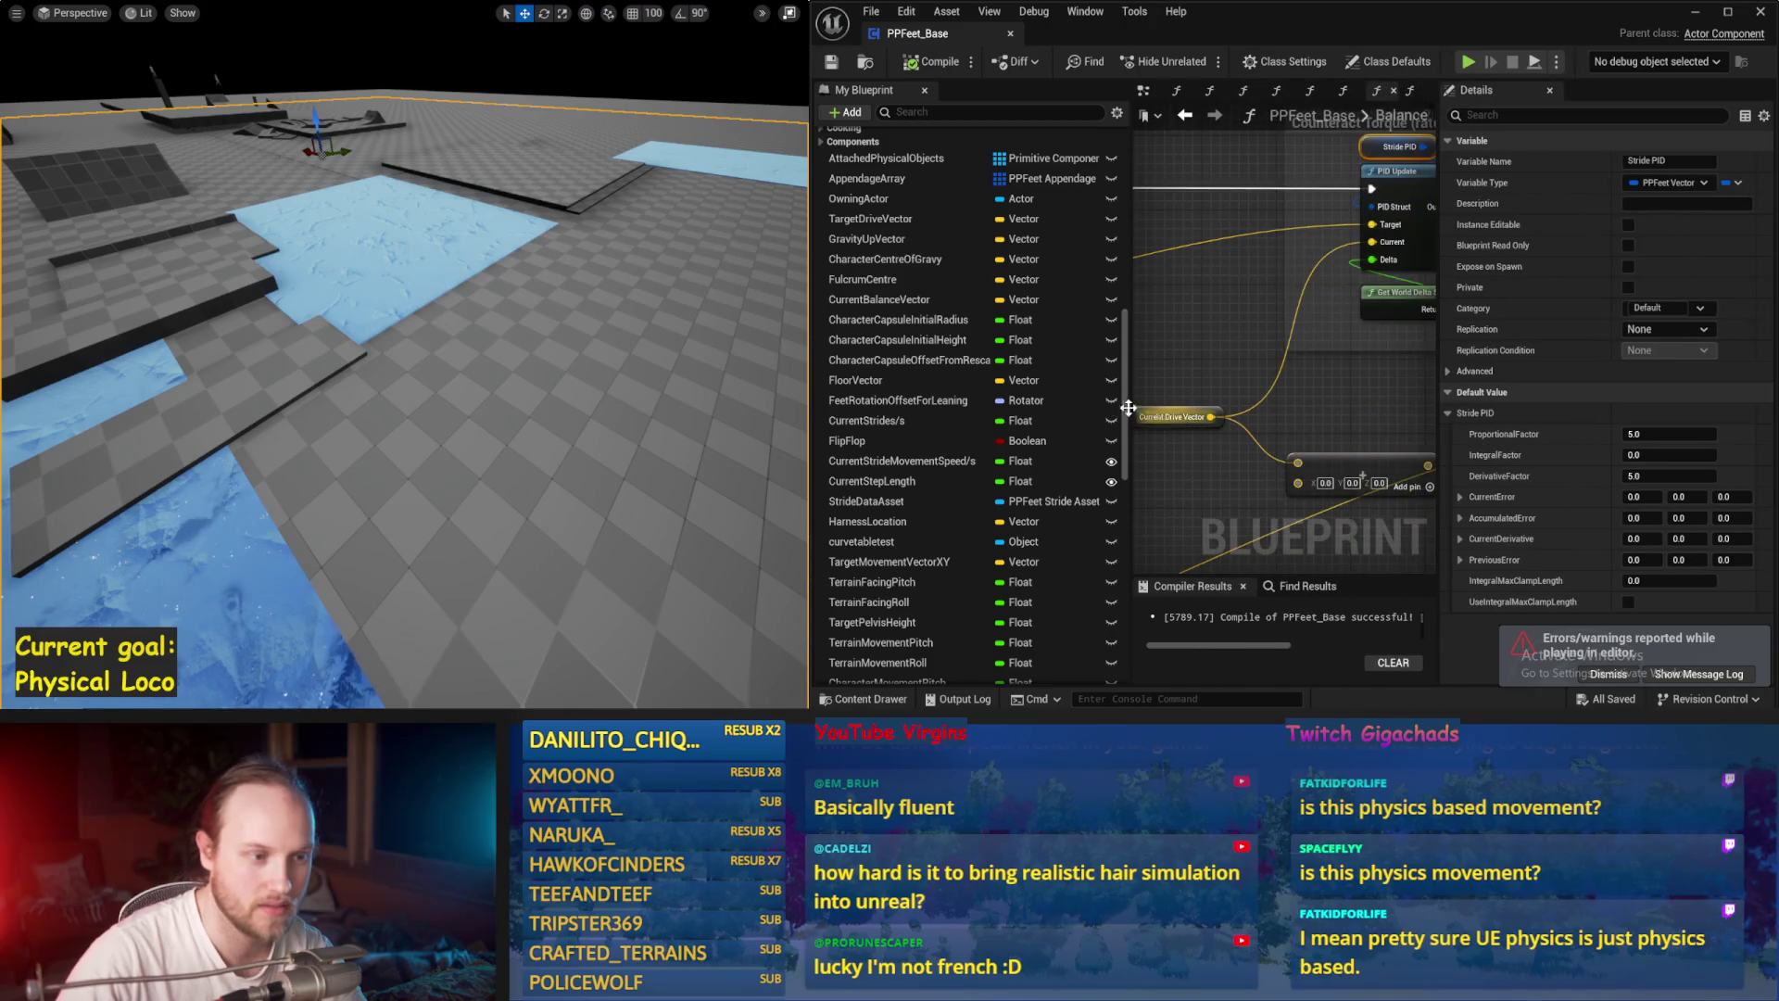
pyautogui.moveTo(1131, 405); pyautogui.dragTo(961, 407)
pyautogui.click(1080, 352)
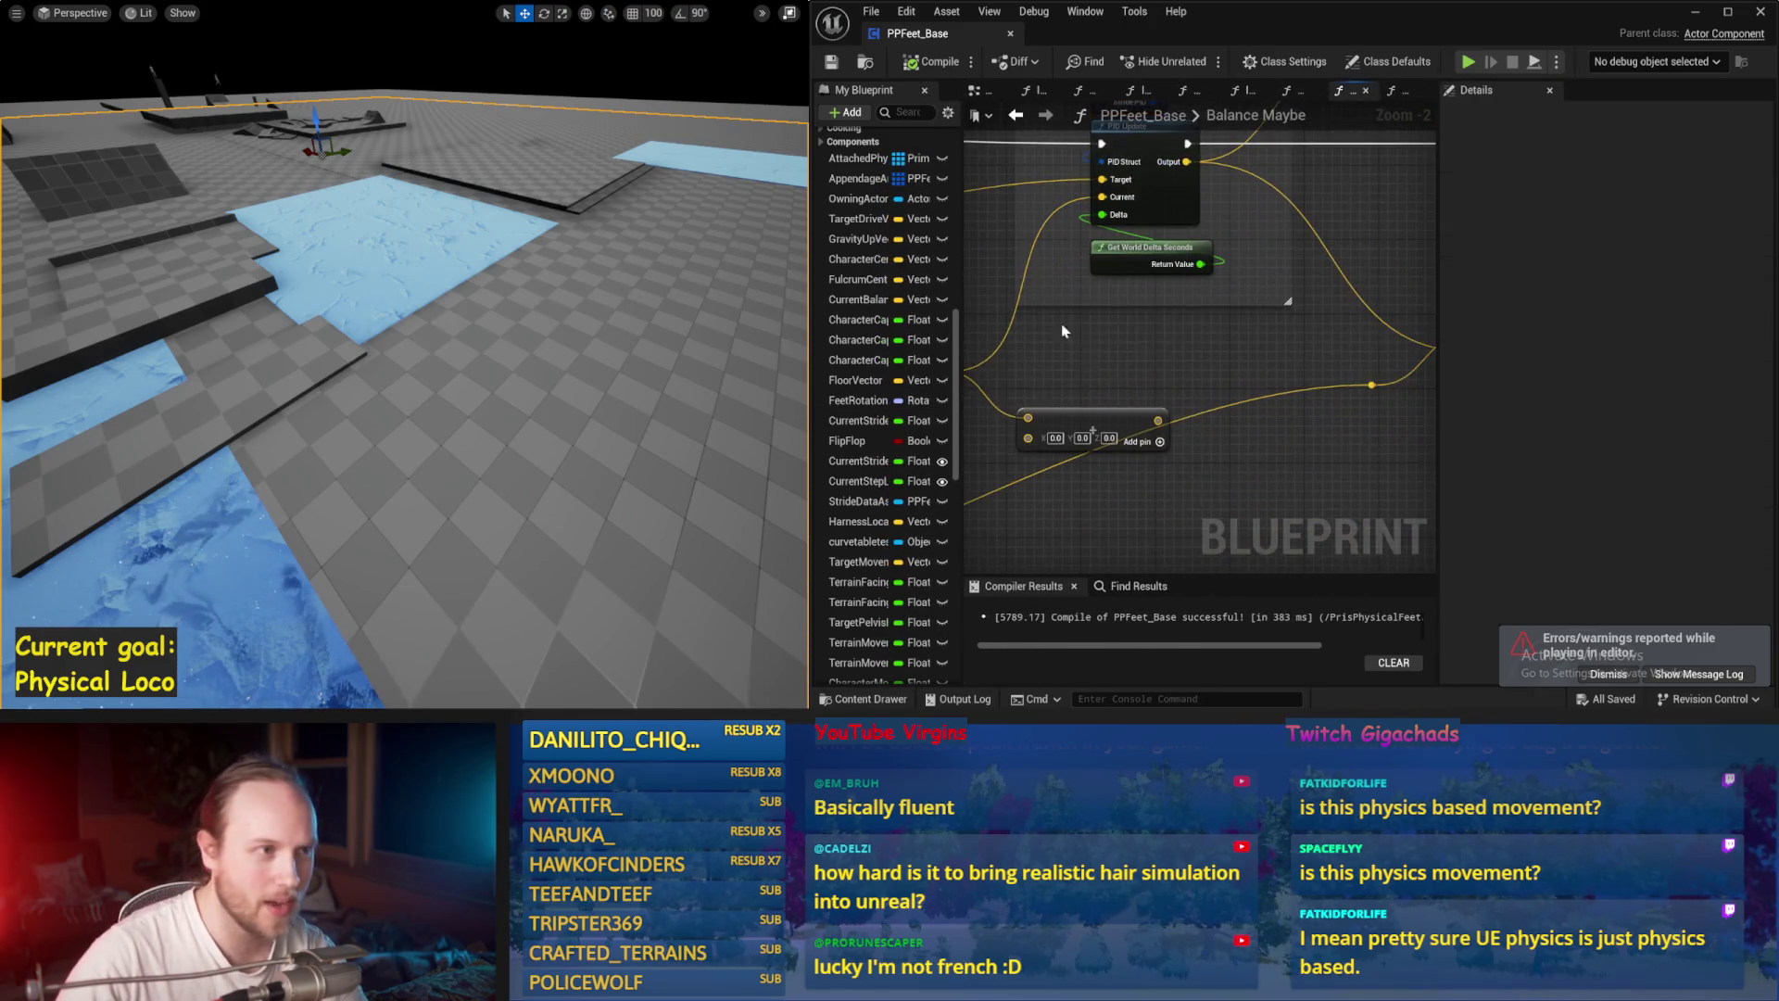
pyautogui.hotkey('ctrl', 's')
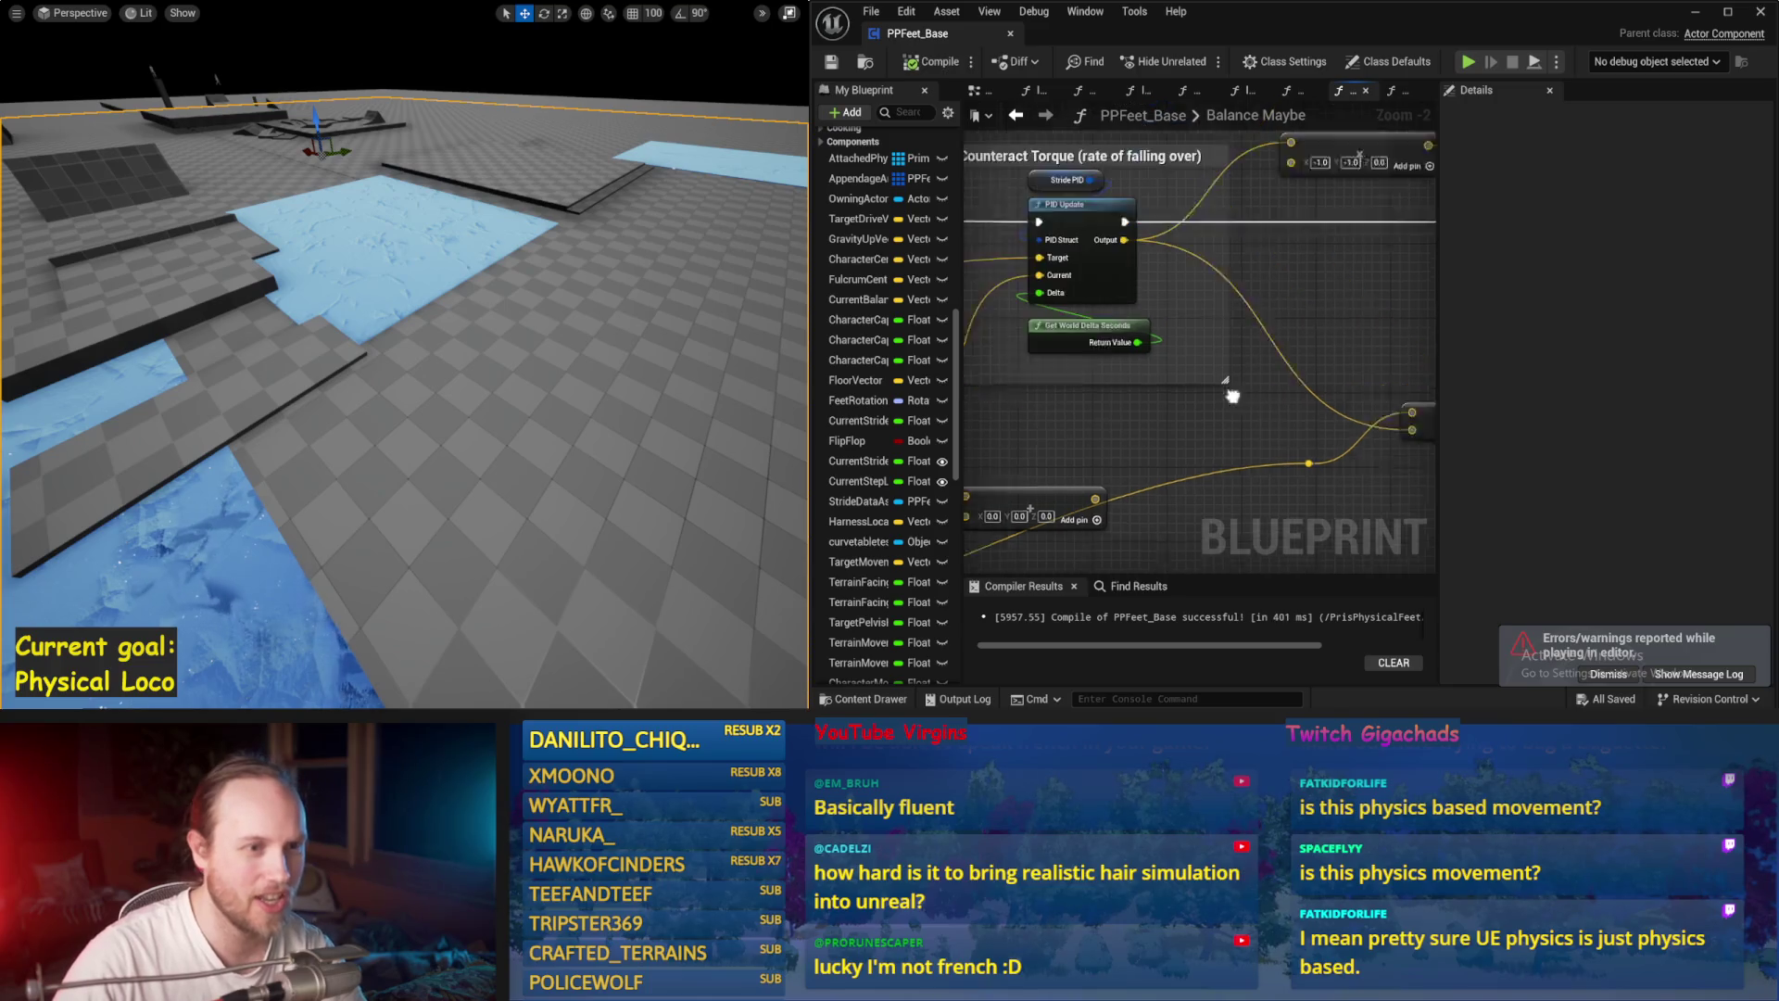
# Step: Simulate the character with Stride PID derivative factor 3.0, then again at 5.0
pyautogui.click(1029, 214)
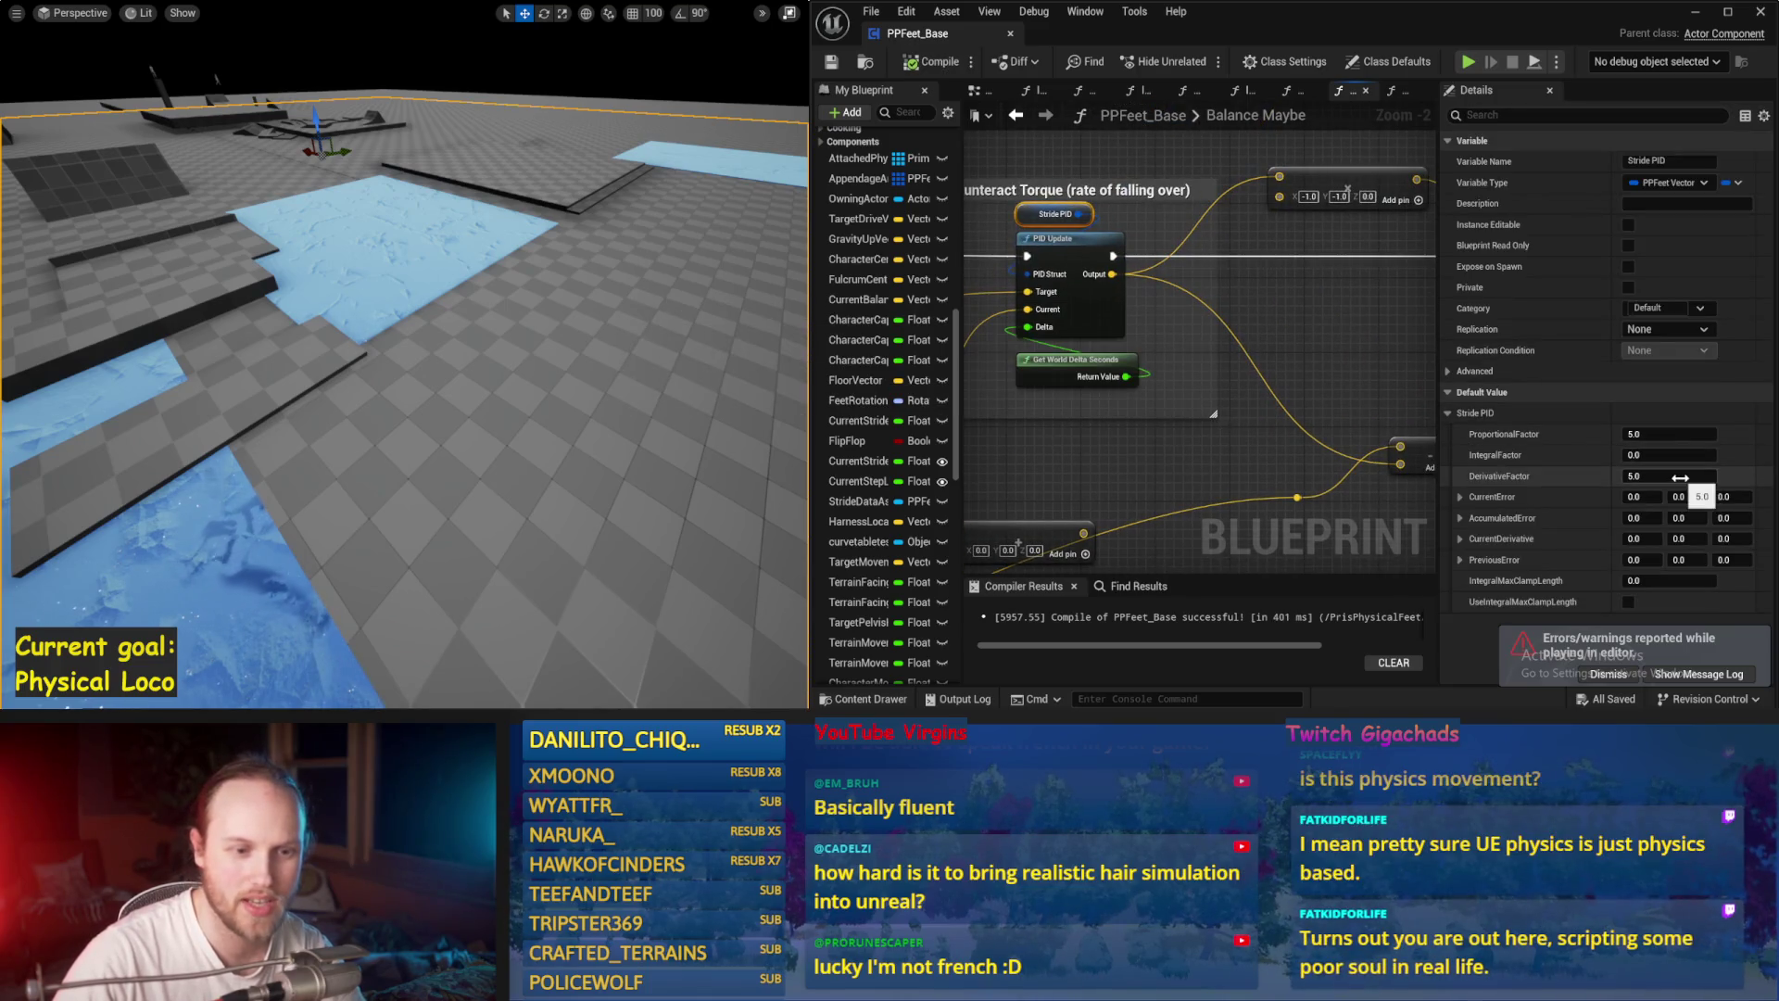
pyautogui.write('3')
pyautogui.press('Return')
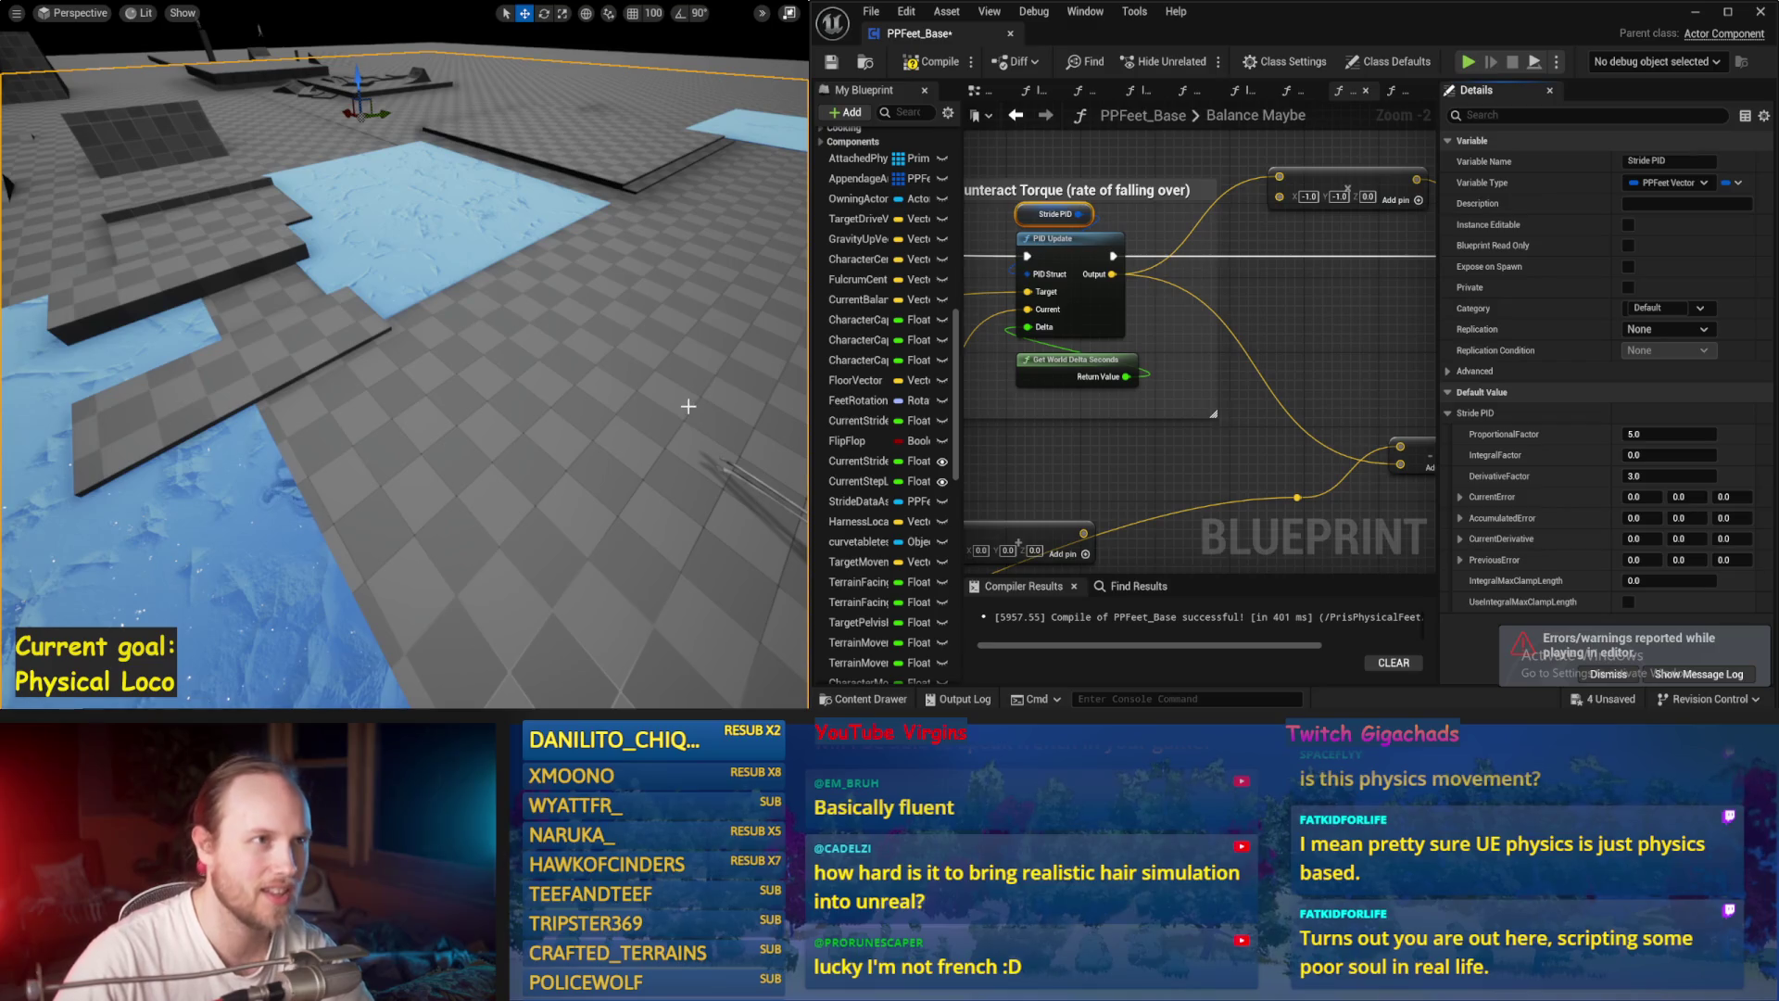
pyautogui.hotkey('alt', 's')
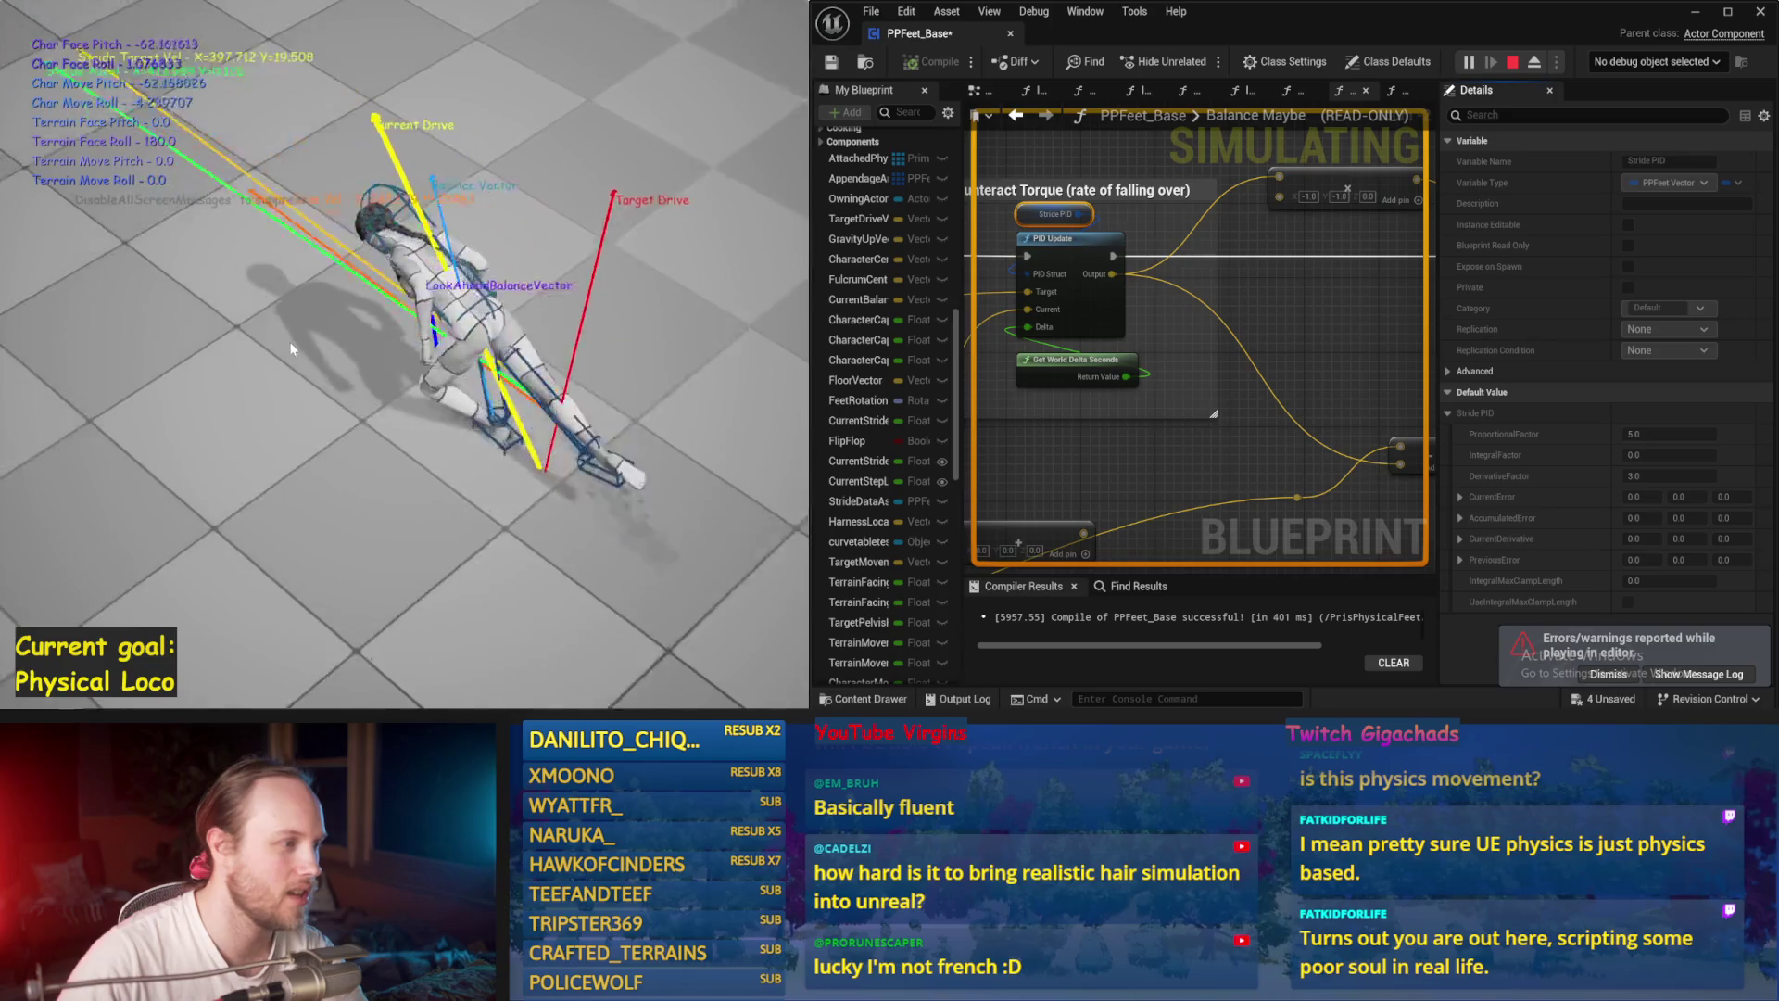
pyautogui.press('Escape')
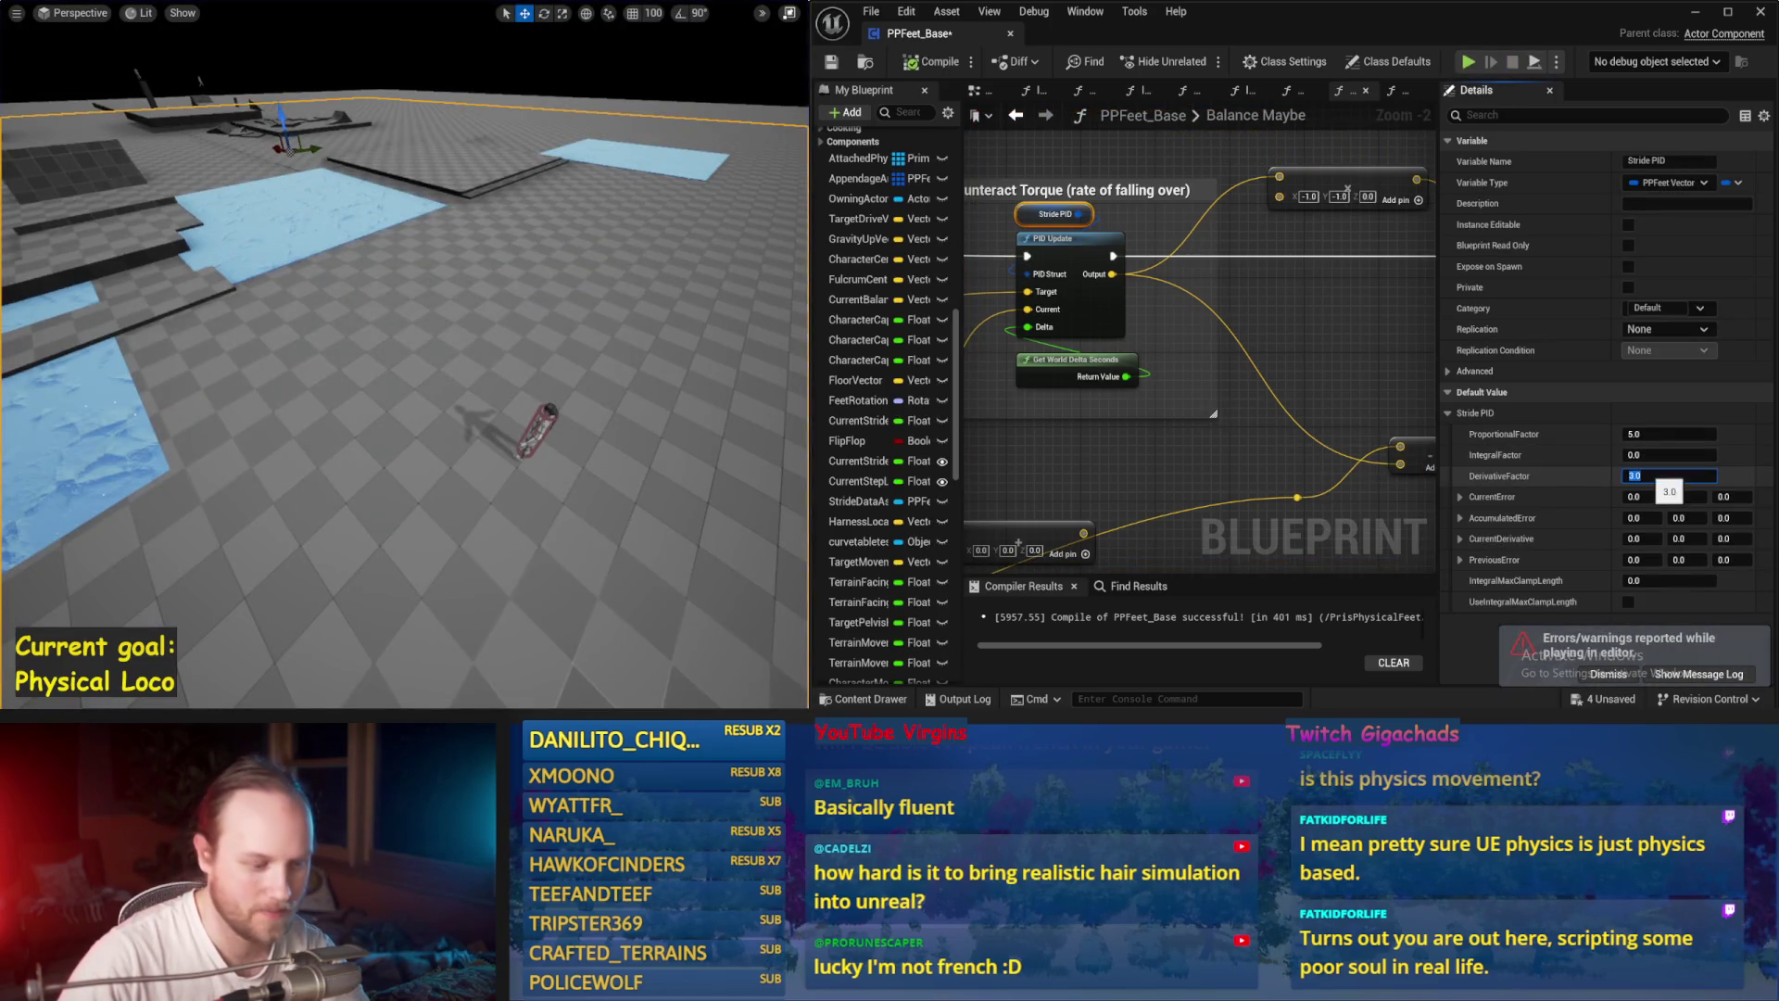
pyautogui.write('5')
pyautogui.press('Return')
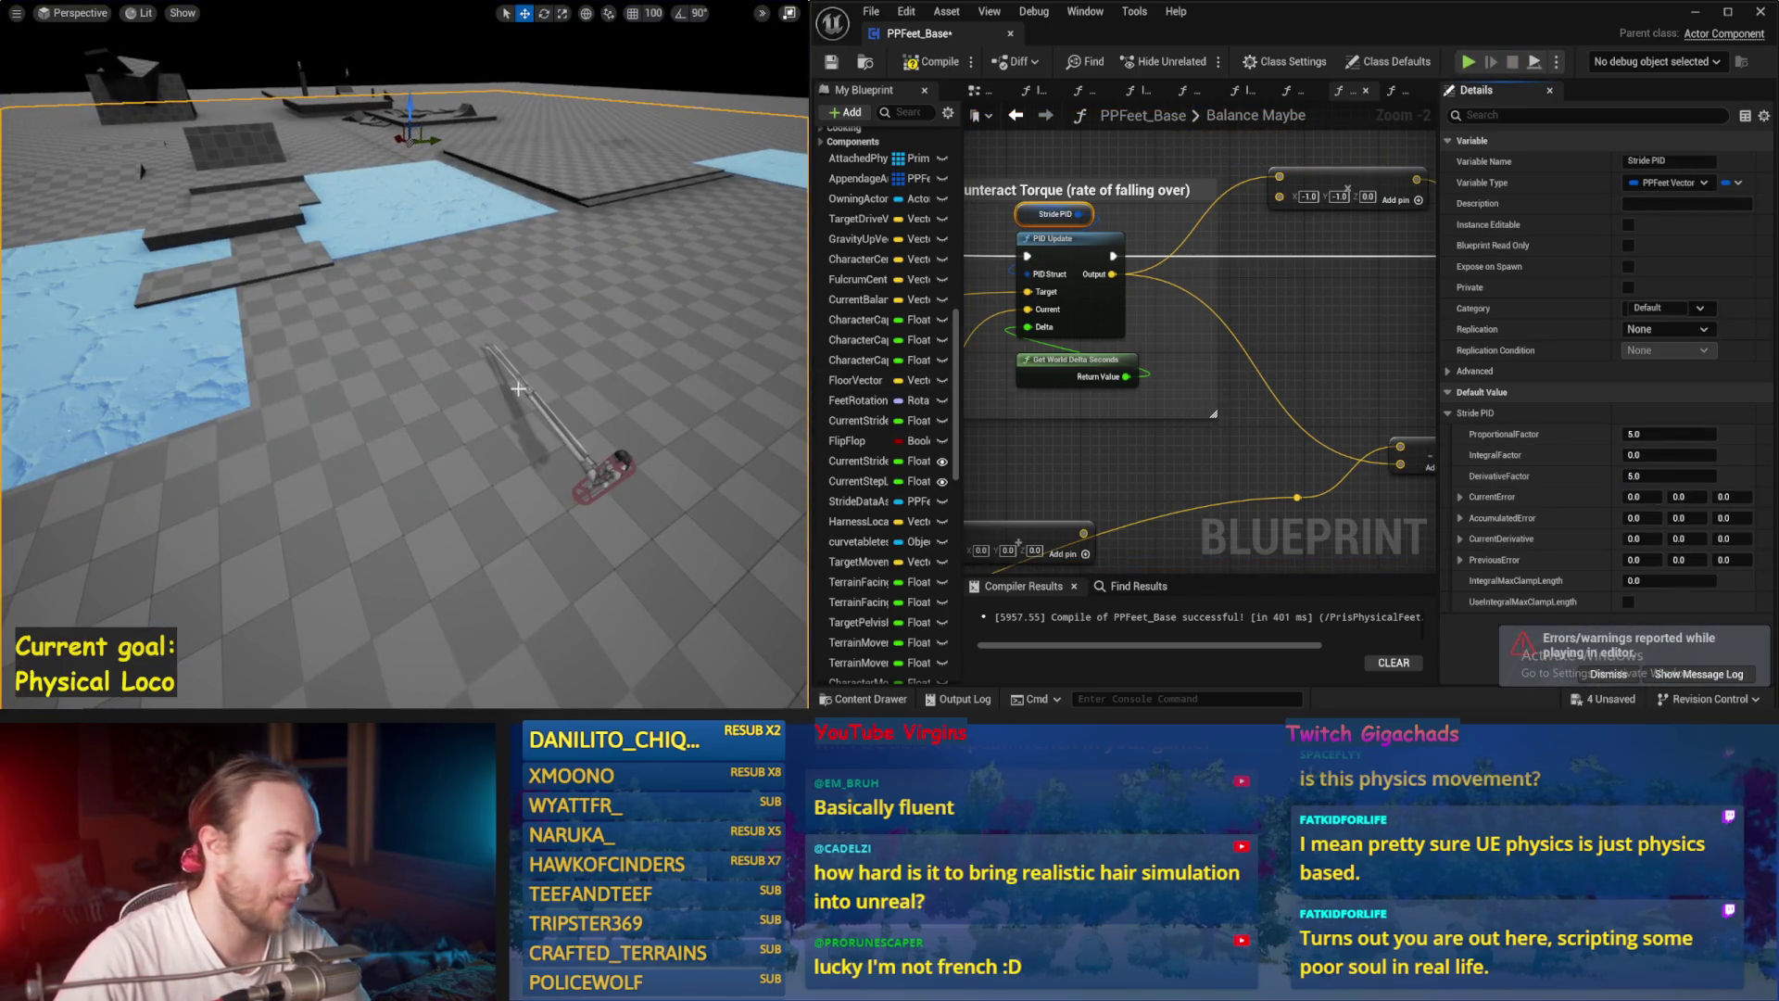
pyautogui.hotkey('alt', 's')
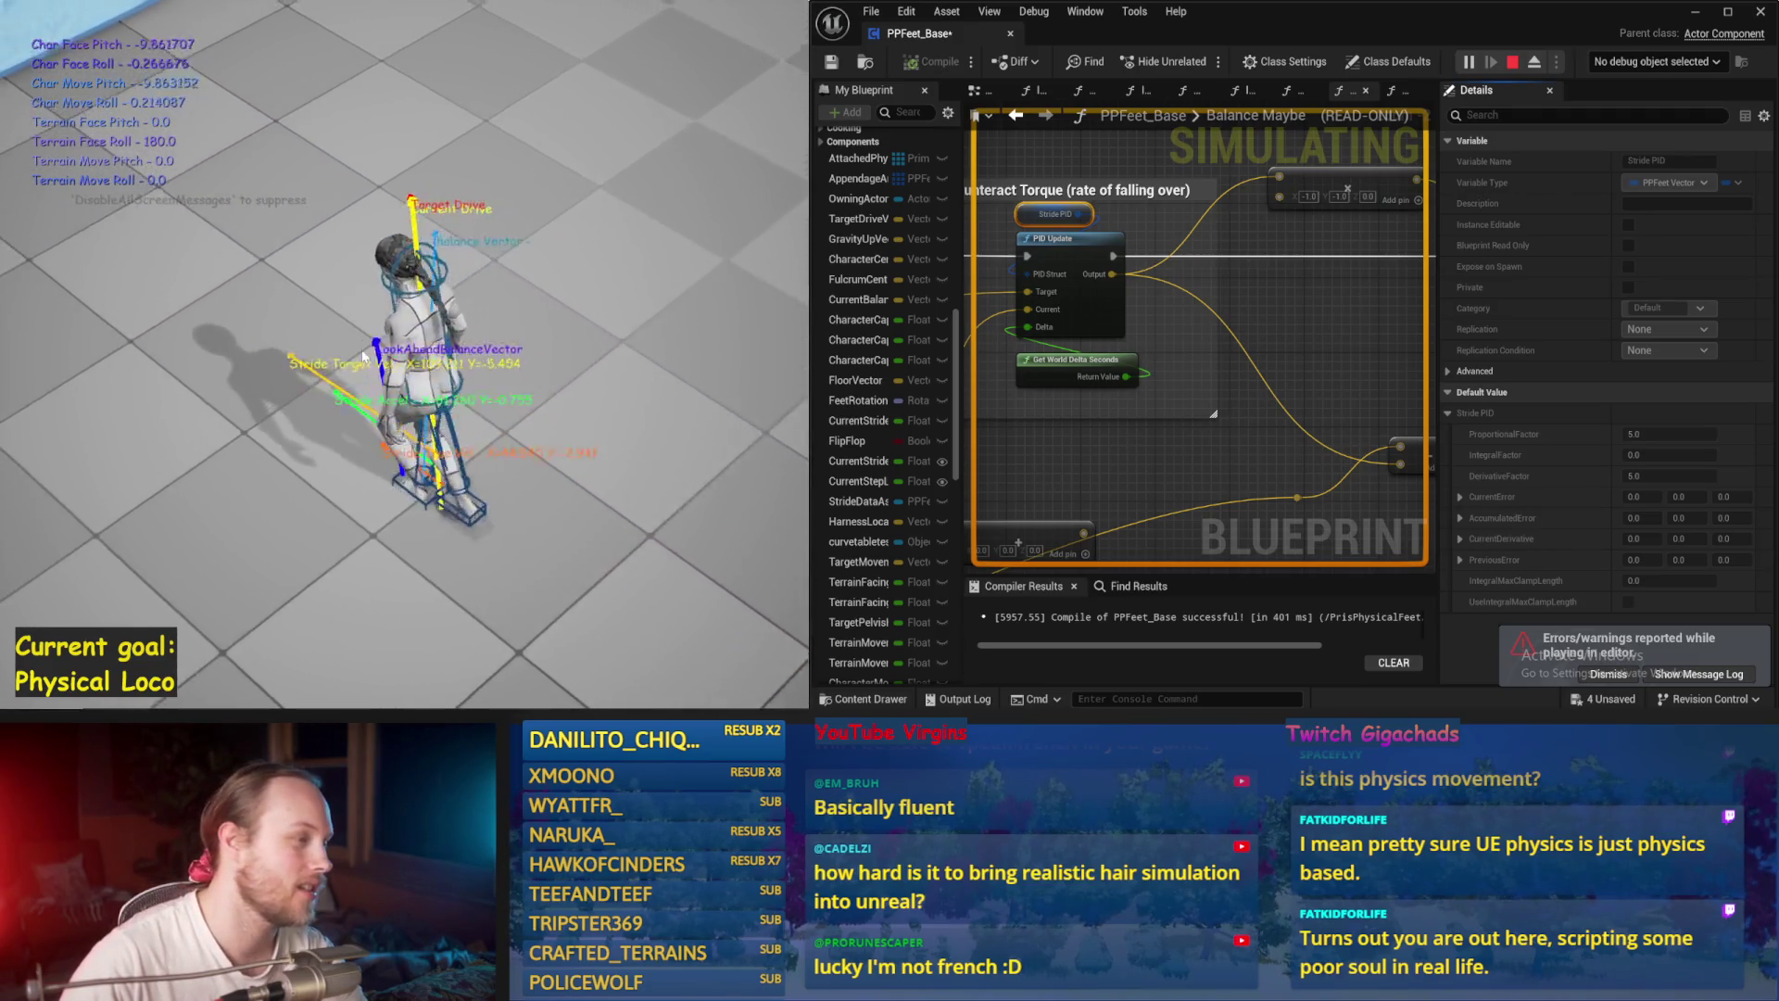
pyautogui.press('Escape')
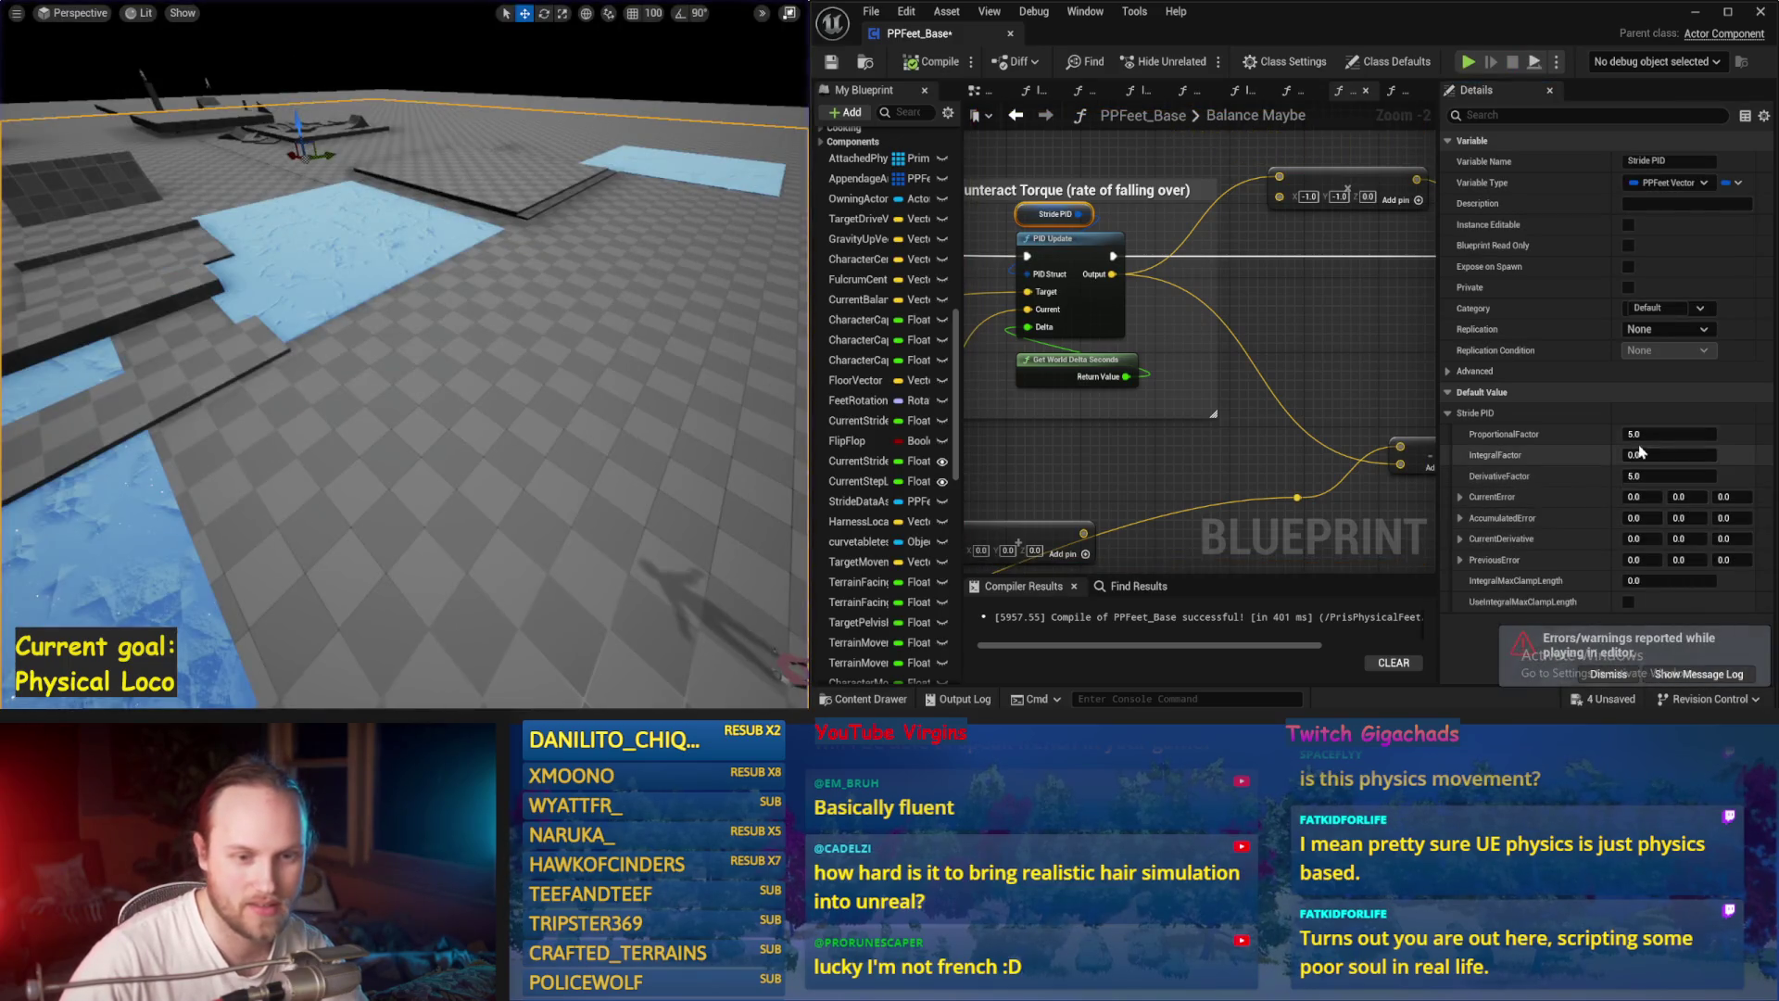
pyautogui.moveTo(563, 377)
pyautogui.mouseDown()
pyautogui.moveTo(482, 377)
pyautogui.moveTo(563, 377)
pyautogui.mouseUp()
pyautogui.hotkey('alt', 'p')
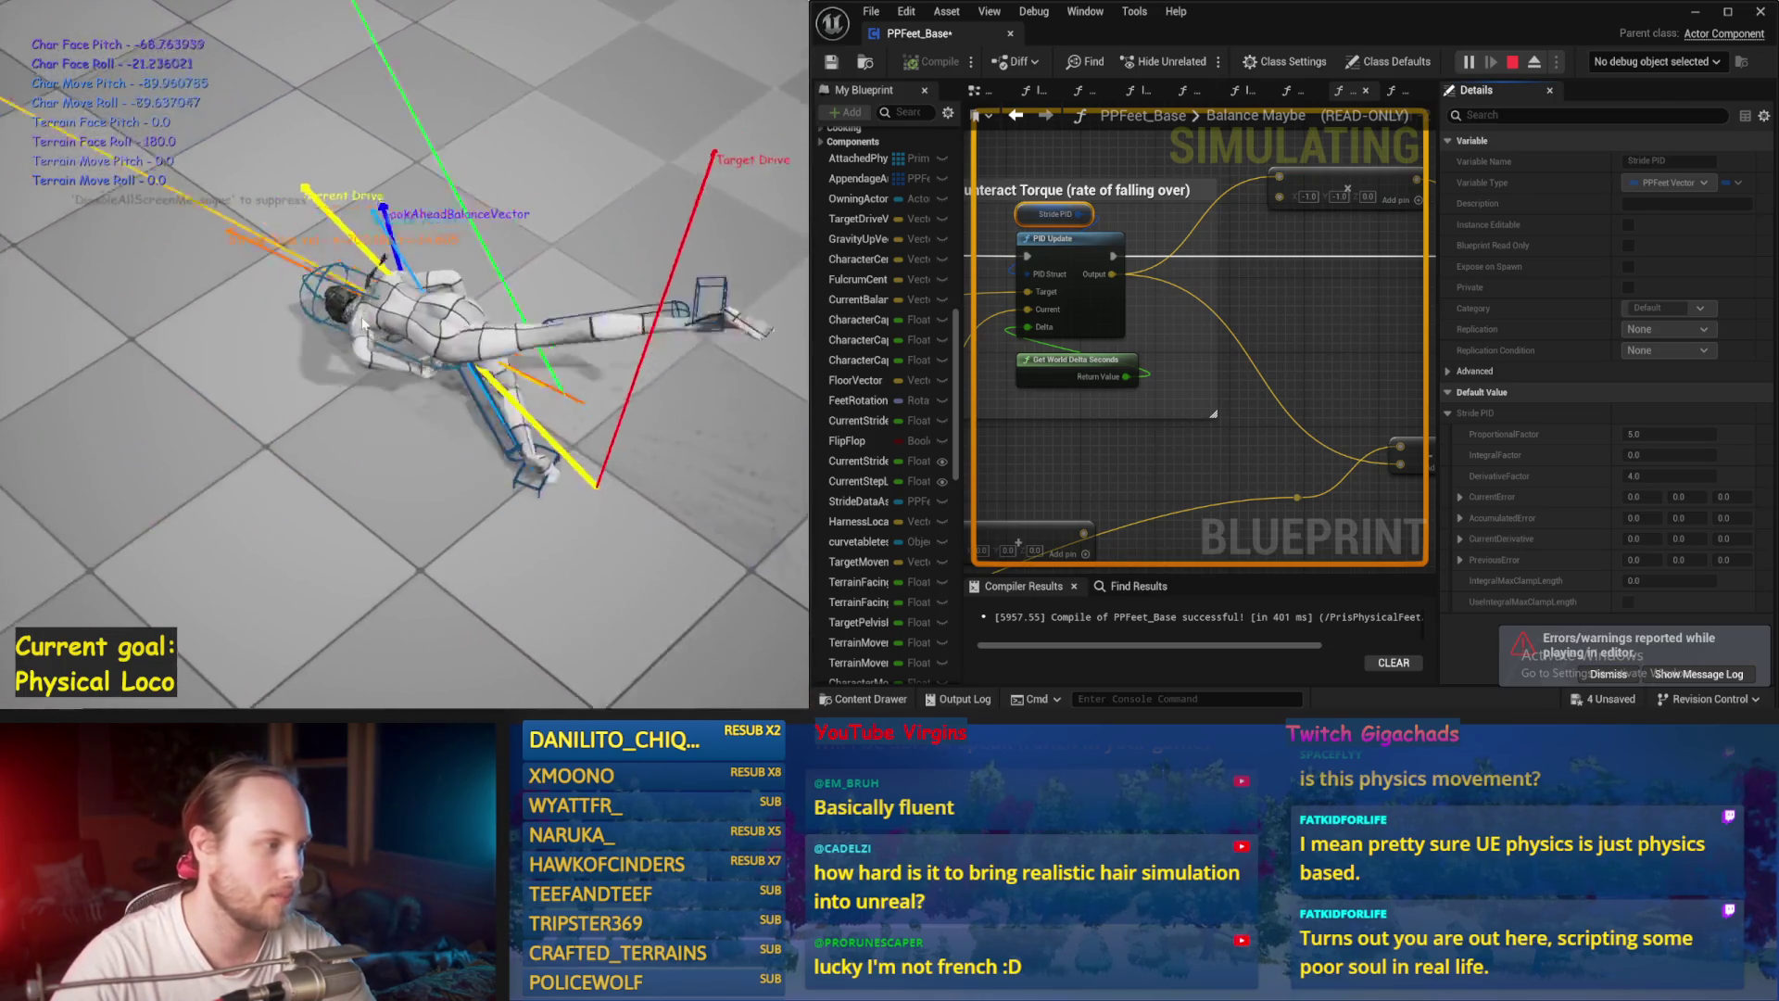
pyautogui.press('Escape')
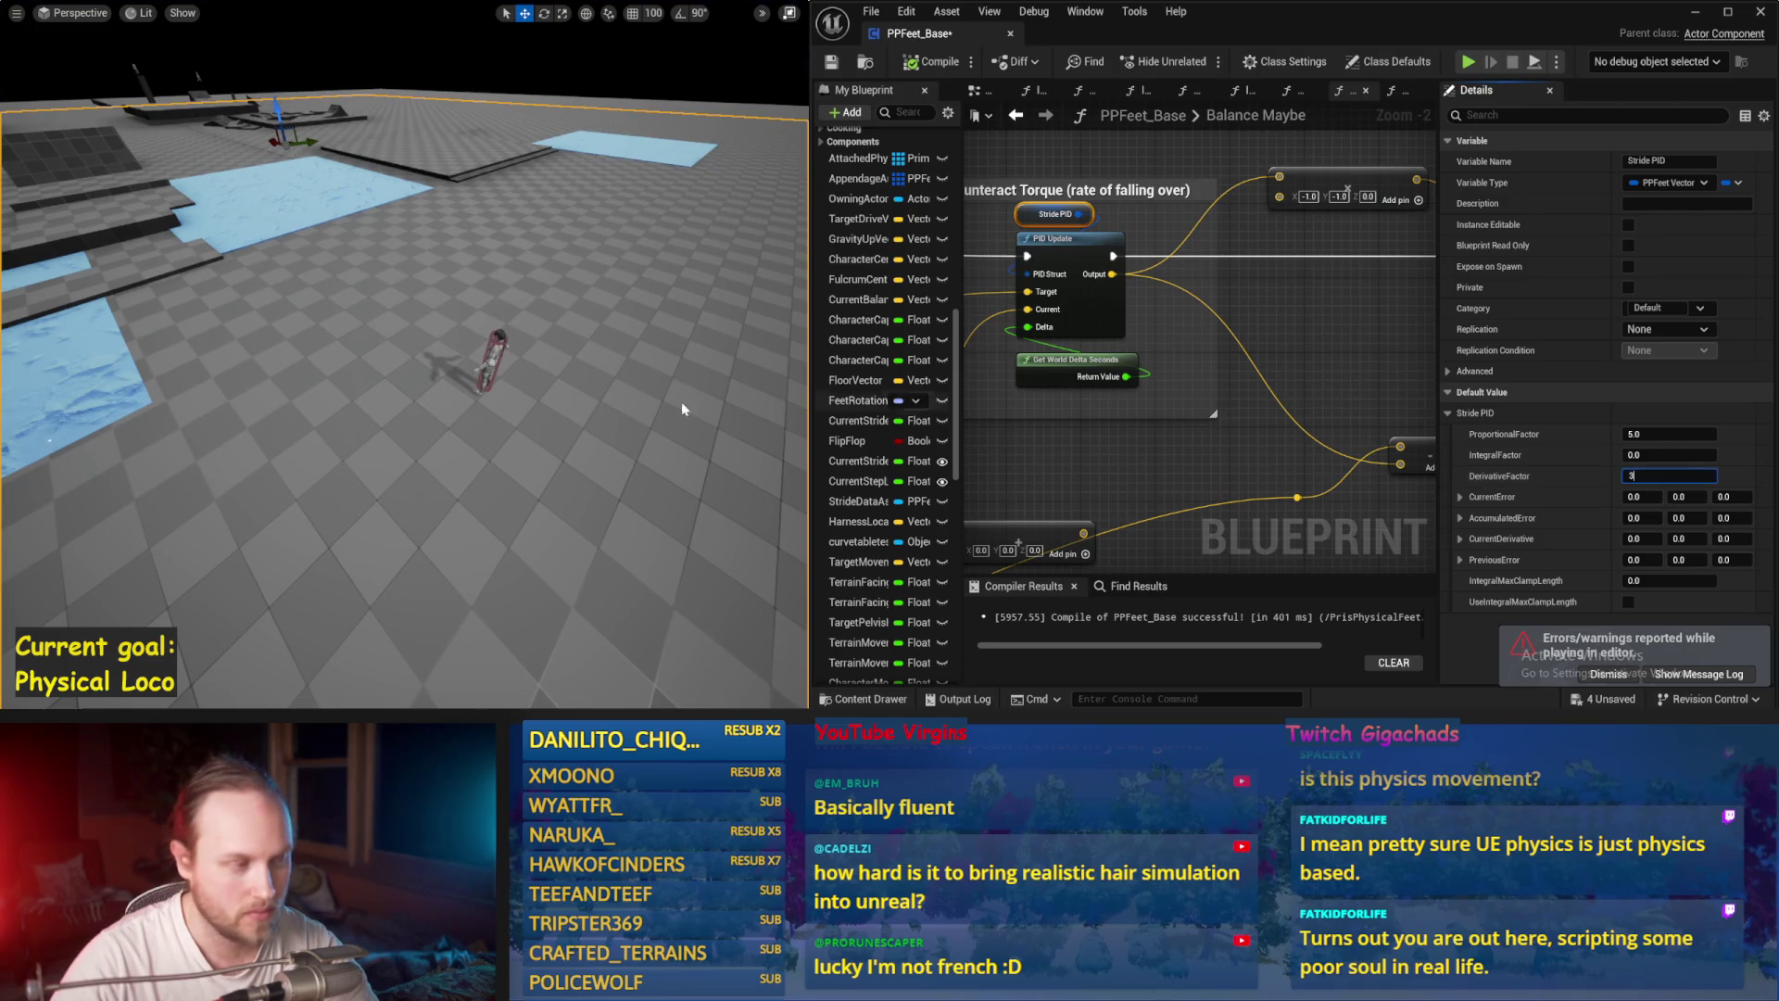
pyautogui.moveTo(763, 404); pyautogui.dragTo(602, 413)
pyautogui.hotkey('alt', 's')
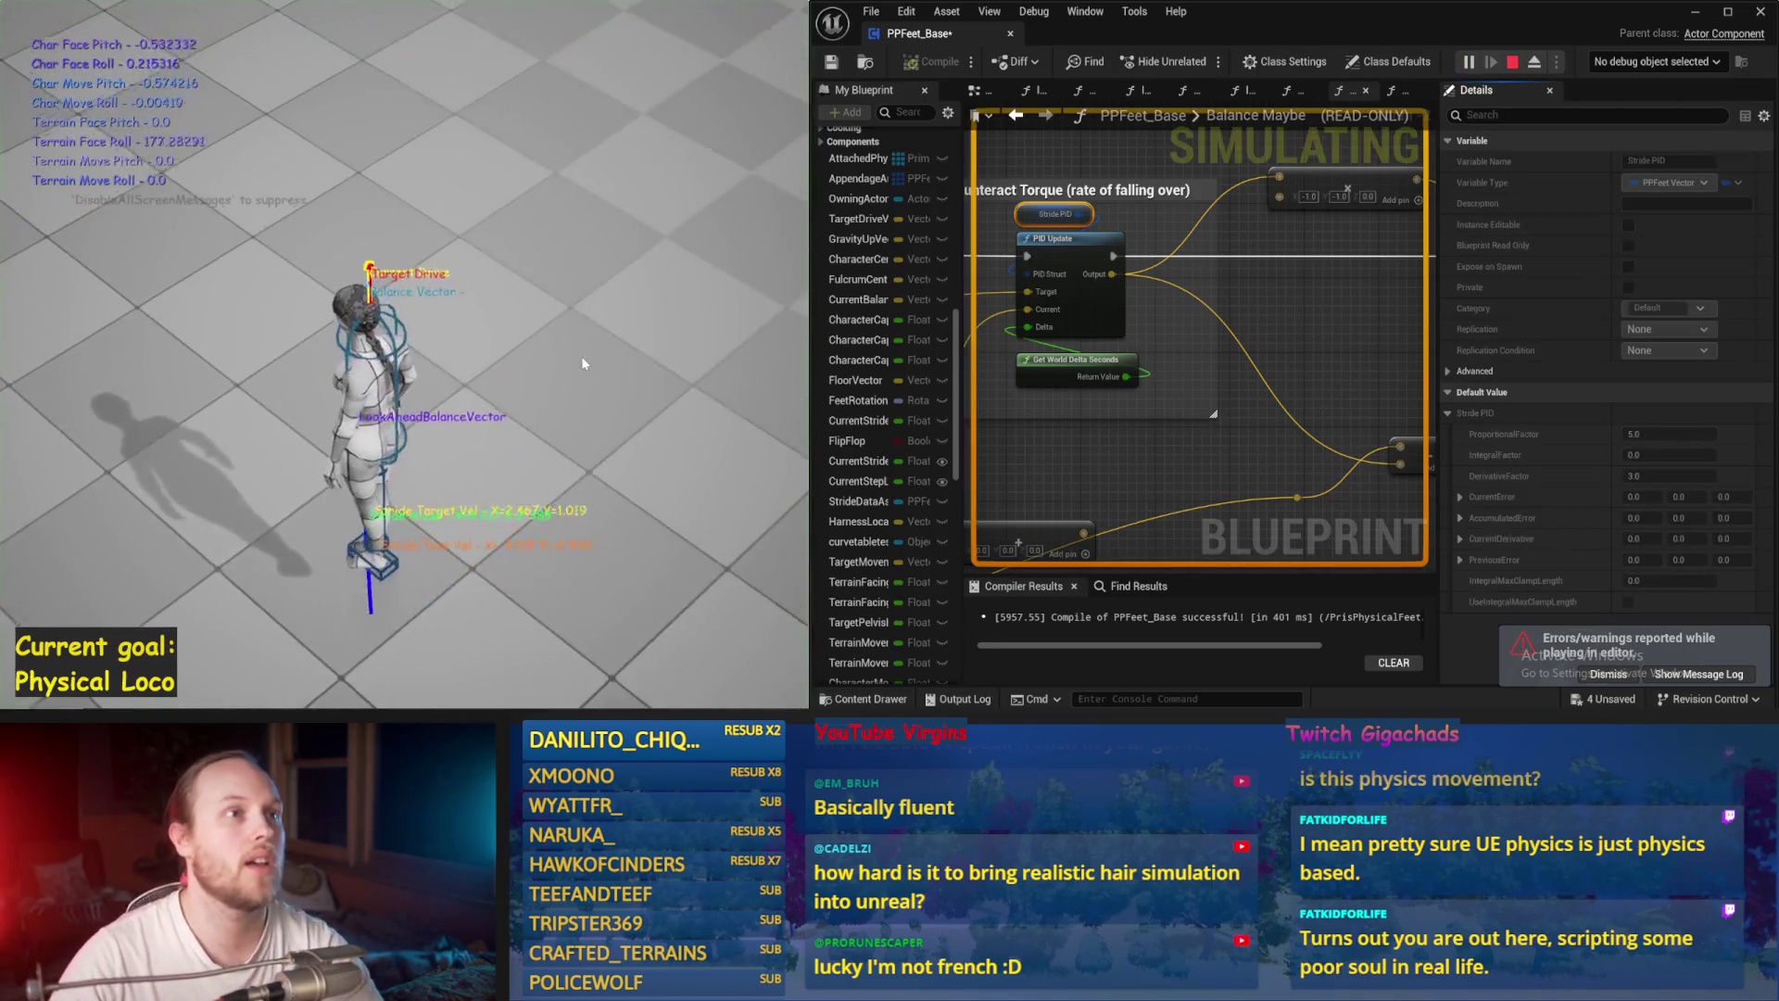
pyautogui.moveTo(515, 351); pyautogui.dragTo(383, 348)
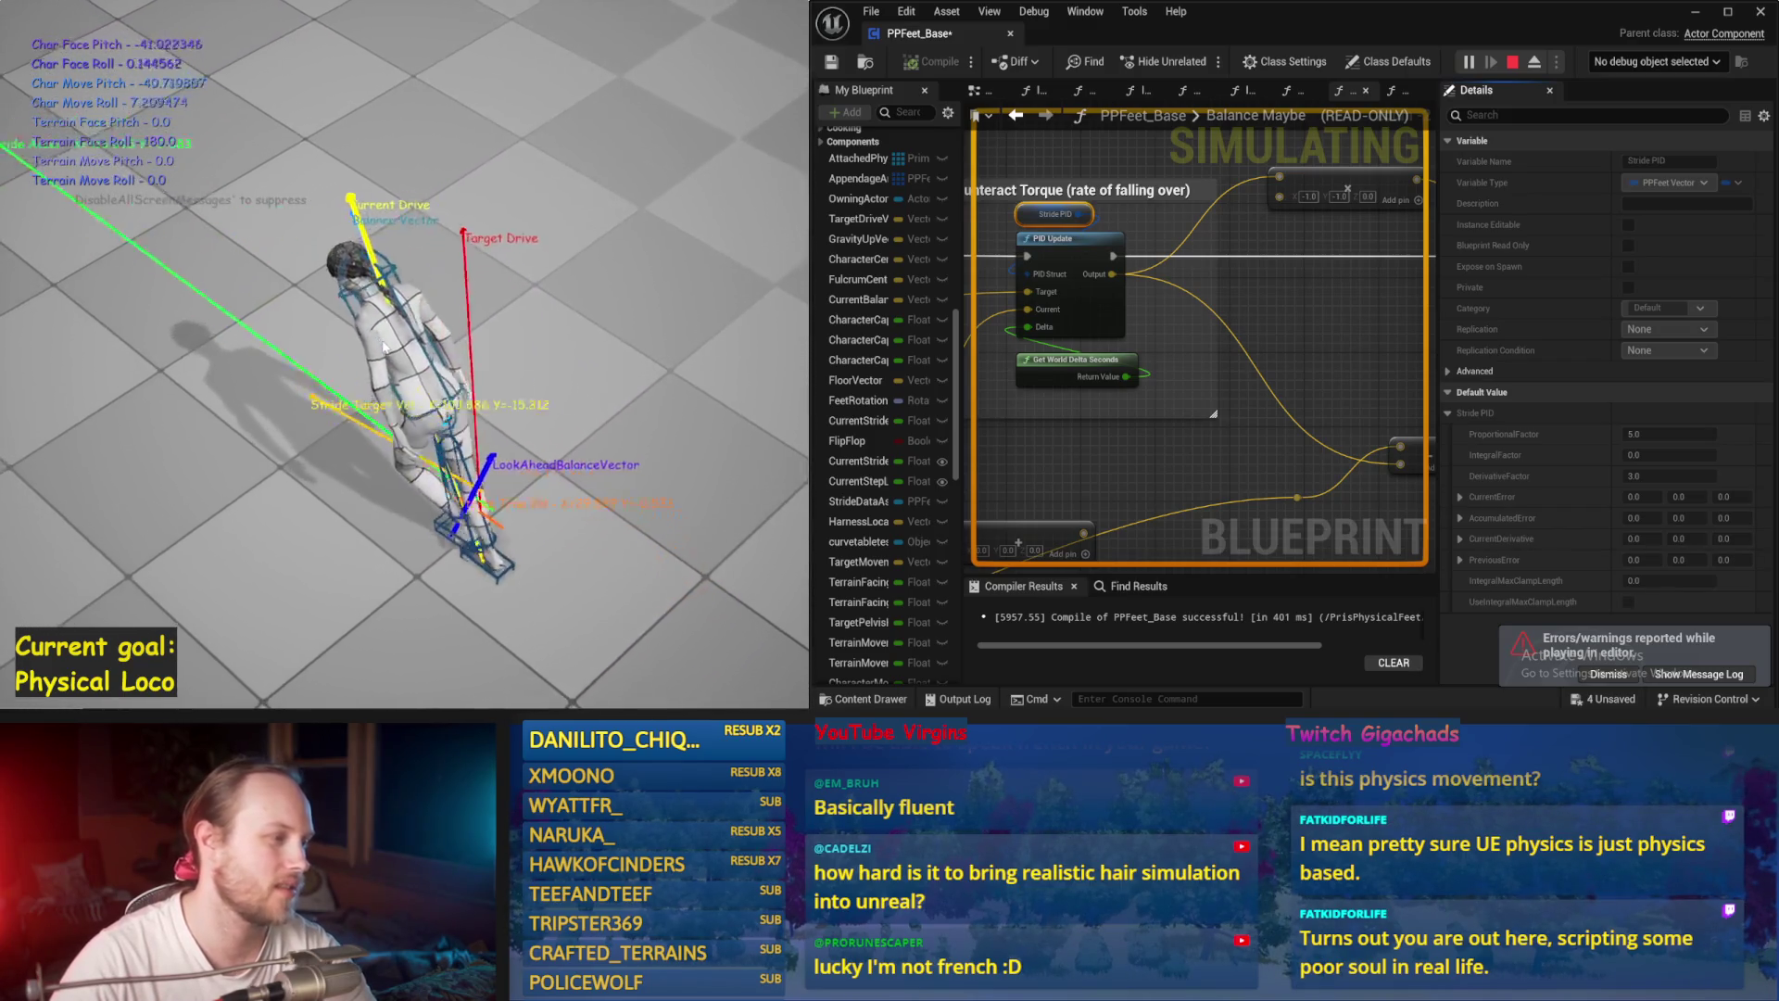
pyautogui.press('Escape')
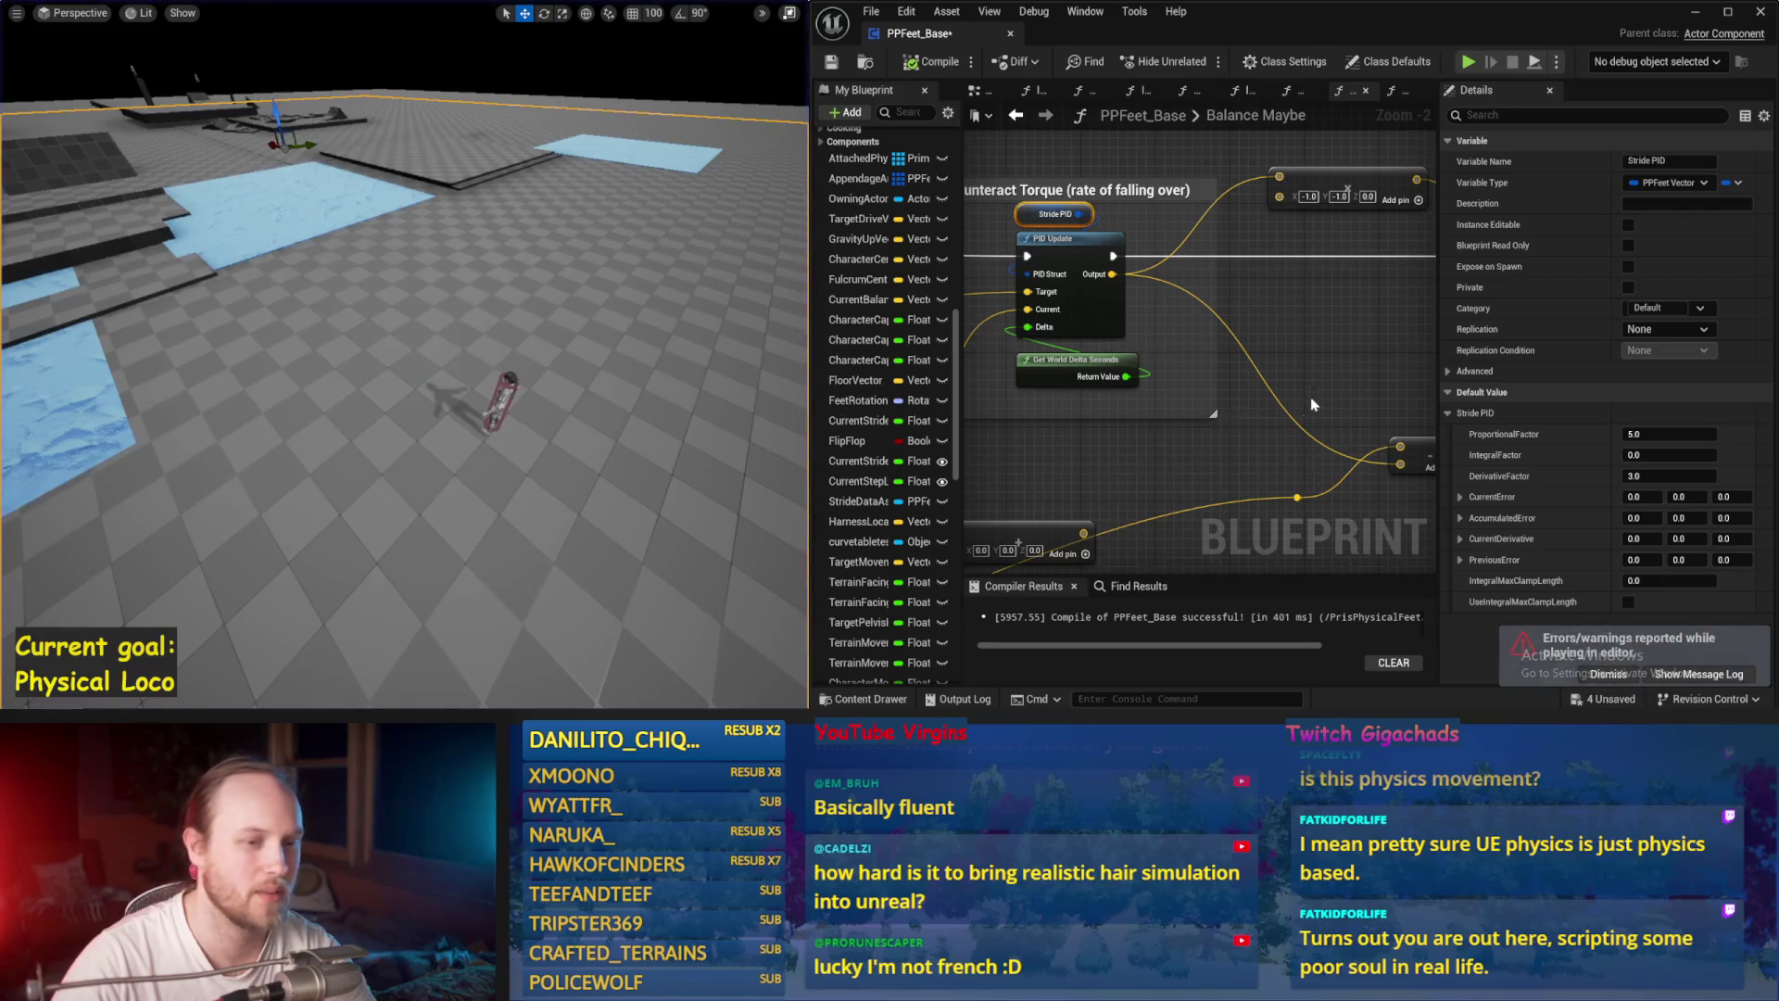
pyautogui.moveTo(1346, 372); pyautogui.dragTo(1238, 410)
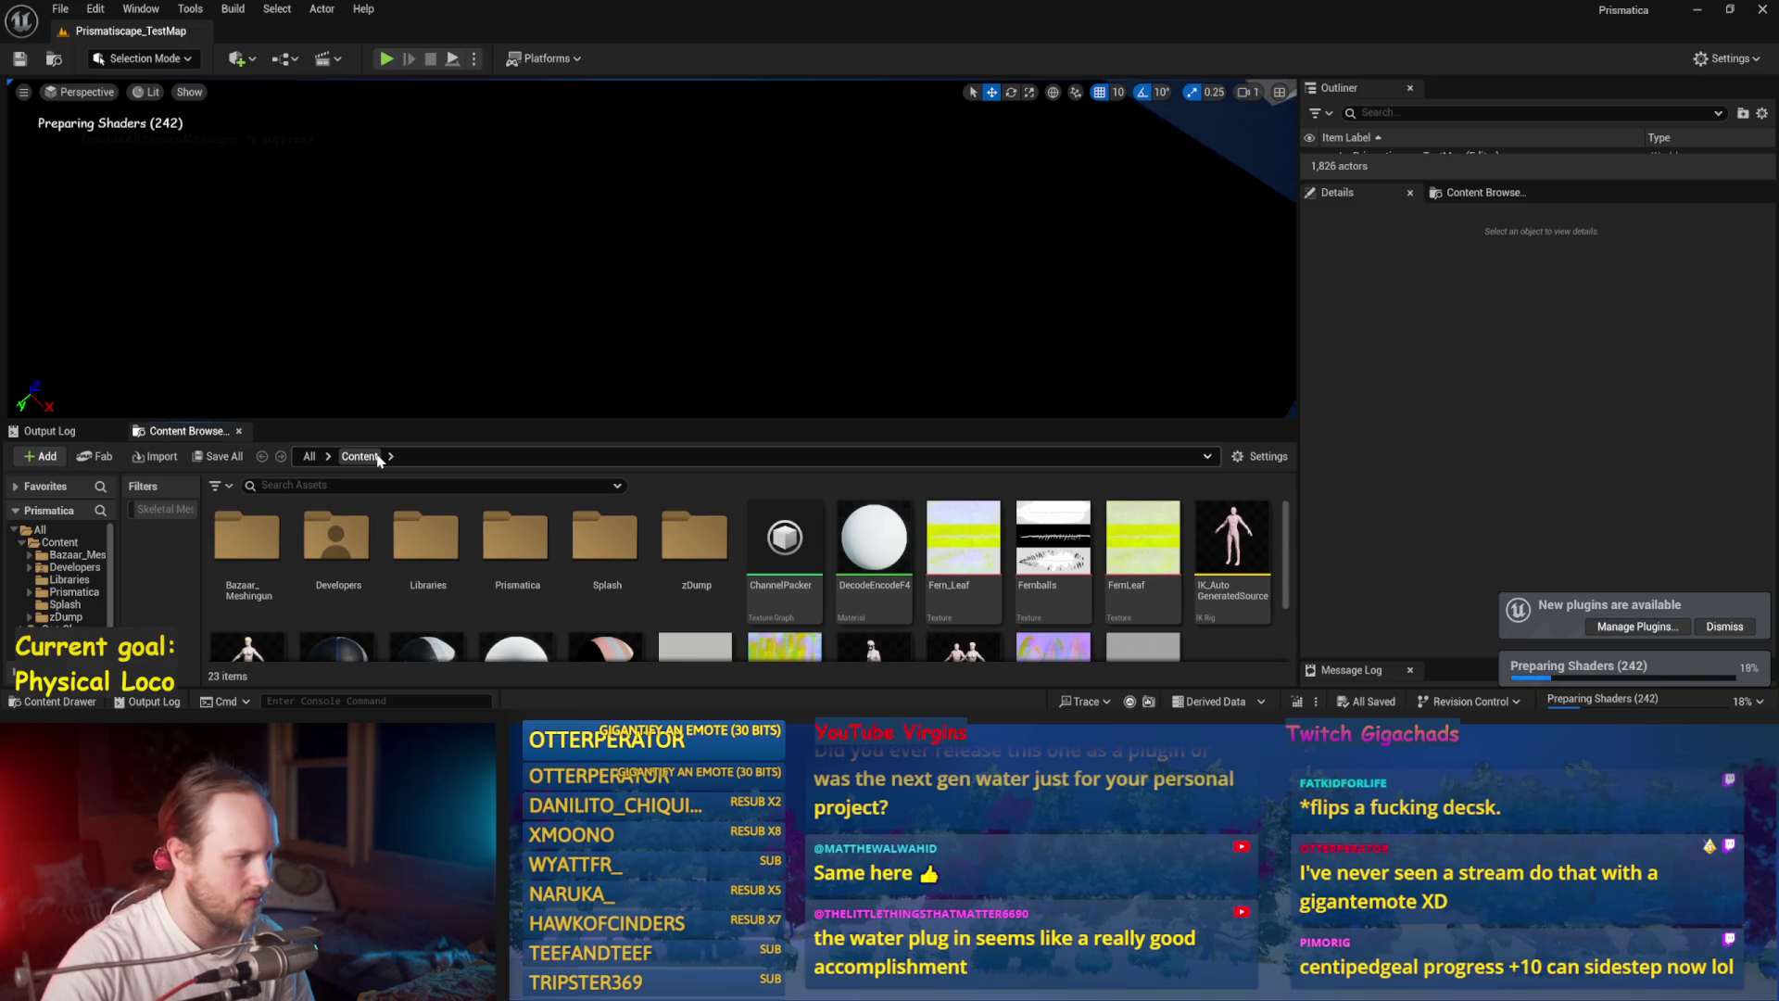
# Step: Open Prismatiscape_PrettyExampleMap from Plugins > Prismatiscape Content and start Play in Editor
pyautogui.click(310, 456)
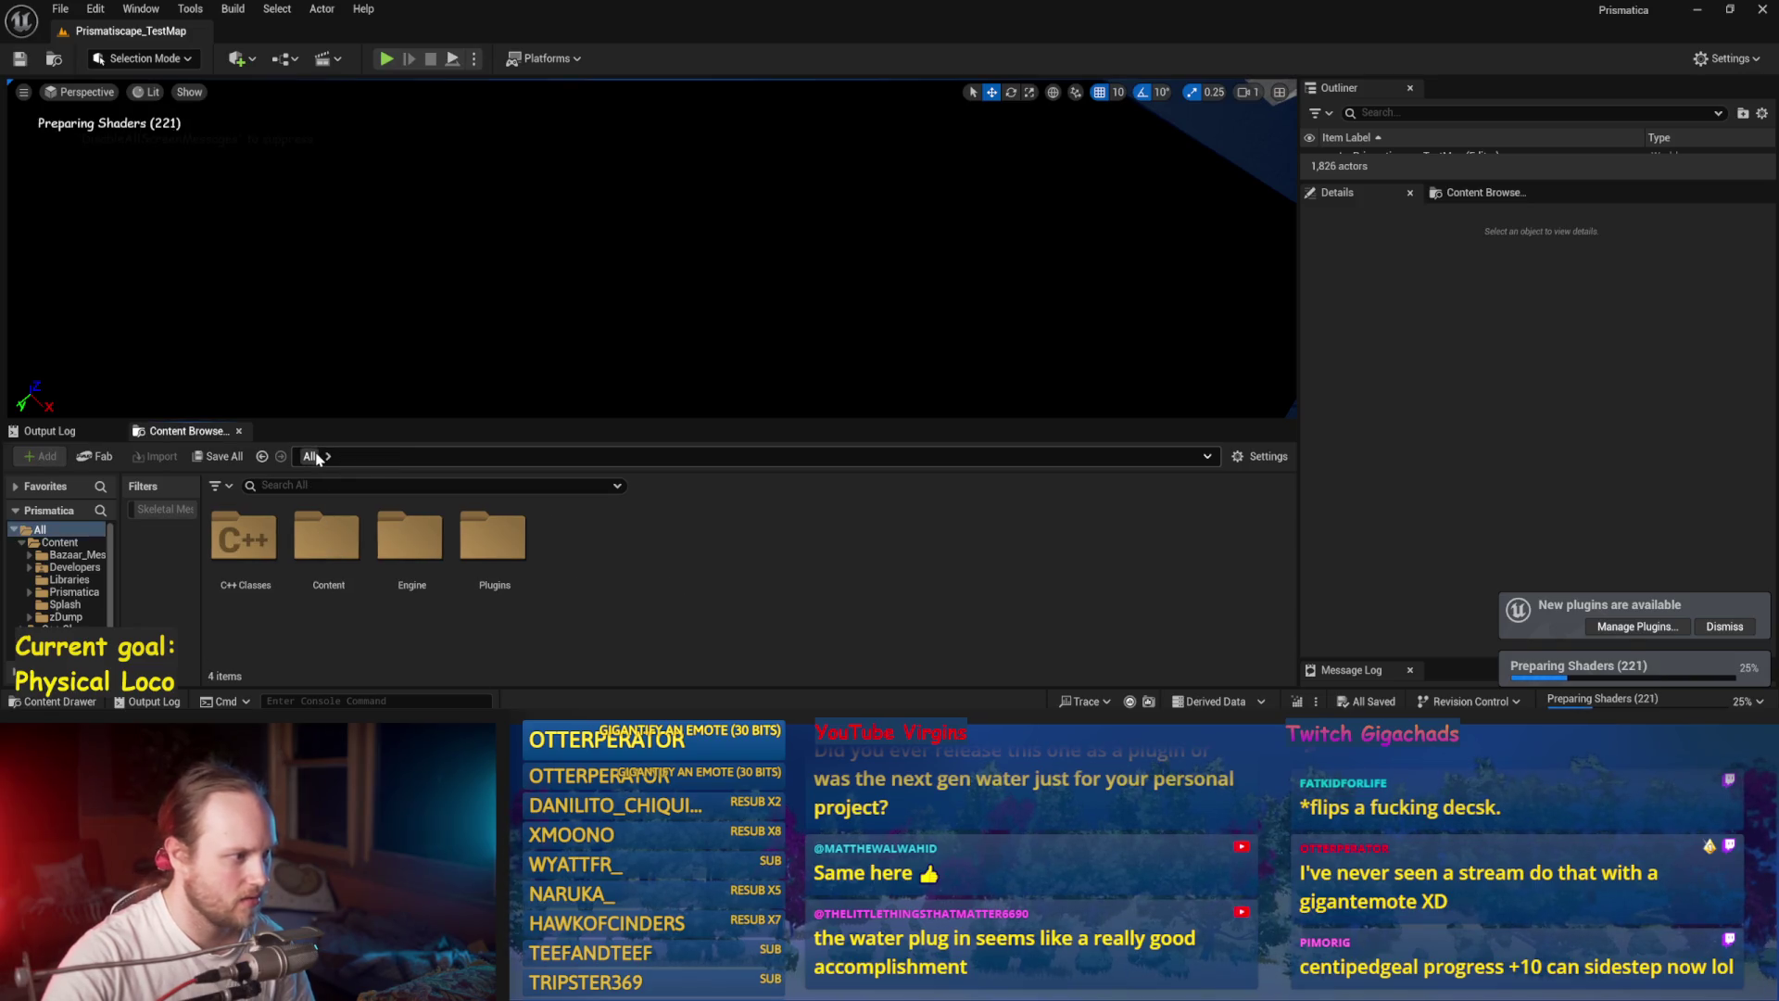
pyautogui.doubleClick(505, 537)
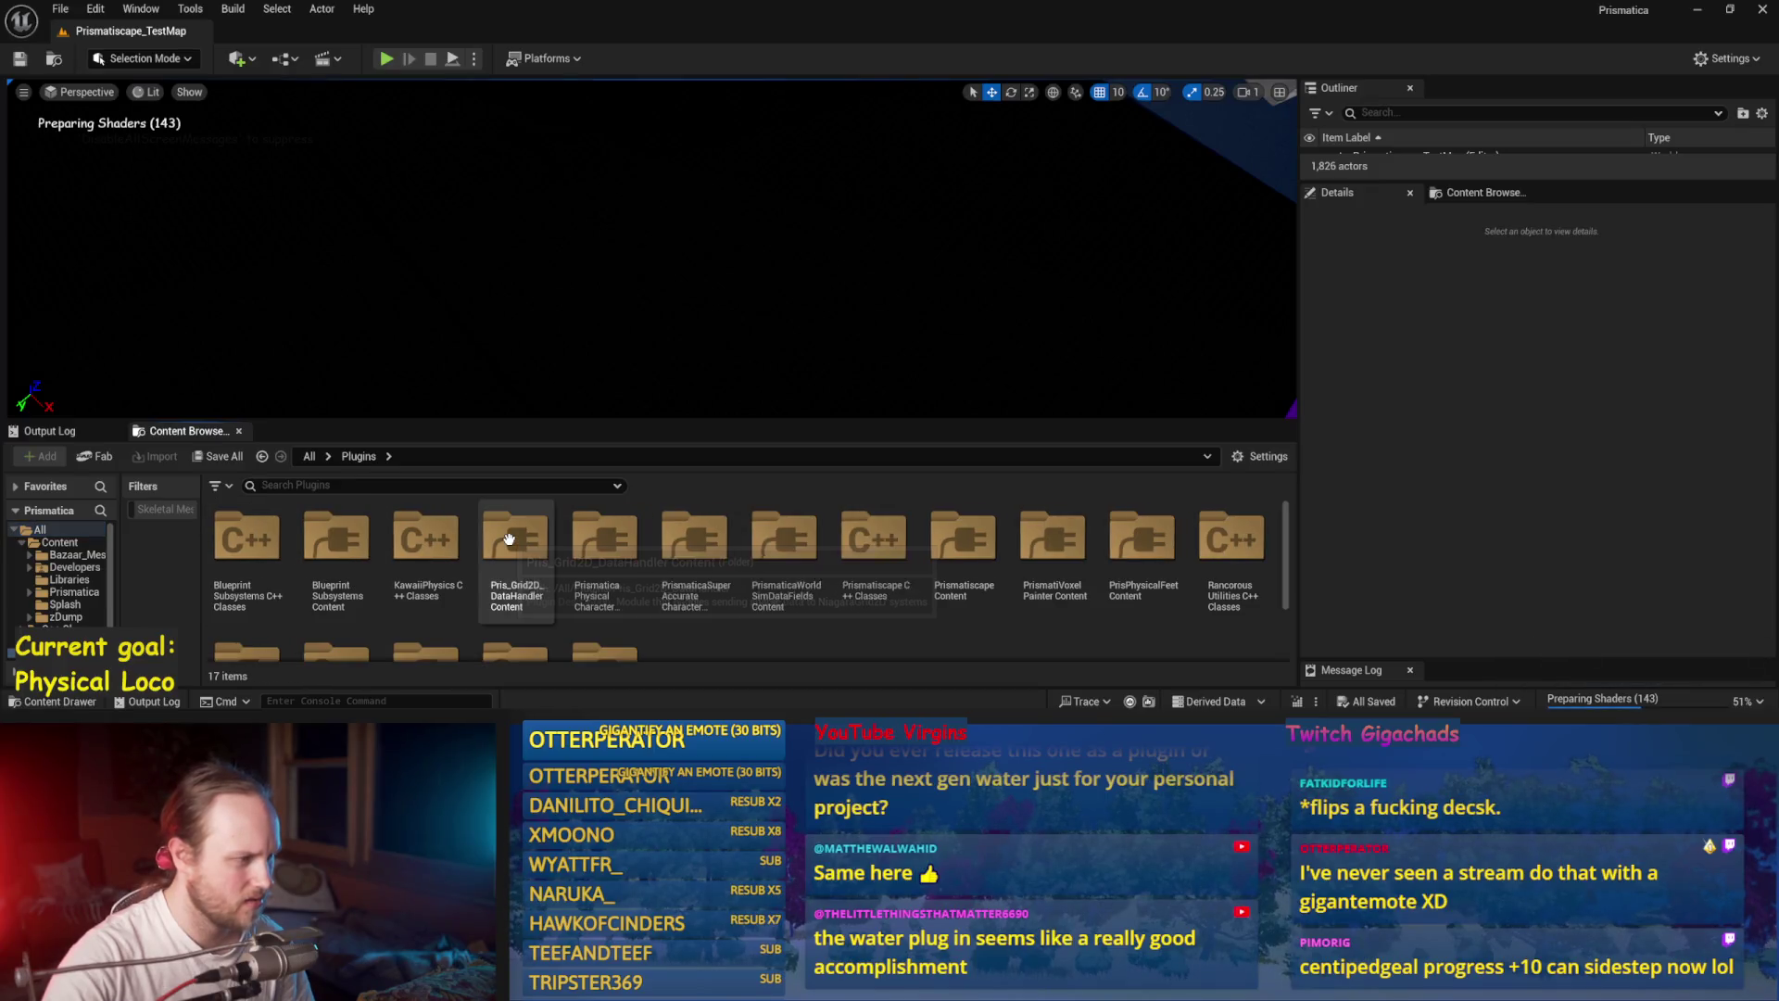
pyautogui.scroll(-1, 726, 574)
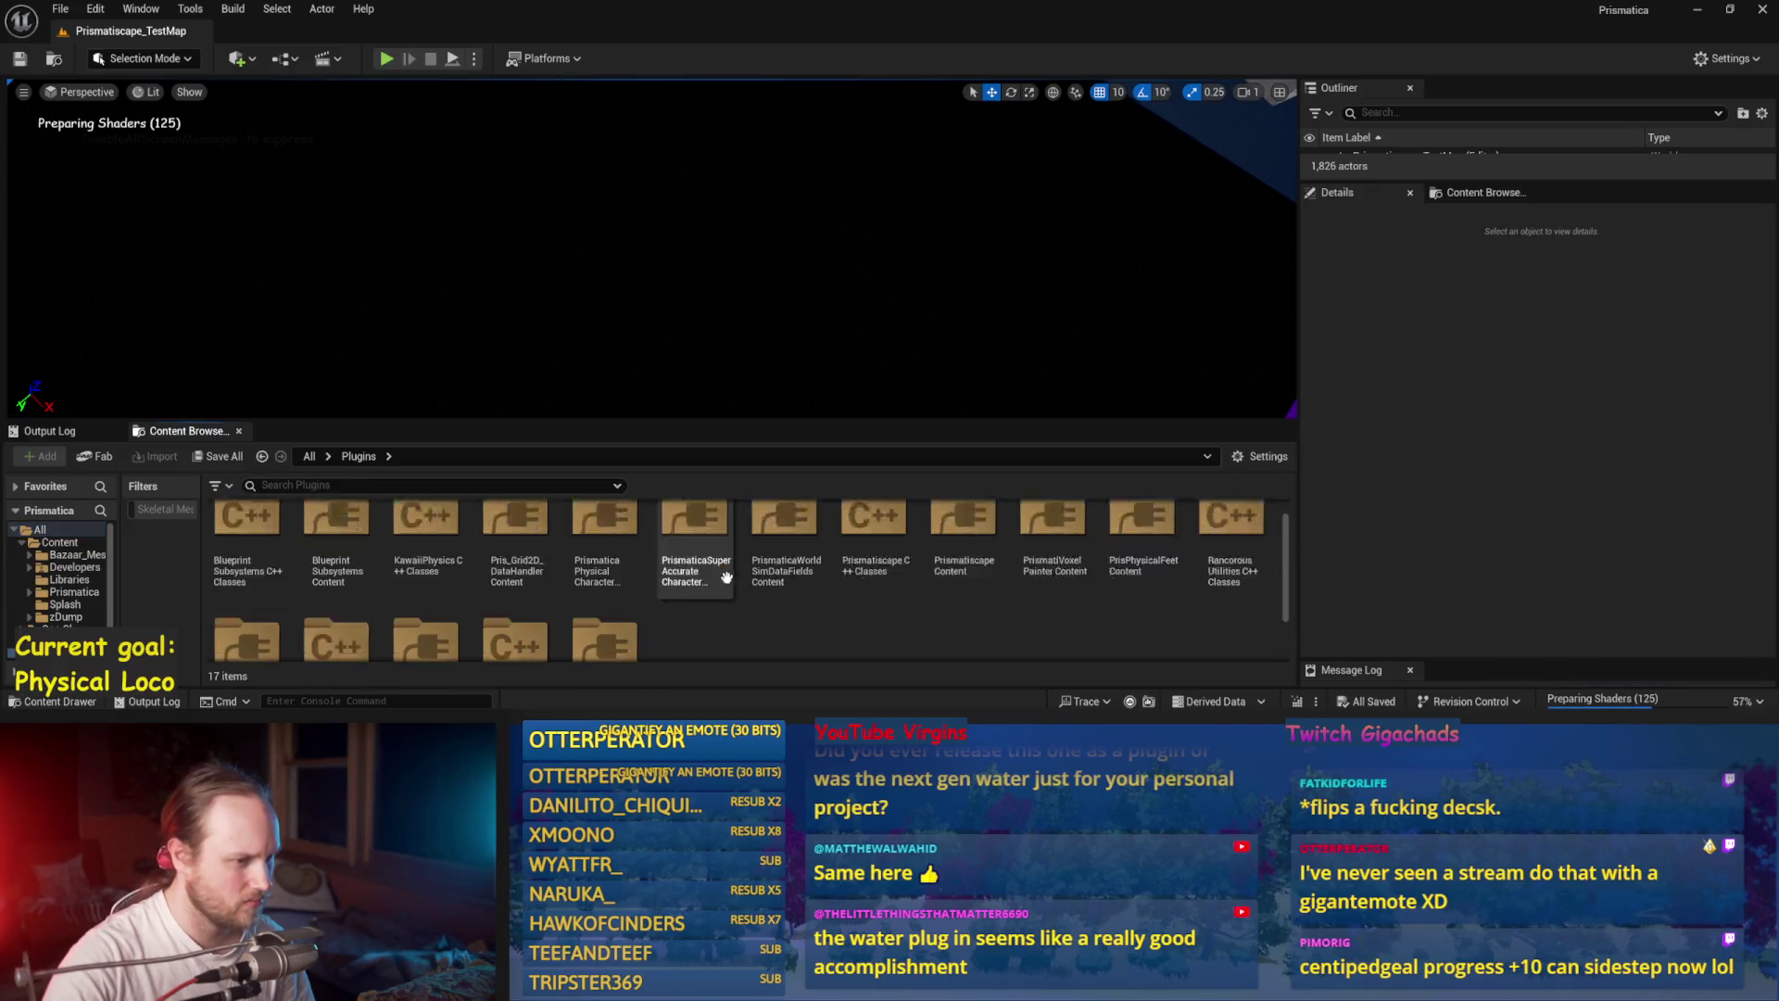
pyautogui.scroll(1, 976, 647)
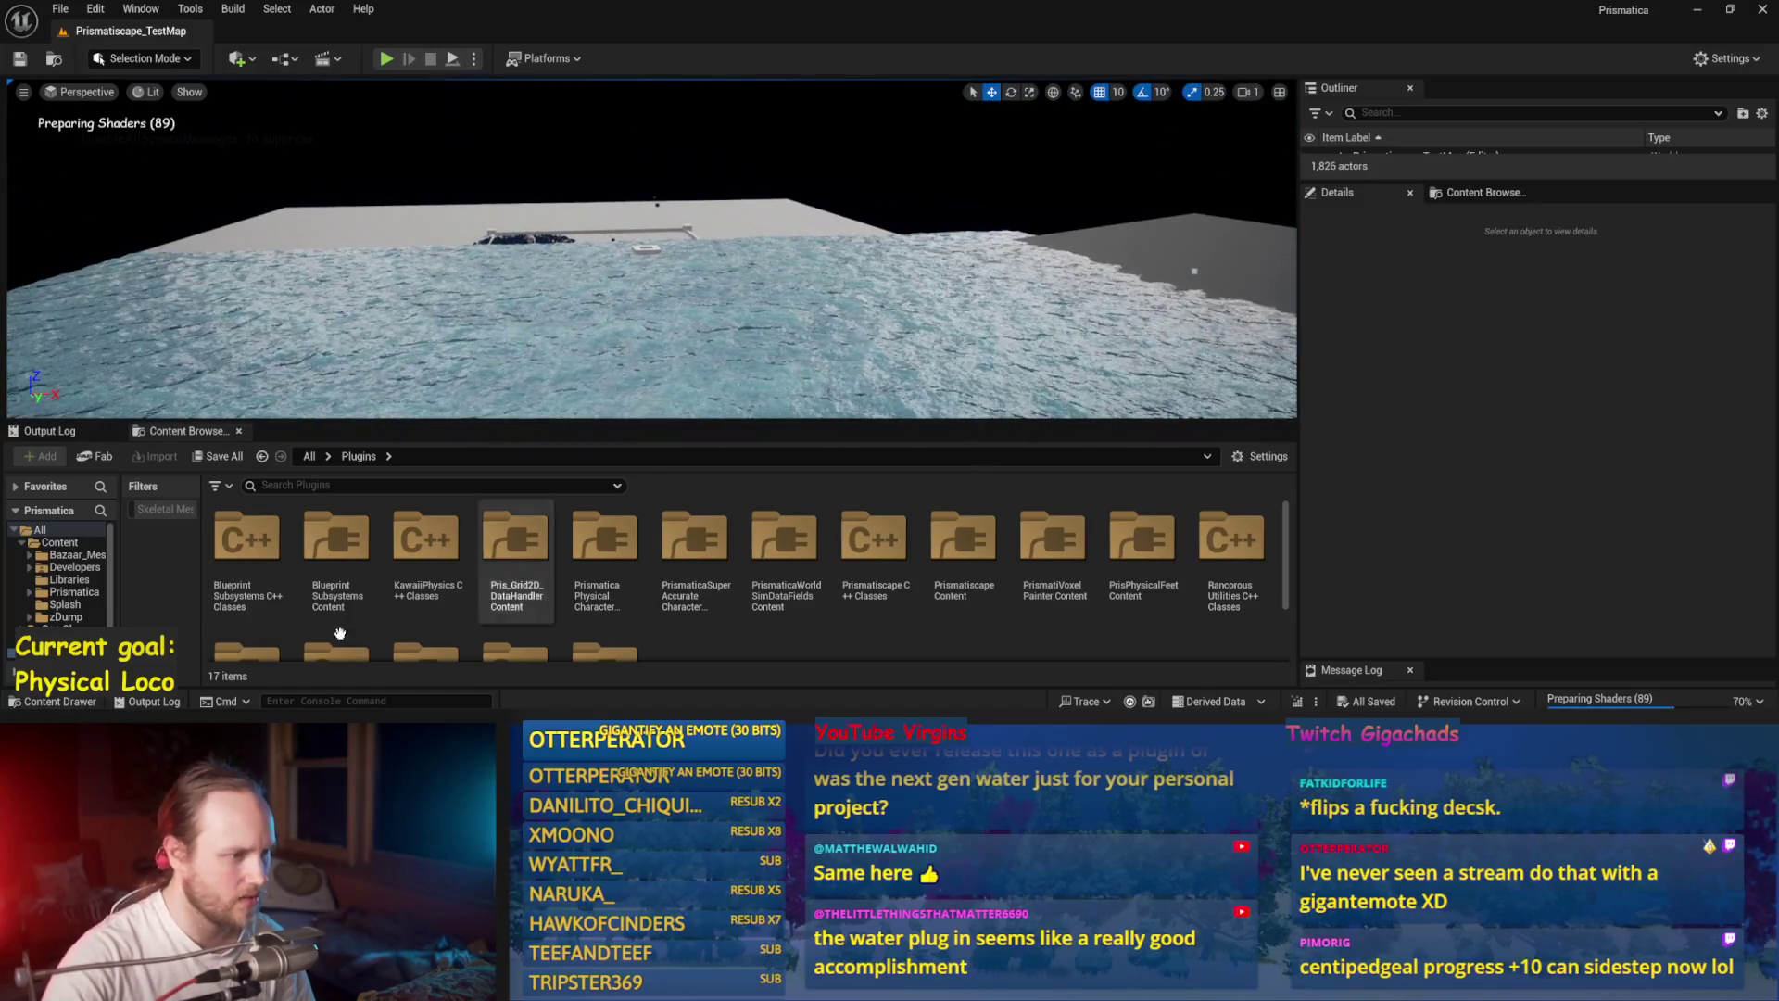
pyautogui.doubleClick(950, 552)
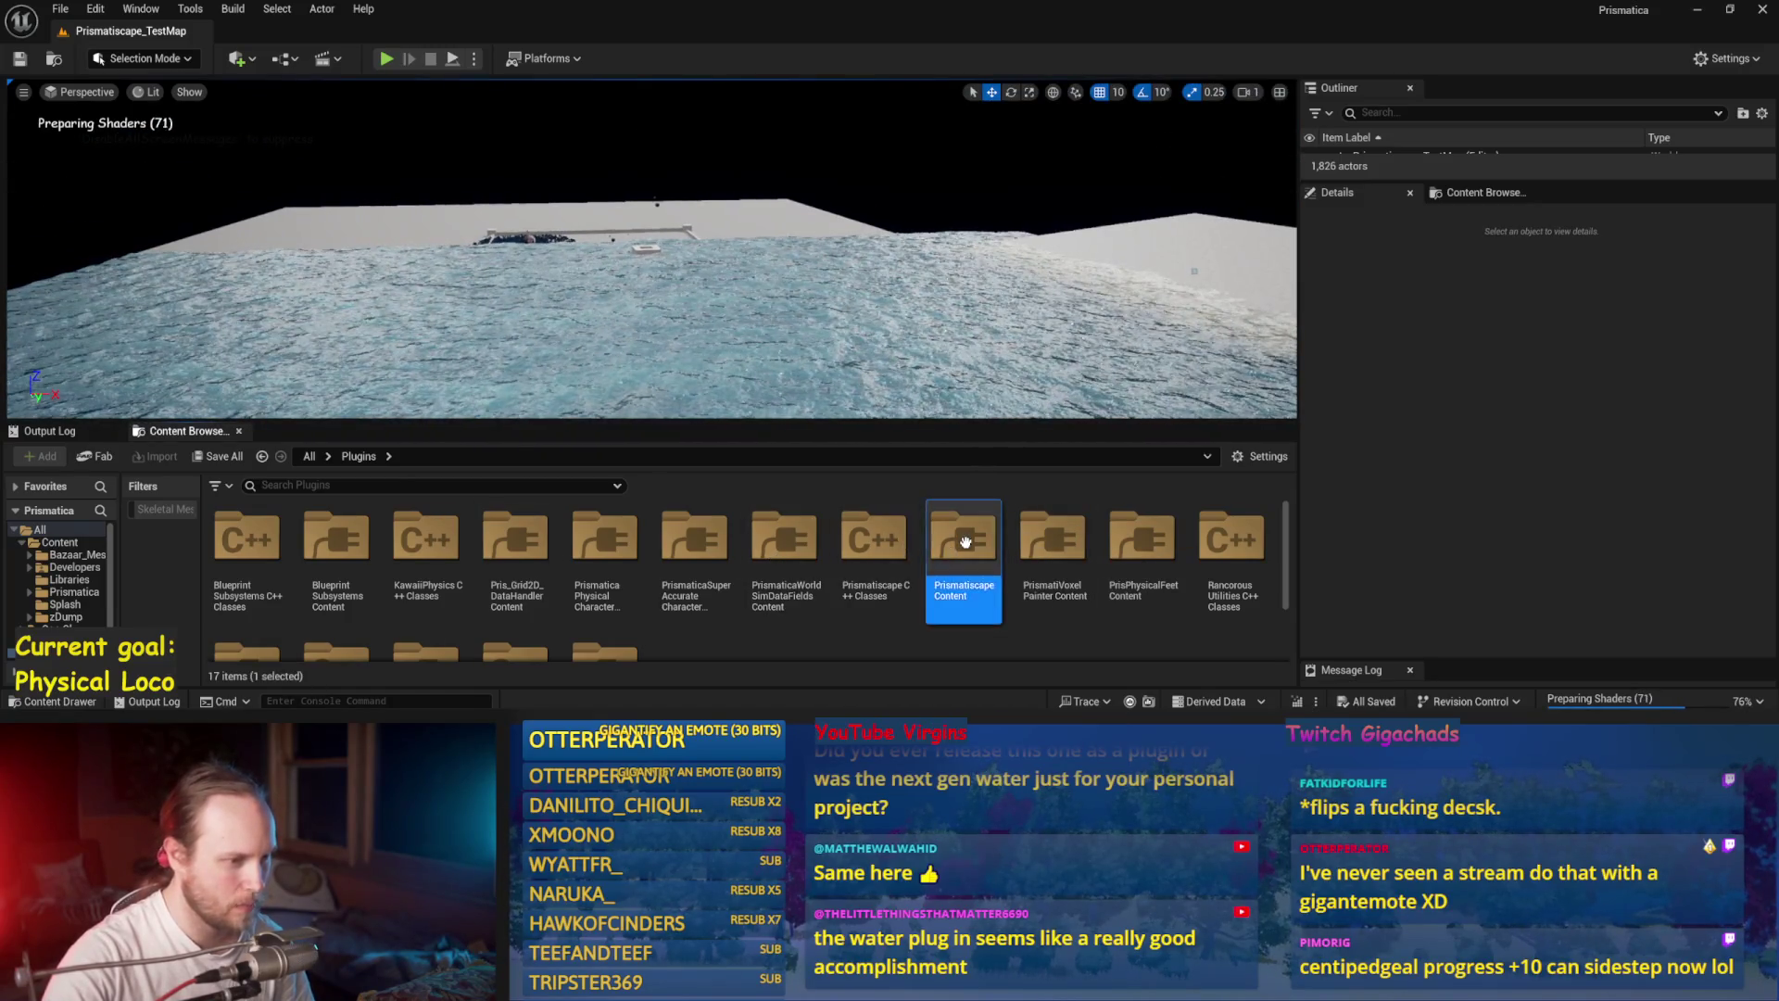
pyautogui.scroll(-1, 519, 589)
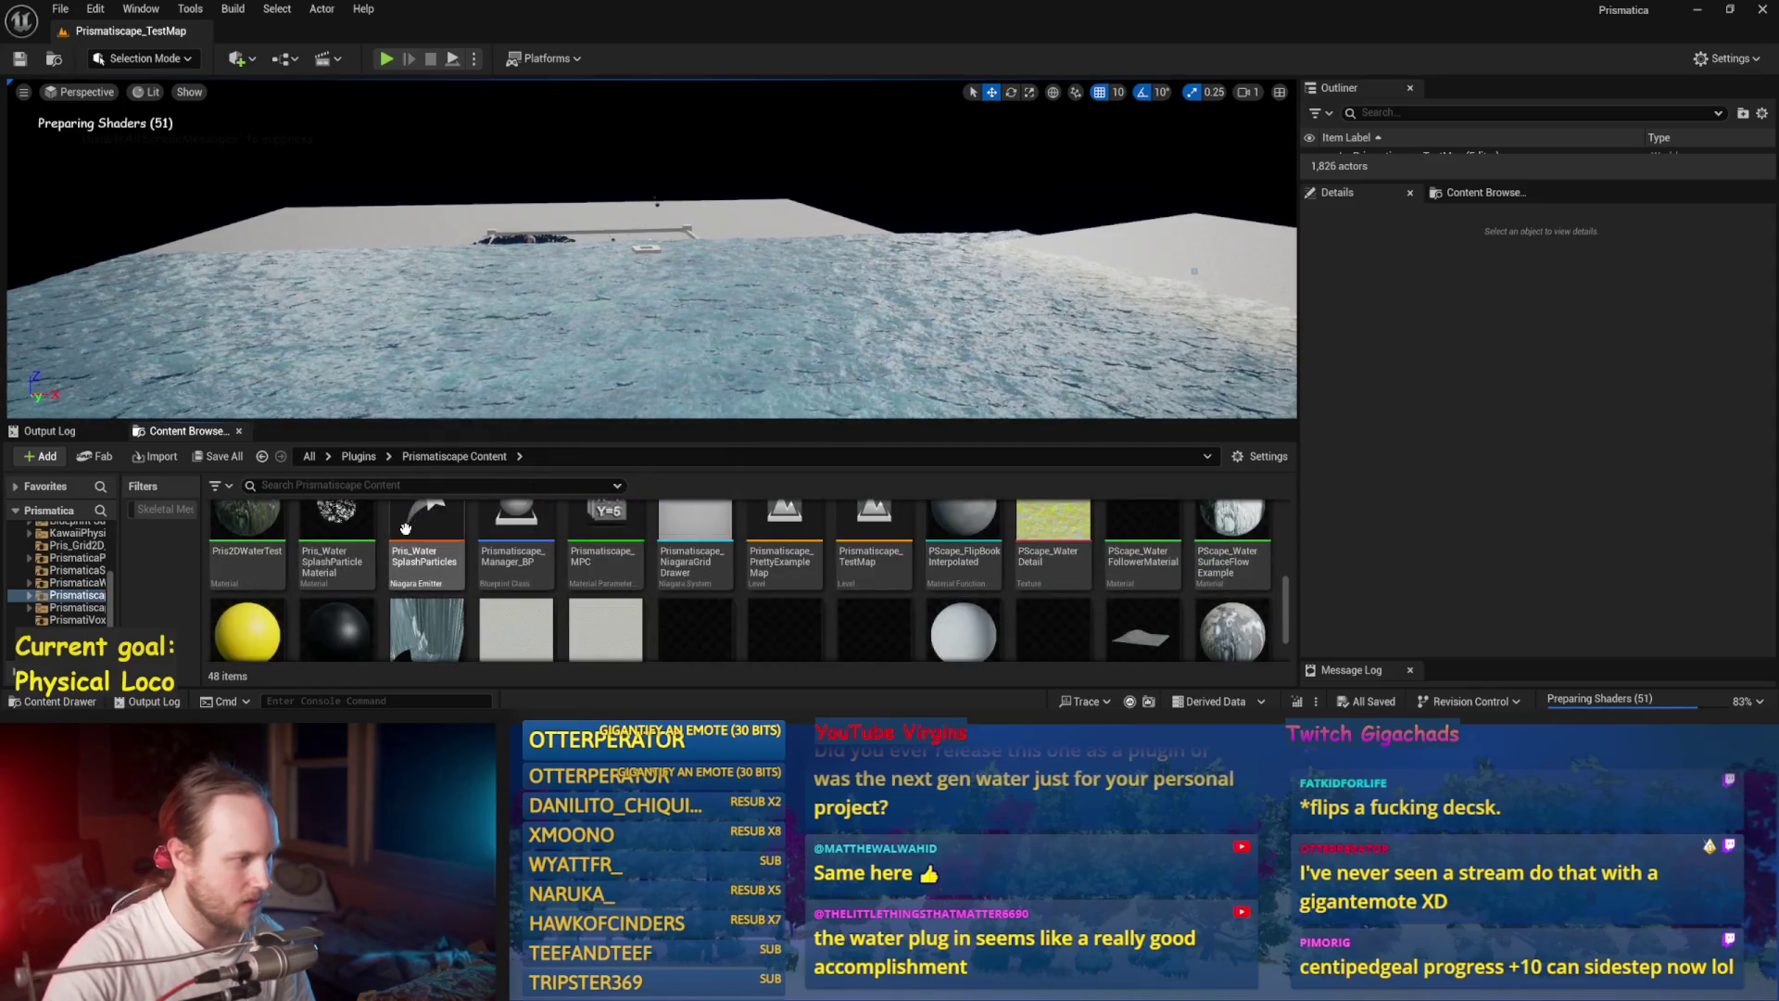
pyautogui.click(803, 580)
pyautogui.doubleClick(803, 580)
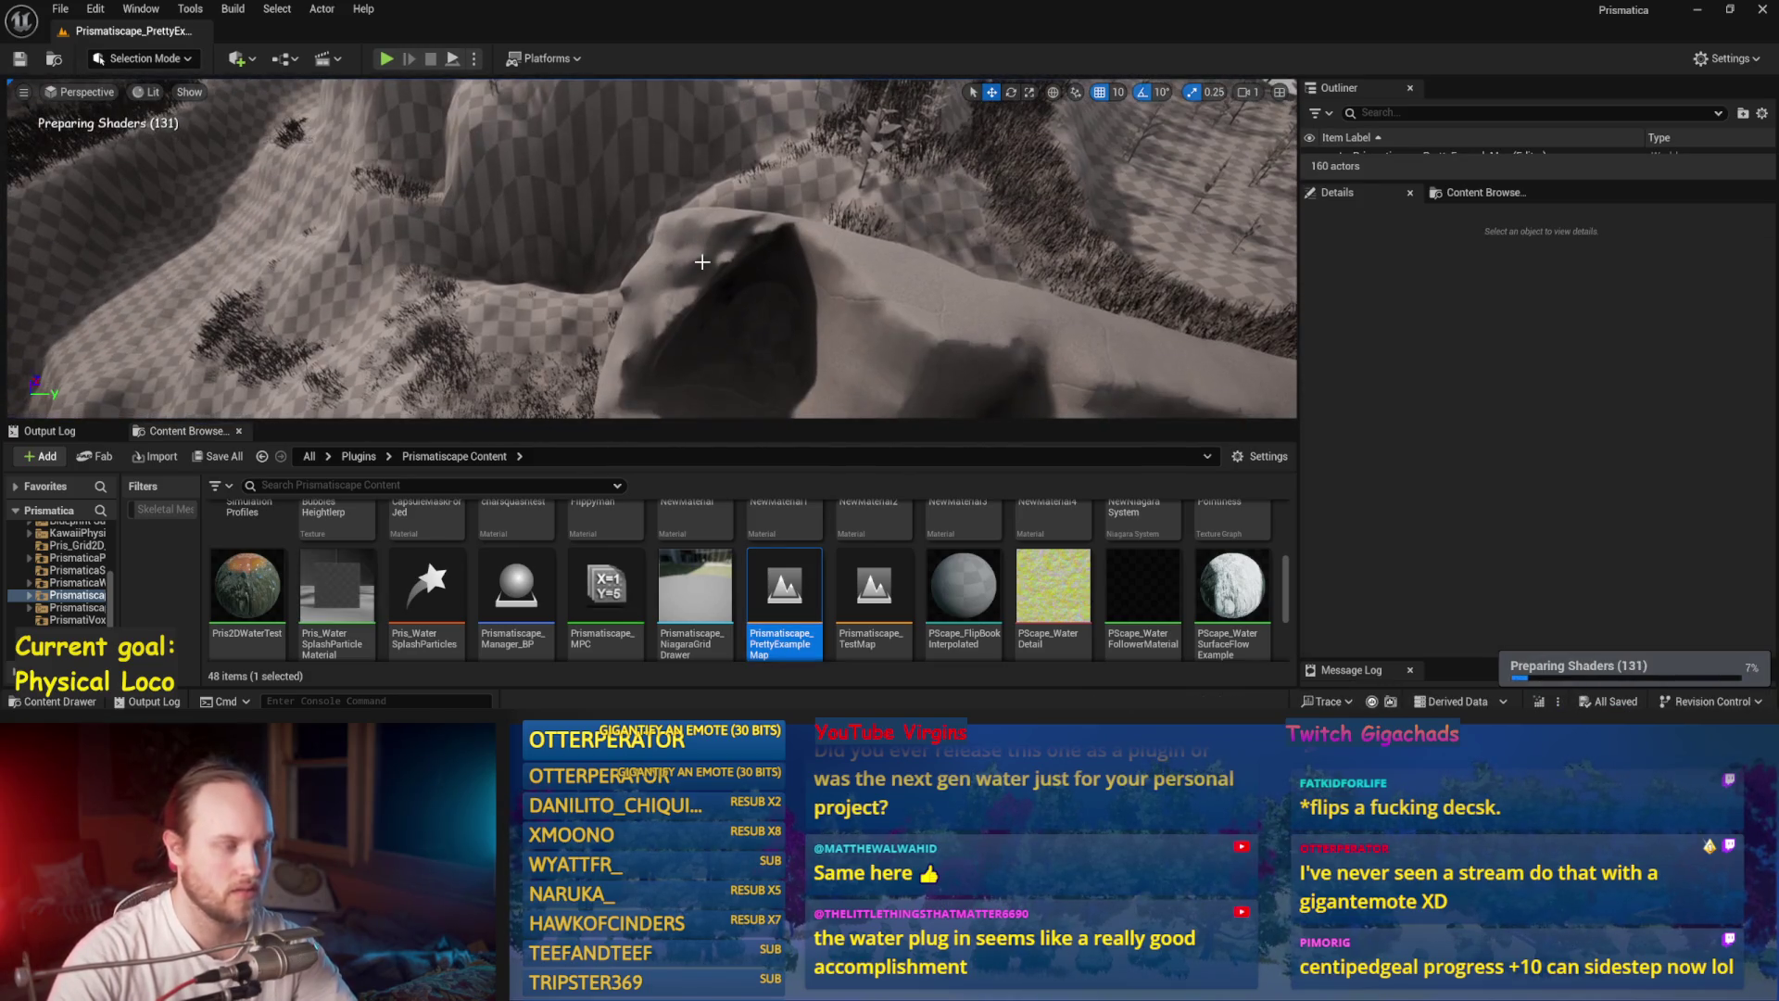
pyautogui.hotkey('alt', 'p')
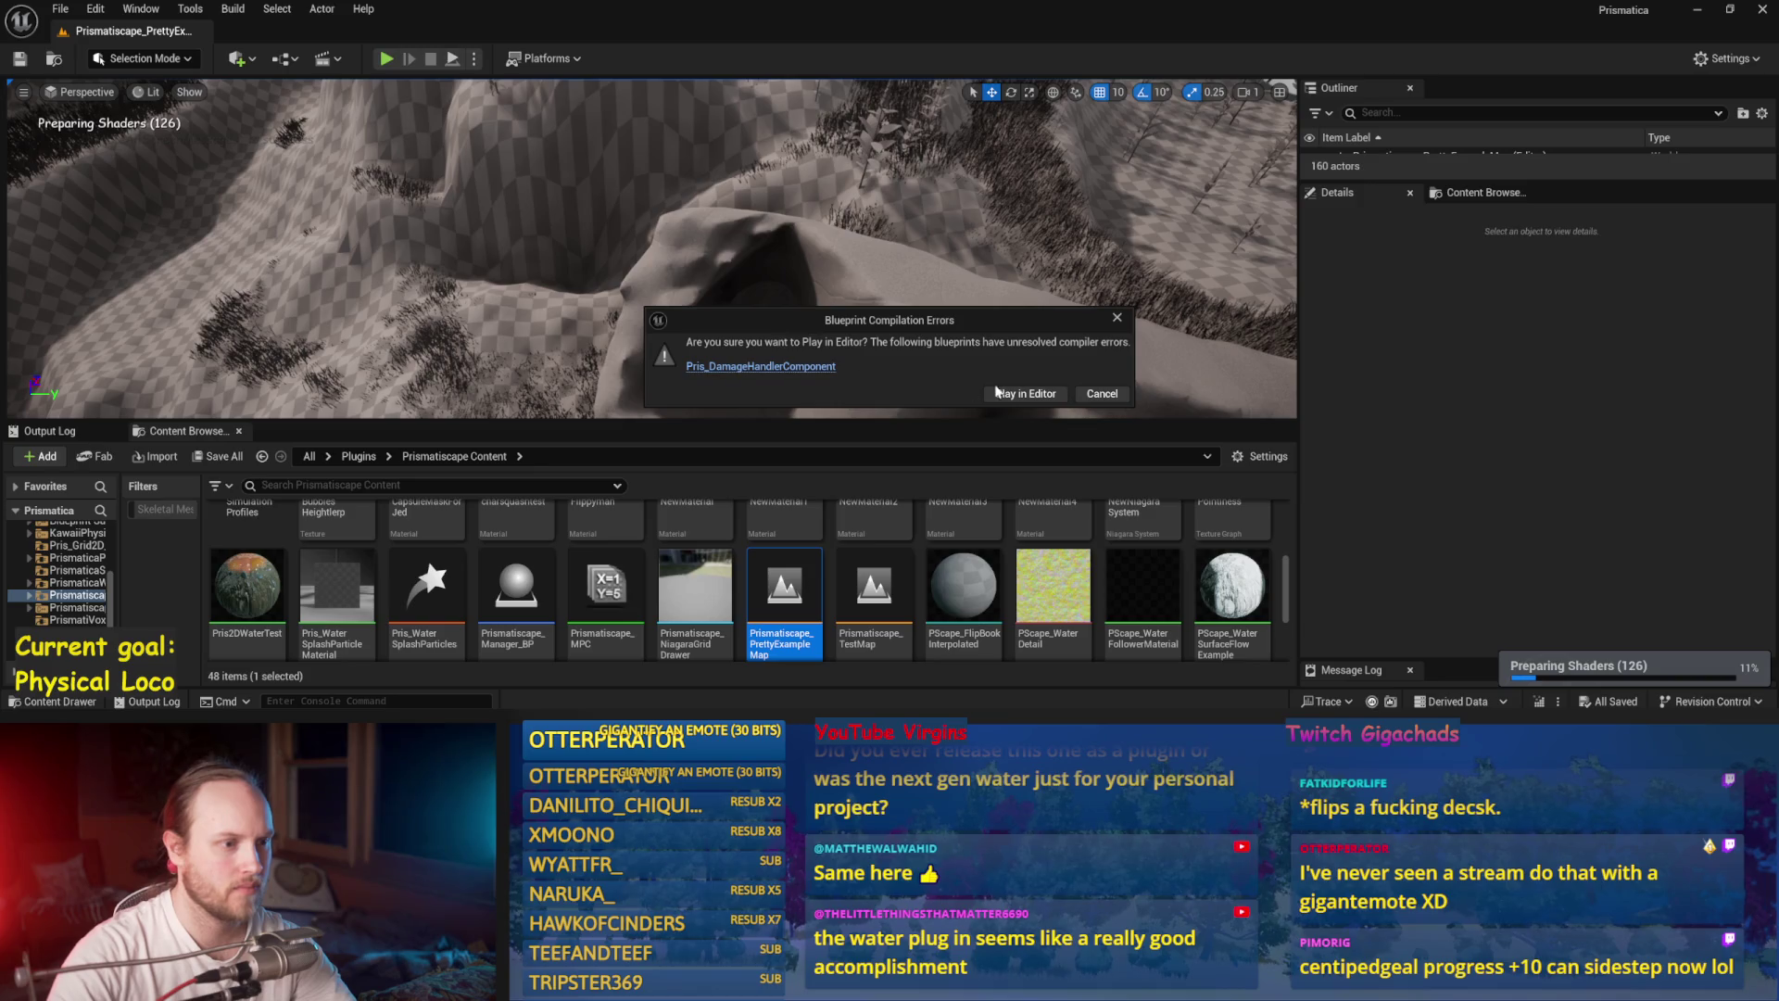
# Step: Play despite the blueprint compile errors, with the game view full screen
pyautogui.click(993, 392)
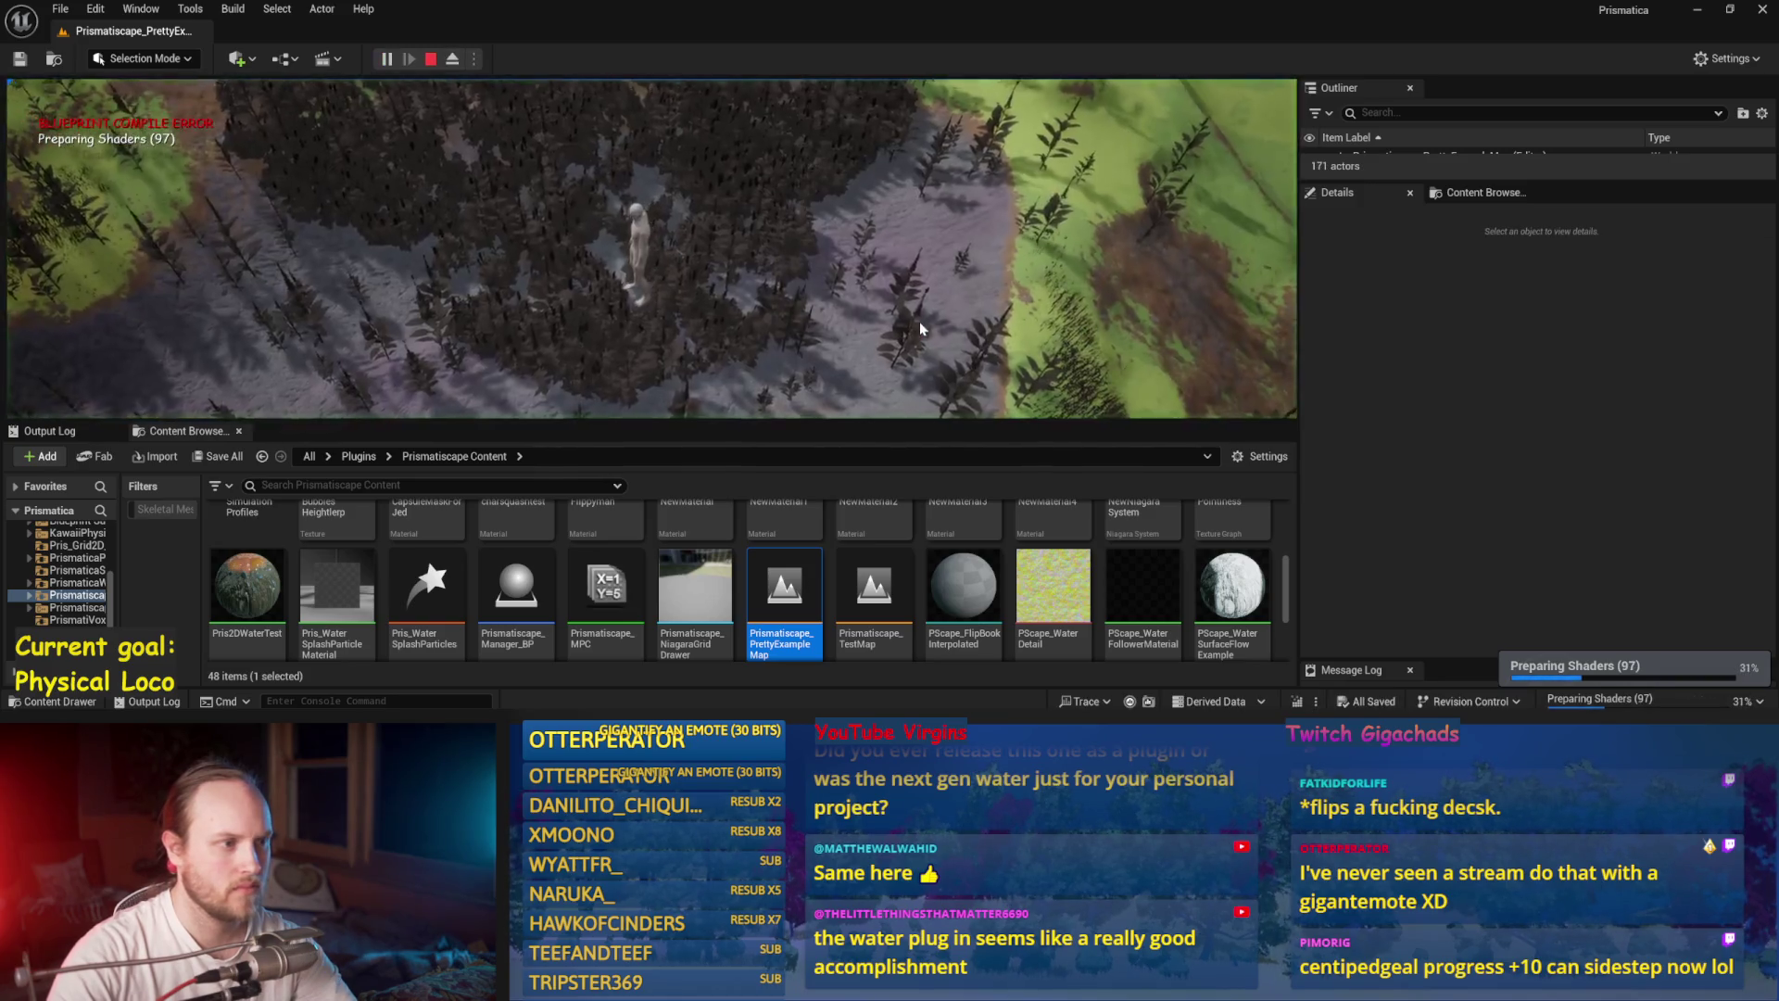
pyautogui.press('F11')
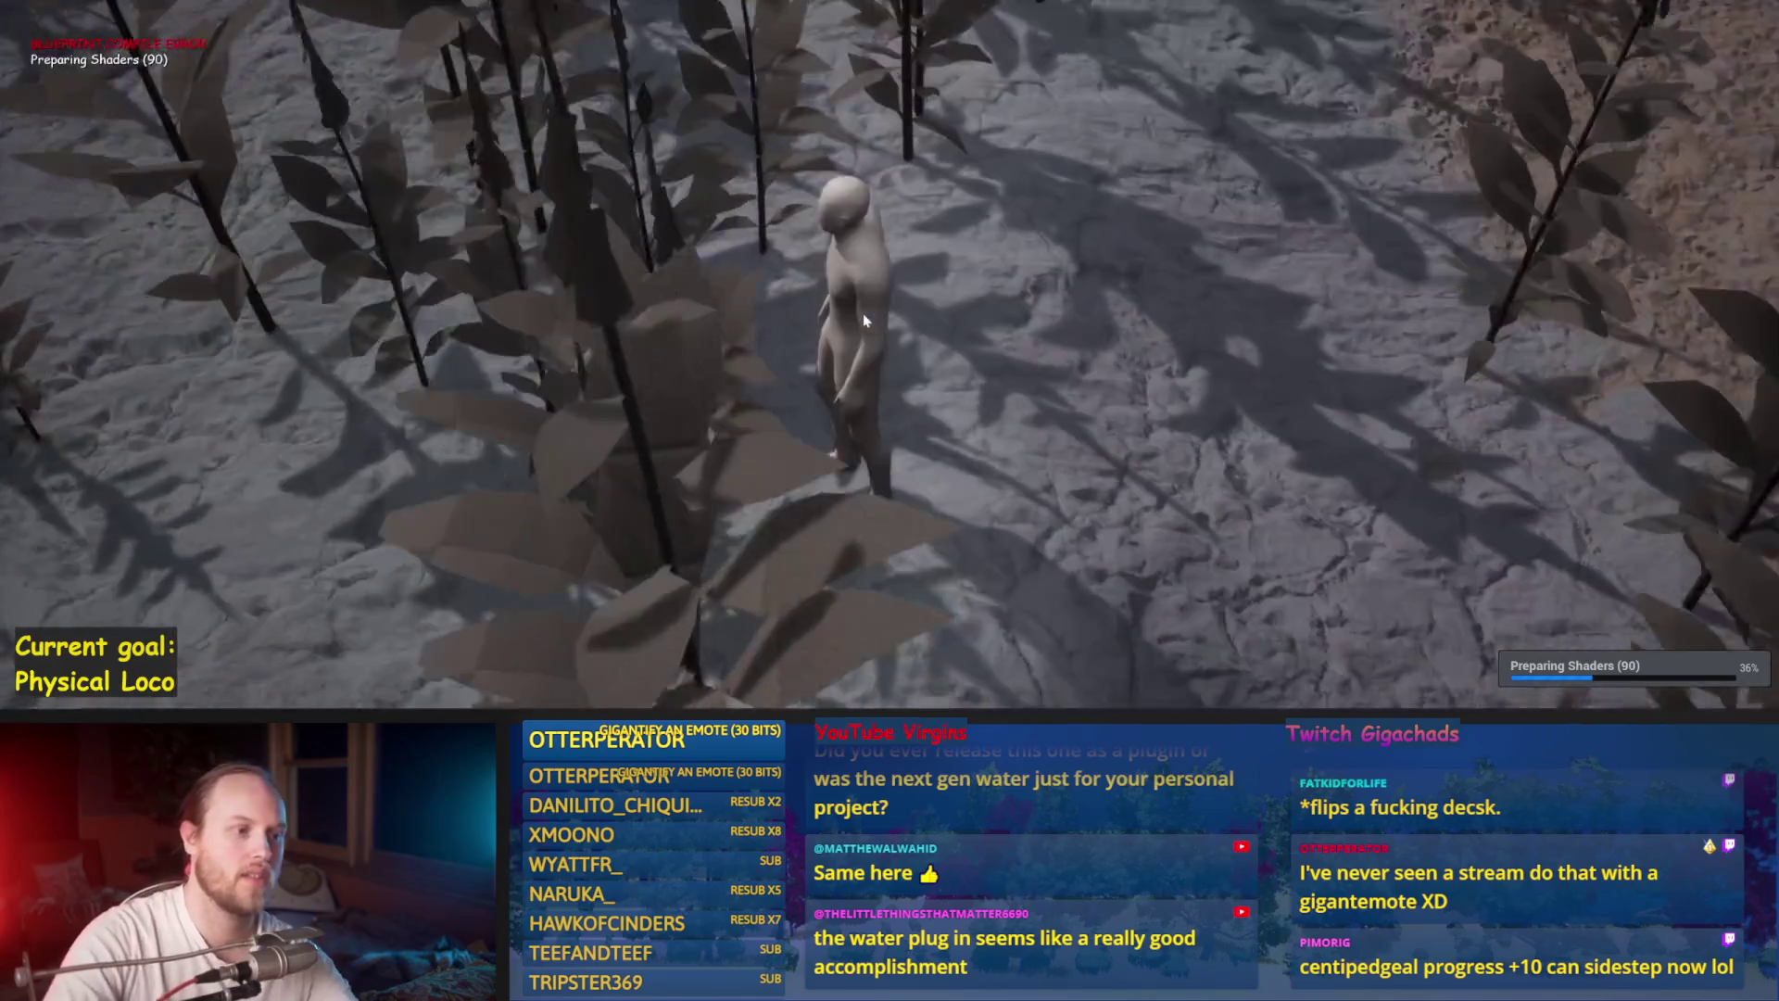
pyautogui.scroll(-5, 929, 262)
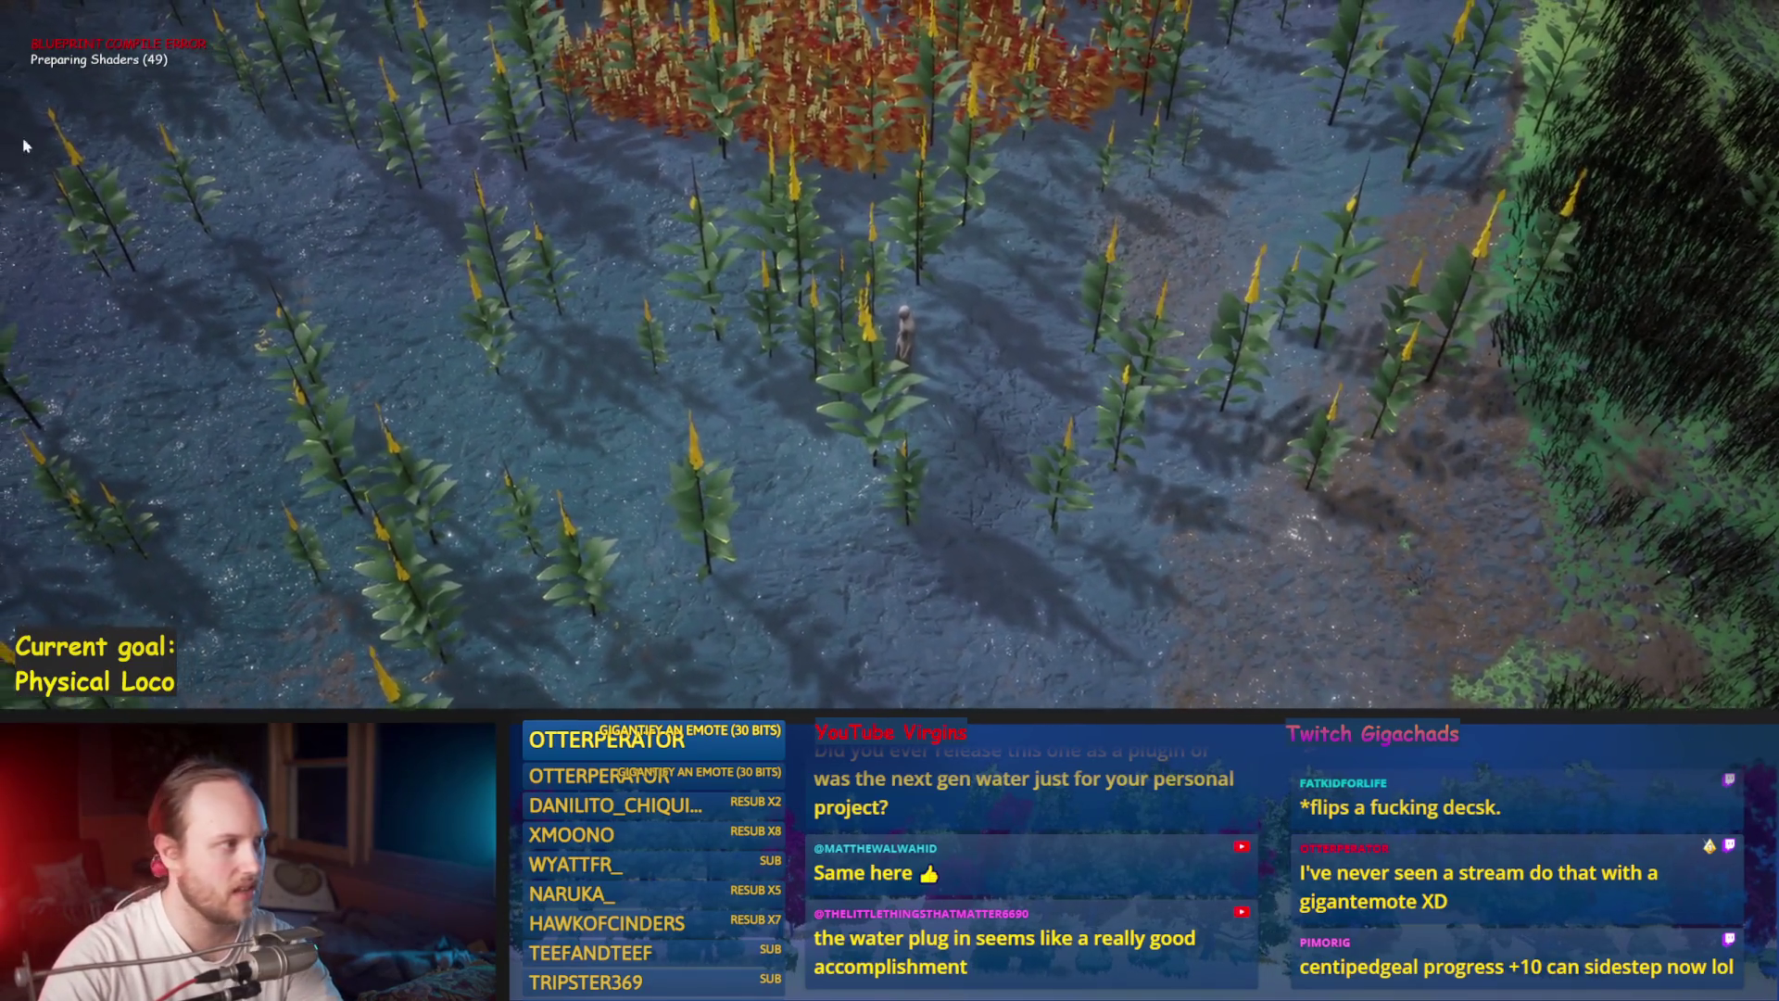
# Step: Walk the character out of the plants and across the grass along the brown path
pyautogui.press('s')
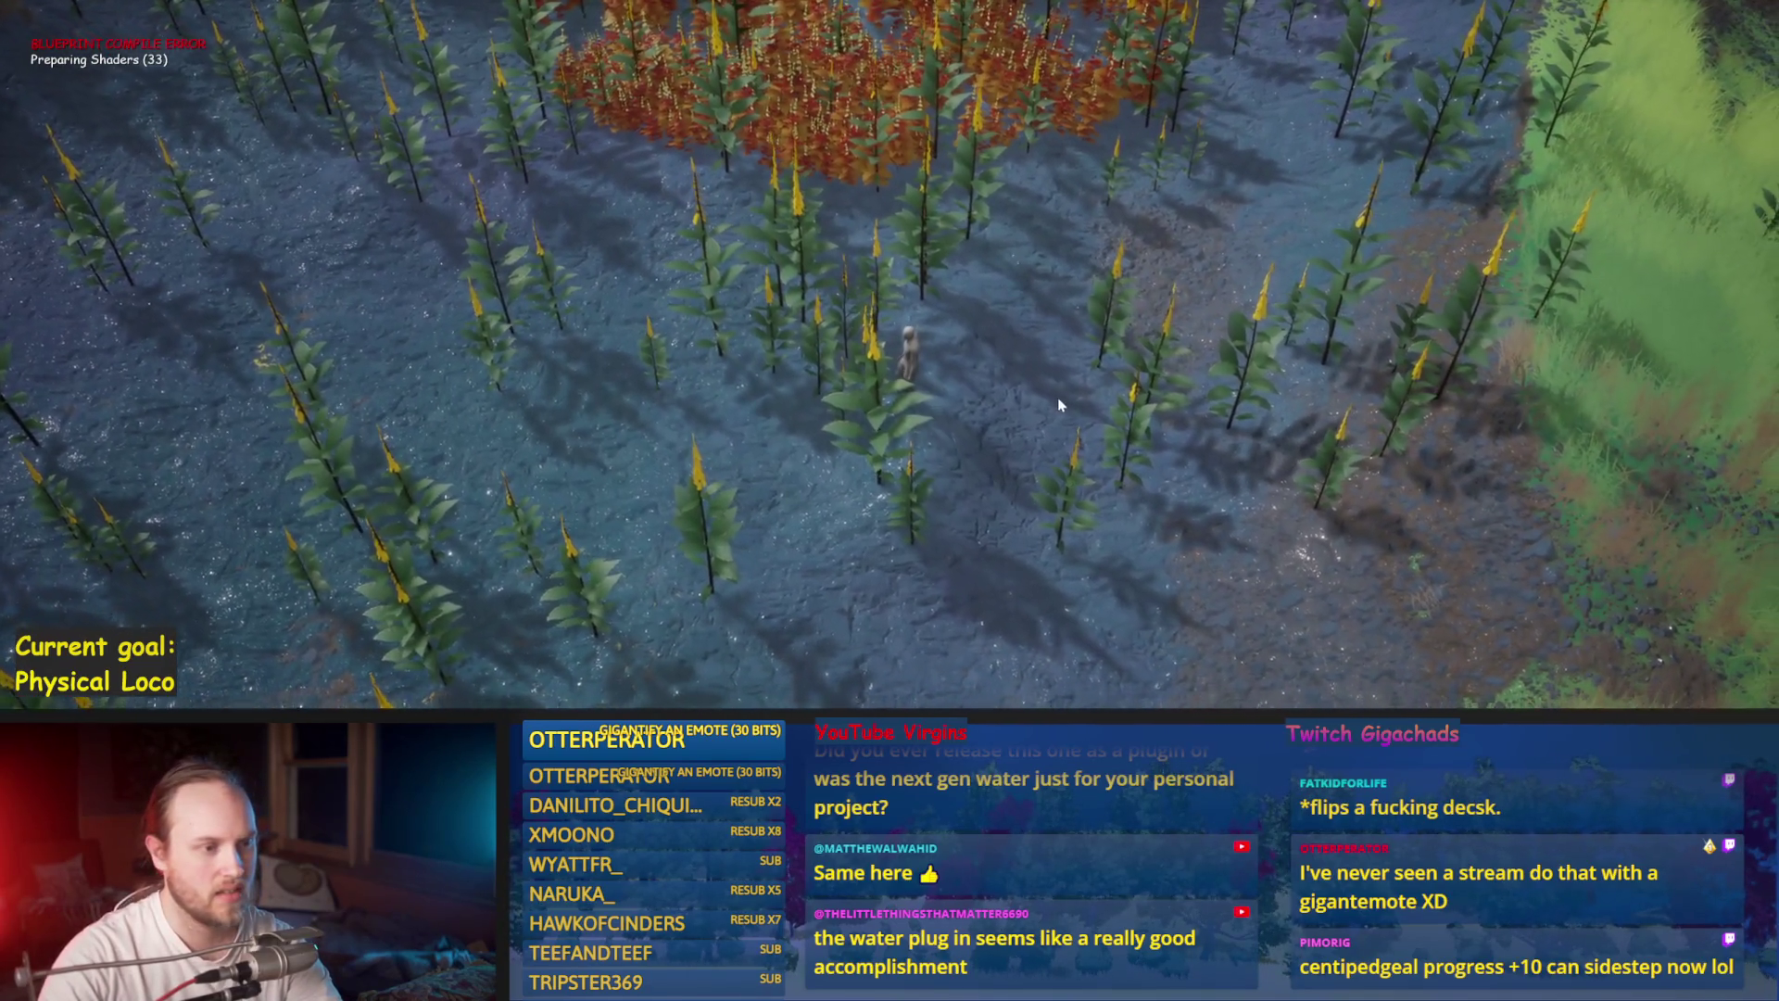
pyautogui.press('d')
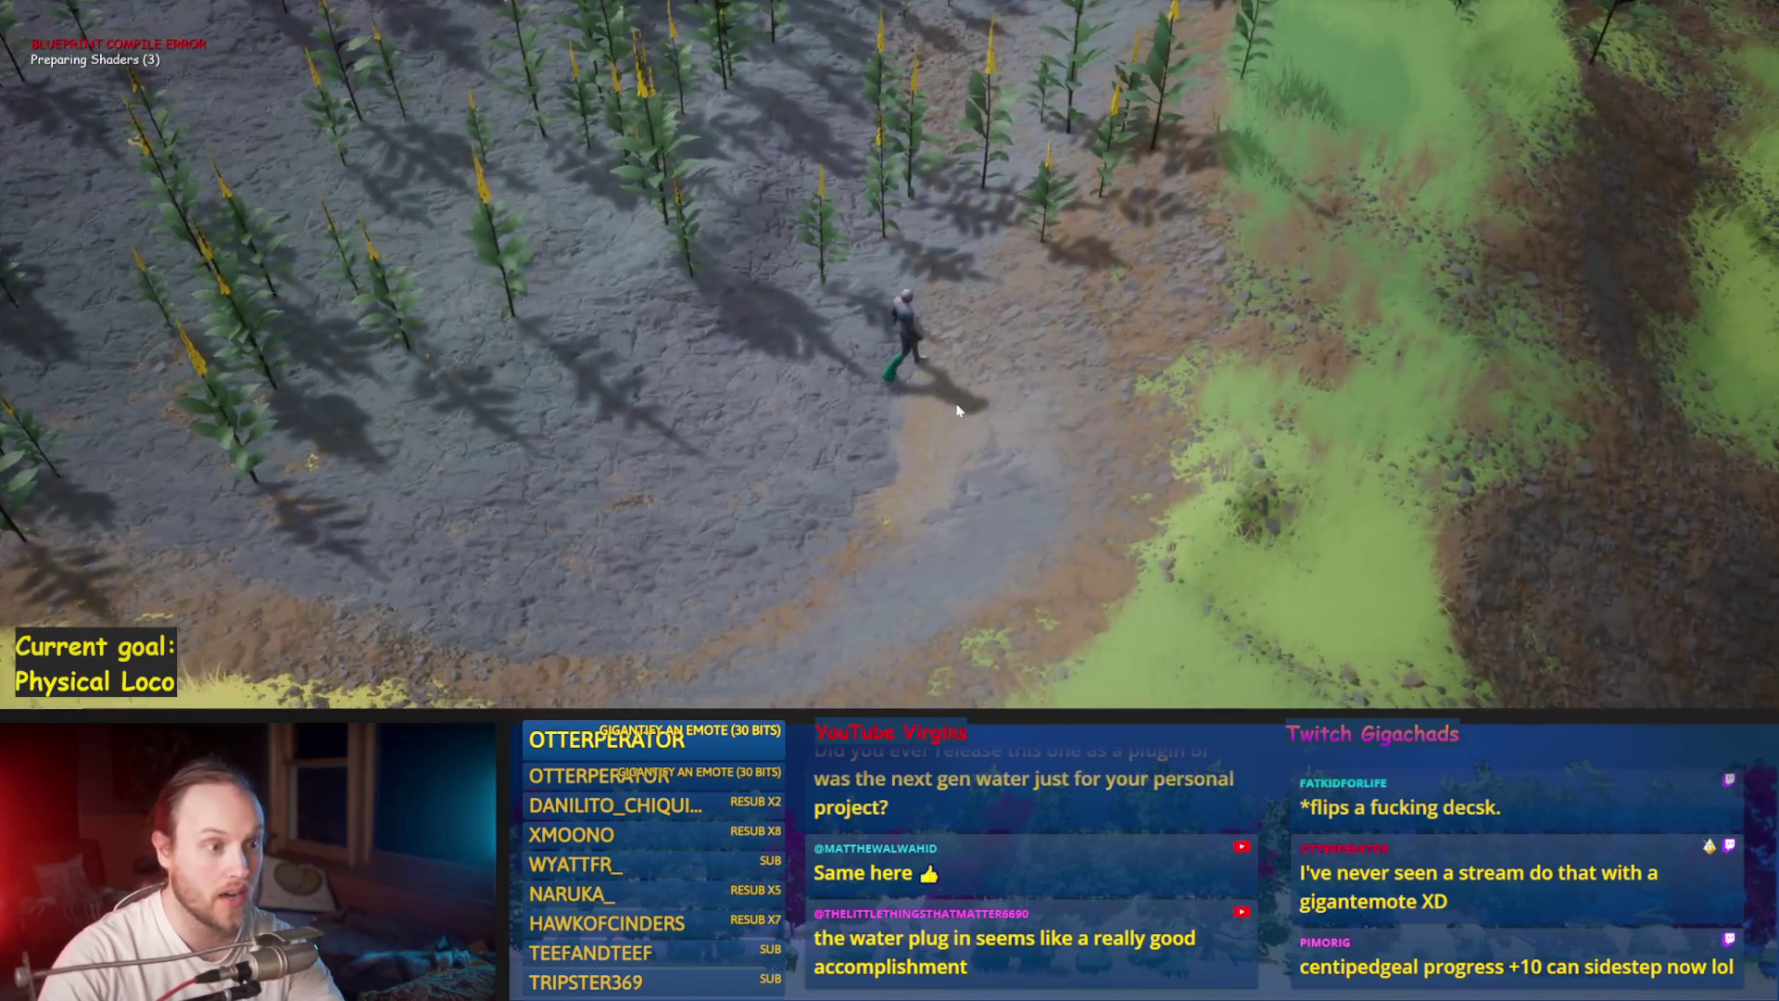
pyautogui.press('d')
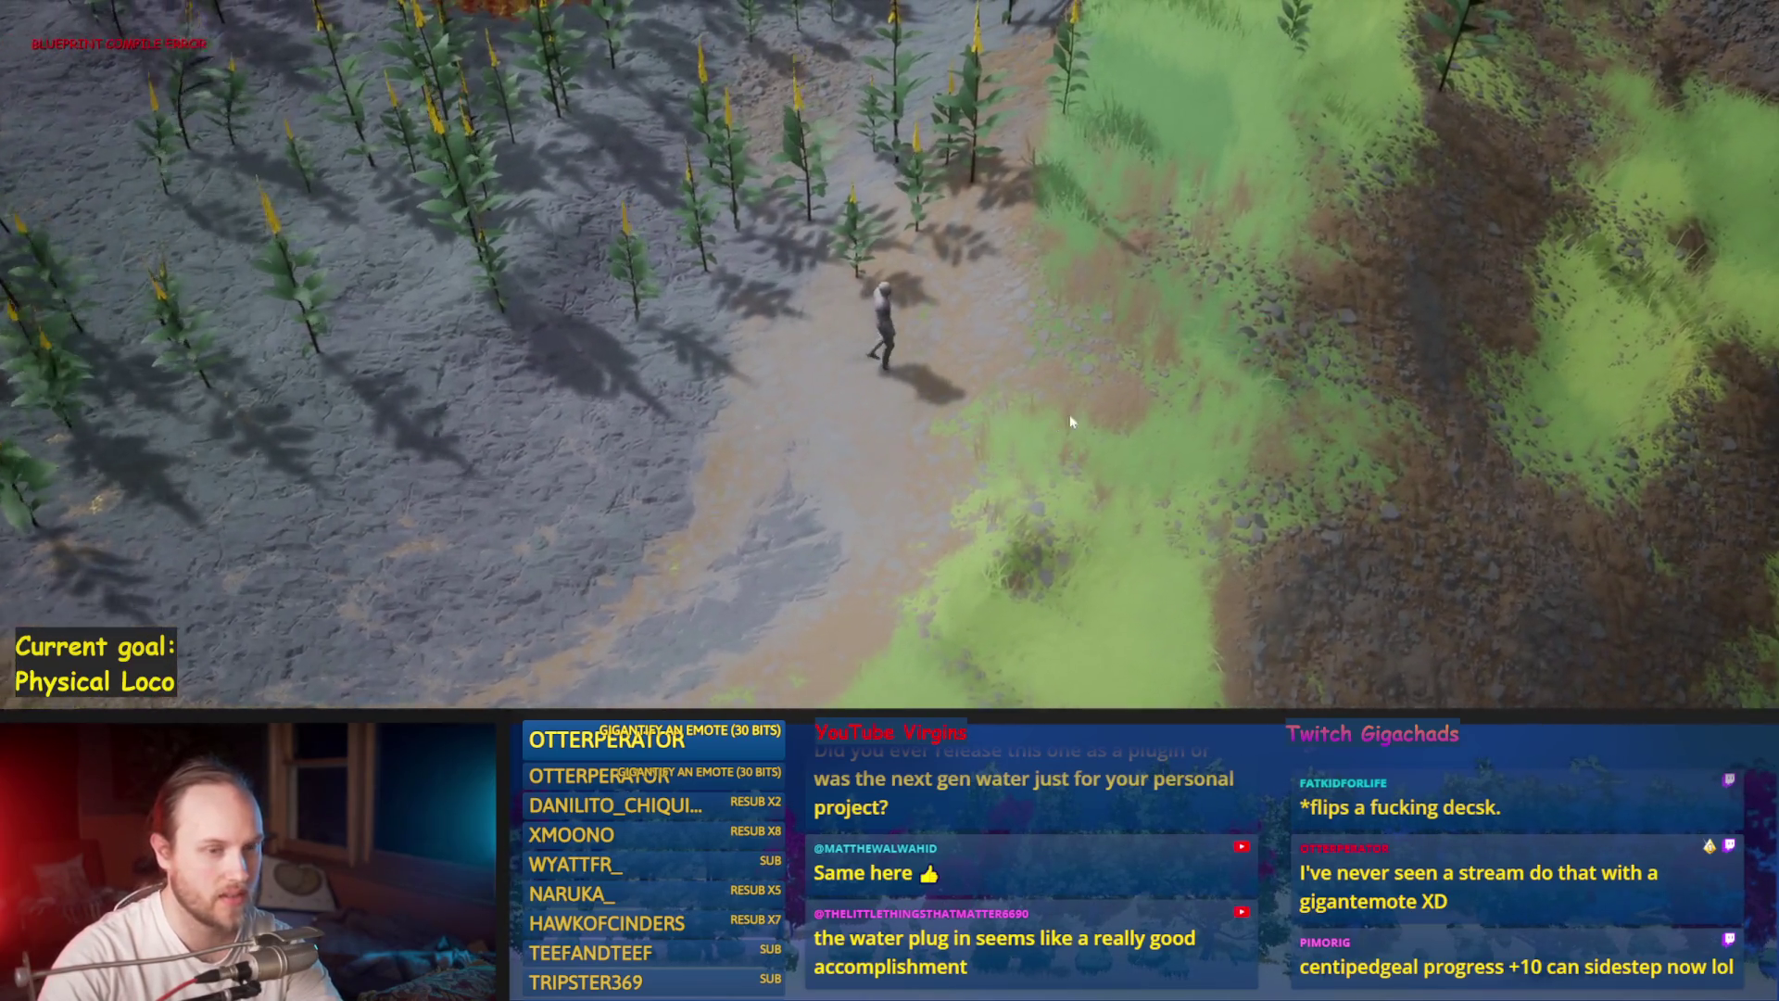
pyautogui.press('w')
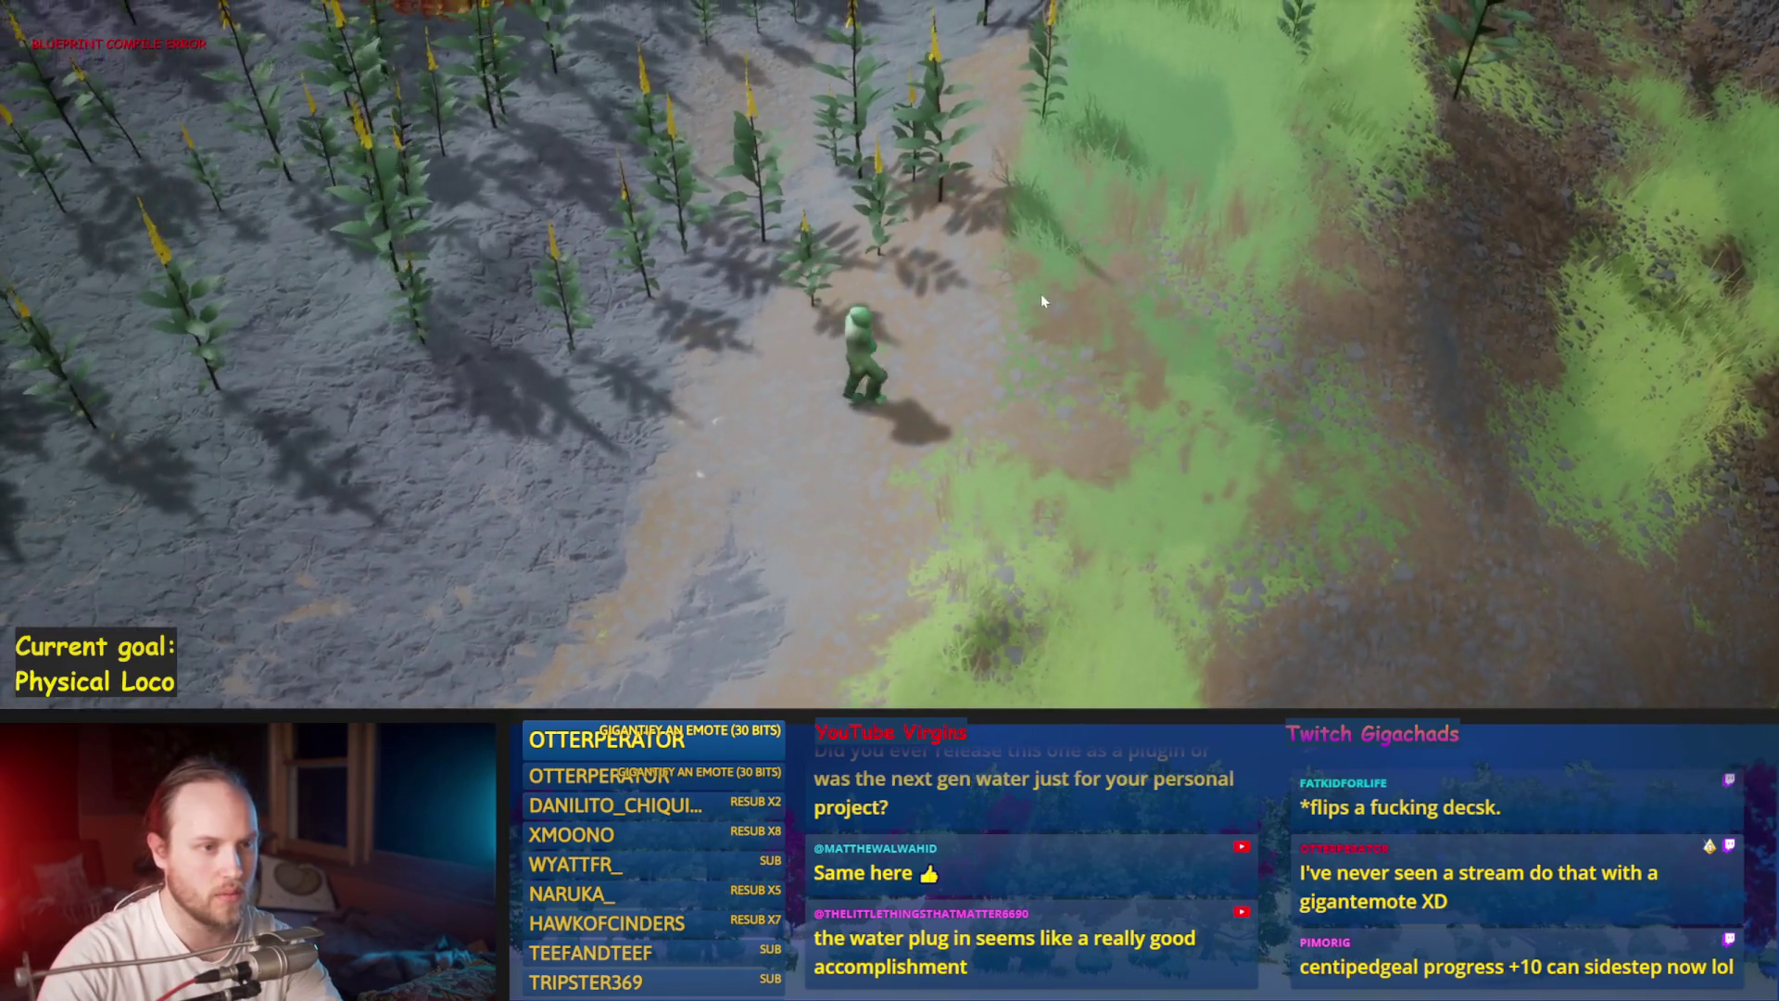
pyautogui.press('d')
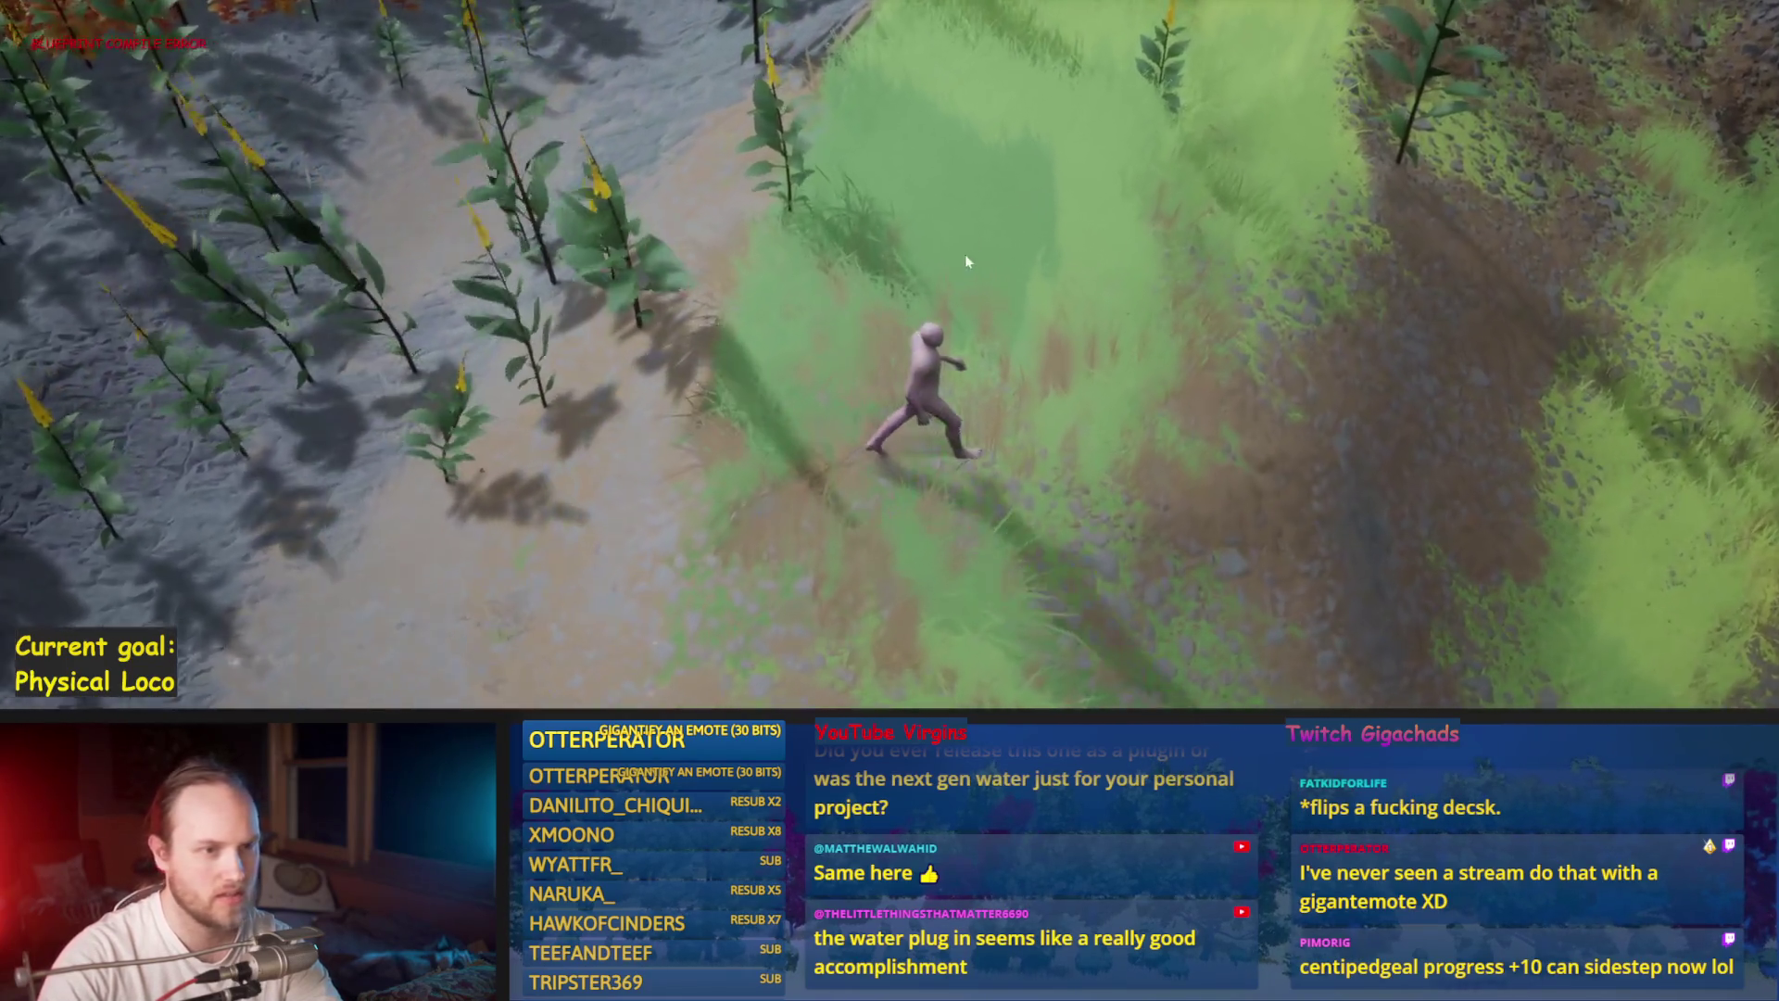
pyautogui.press('d')
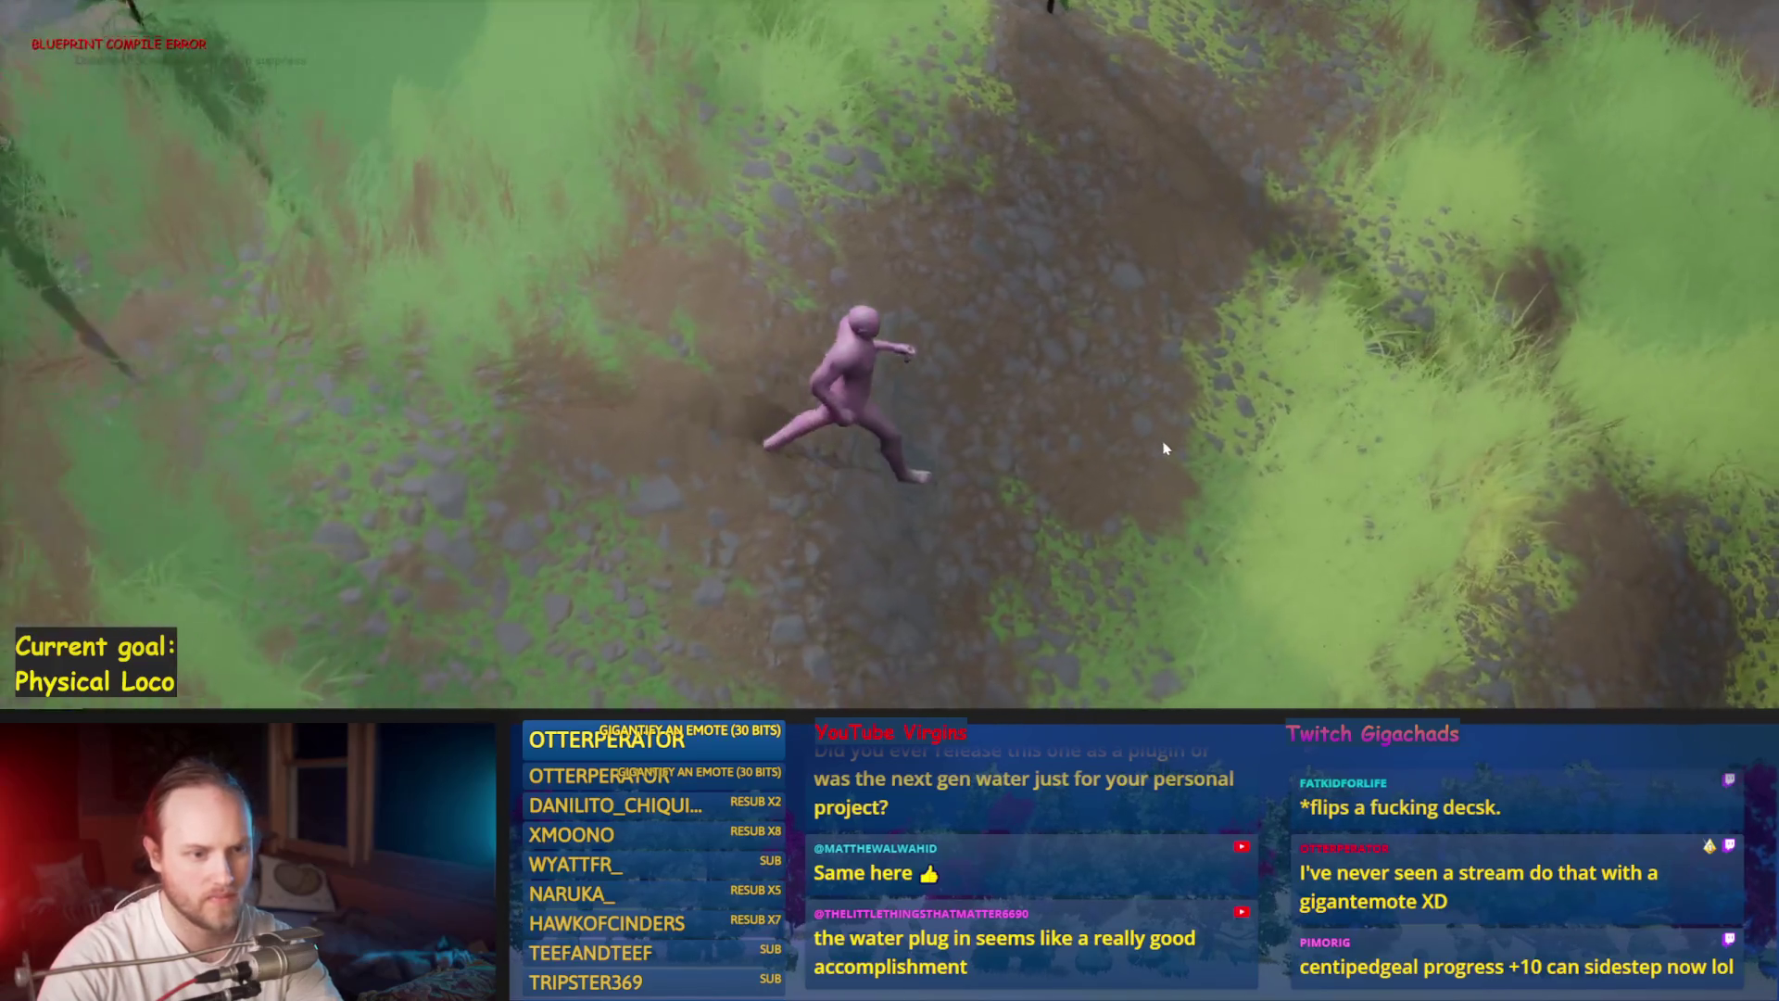
pyautogui.press('d')
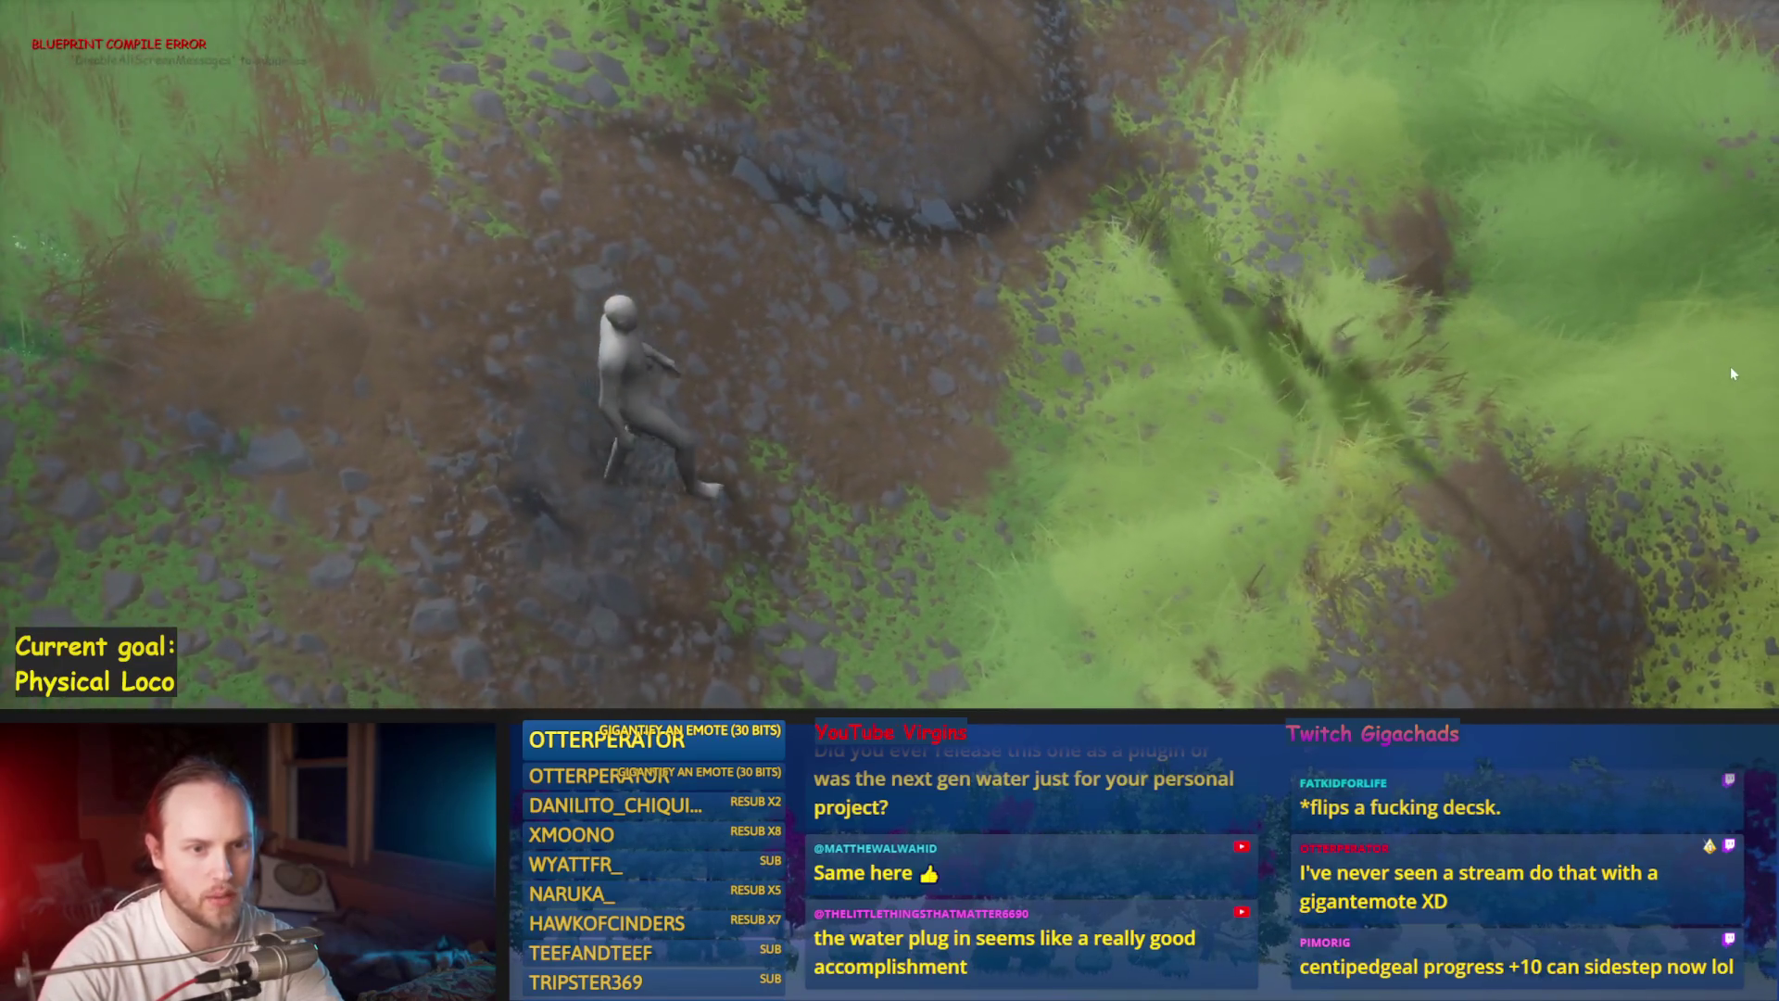
pyautogui.press('d')
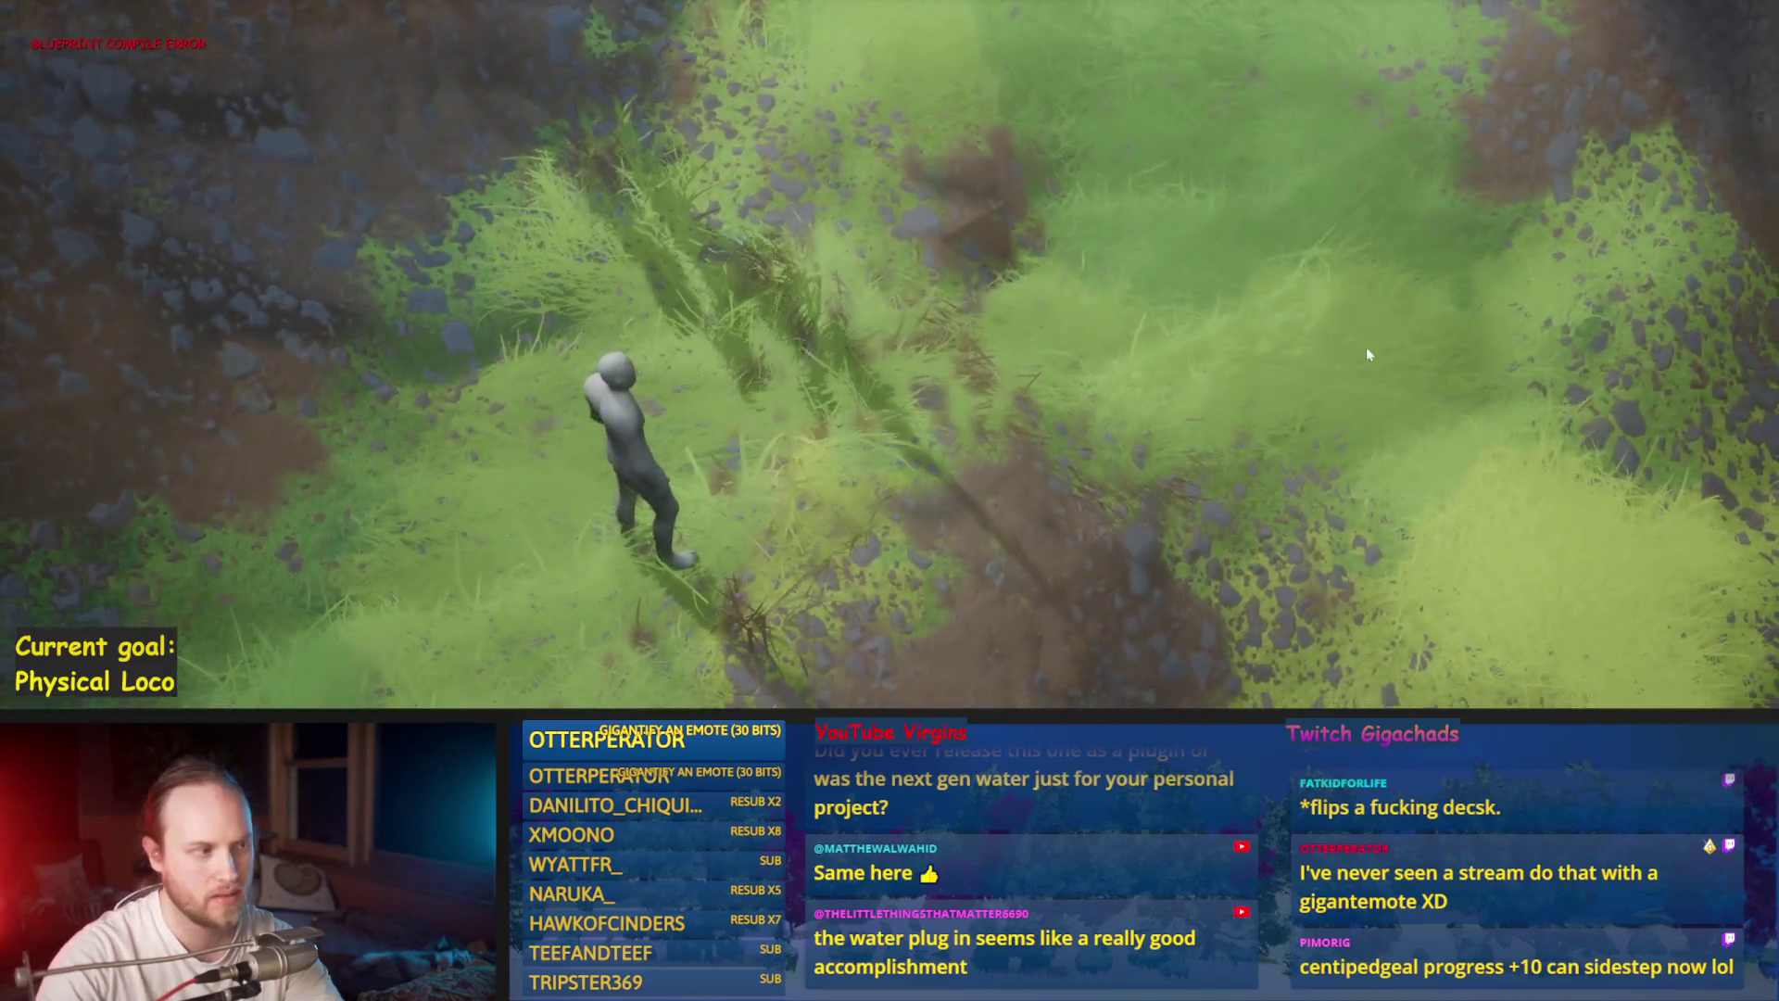
pyautogui.press('d')
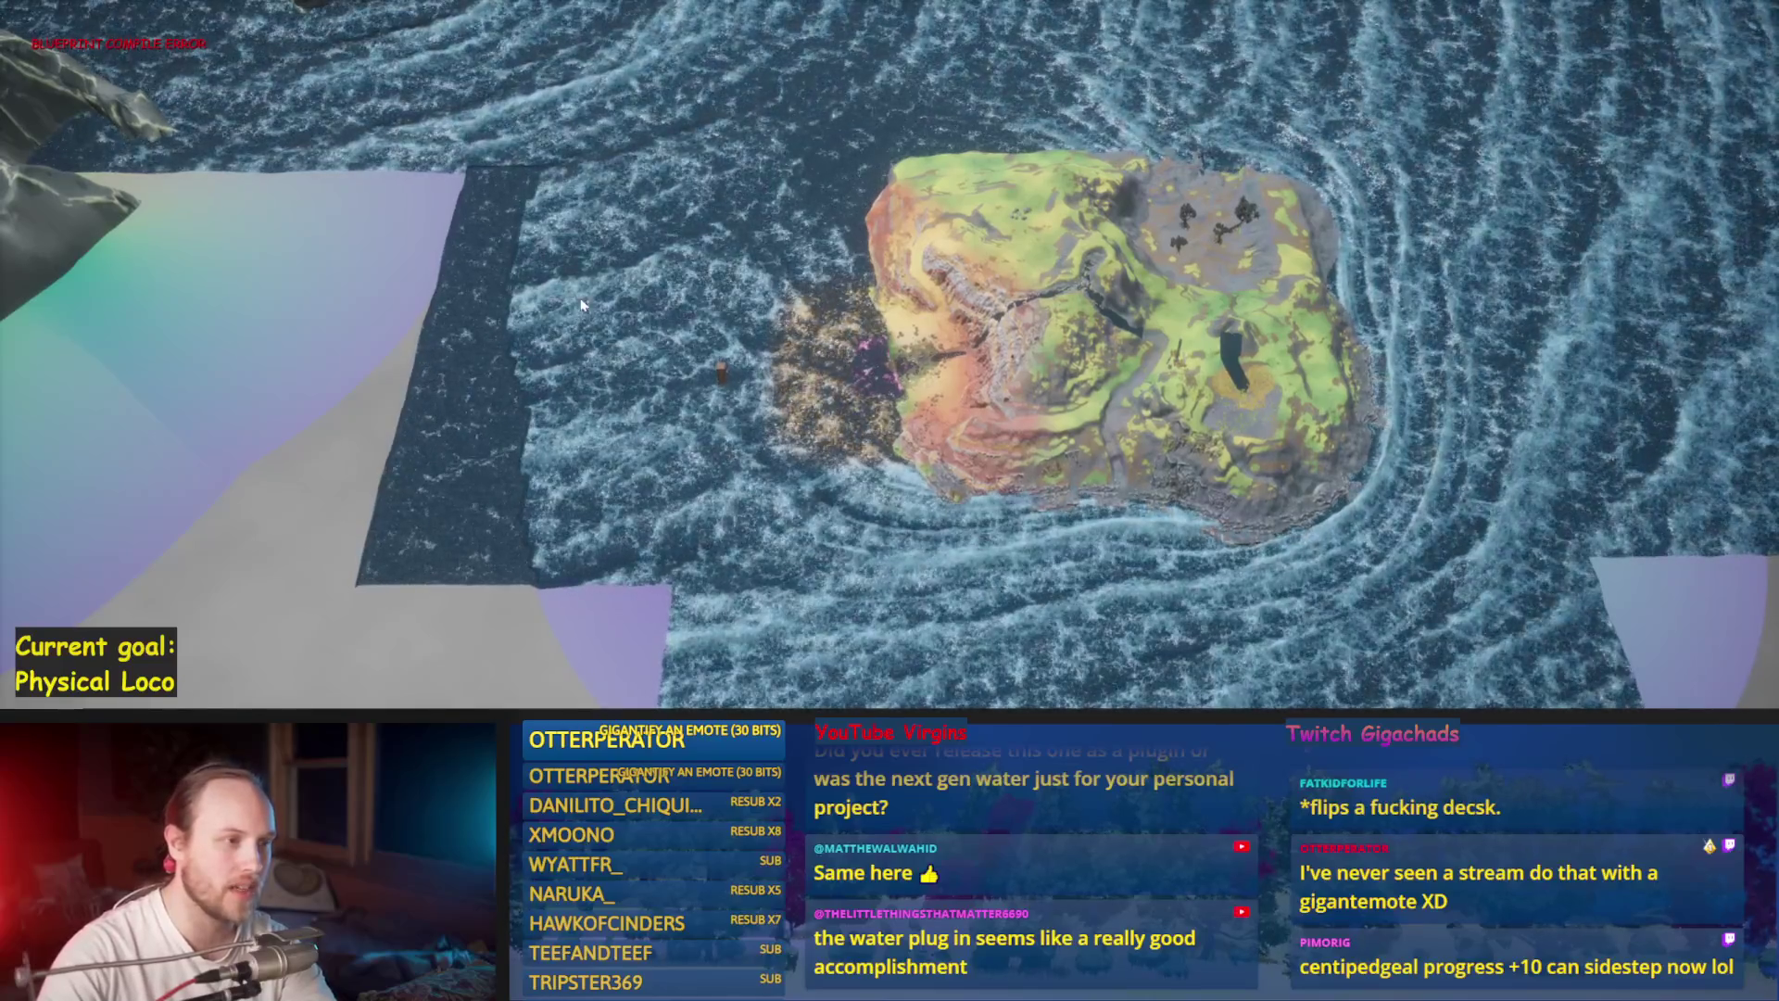
# Step: Zoom in on the character on the coastal rock, then back out to the whole island
pyautogui.scroll(5, 580, 246)
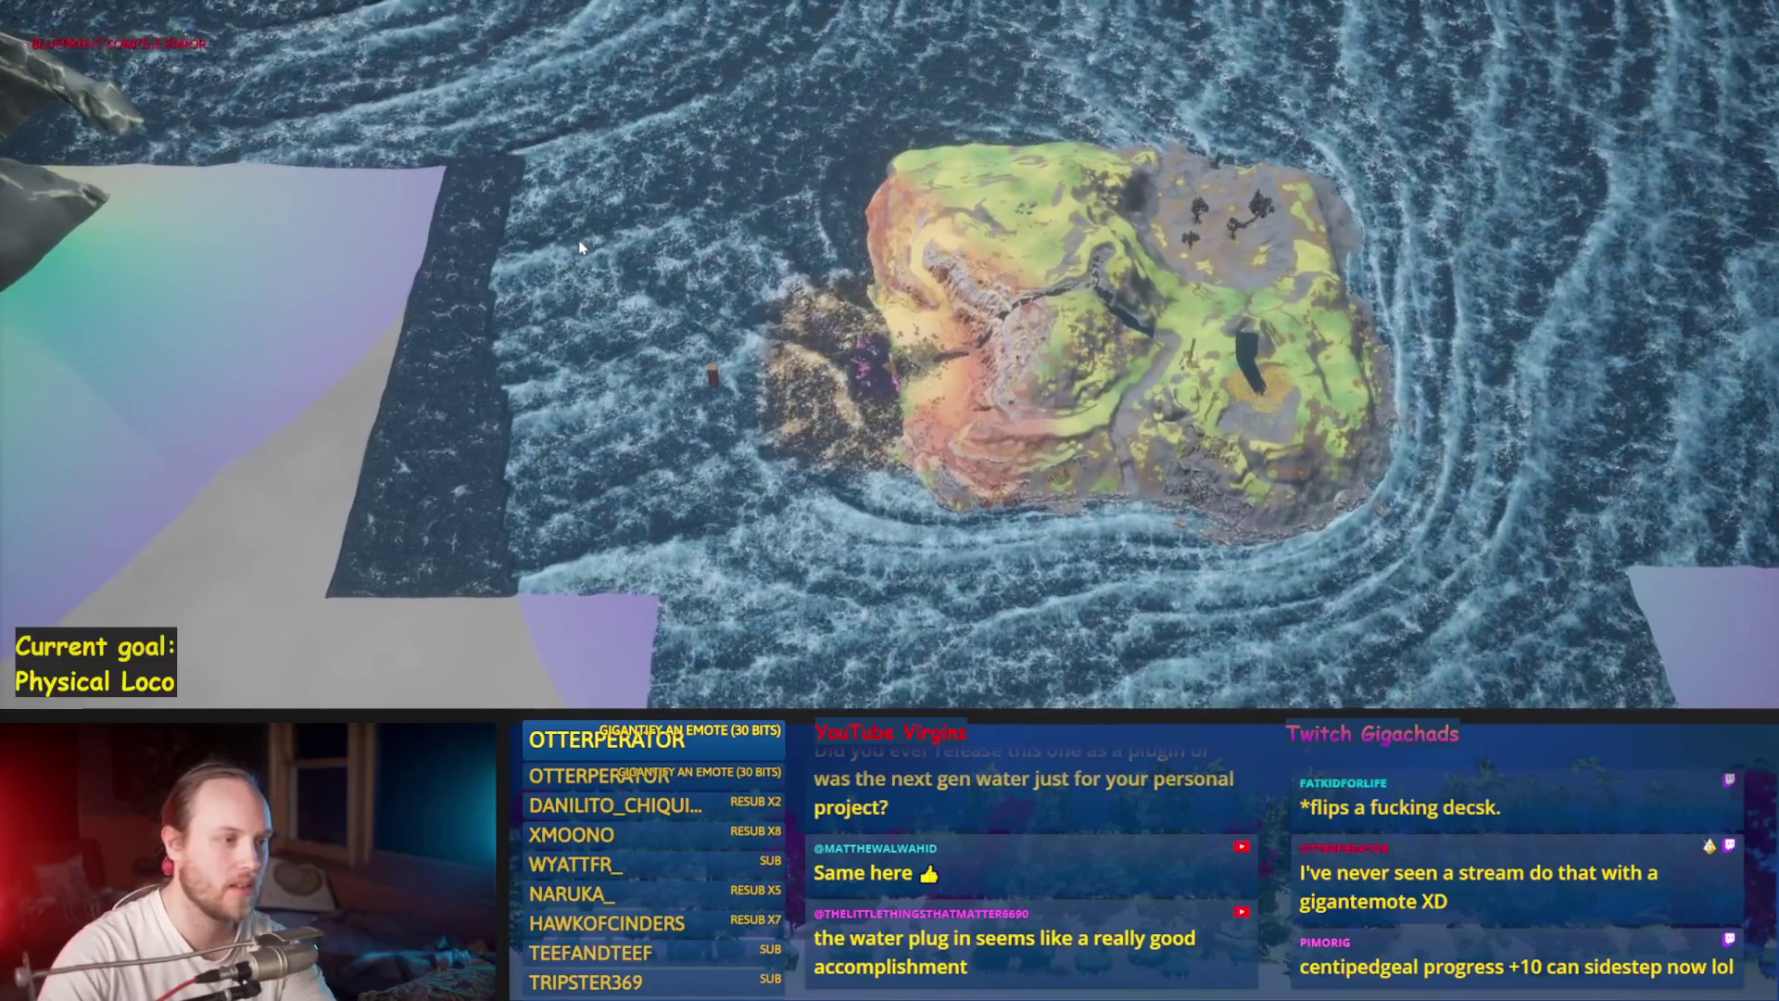
pyautogui.scroll(5, 897, 449)
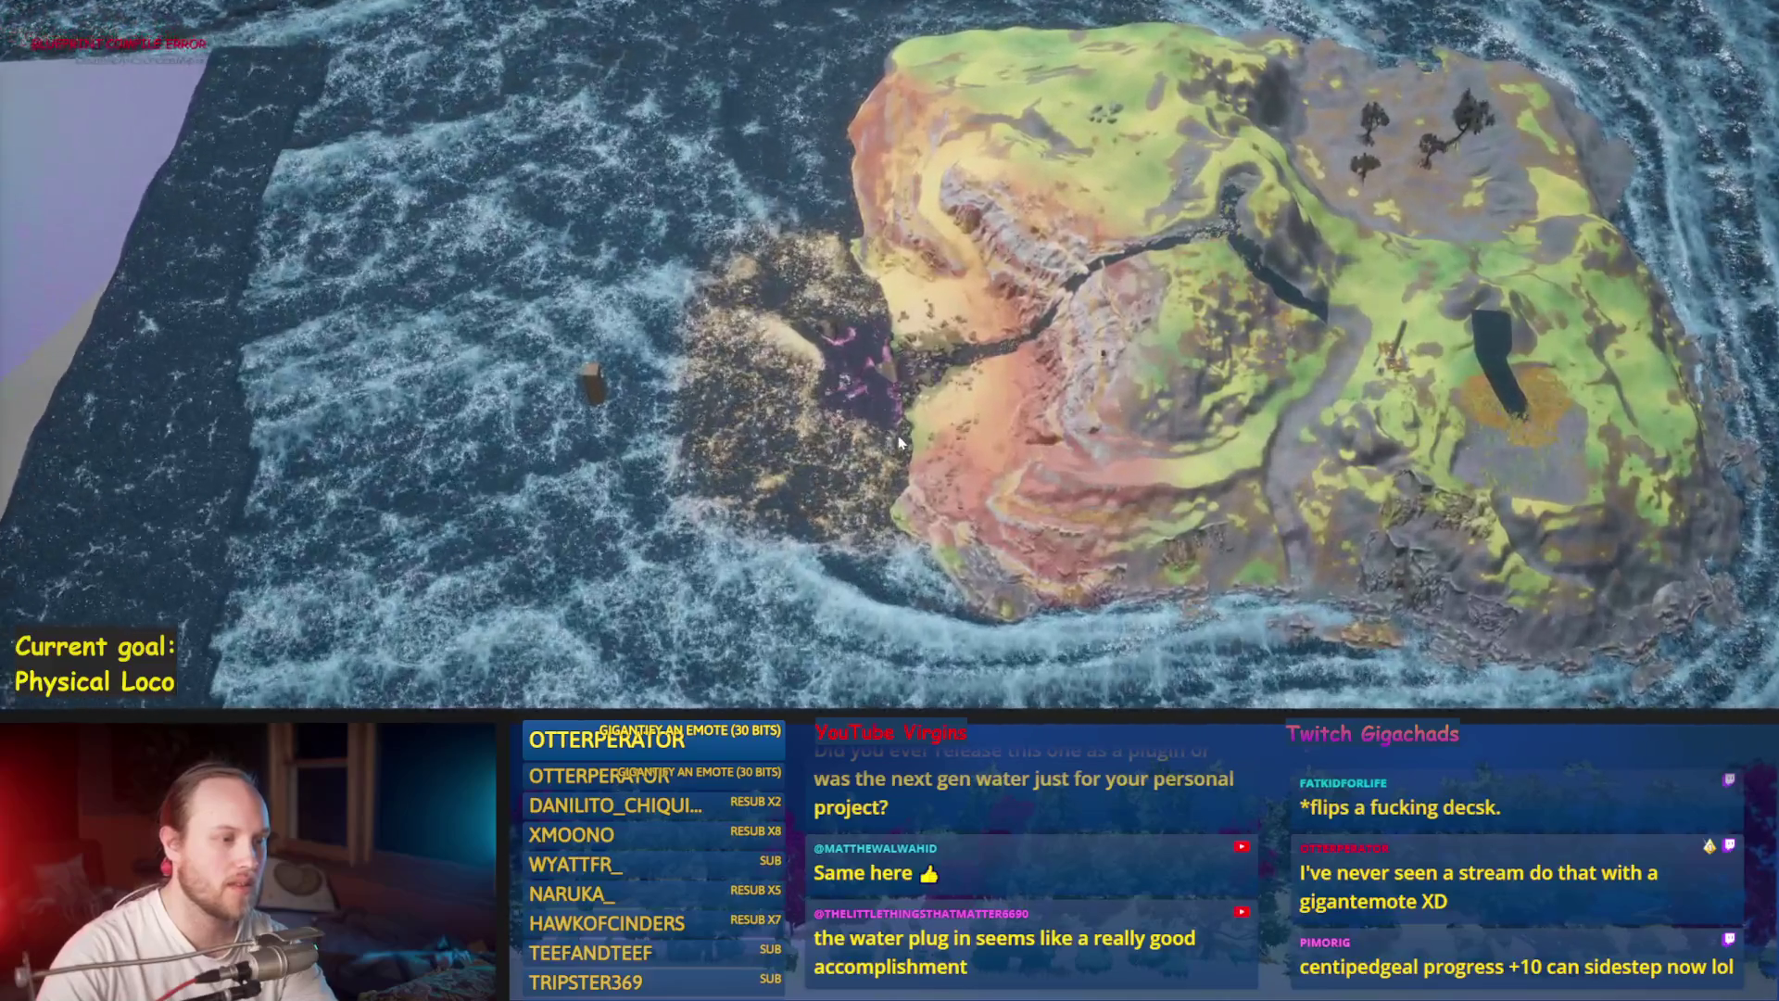
pyautogui.scroll(5, 917, 431)
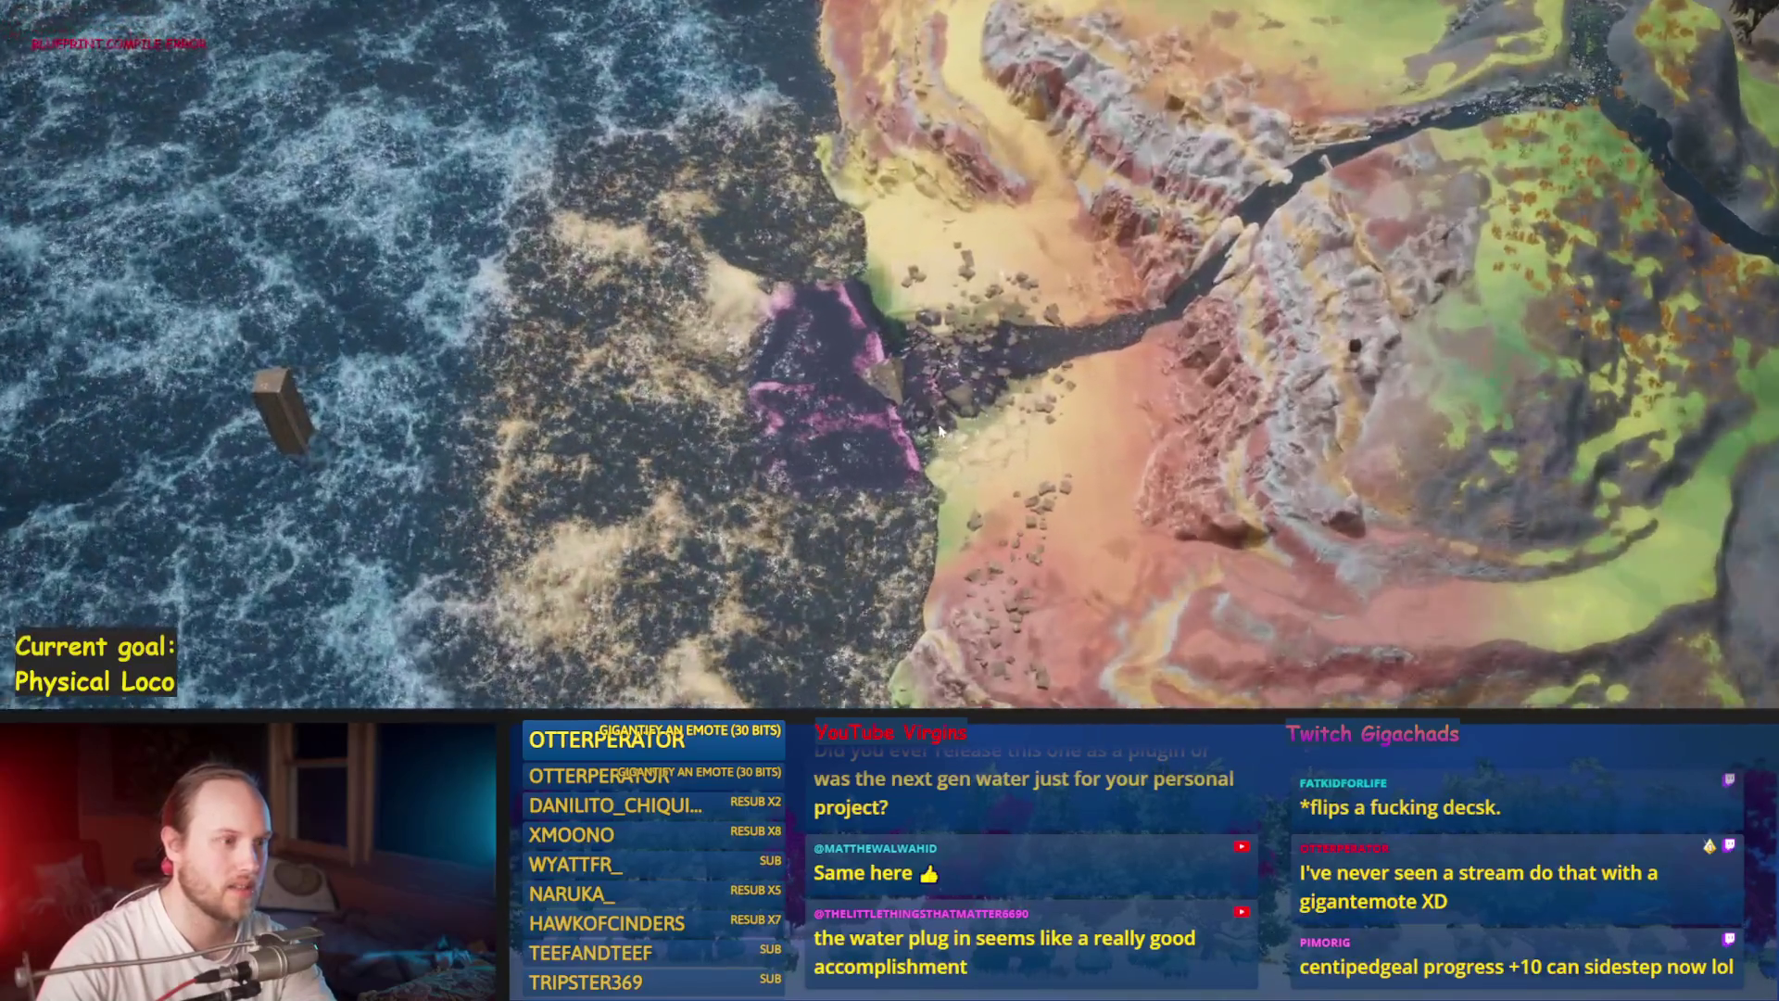
pyautogui.scroll(5, 903, 441)
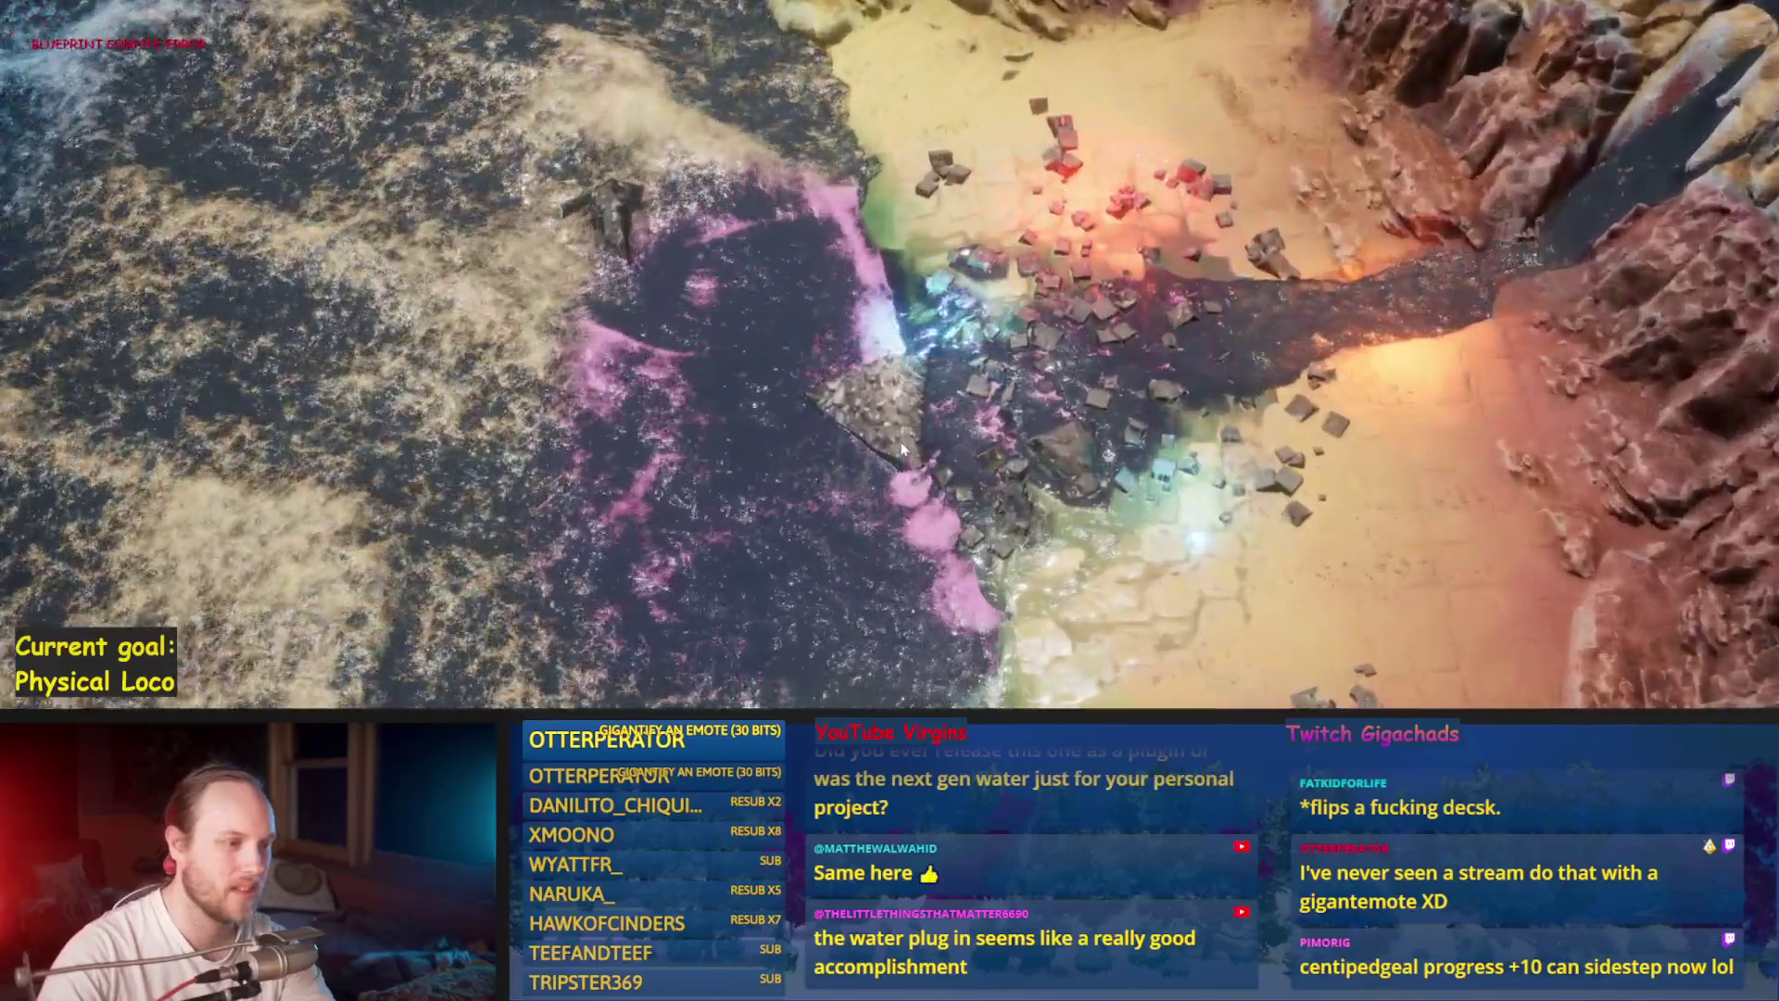
pyautogui.scroll(5, 903, 449)
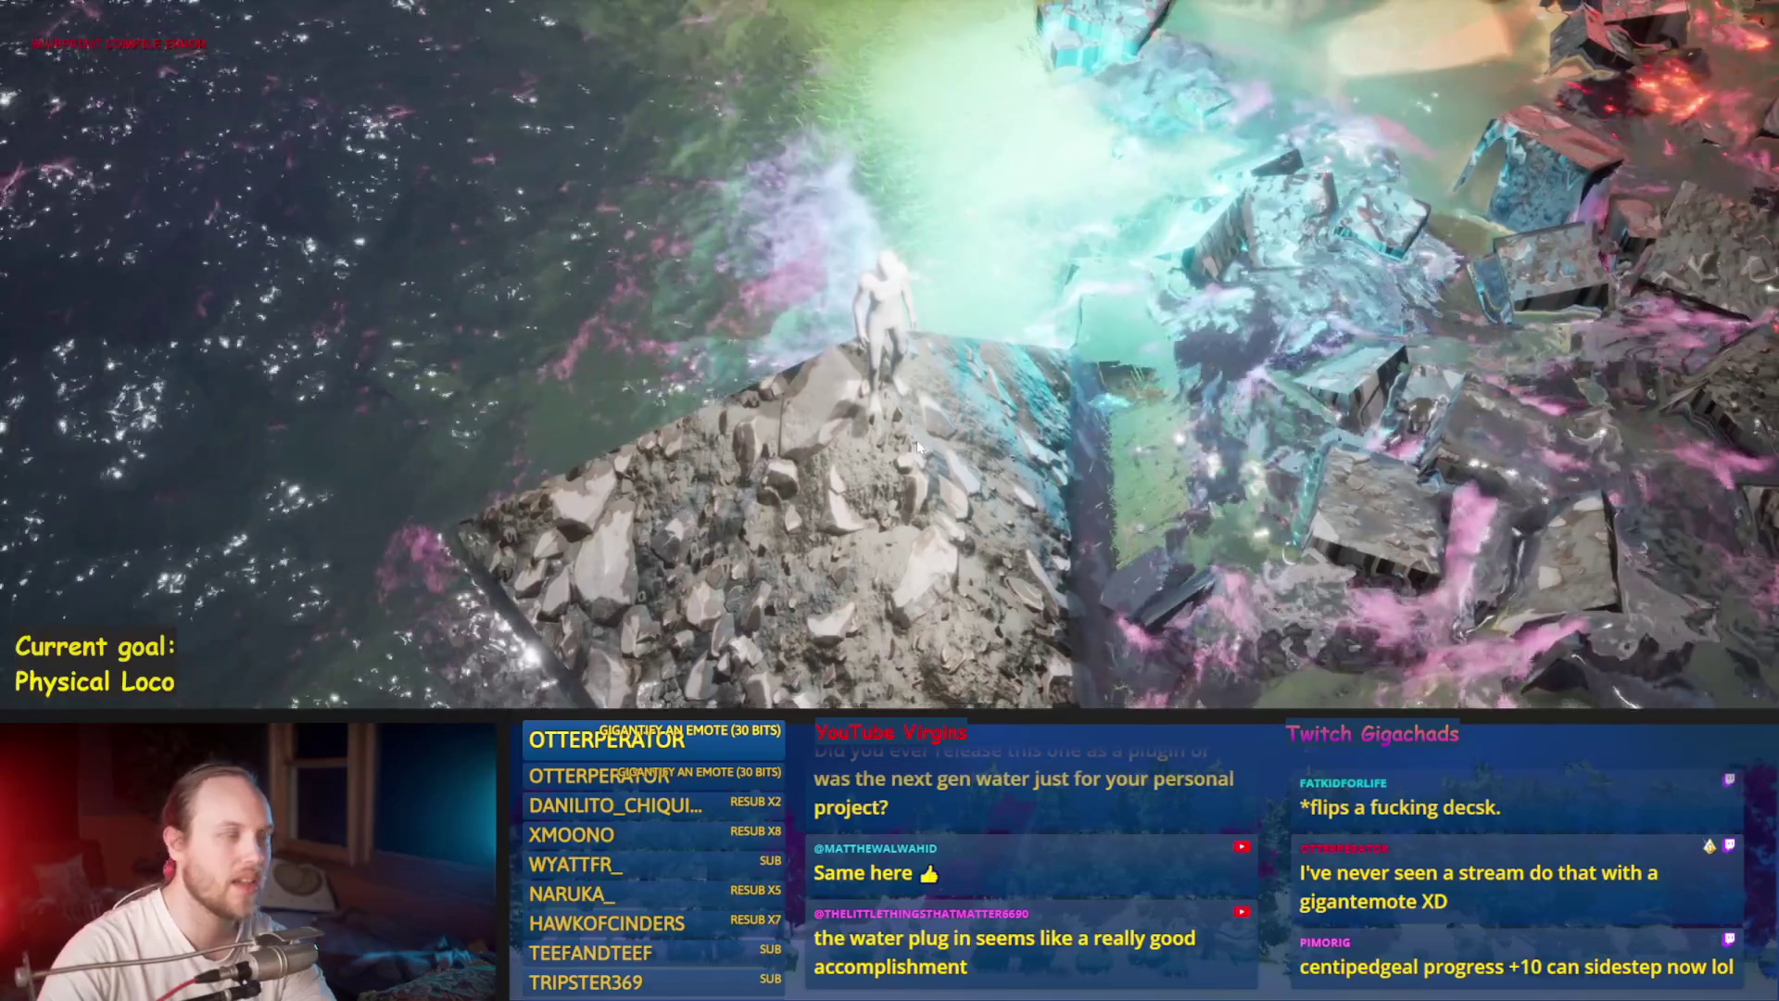
pyautogui.scroll(-10, 916, 442)
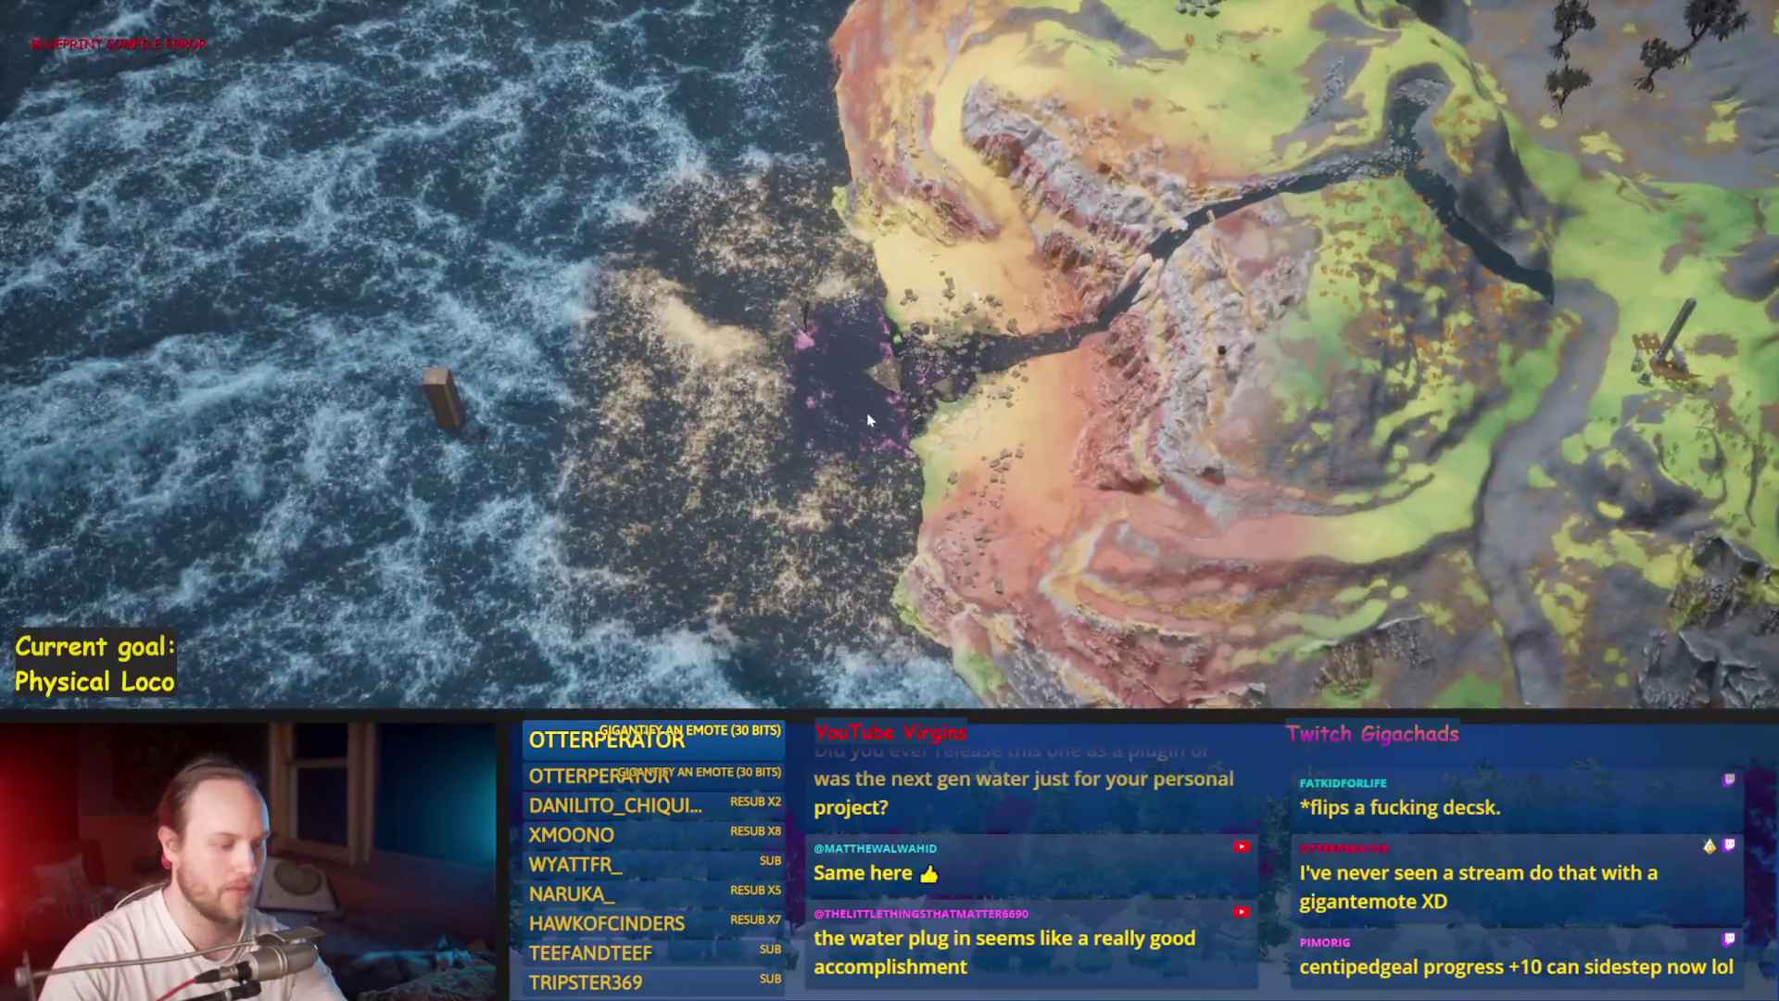
pyautogui.scroll(-5, 870, 420)
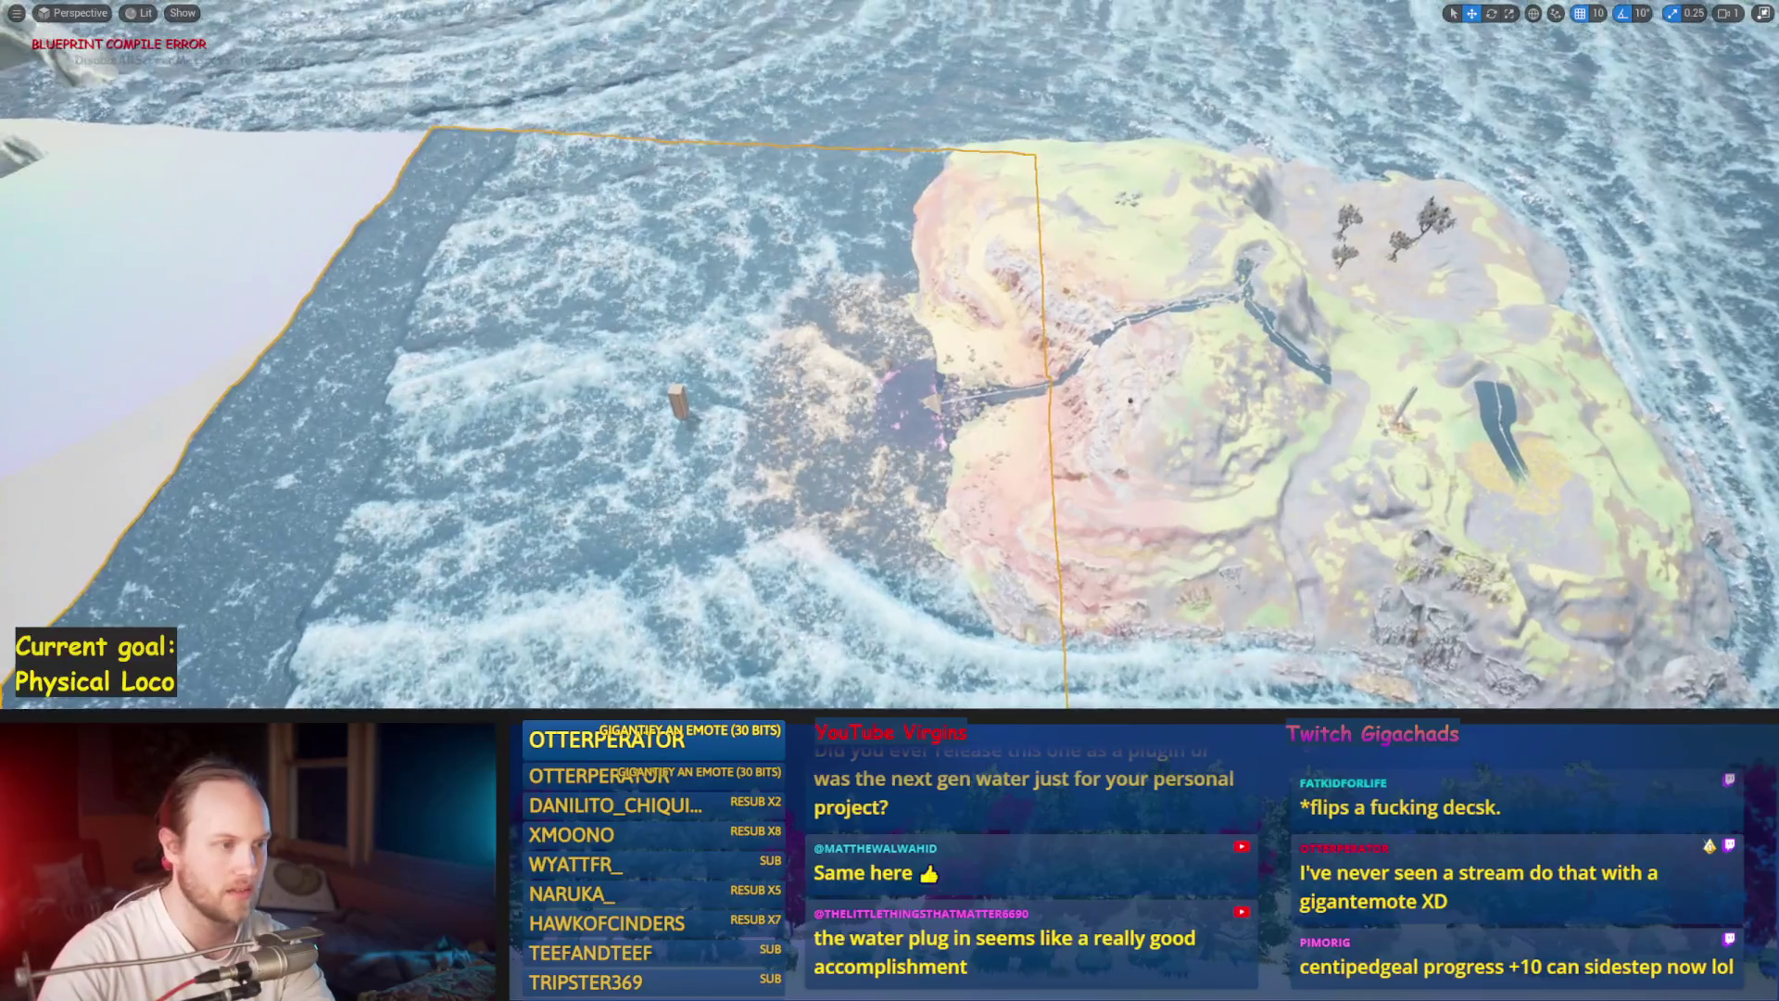
# Step: Turn the view toward the rocky shoreline and switch the viewport to Unlit shading
pyautogui.scroll(-3, 869, 420)
pyautogui.moveTo(870, 420); pyautogui.dragTo(963, 399)
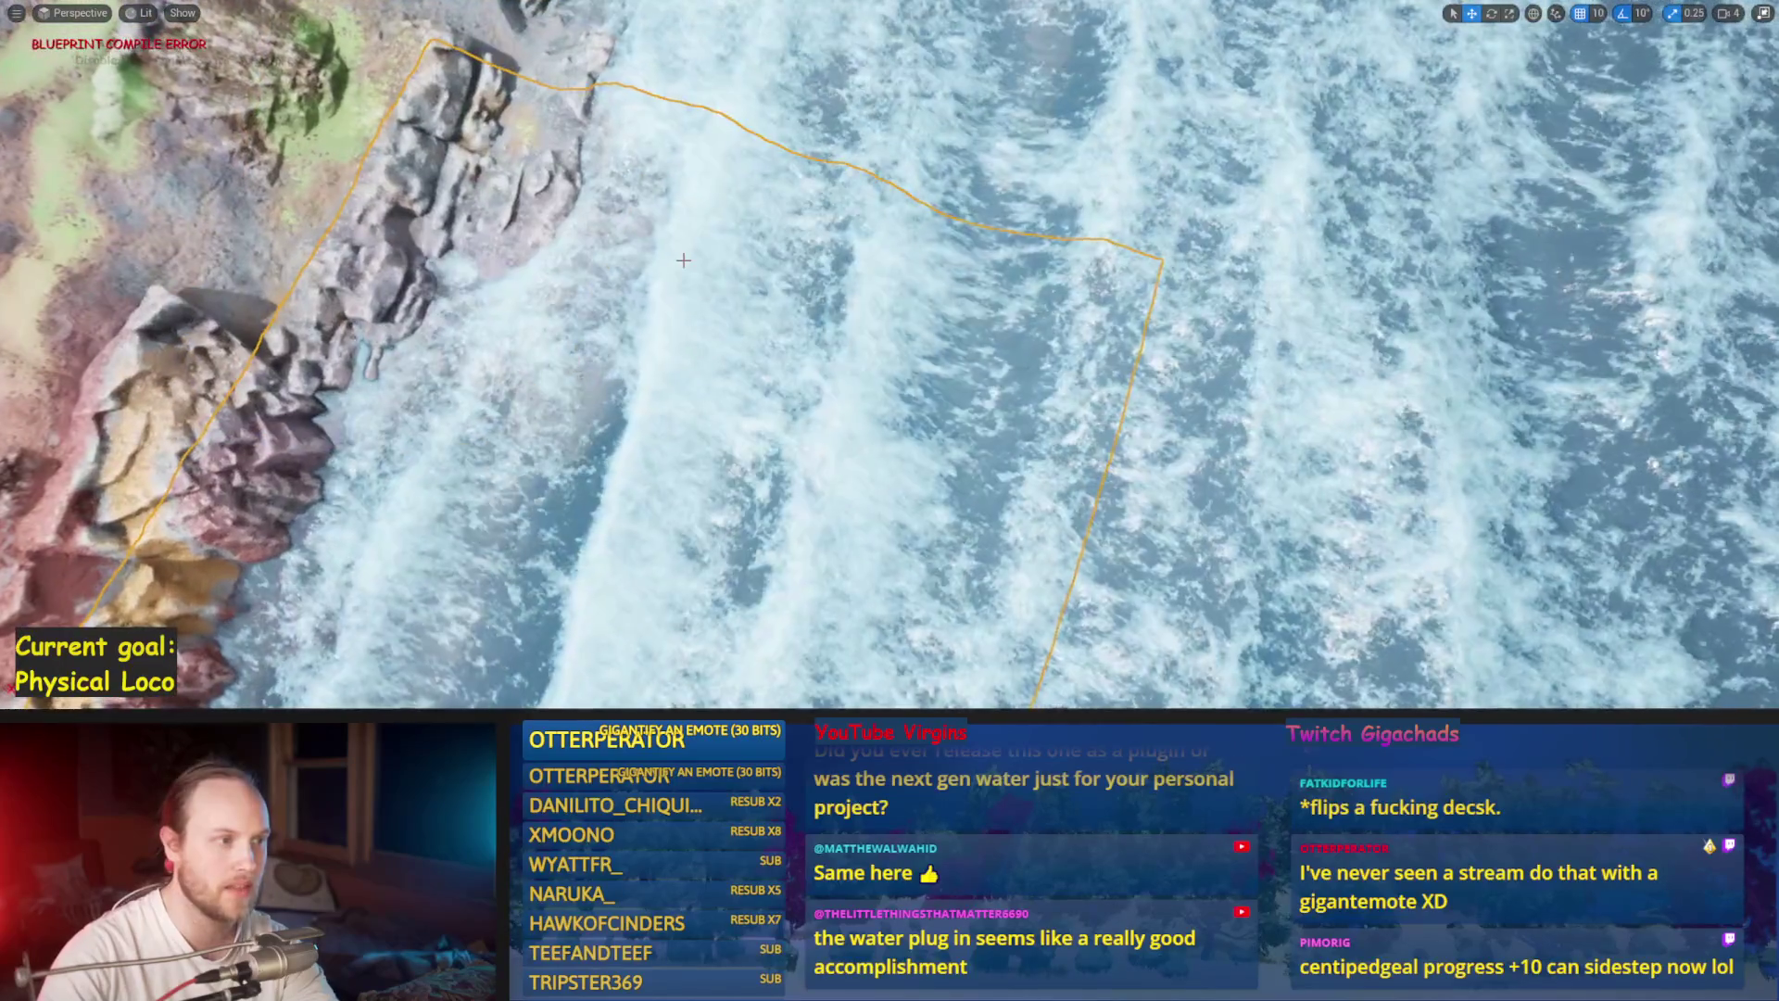
pyautogui.moveTo(683, 261); pyautogui.dragTo(760, 250)
pyautogui.scroll(-3, 871, 352)
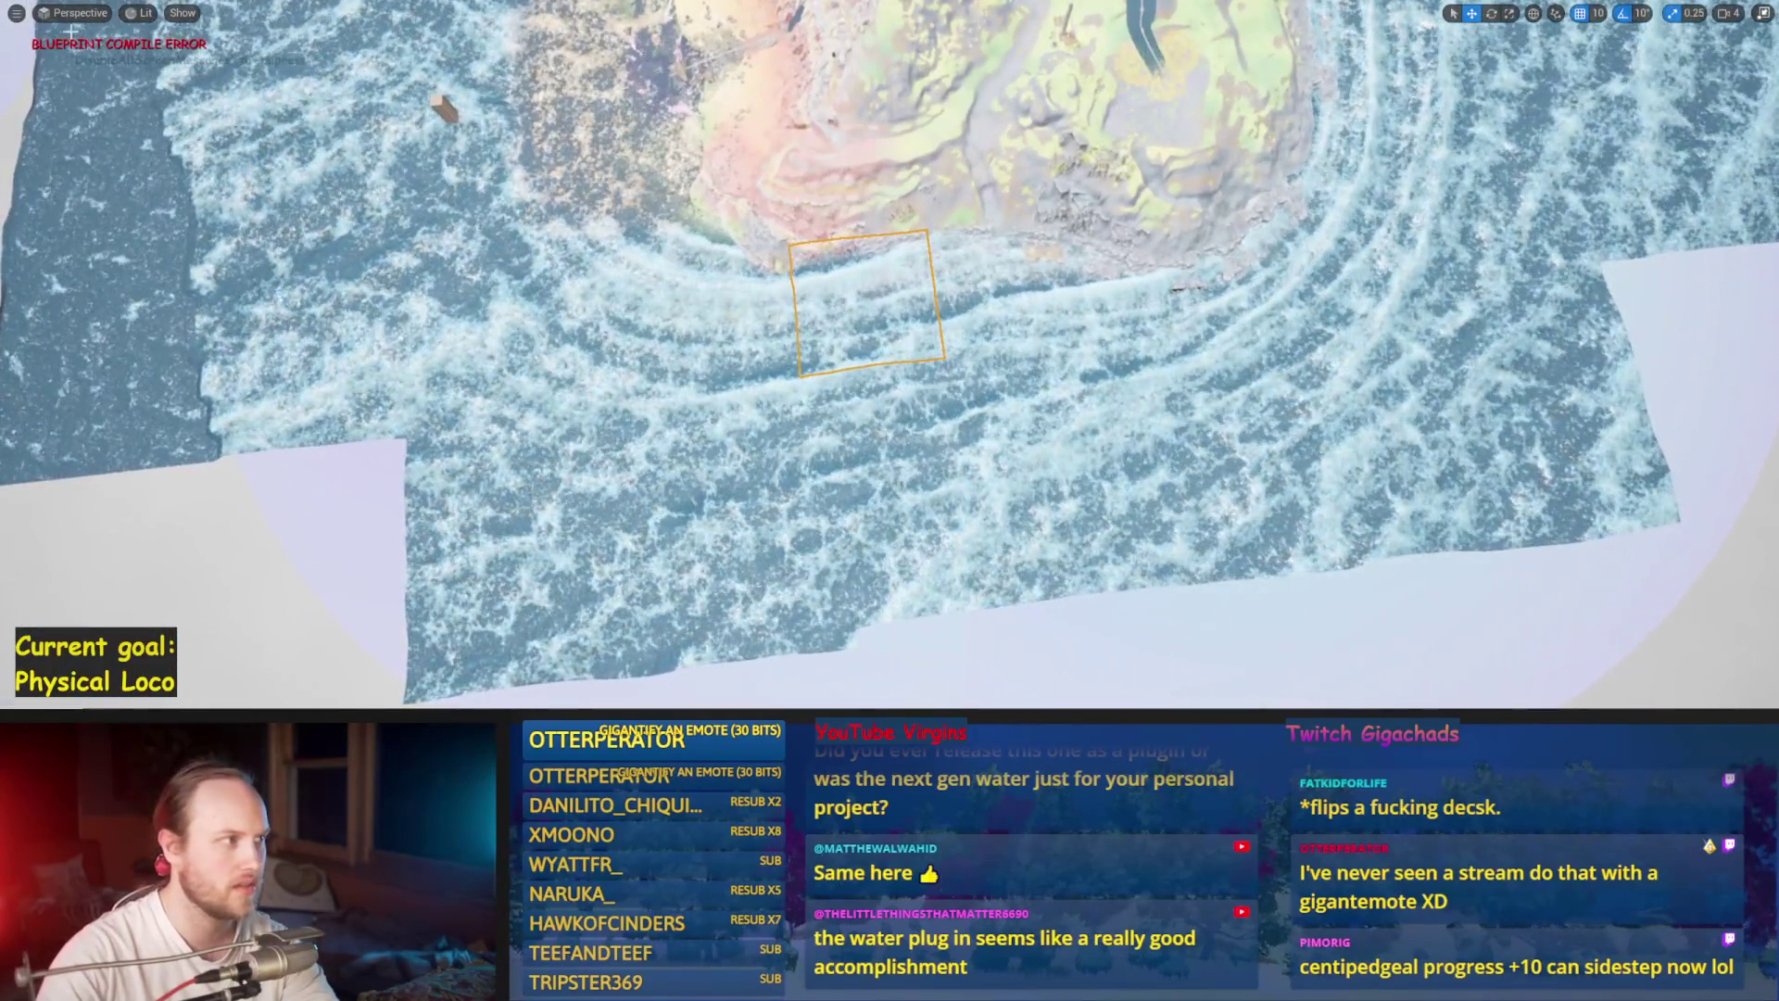
pyautogui.click(172, 92)
pyautogui.scroll(5, 872, 408)
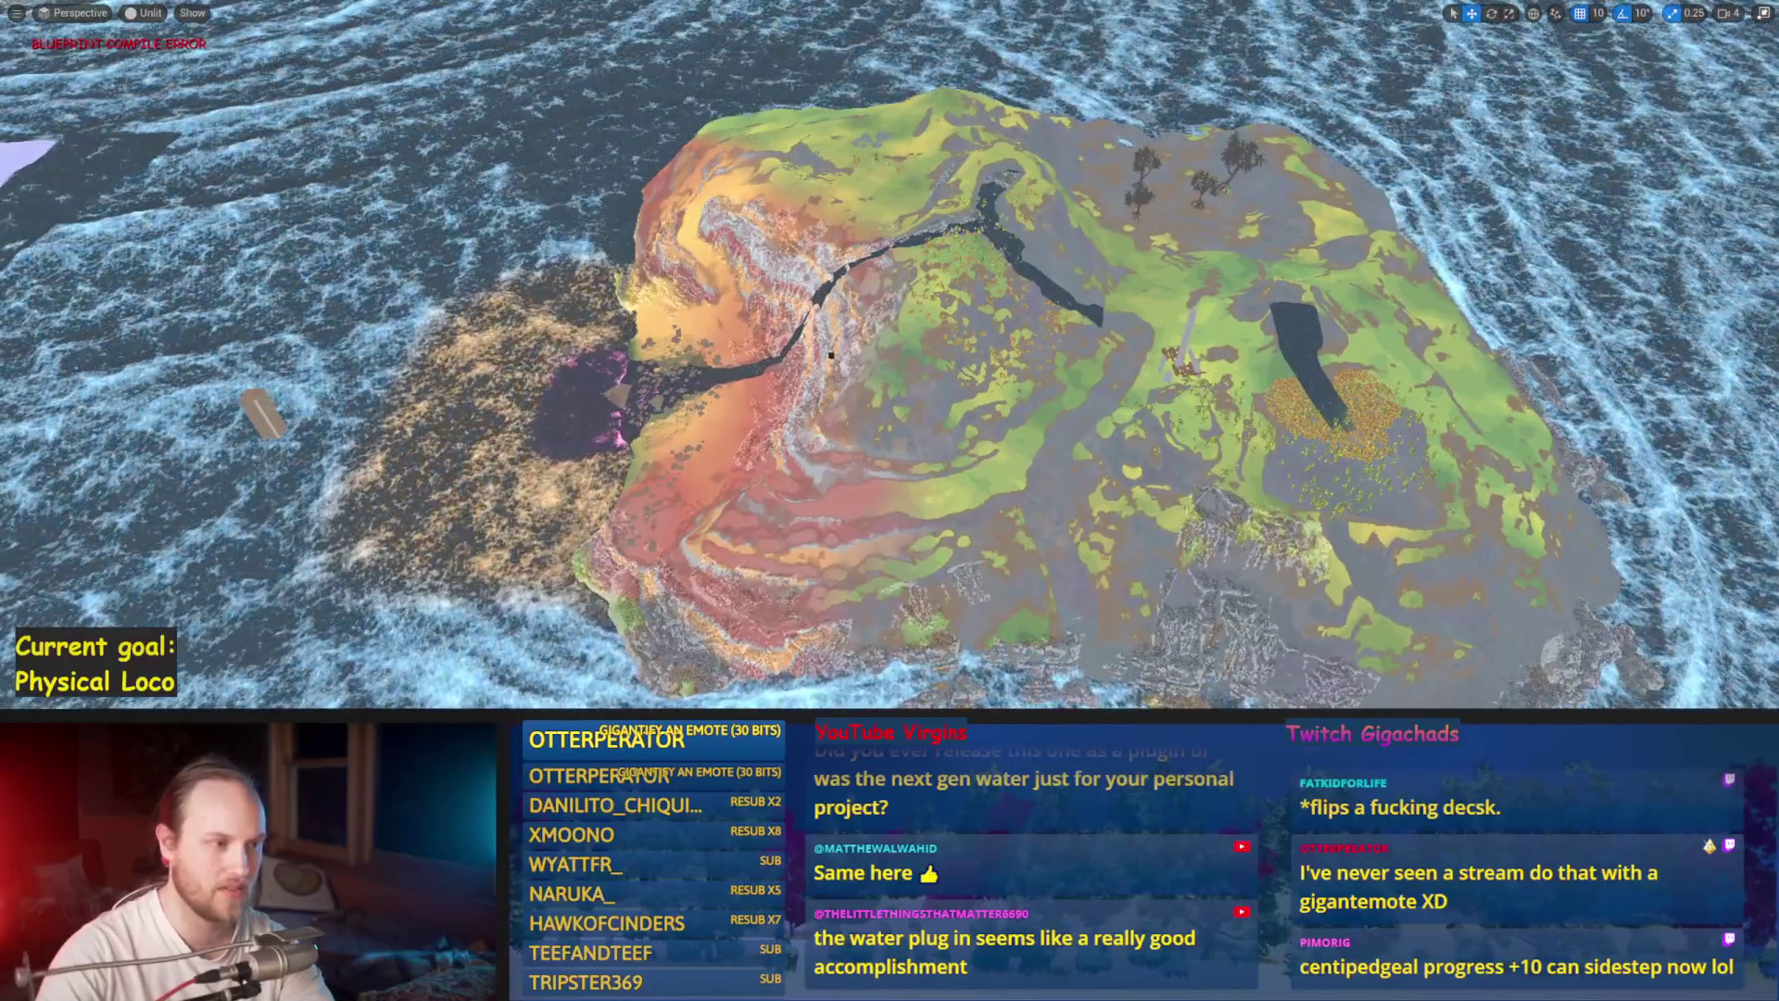
# Step: Fly to the island's pink-tinted left shore and zoom back into the game view
pyautogui.moveTo(832, 355); pyautogui.dragTo(841, 478)
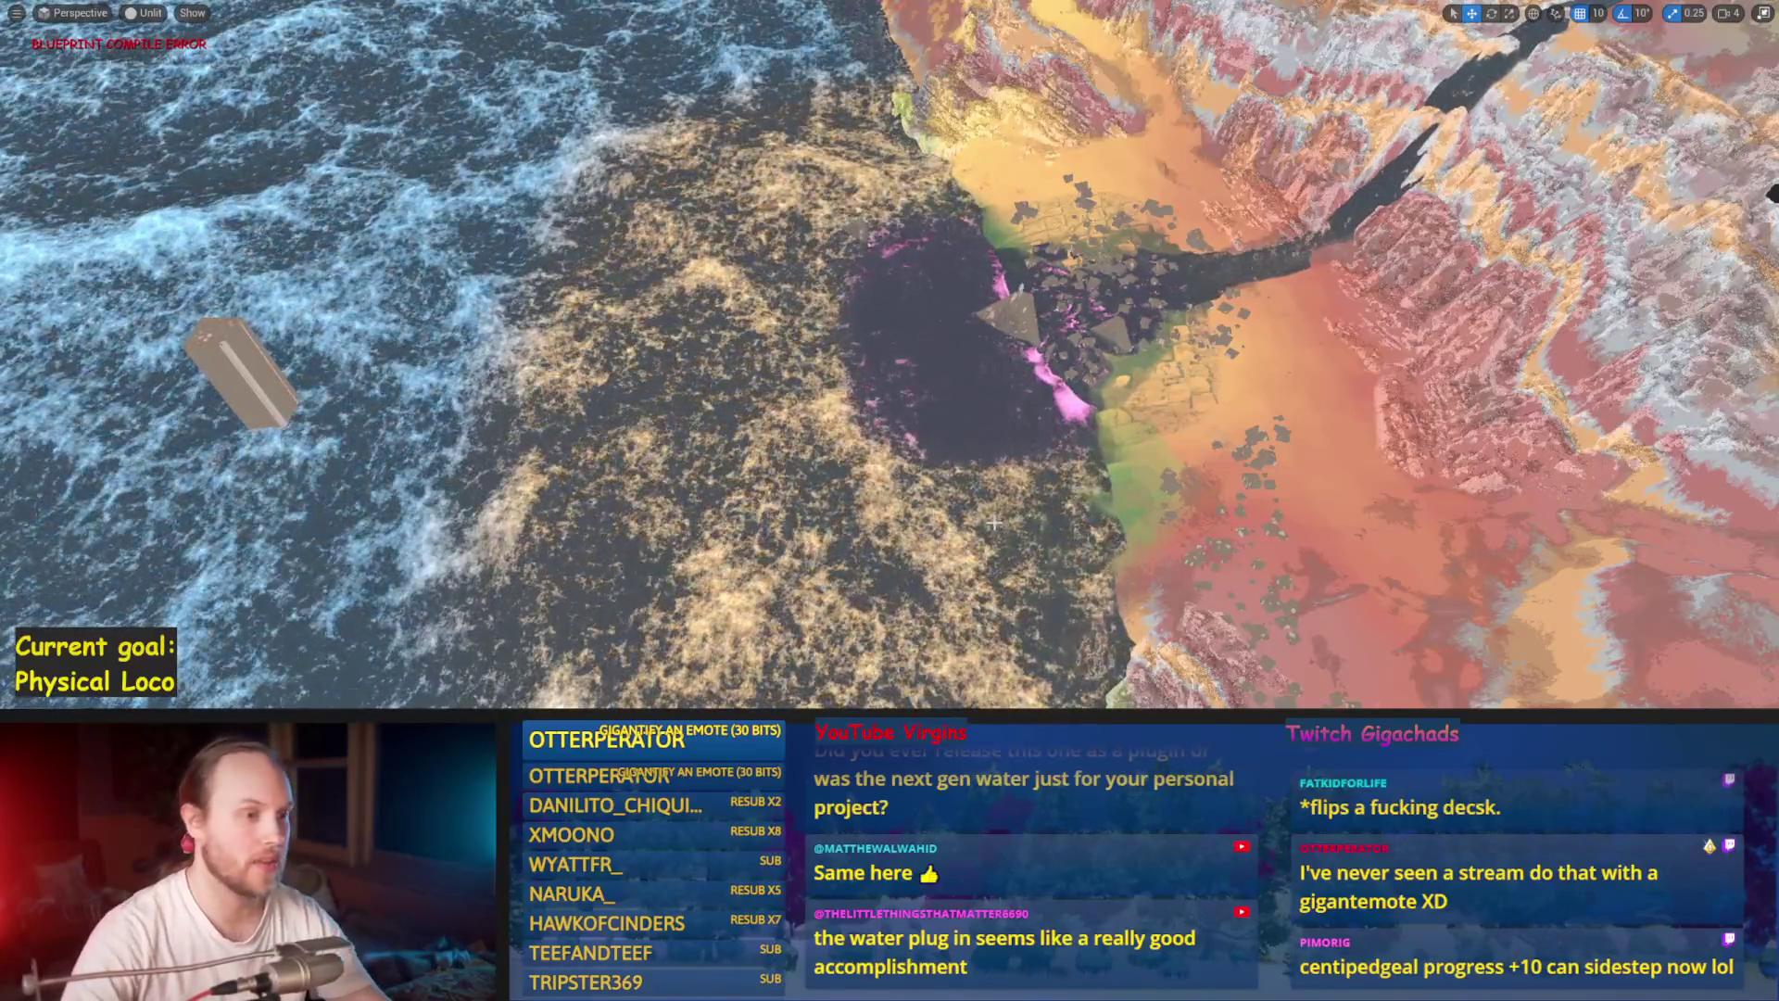
pyautogui.scroll(-5, 731, 146)
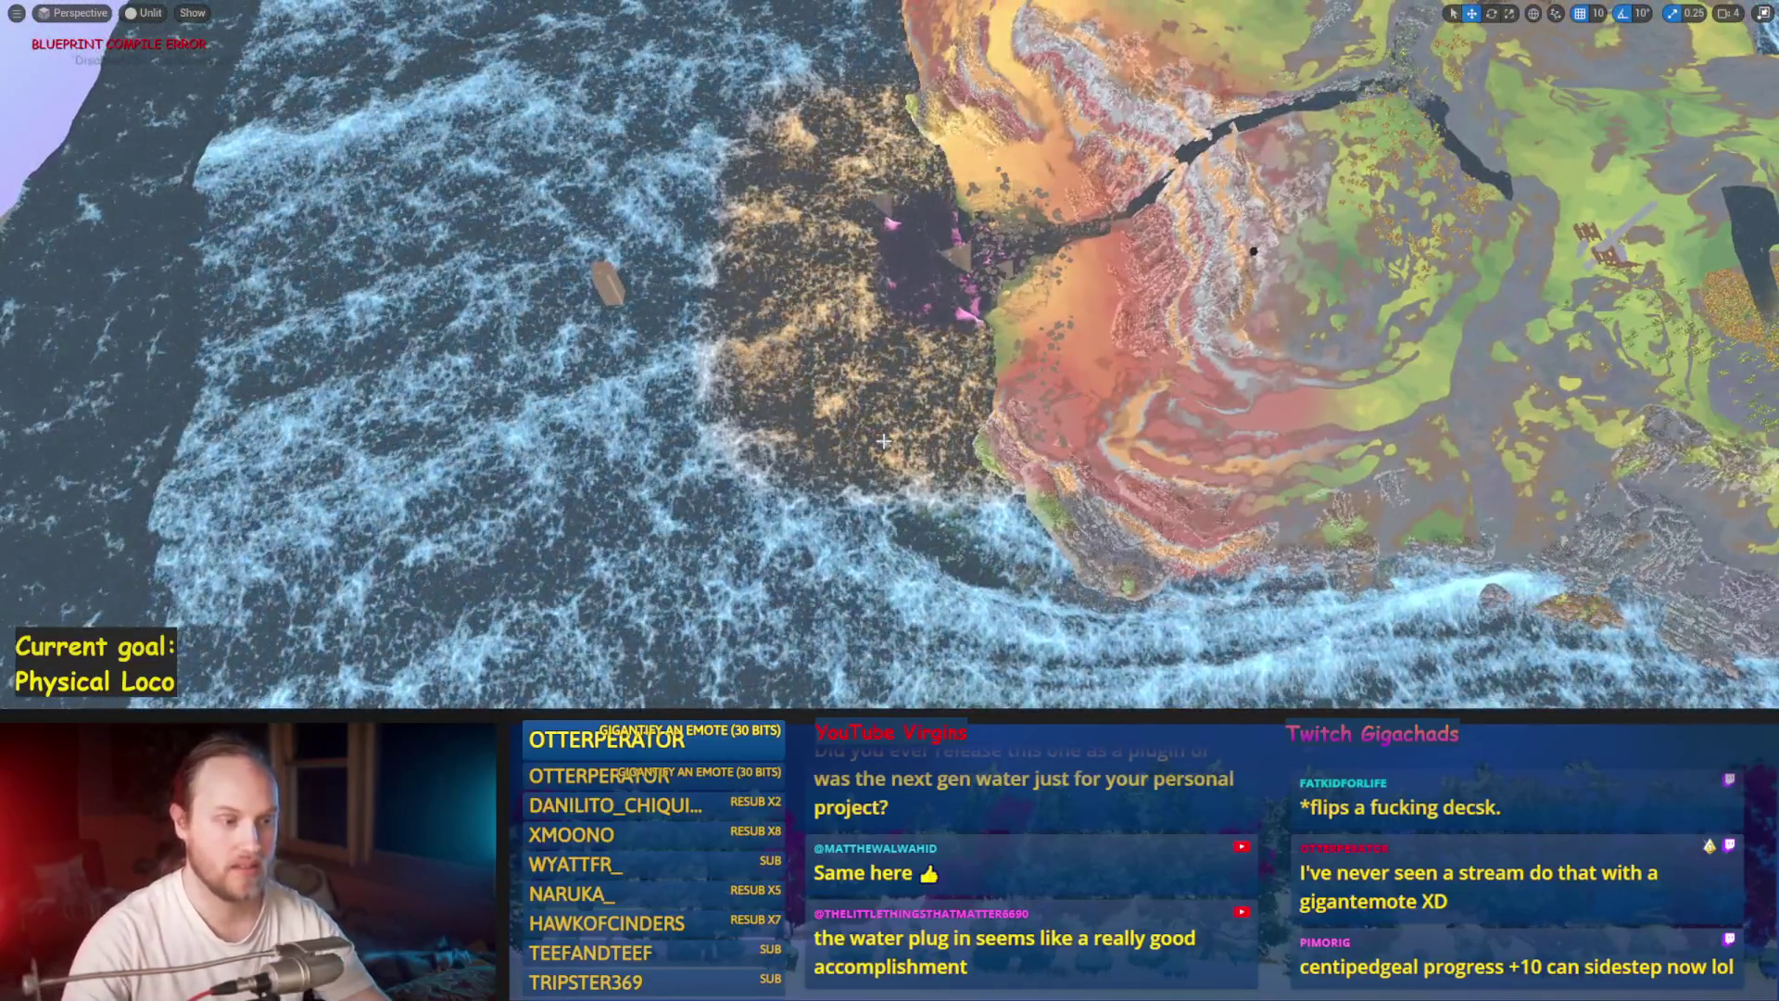
pyautogui.scroll(5, 905, 500)
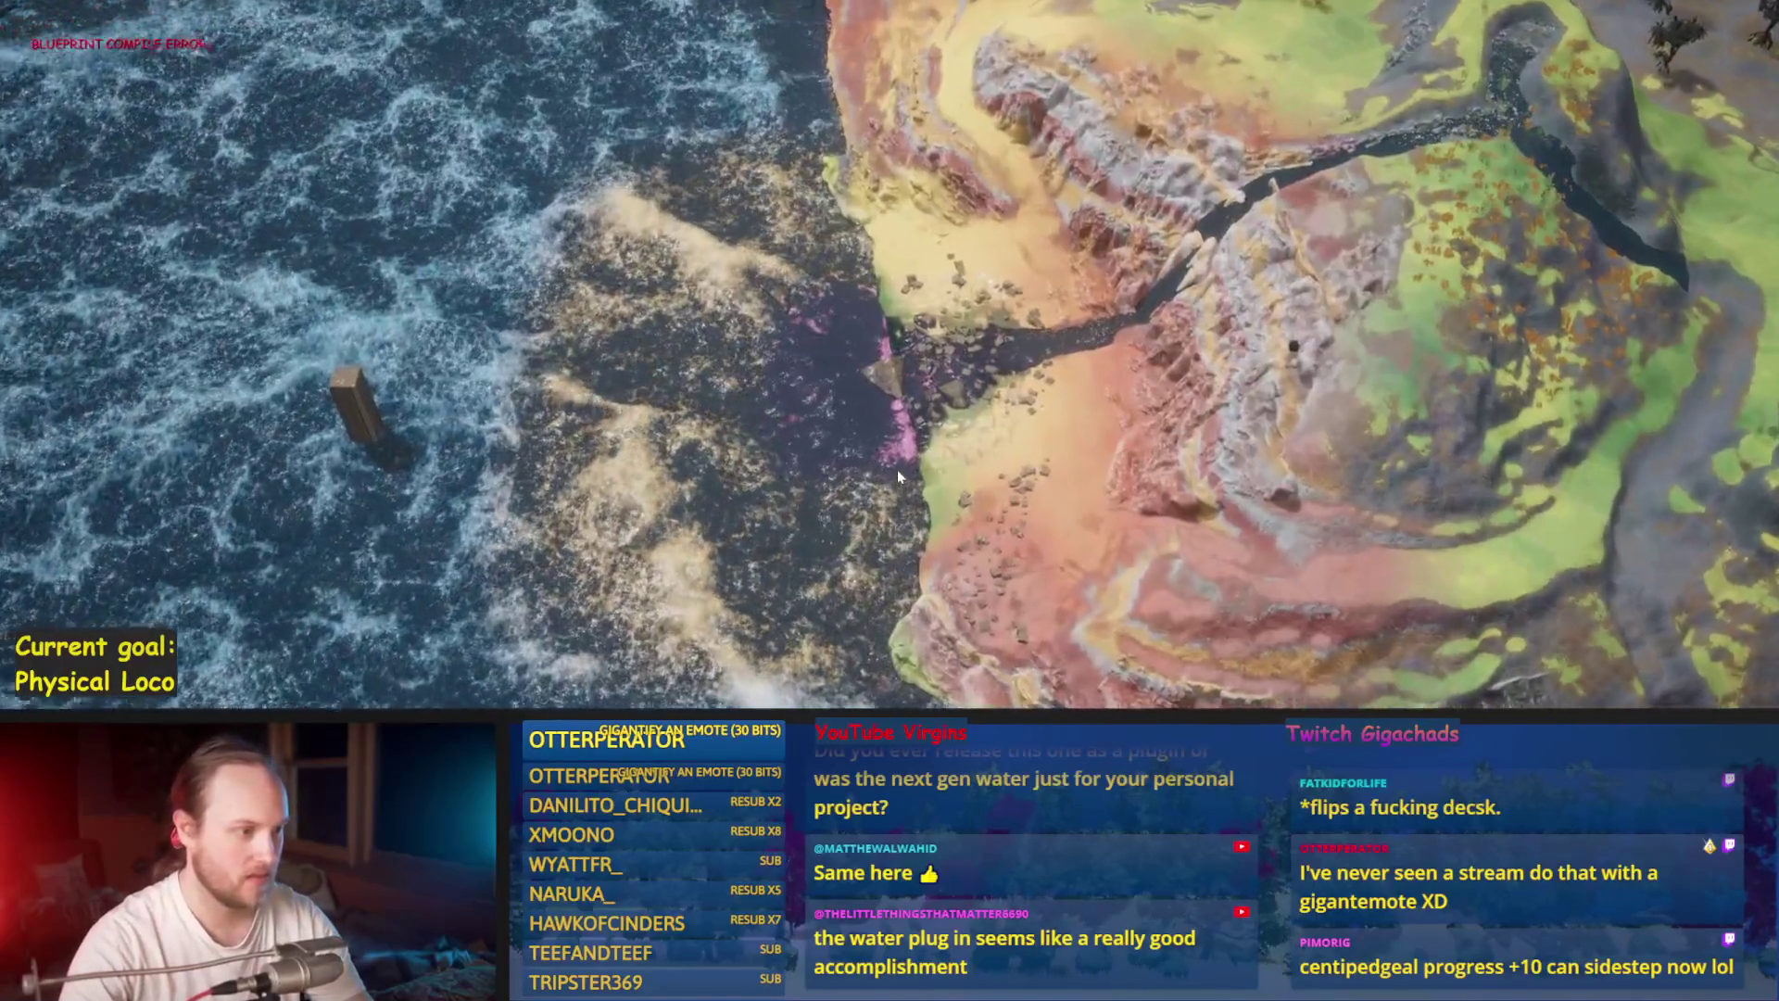
# Step: Leave the full-screen game view and open the NewWater folder in the Content Browser
pyautogui.scroll(5, 903, 491)
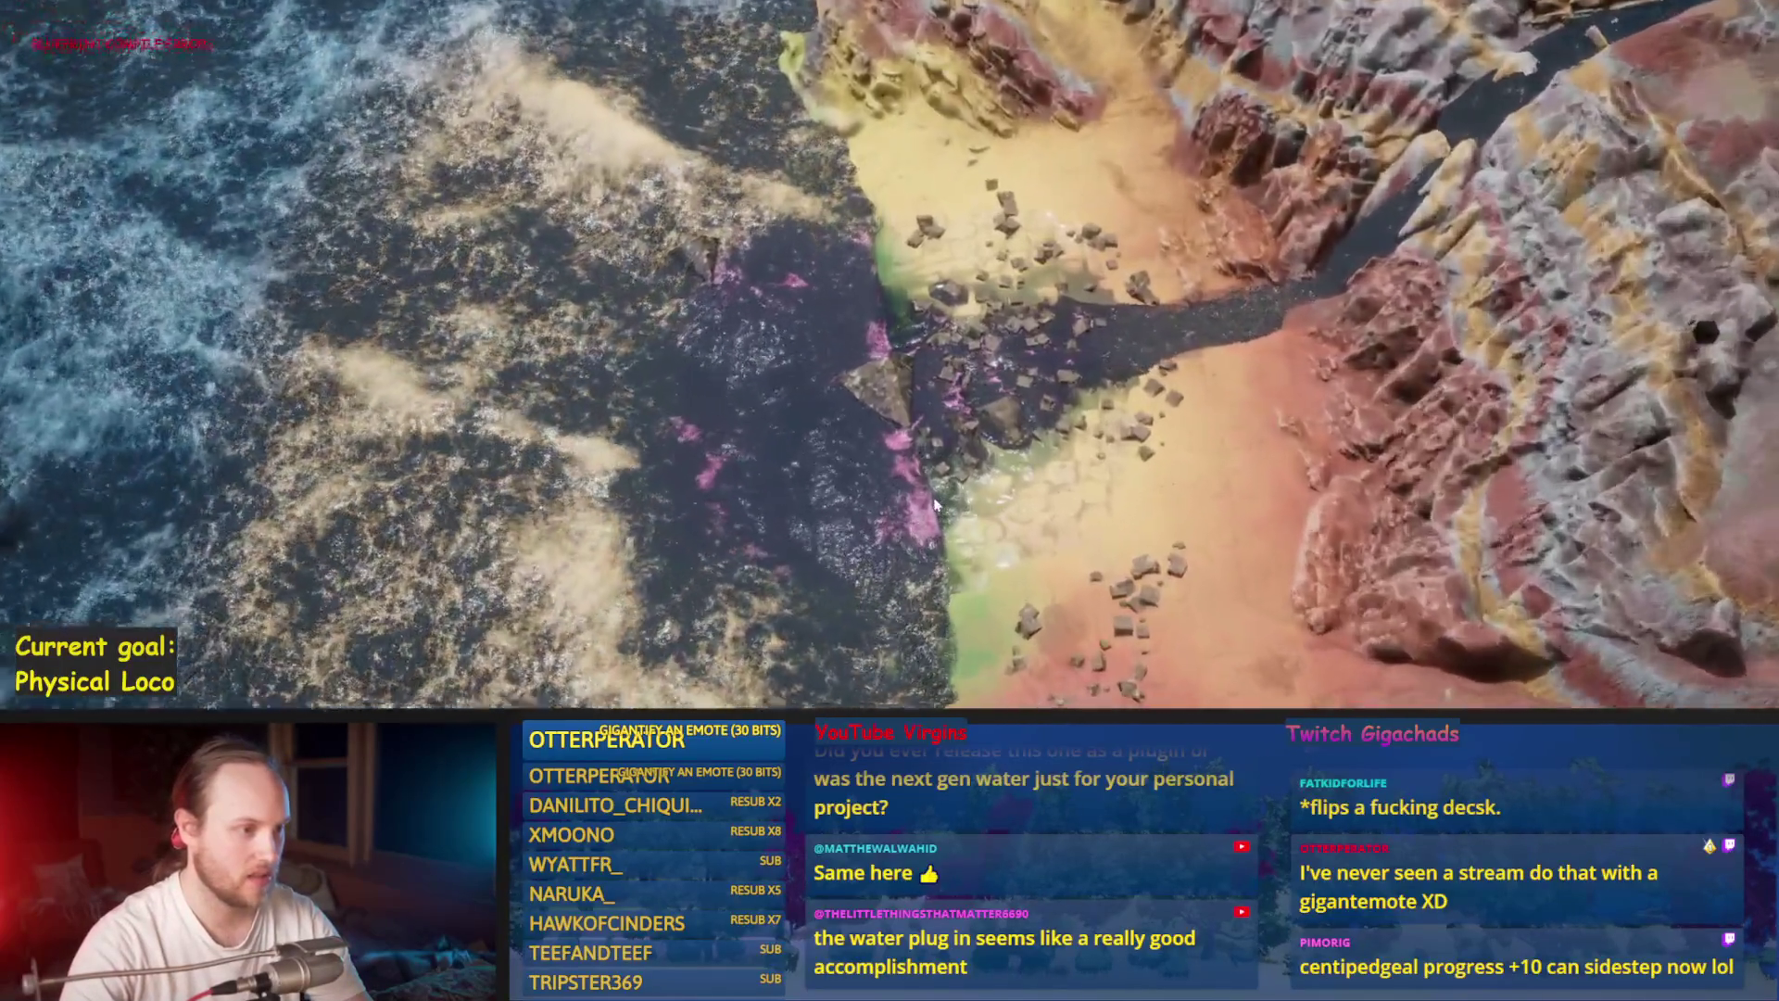
pyautogui.scroll(5, 935, 503)
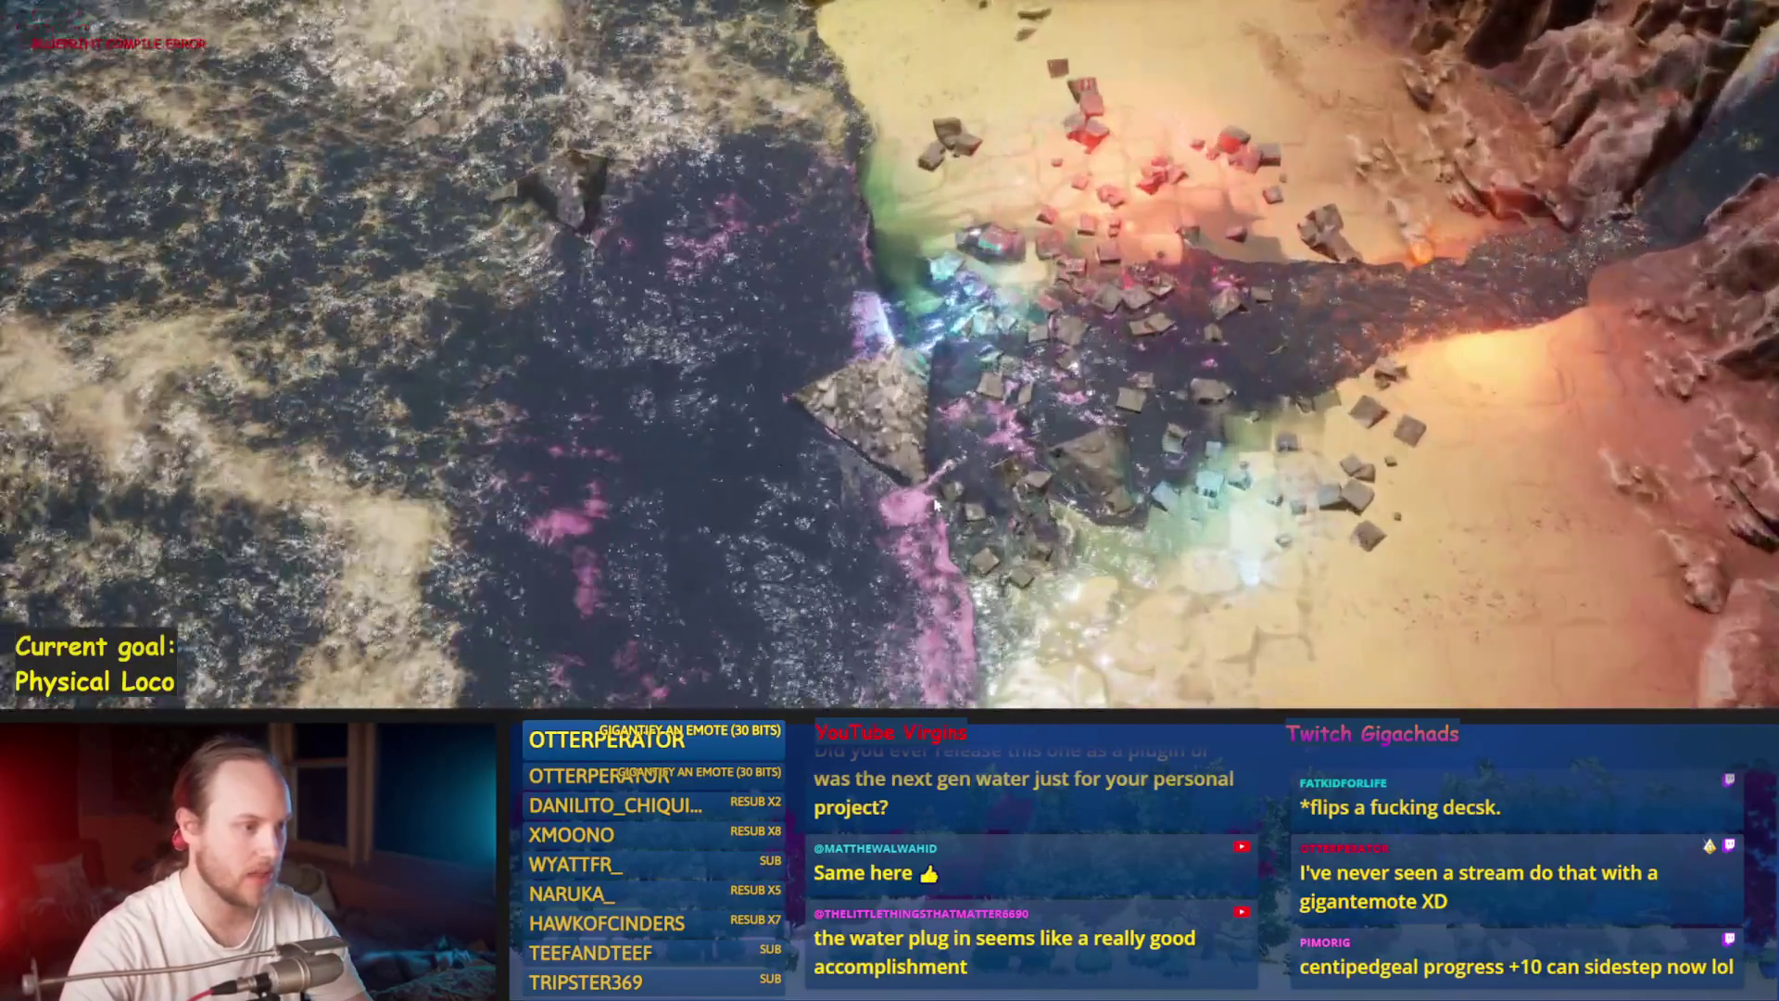
pyautogui.scroll(3, 932, 503)
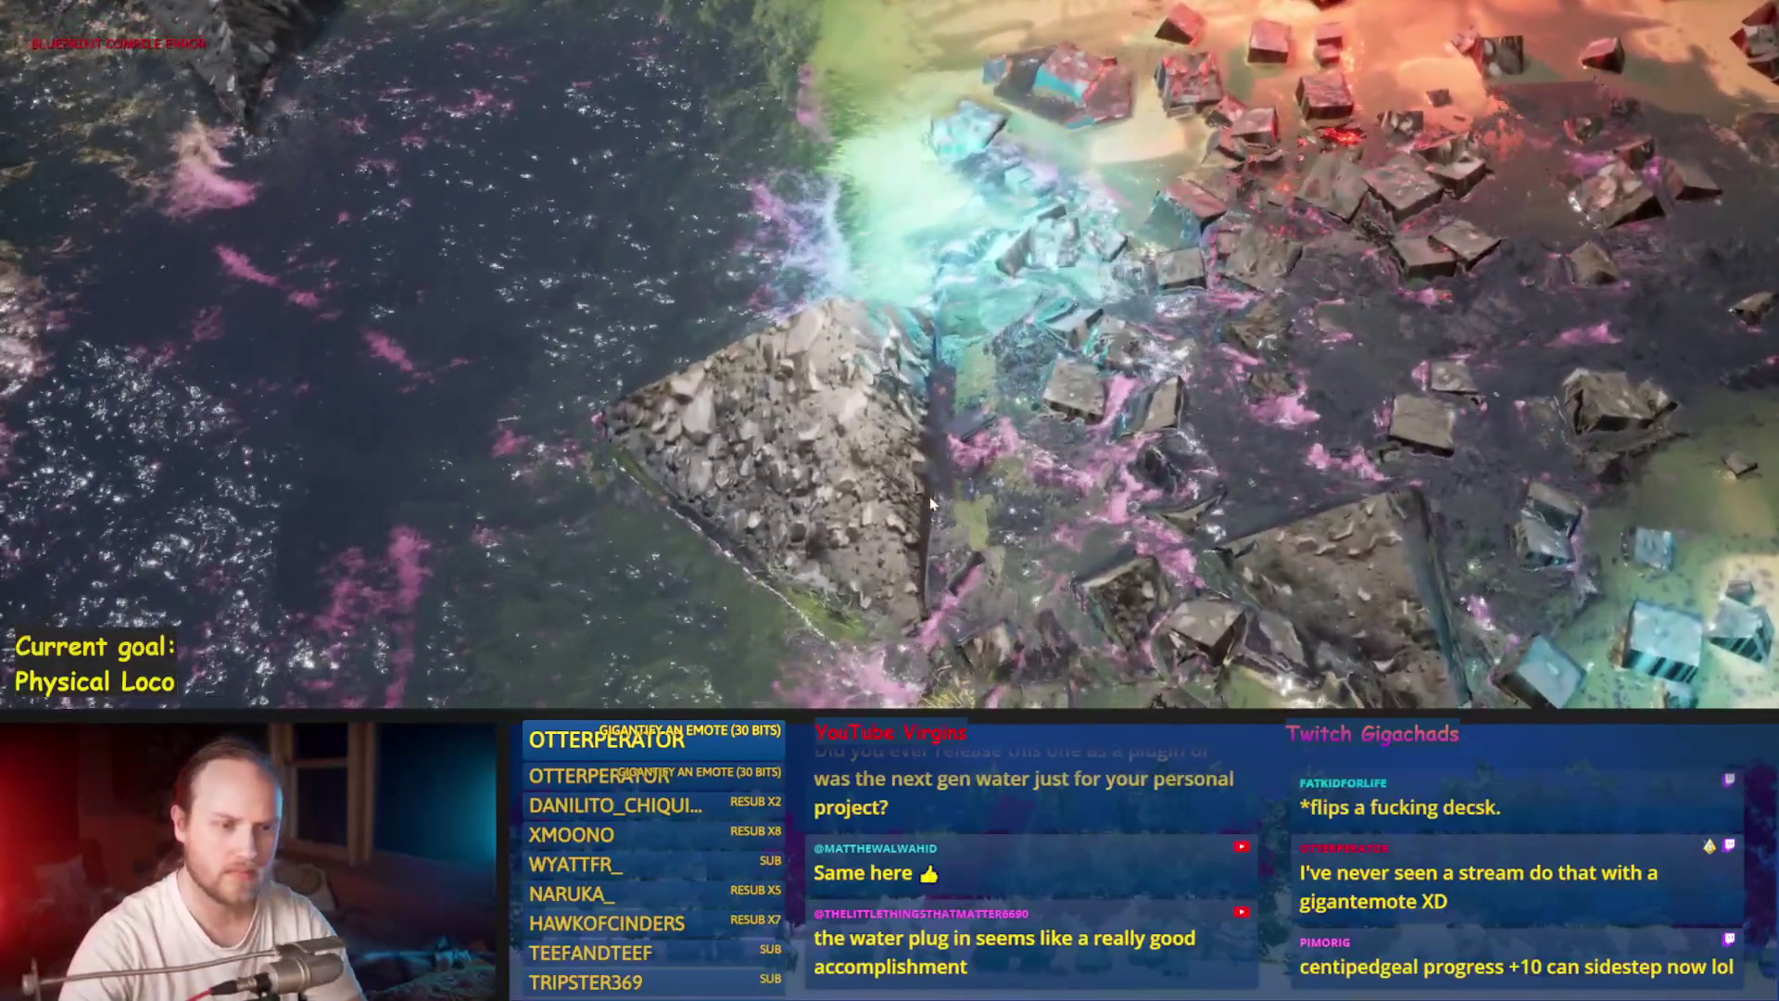
pyautogui.press('F11')
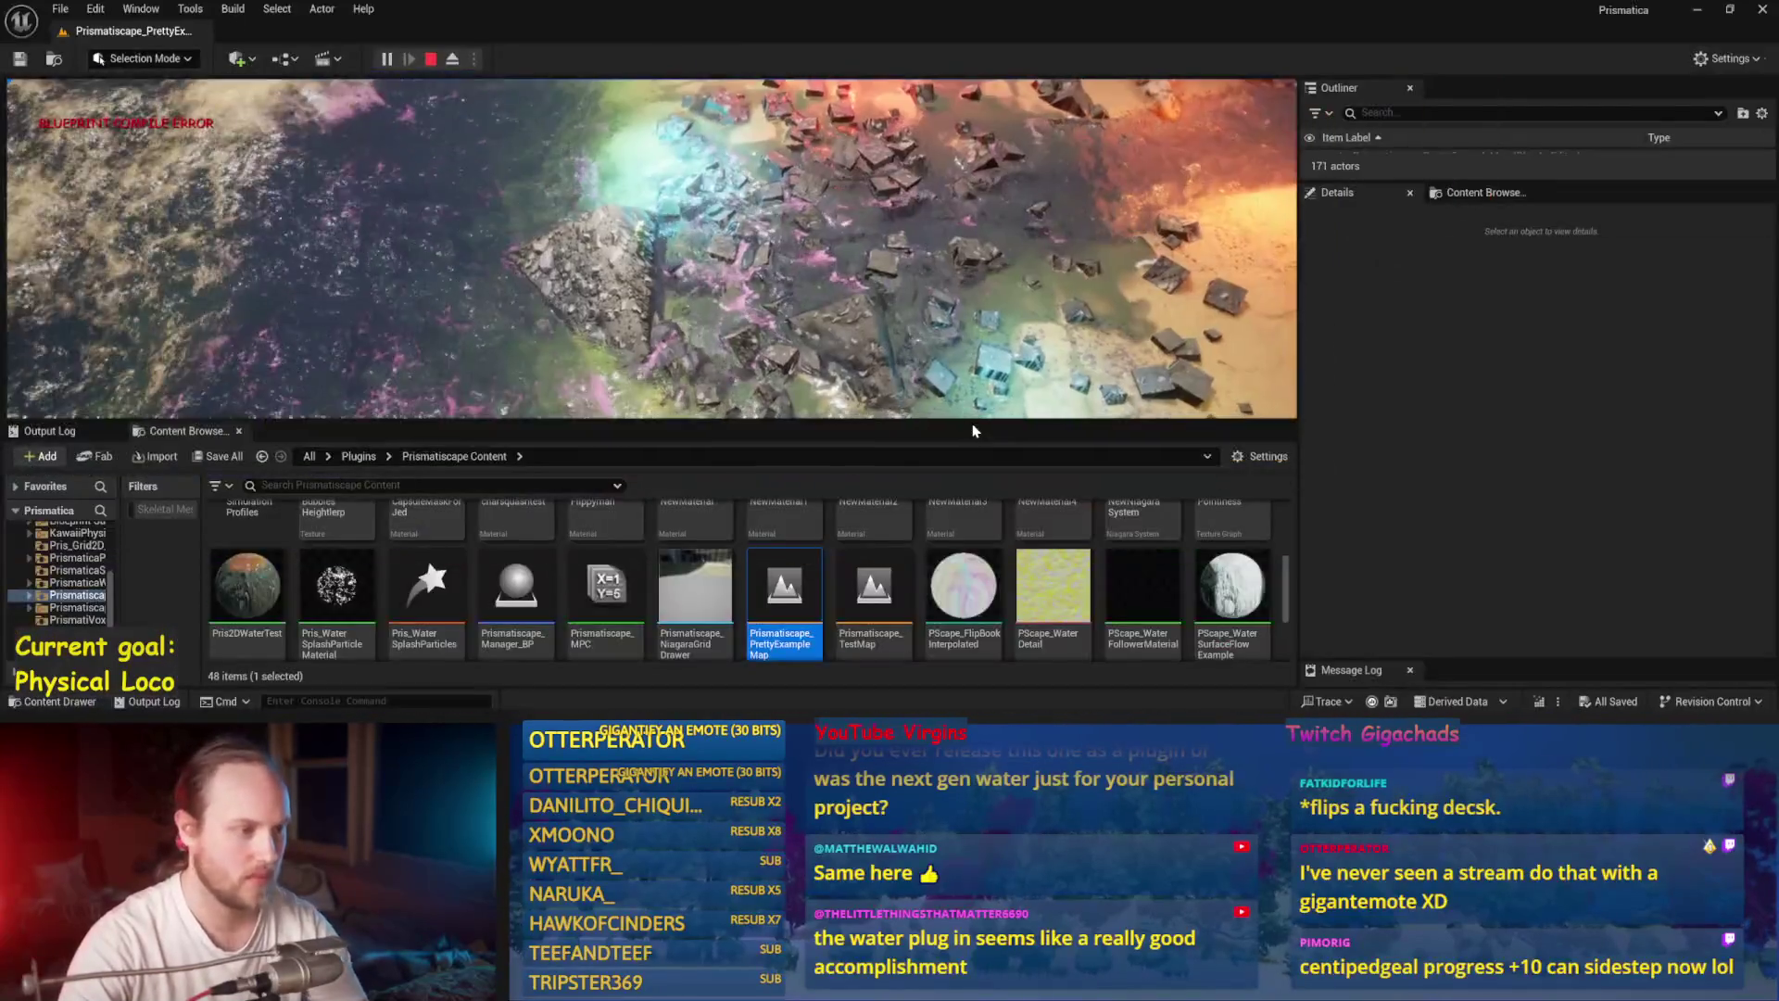
pyautogui.scroll(3, 930, 559)
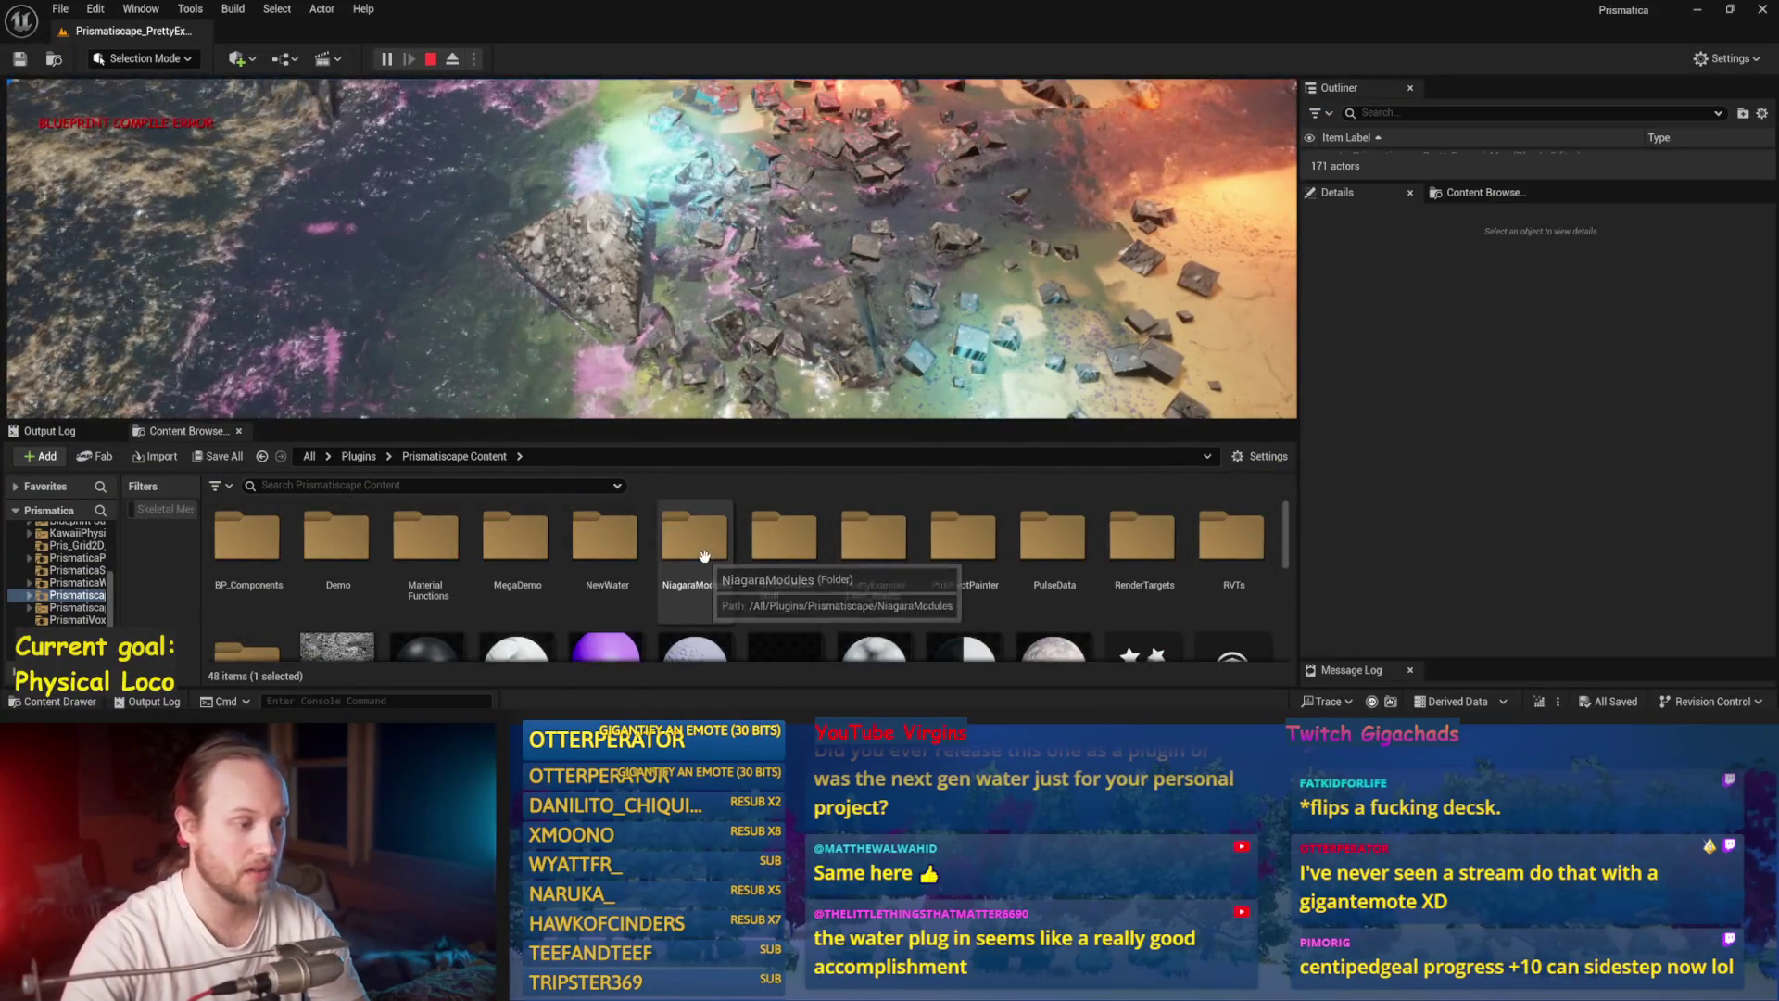
pyautogui.doubleClick(619, 559)
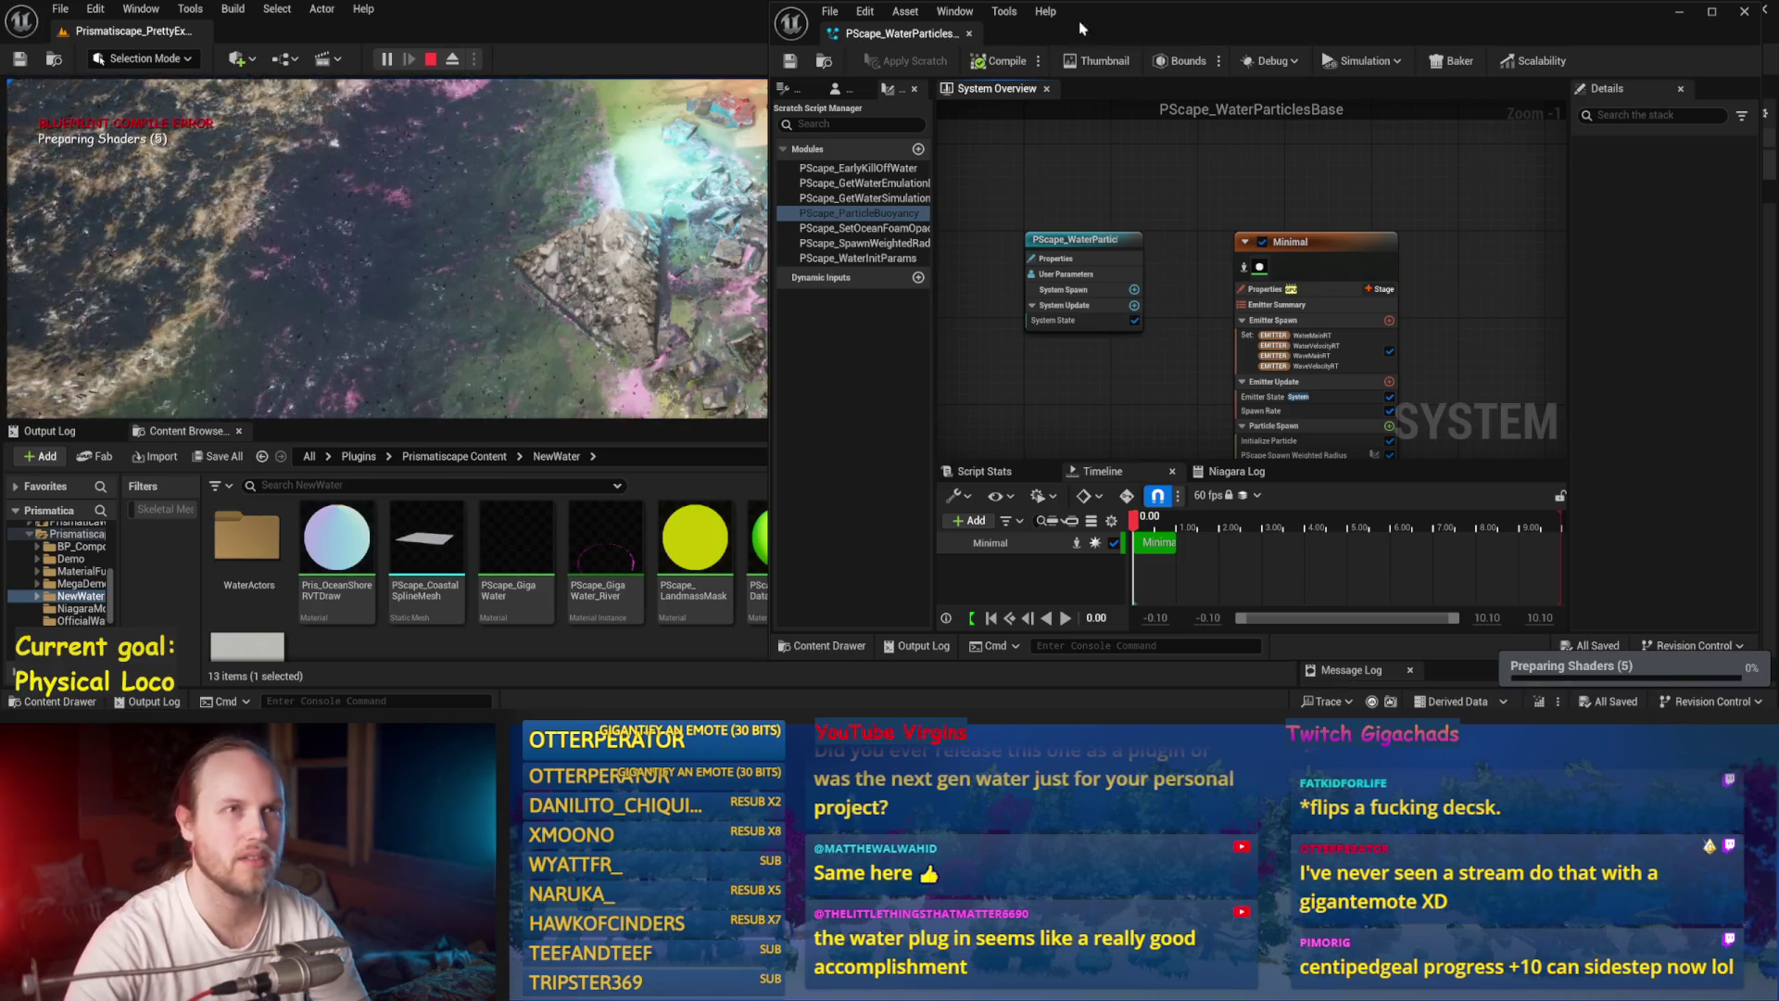
# Step: Minimize the PScape_WaterParticlesBase Niagara editor and make the running game view full screen
pyautogui.click(1679, 12)
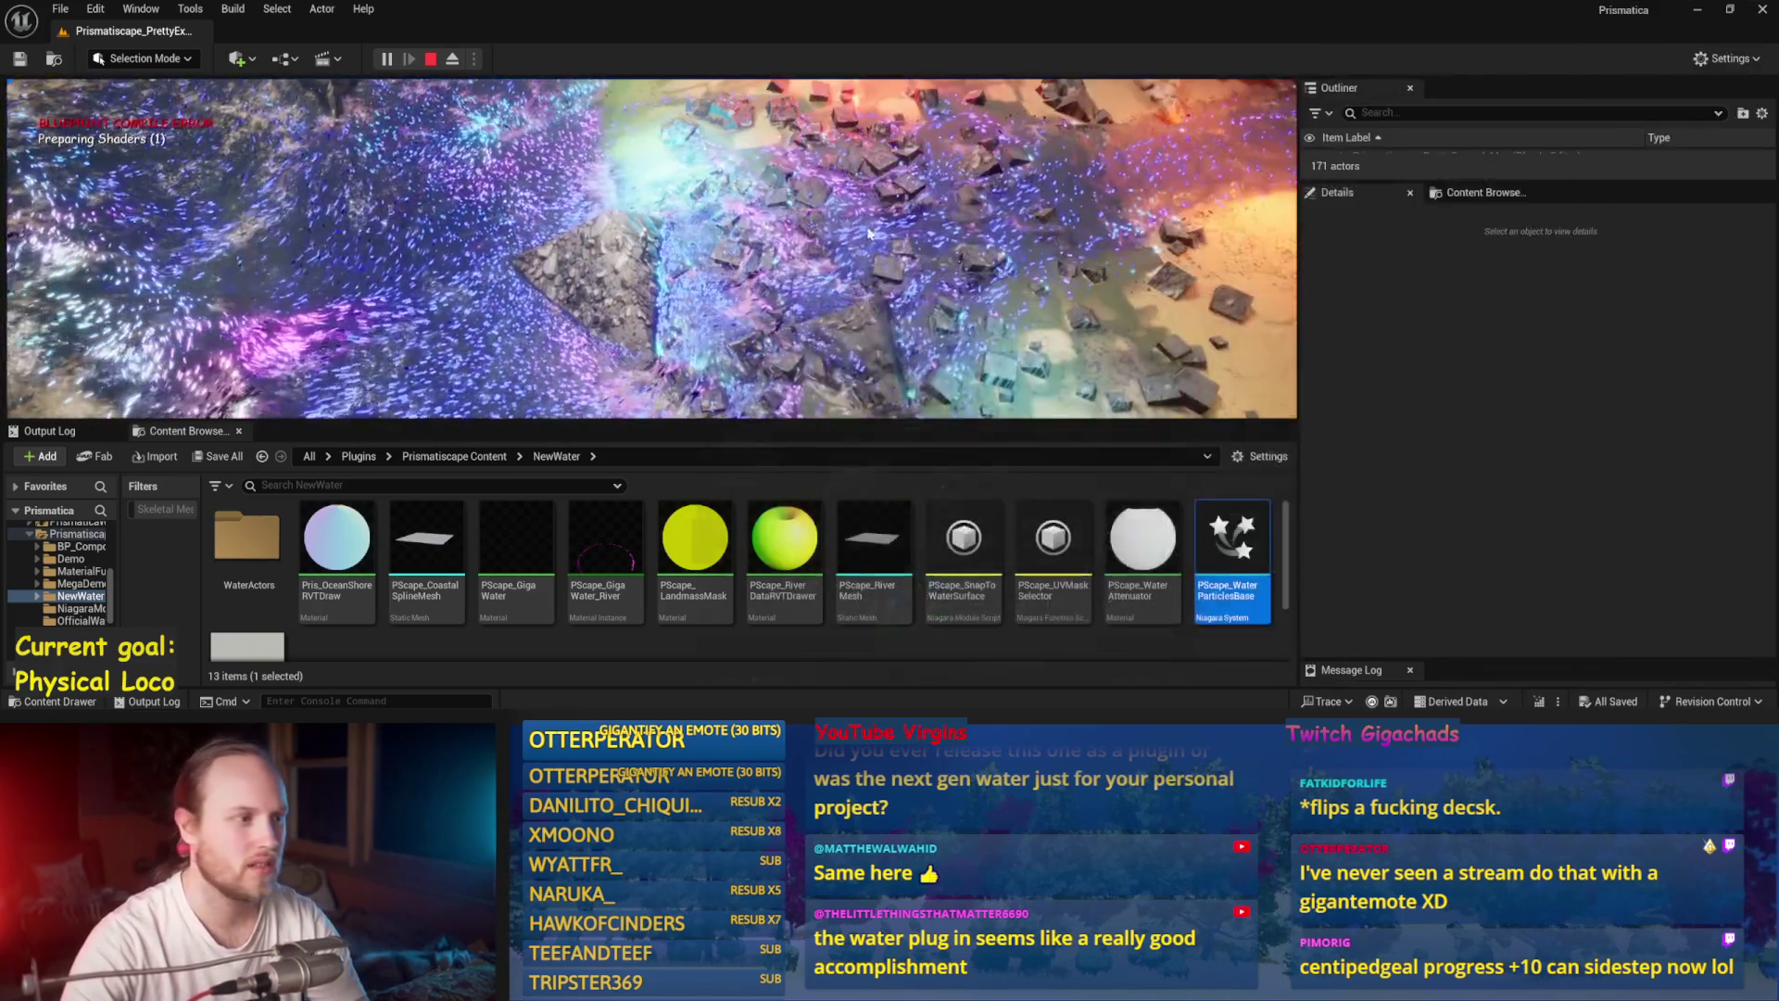
pyautogui.press('F11')
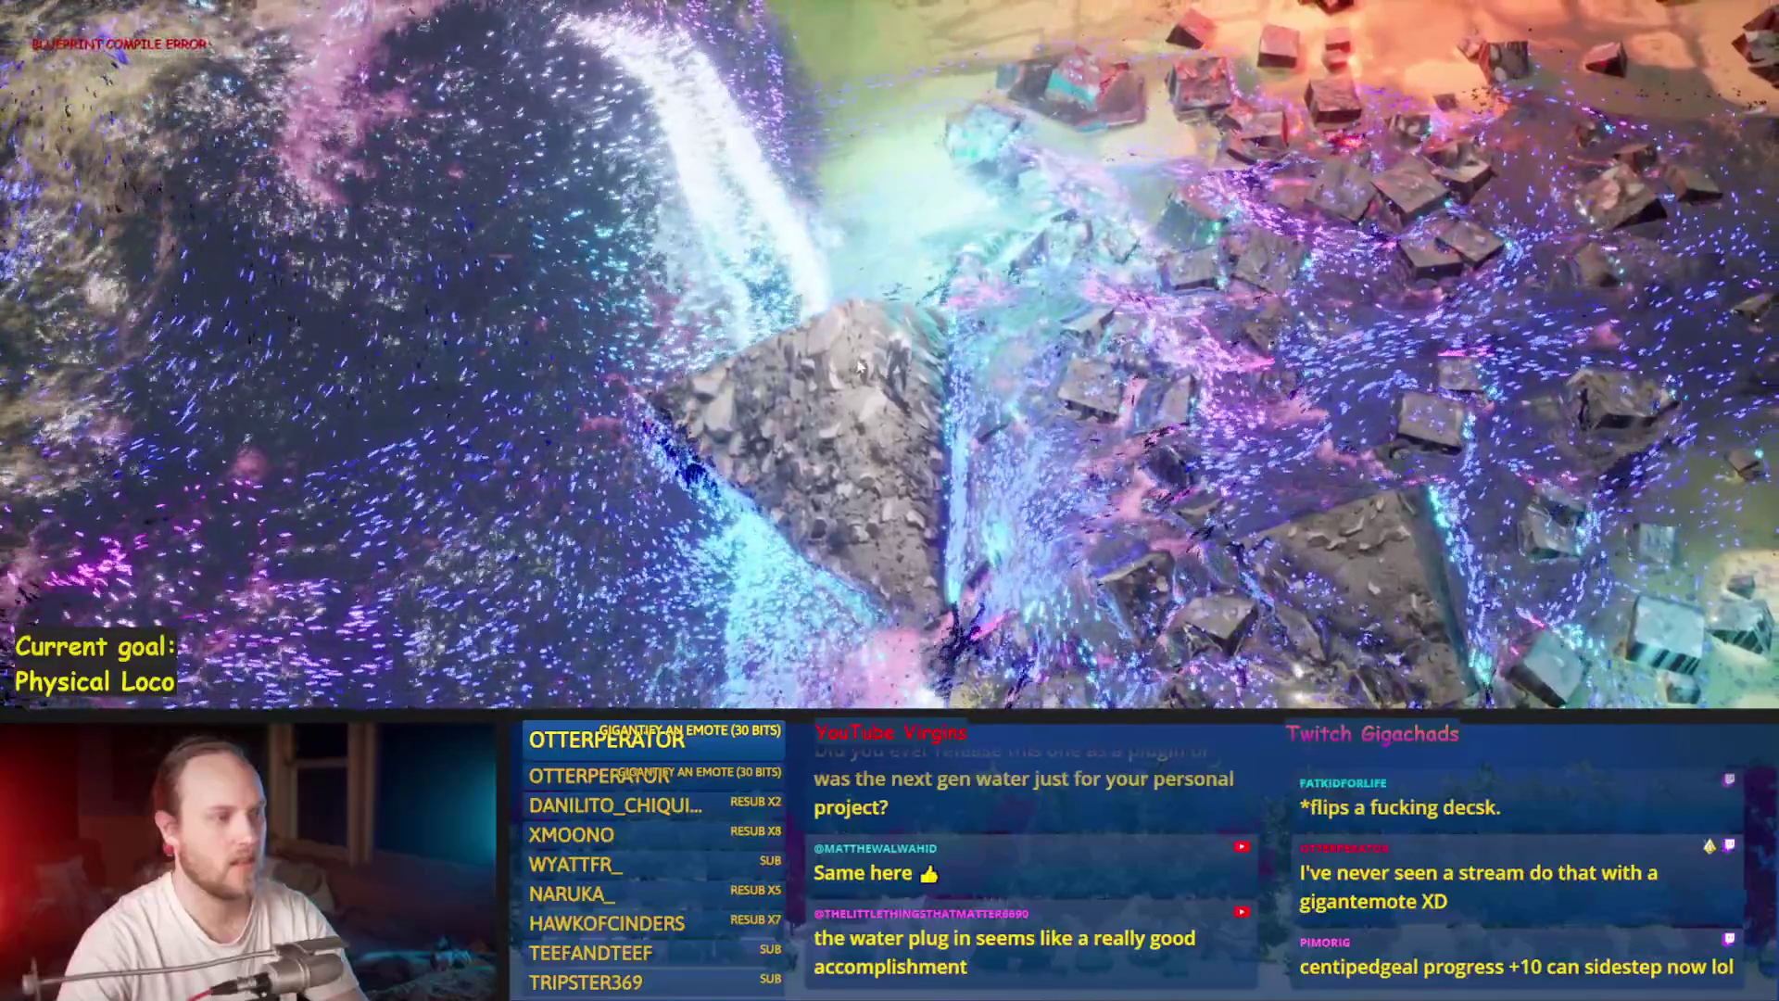
# Step: Move the camera along the glowing particle shoreline, zoom out, then return to the editor viewport
pyautogui.press('d')
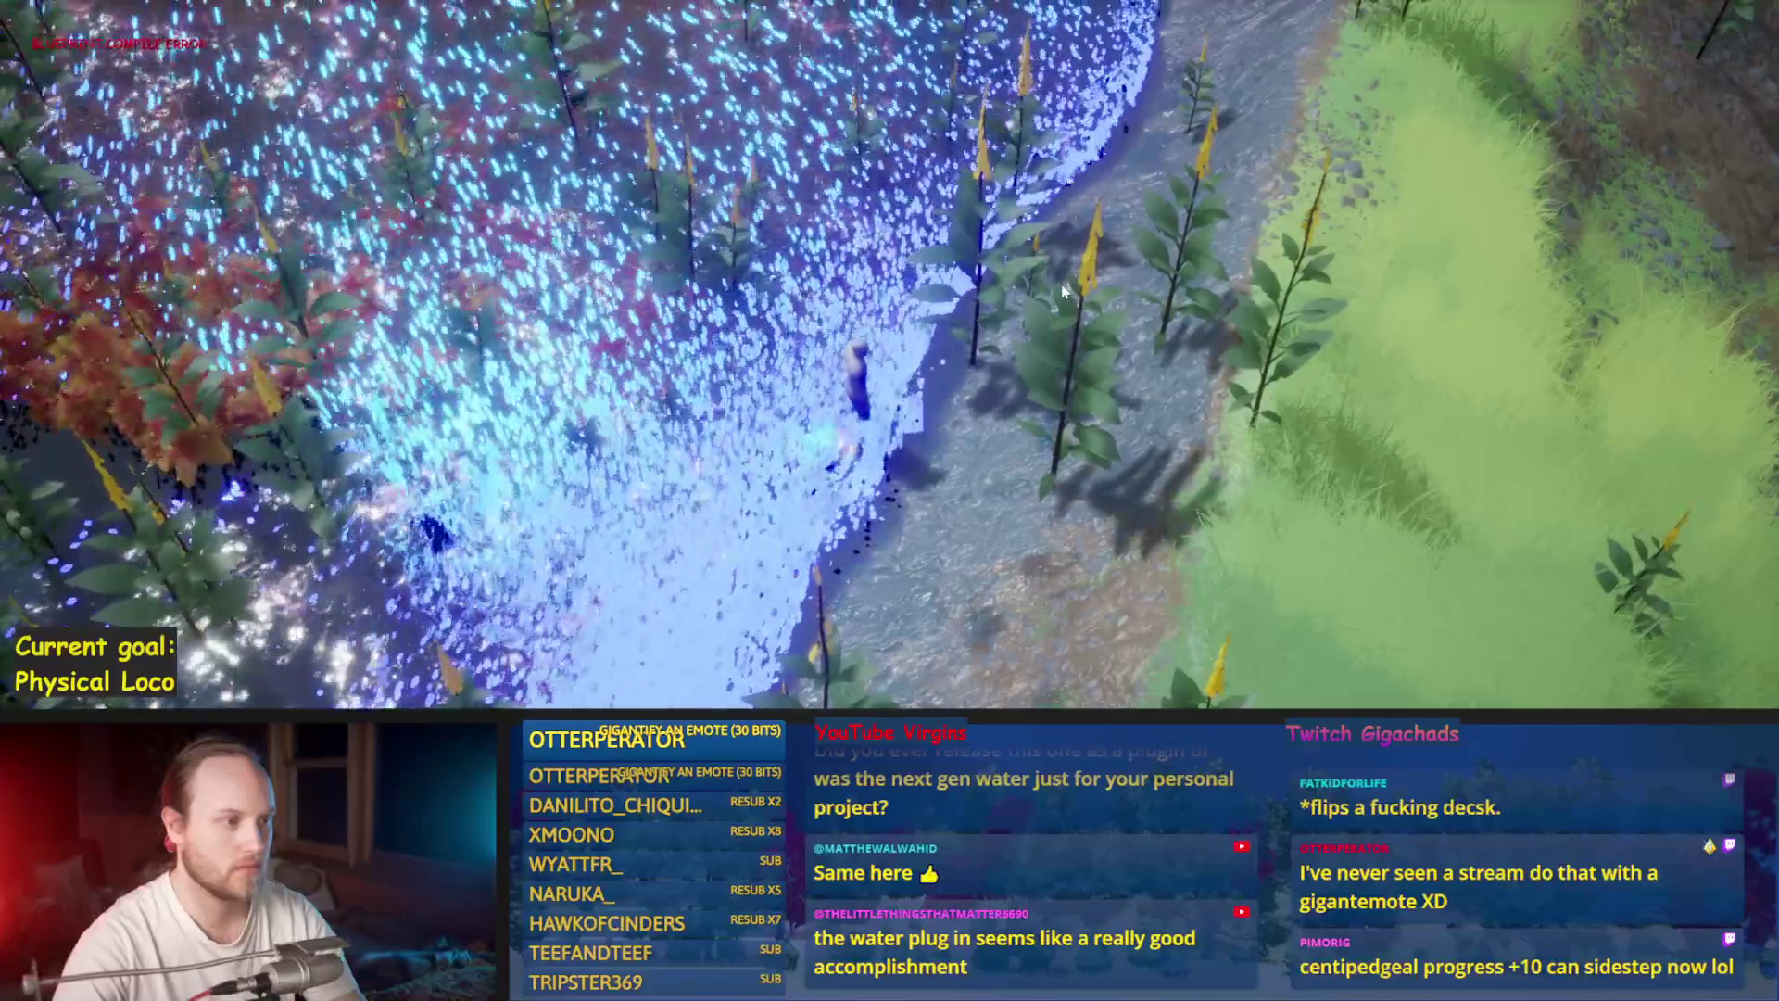
pyautogui.scroll(-5, 1019, 305)
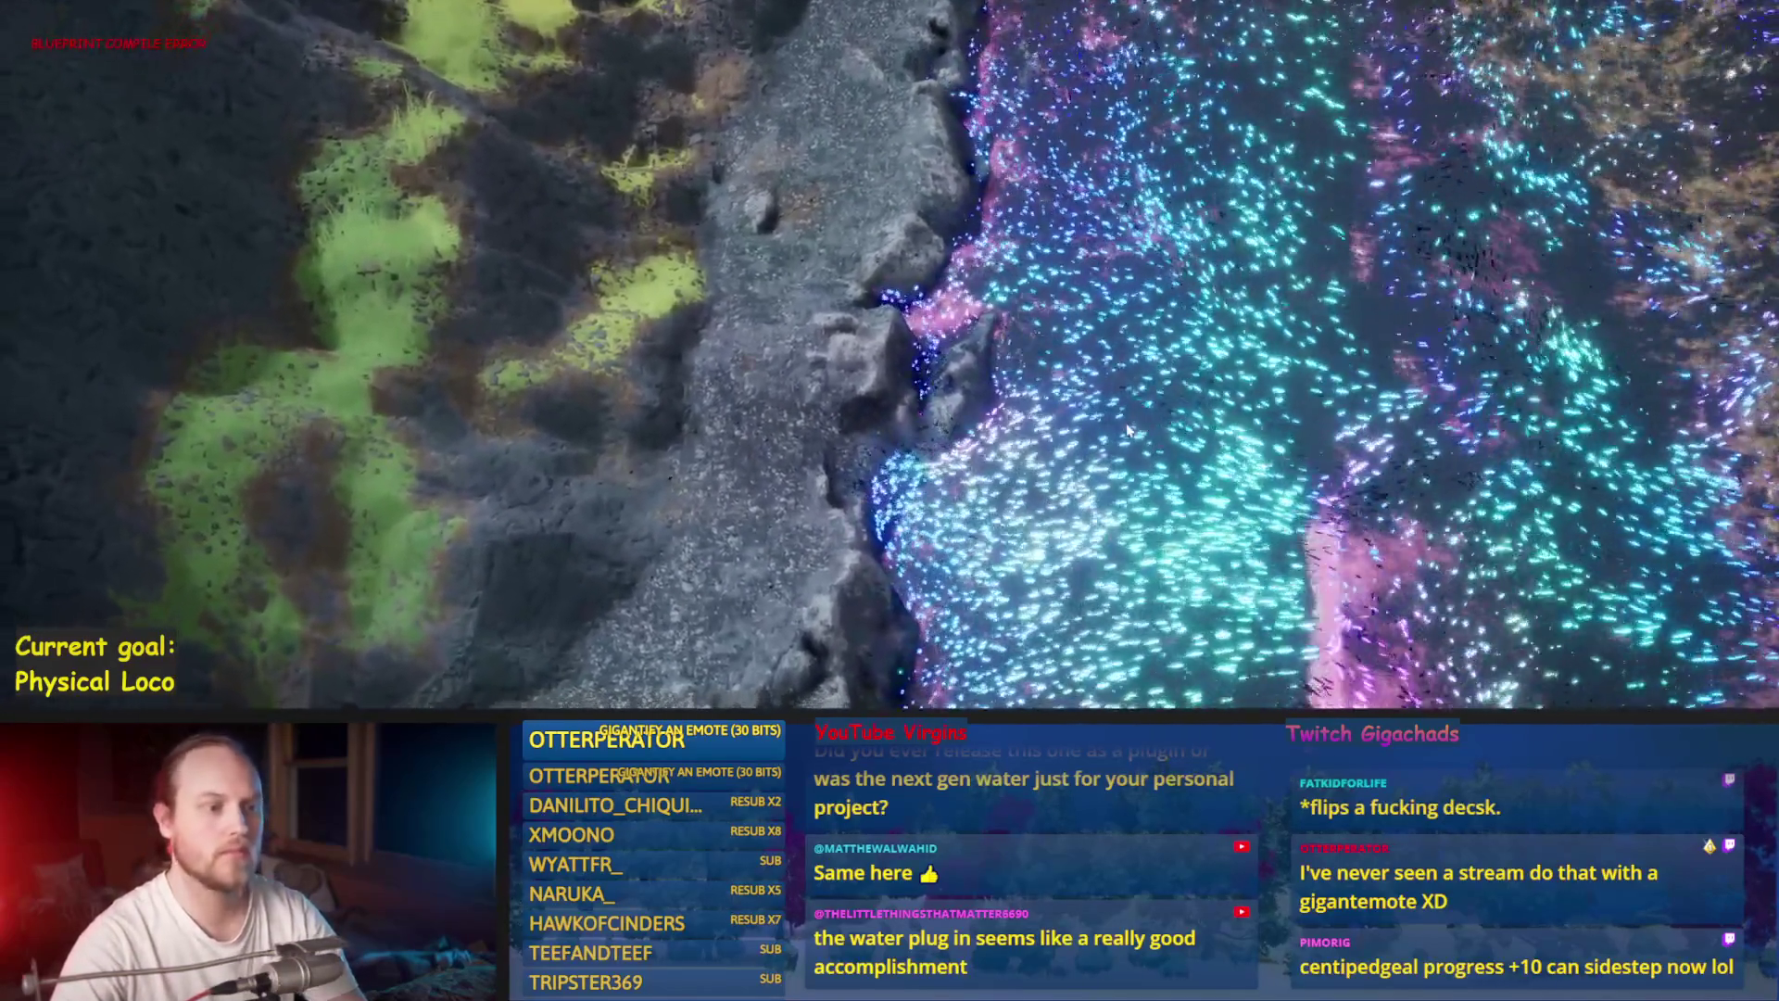
pyautogui.press('Escape')
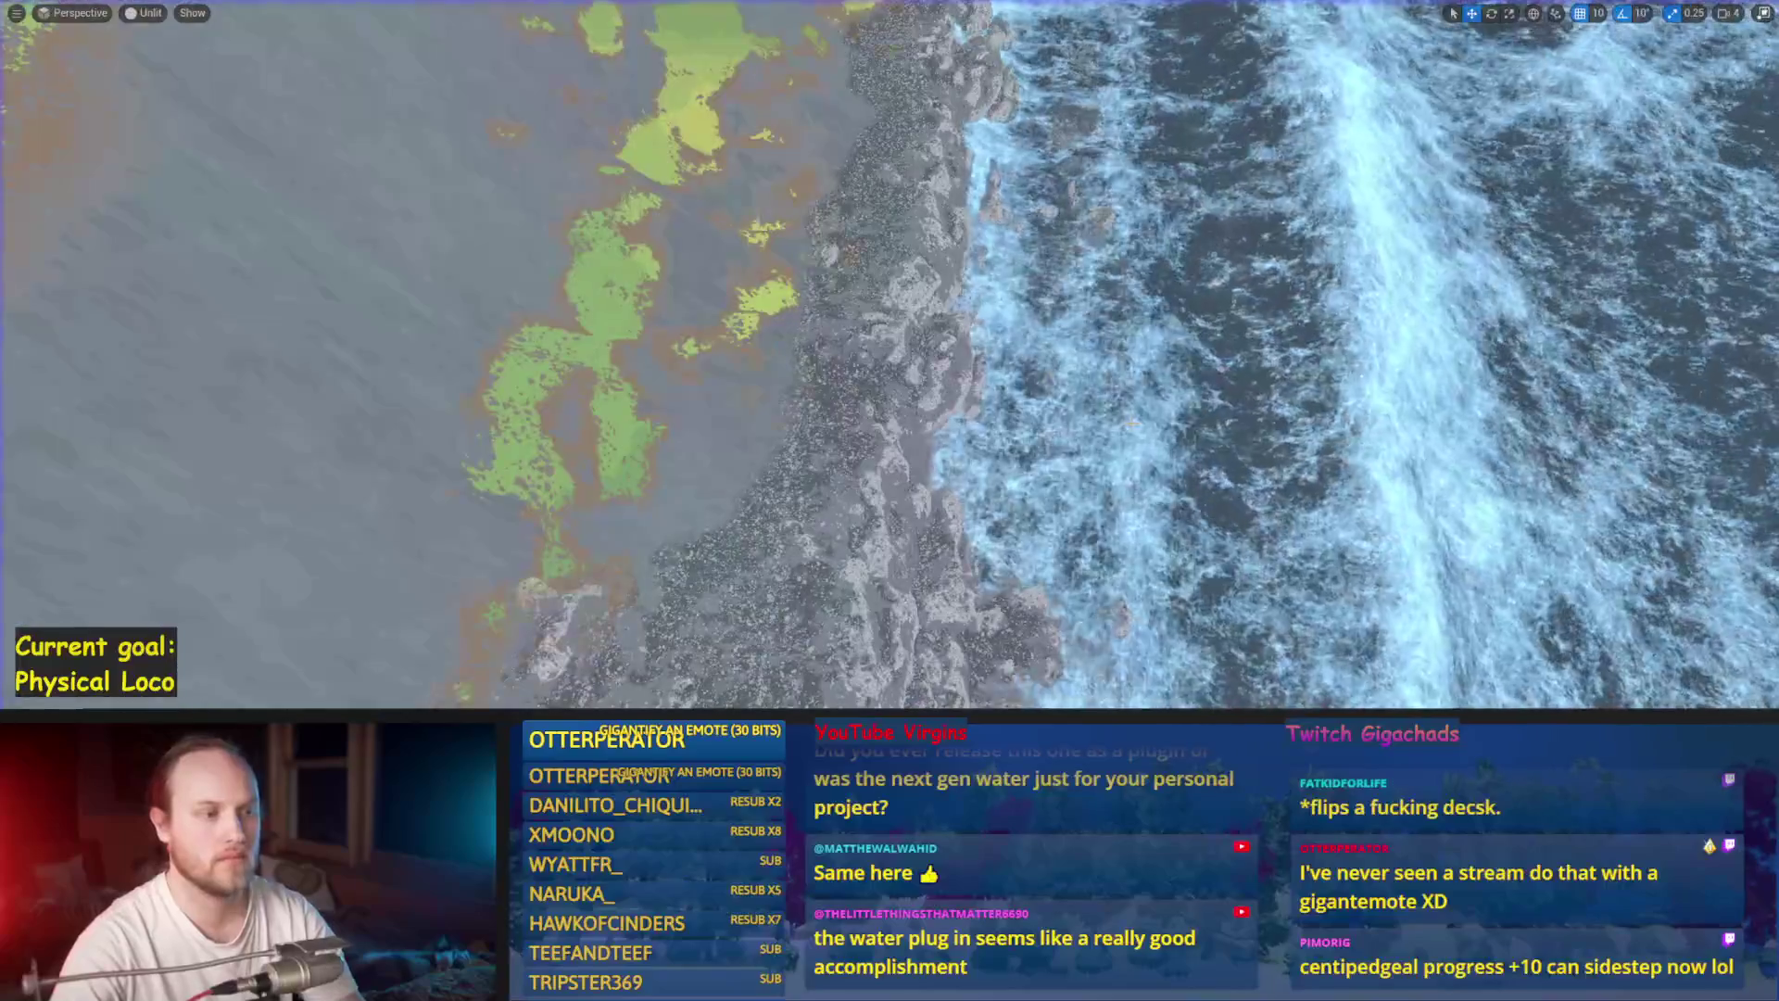
pyautogui.moveTo(1131, 423); pyautogui.dragTo(1131, 423)
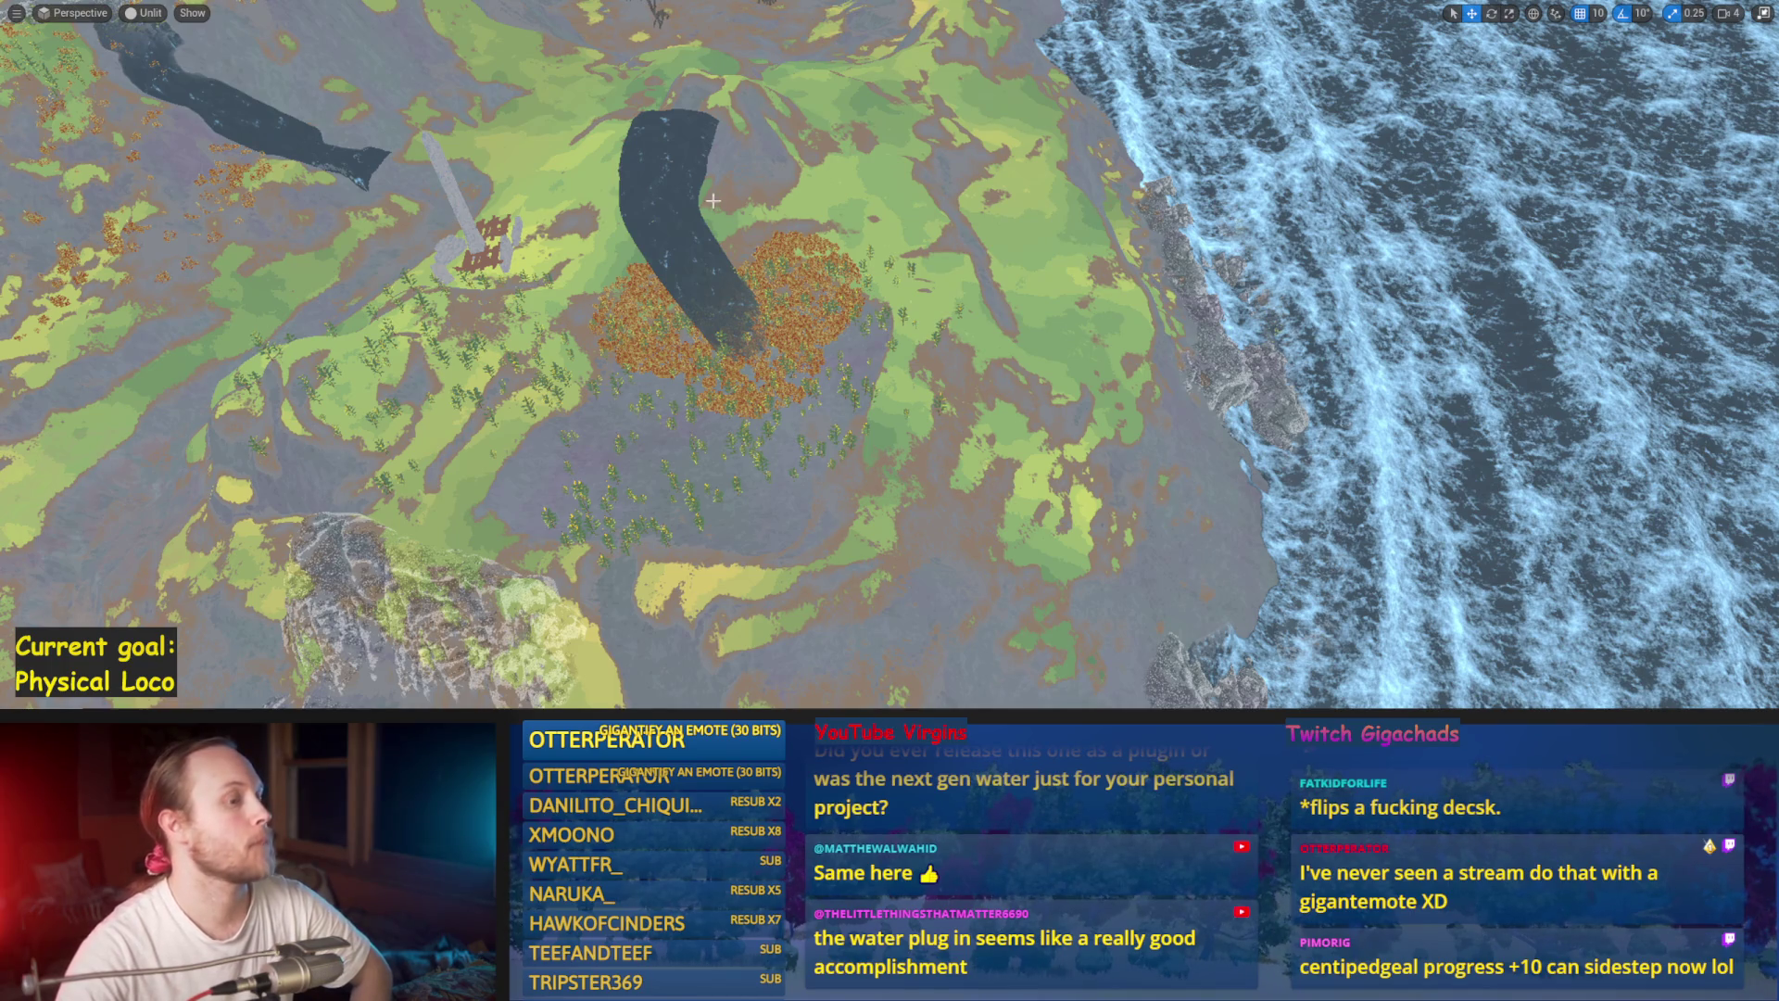
pyautogui.moveTo(782, 349)
pyautogui.mouseDown()
pyautogui.moveTo(920, 328)
pyautogui.moveTo(811, 372)
pyautogui.moveTo(756, 356)
pyautogui.mouseUp()
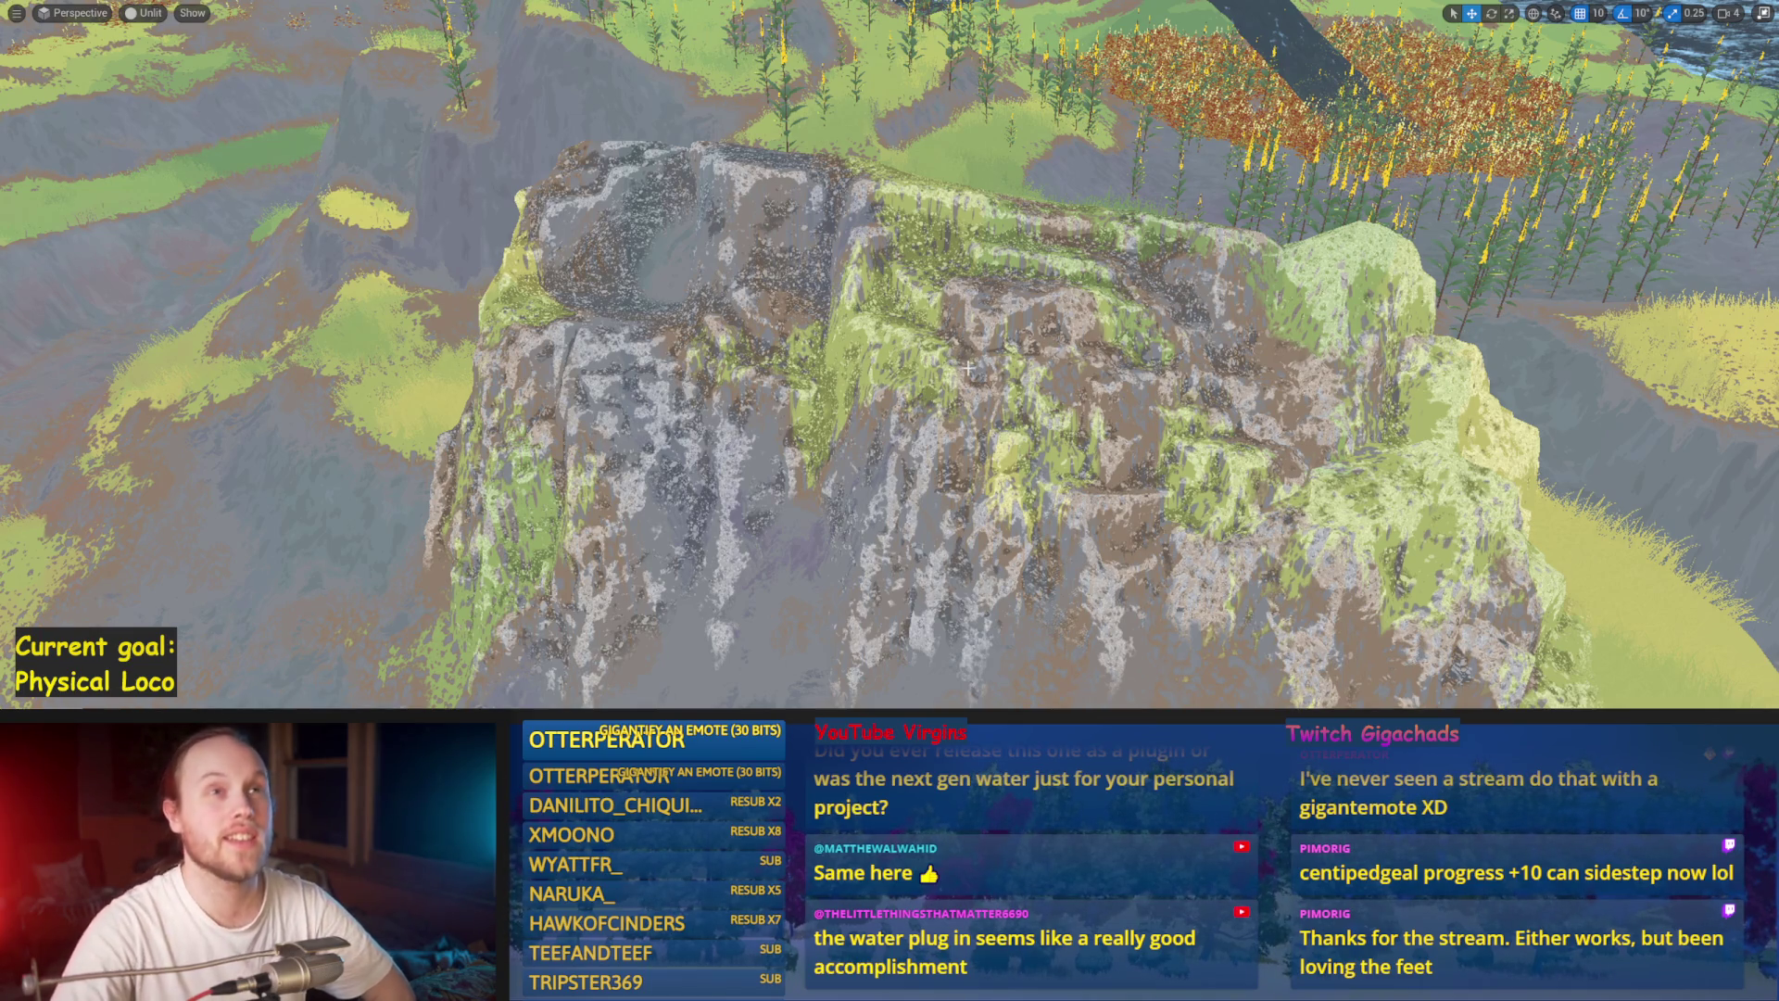
pyautogui.moveTo(890, 371); pyautogui.dragTo(825, 350)
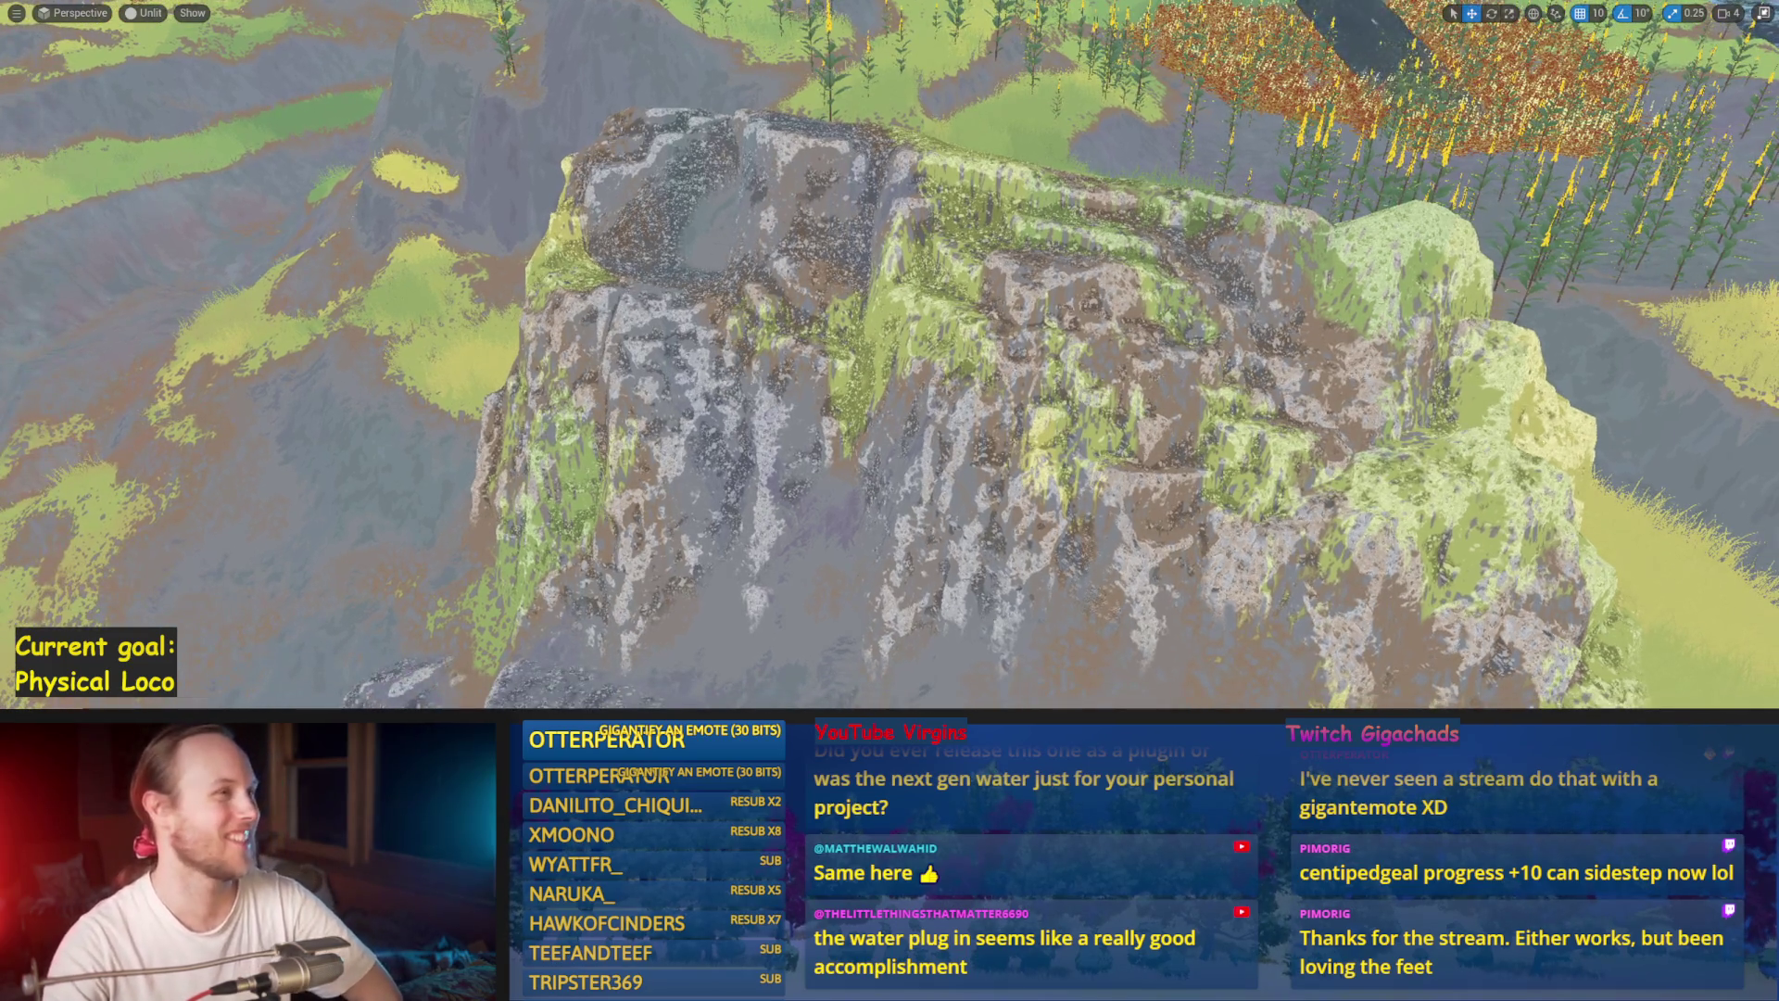